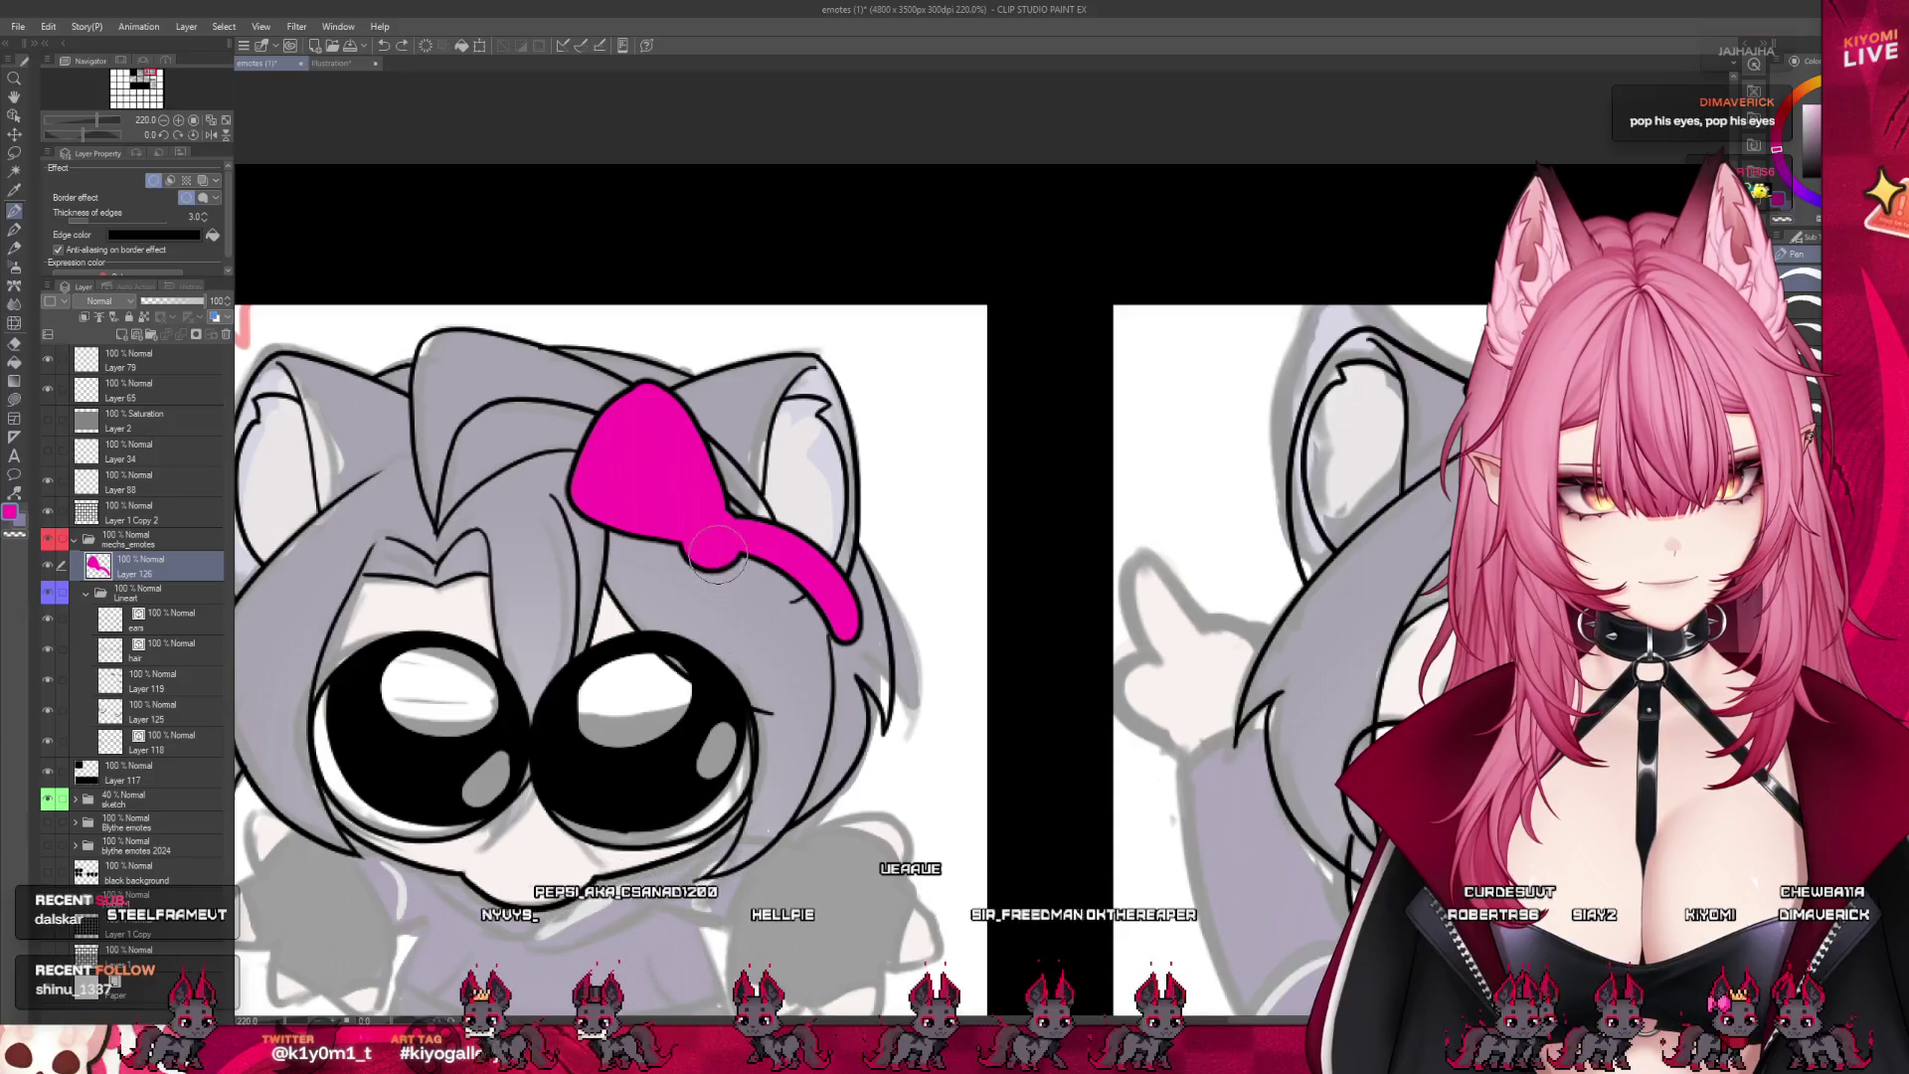
- Redraw and fill the bow's lower-right loop in solid pink, undoing two stray pink strokes
left_click_drag(731, 542, 786, 658)
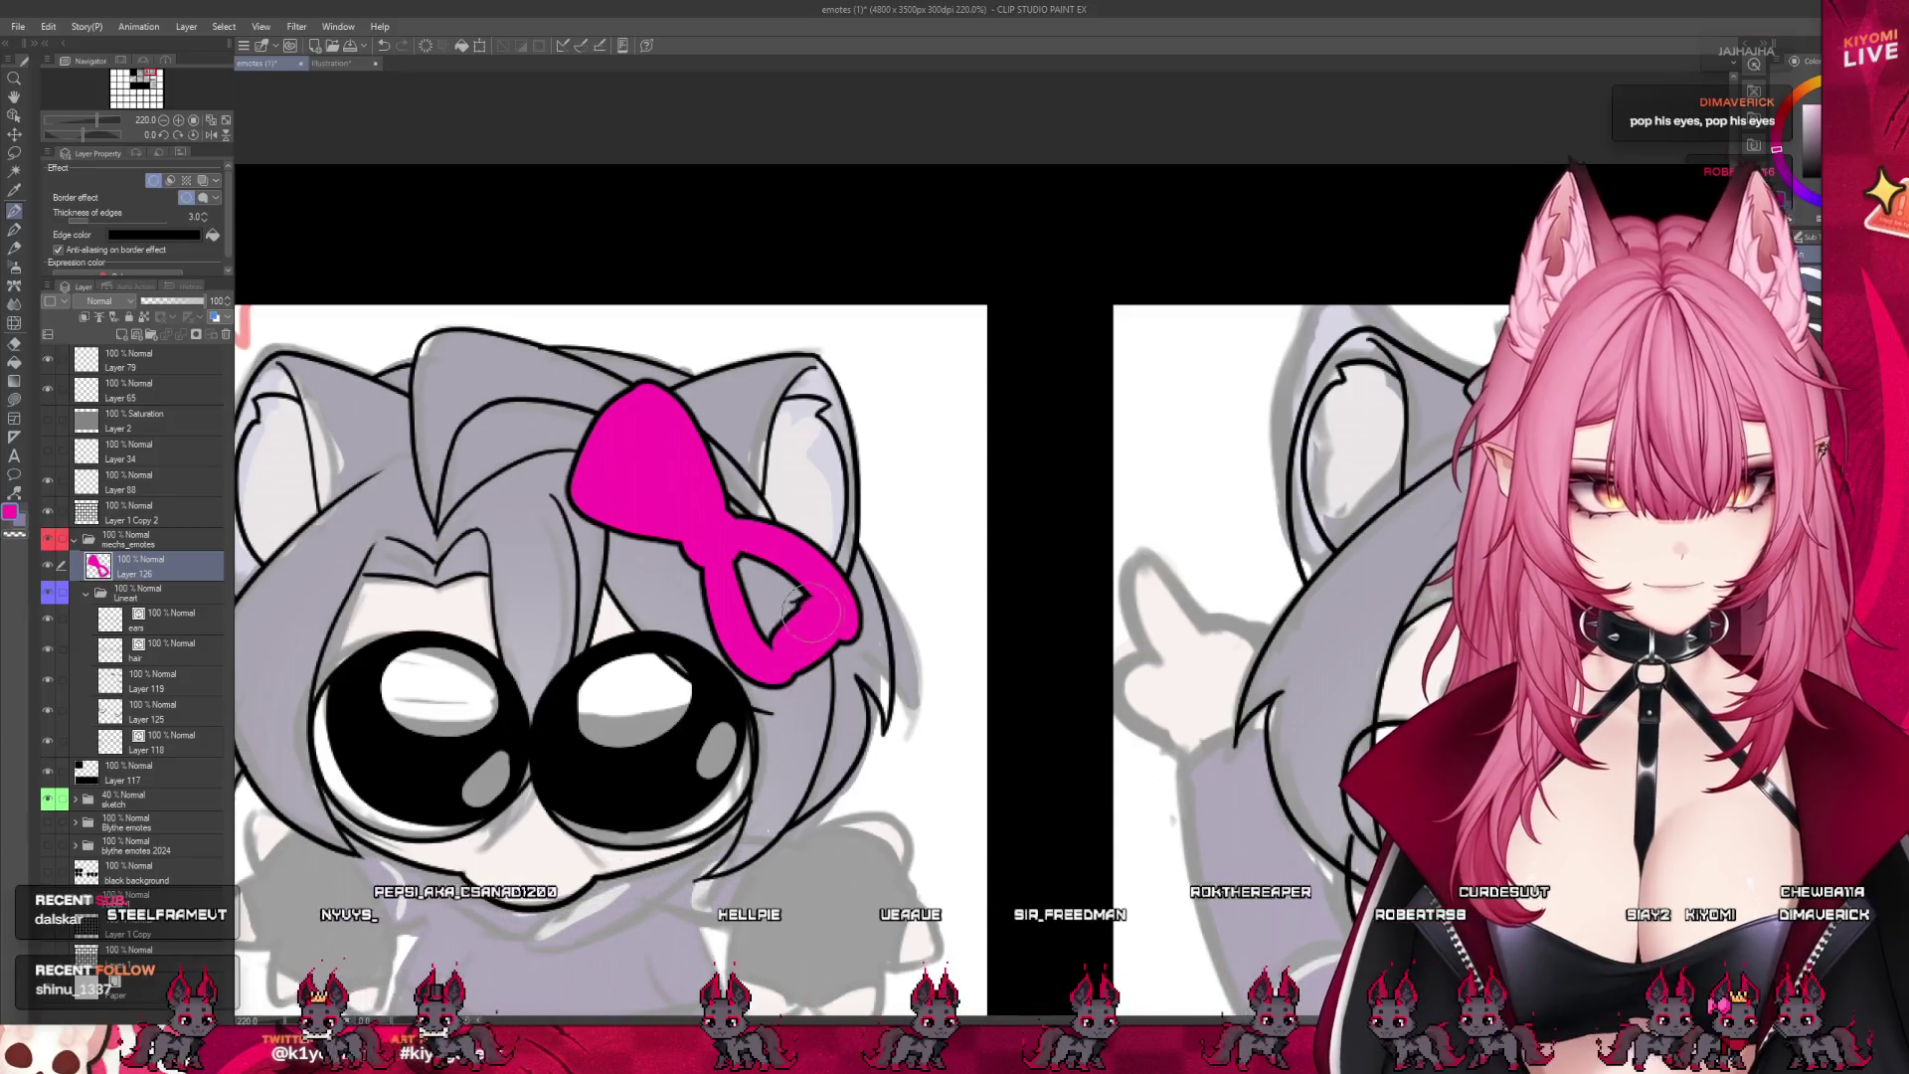
left_click_drag(761, 582, 806, 594)
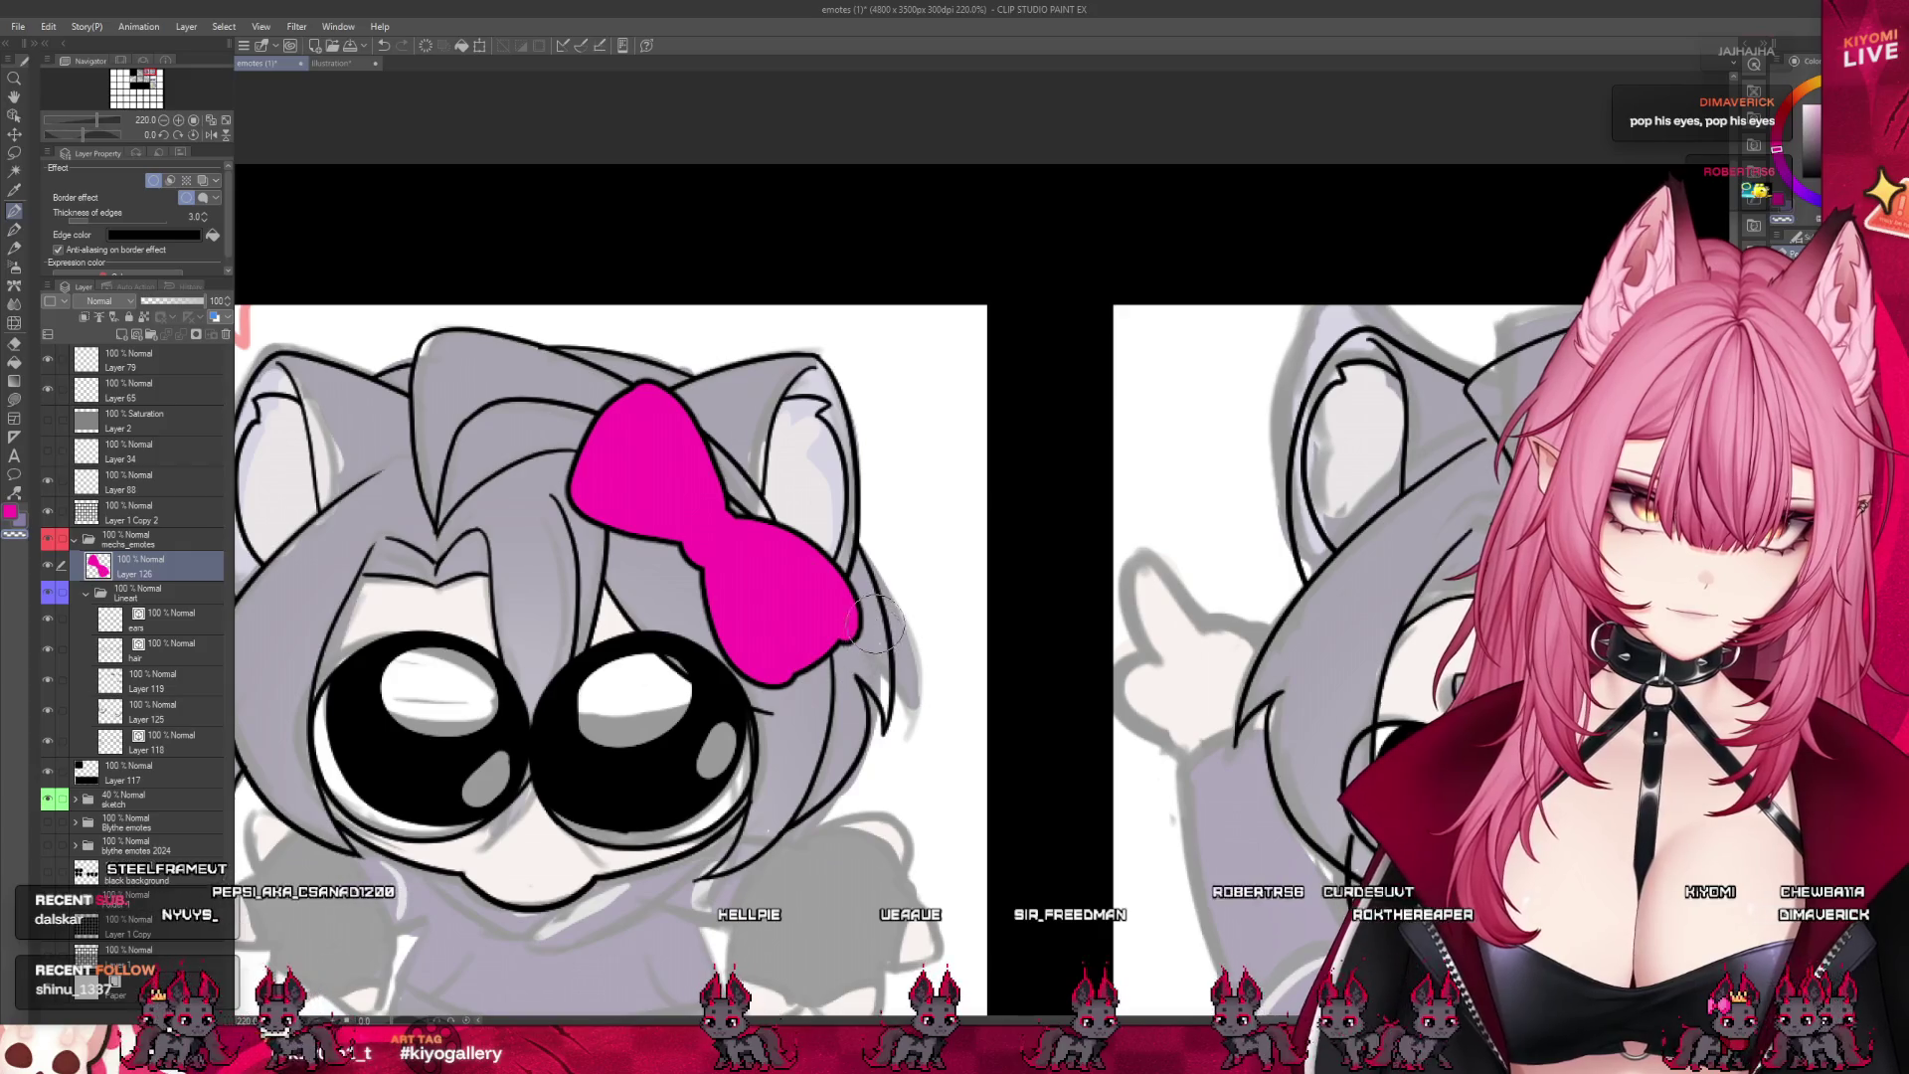
key("ctrl+z")
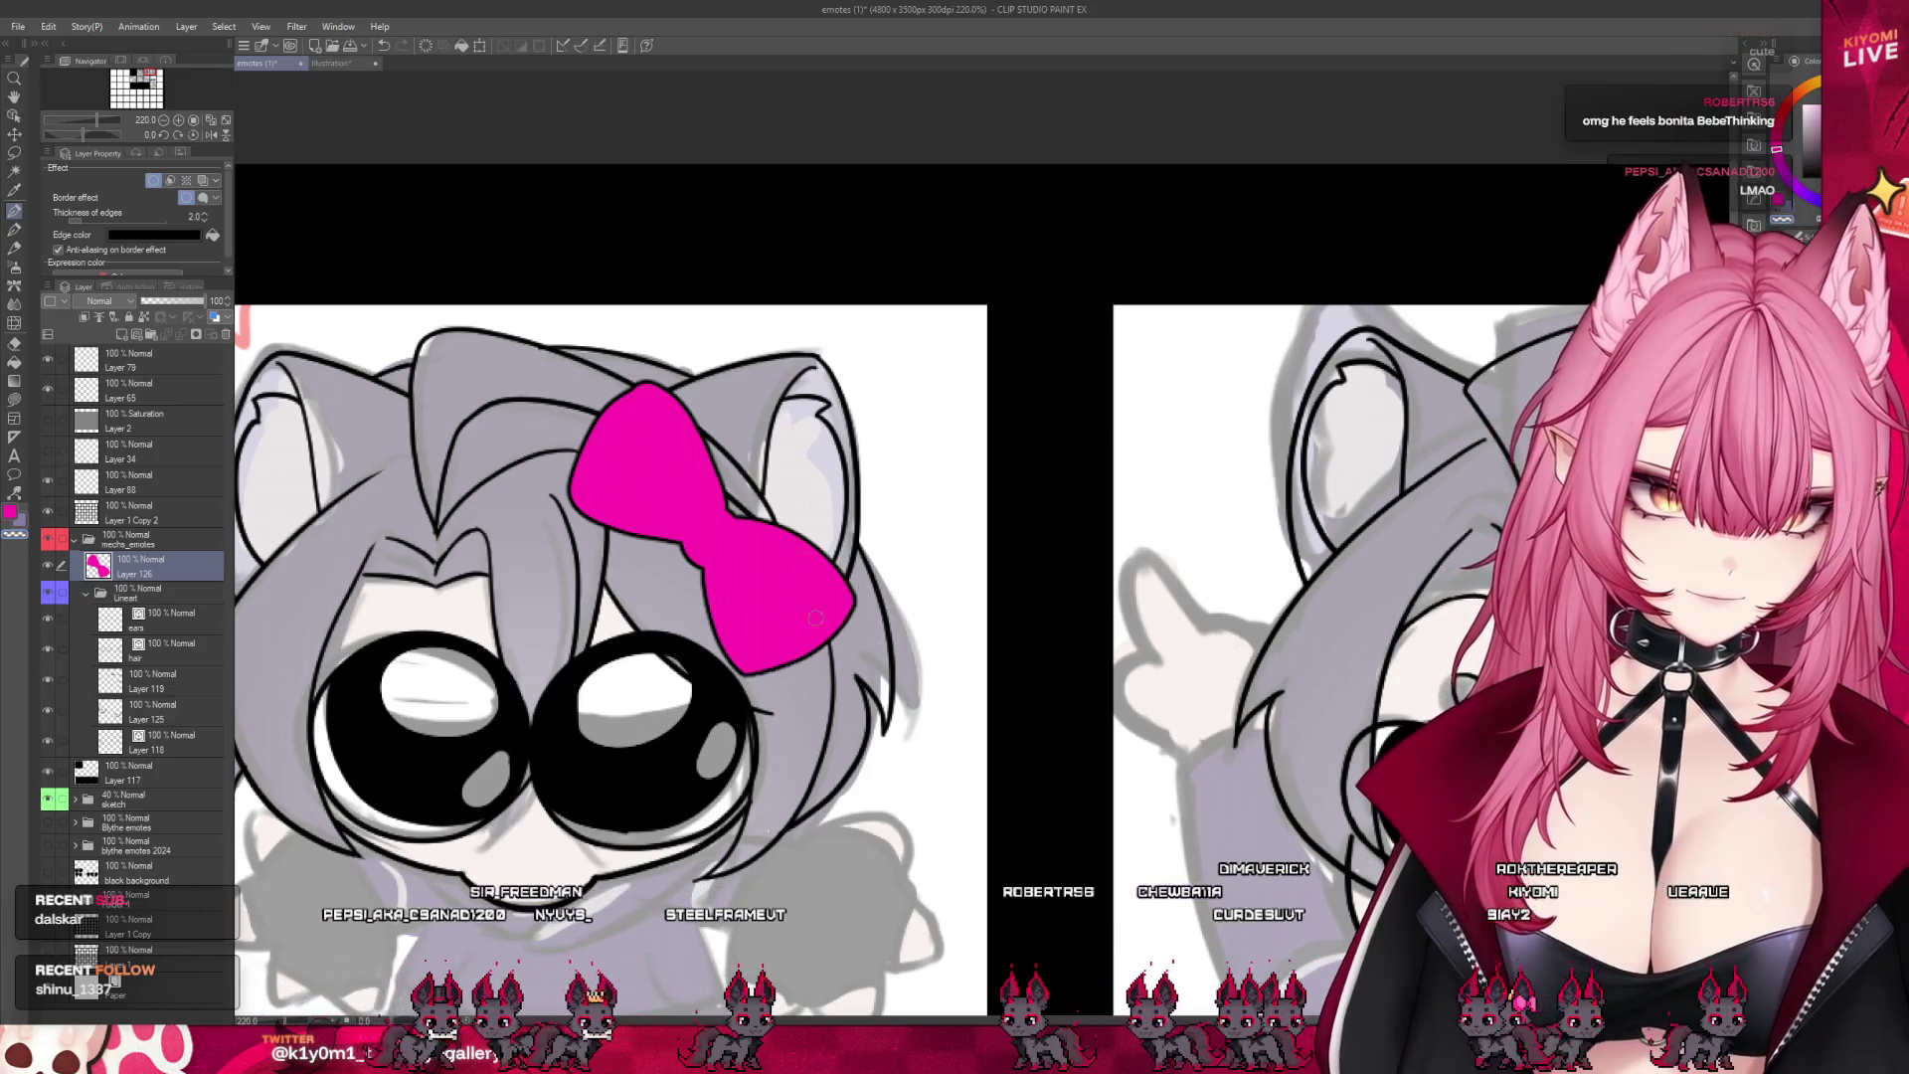
key("ctrl+z")
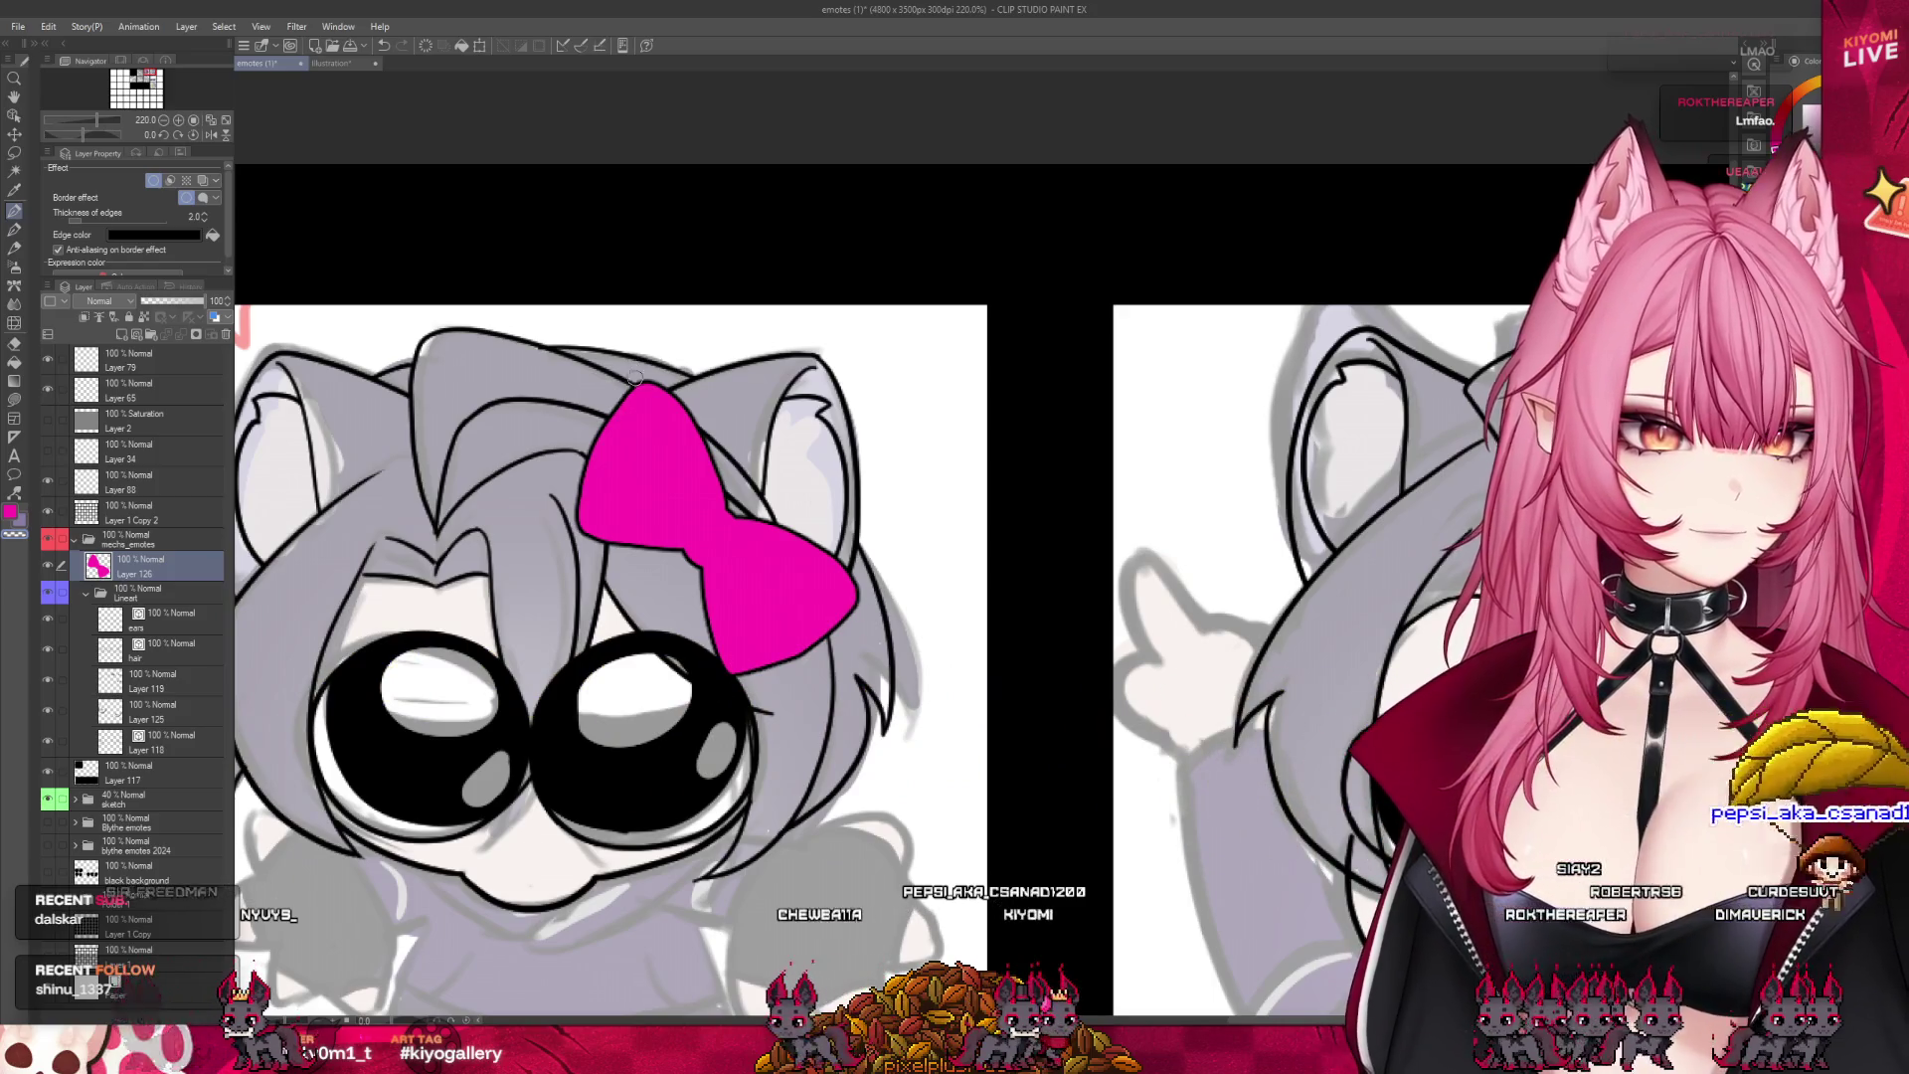
- Hide the pink bow layer (Layer 126) on the cat emote
scroll(814, 512, "down", 5)
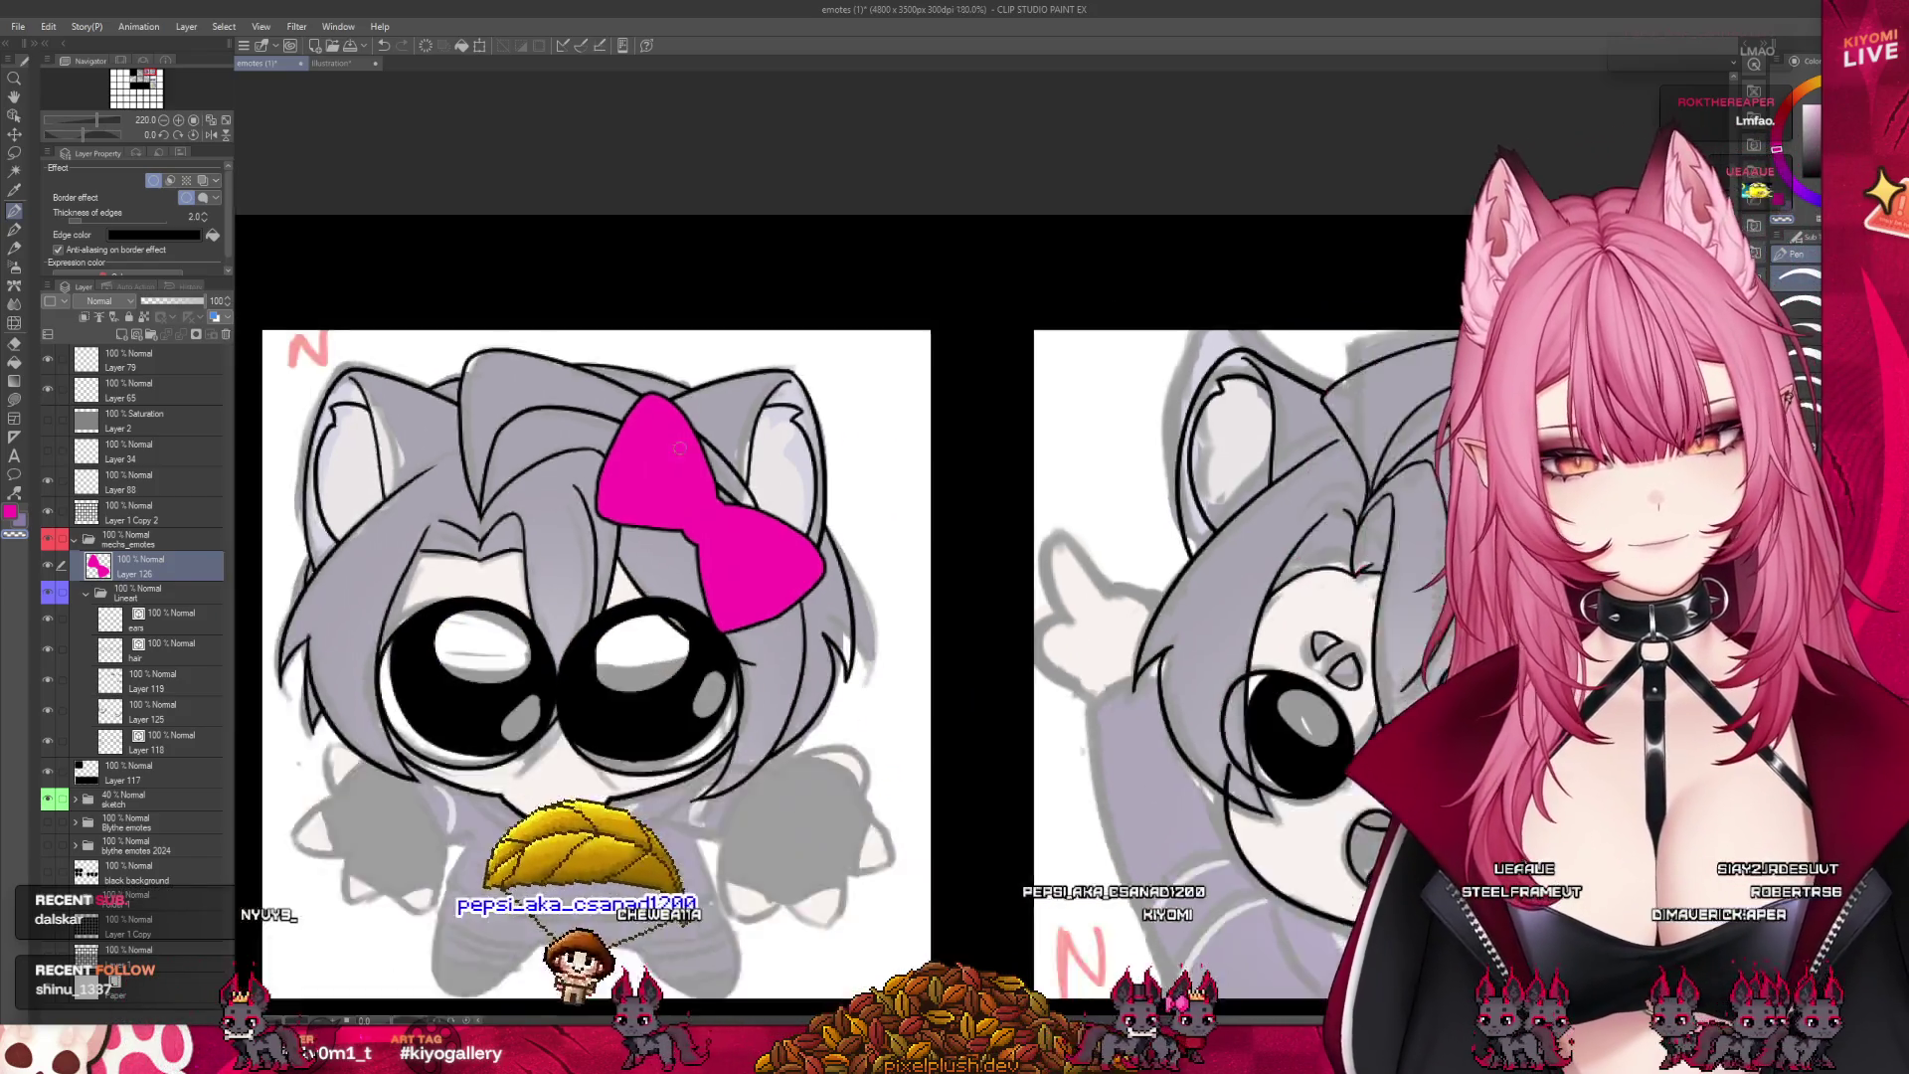
scroll(814, 512, "up", 4)
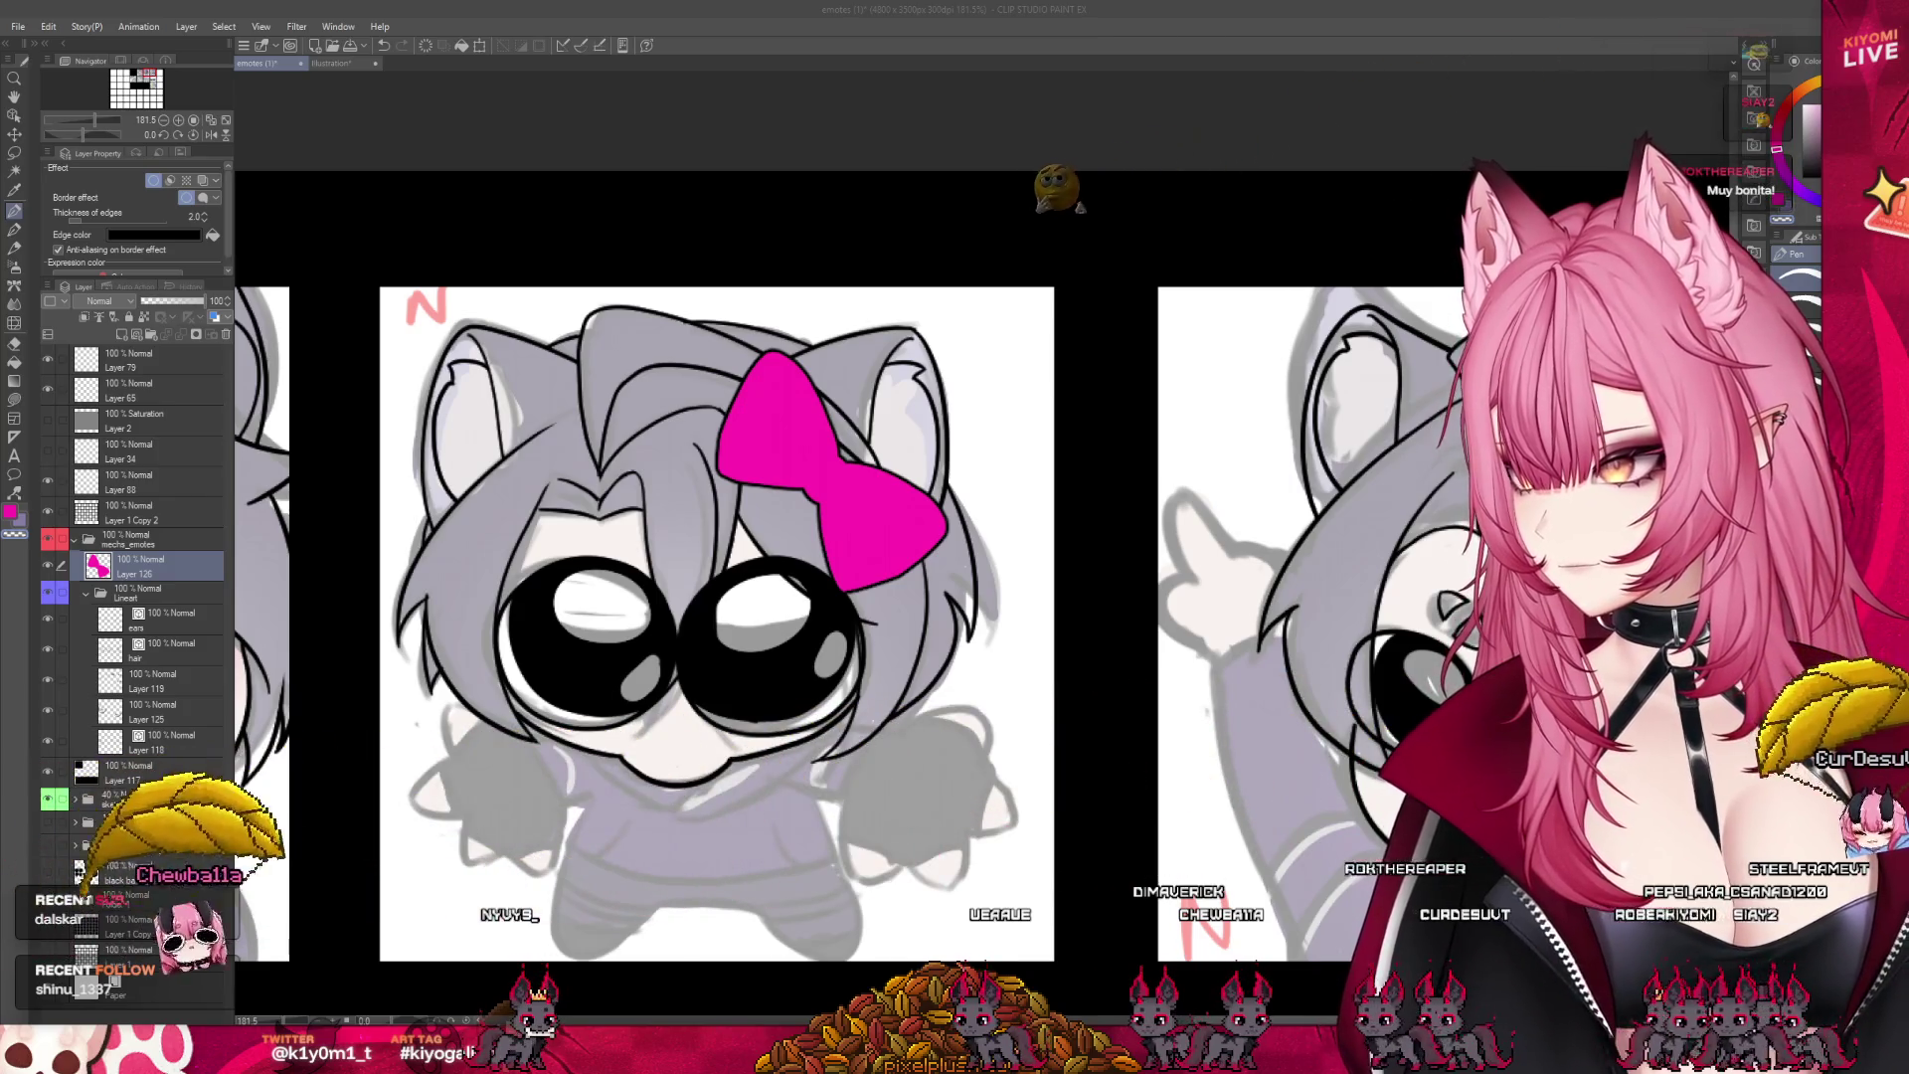
scroll(787, 369, "down", 4)
scroll(786, 368, "down", 1)
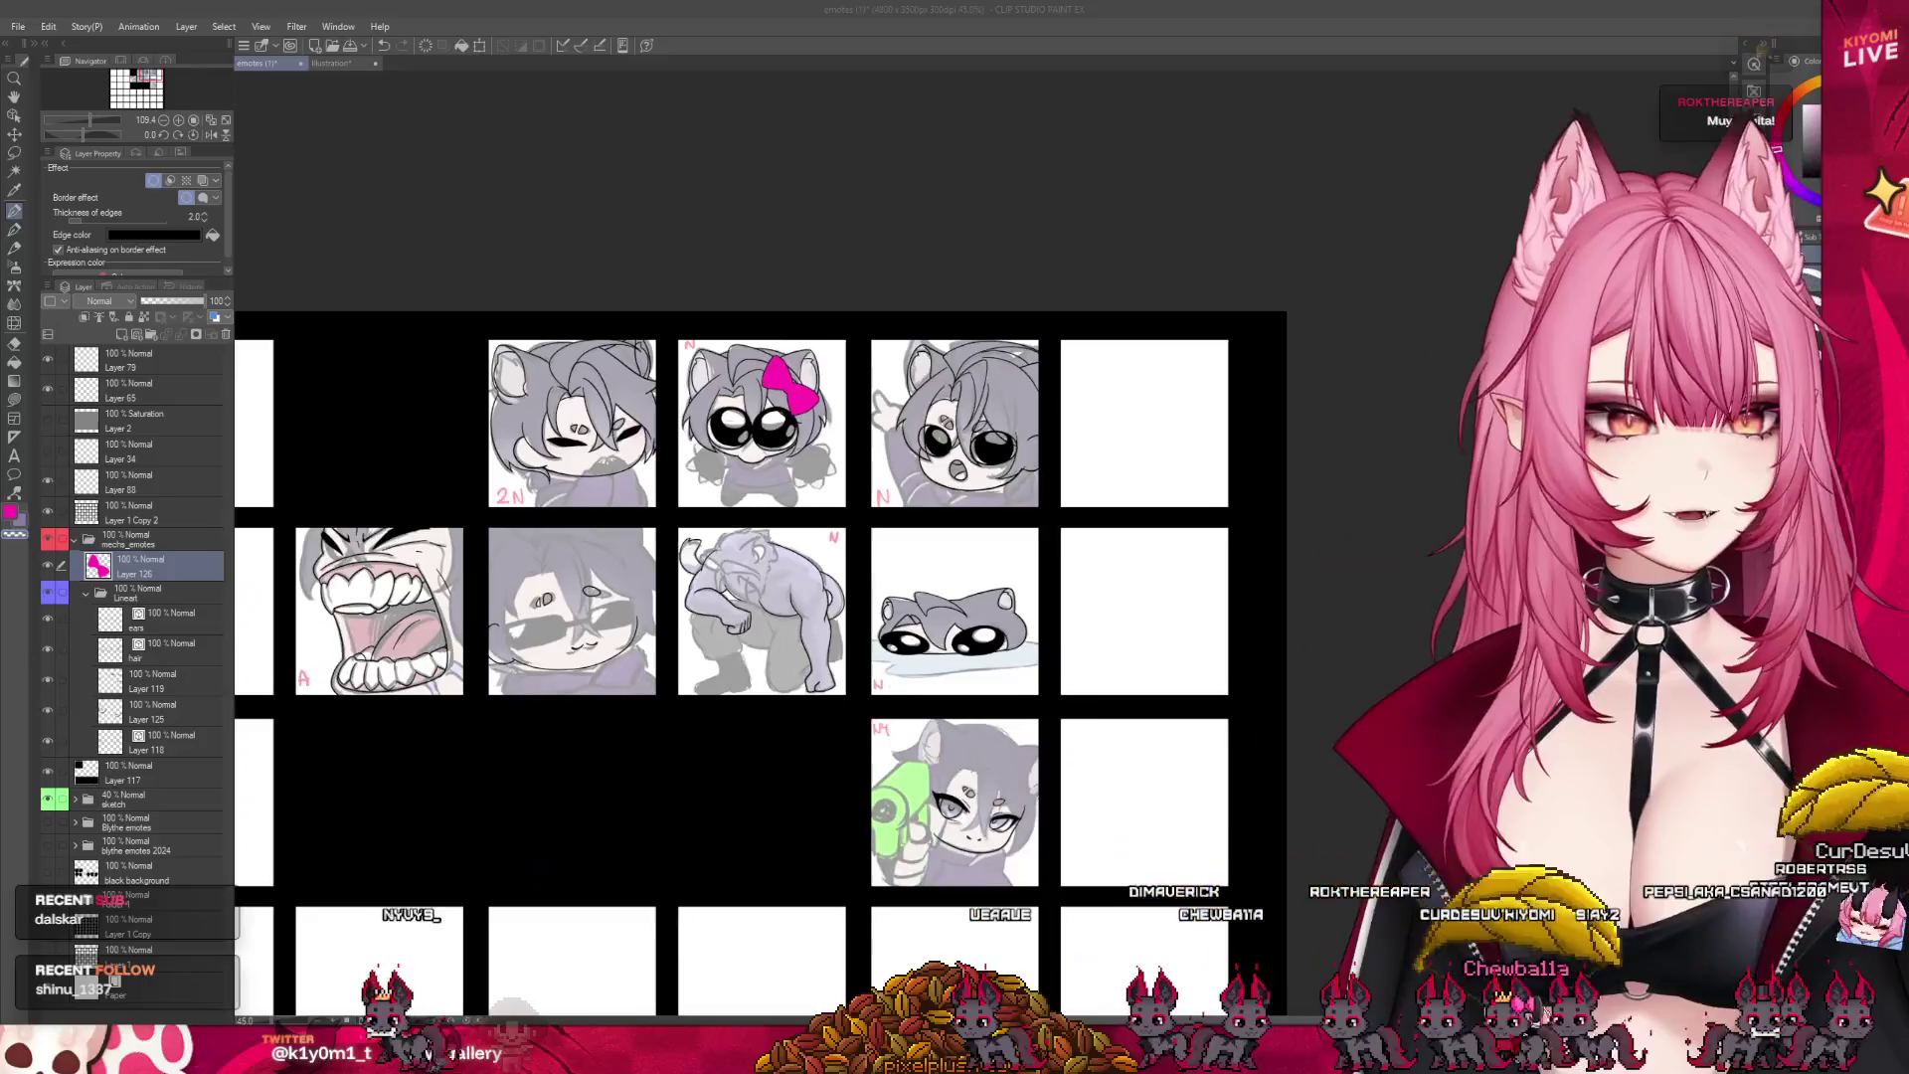
scroll(809, 362, "up", 3)
scroll(769, 434, "up", 5)
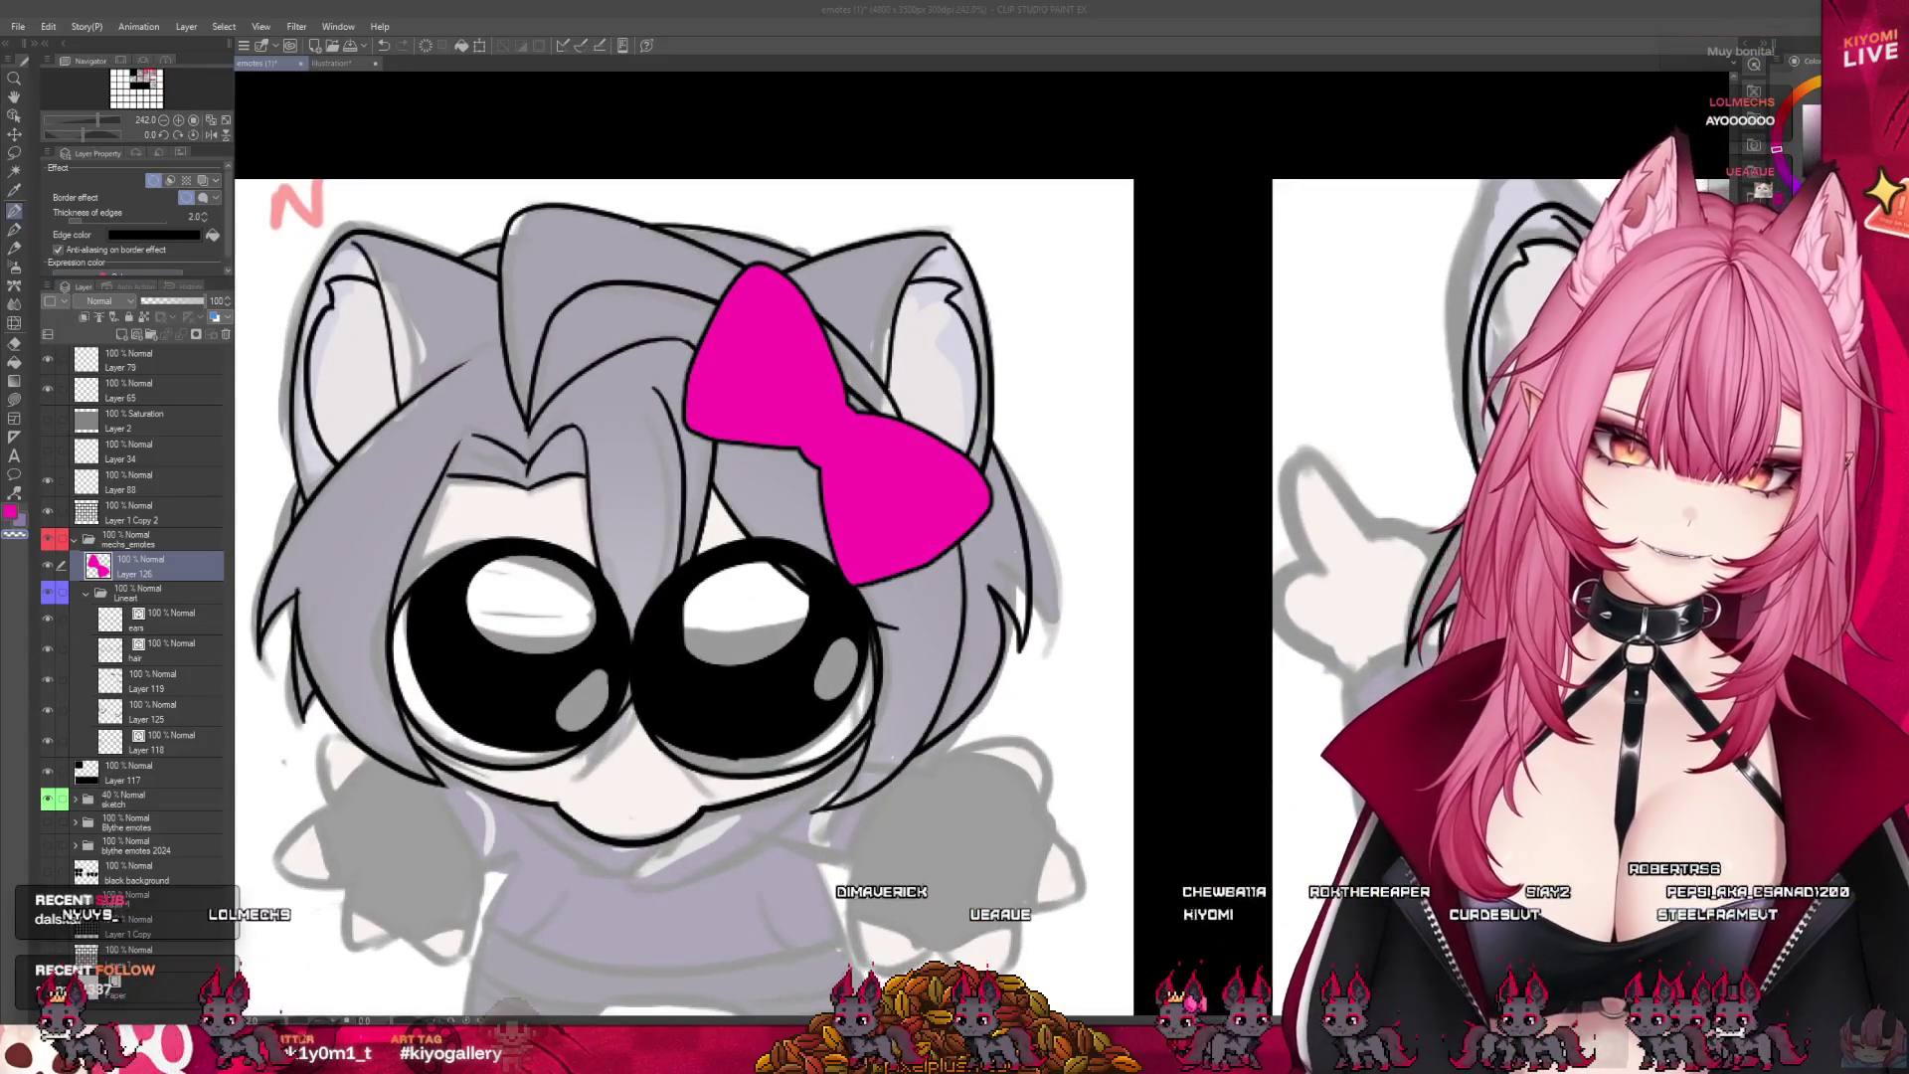
scroll(775, 438, "down", 4)
left_click(47, 564)
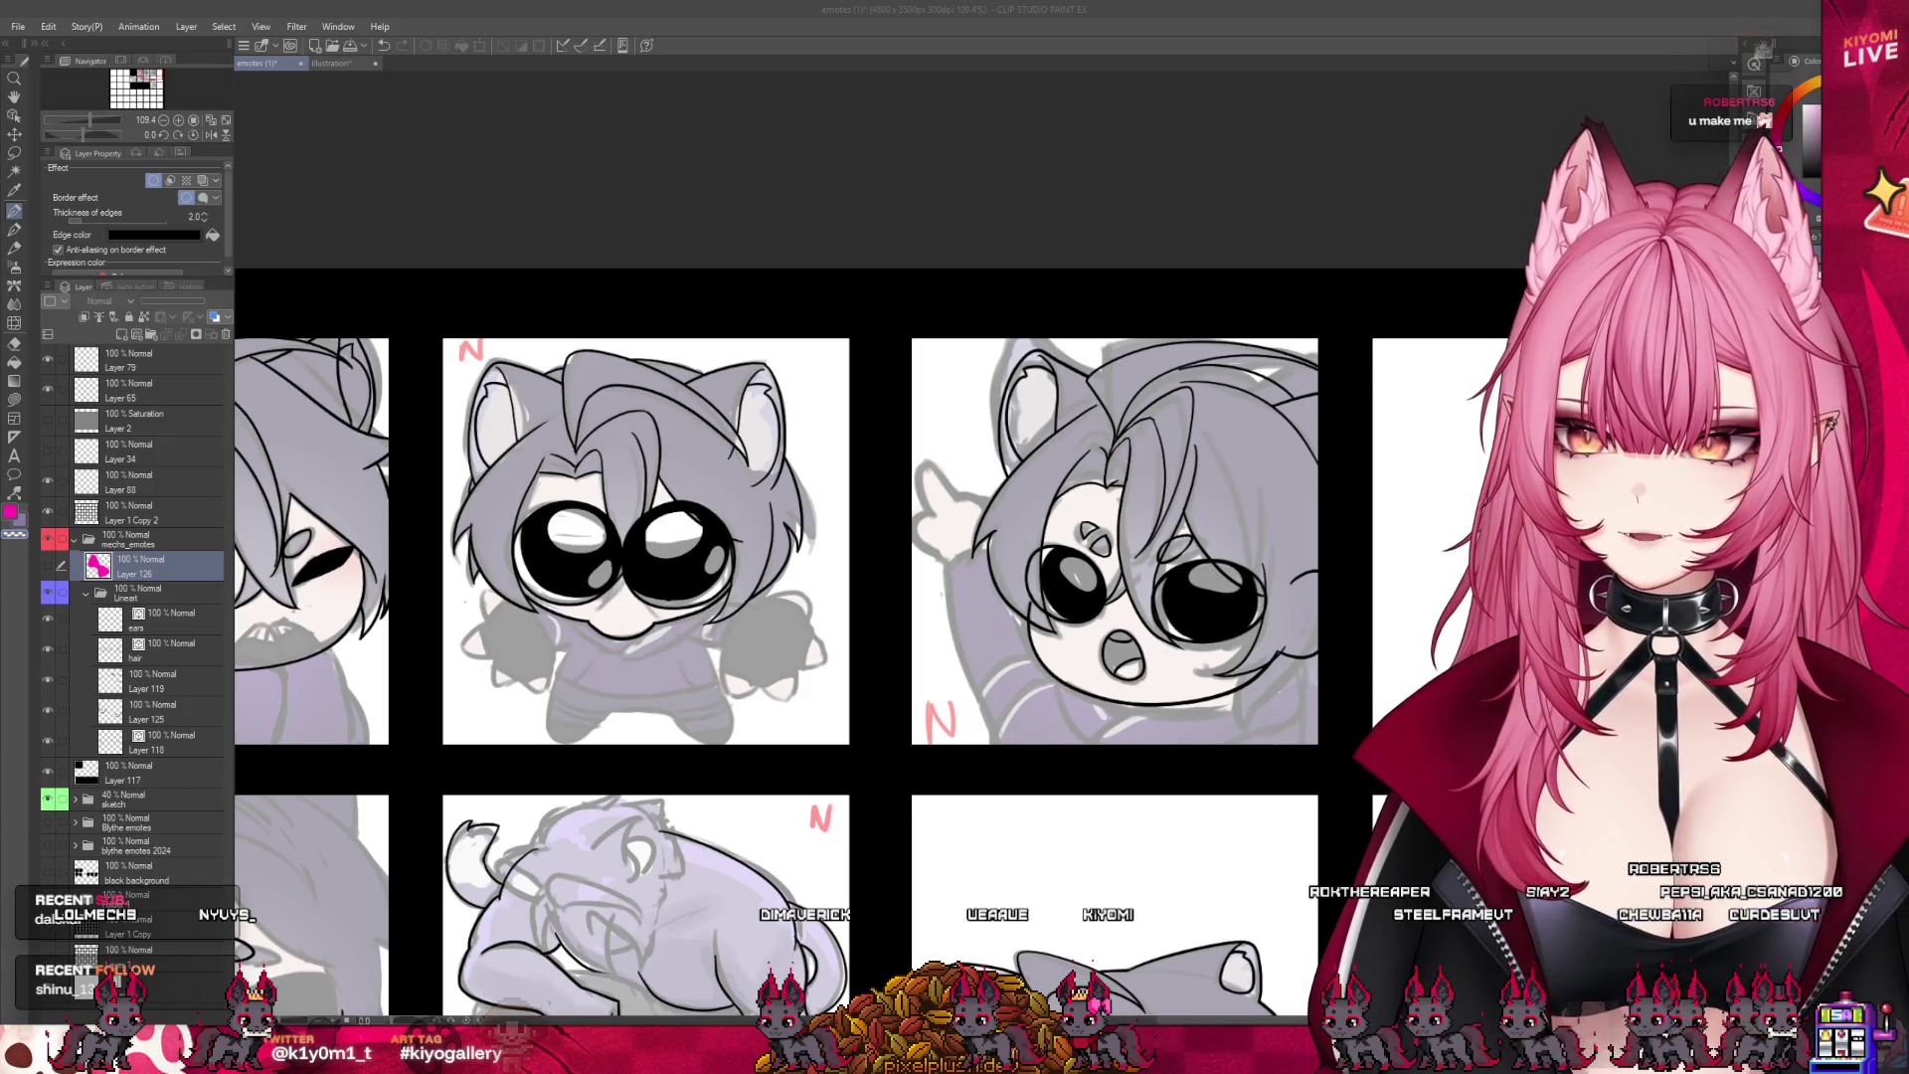
- Make the hair layer the drawing target and zoom in on the pointing emote
scroll(919, 607, "down", 3)
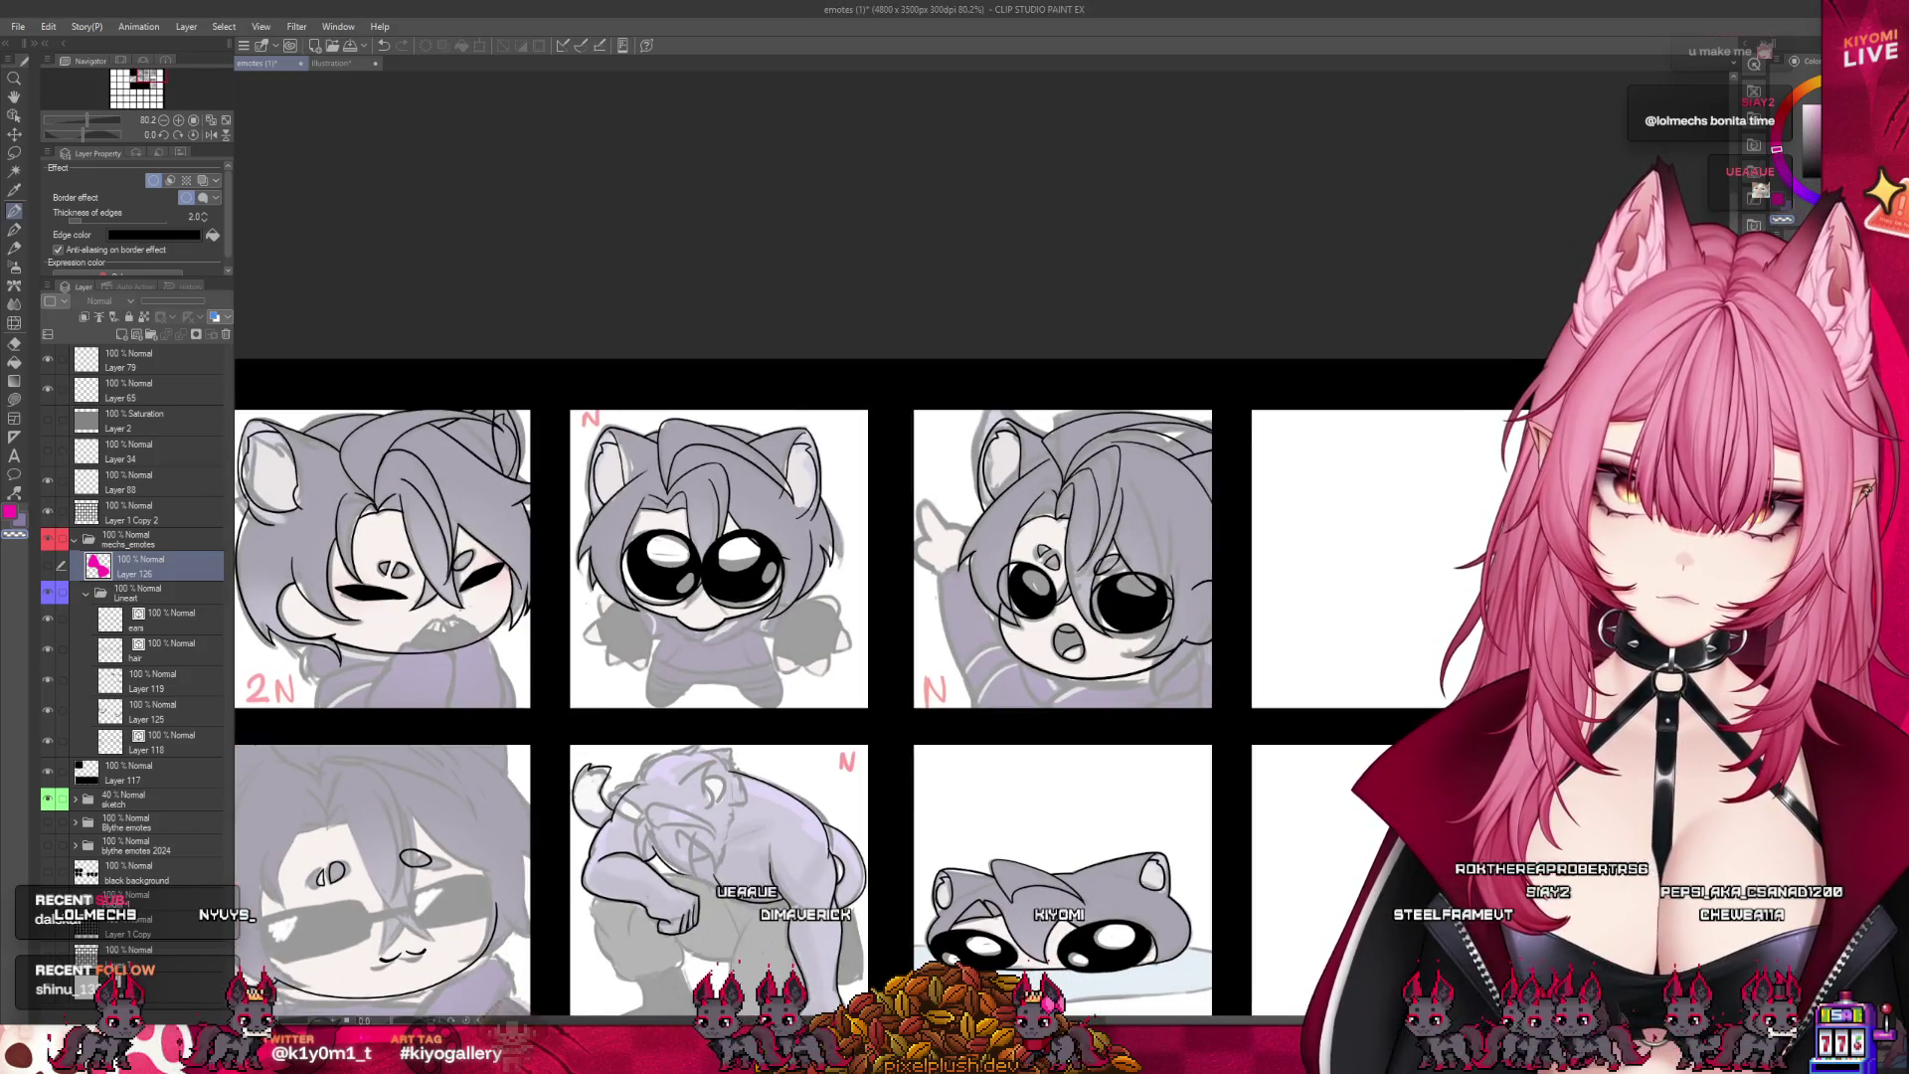
left_click(164, 651)
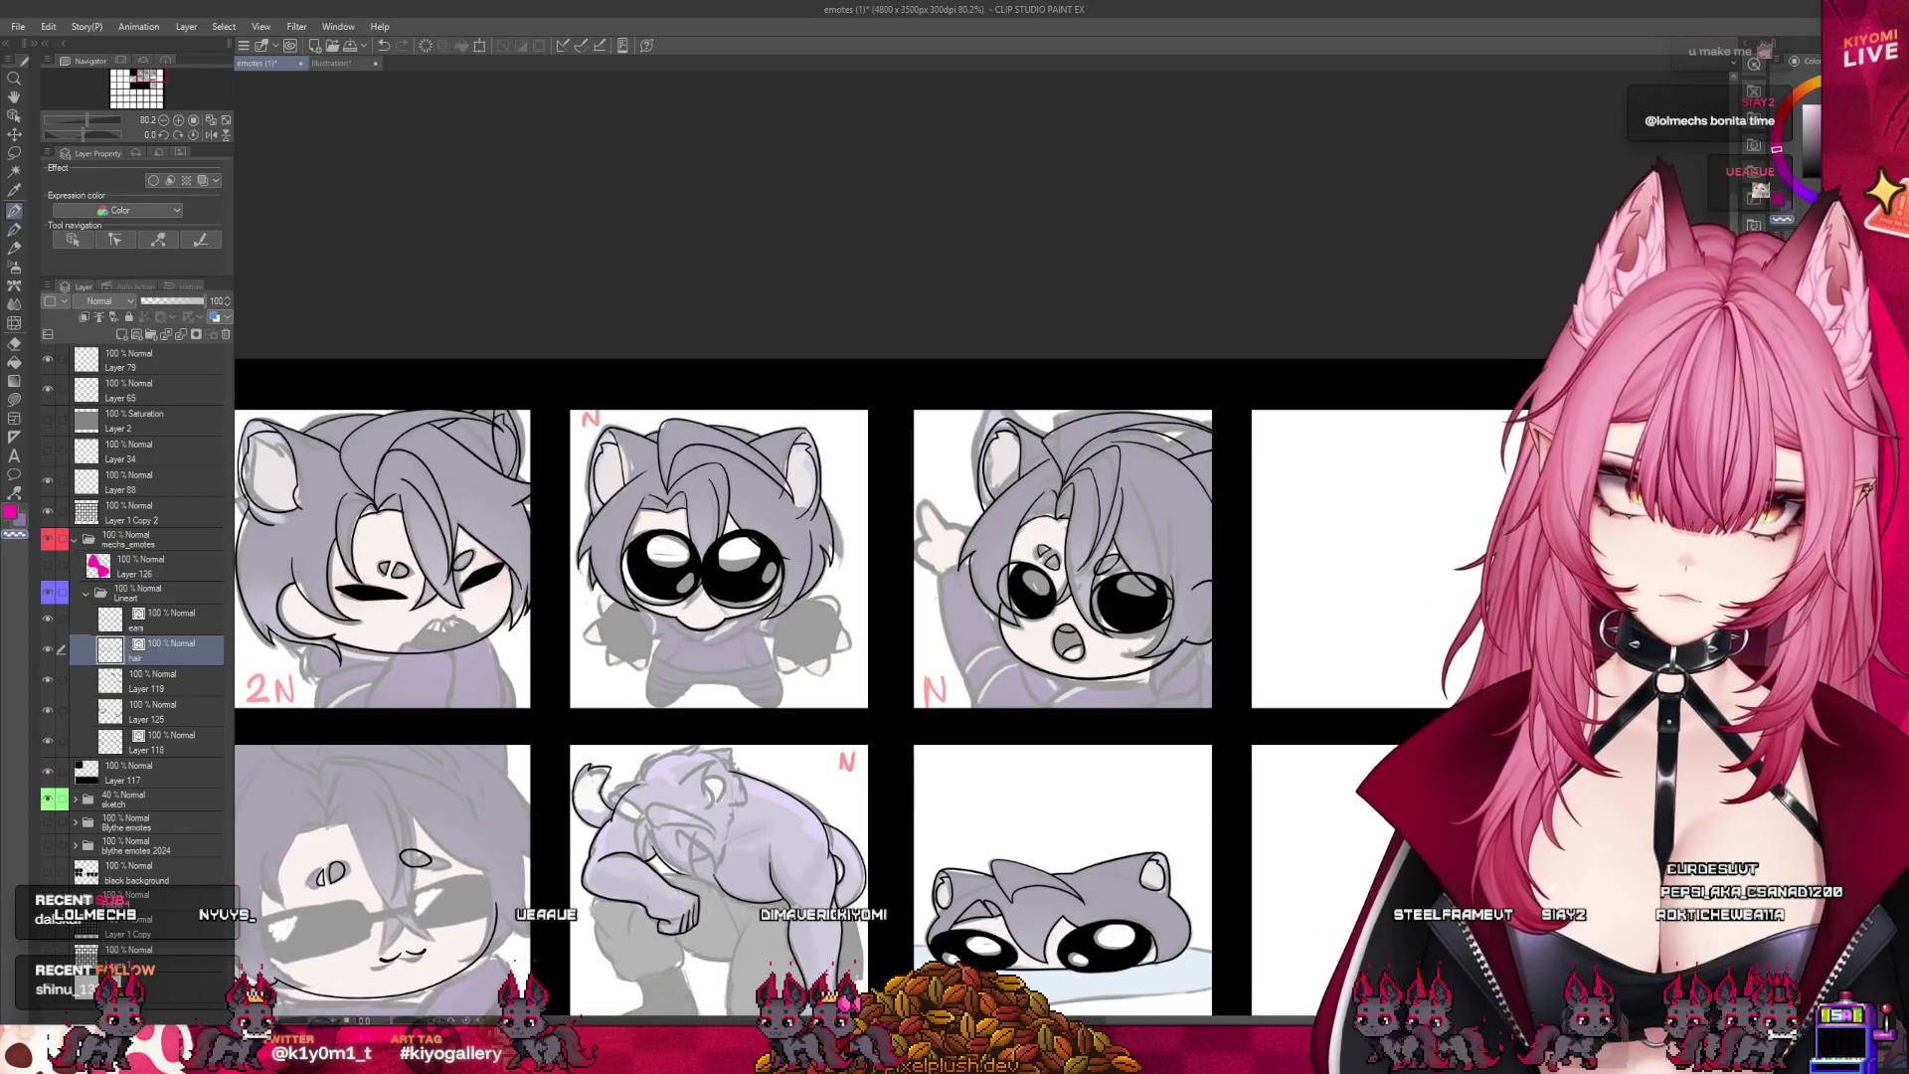
scroll(957, 446, "up", 5)
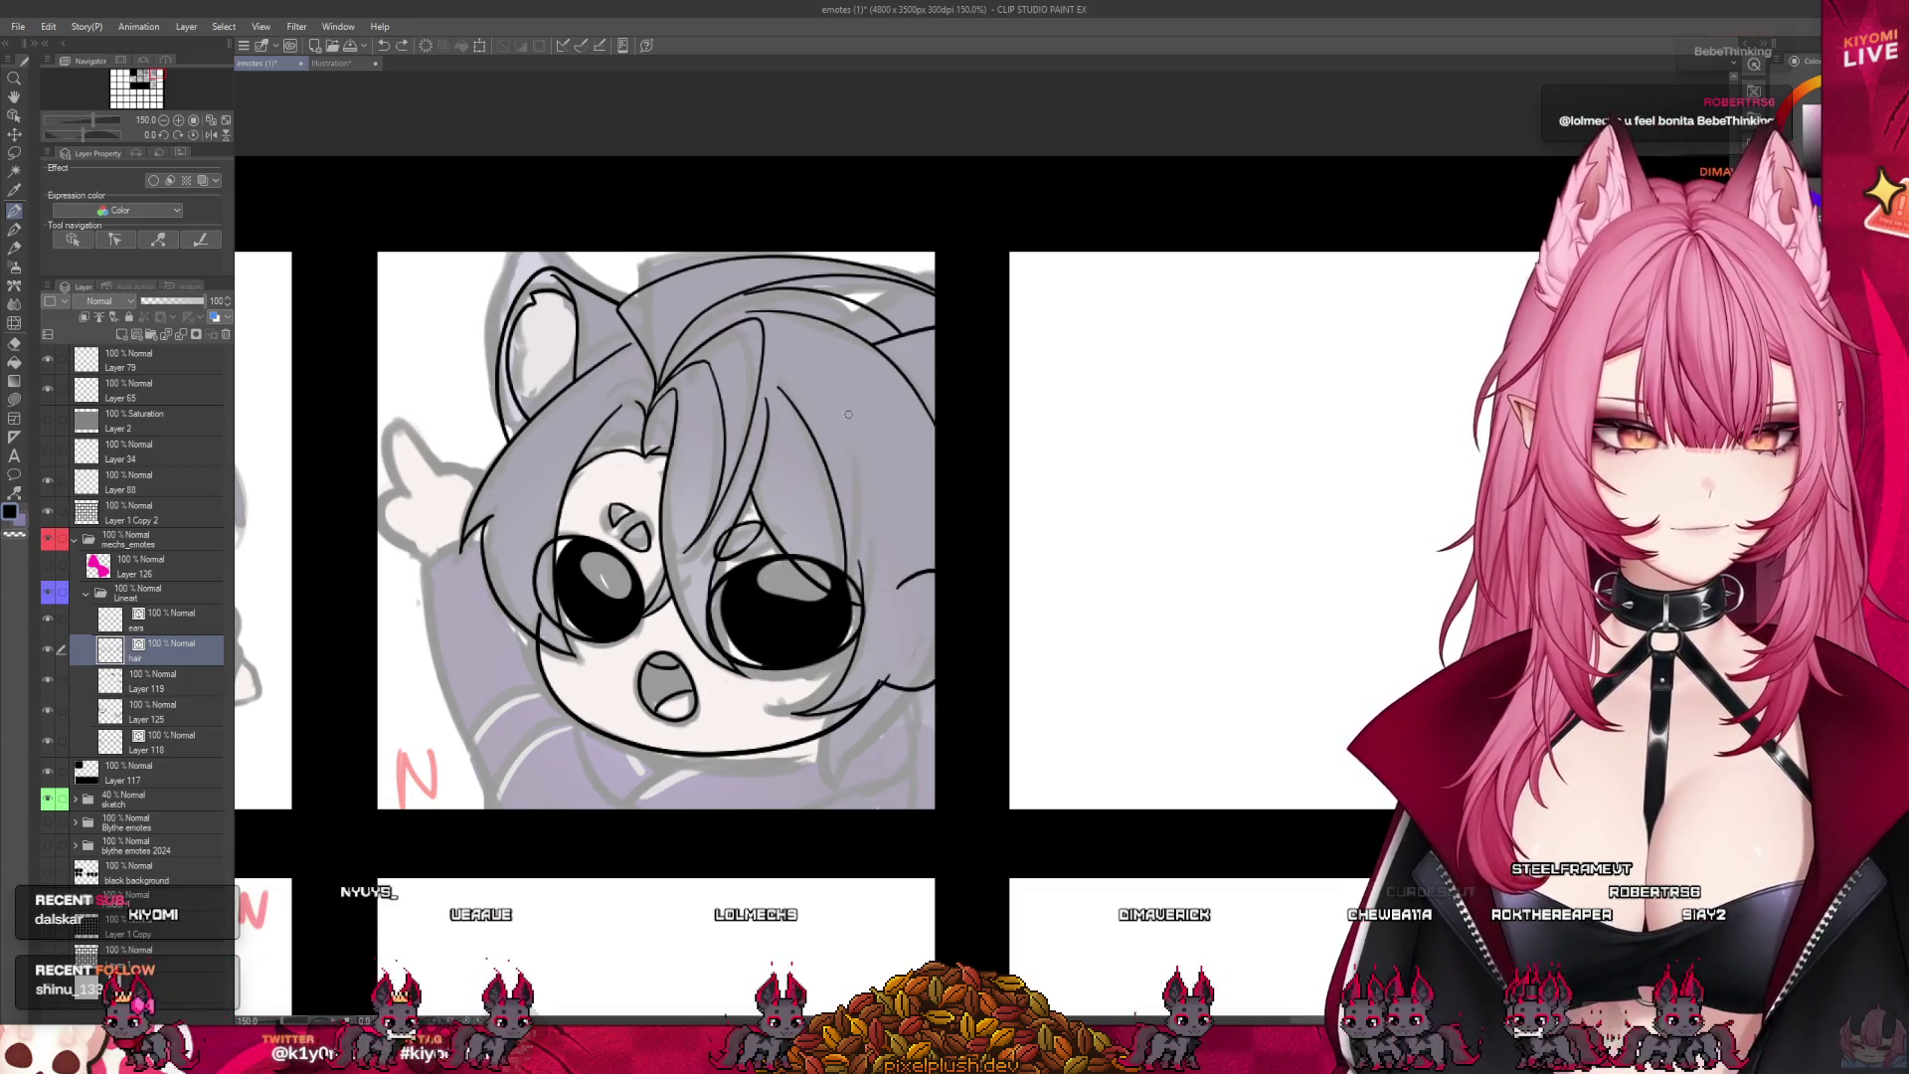
- Ink a line running down from the pointing emote's chin
scroll(901, 423, "down", 5)
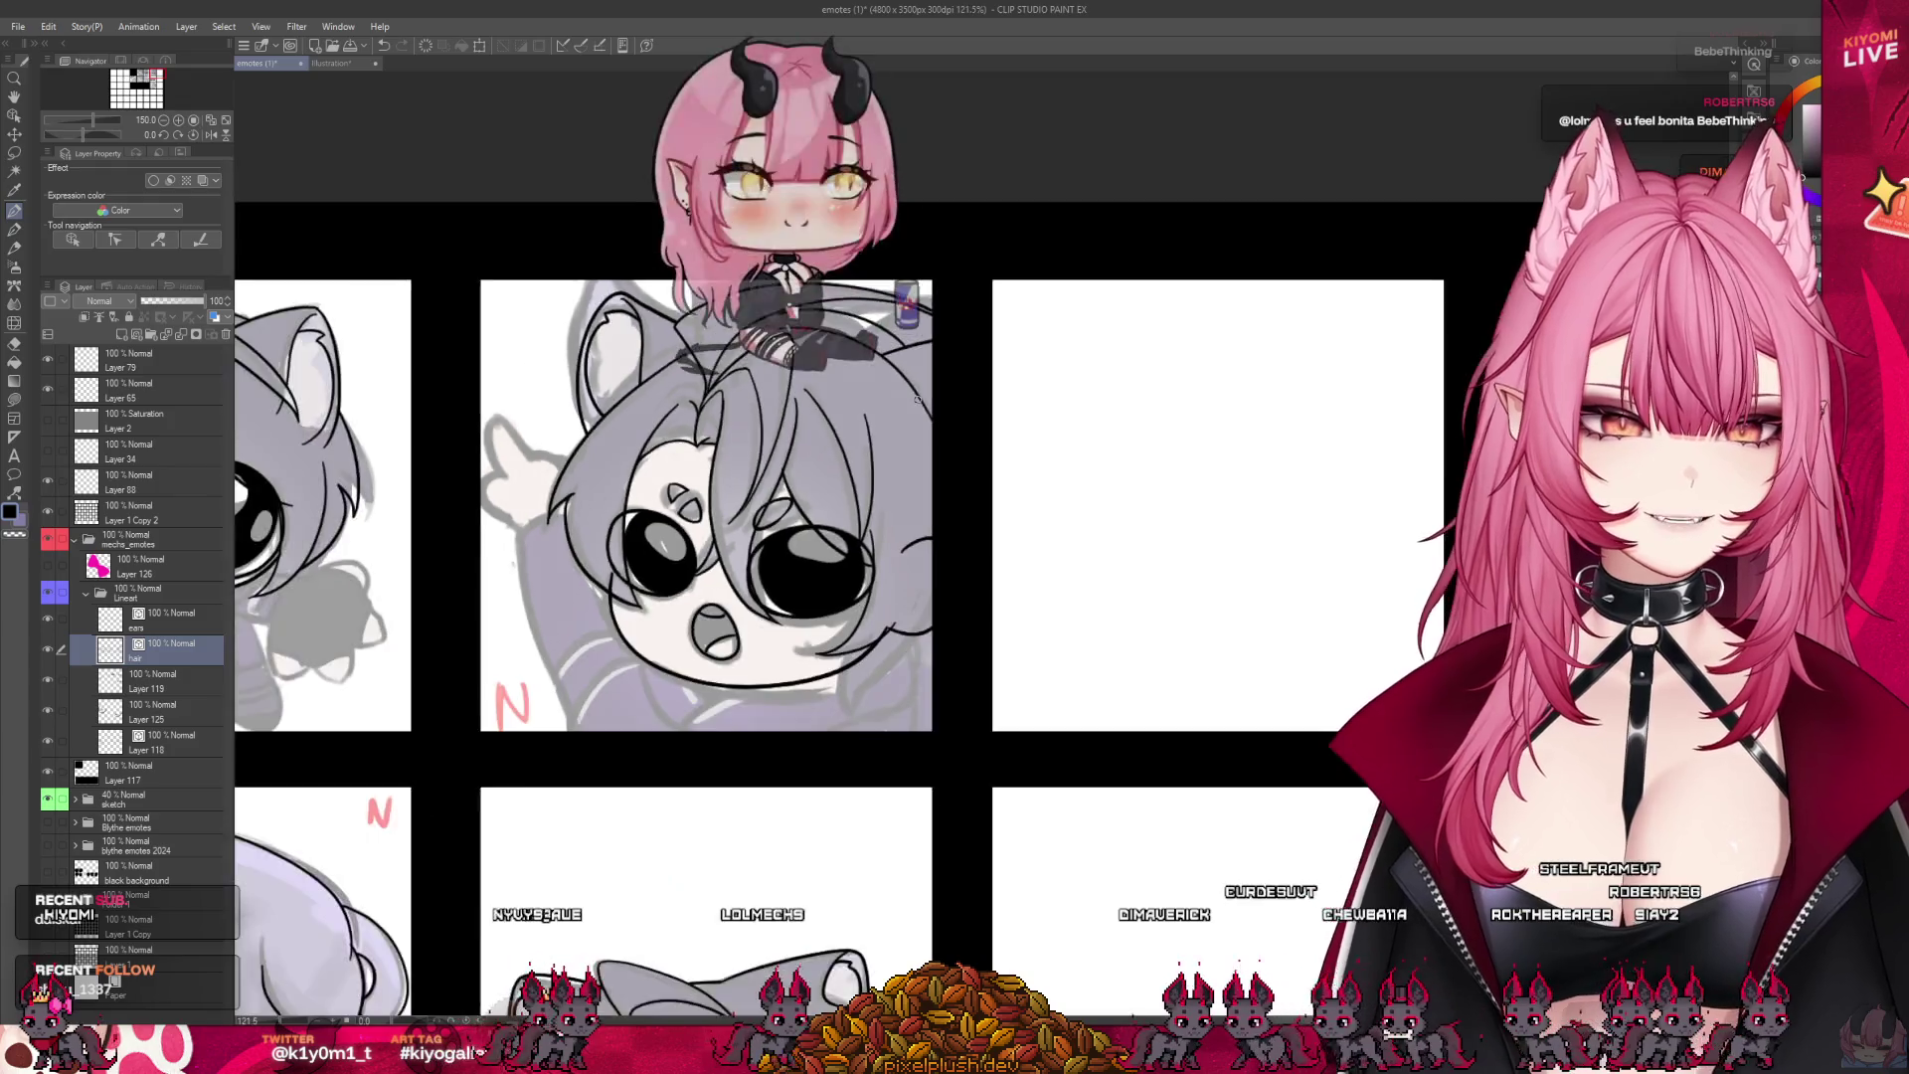
scroll(916, 551, "up", 3)
scroll(934, 527, "down", 2)
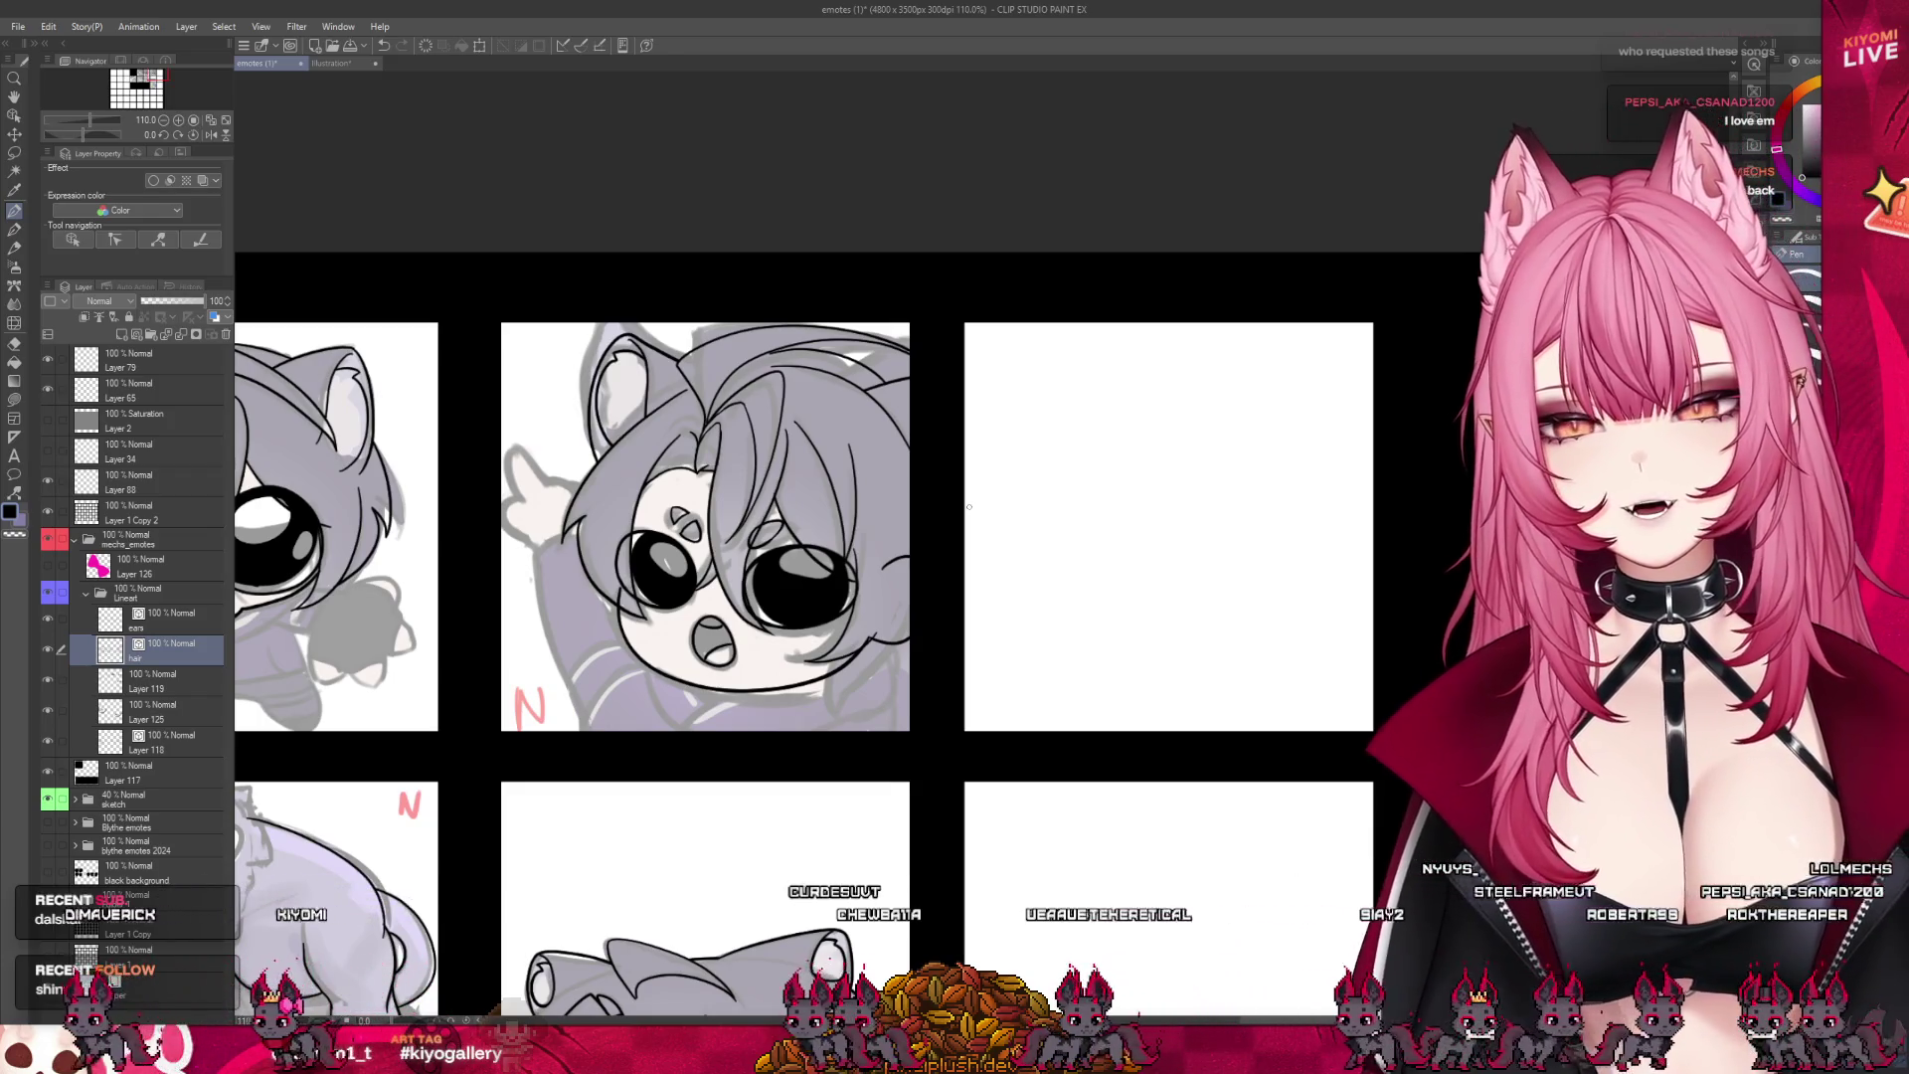
scroll(979, 595, "up", 2)
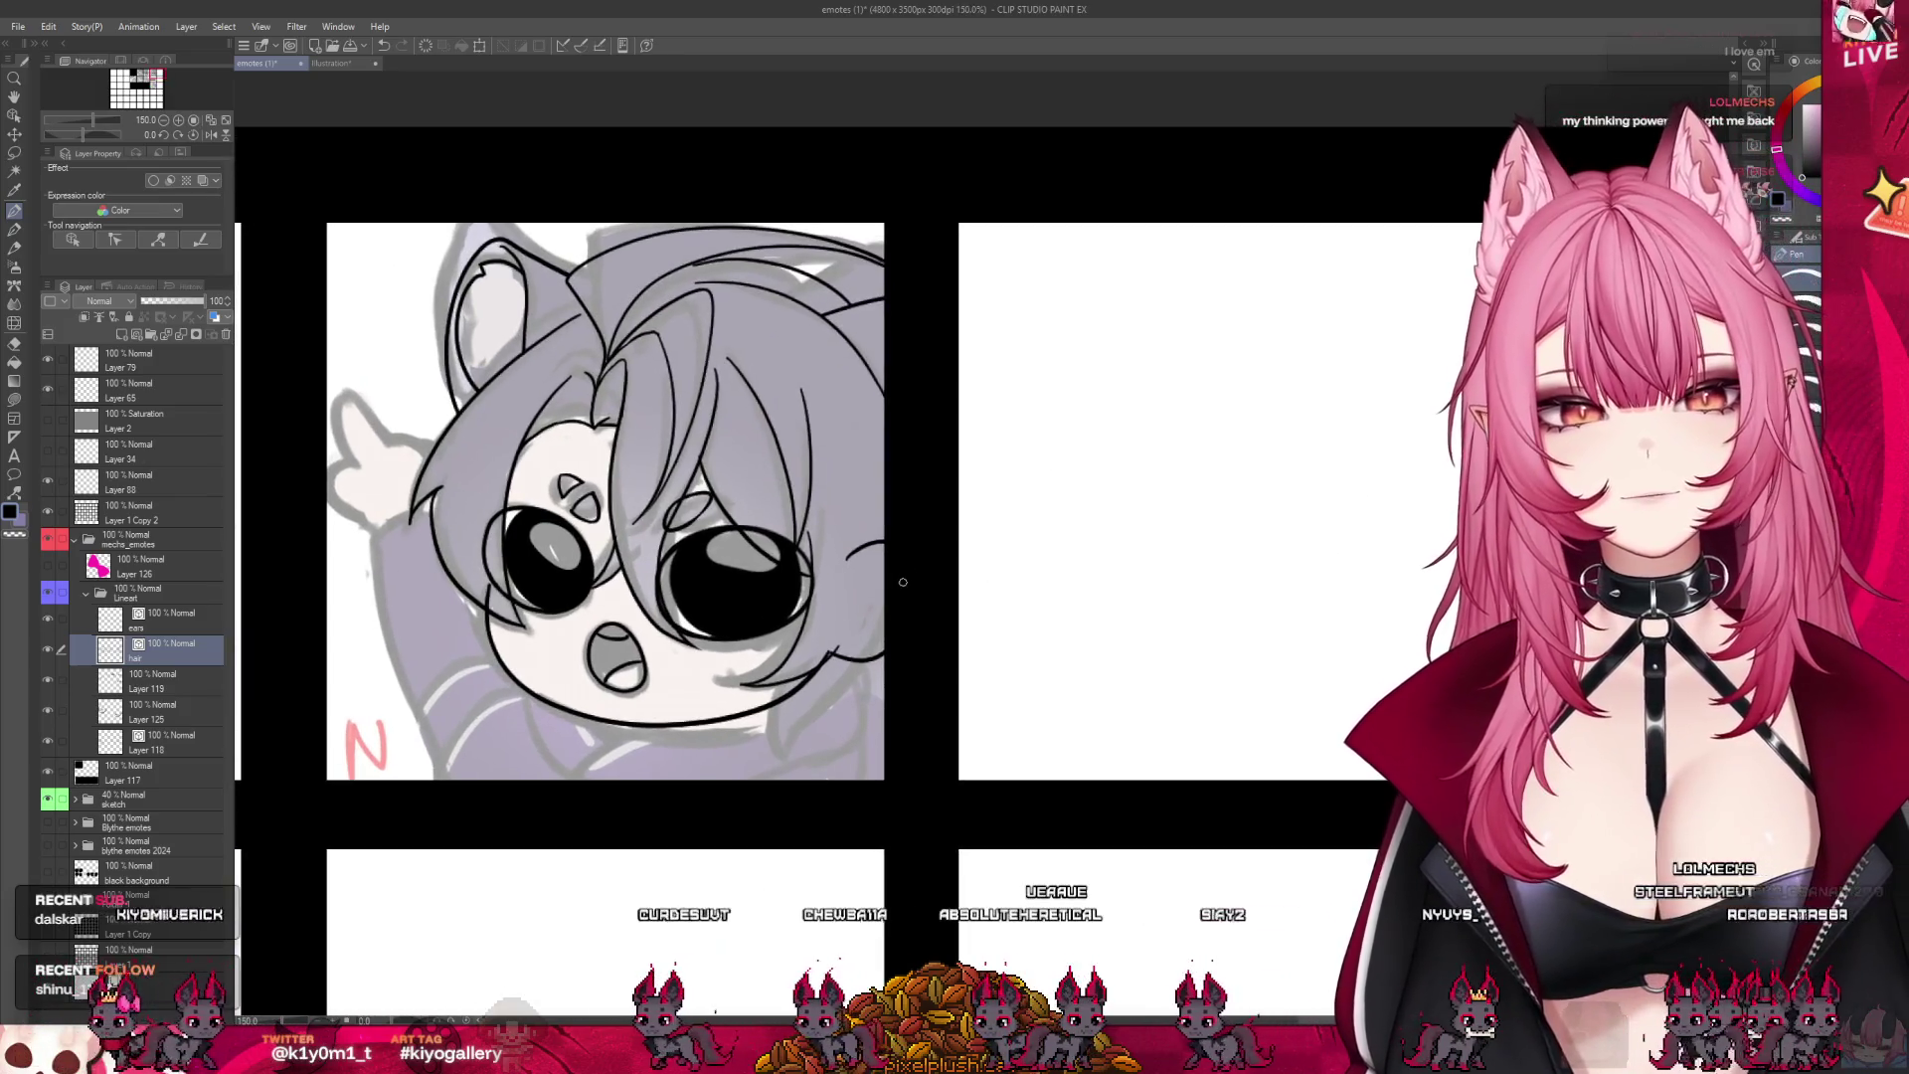
left_click_drag(817, 676, 847, 731)
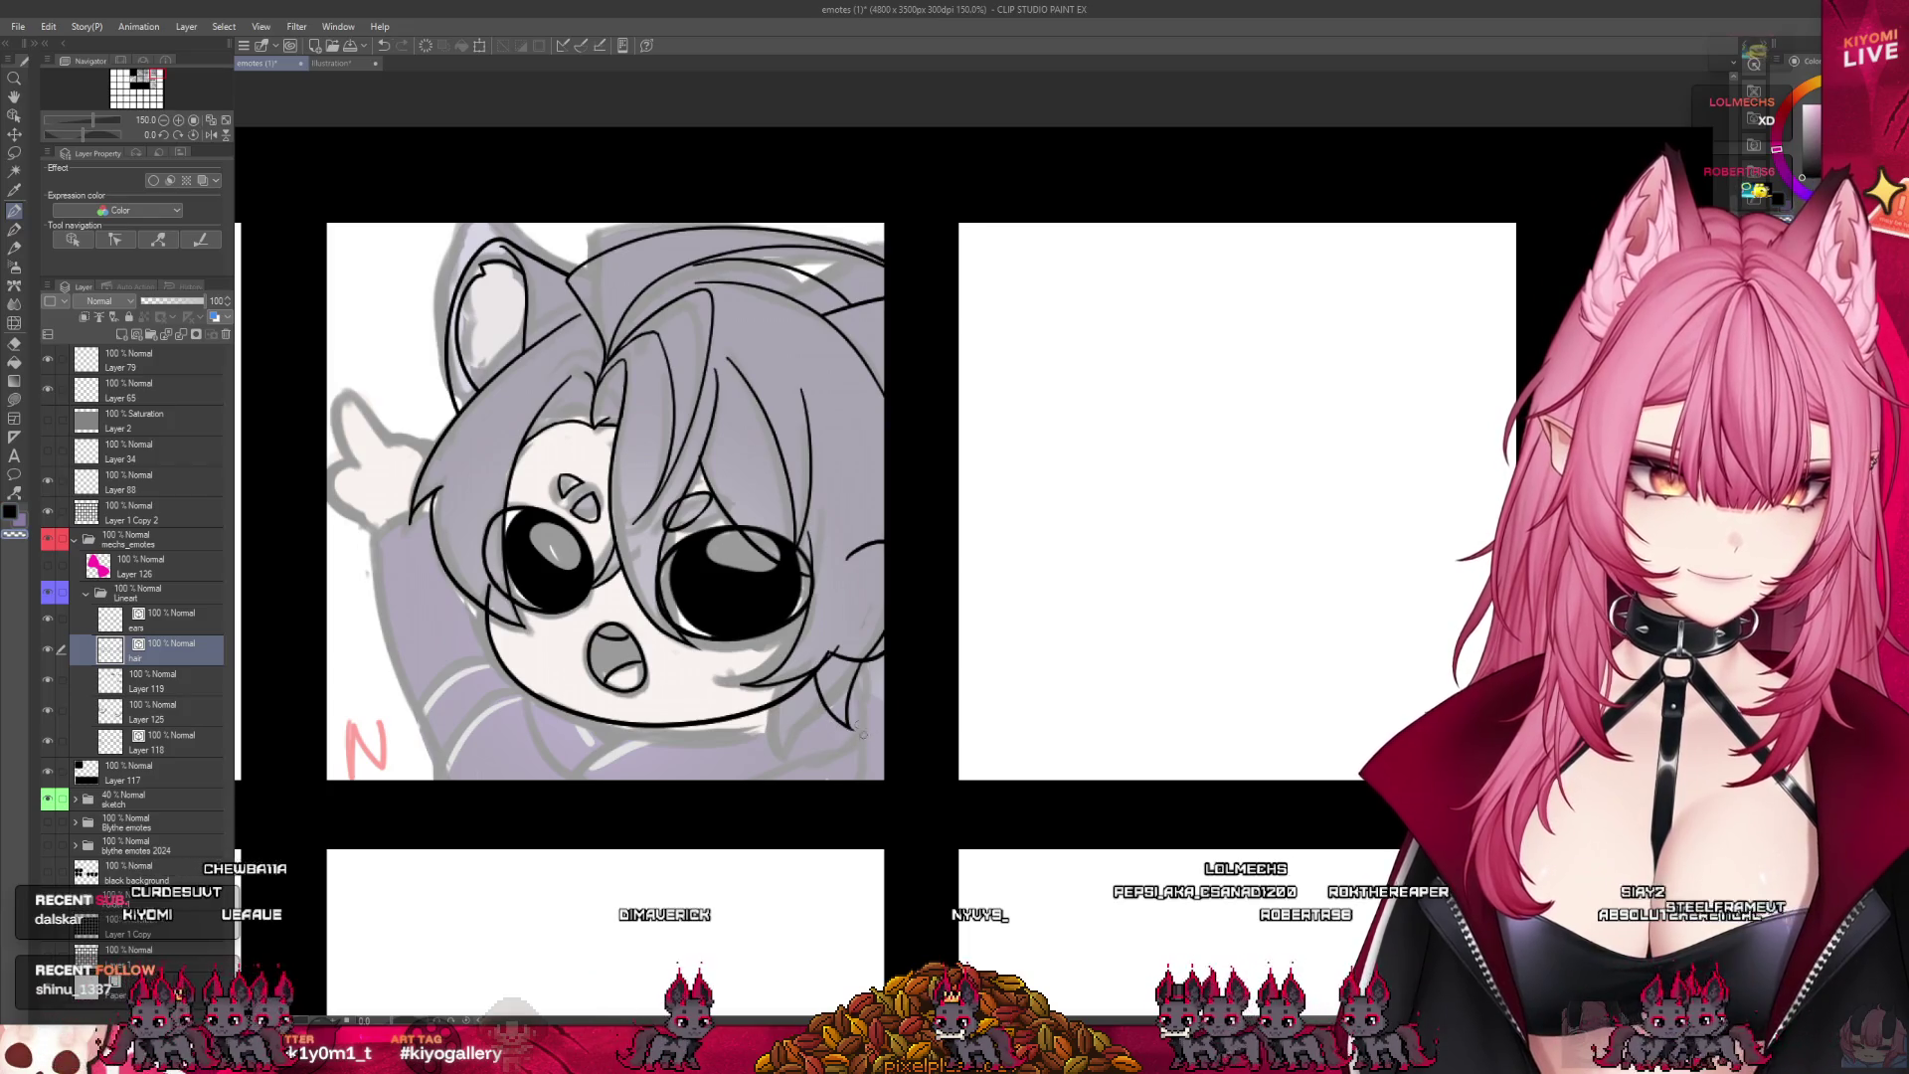
- Make Layer 118 the drawing target
scroll(912, 578, "down", 2)
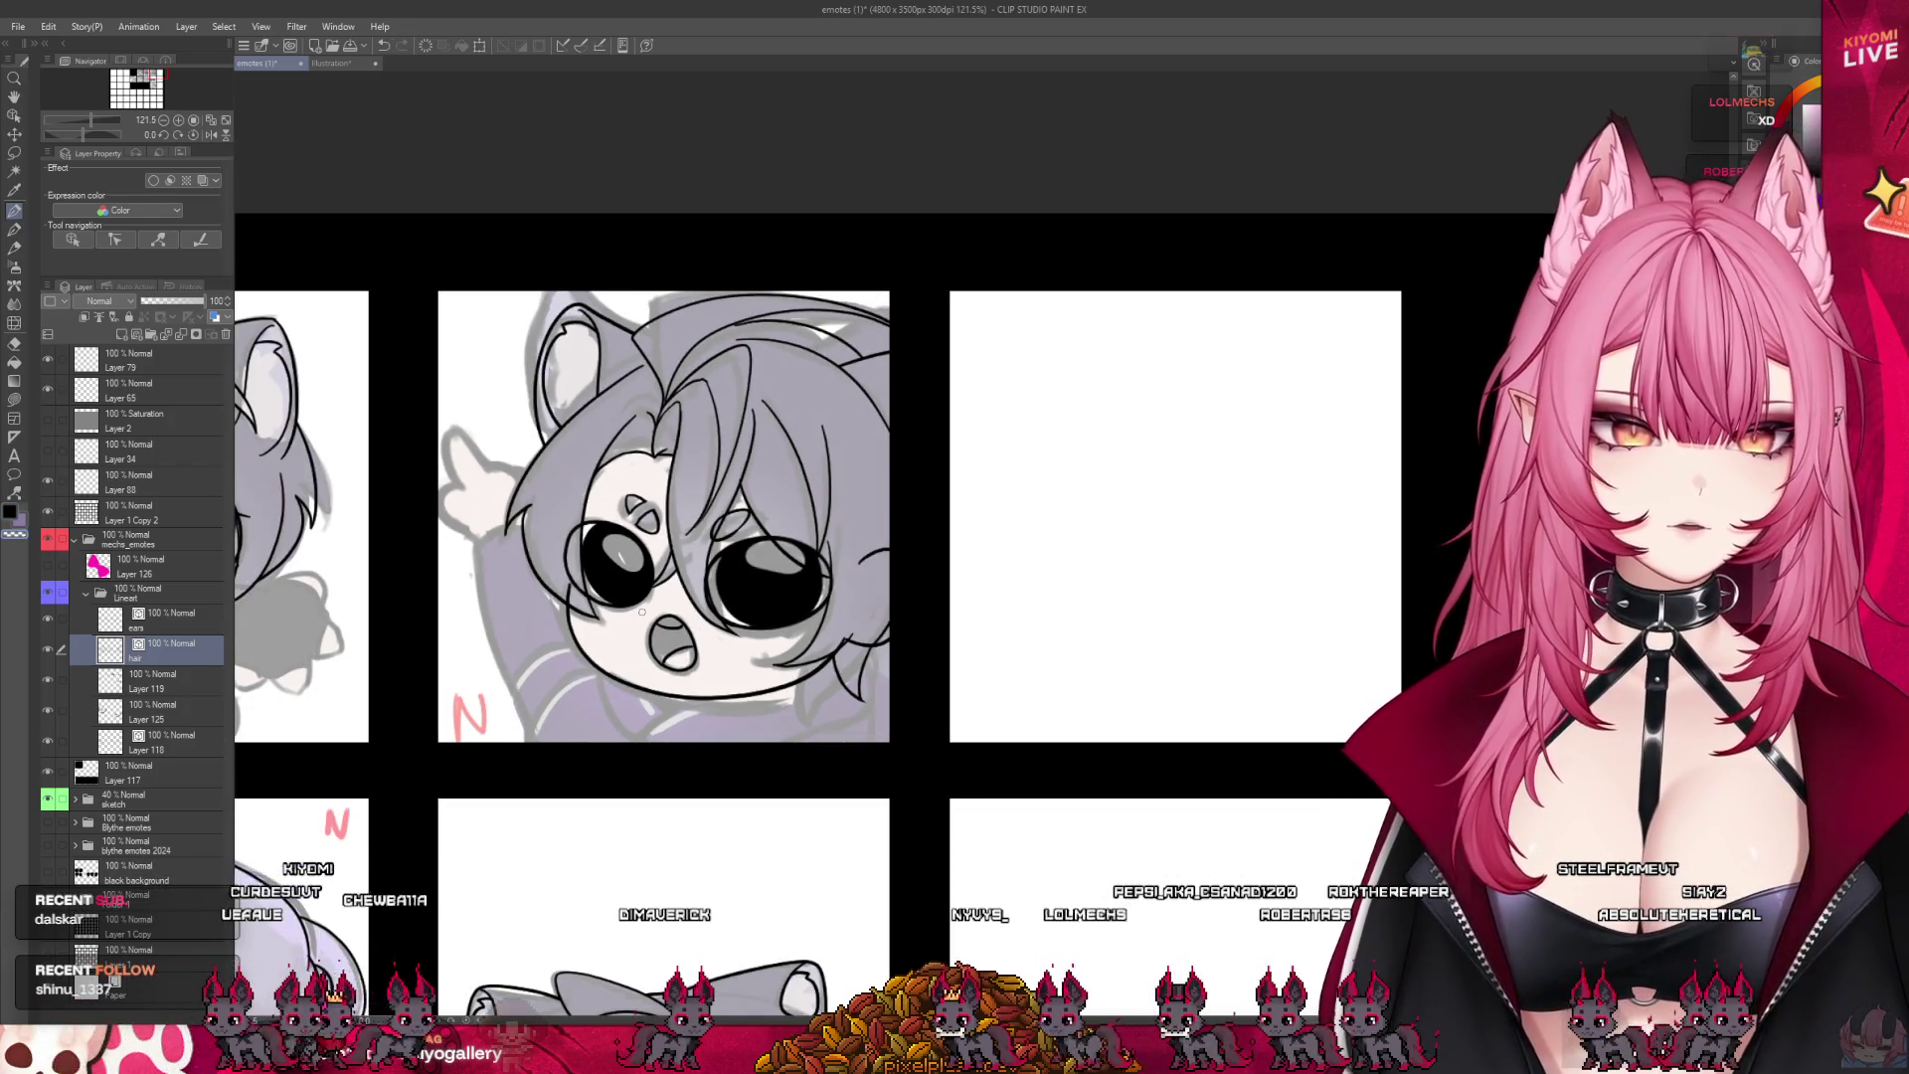
scroll(640, 611, "down", 3)
scroll(640, 612, "up", 4)
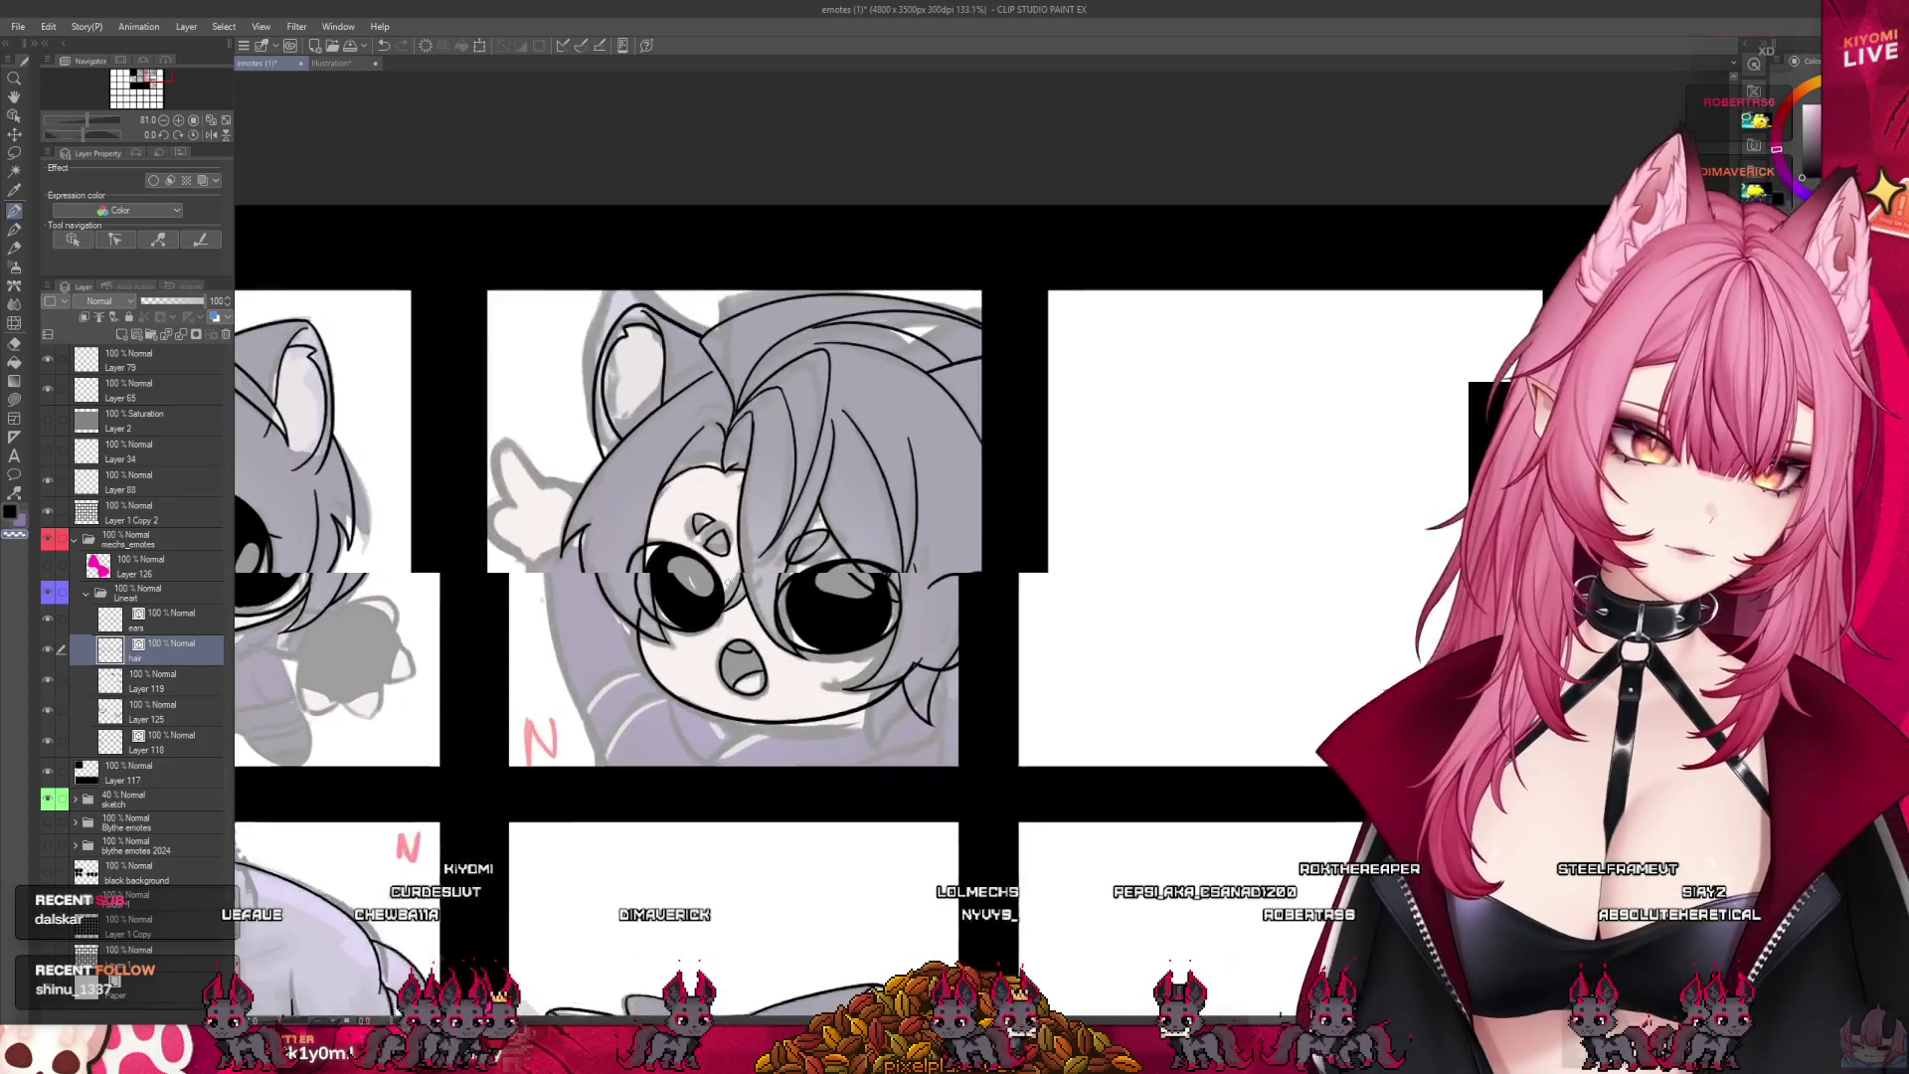
left_click(147, 753)
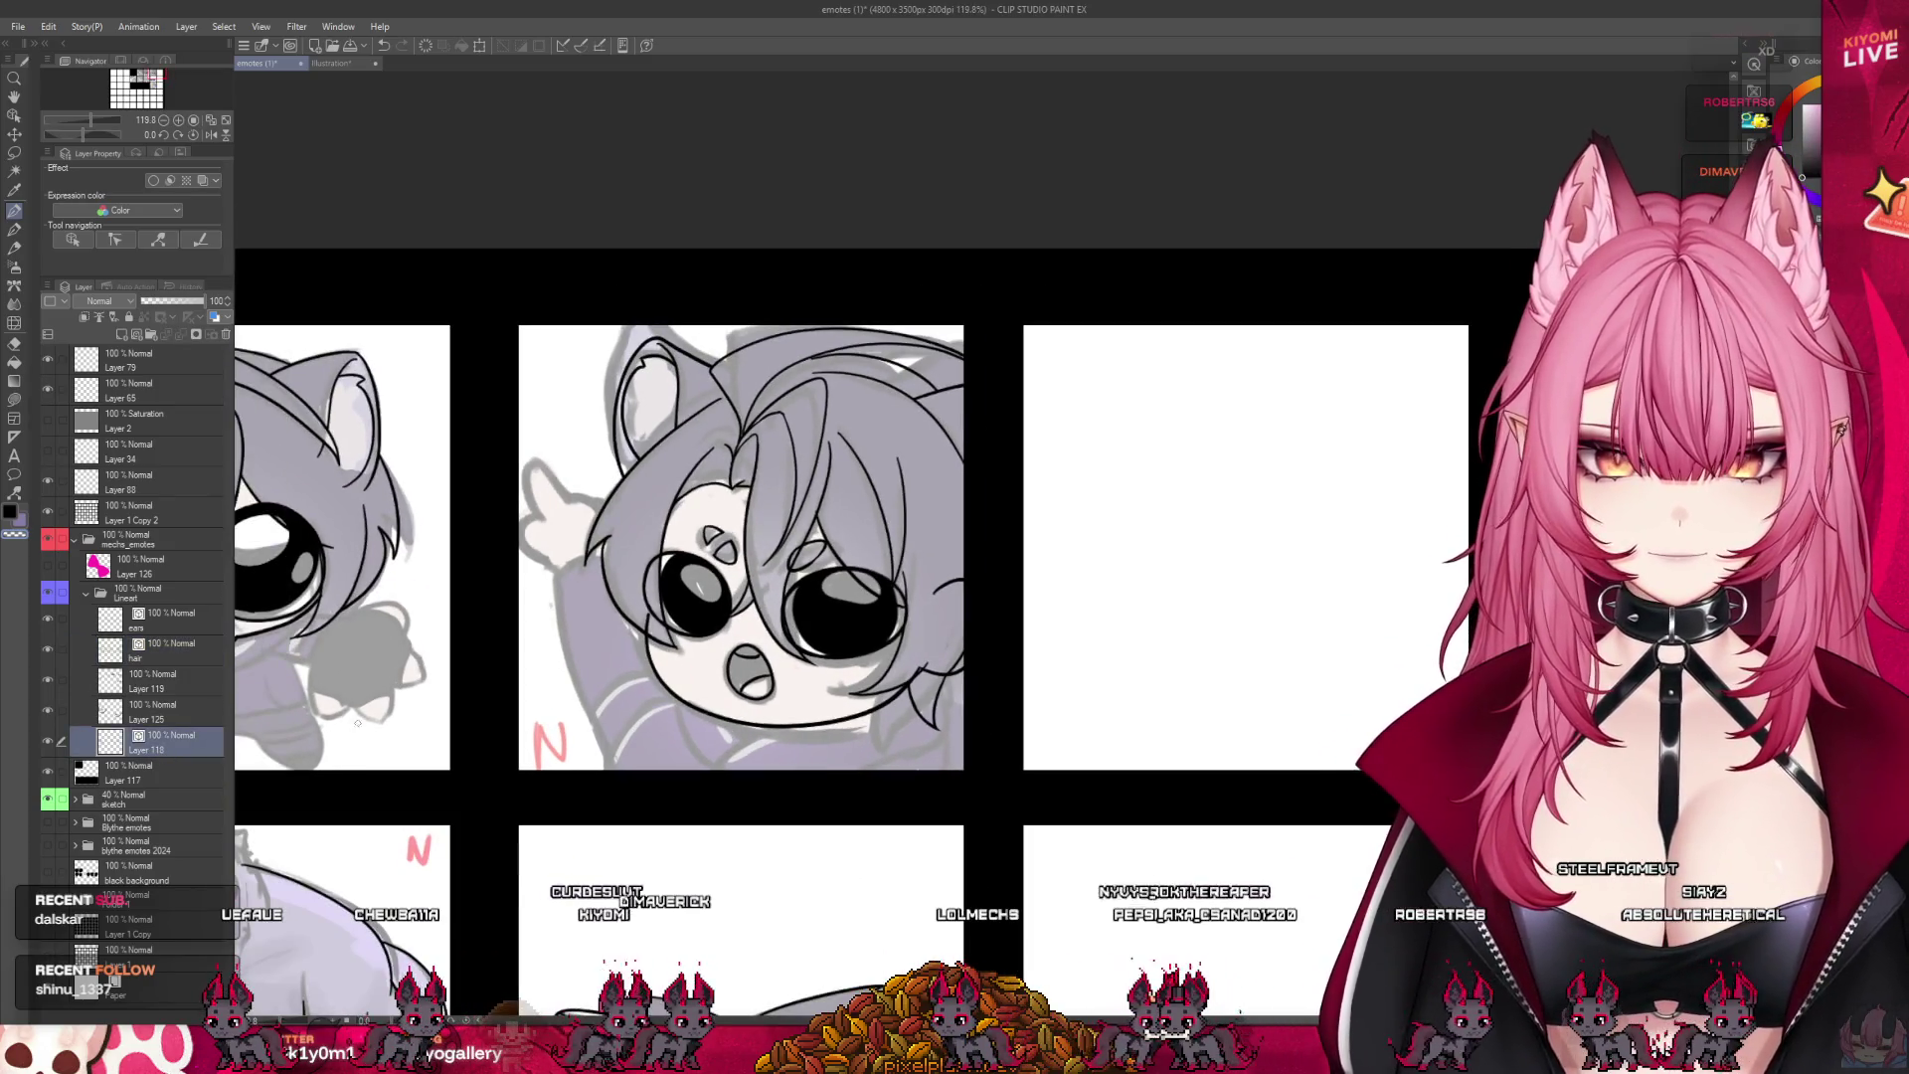
scroll(696, 577, "down", 2)
scroll(638, 542, "up", 3)
scroll(639, 542, "up", 3)
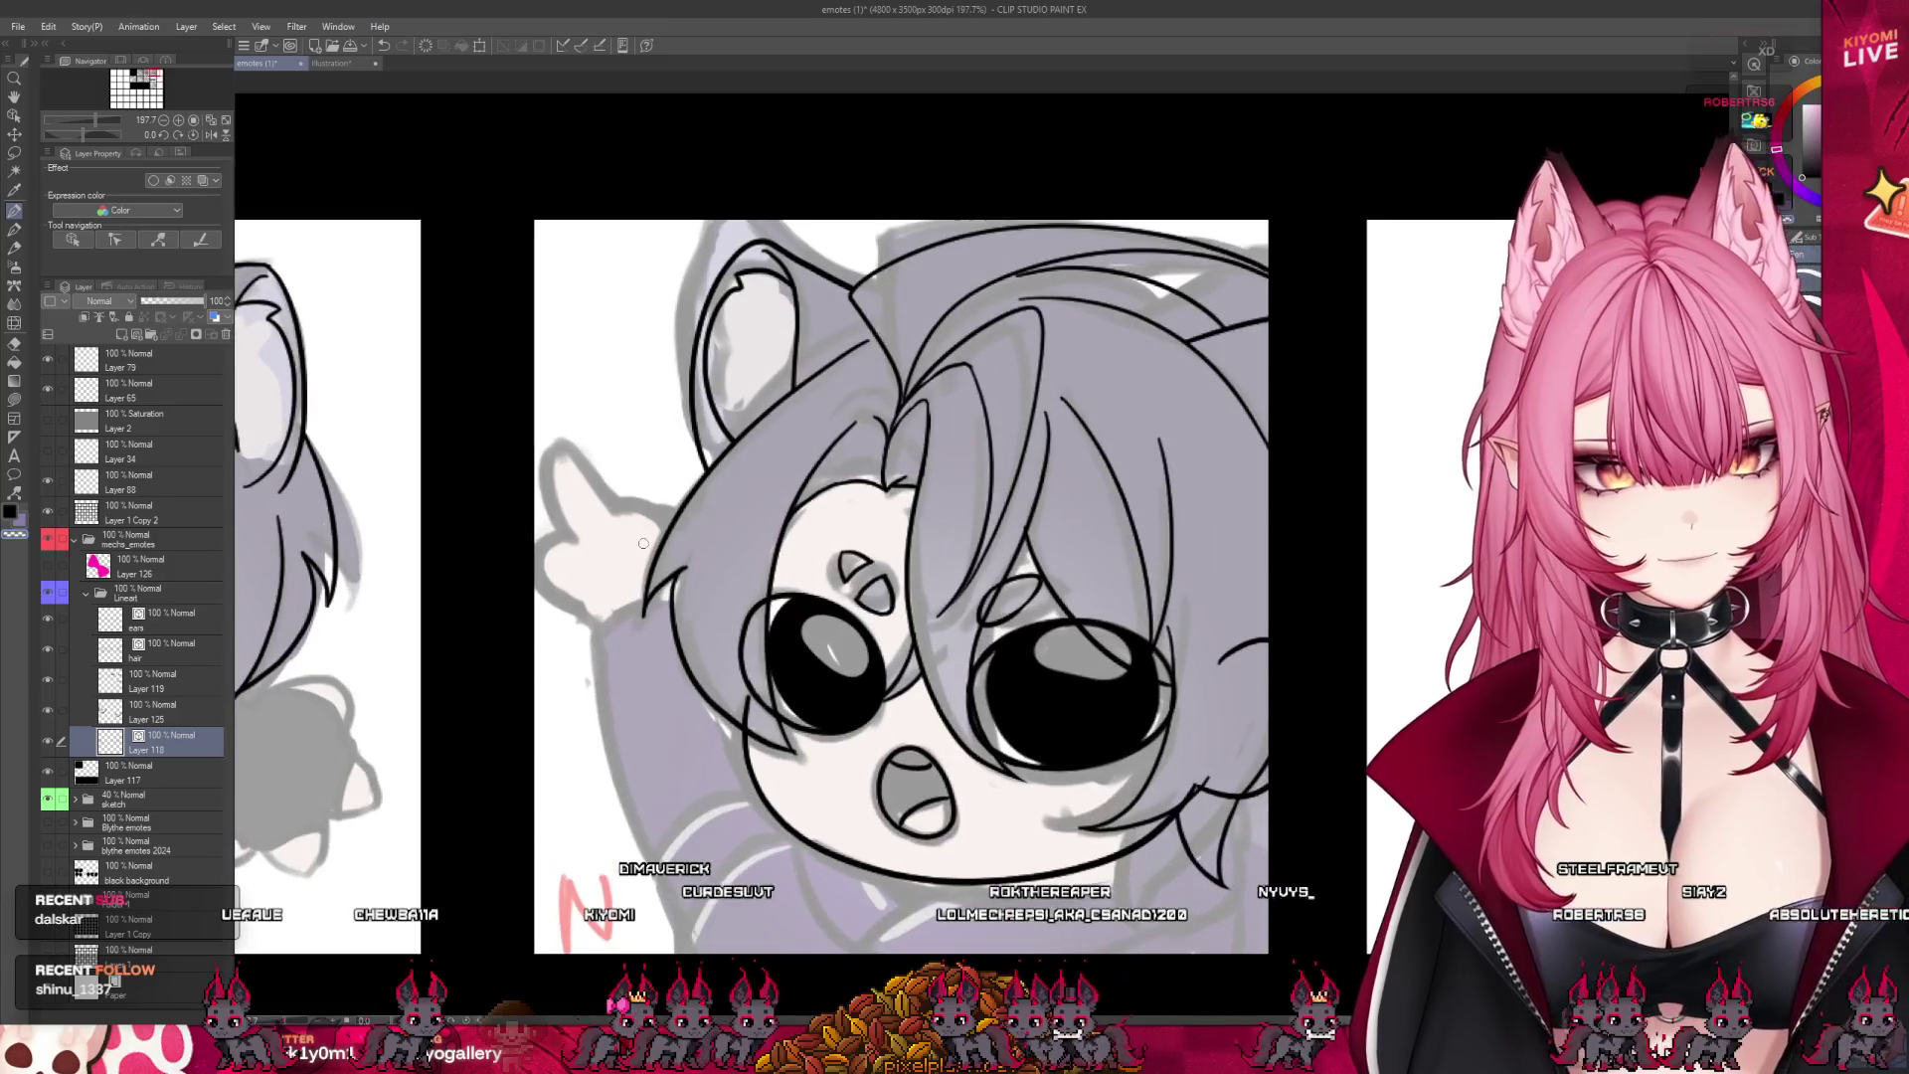
- Ink the pointing finger's outline, redrawing it once, and the hand's left edge
left_click_drag(546, 455, 601, 508)
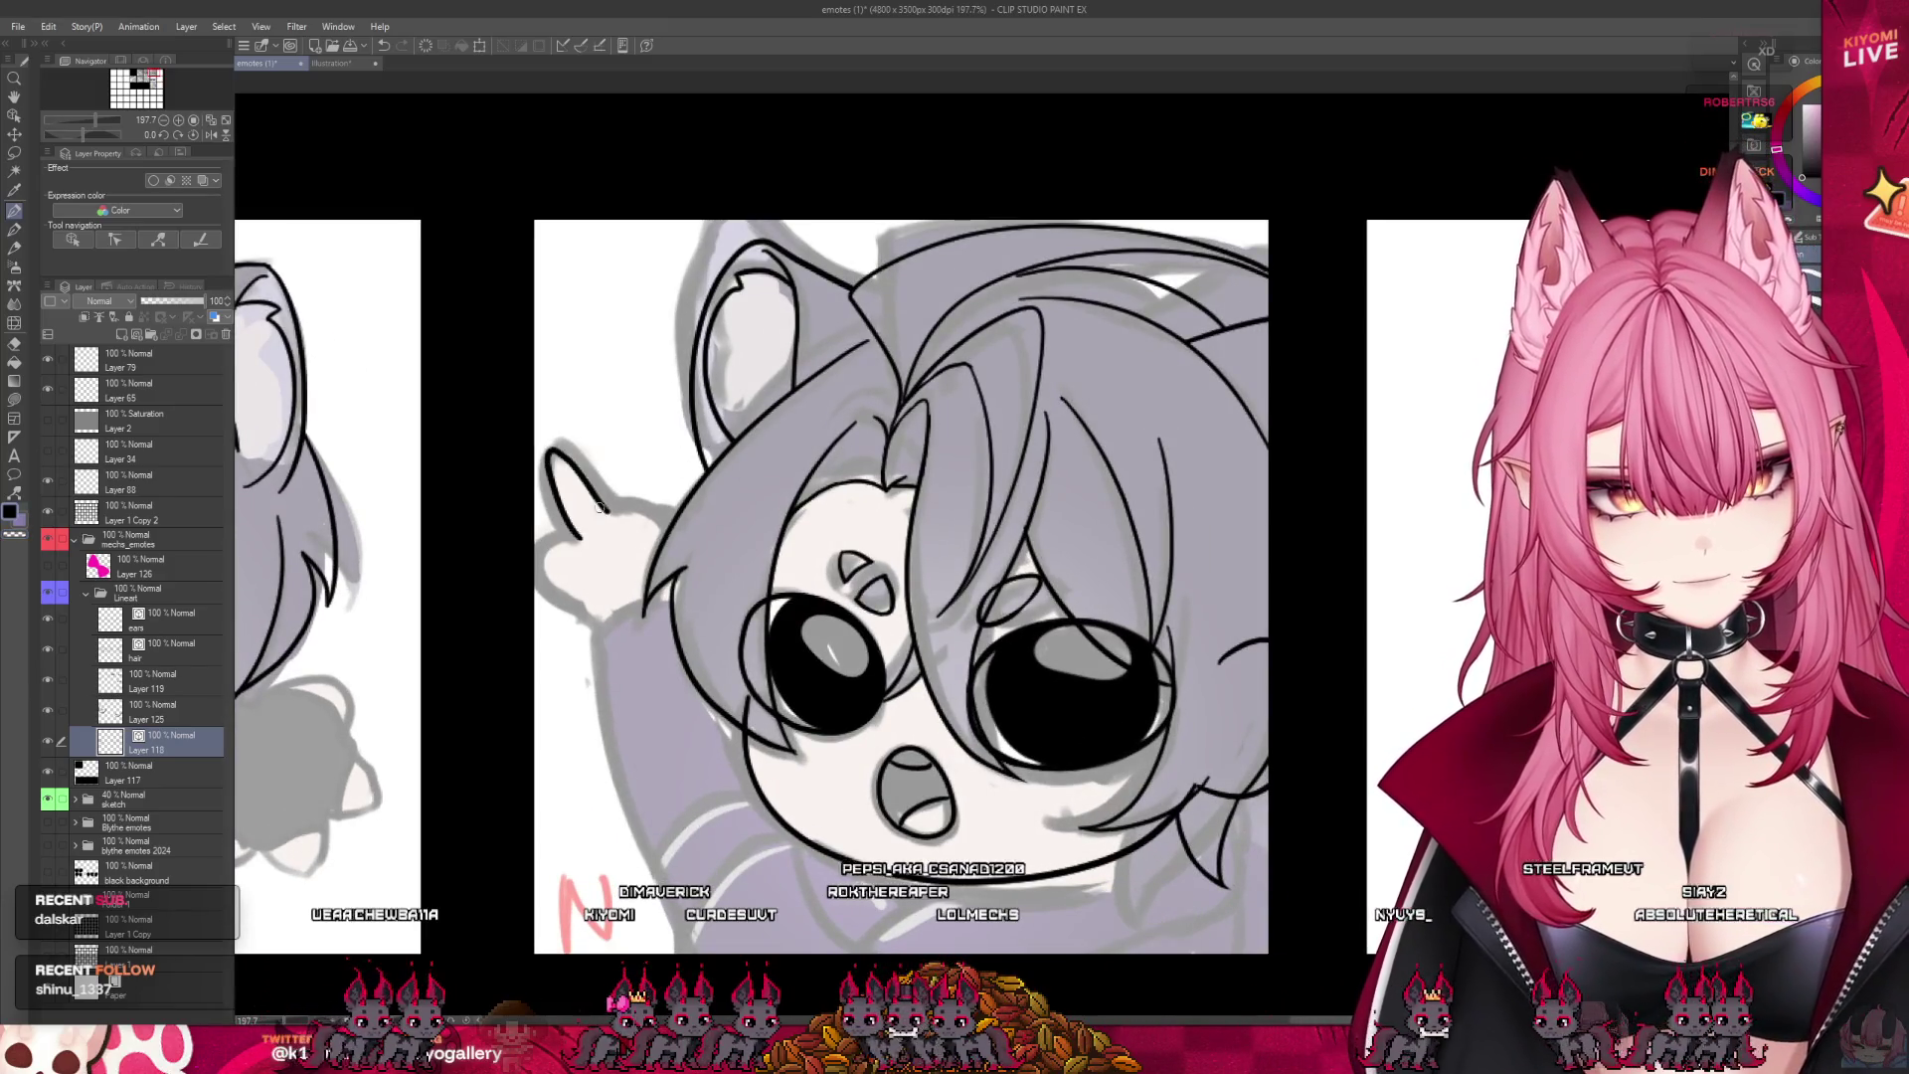
left_click_drag(559, 441, 611, 496)
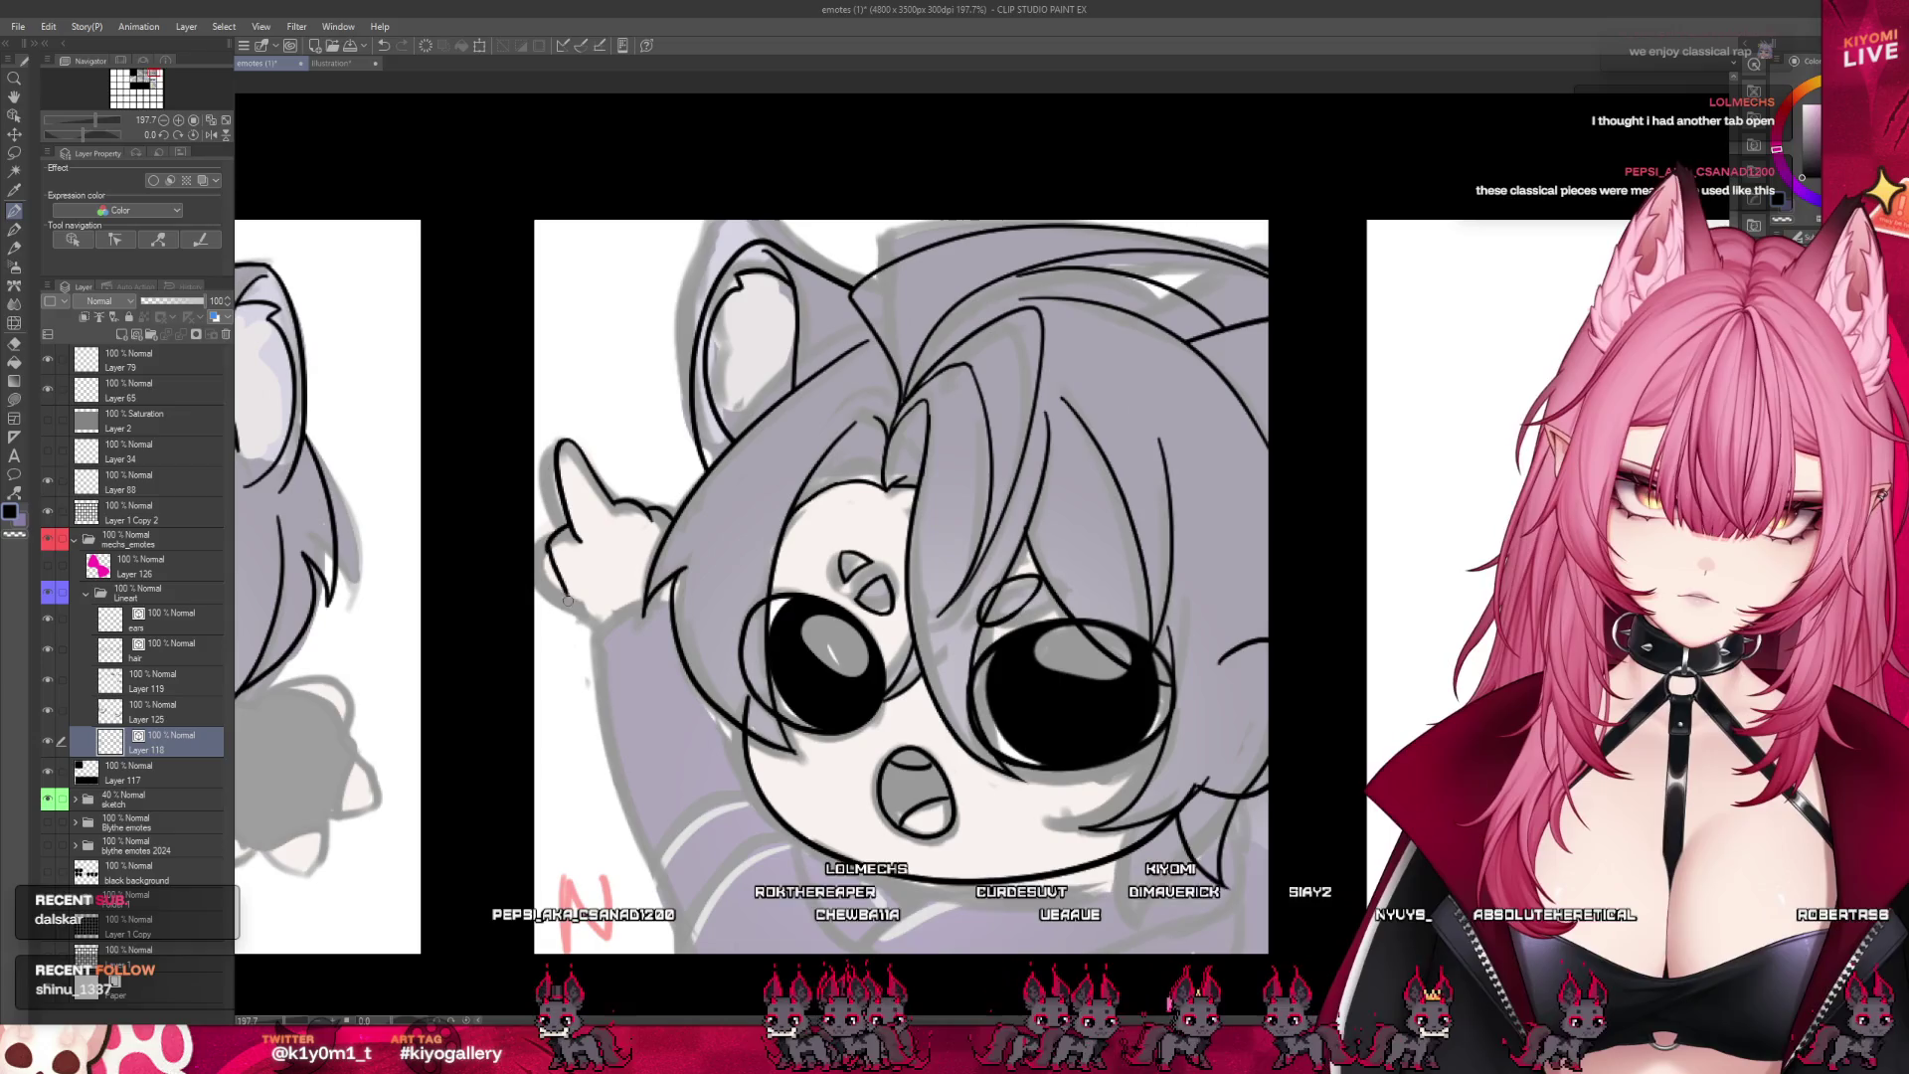
left_click_drag(548, 542, 593, 618)
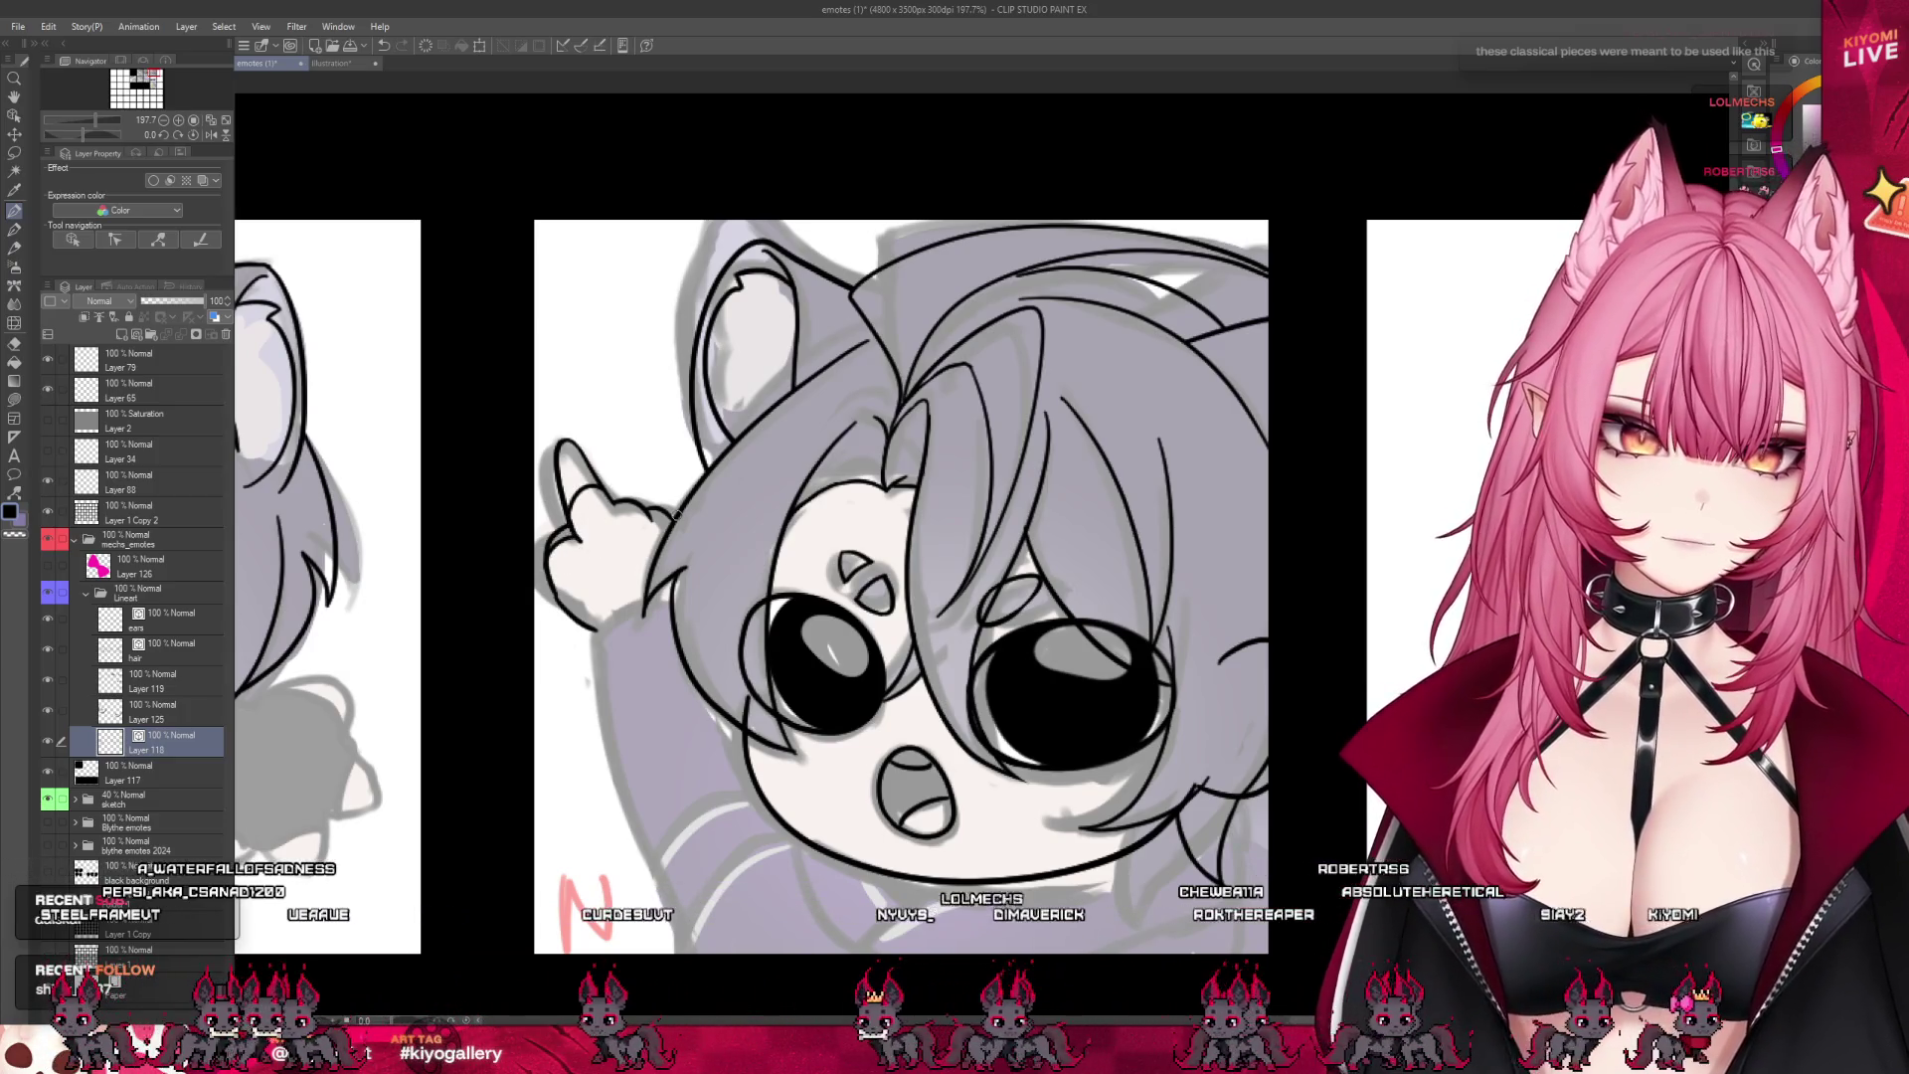
scroll(684, 505, "down", 4)
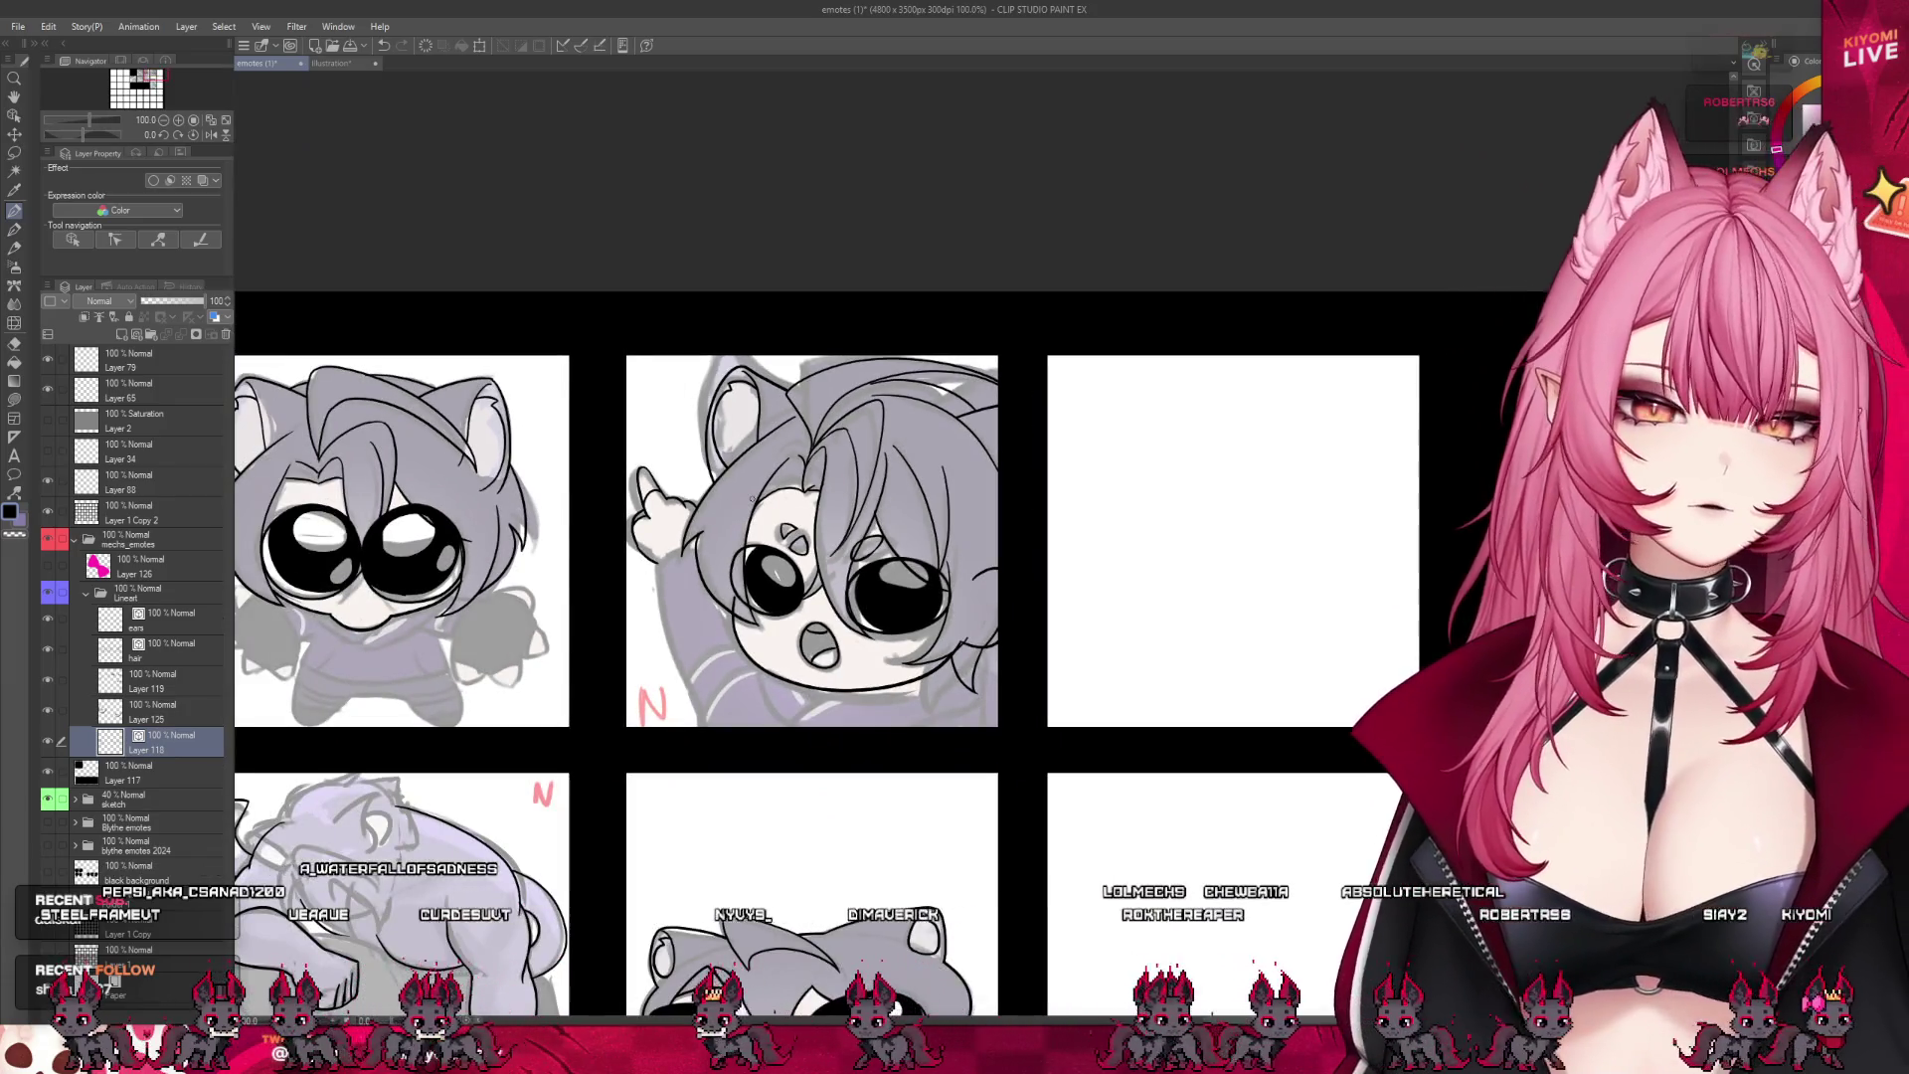
scroll(900, 577, "down", 3)
scroll(887, 595, "up", 2)
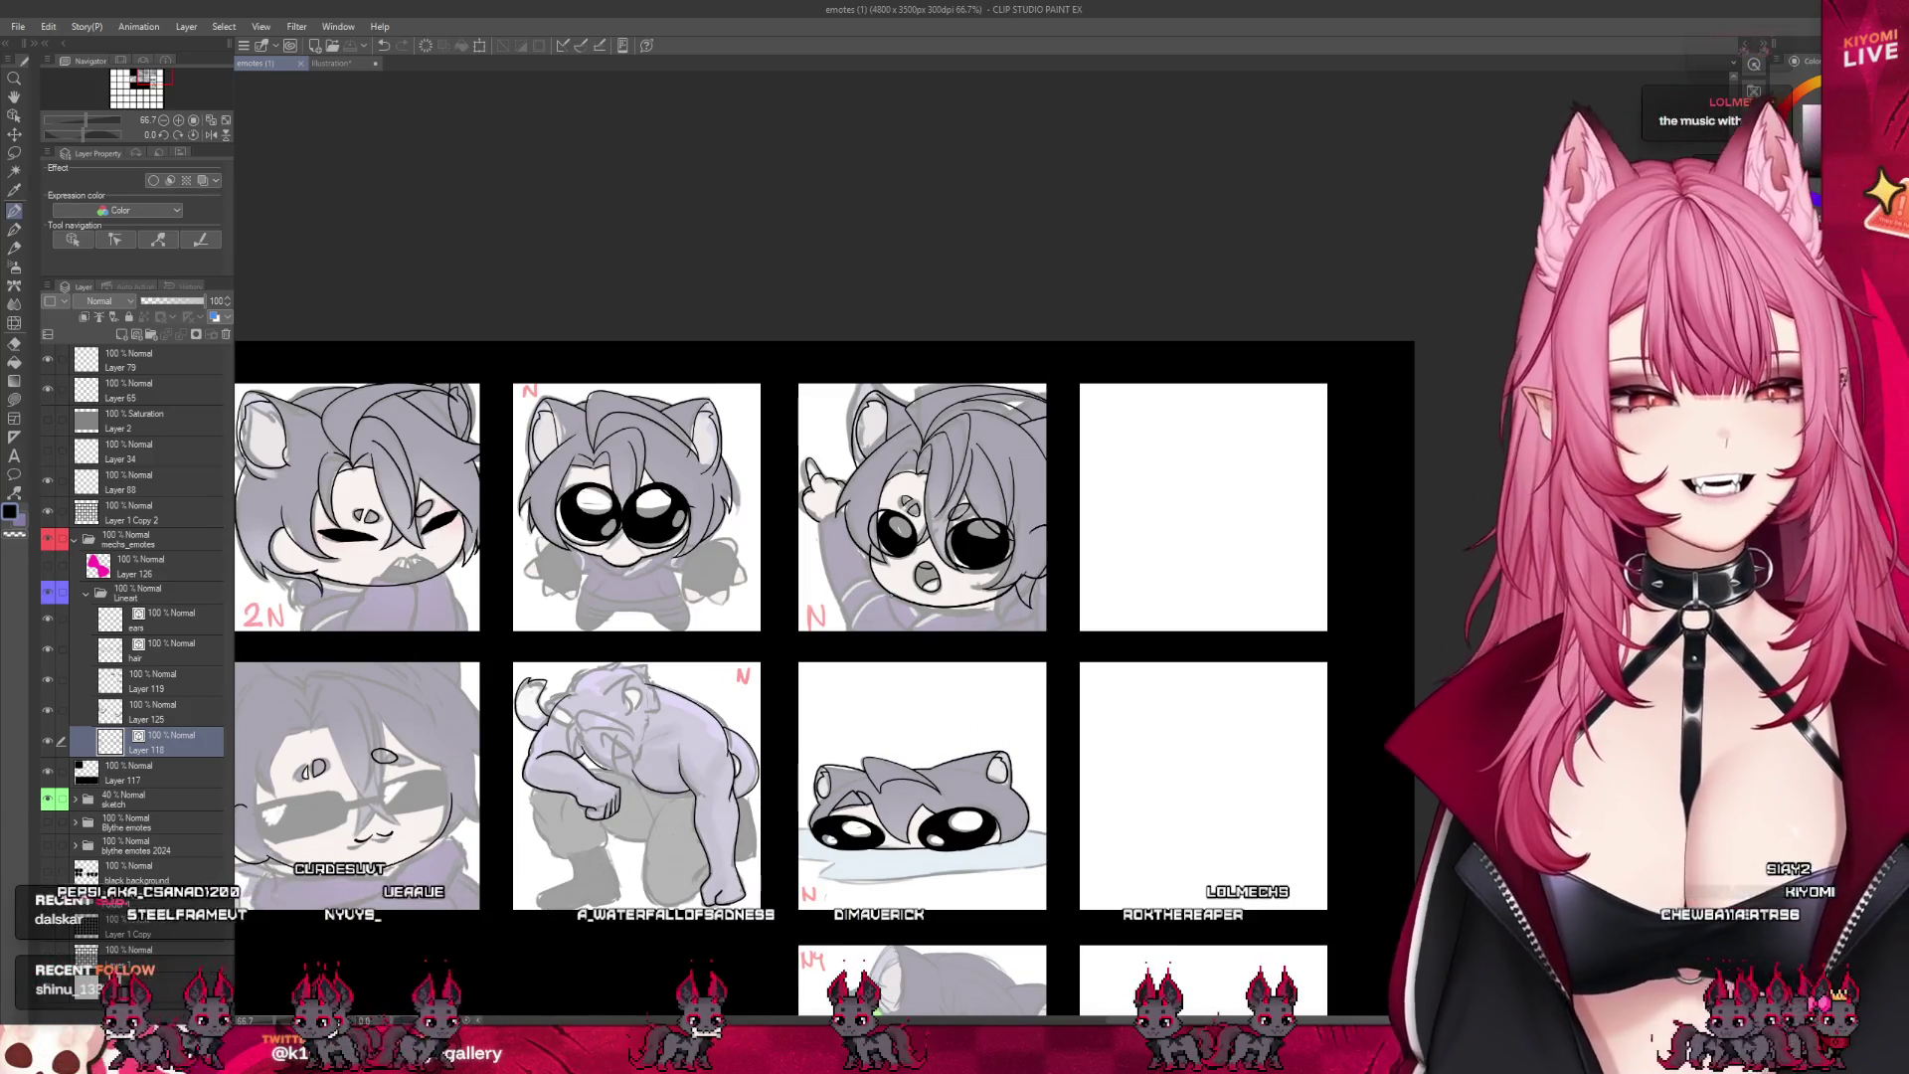
- Hide the grey sketch layer under all the emotes
left_click(50, 801)
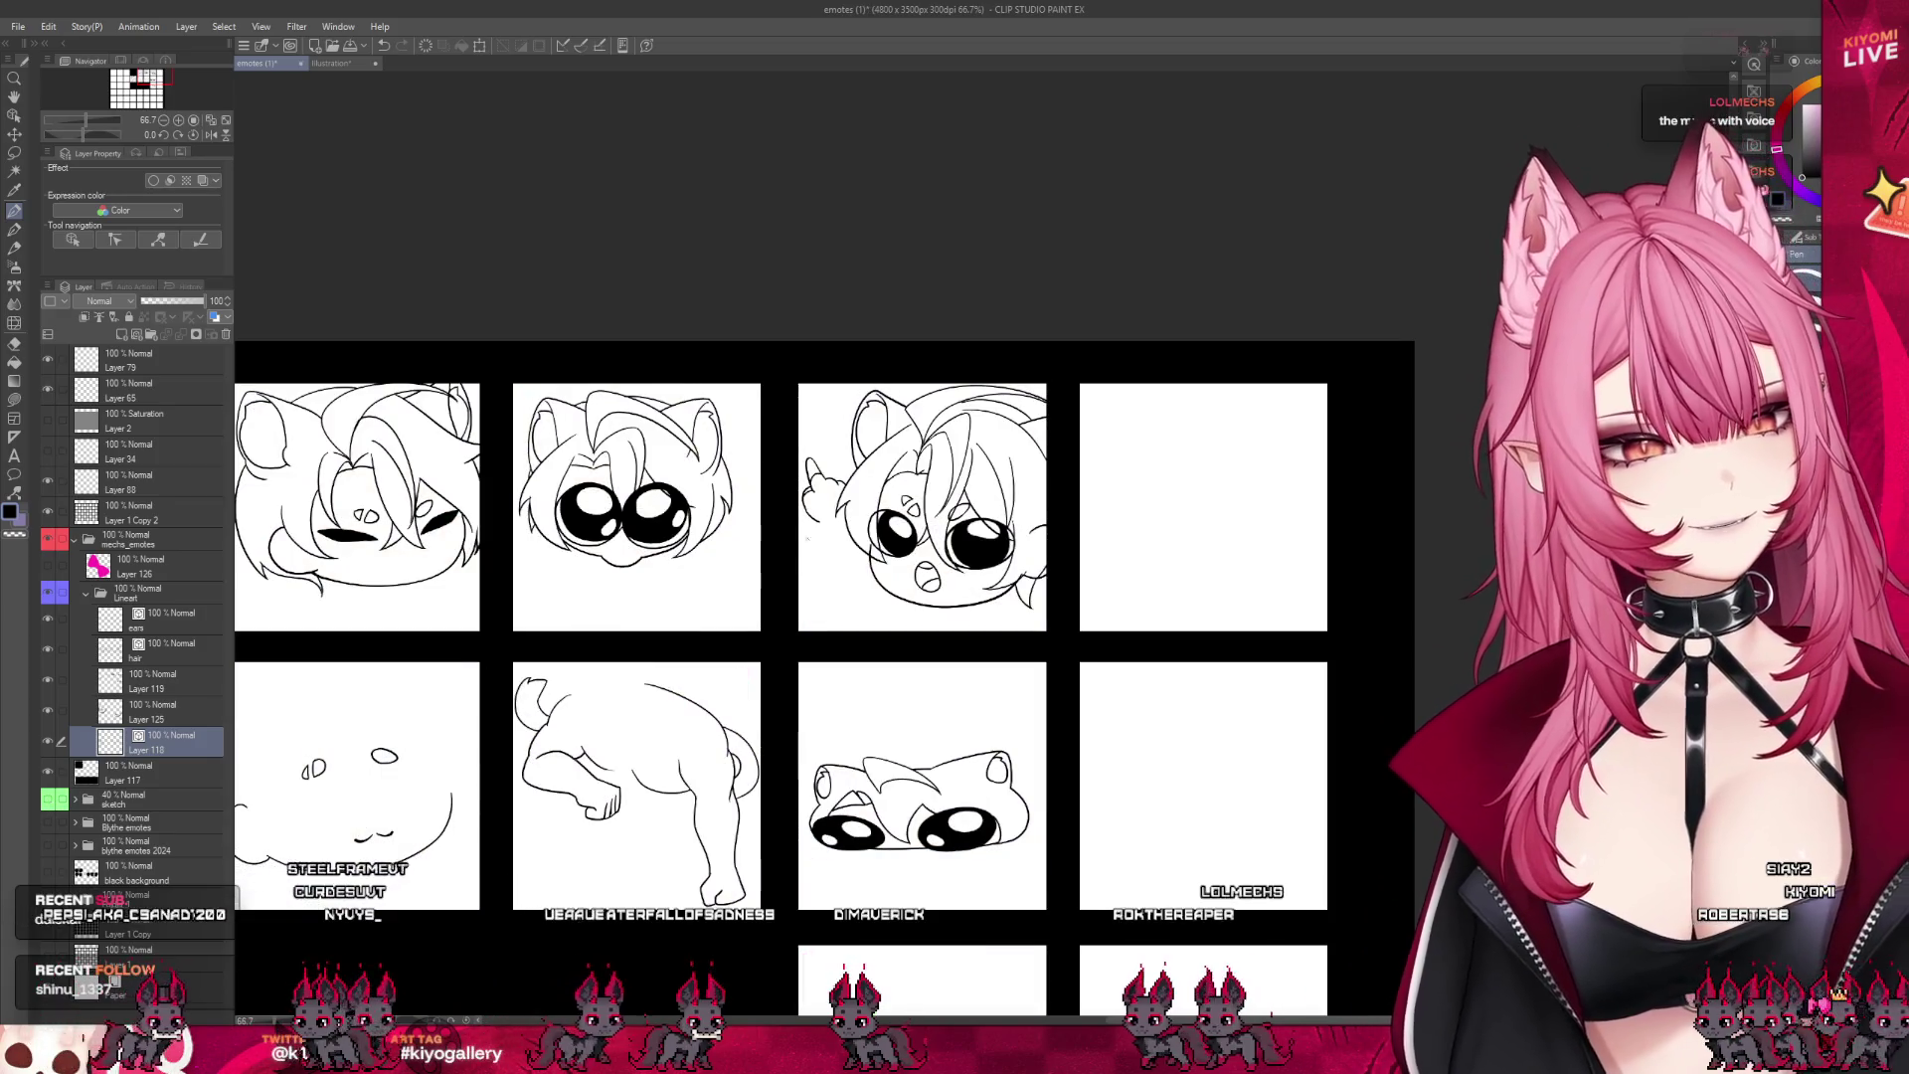
scroll(989, 487, "down", 3)
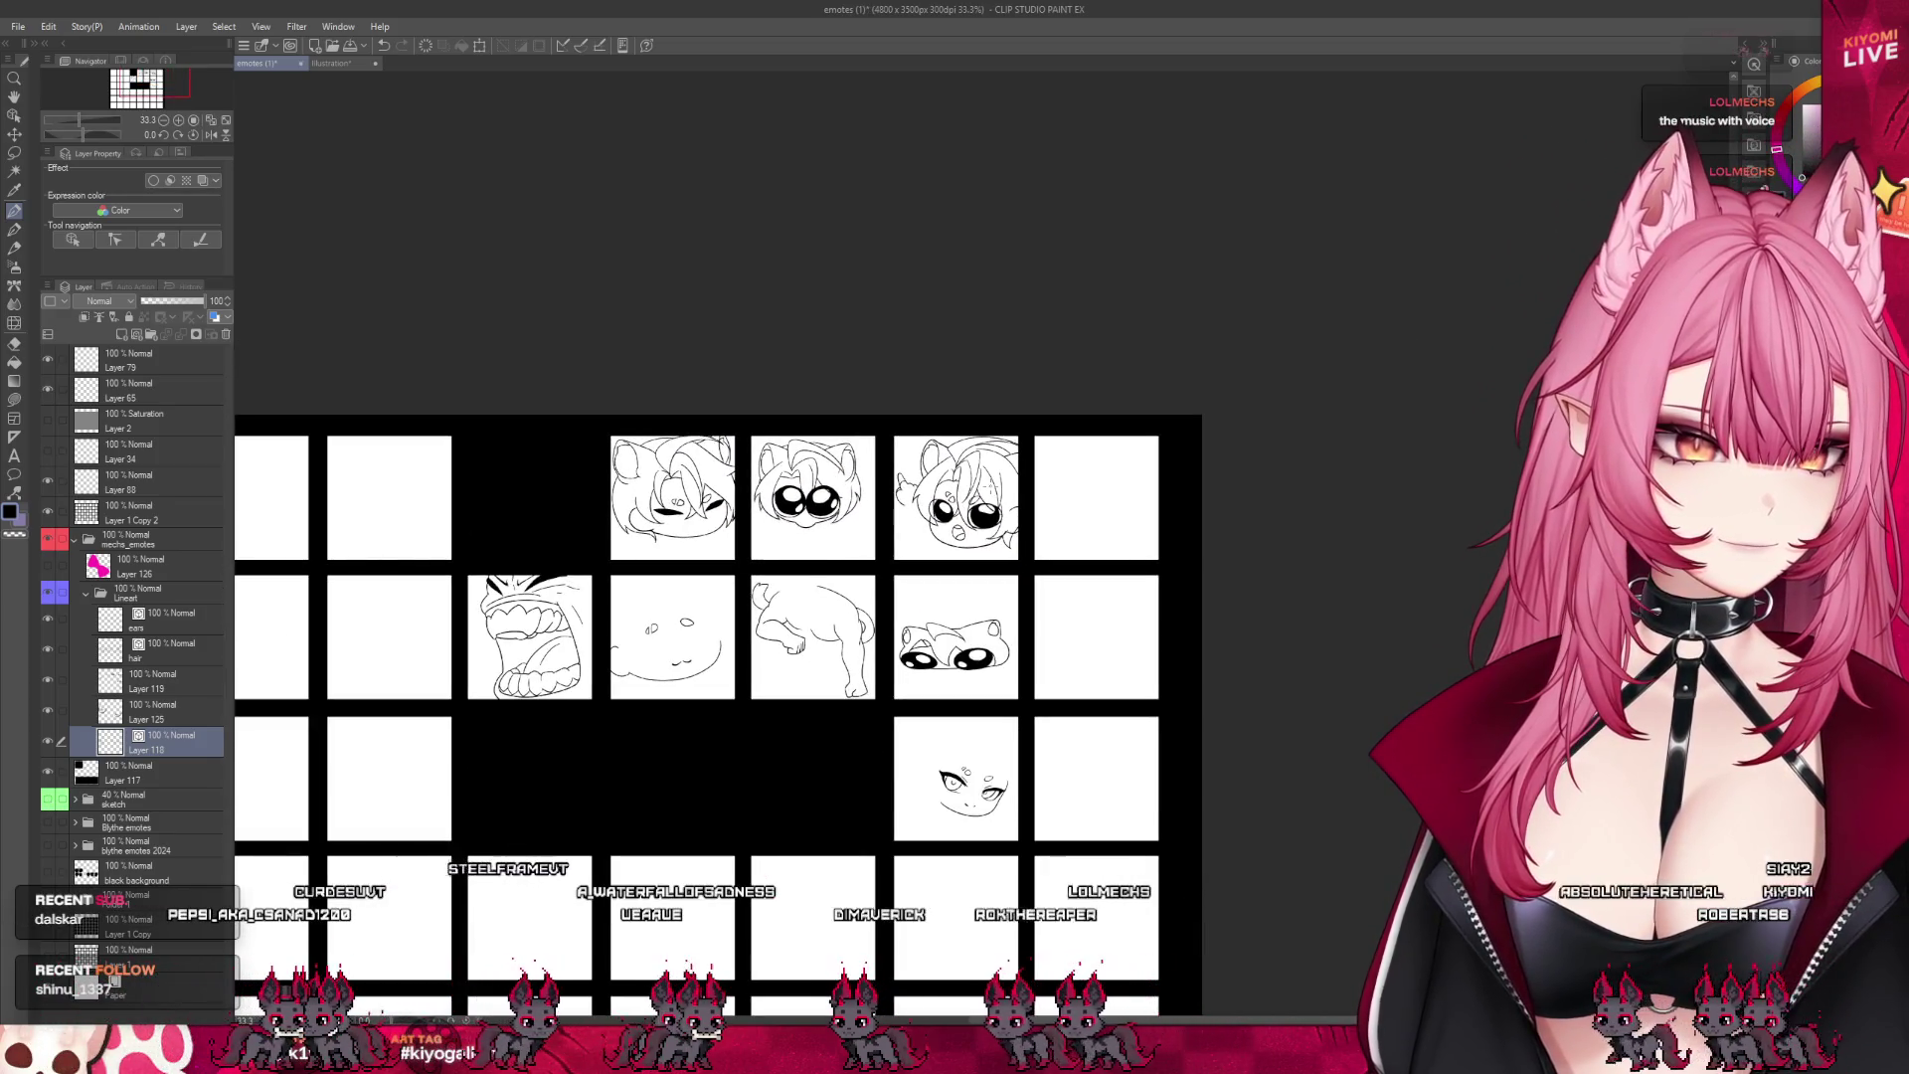
scroll(1016, 598, "up", 4)
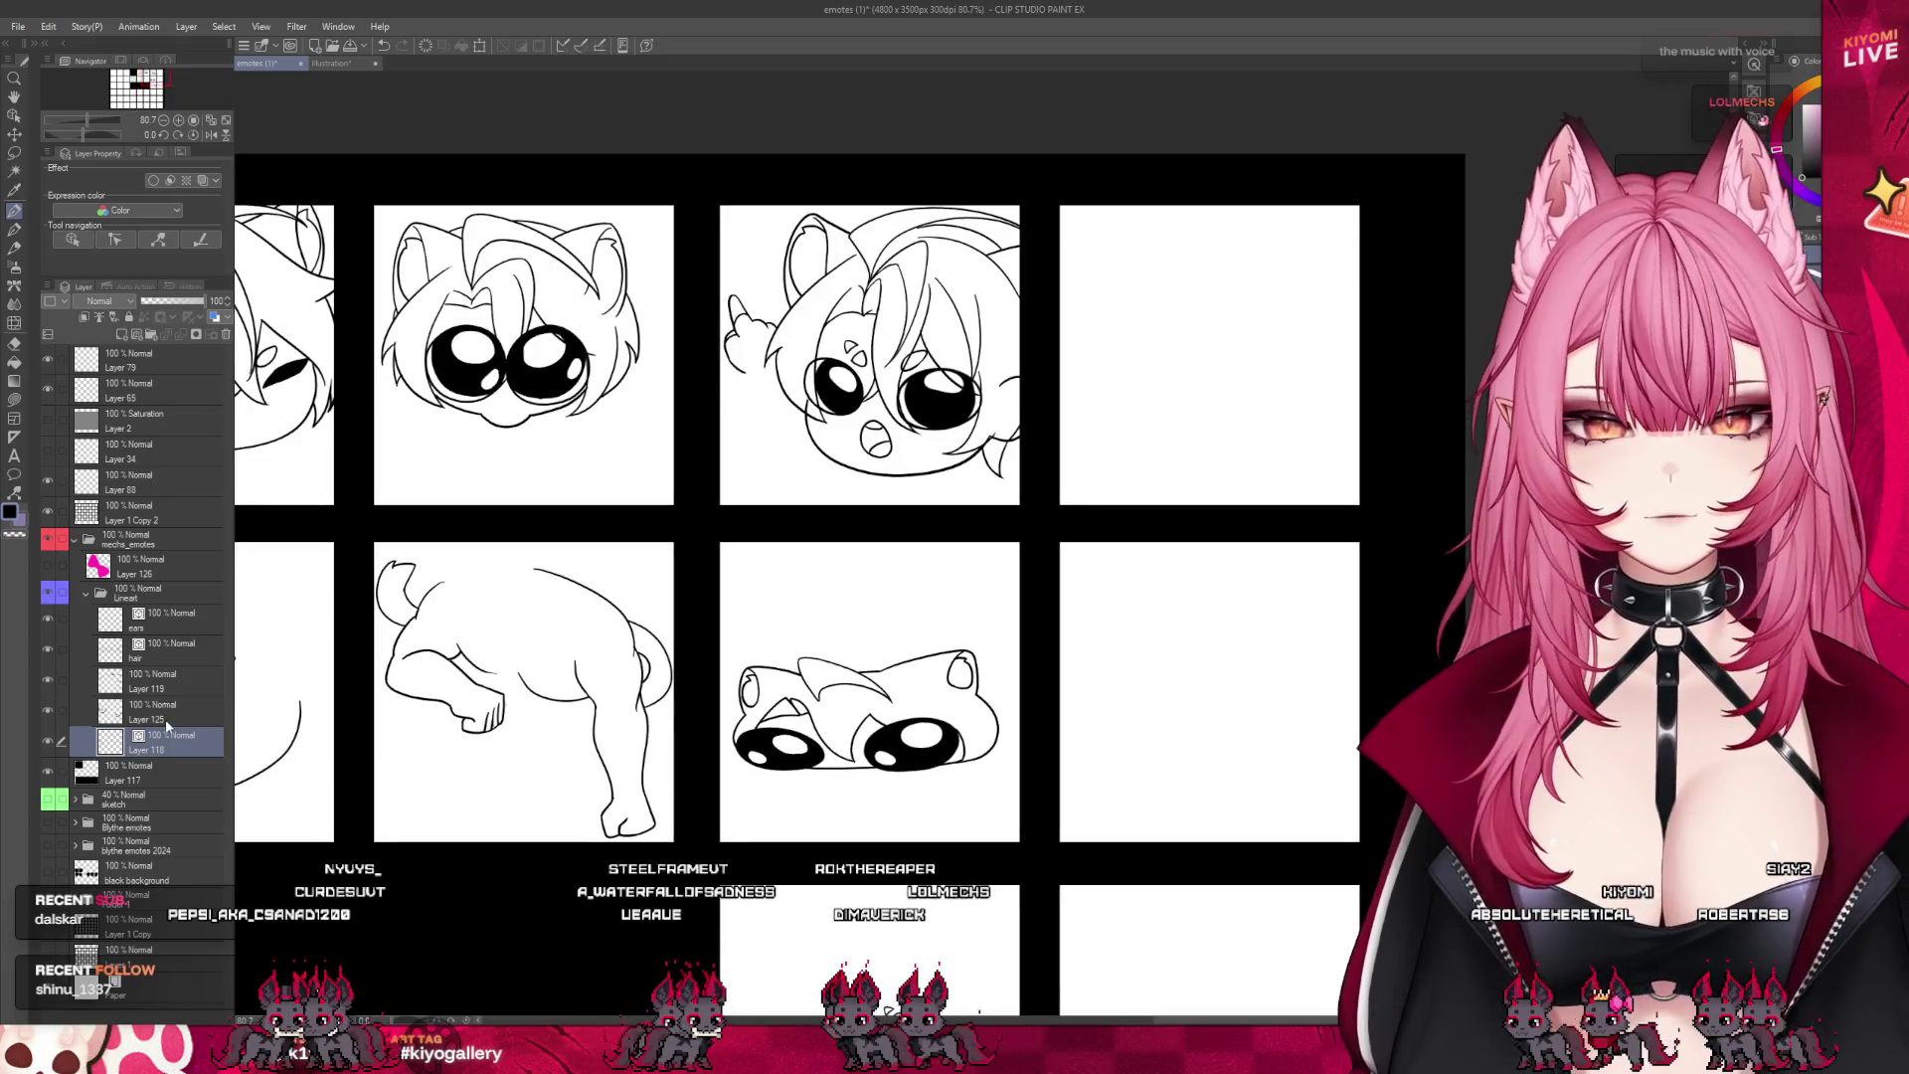
- On Layer 119, slightly enlarge the lying-down emote's lasso-selected eye, then return to the inking pen
left_click(159, 681)
scroll(894, 739, "up", 3)
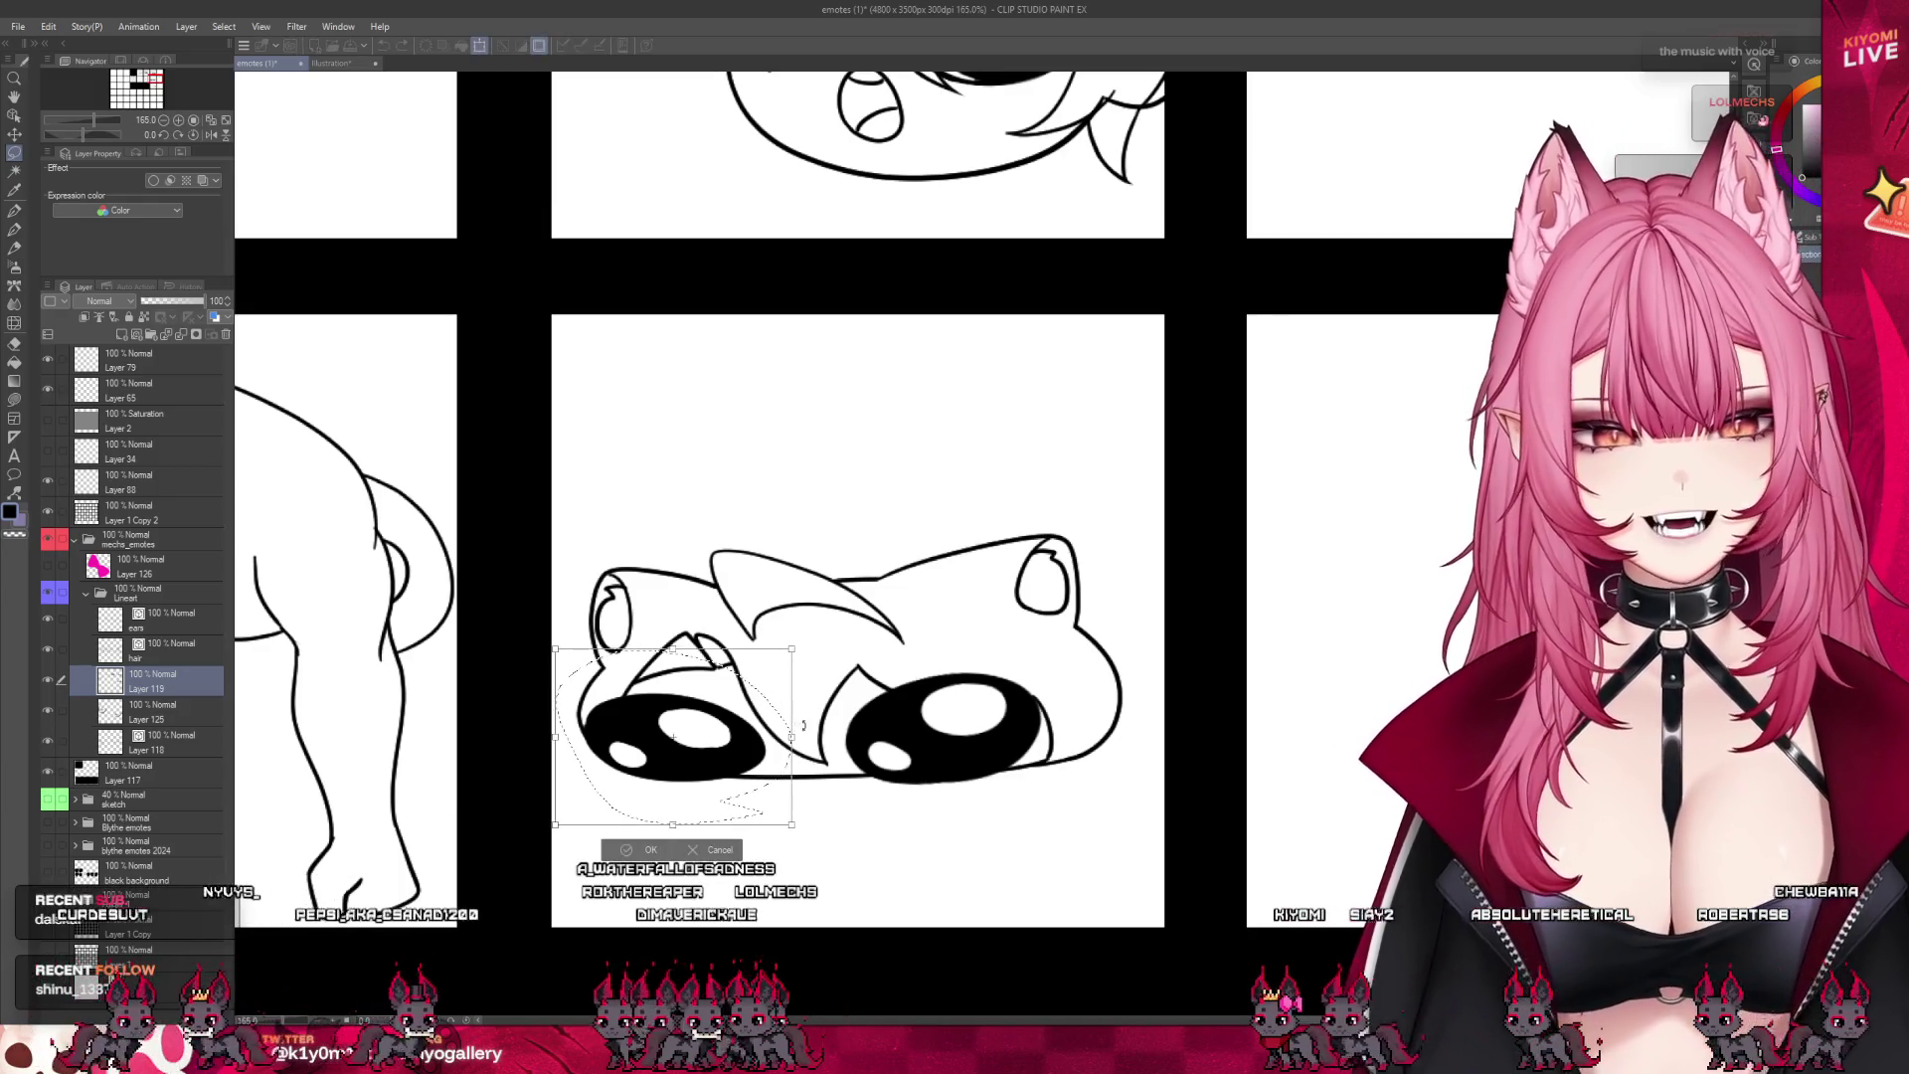
left_click_drag(804, 725, 817, 729)
left_click(644, 855)
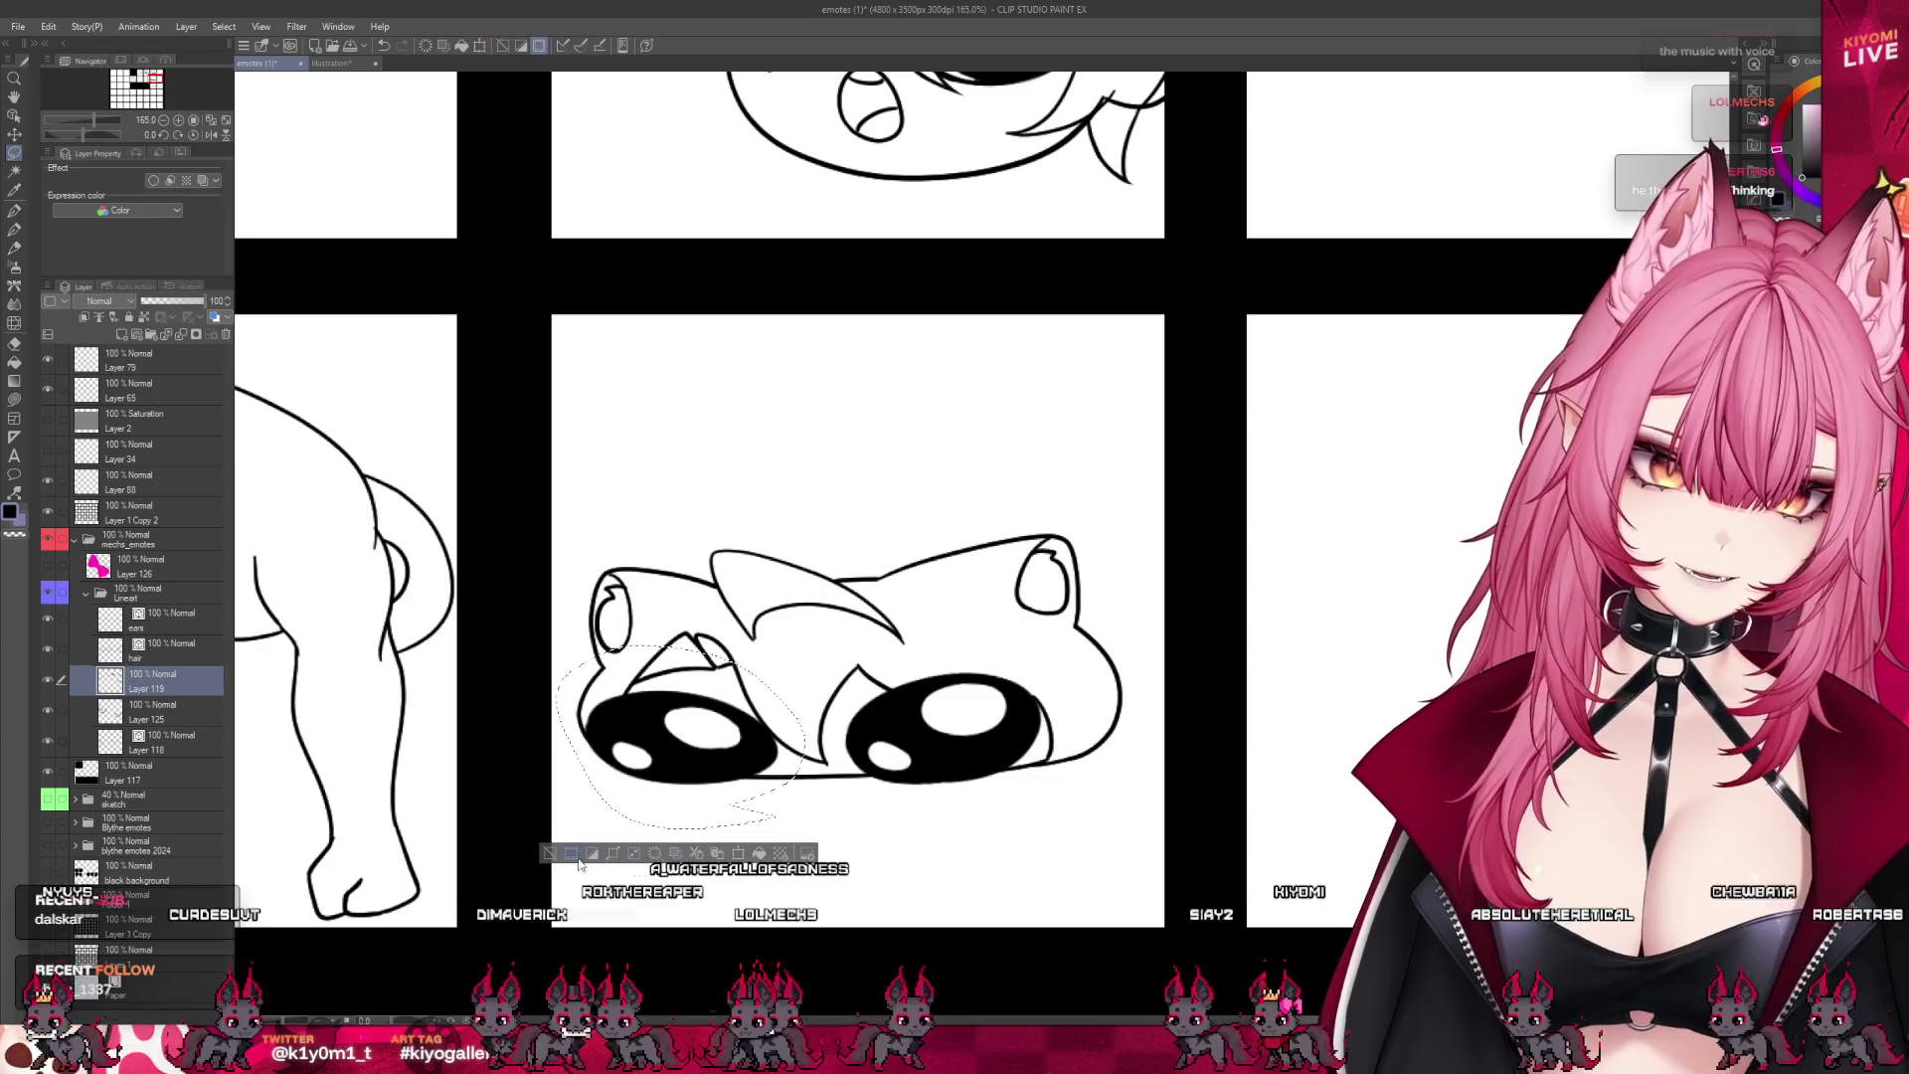
scroll(603, 811, "down", 2)
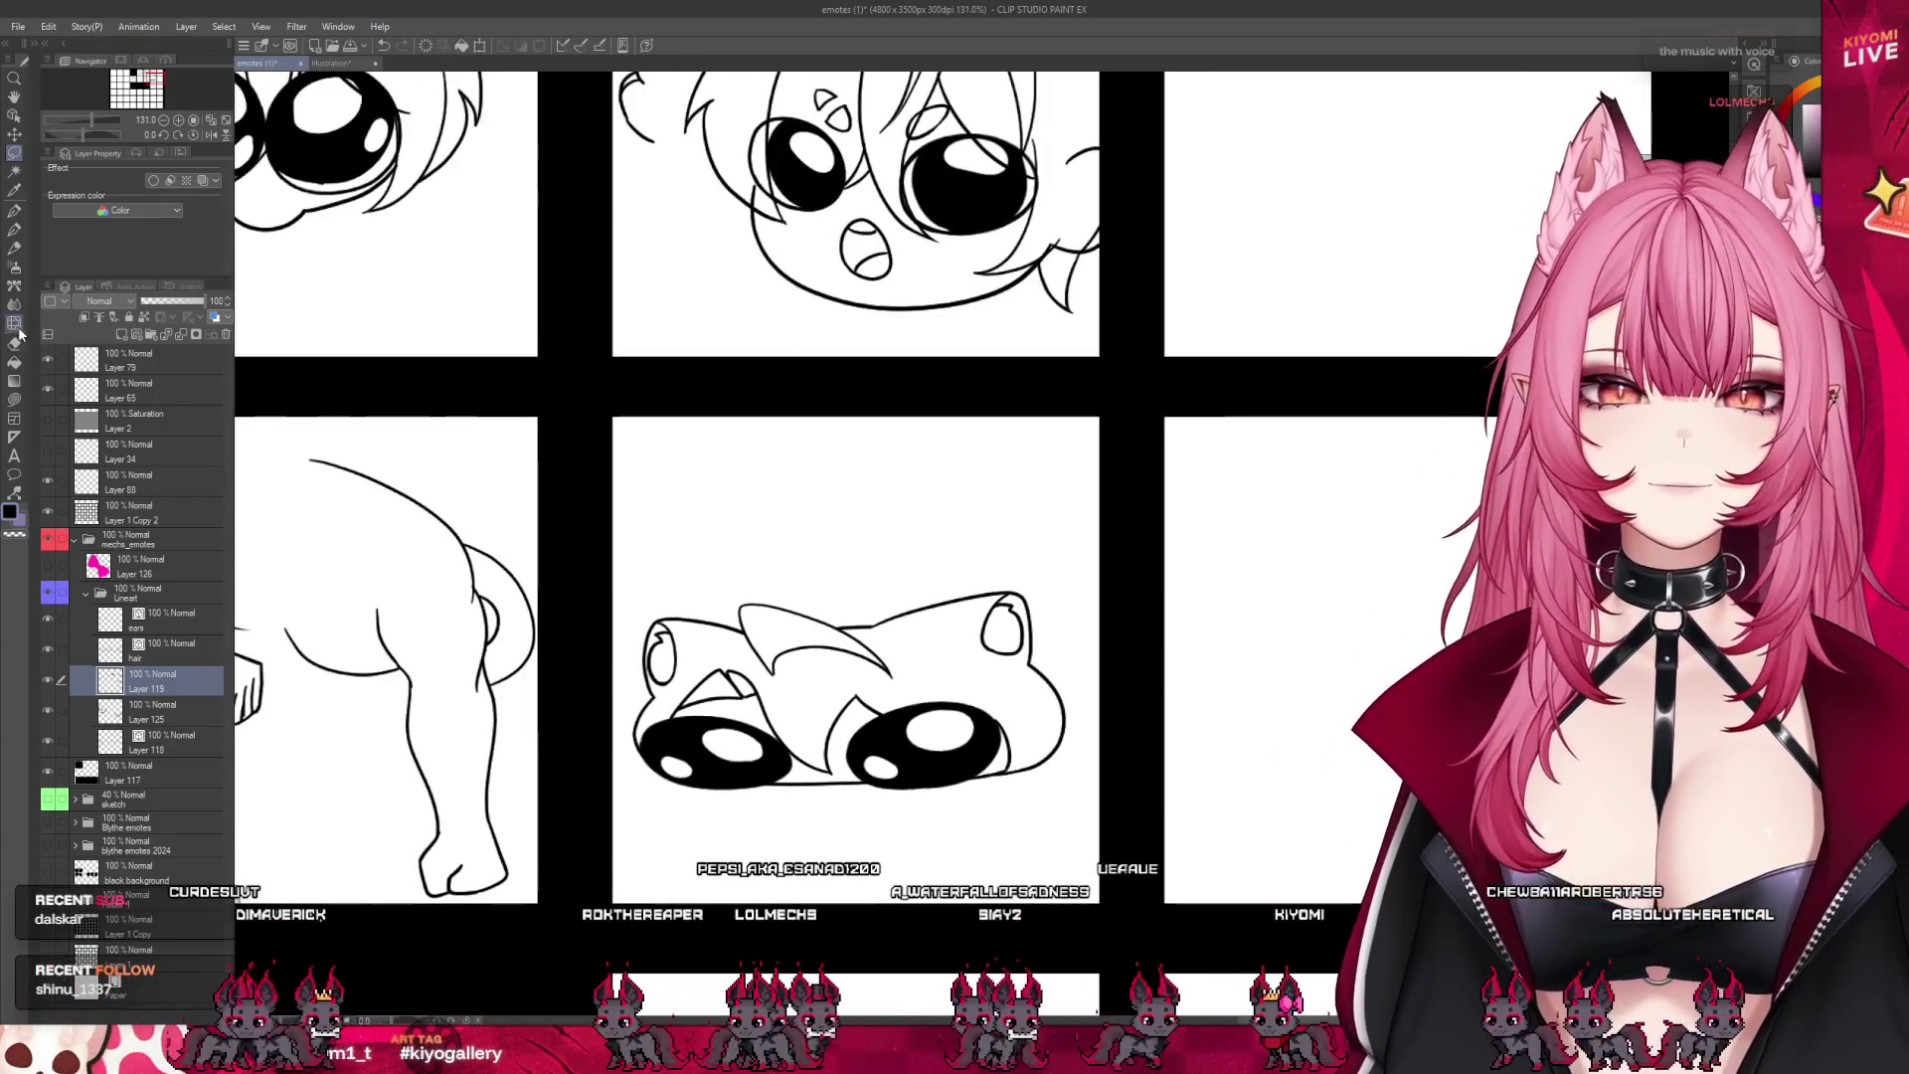
left_click(15, 324)
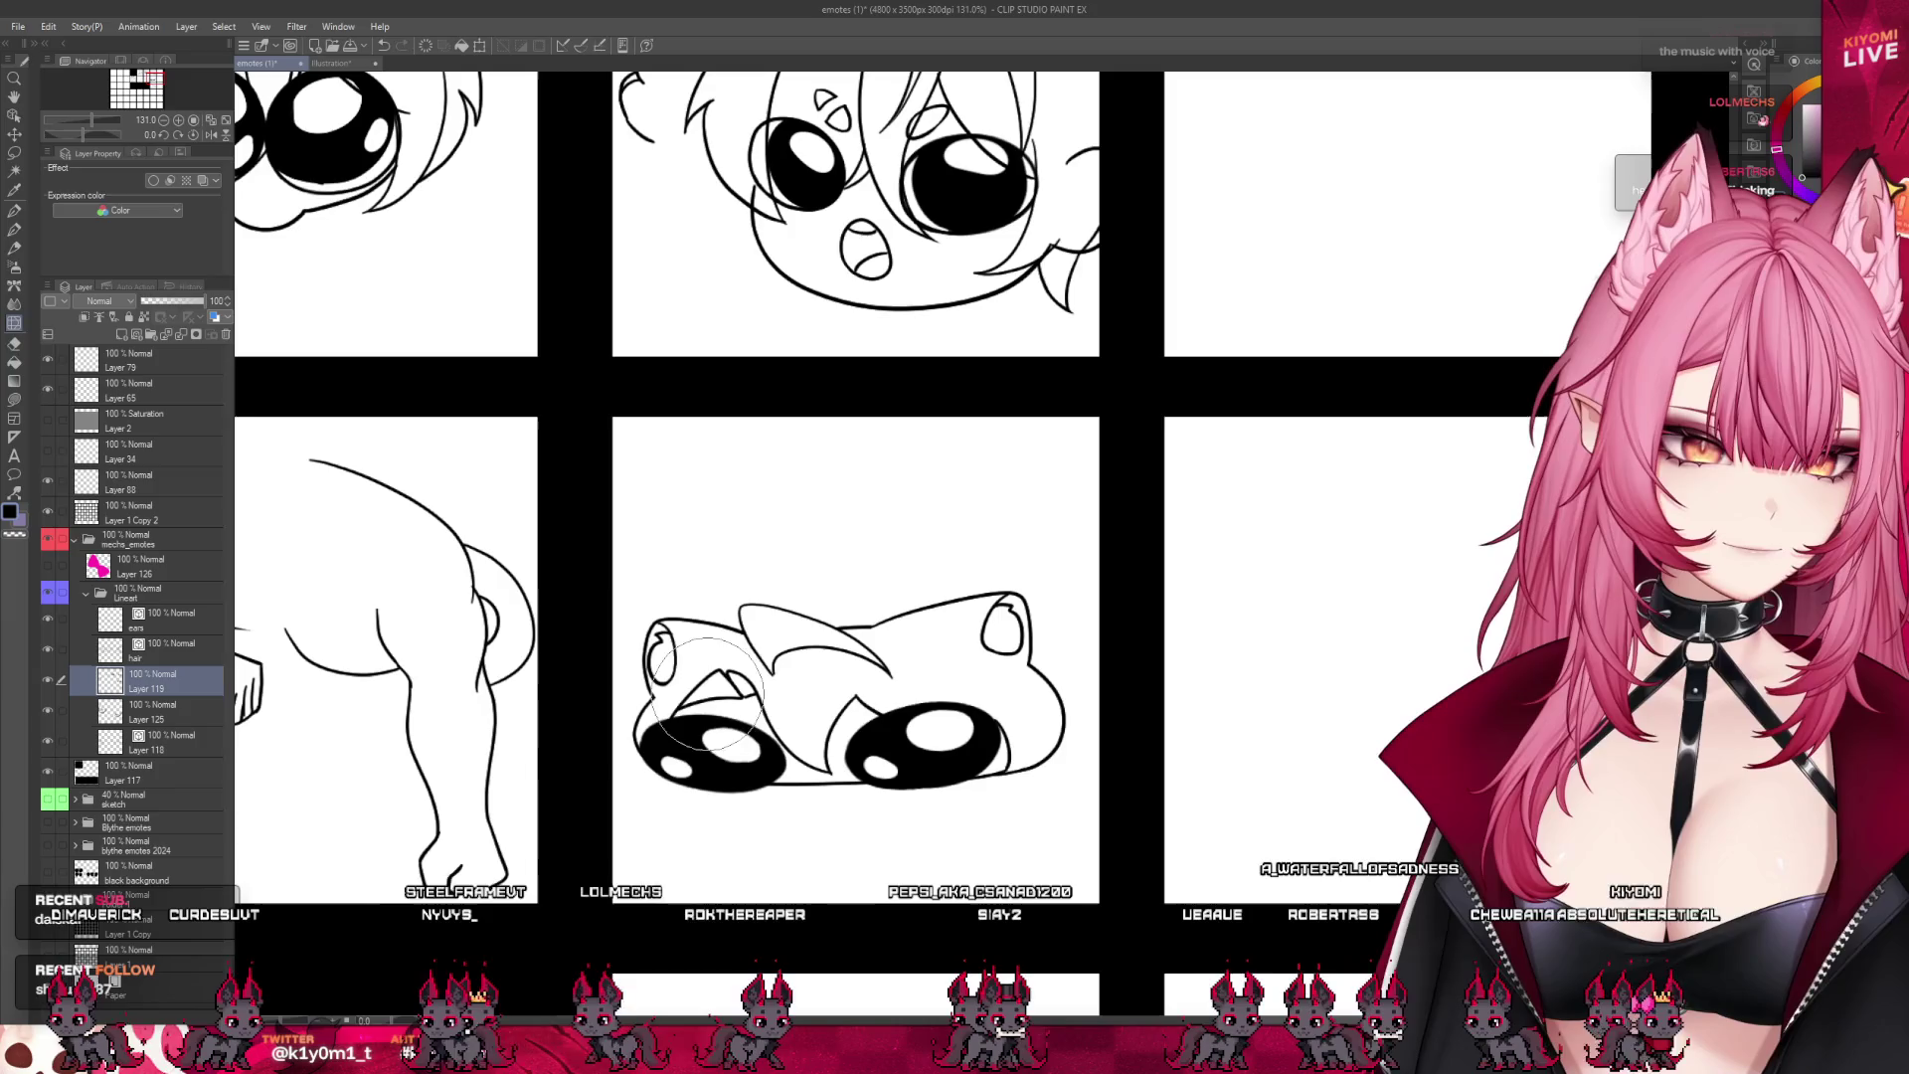
scroll(910, 564, "down", 5)
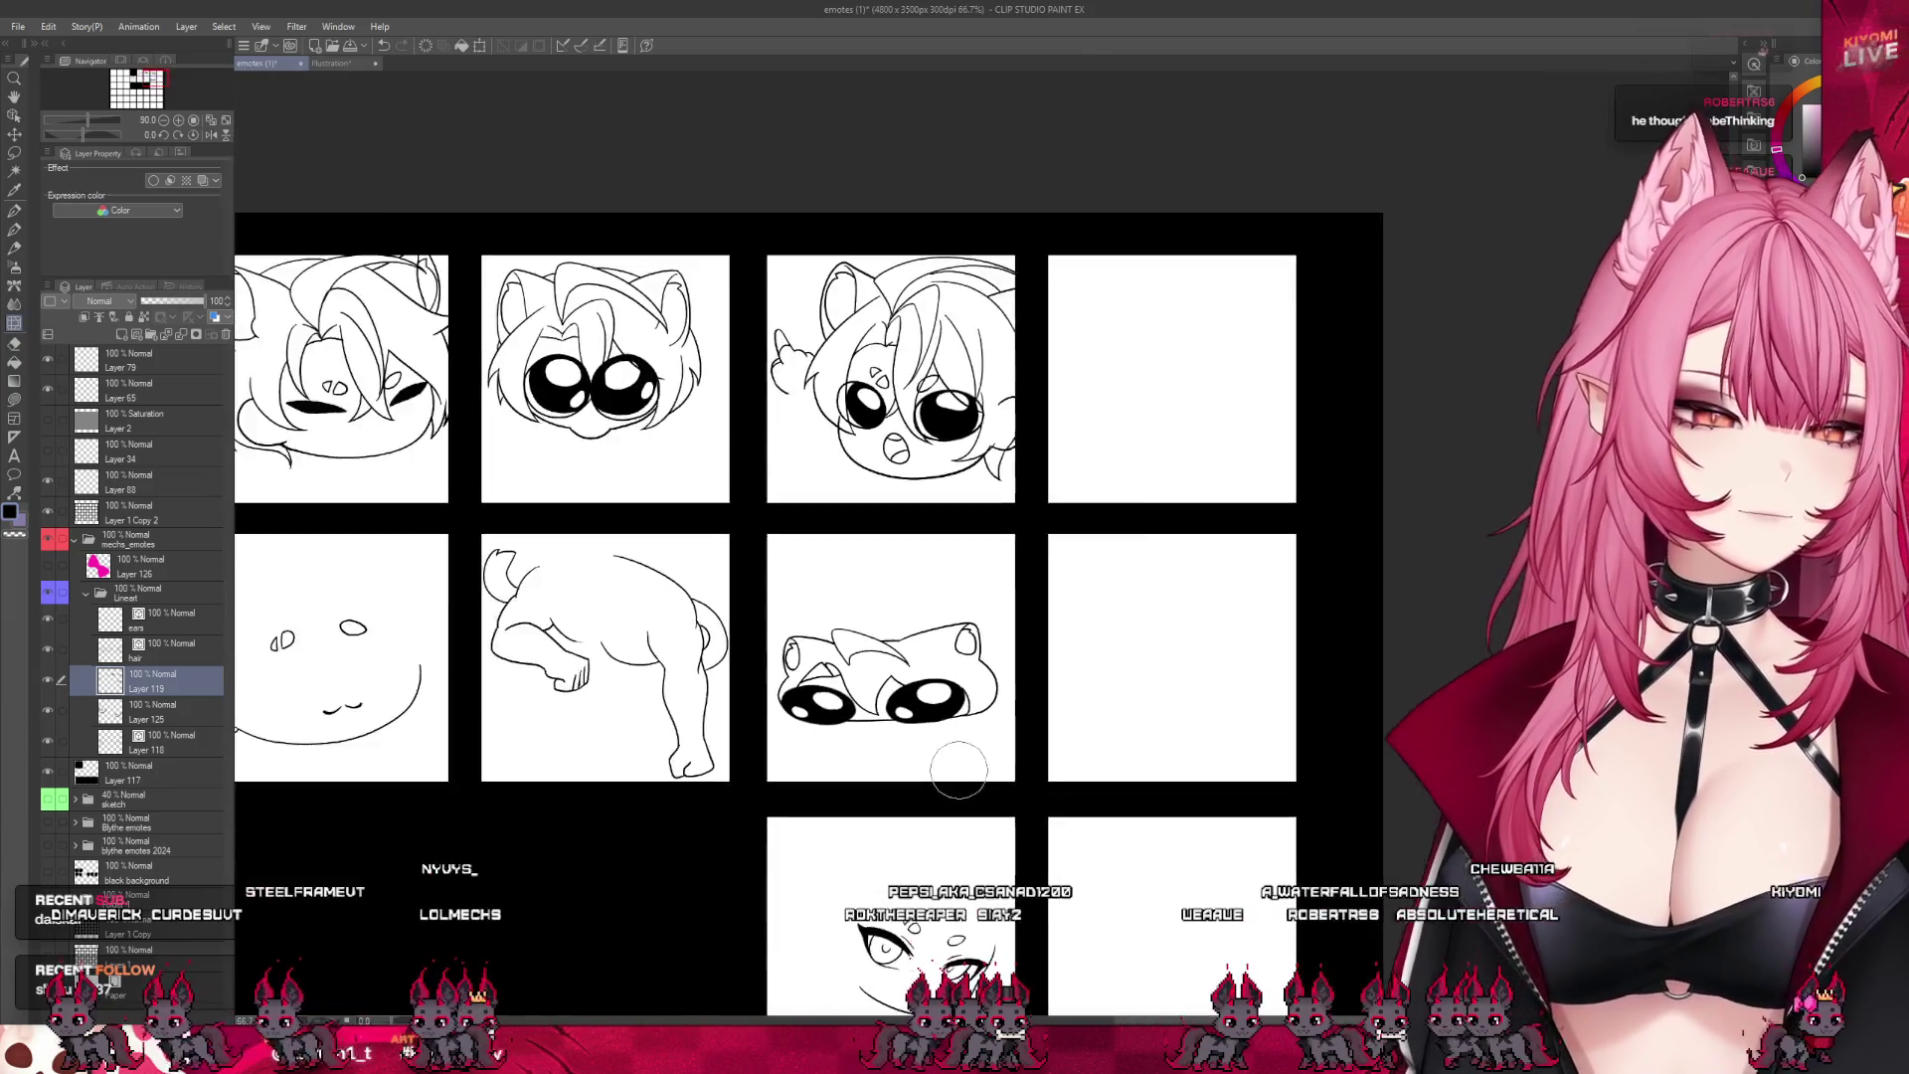
- Save the emote sheet, paste the red plush image as a new canvas, then return to emotes (1)
scroll(853, 600, "up", 3)
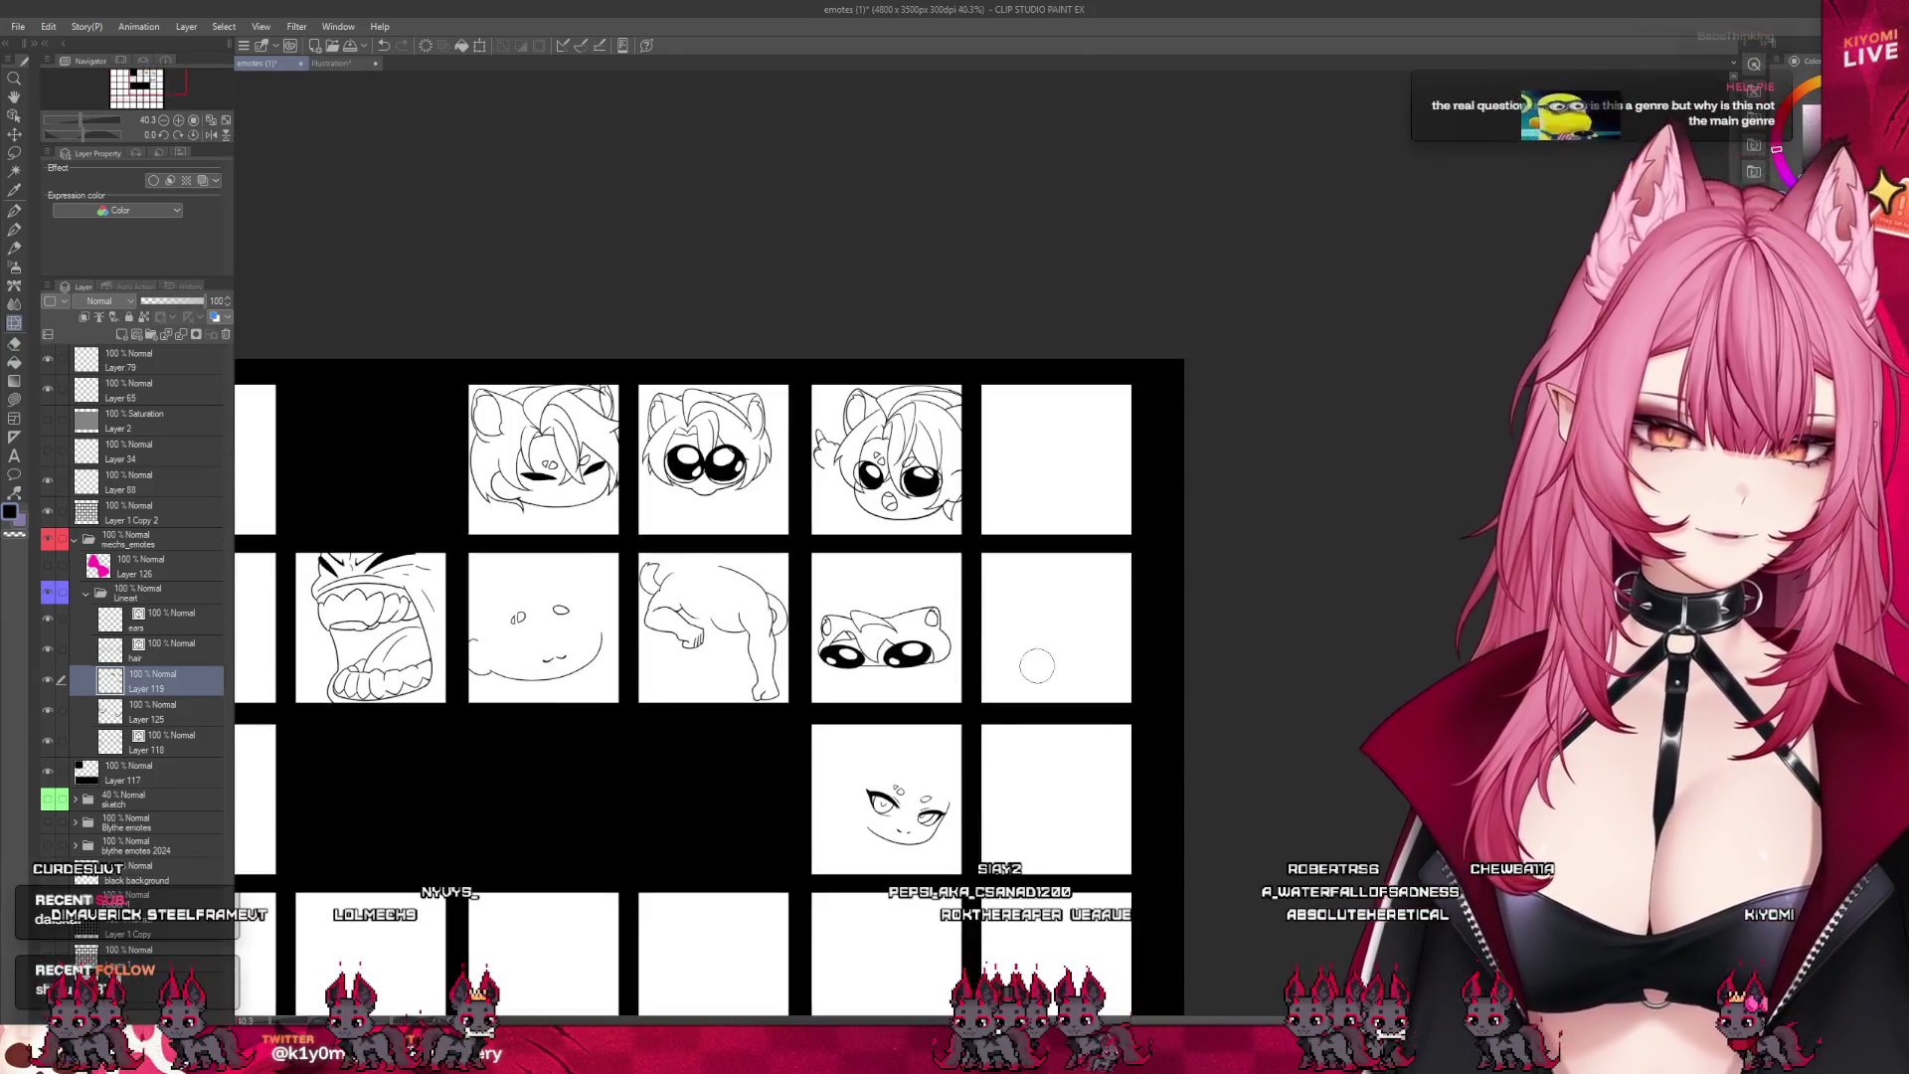
key("ctrl+s")
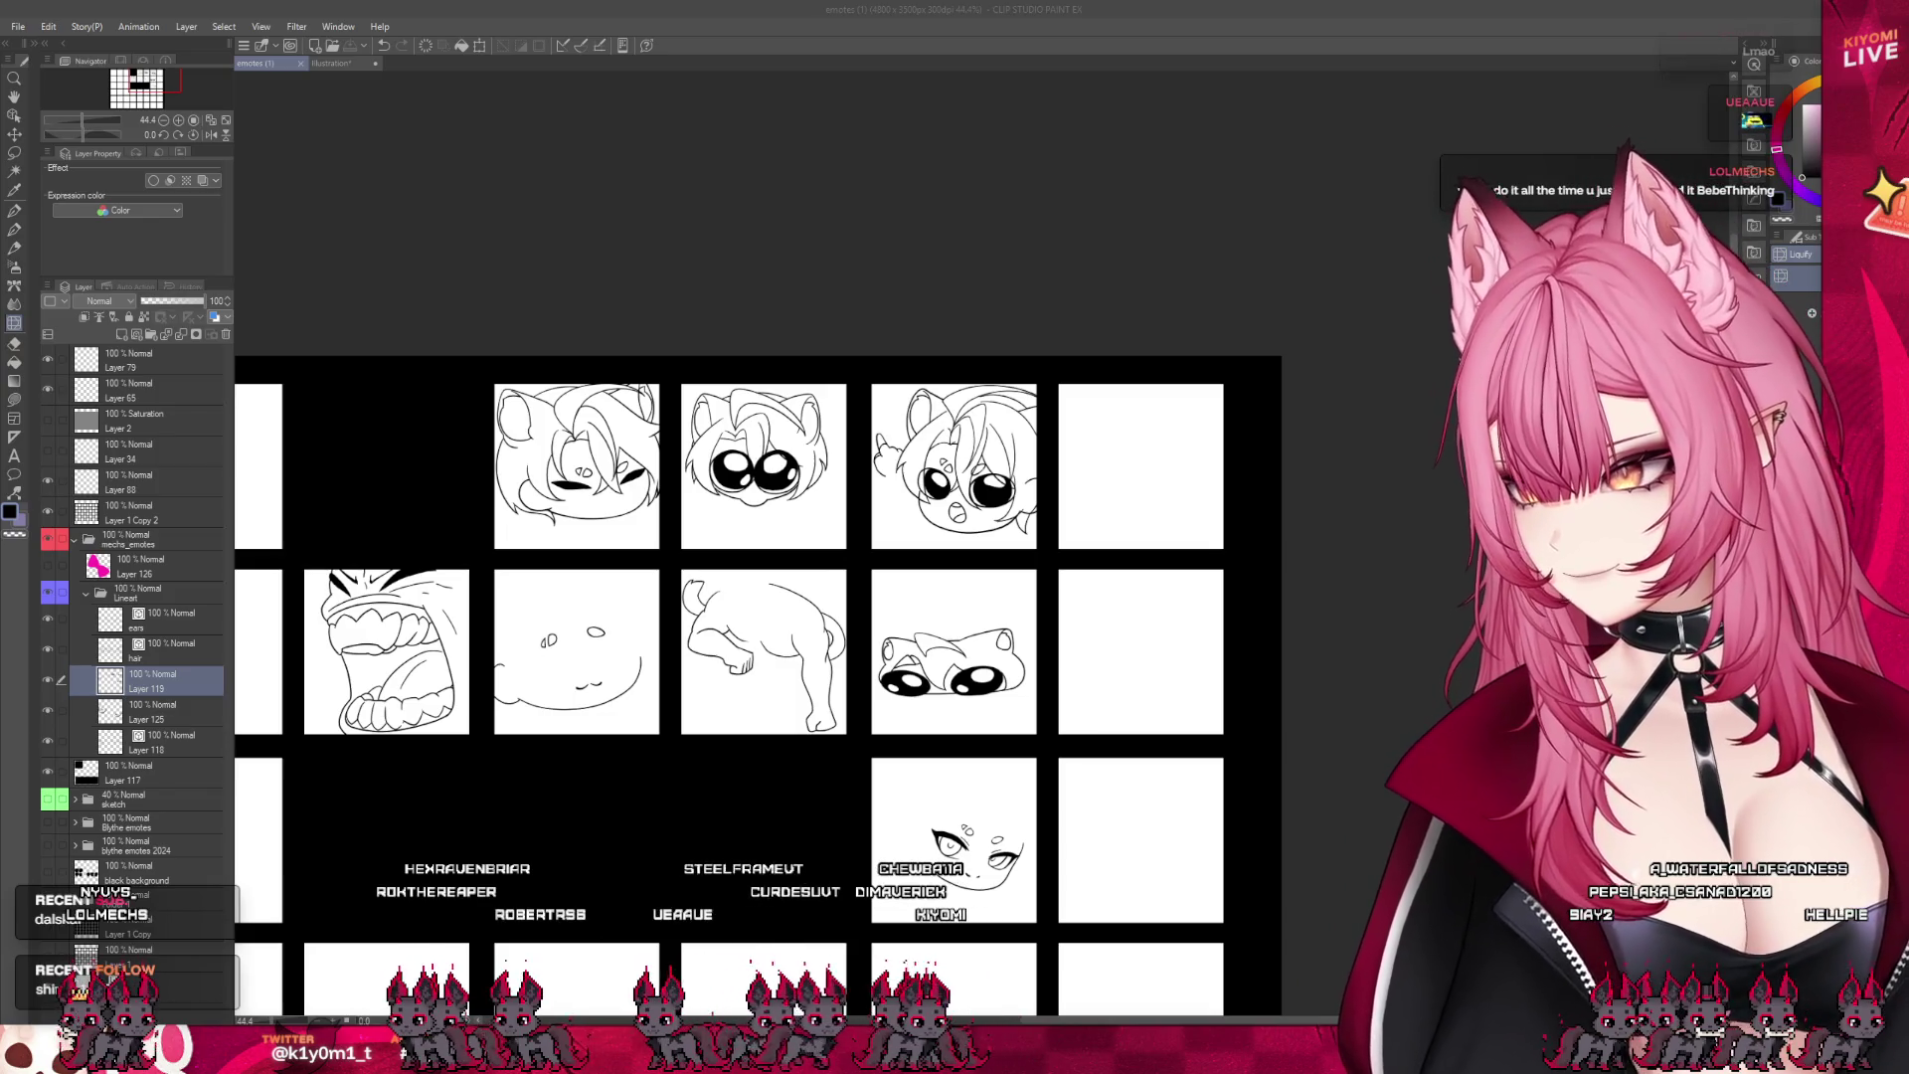
key("alt+Tab")
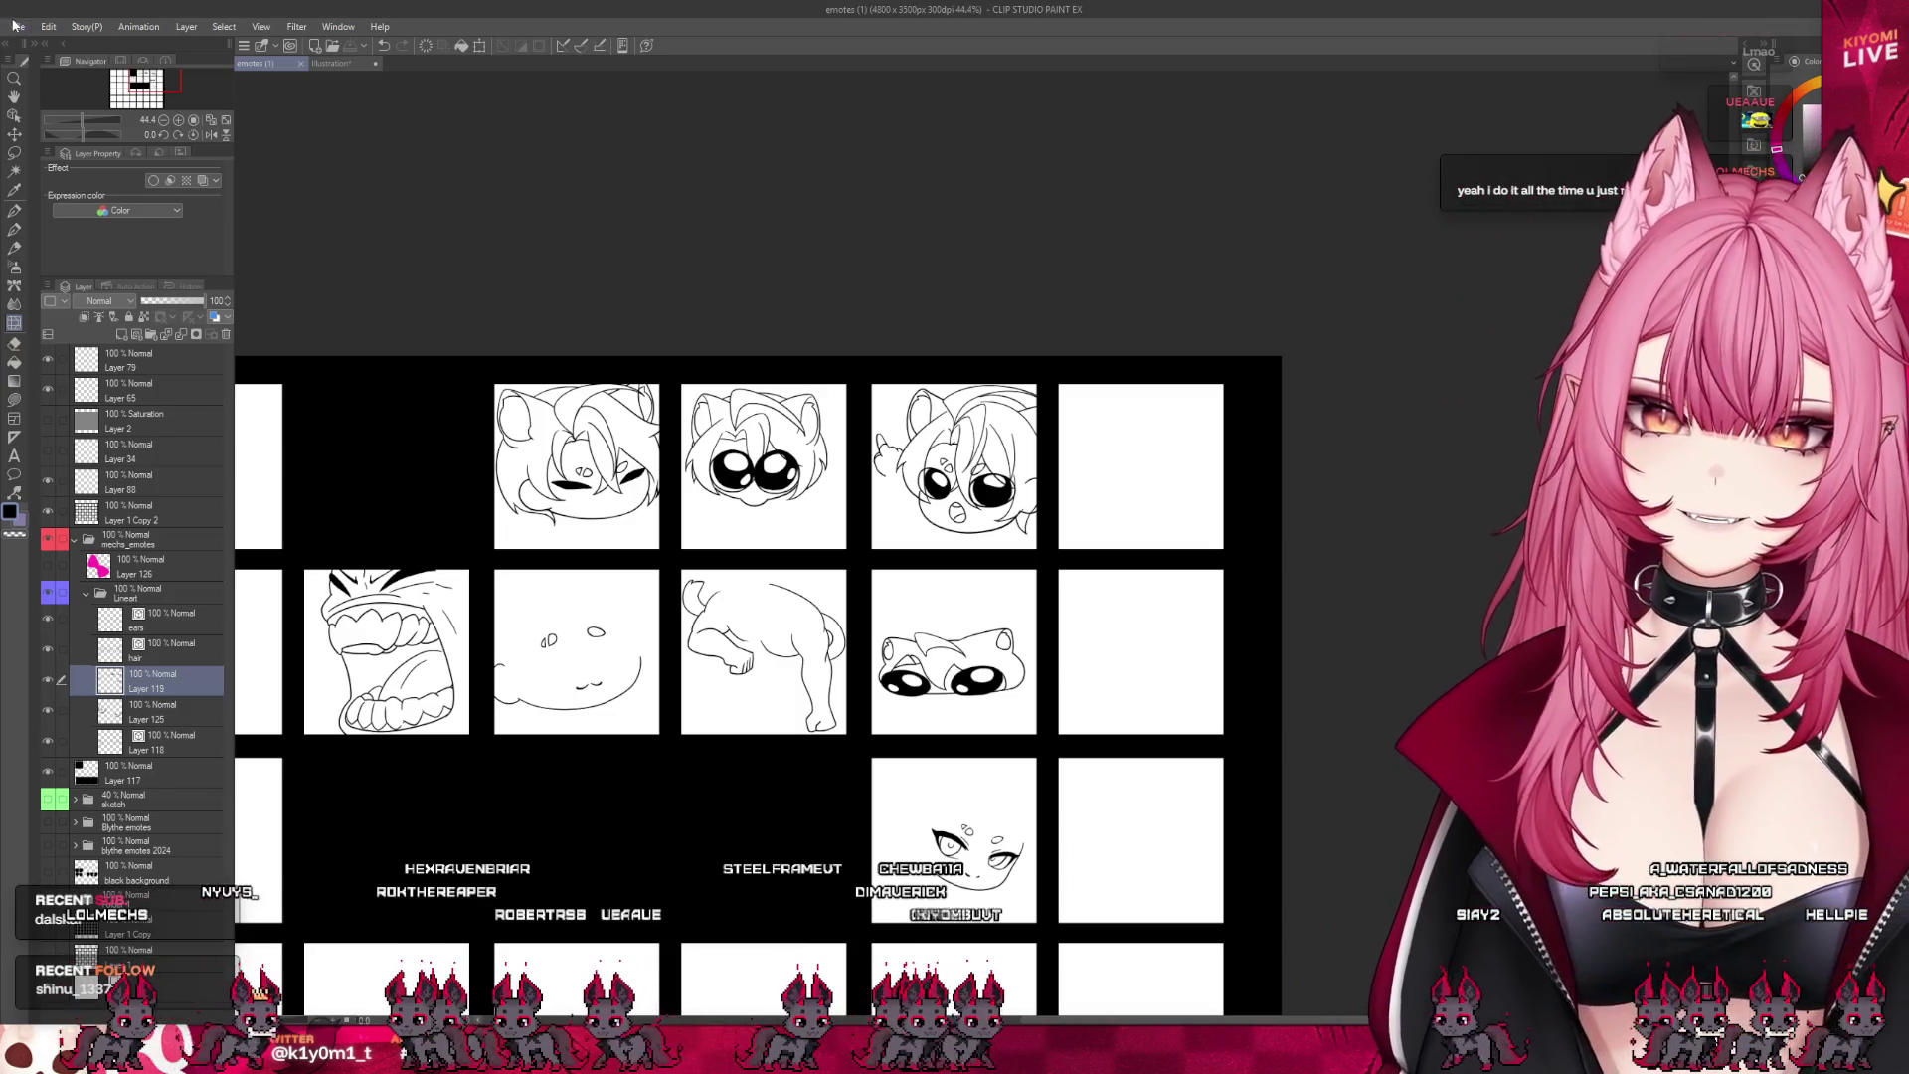
key("ctrl+alt+shift+v")
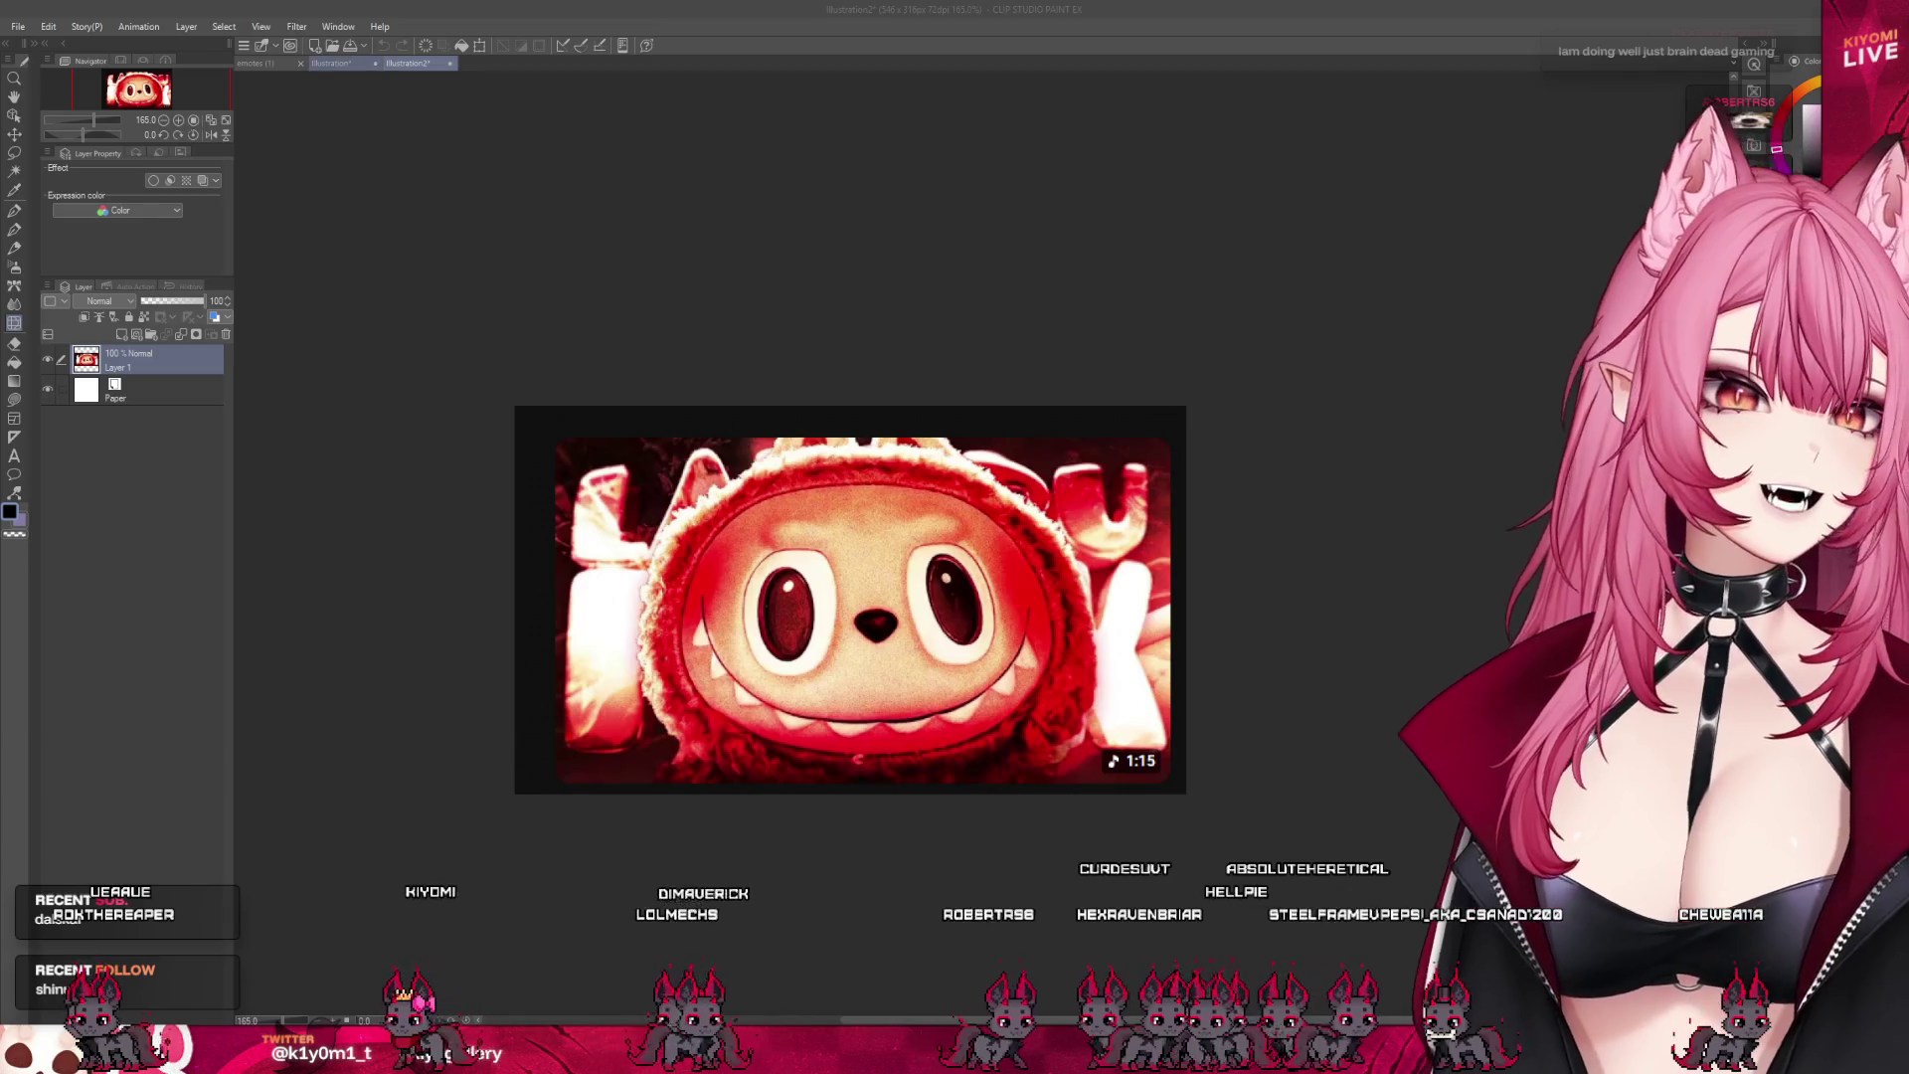
key("ctrl+Tab")
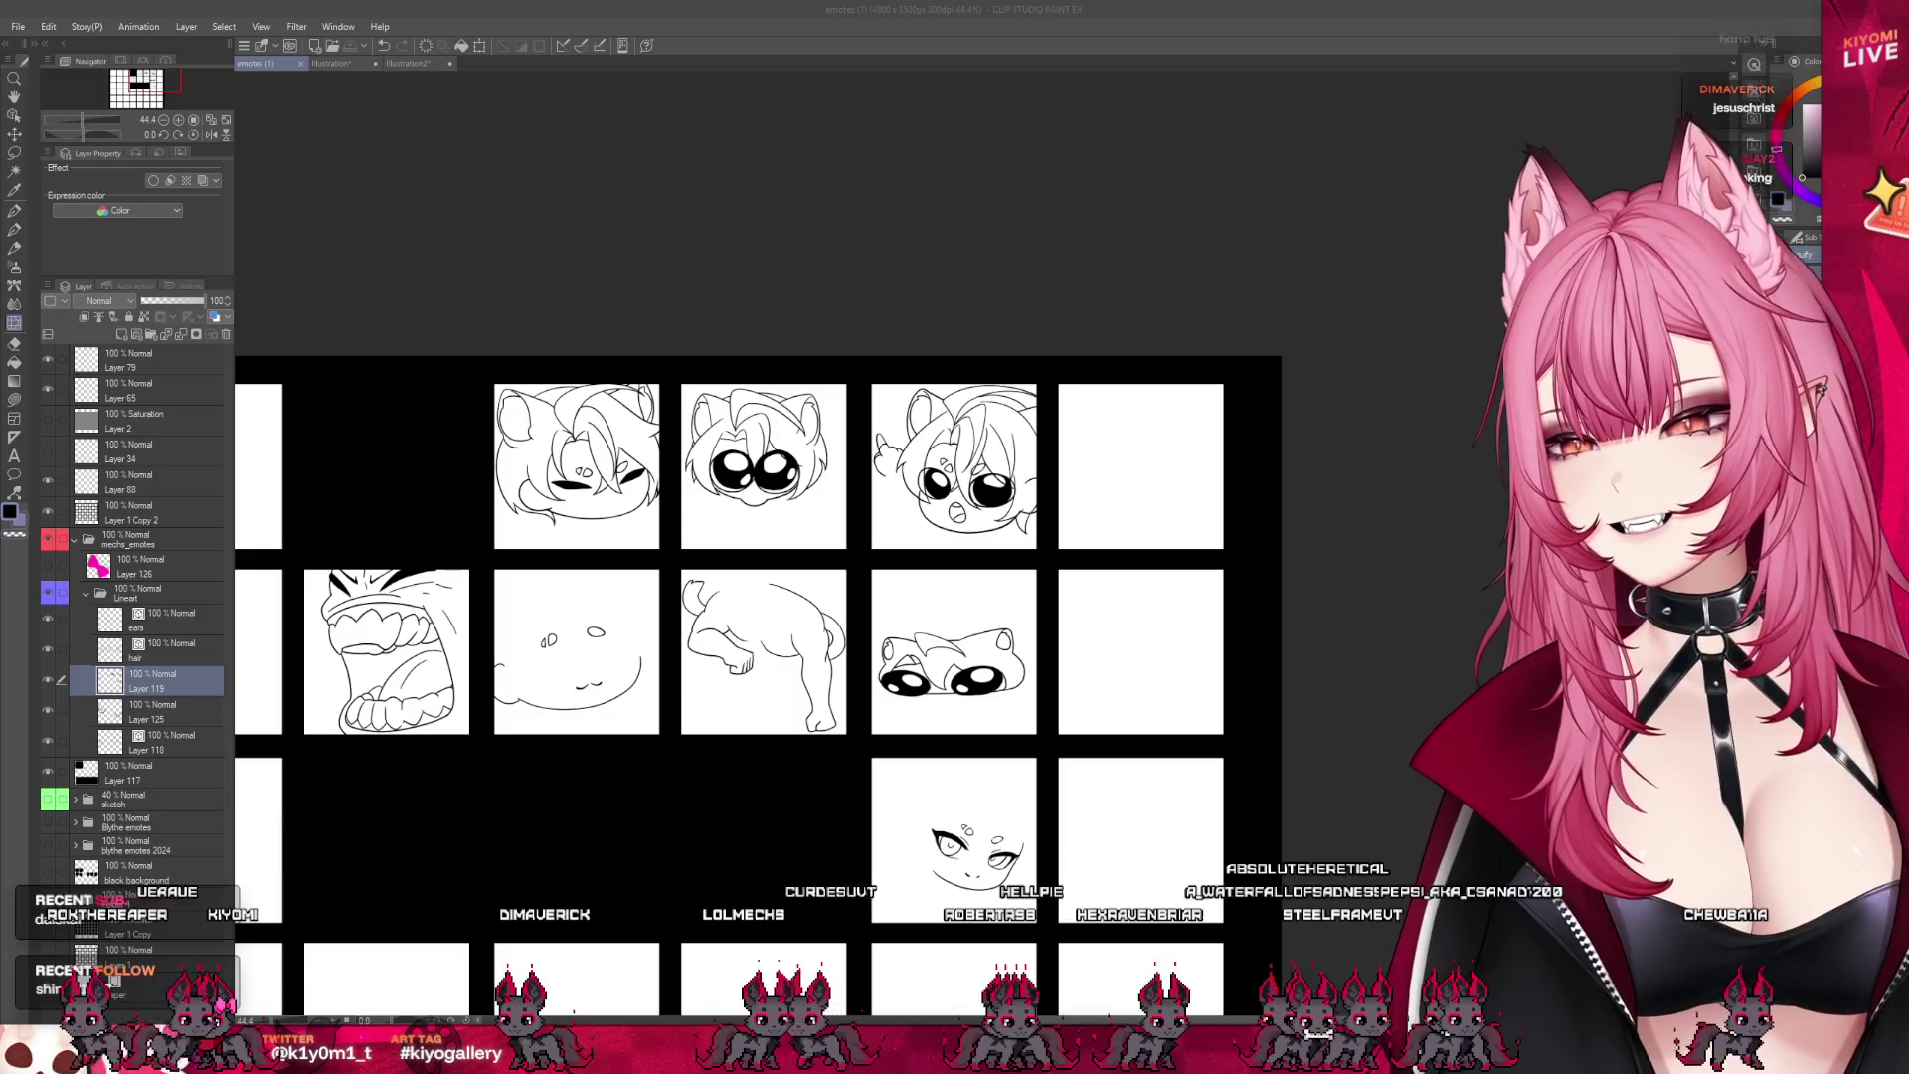
- Switch to the Pen and make the sketch layer folder visible beneath the line art
scroll(995, 440, "up", 3)
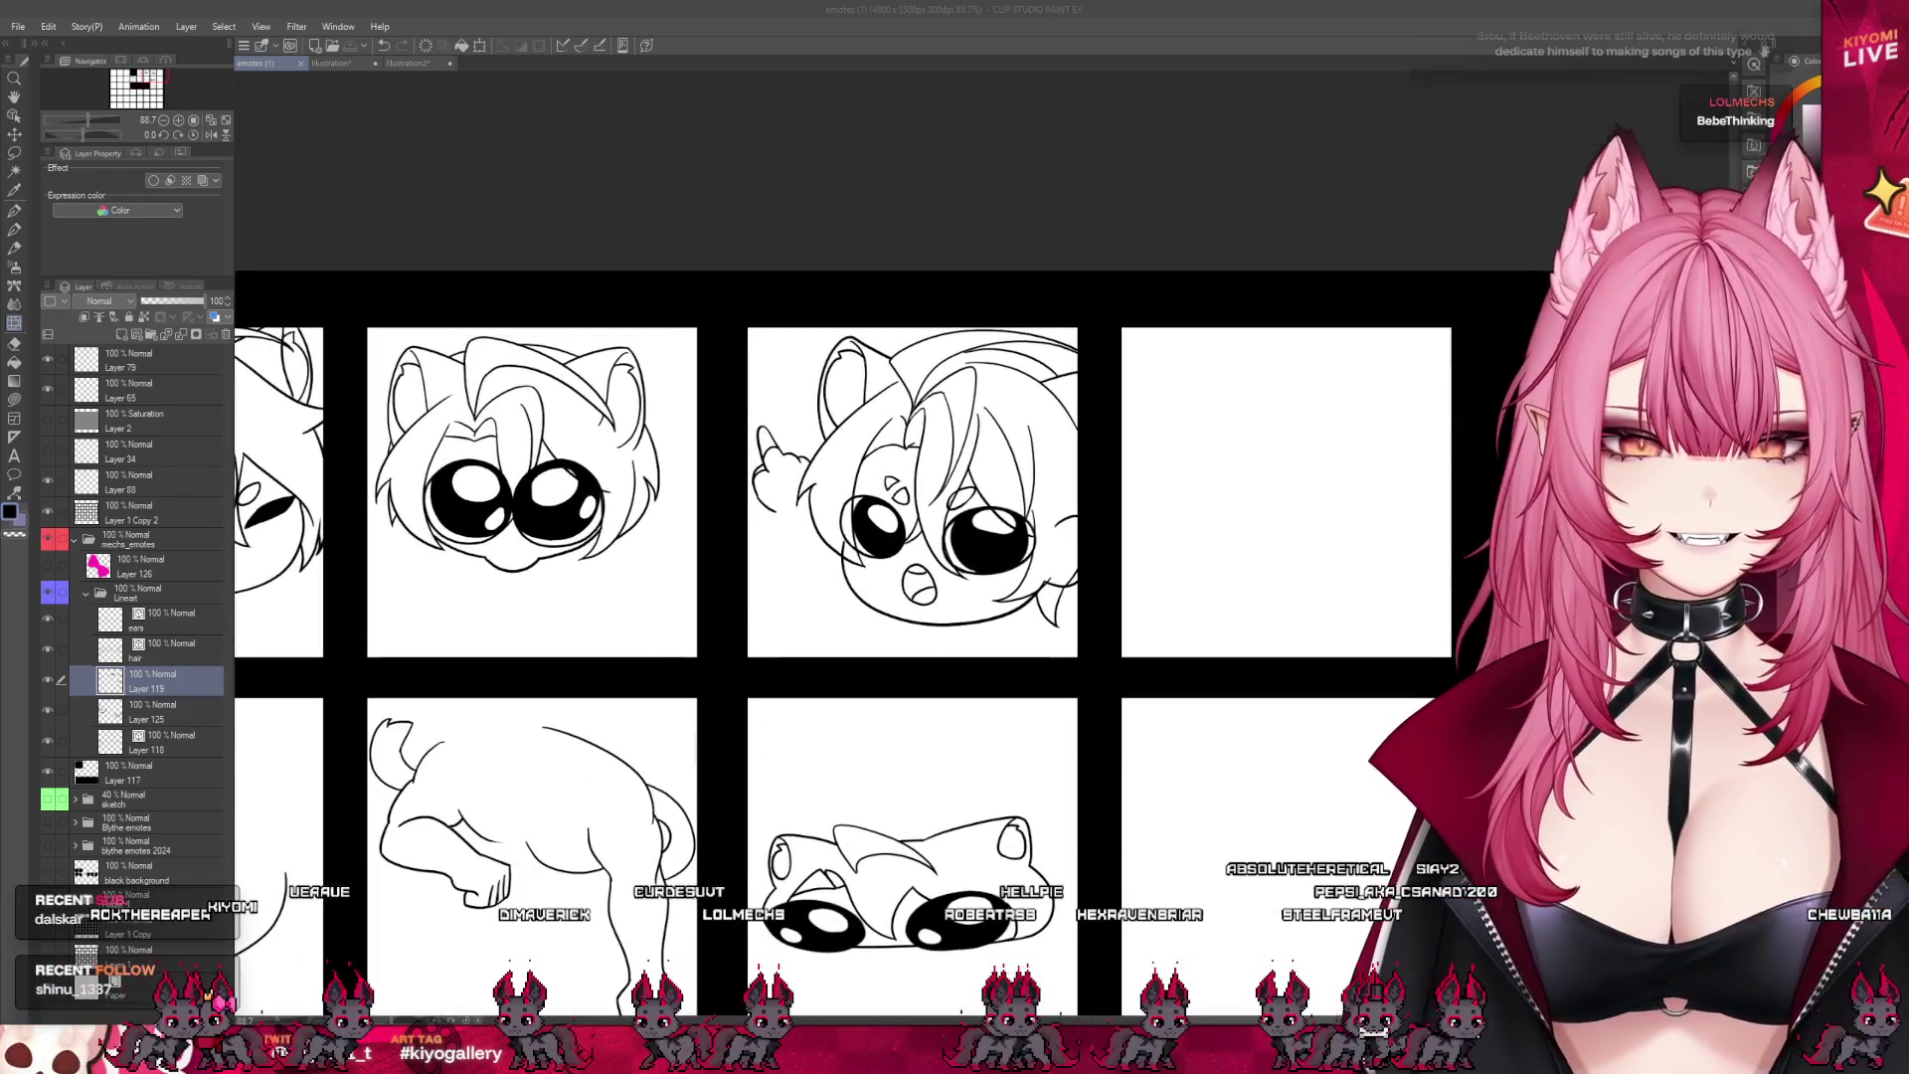
key("p")
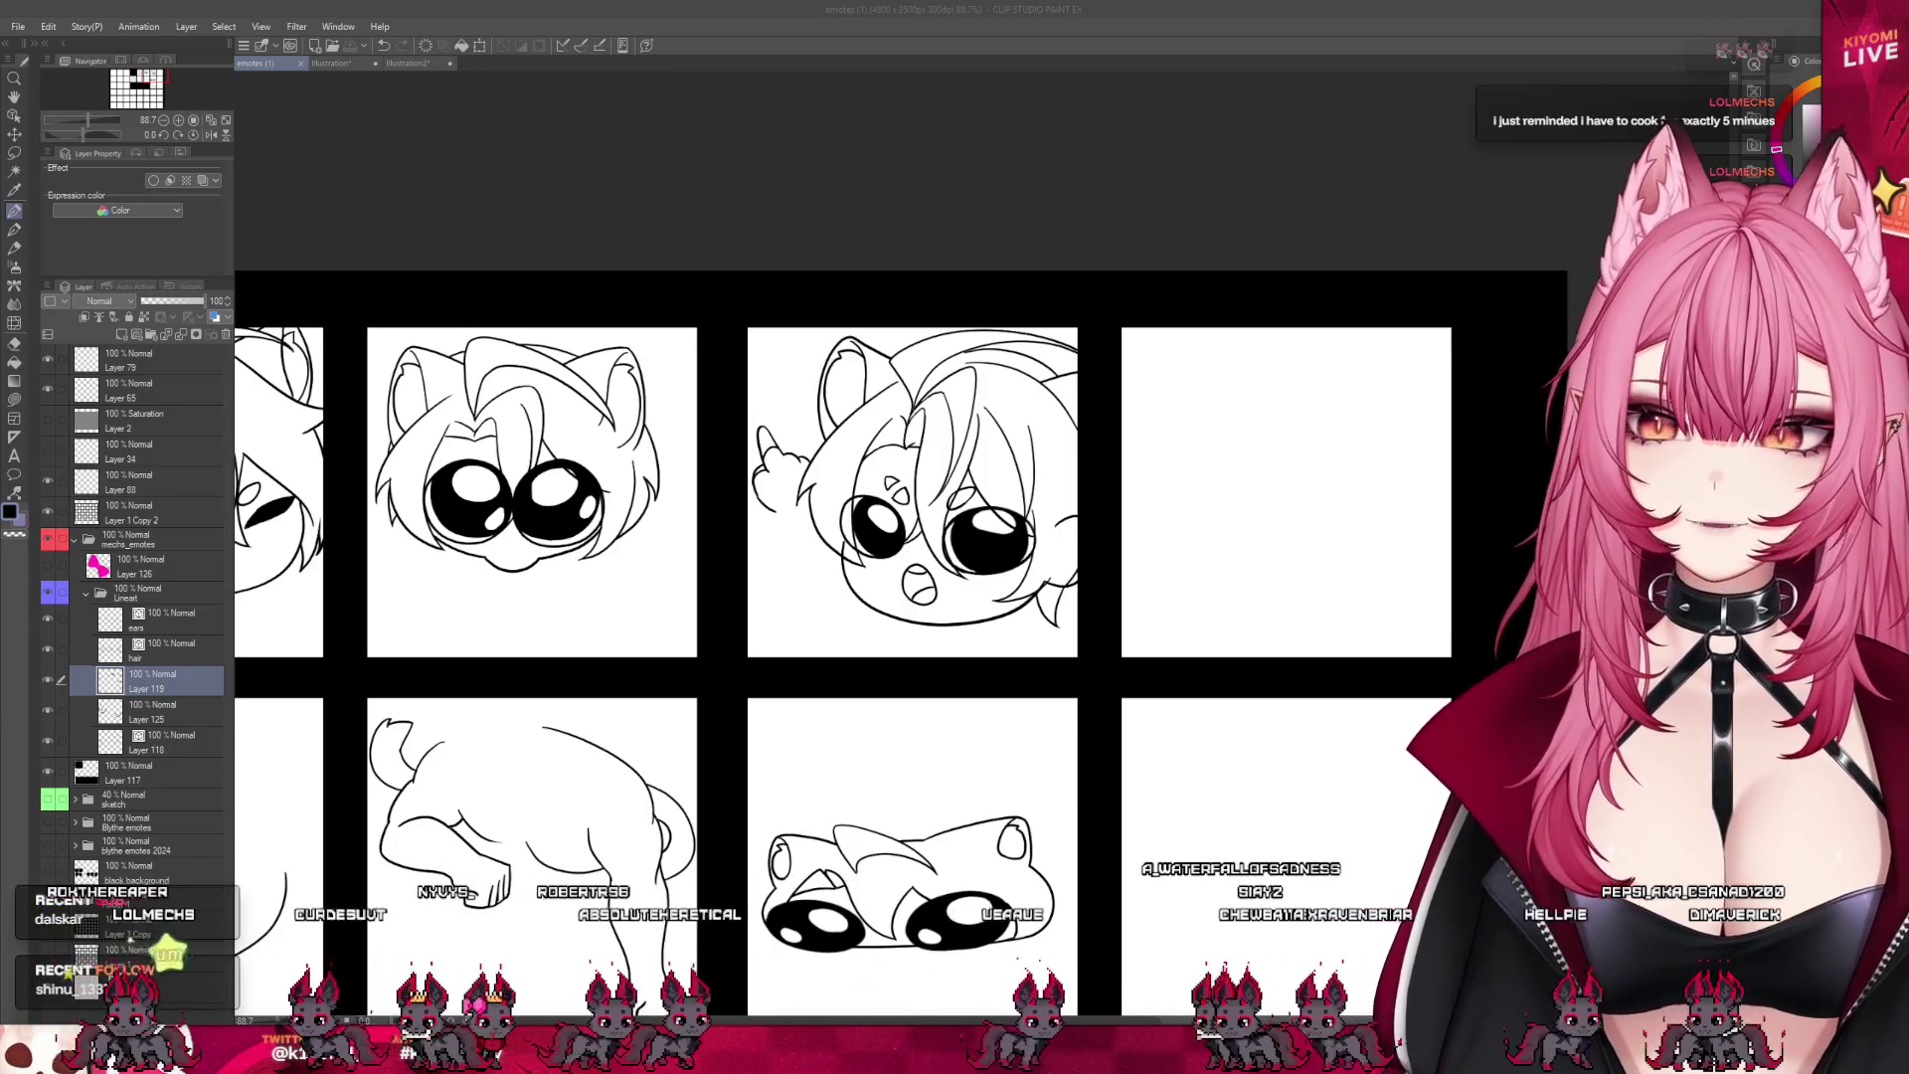
scroll(494, 393, "up", 1)
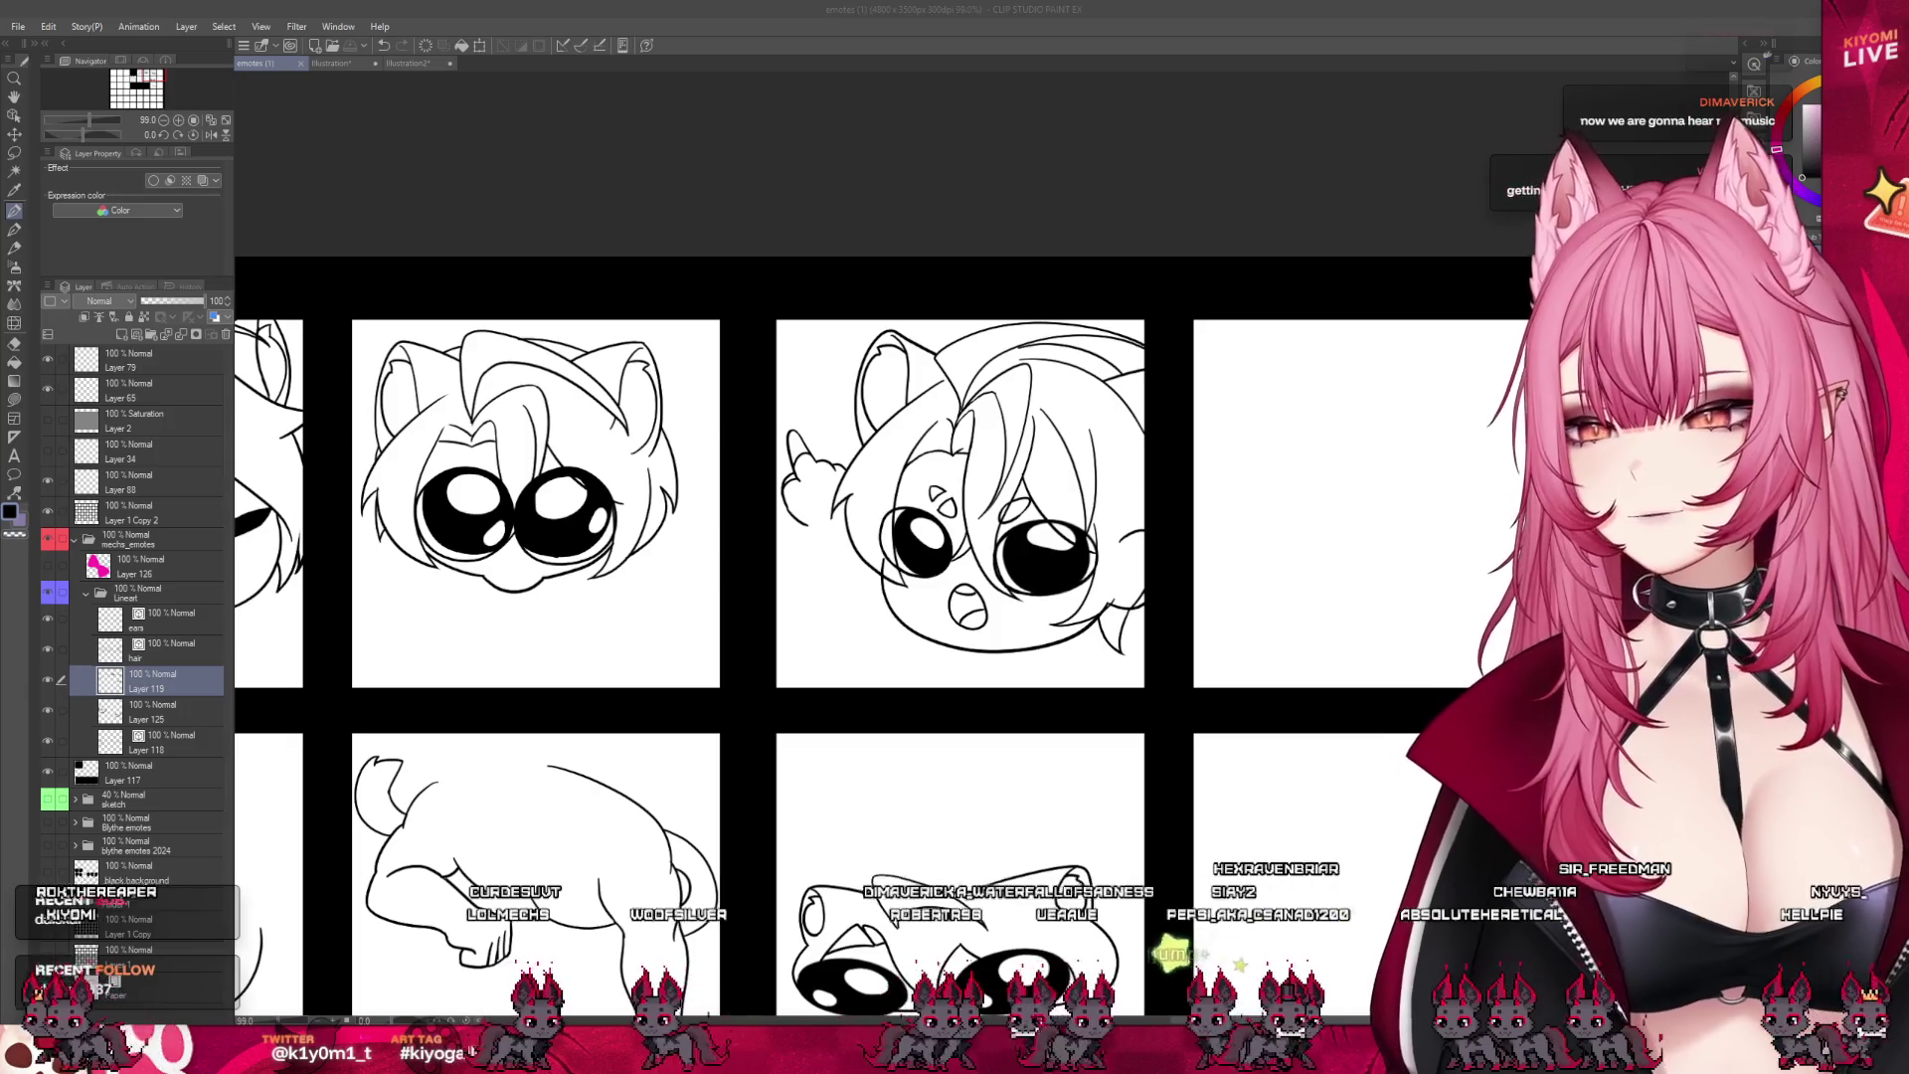
scroll(858, 462, "down", 3)
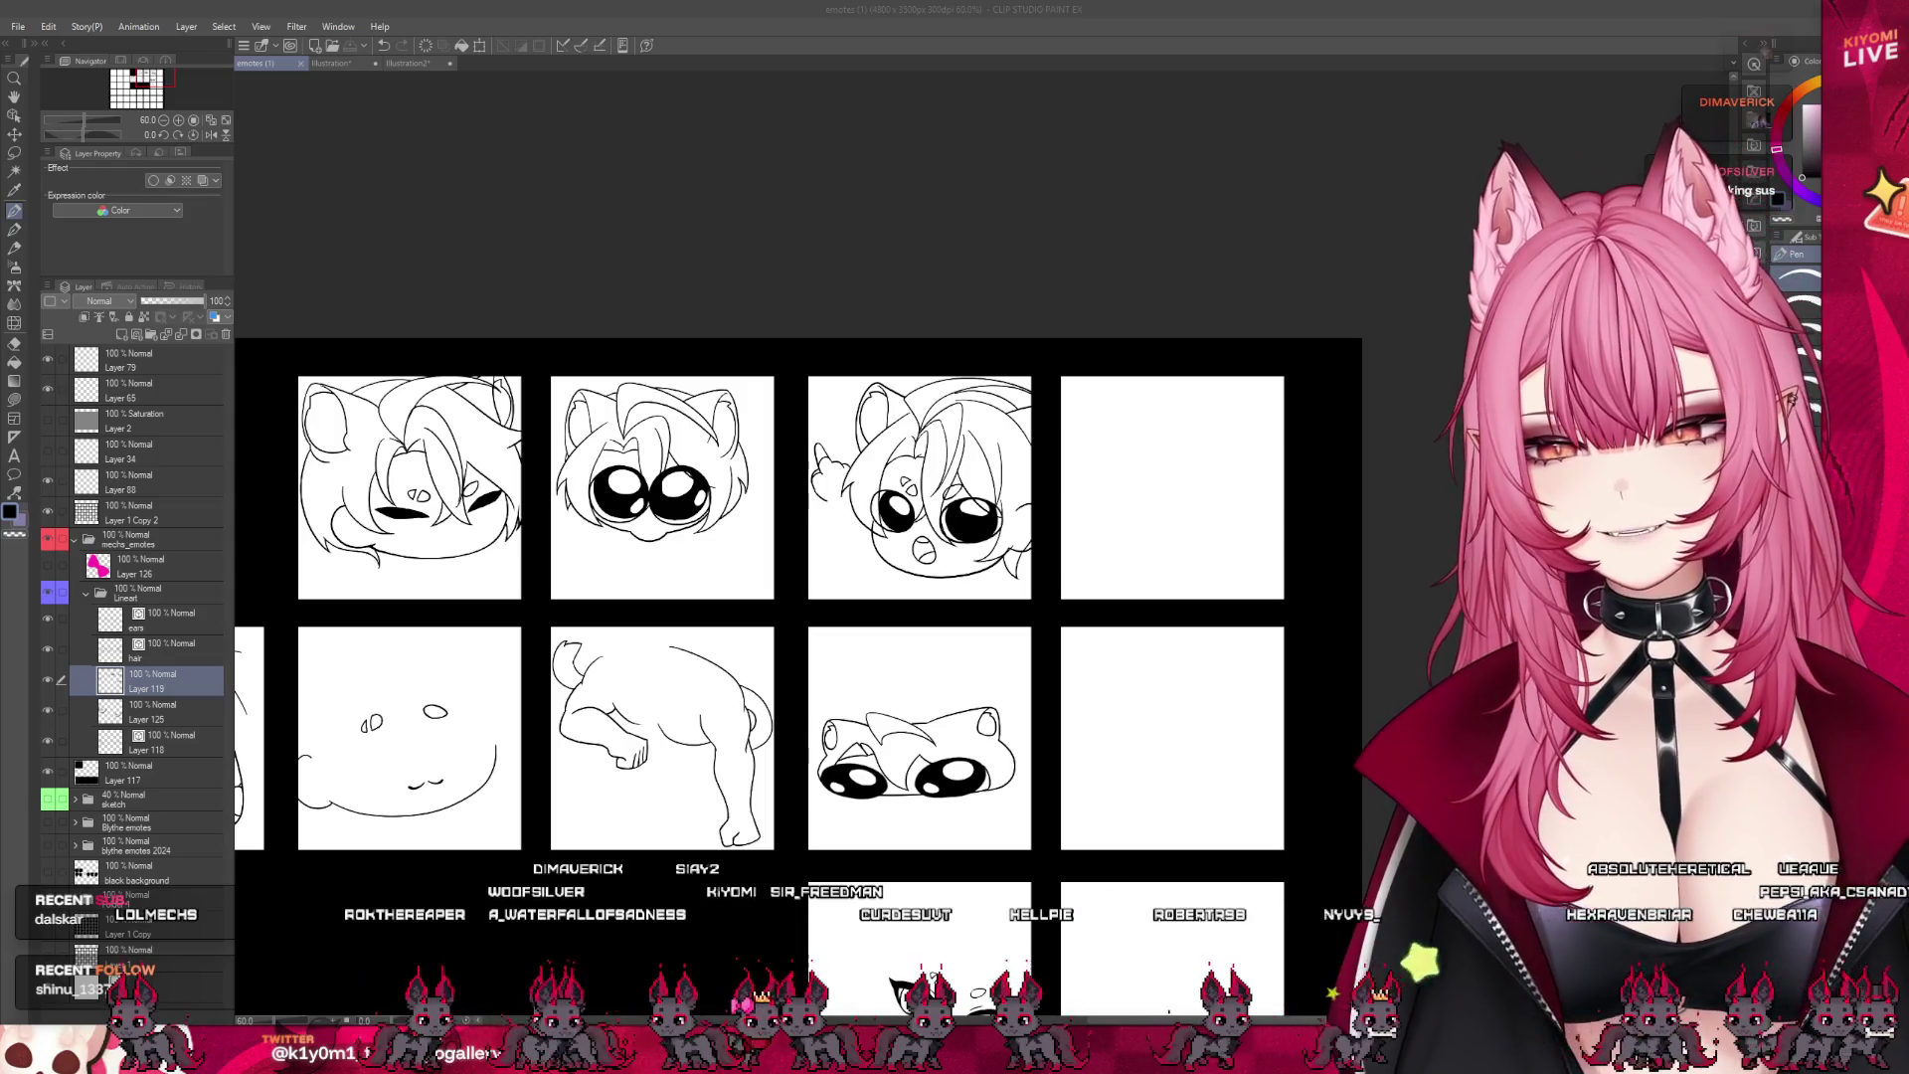
scroll(702, 537, "up", 1)
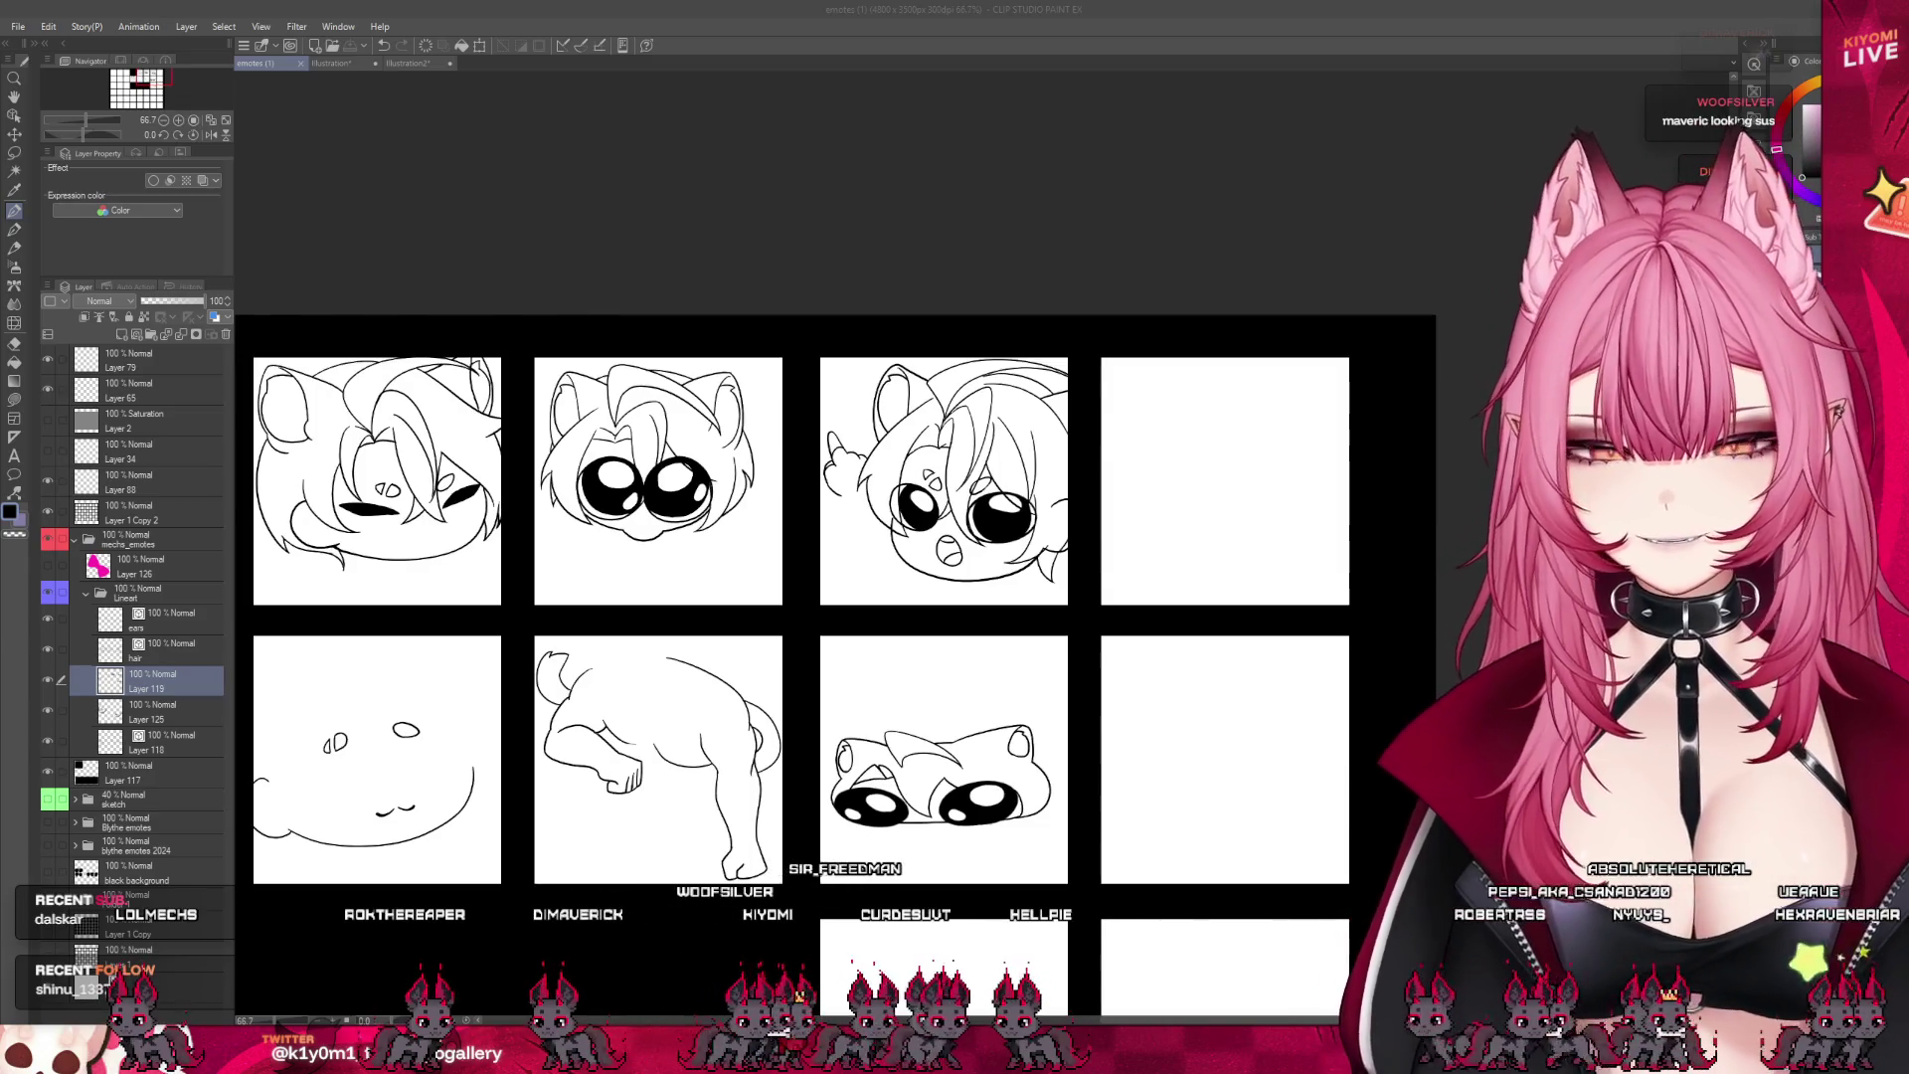
left_click(47, 797)
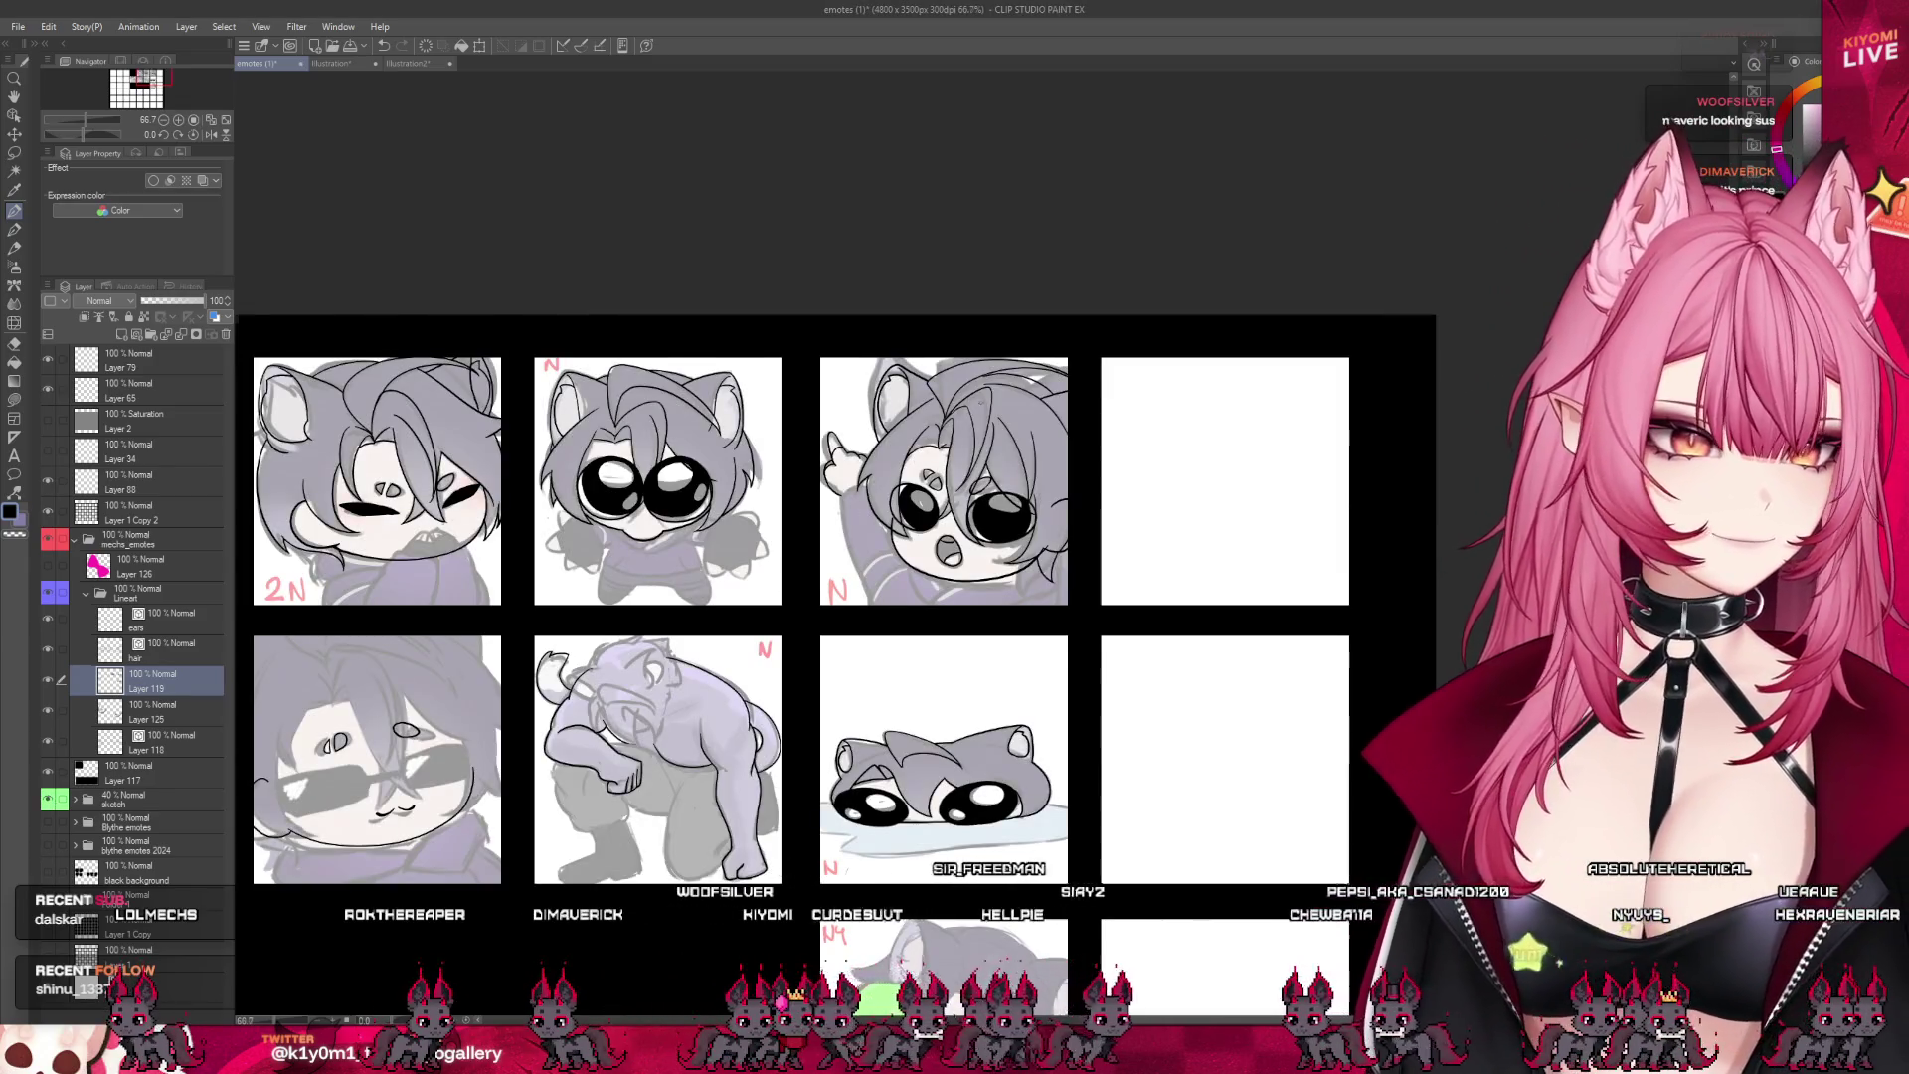
- On the hair layer, try a hair stroke across the face, then undo it
scroll(796, 597, "down", 3)
scroll(795, 597, "up", 2)
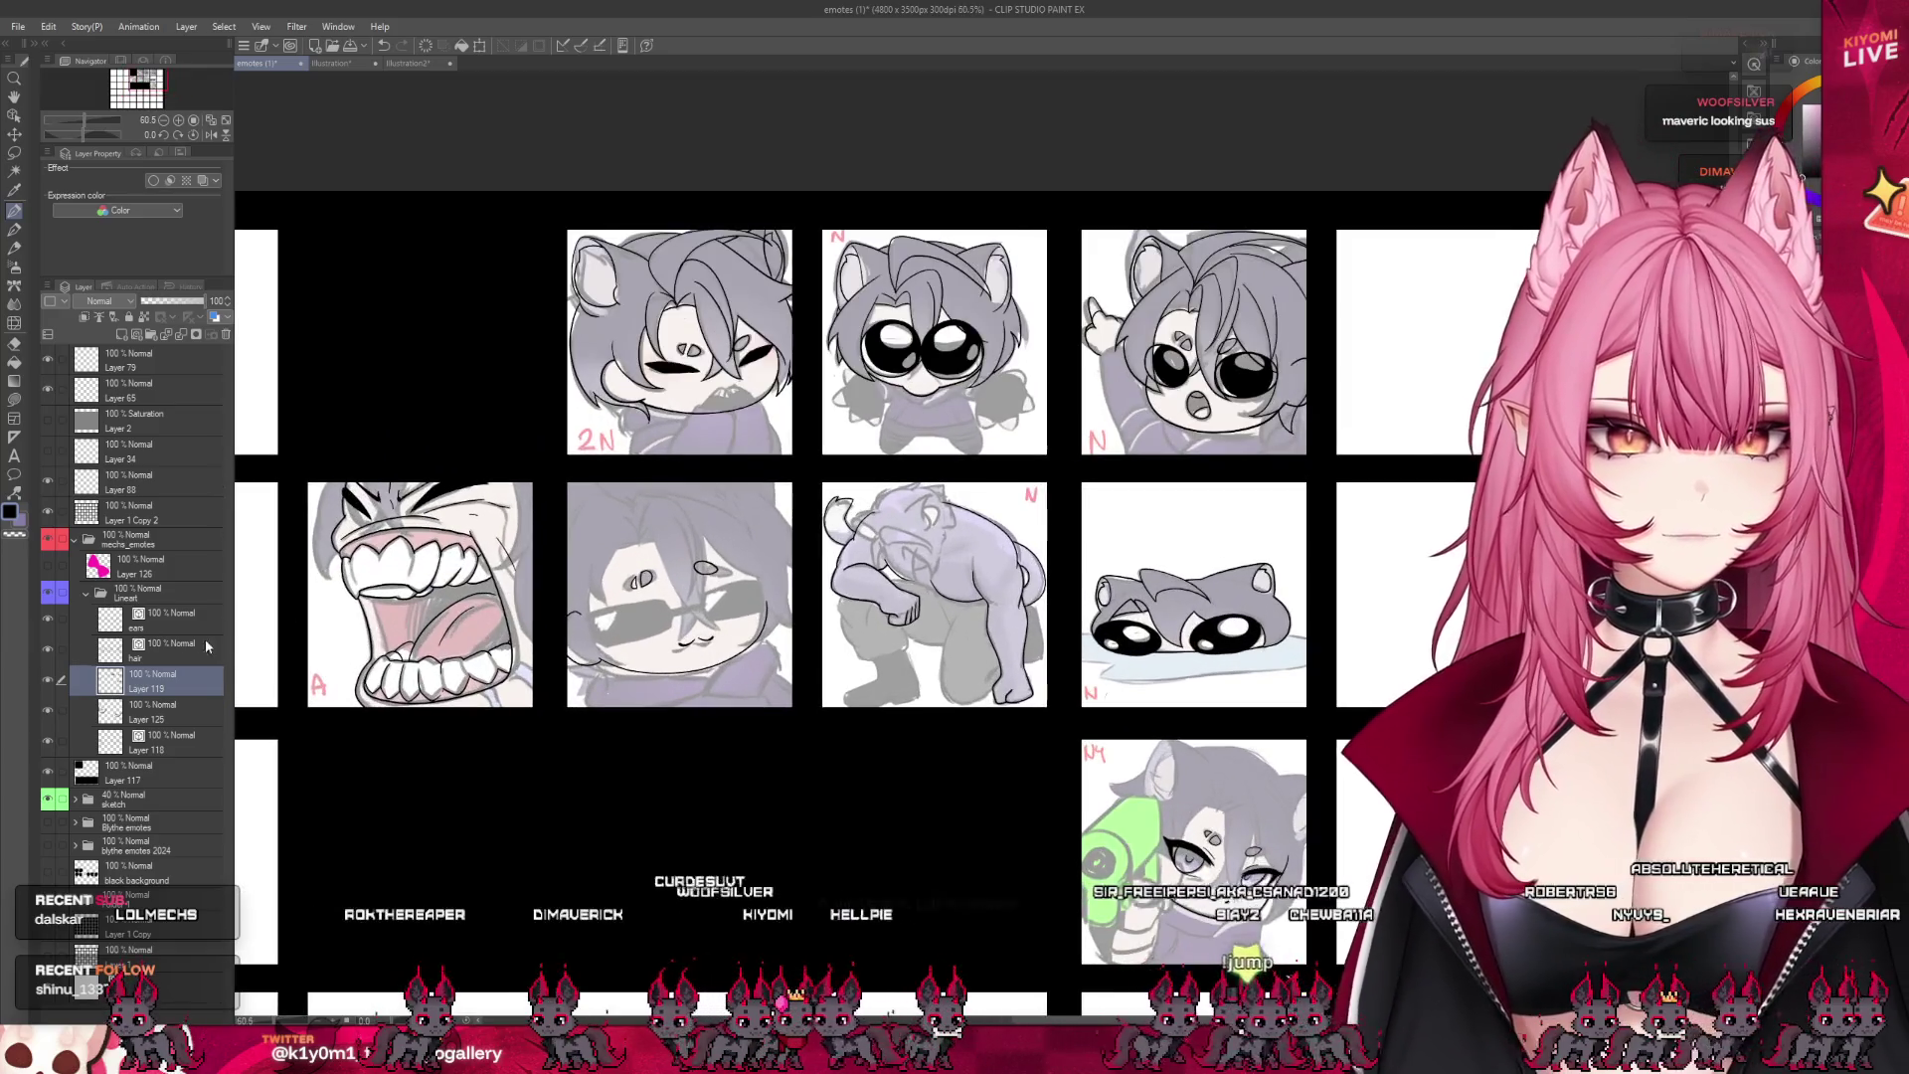
left_click(205, 646)
scroll(678, 582, "up", 6)
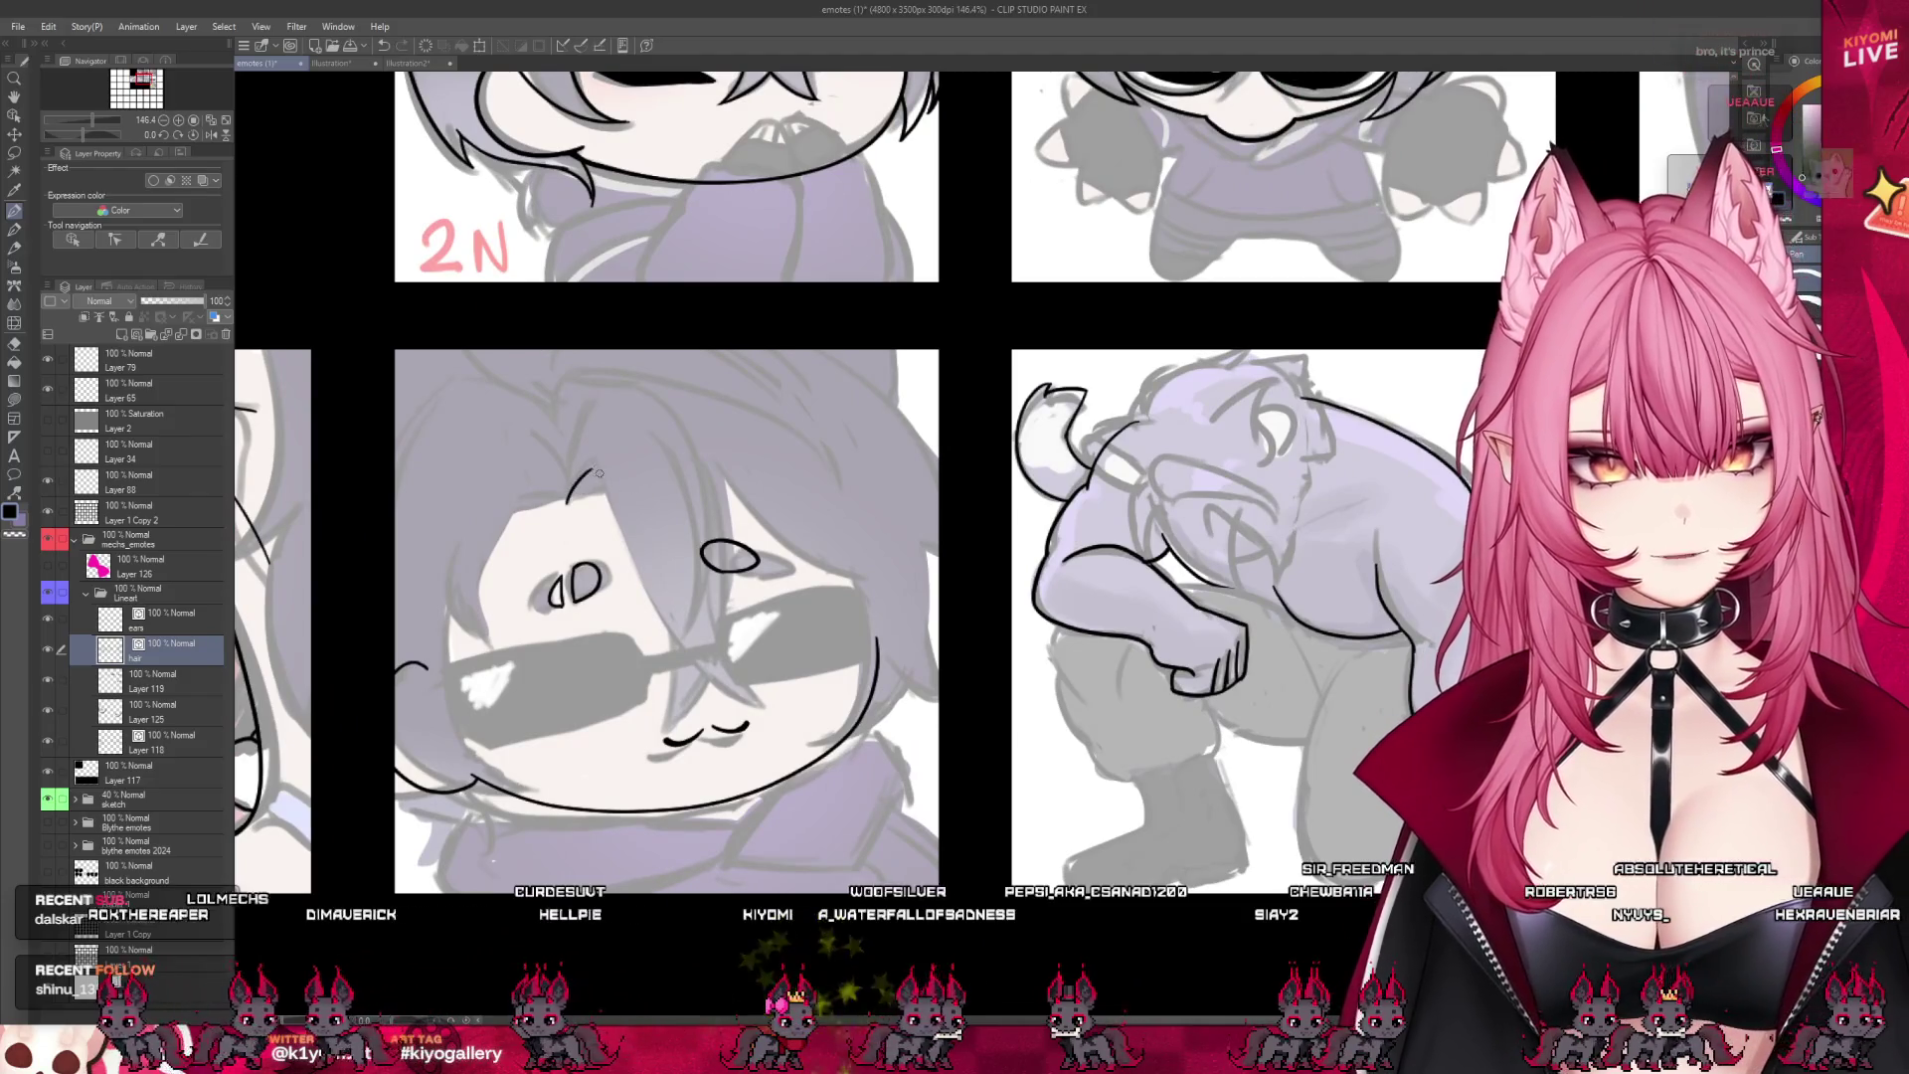
left_click_drag(599, 473, 680, 644)
key("ctrl+z")
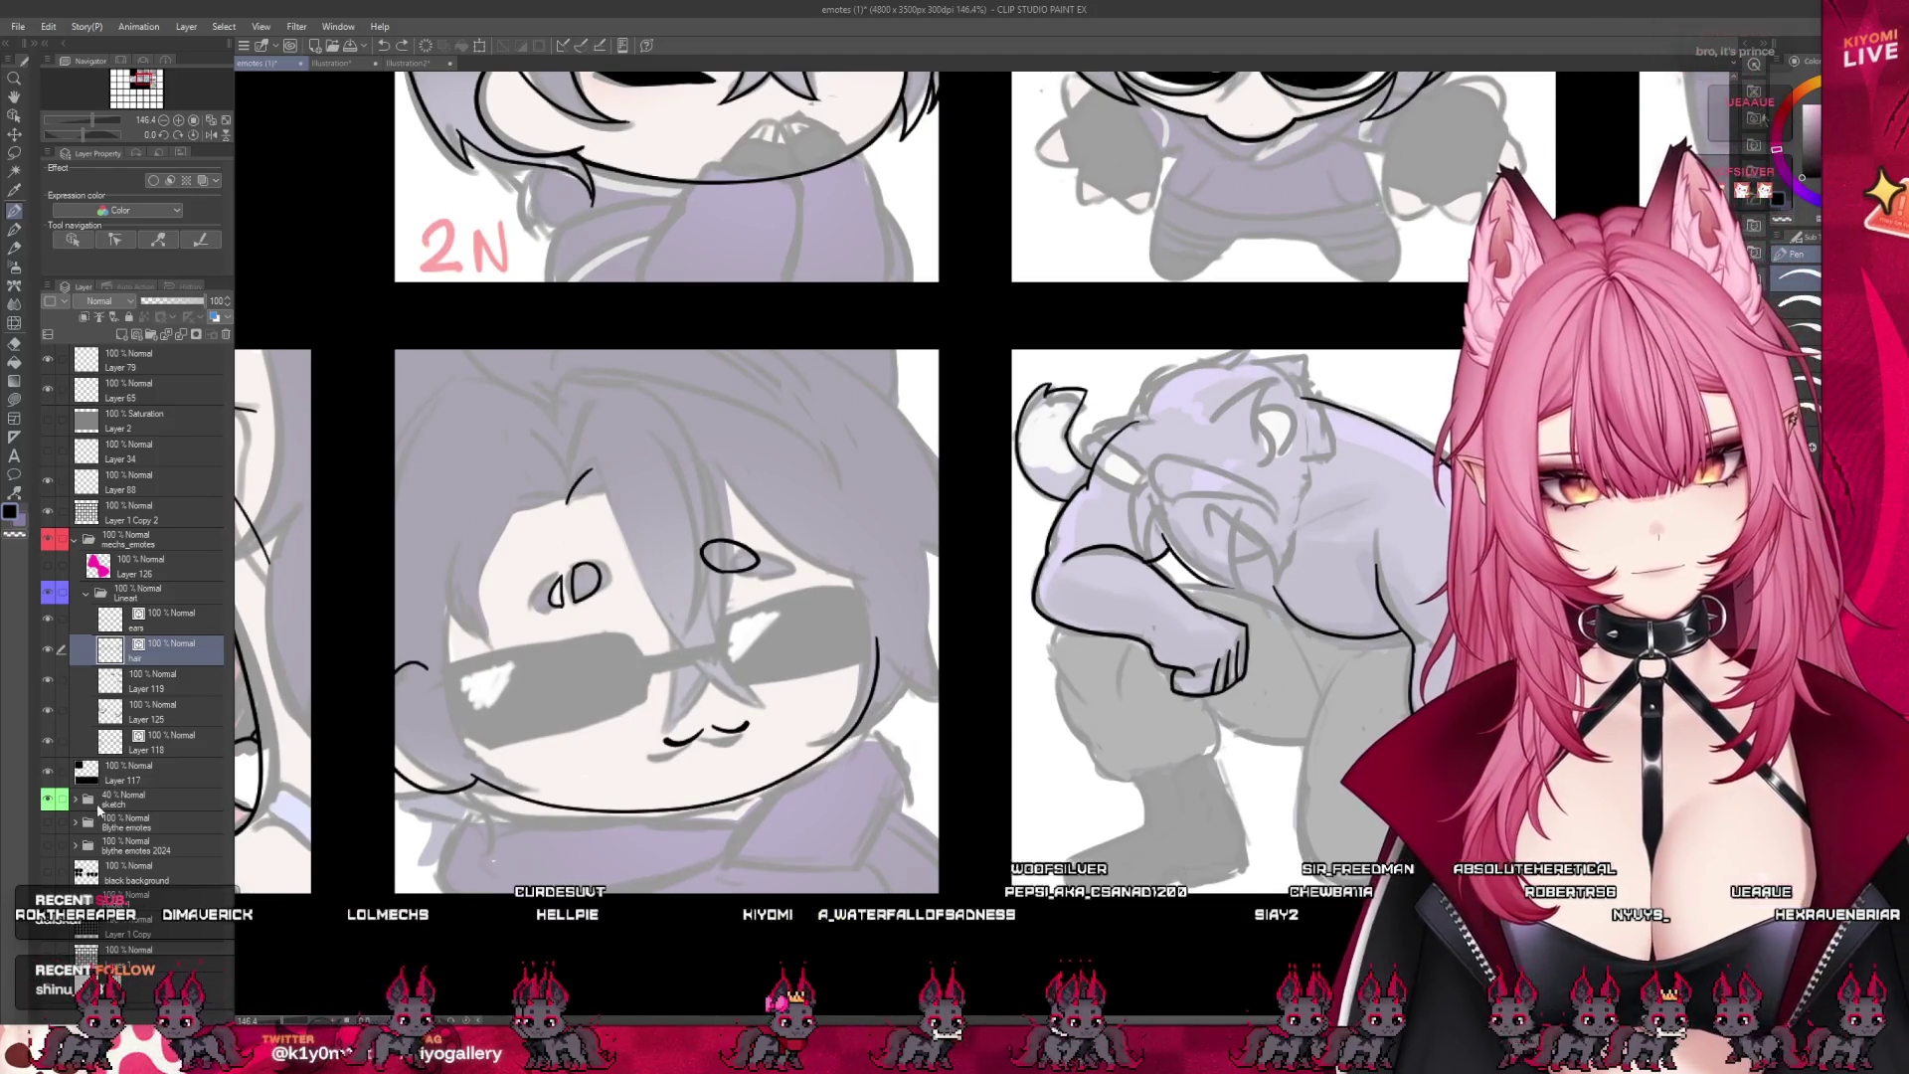
- Fade the sketch folder to about 14% opacity and reselect the hair layer
left_click(149, 799)
left_click_drag(157, 303, 151, 300)
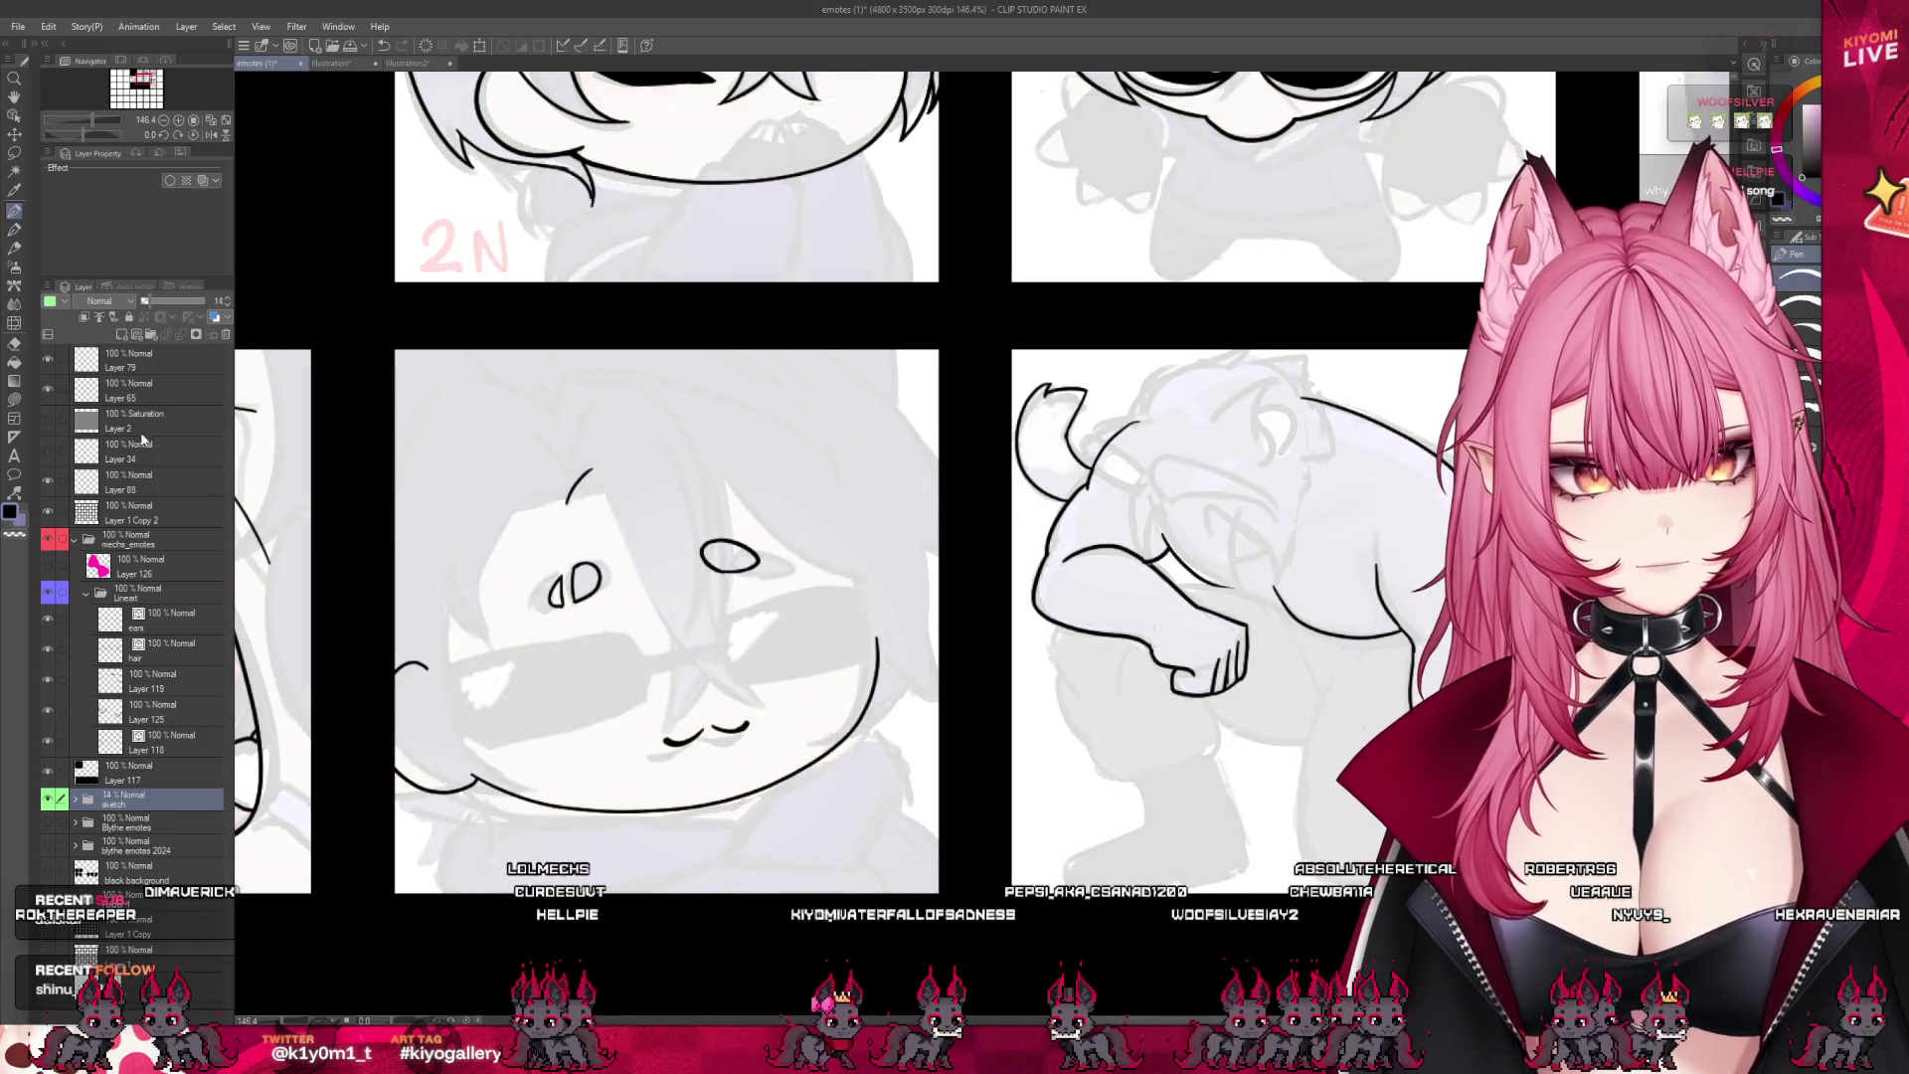
left_click(194, 657)
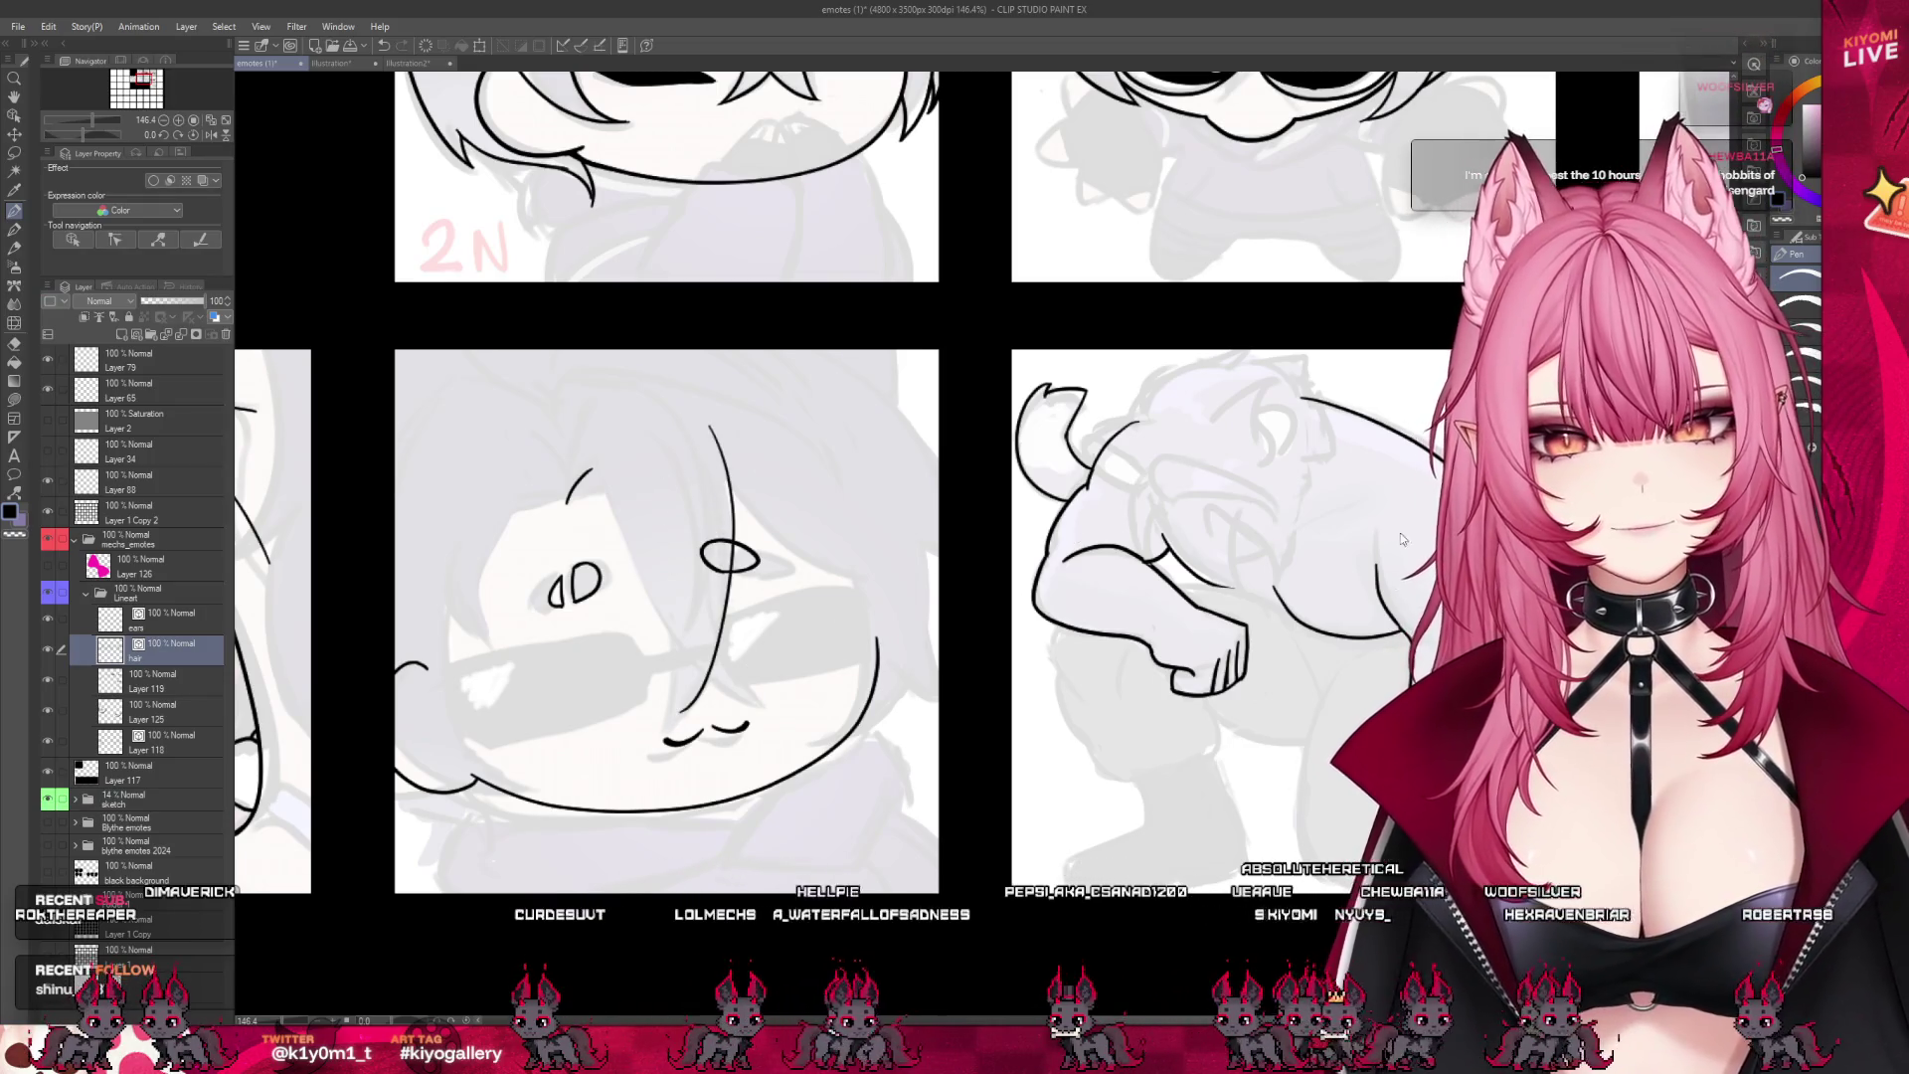
- Ink a long curved hair strand across the glasses emote's face, then tilt the canvas view
key("ctrl+z")
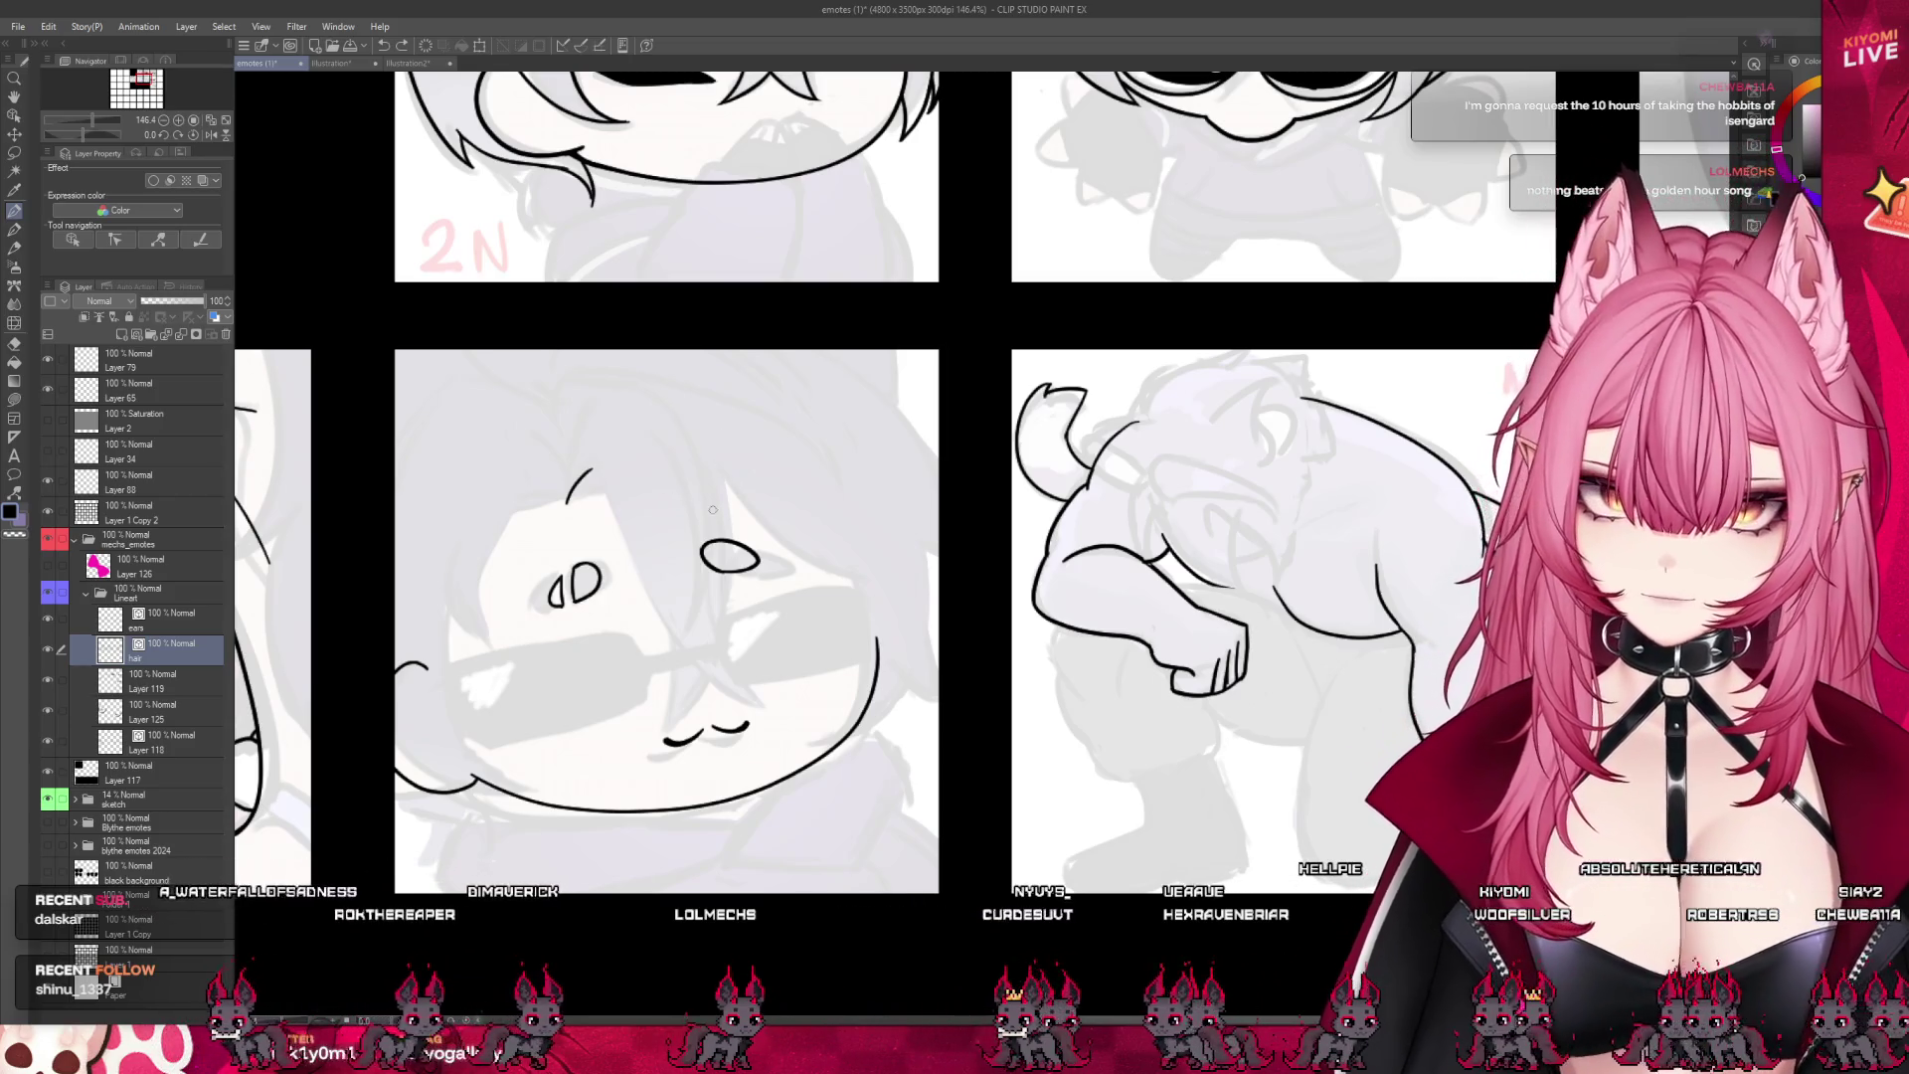
left_click_drag(727, 487, 656, 738)
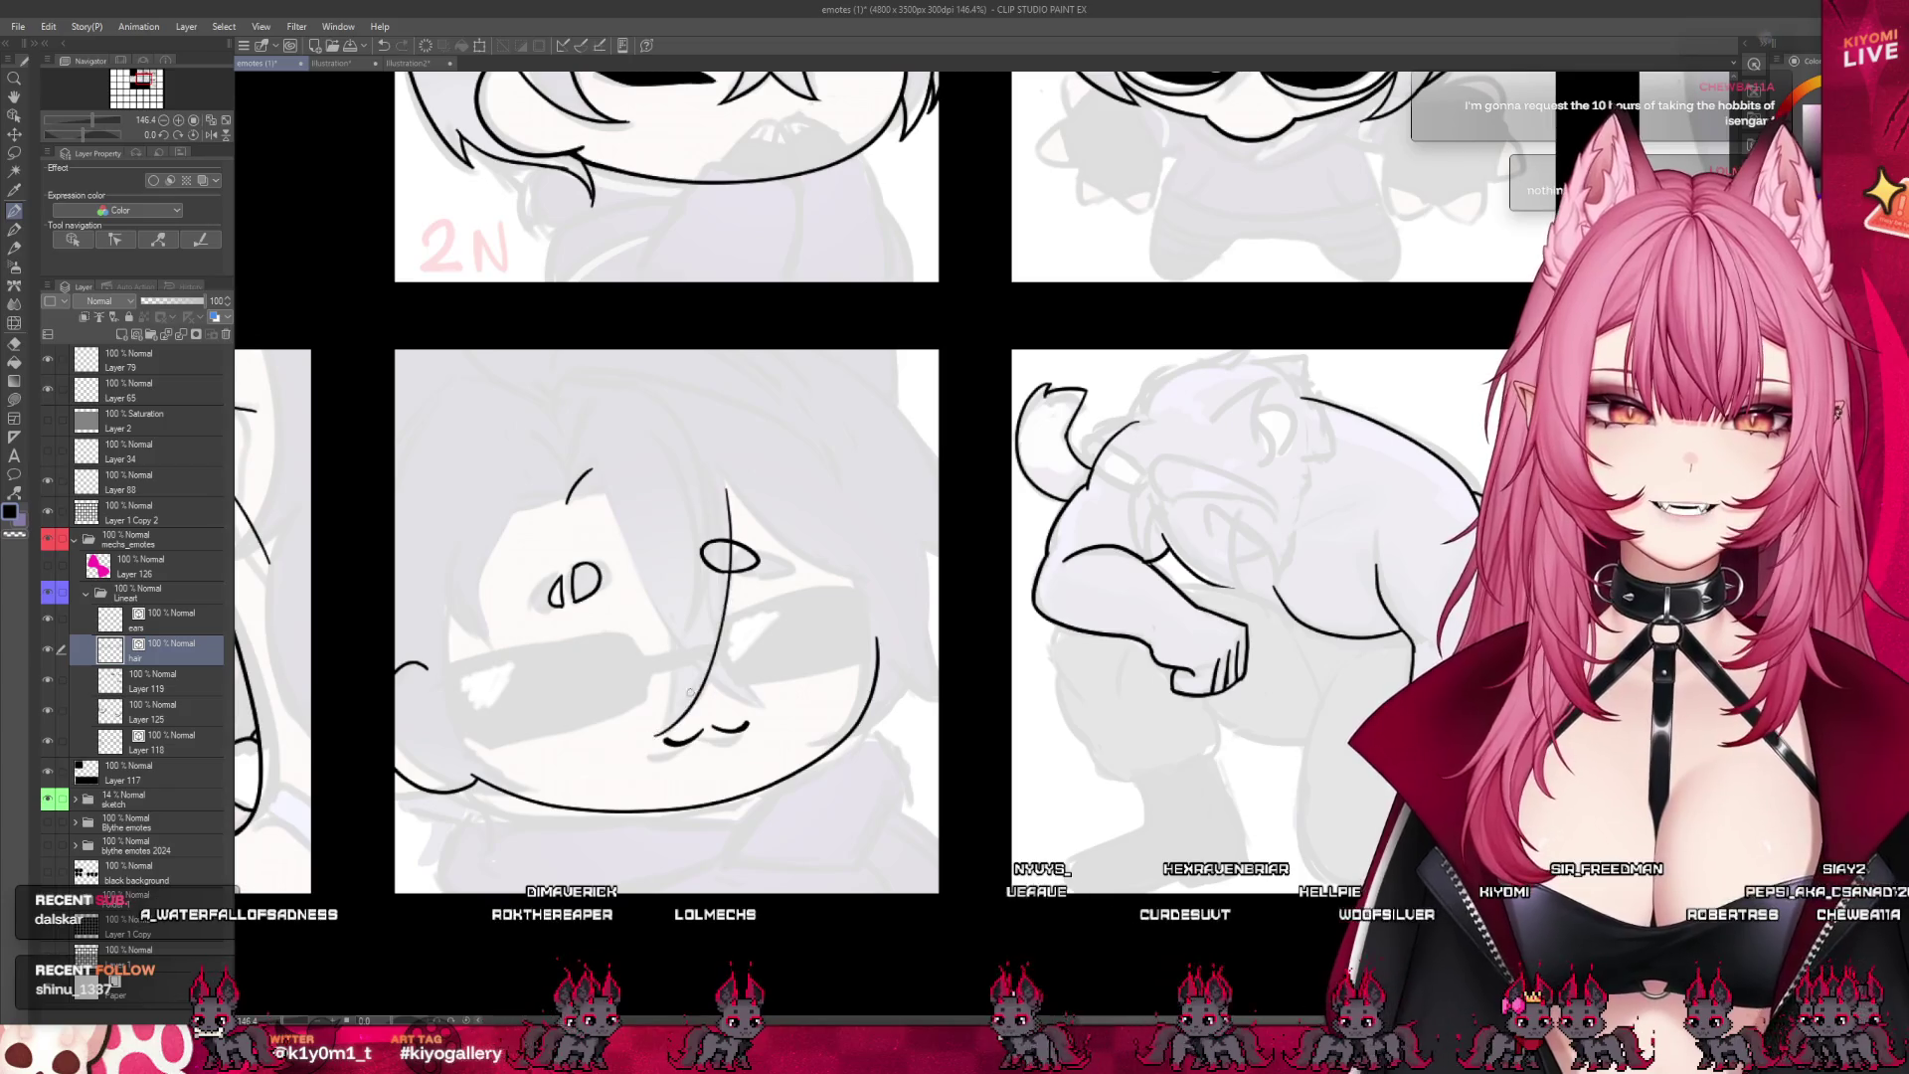
key("ctrl+z")
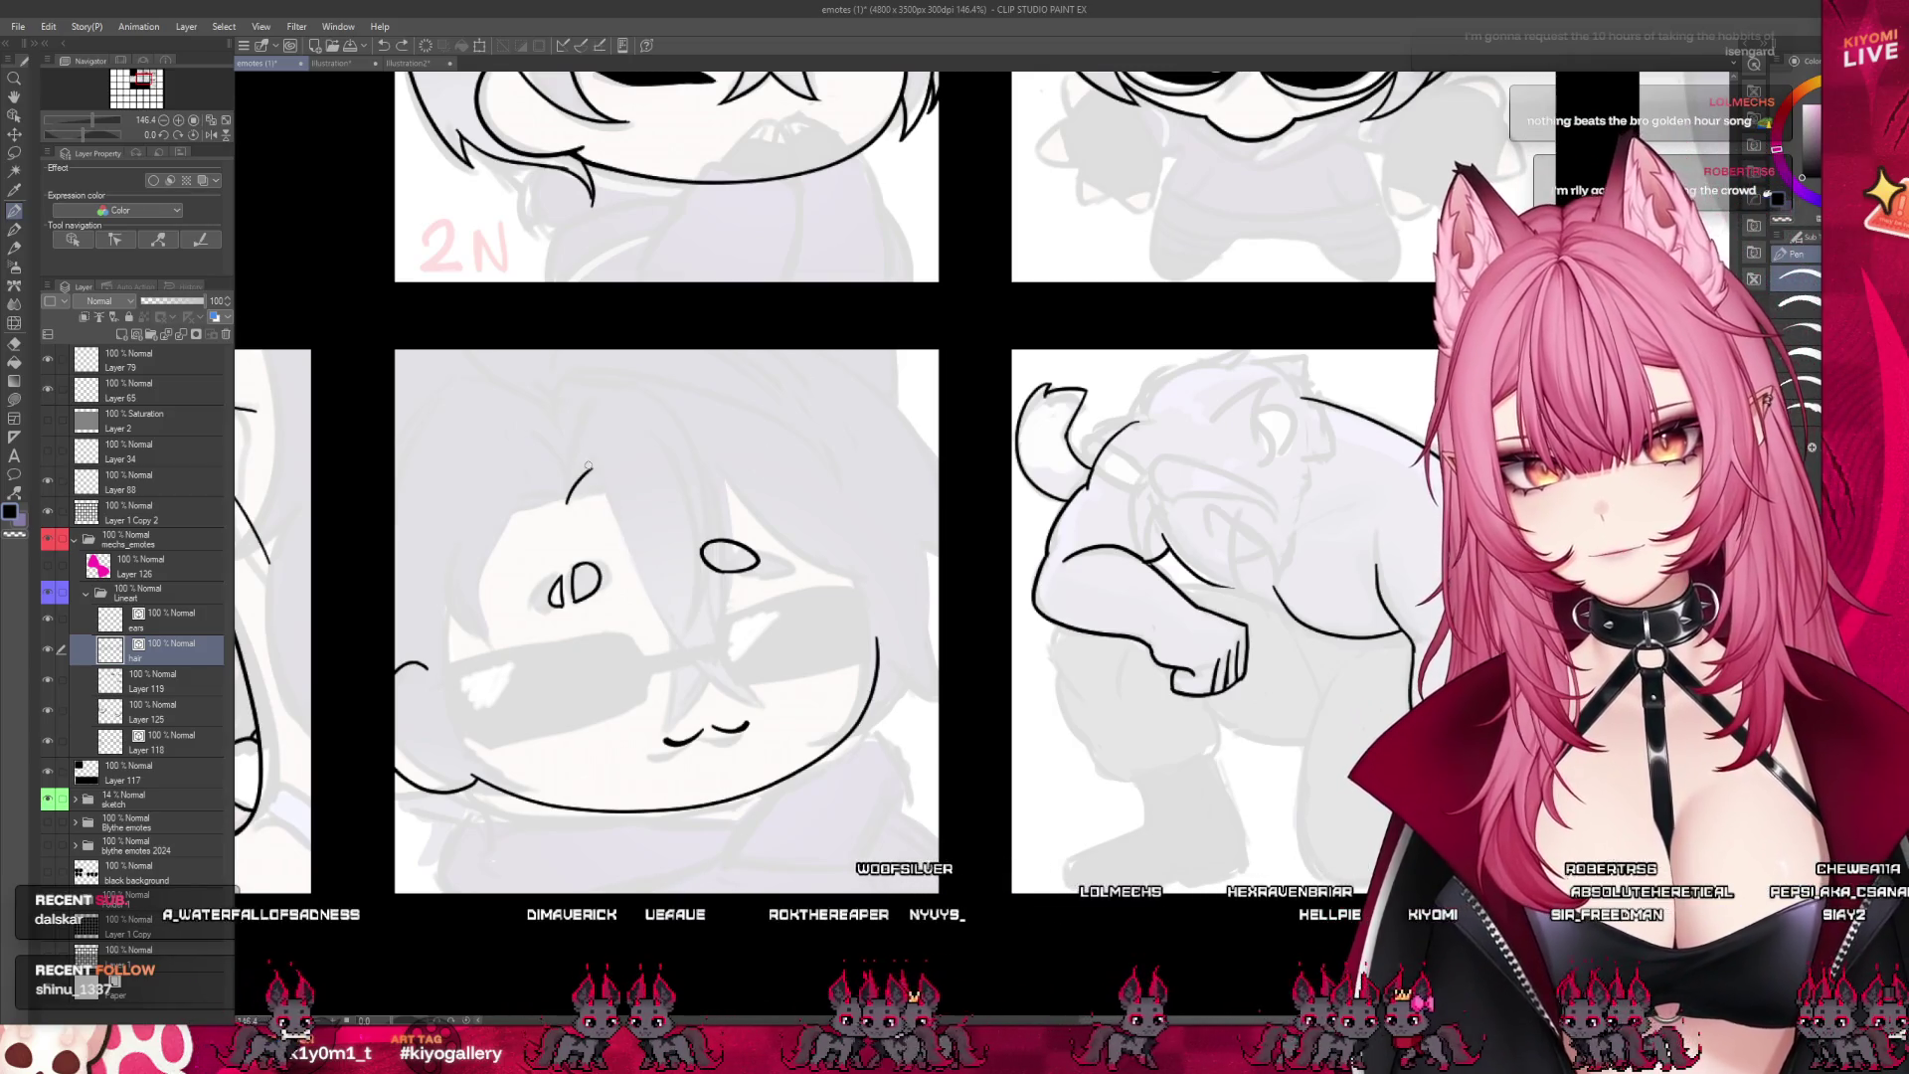
mouse_move(597, 464)
left_mouse_down()
mouse_move(760, 696)
mouse_move(686, 549)
left_mouse_up()
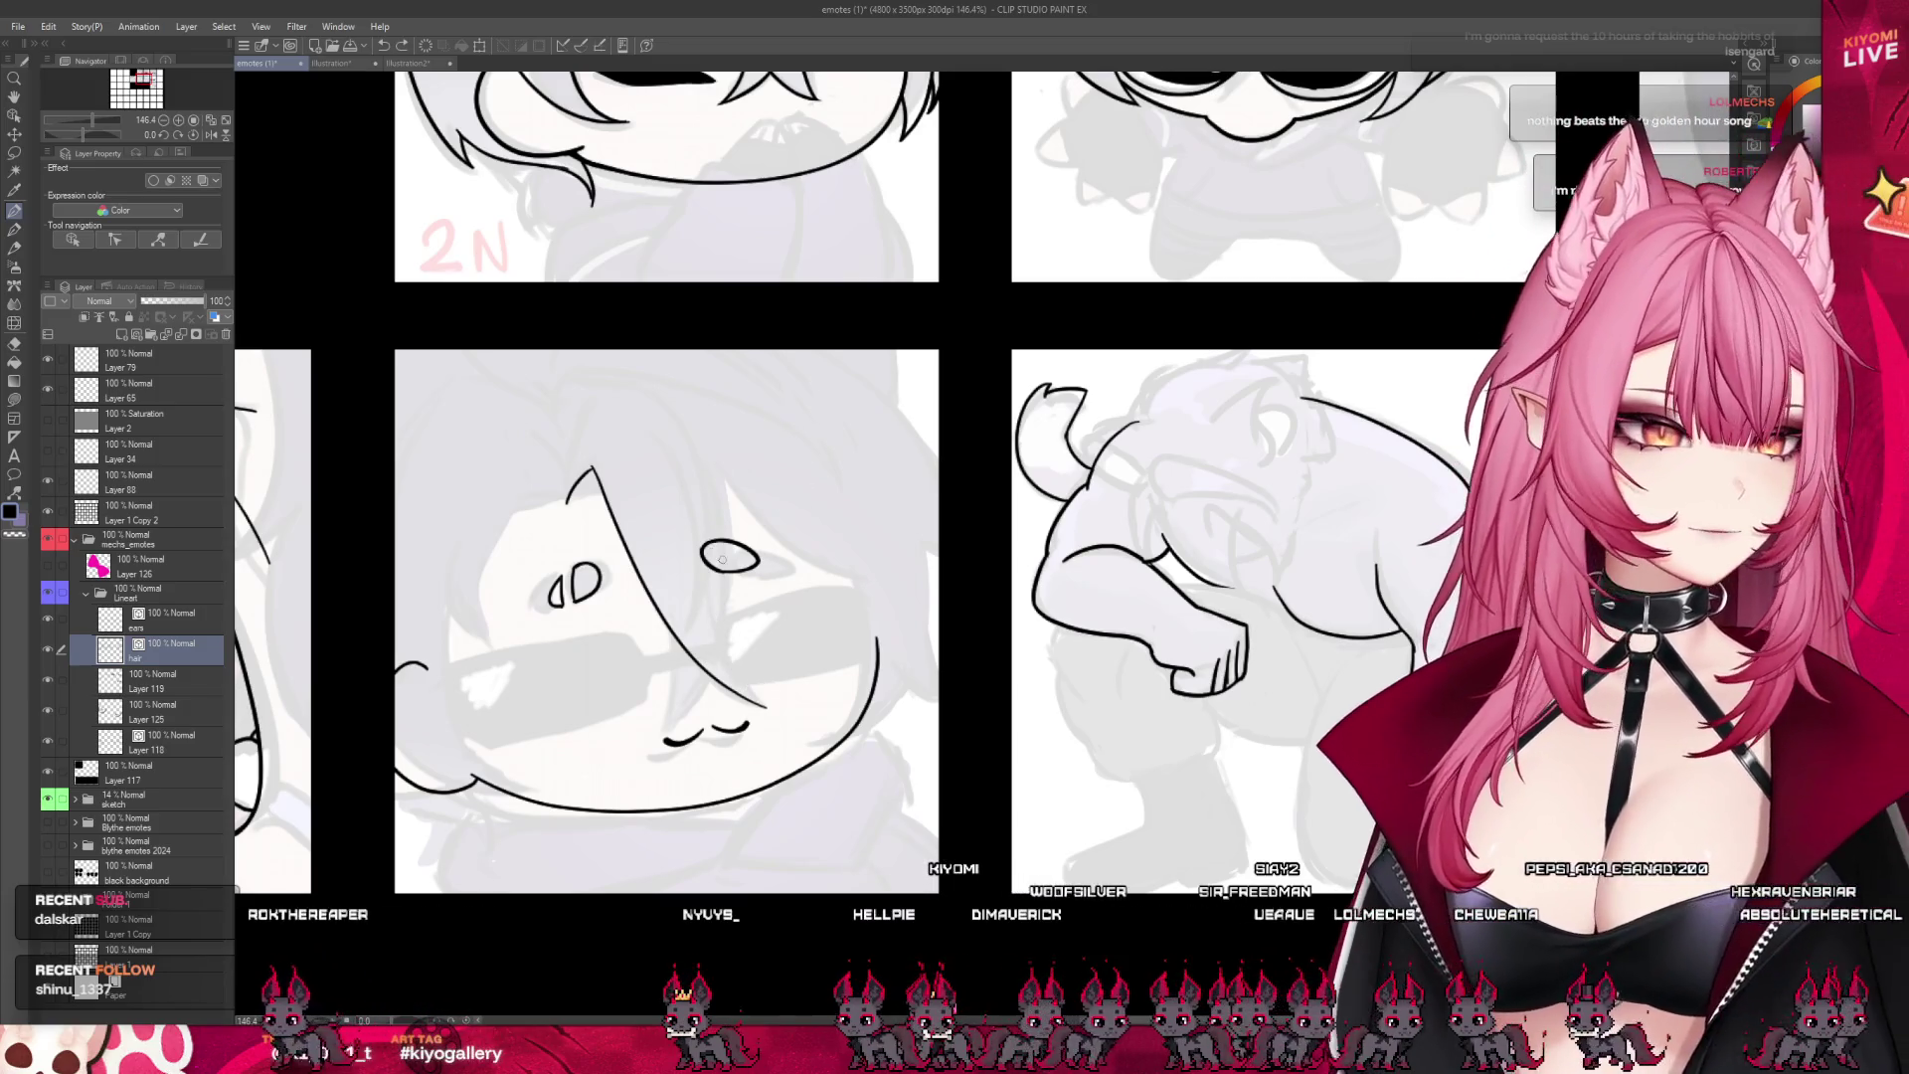
left_click_drag(708, 574, 786, 713)
key("ctrl+z")
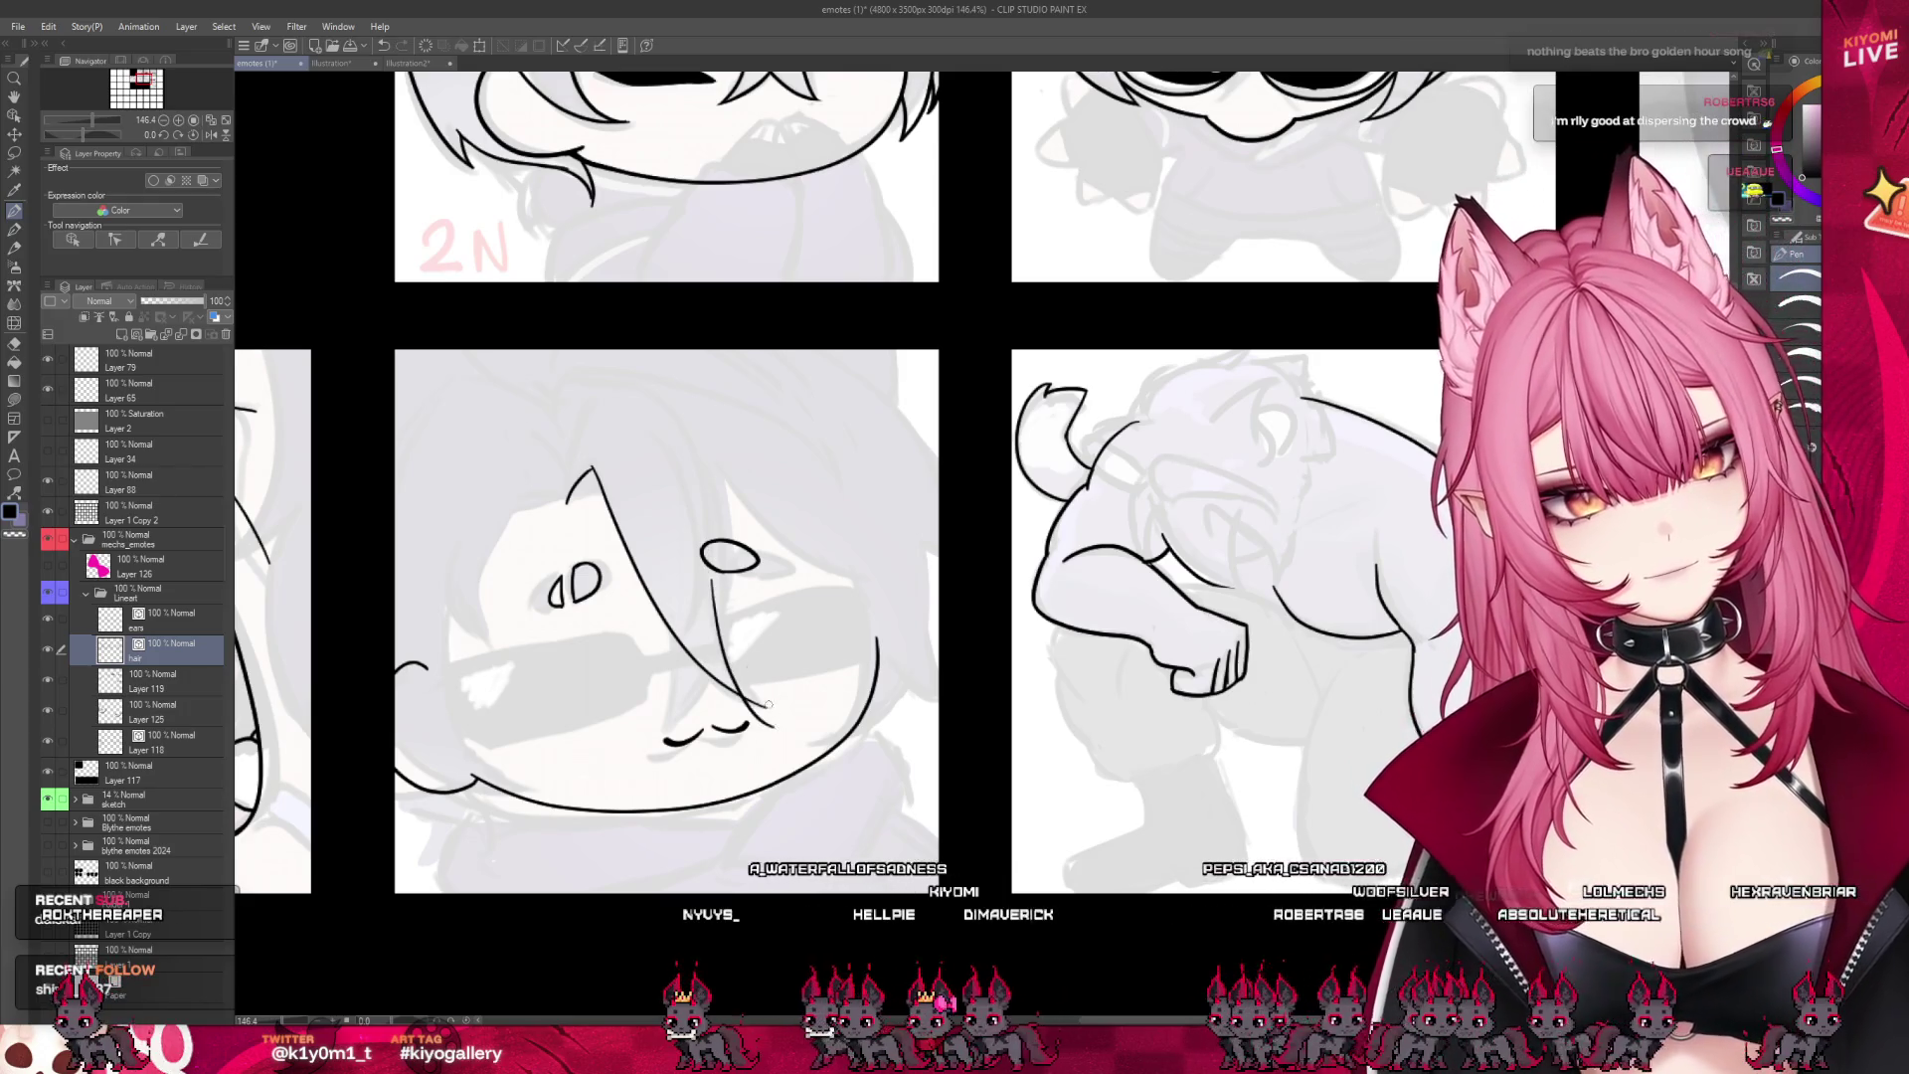
key("ctrl+z")
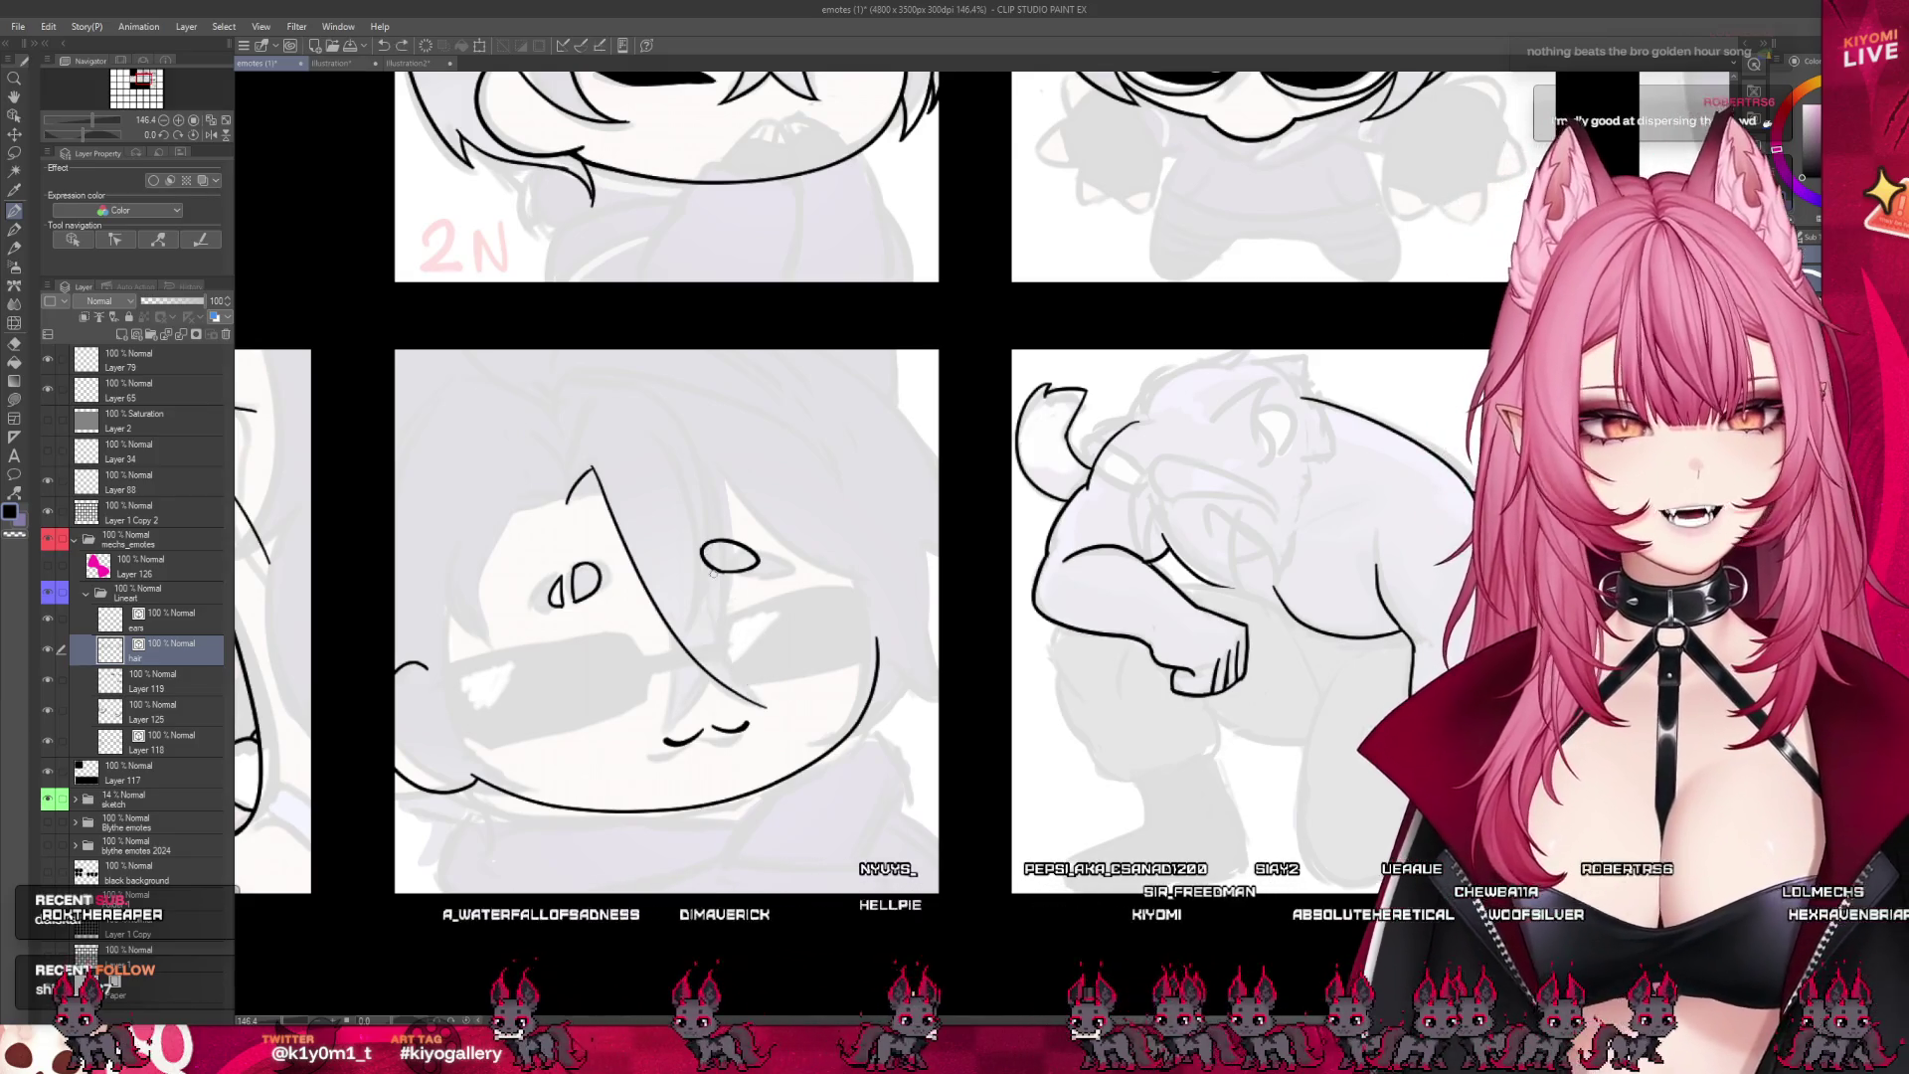
scroll(773, 609, "up", 1)
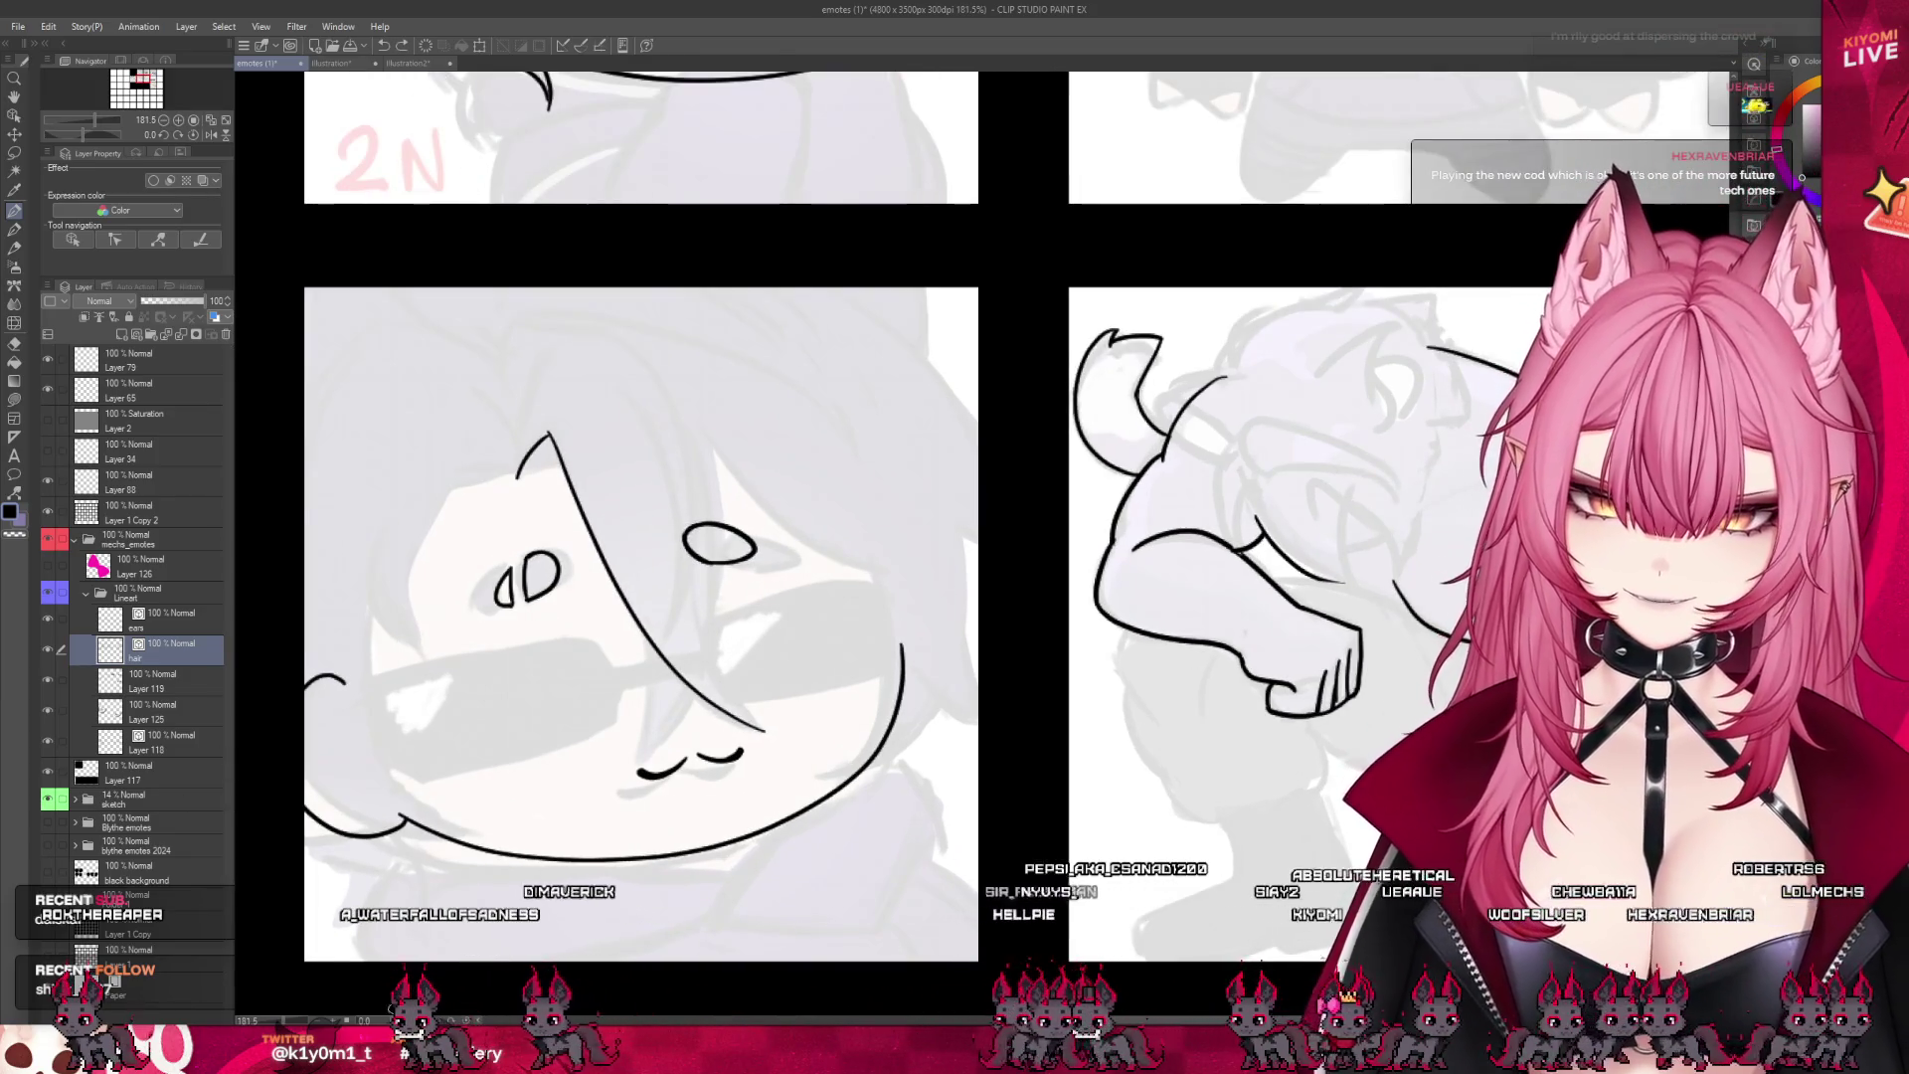
mouse_move(774, 608)
left_mouse_down()
mouse_move(734, 507)
mouse_move(691, 699)
left_mouse_up()
- Ink a hair strand running from beside the eye down to the chin
key("ctrl+z")
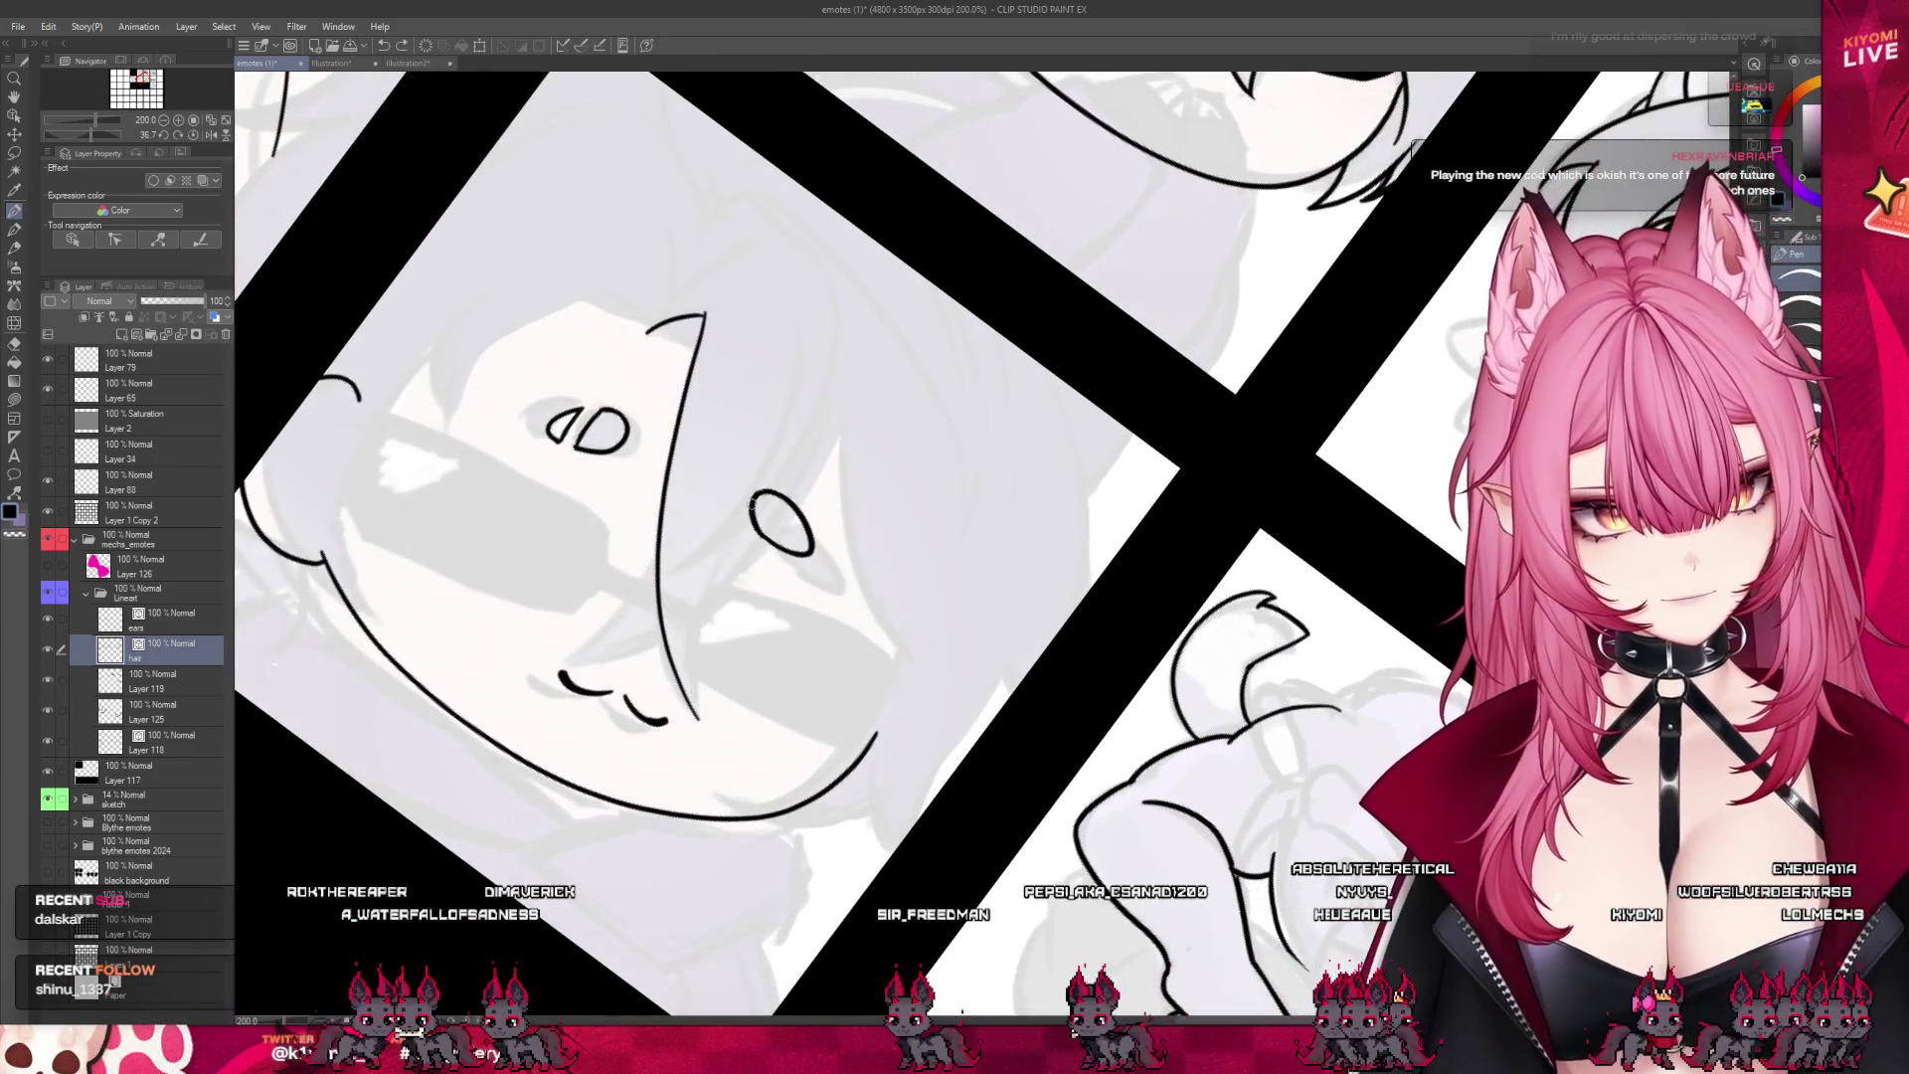
mouse_move(756, 502)
left_mouse_down()
mouse_move(699, 731)
mouse_move(697, 682)
left_mouse_up()
key("ctrl+z")
left_click_drag(733, 540, 703, 724)
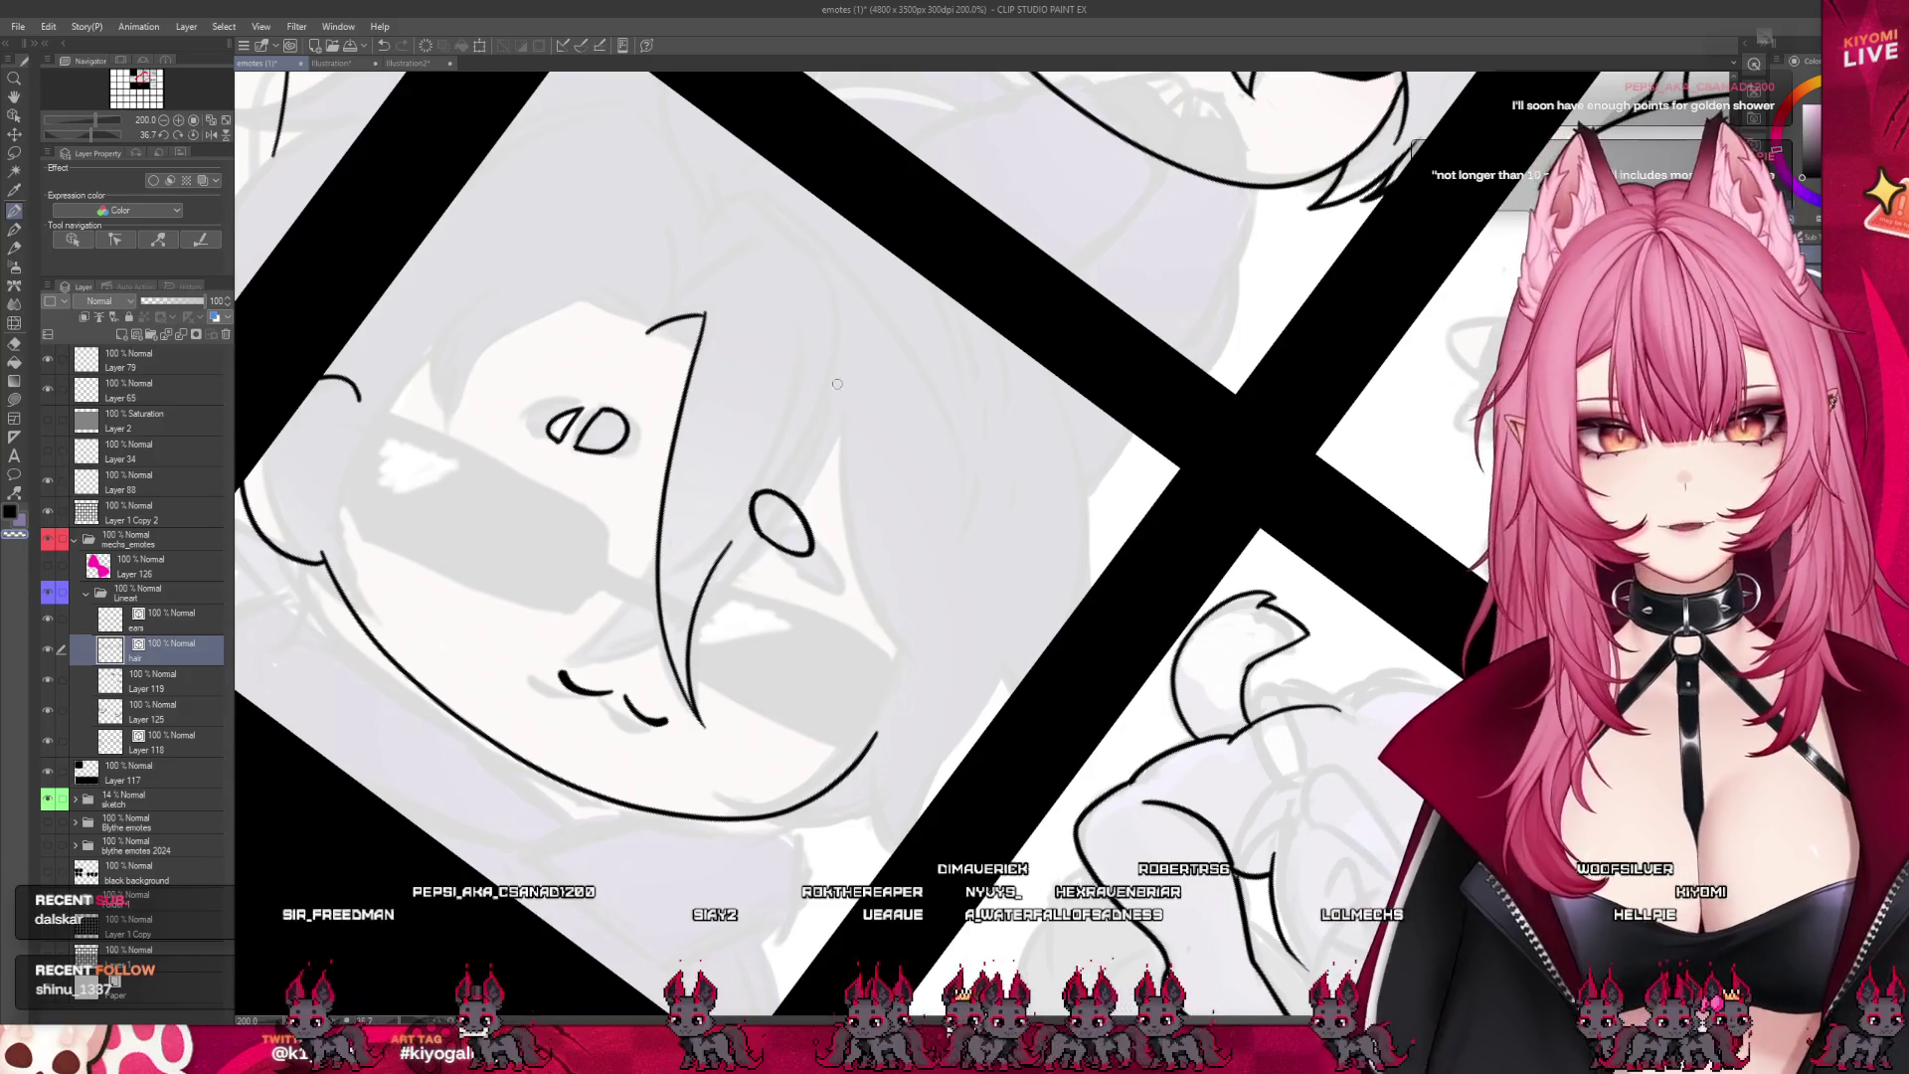
- Ink long hair locks arching from the top of the head down the face
left_click_drag(664, 306, 831, 339)
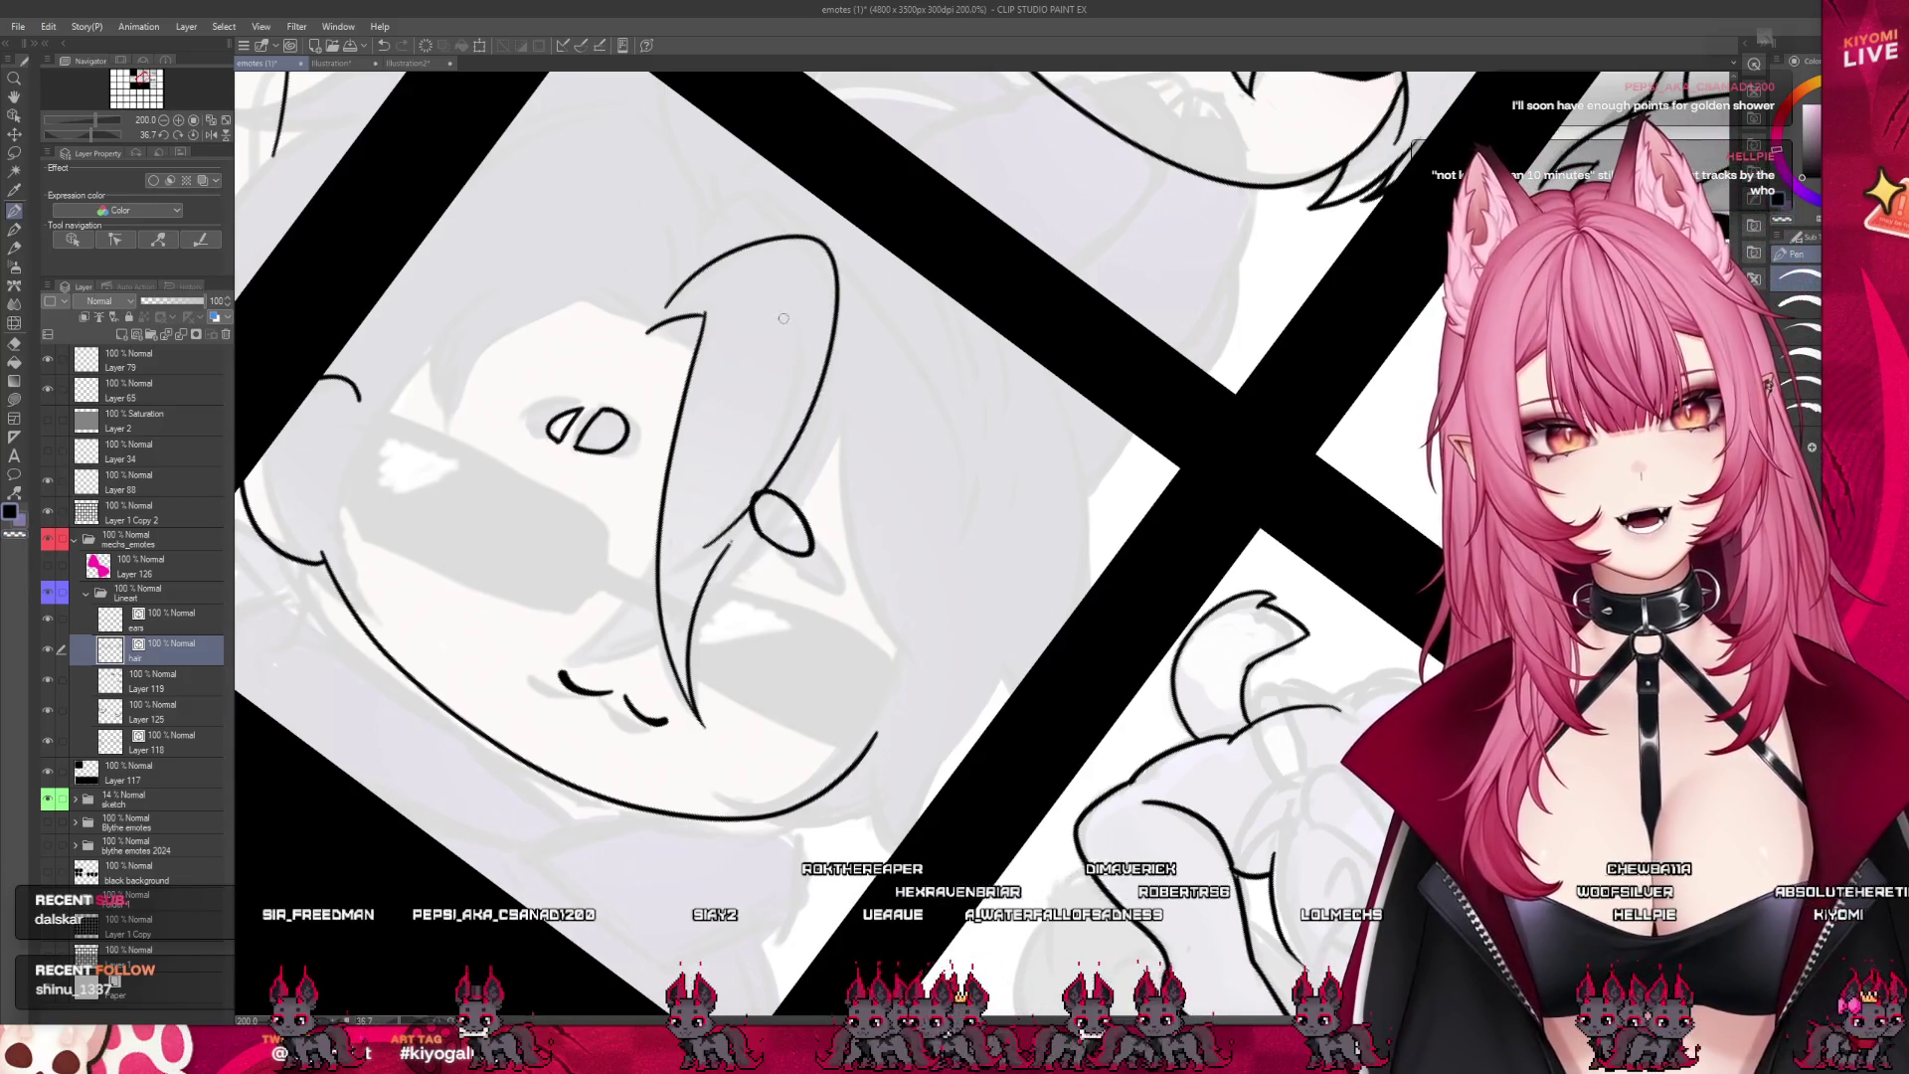
key("ctrl+z")
left_click_drag(669, 290, 684, 562)
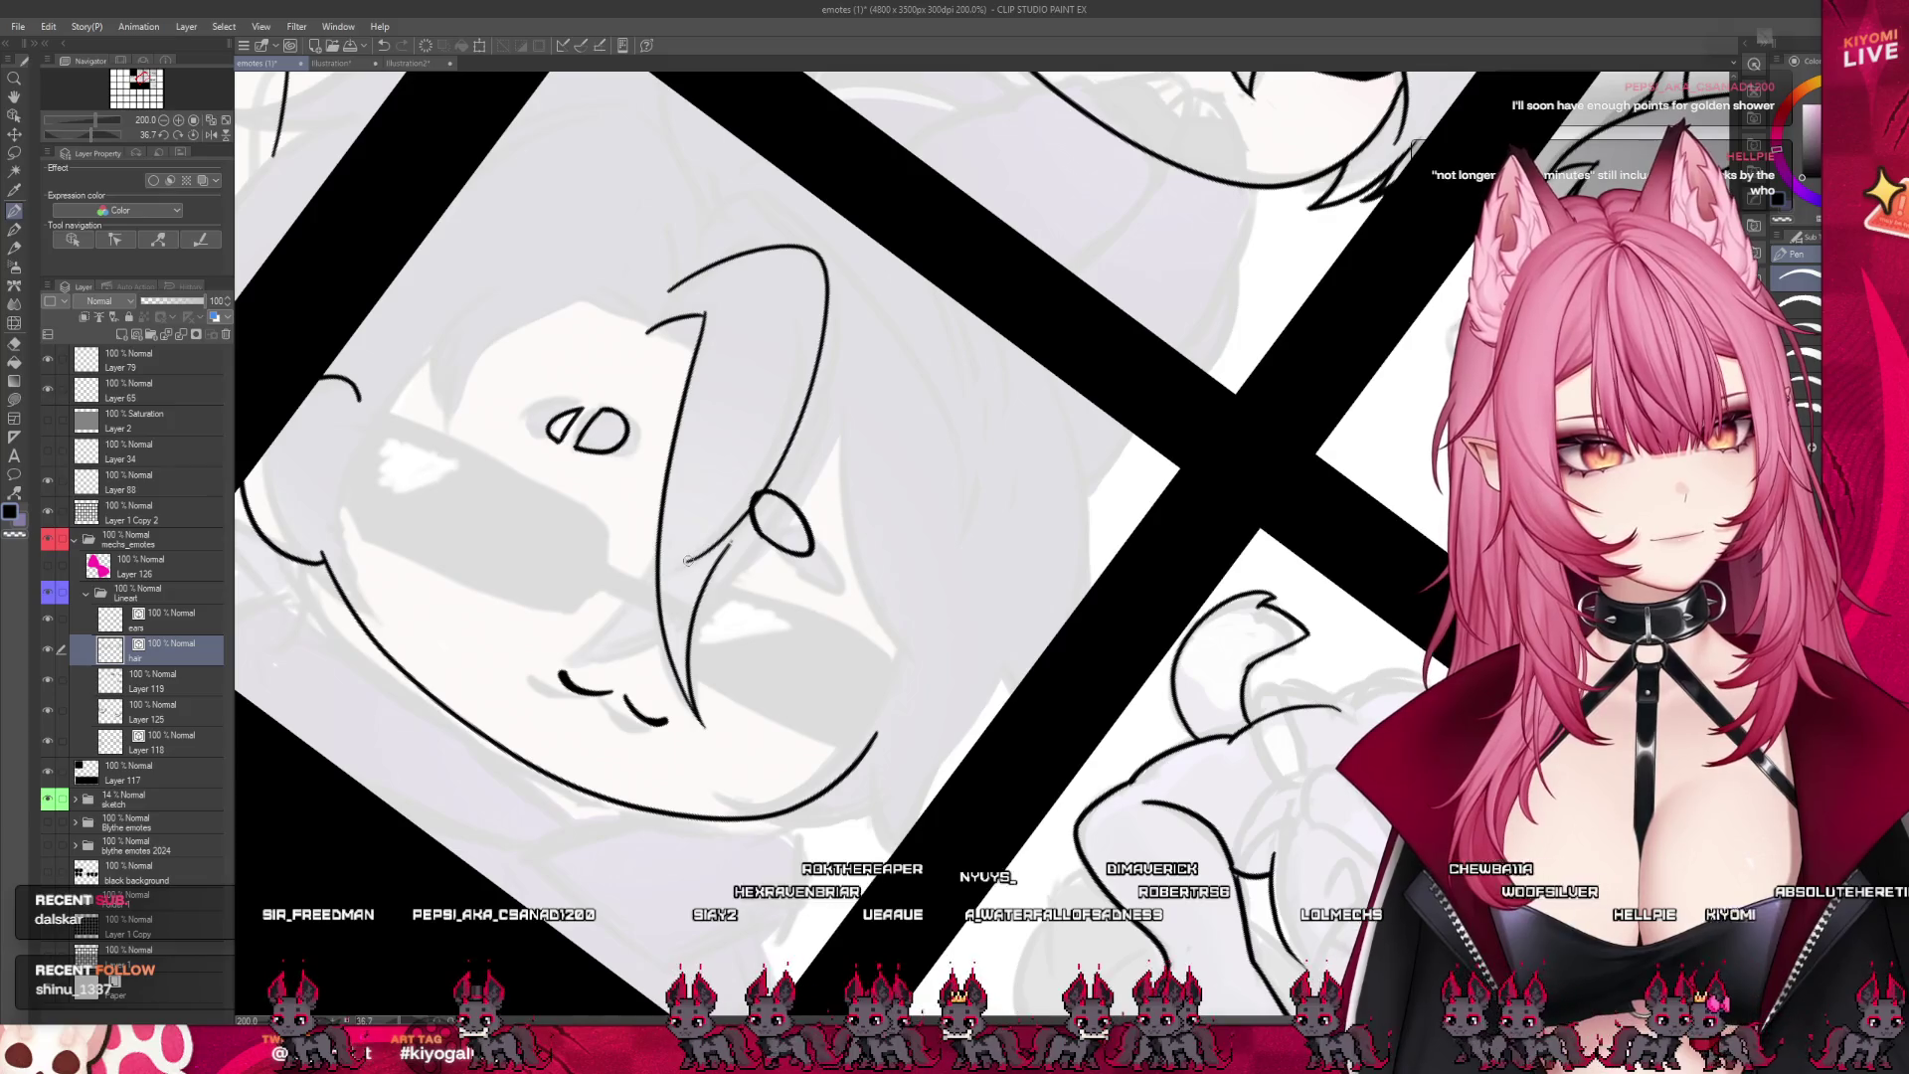
mouse_move(783, 283)
left_mouse_down()
mouse_move(771, 437)
mouse_move(687, 557)
left_mouse_up()
key("ctrl+z")
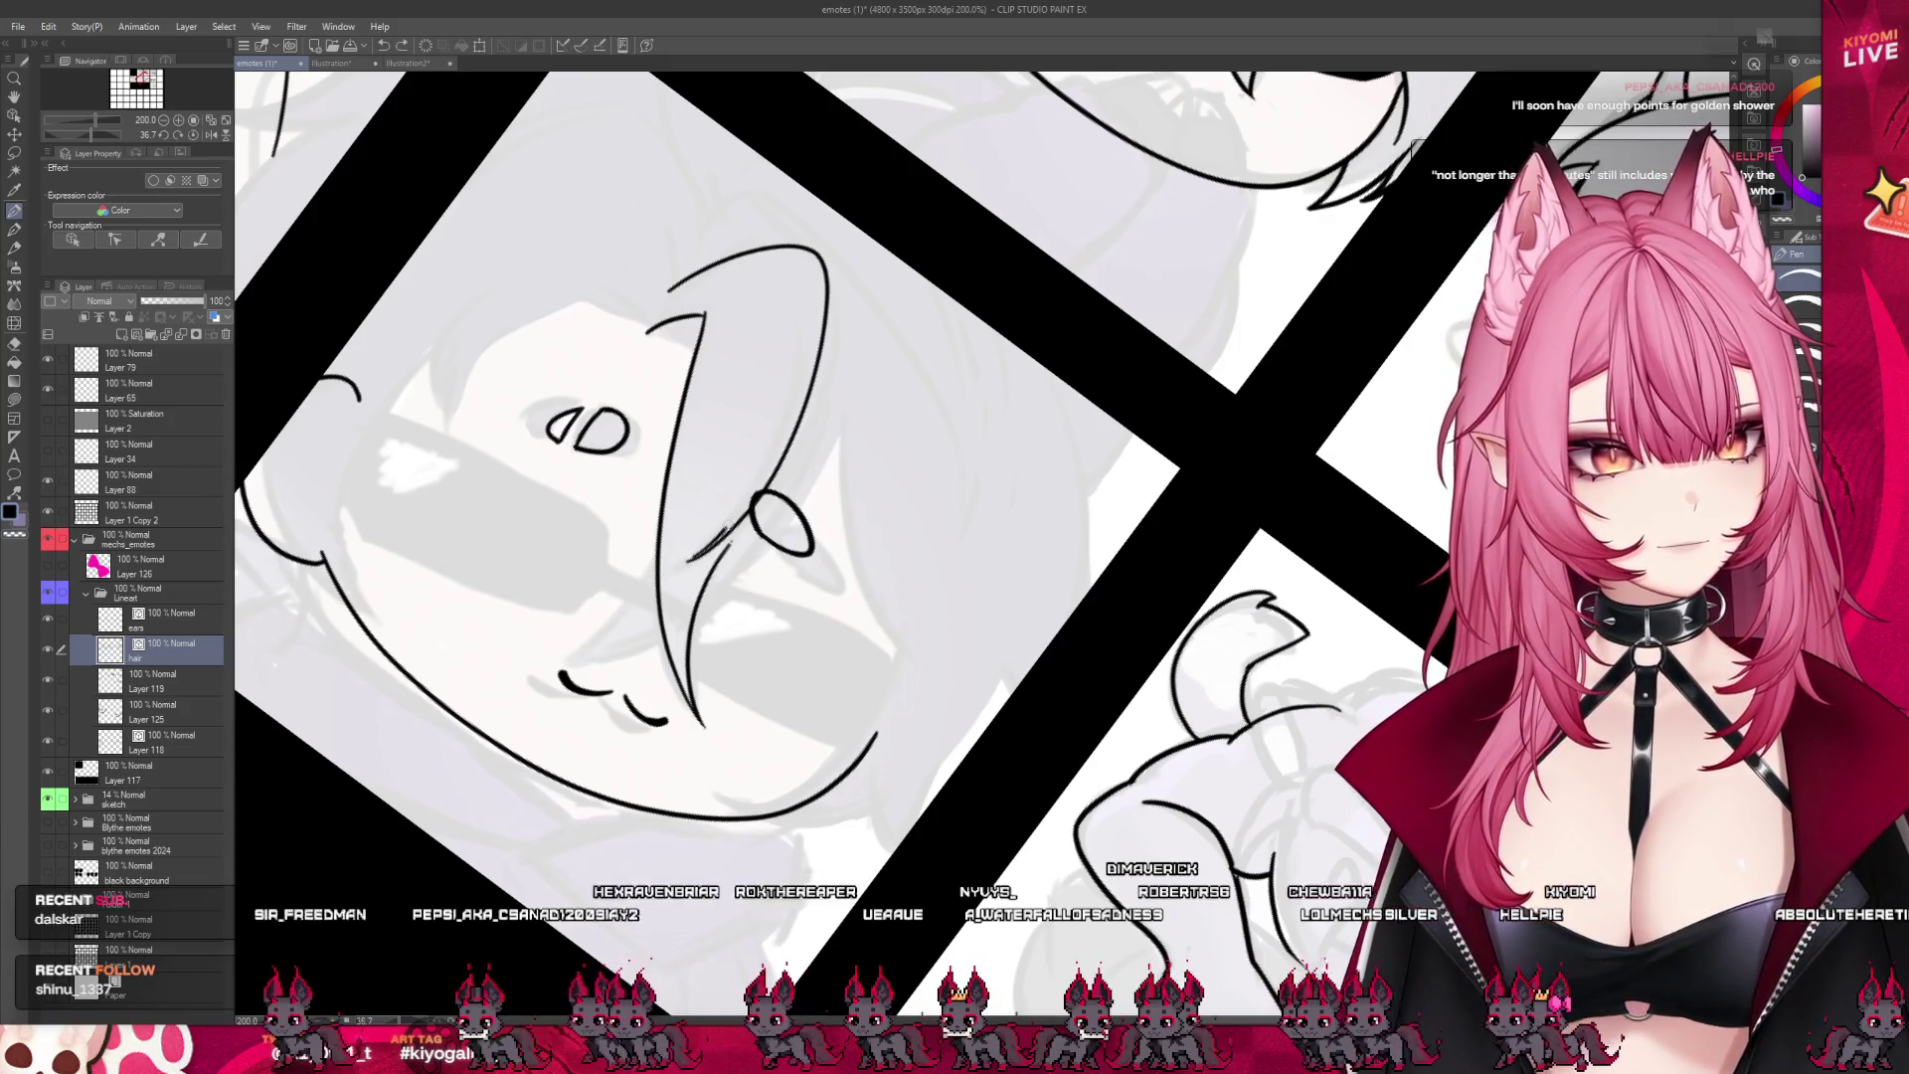
left_click_drag(781, 283, 686, 559)
key("ctrl+z")
left_click_drag(775, 281, 673, 562)
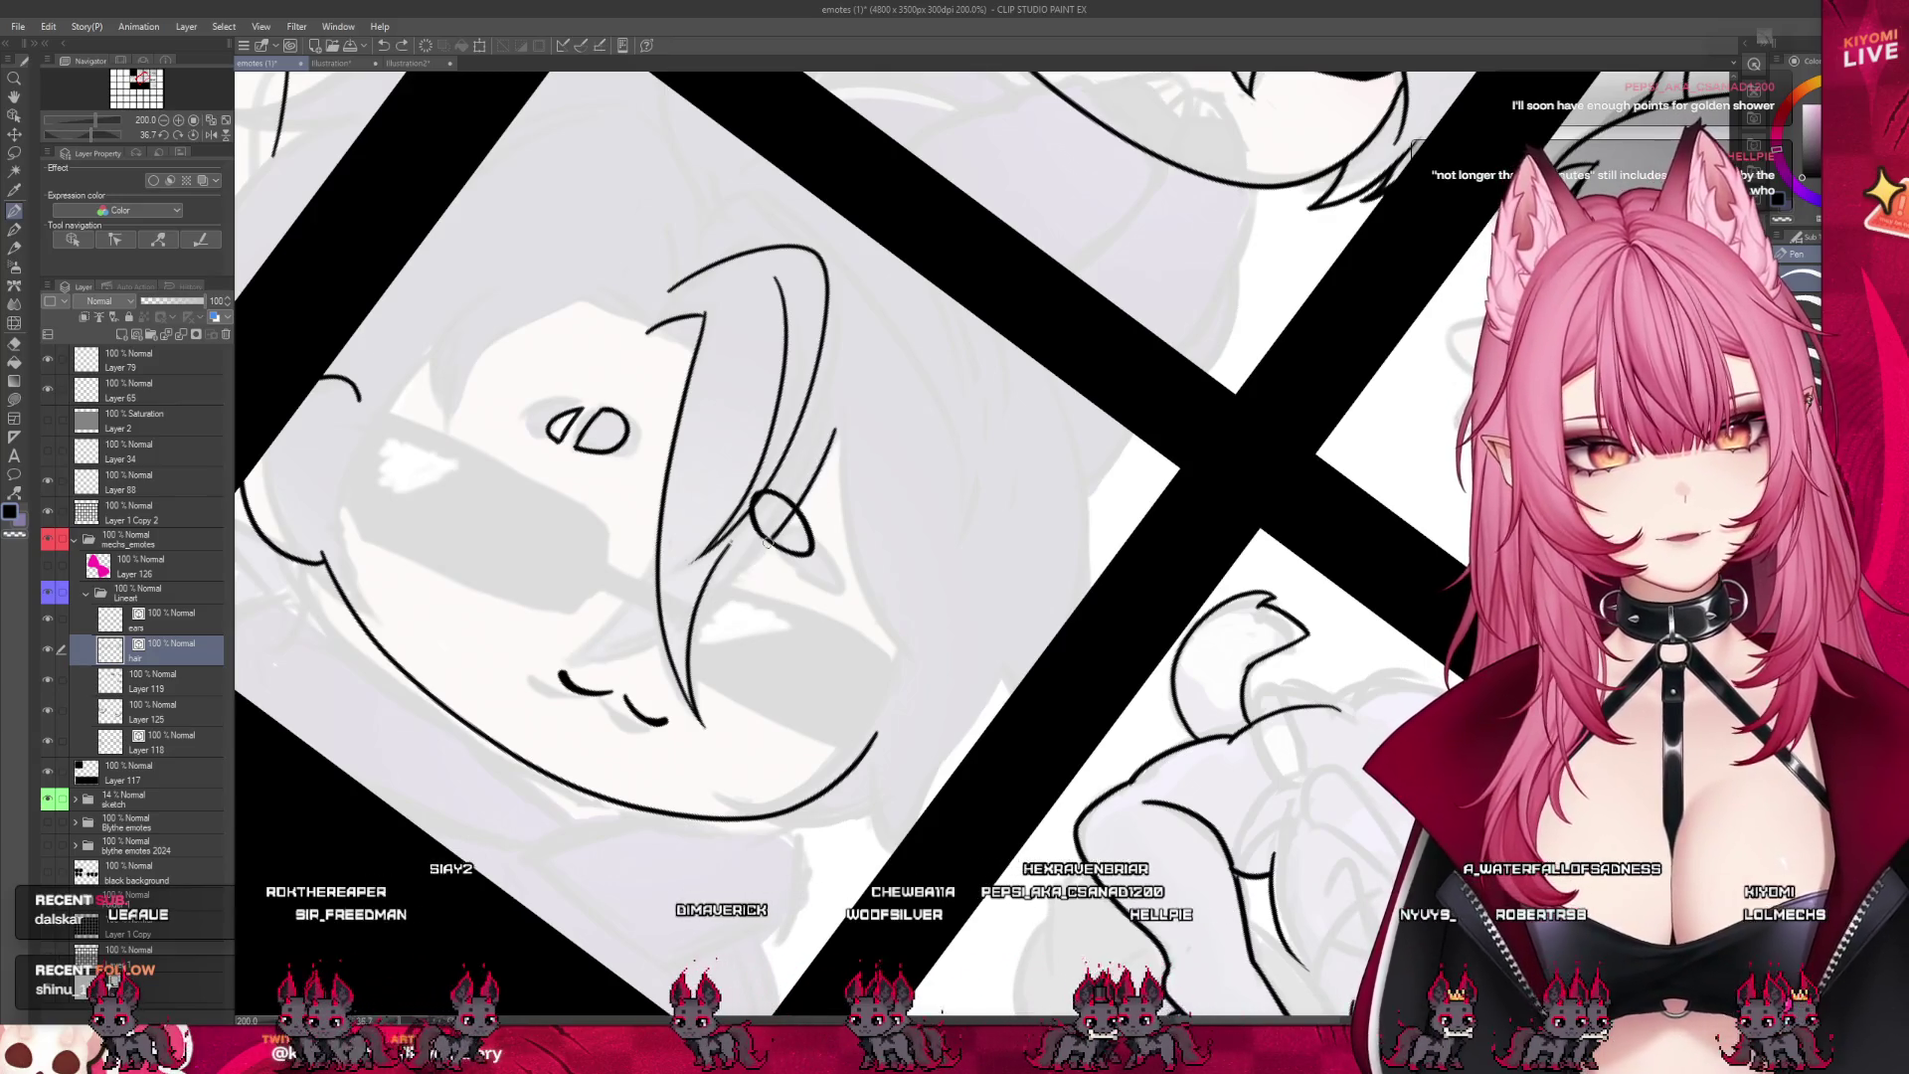
- Add a short curved stroke at the lower hair and a hair line on the right
key("ctrl+z")
left_click_drag(542, 642, 636, 571)
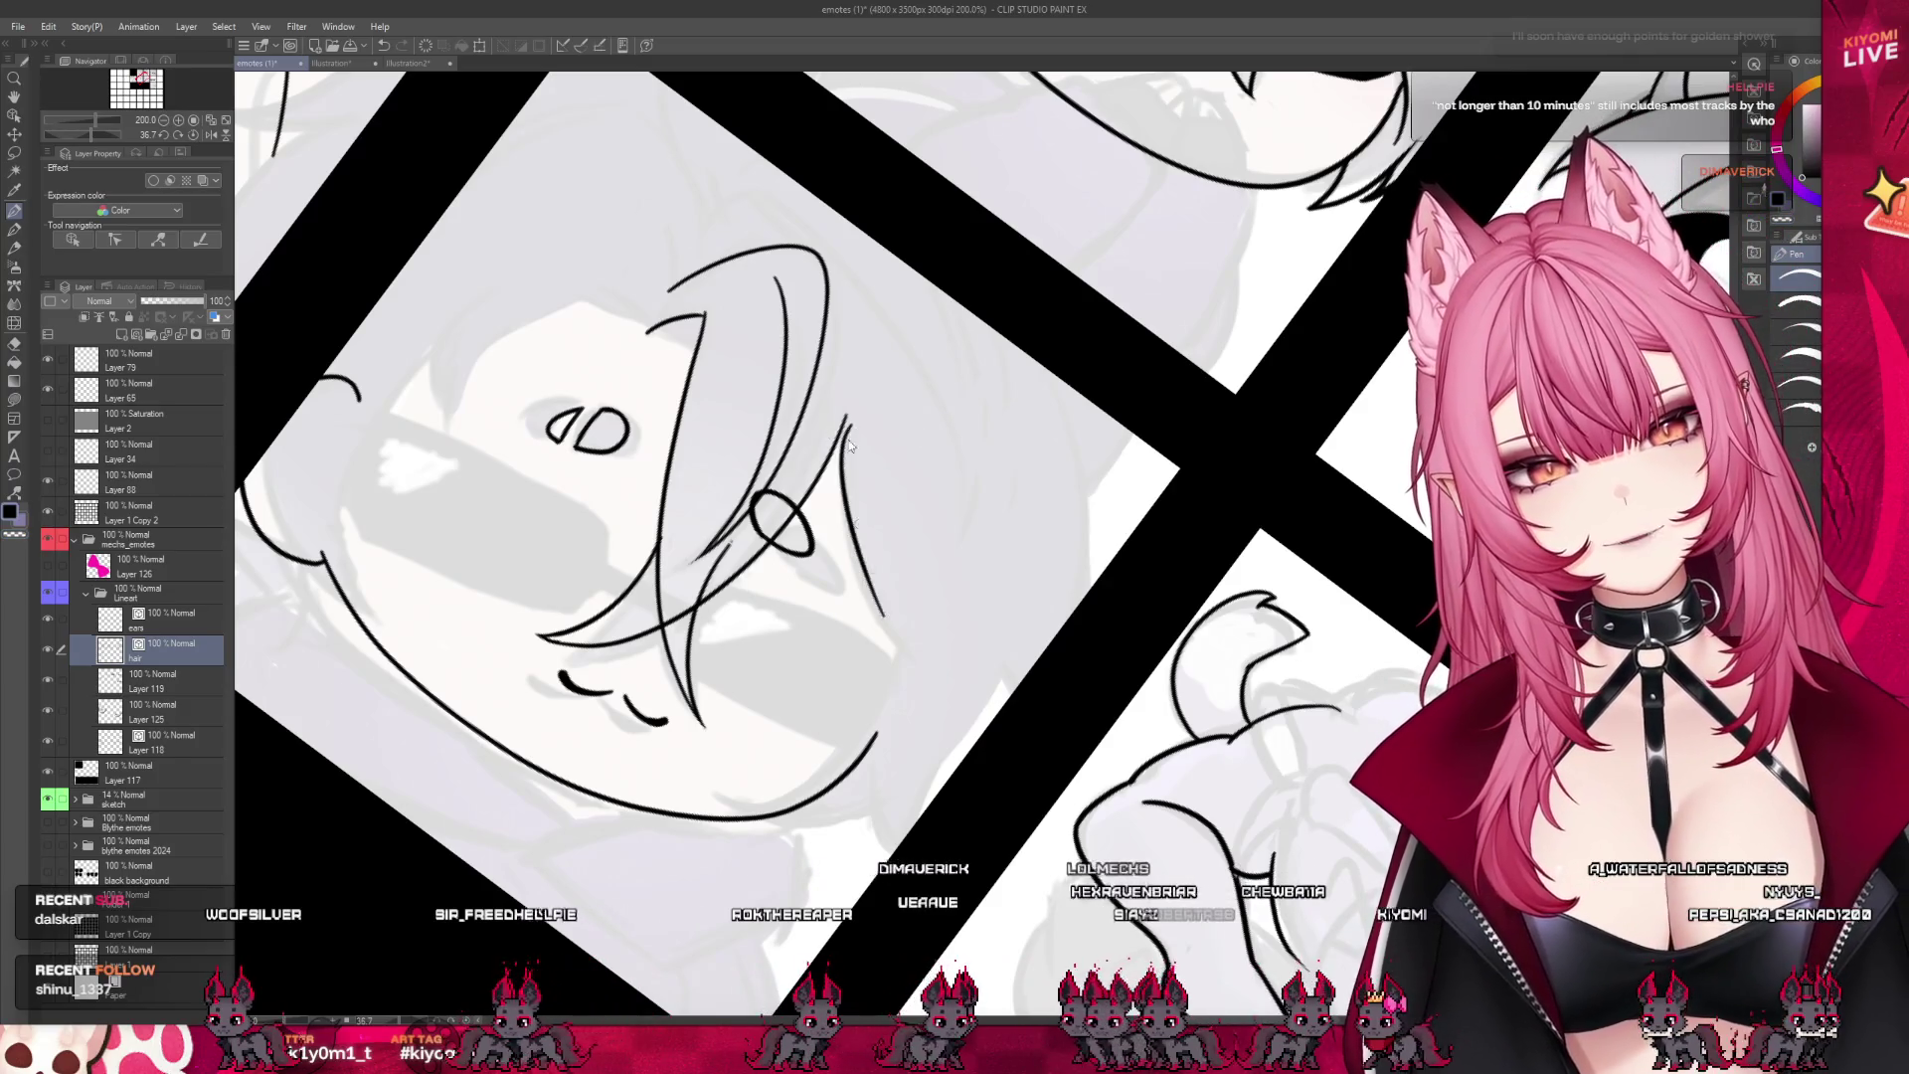
left_click_drag(843, 418, 907, 654)
- Redraw the right hair strand longer, and ink the face-framing curve and the face's left side
key("ctrl+z")
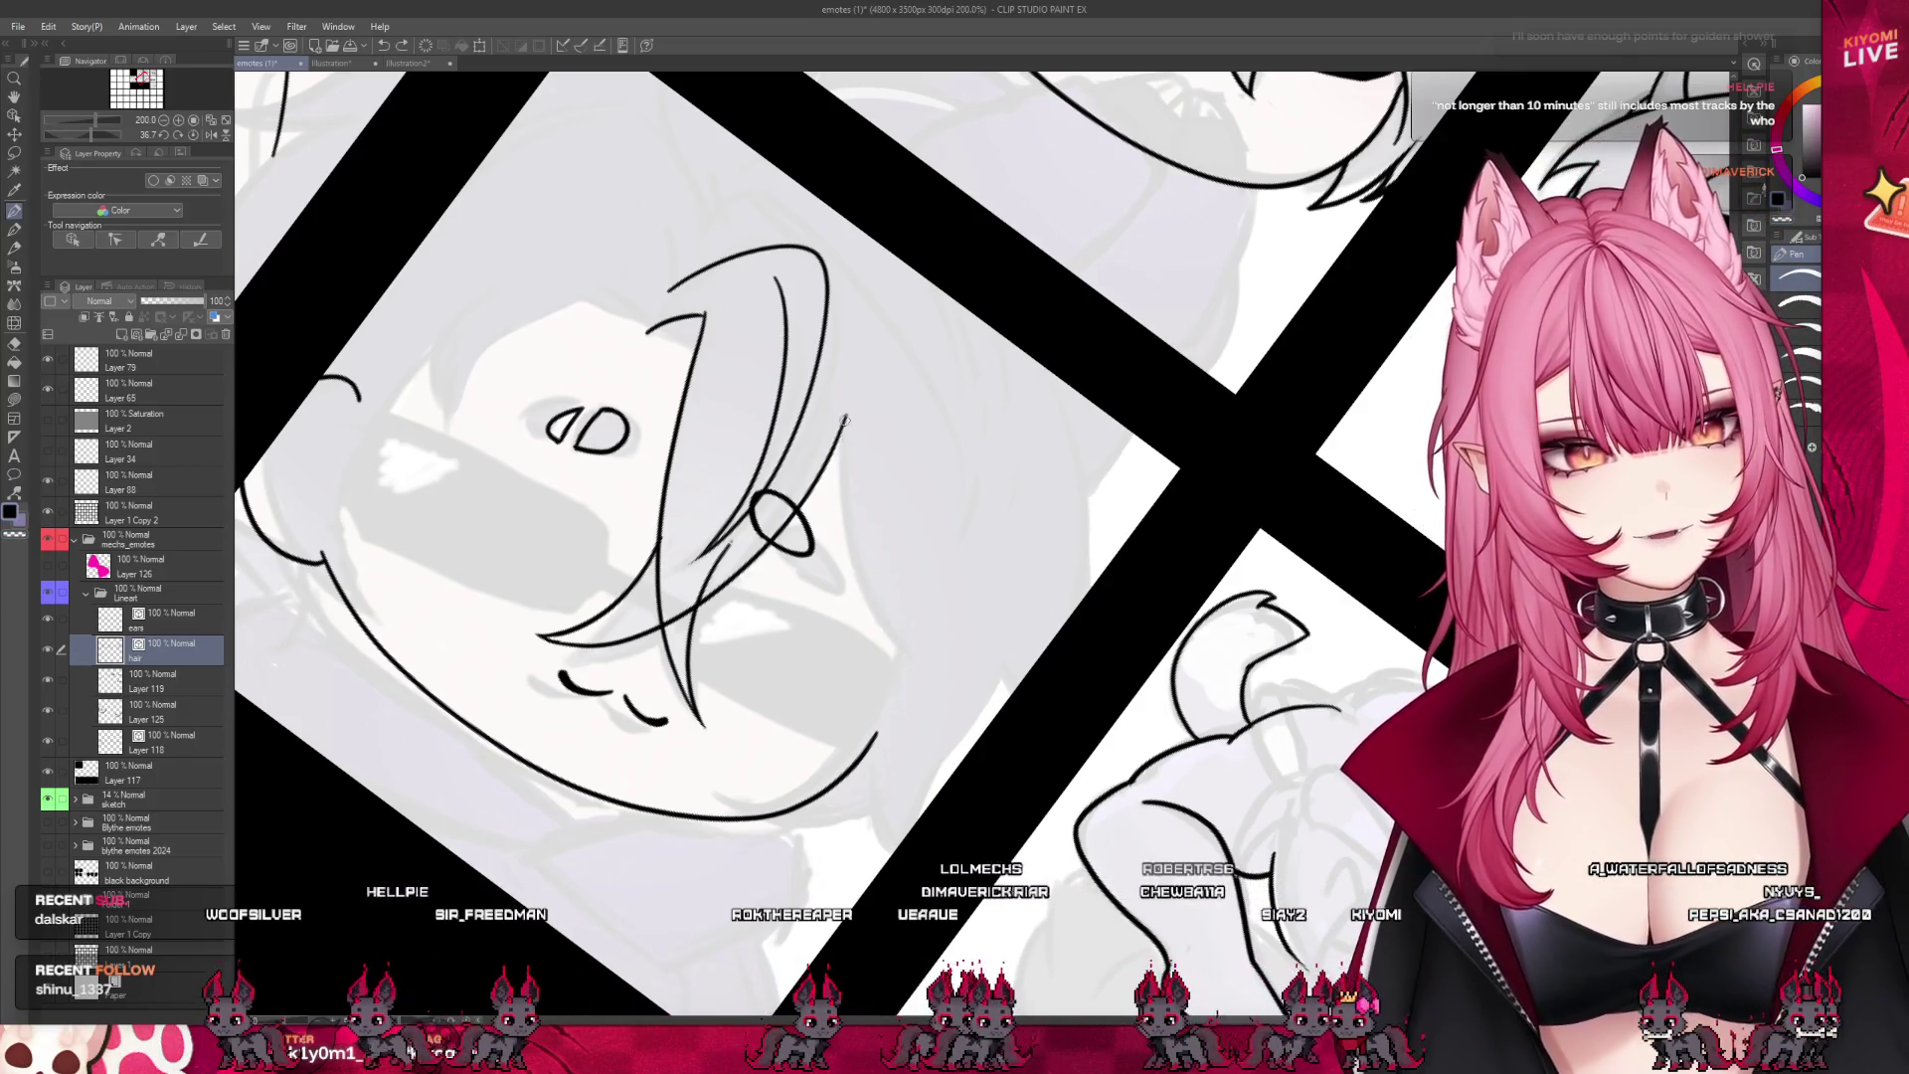
left_click_drag(837, 416, 925, 674)
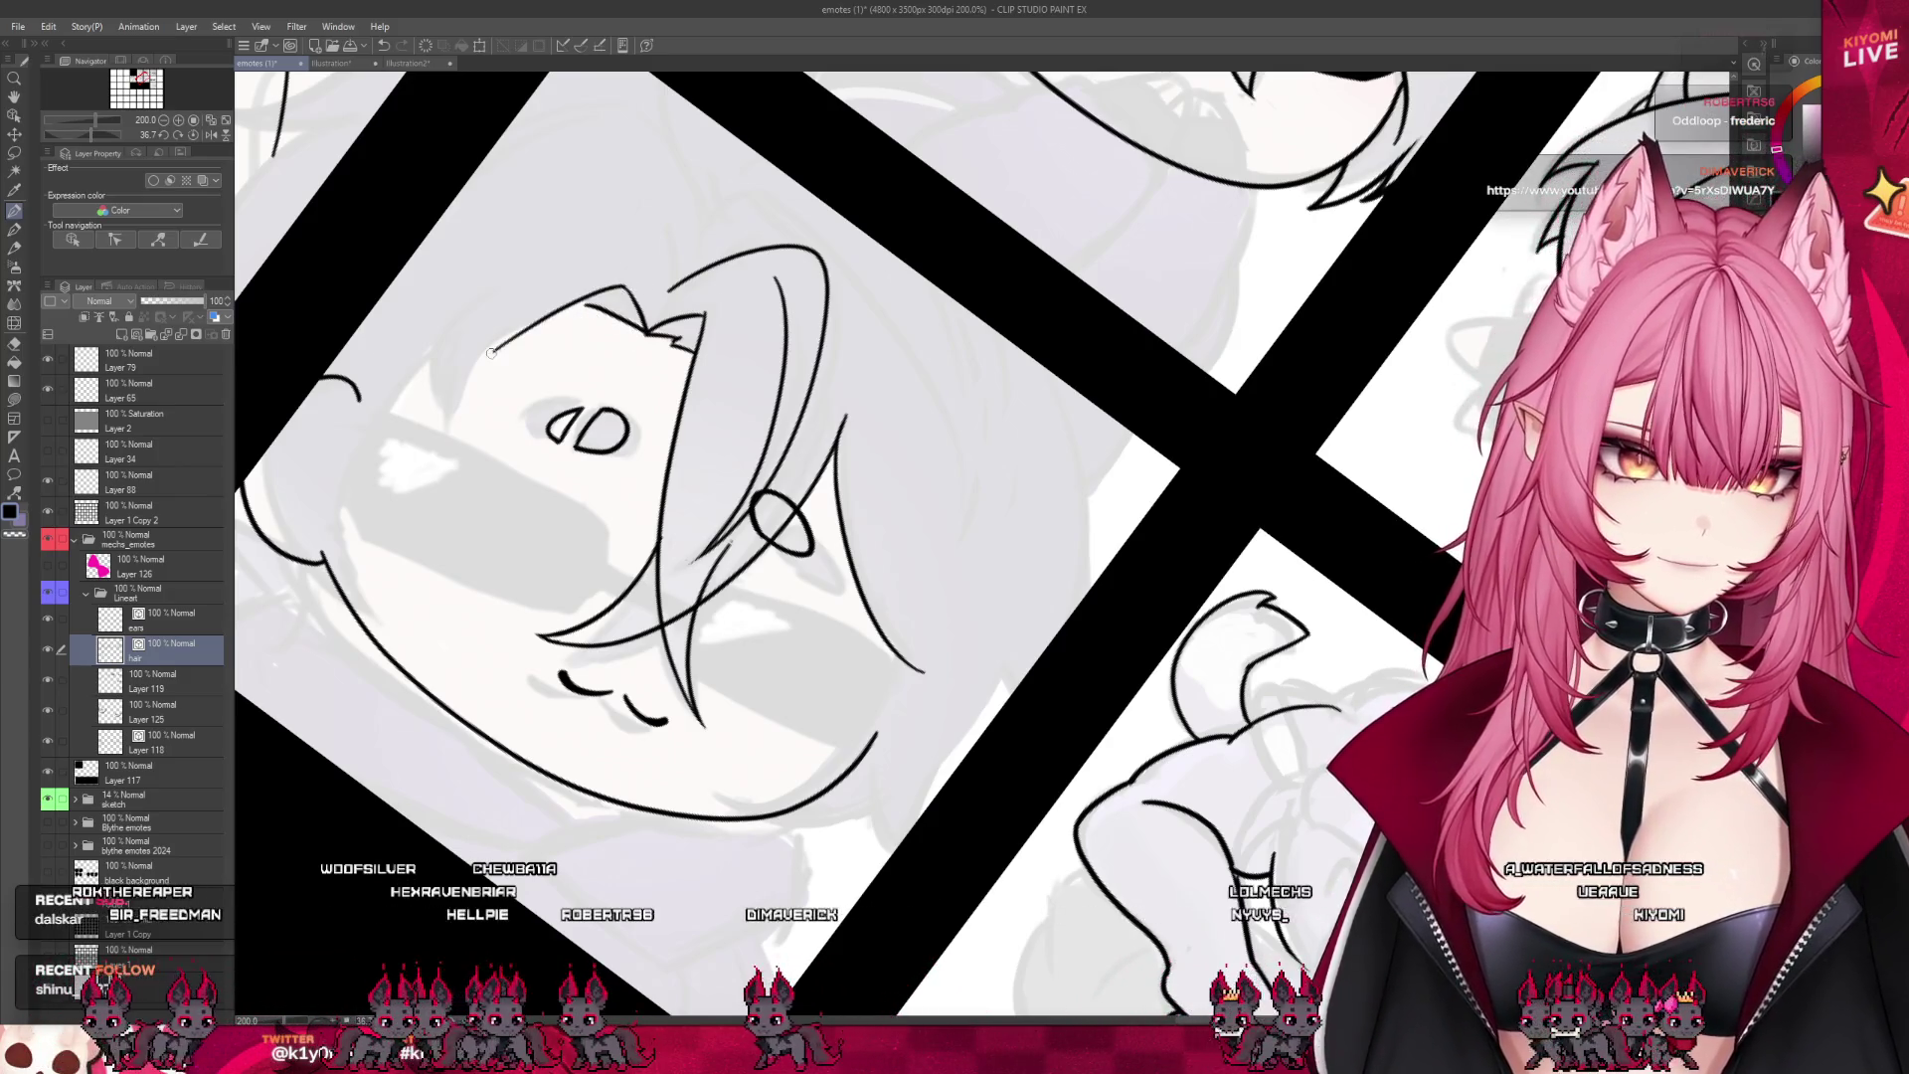
key("ctrl+z")
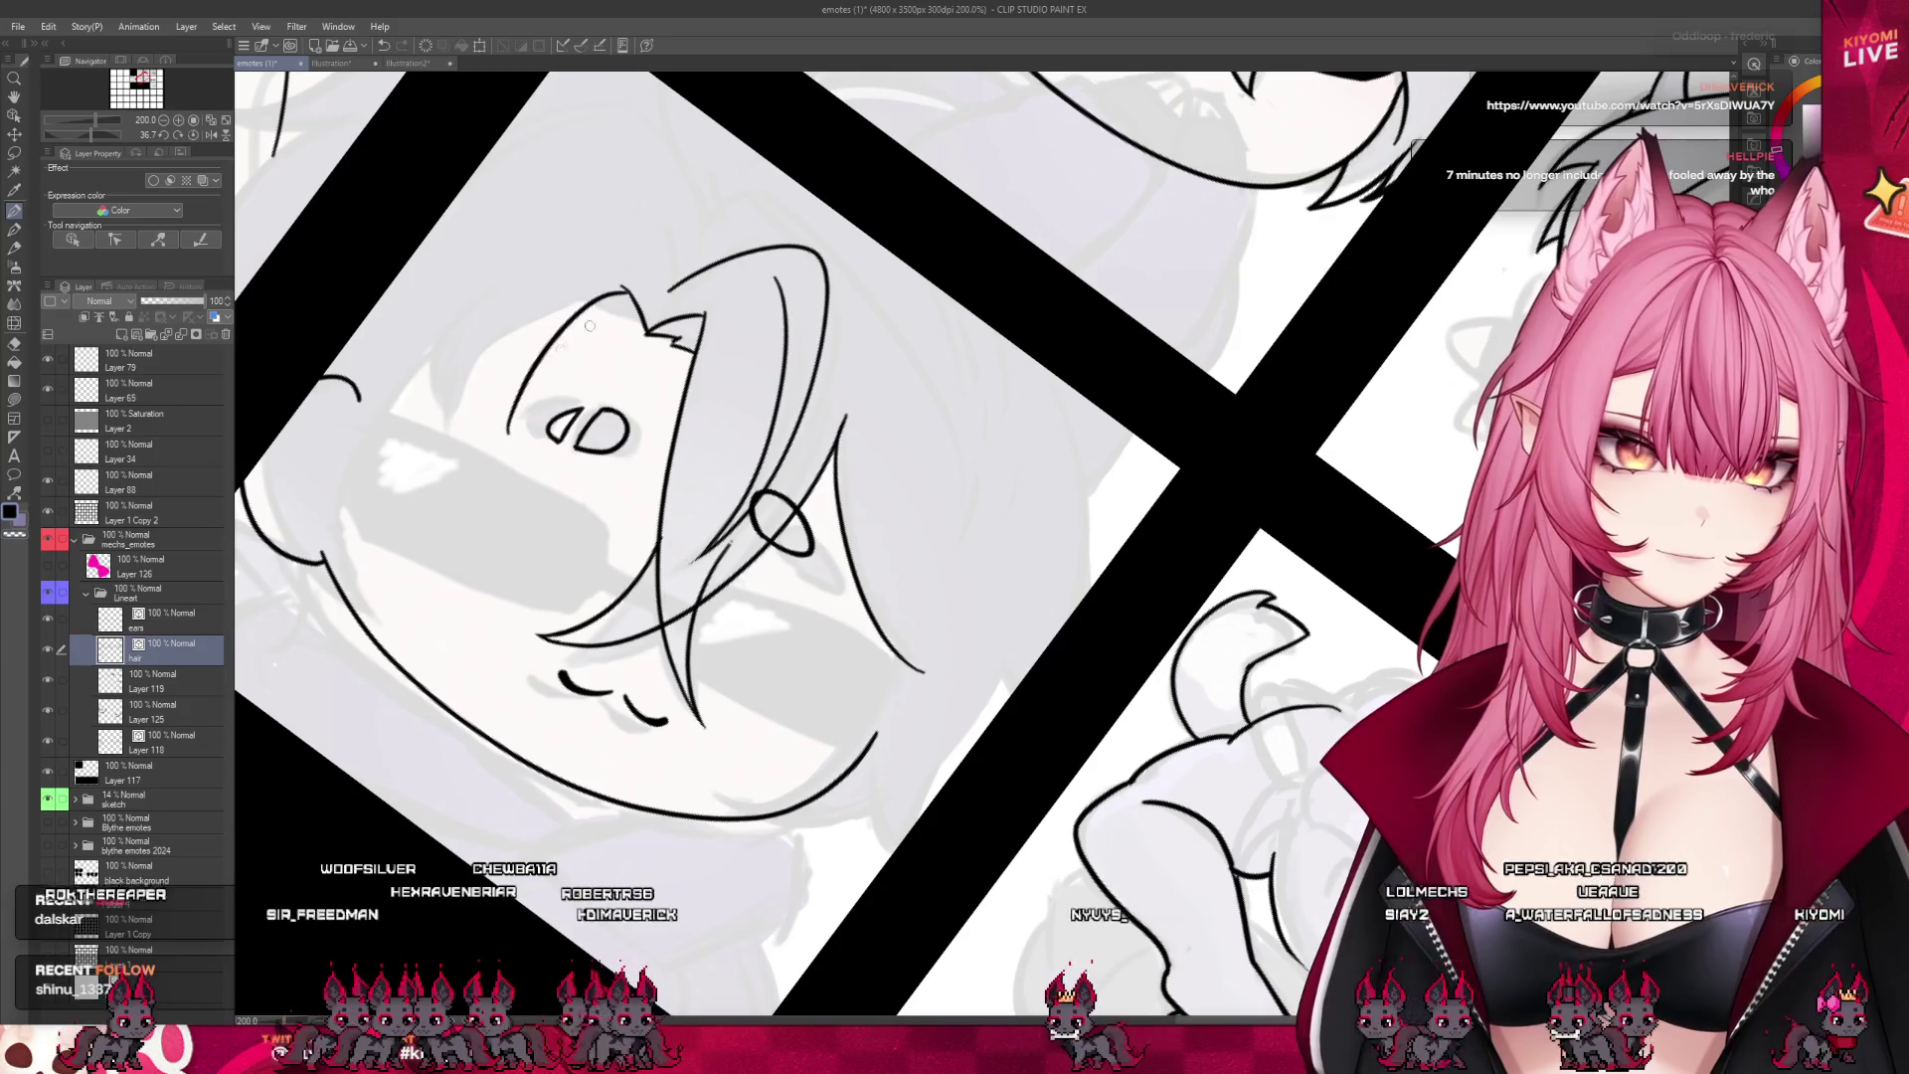
left_click_drag(626, 288, 508, 448)
left_click_drag(517, 303, 532, 482)
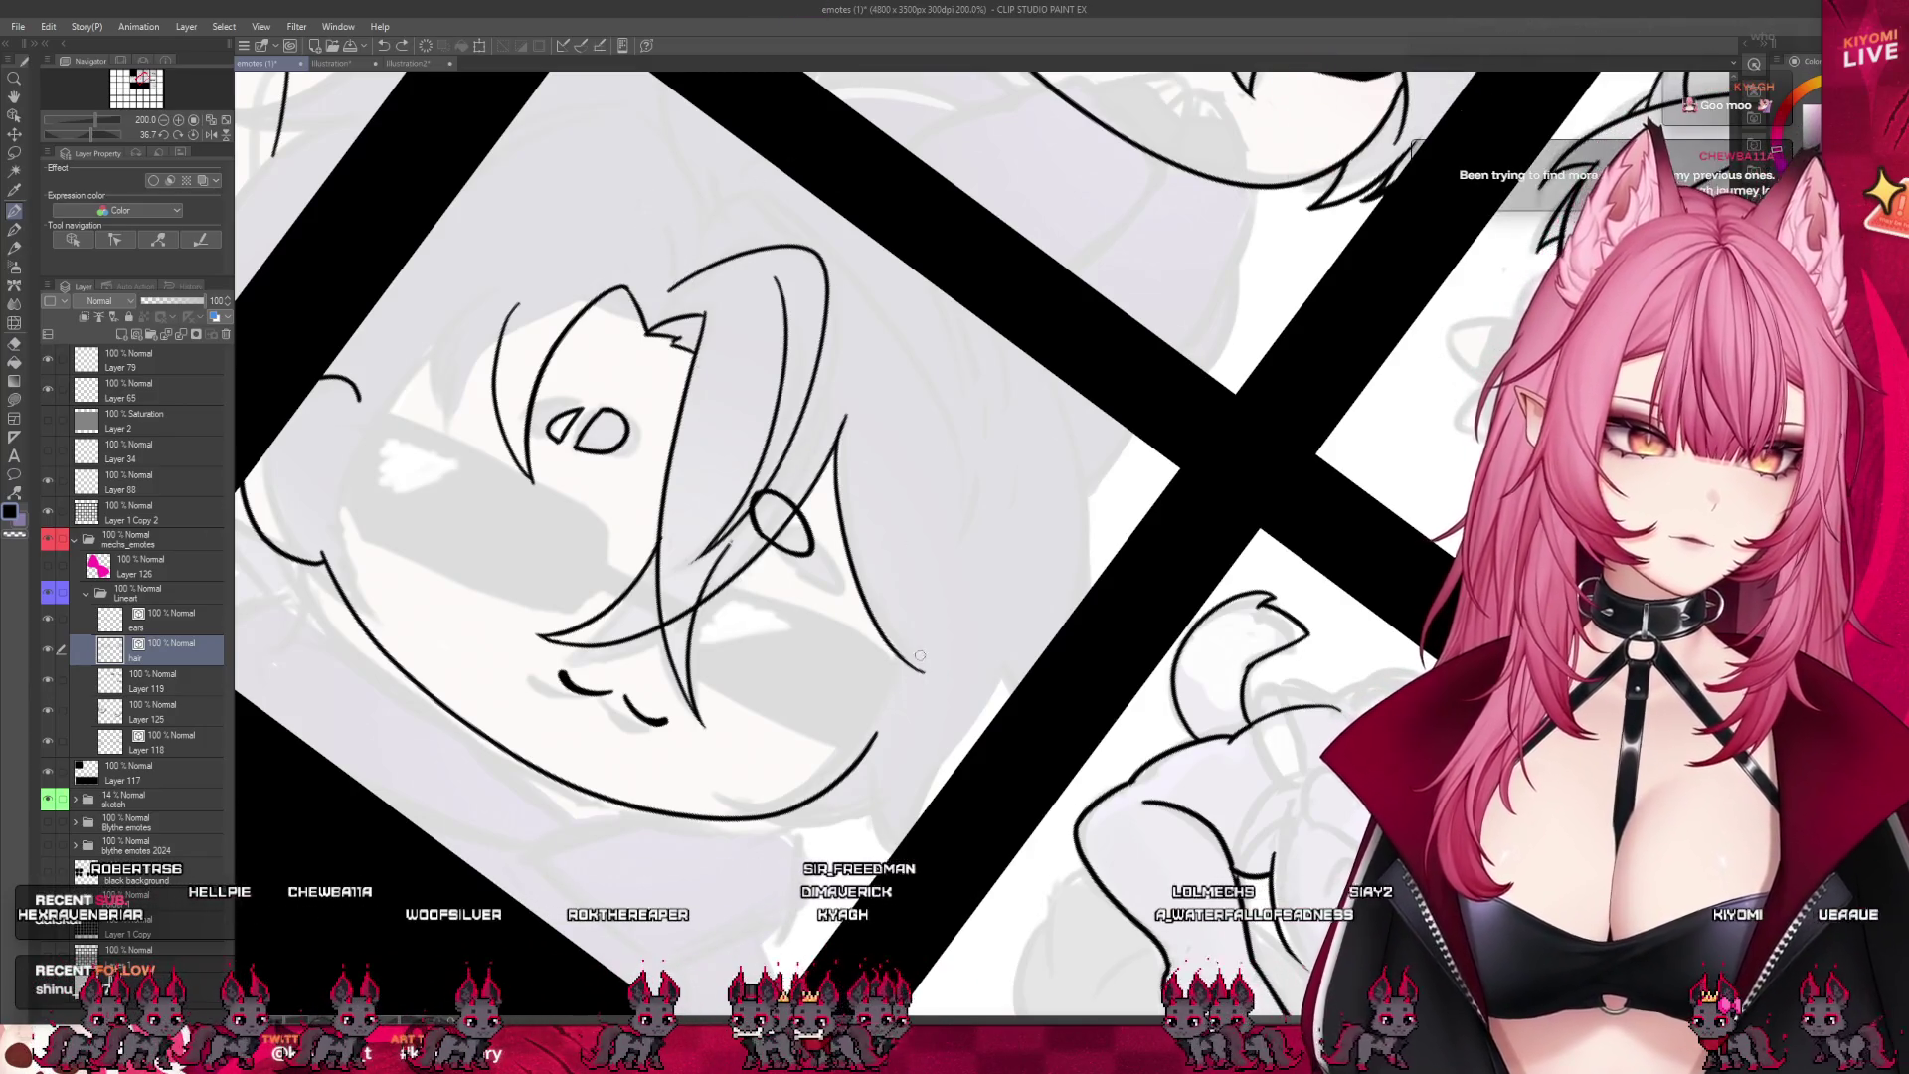
- Ink another hair strand and the chin line, discarding an outer left hair curve
left_click_drag(902, 586, 836, 771)
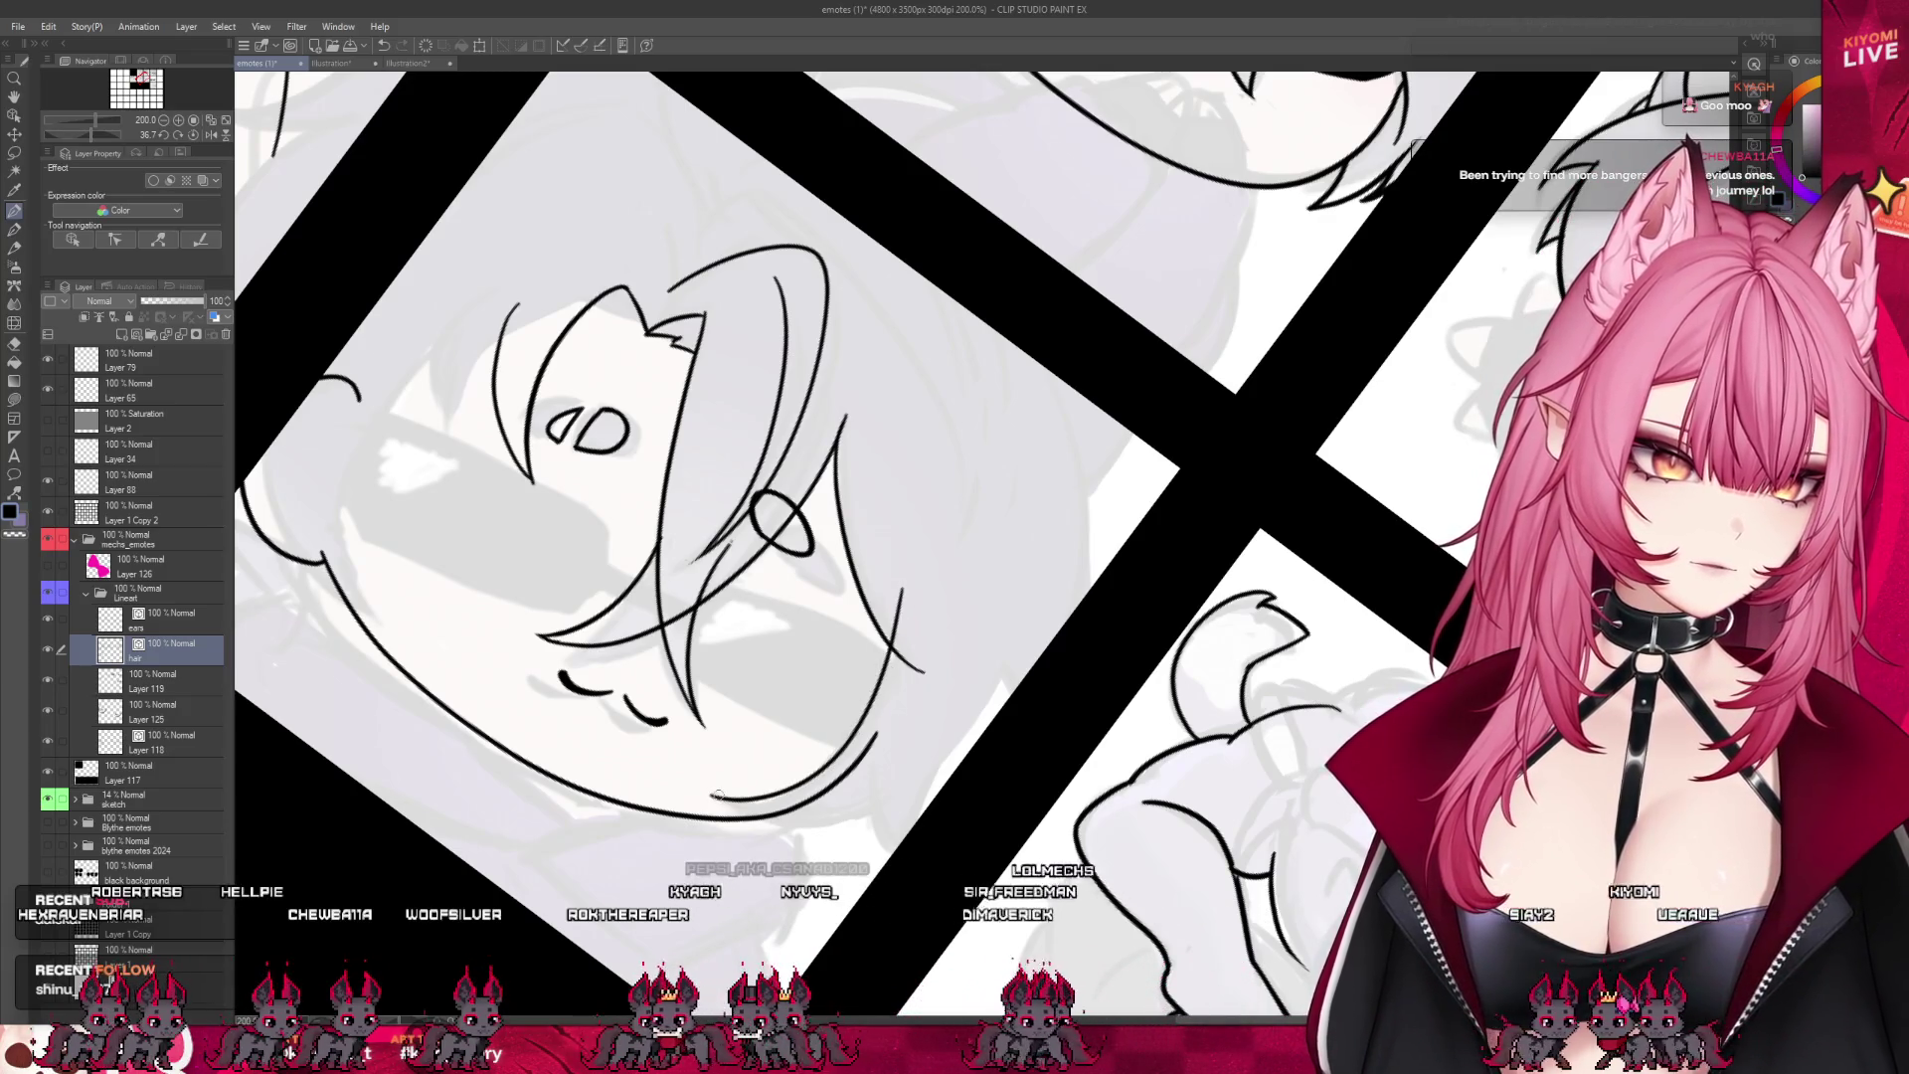
left_click_drag(718, 793, 894, 806)
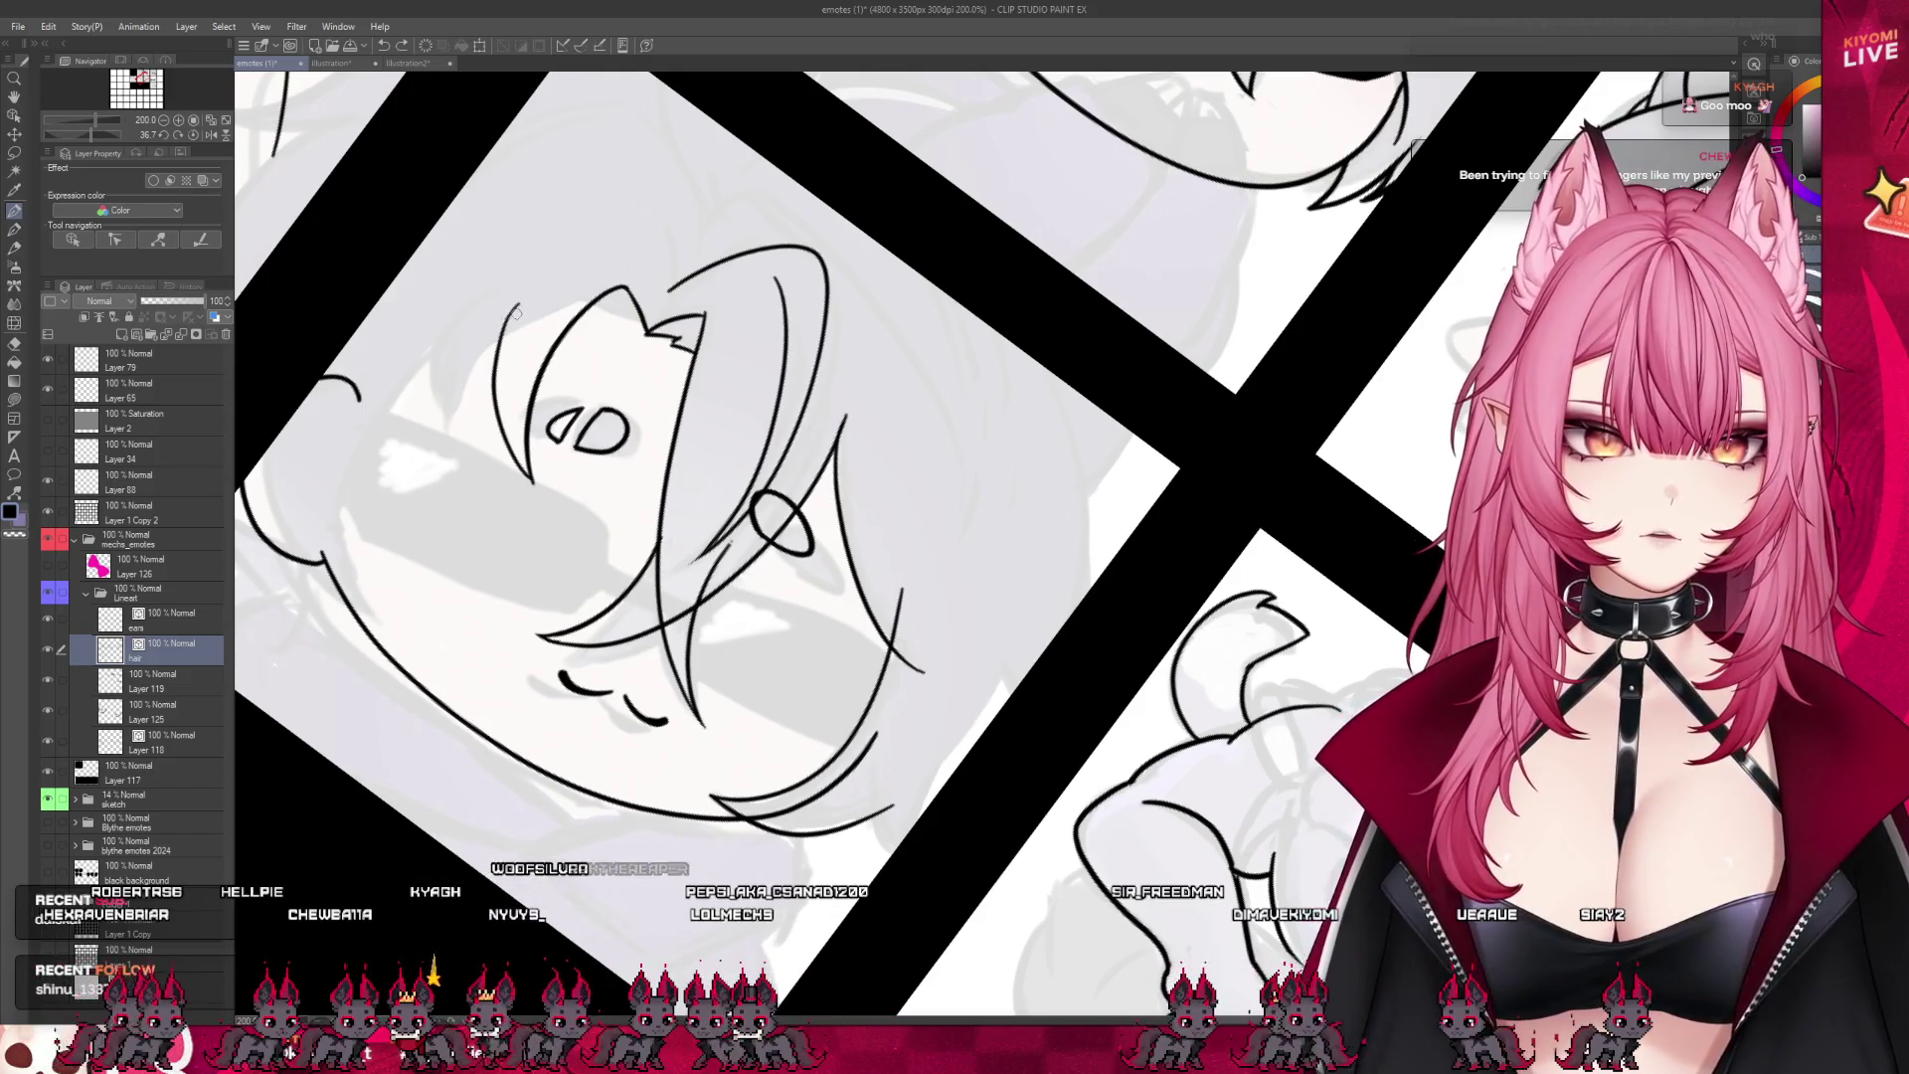
mouse_move(516, 313)
left_mouse_down()
mouse_move(404, 603)
mouse_move(416, 632)
left_mouse_up()
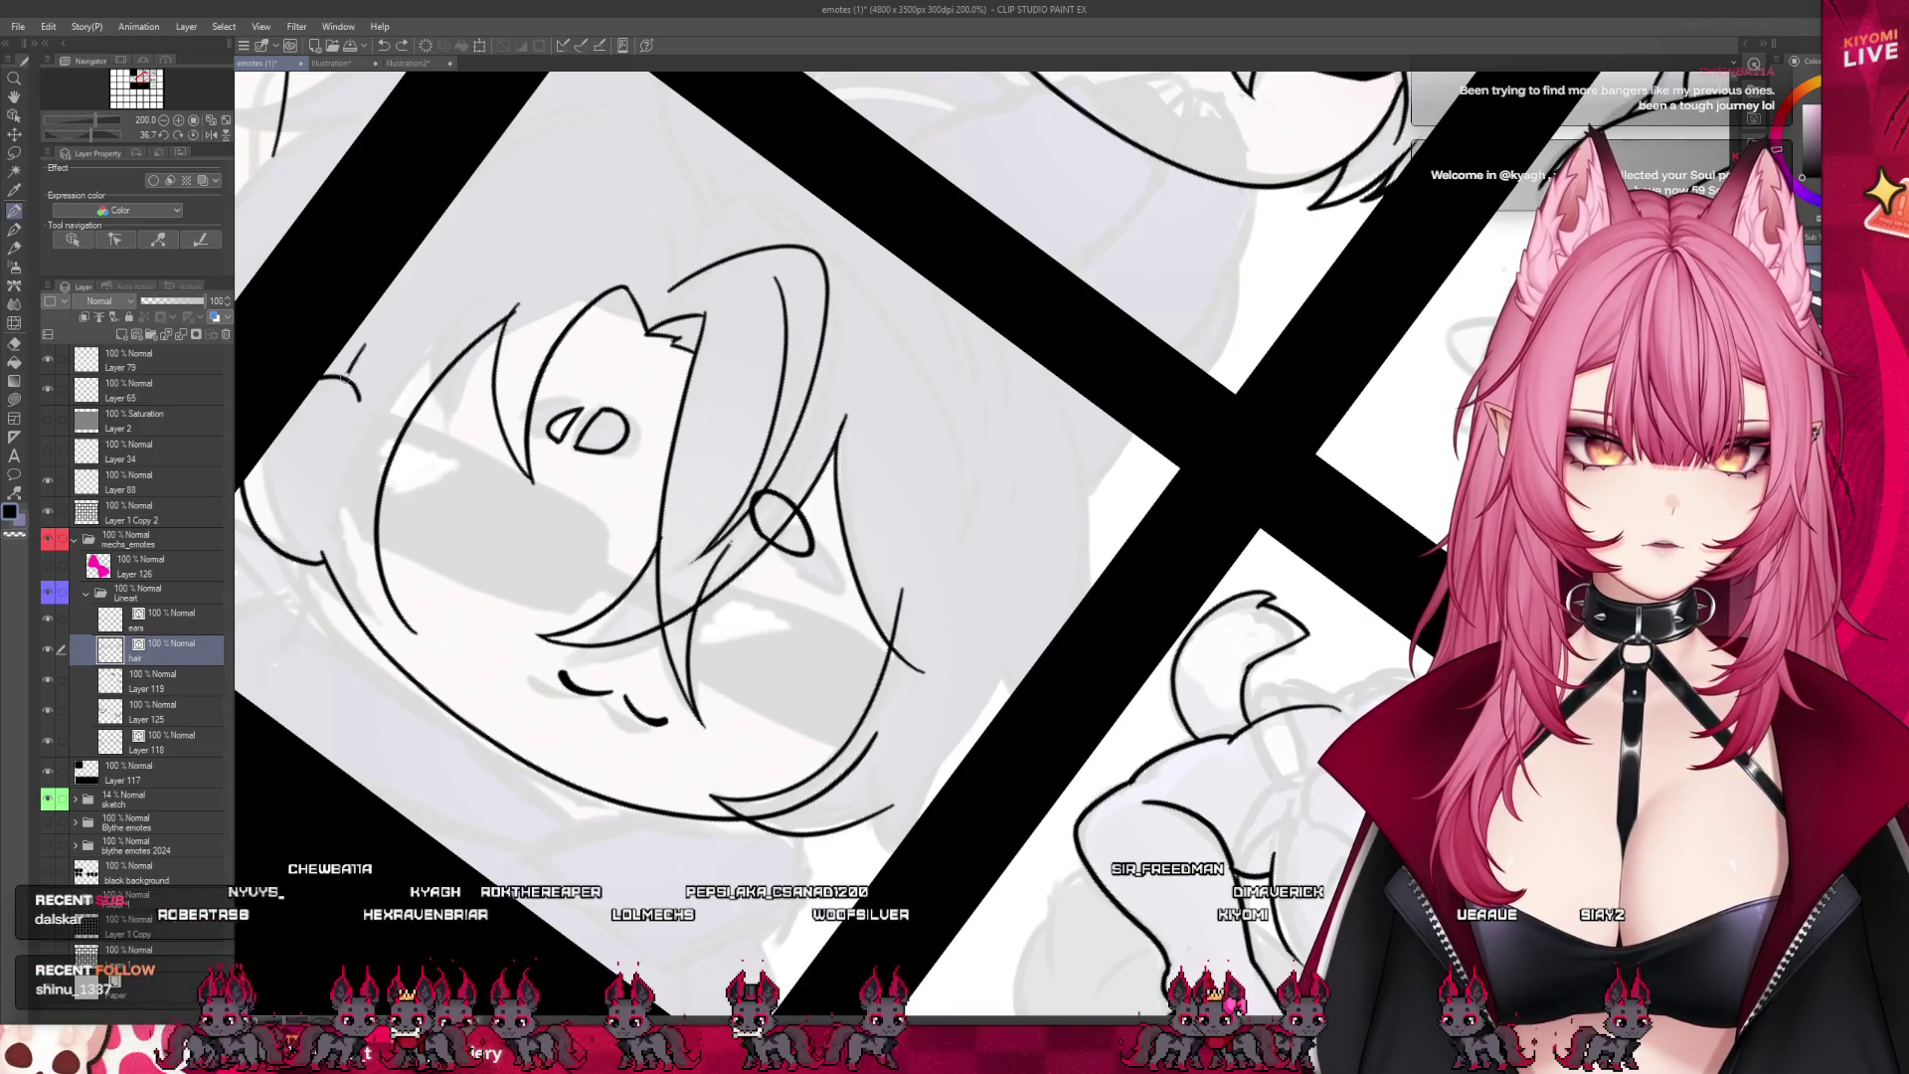
key("ctrl+z")
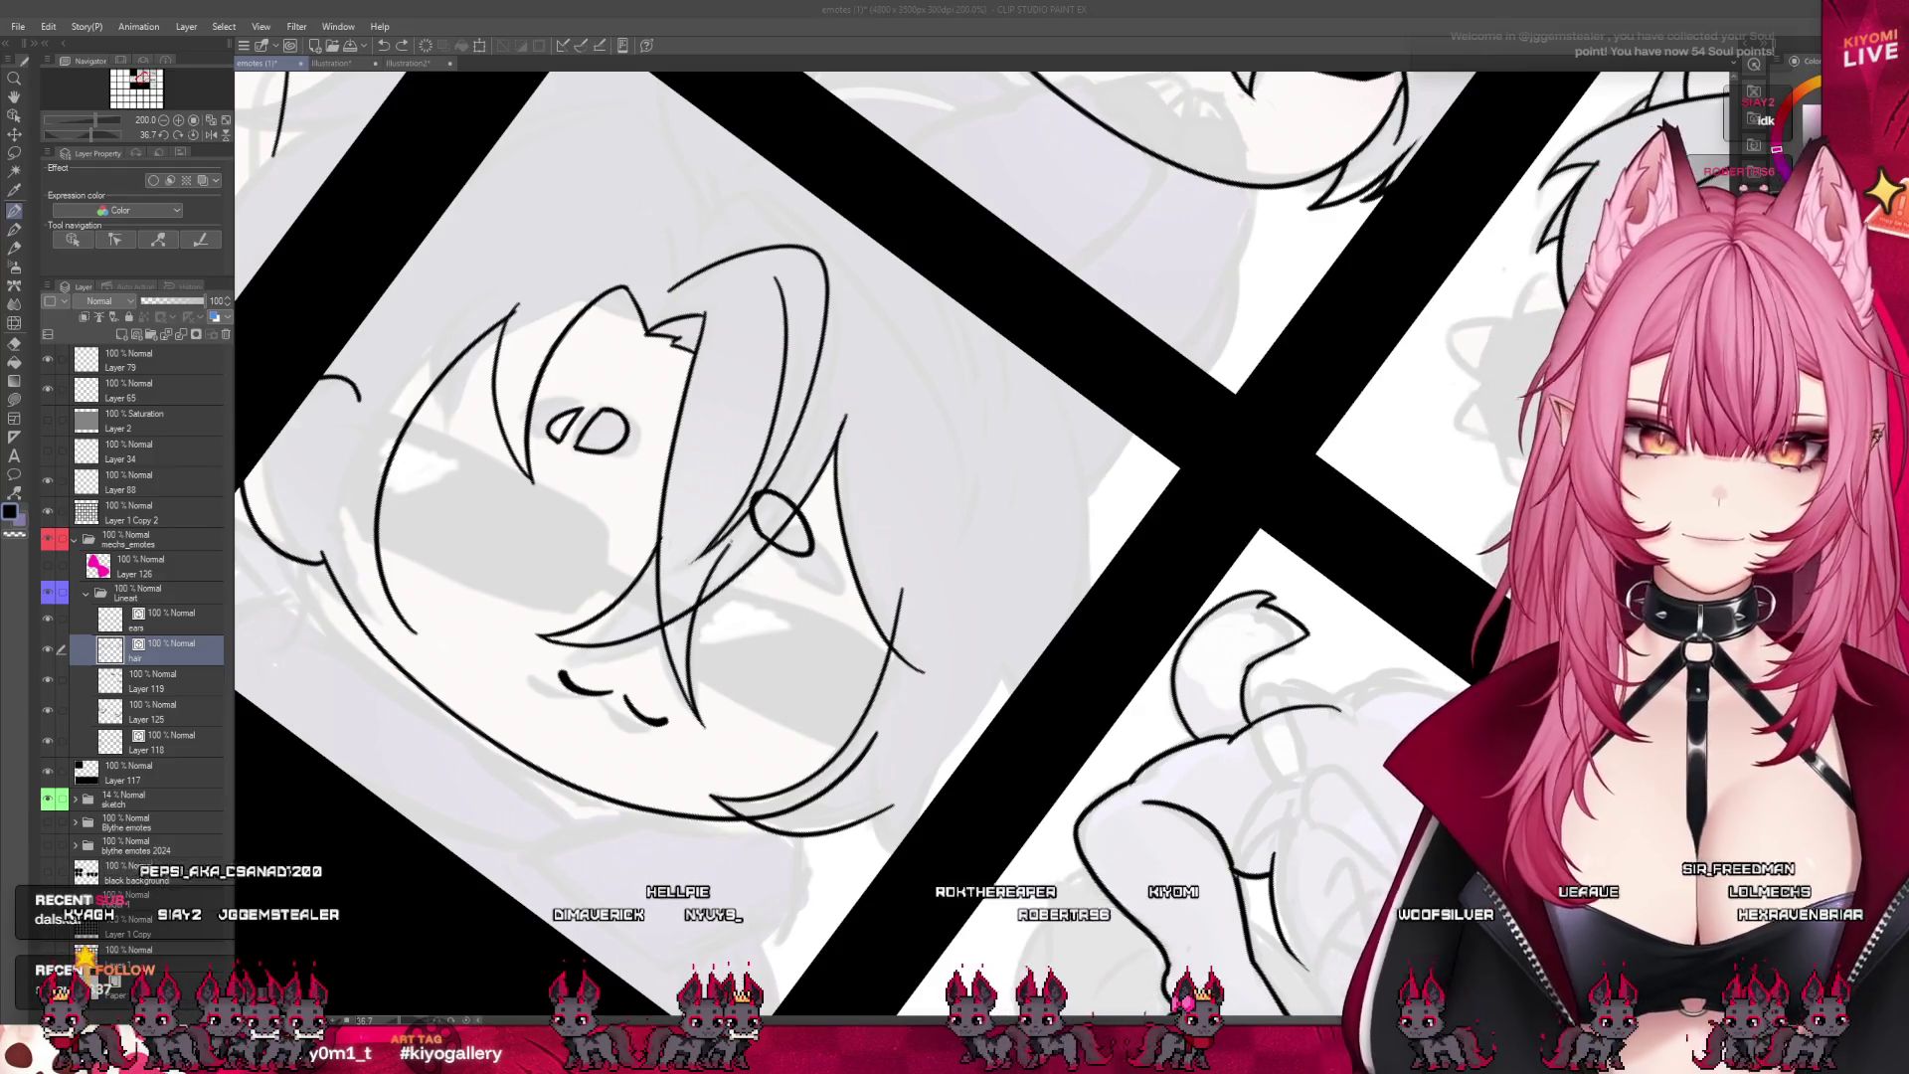
left_click_drag(390, 603, 326, 378)
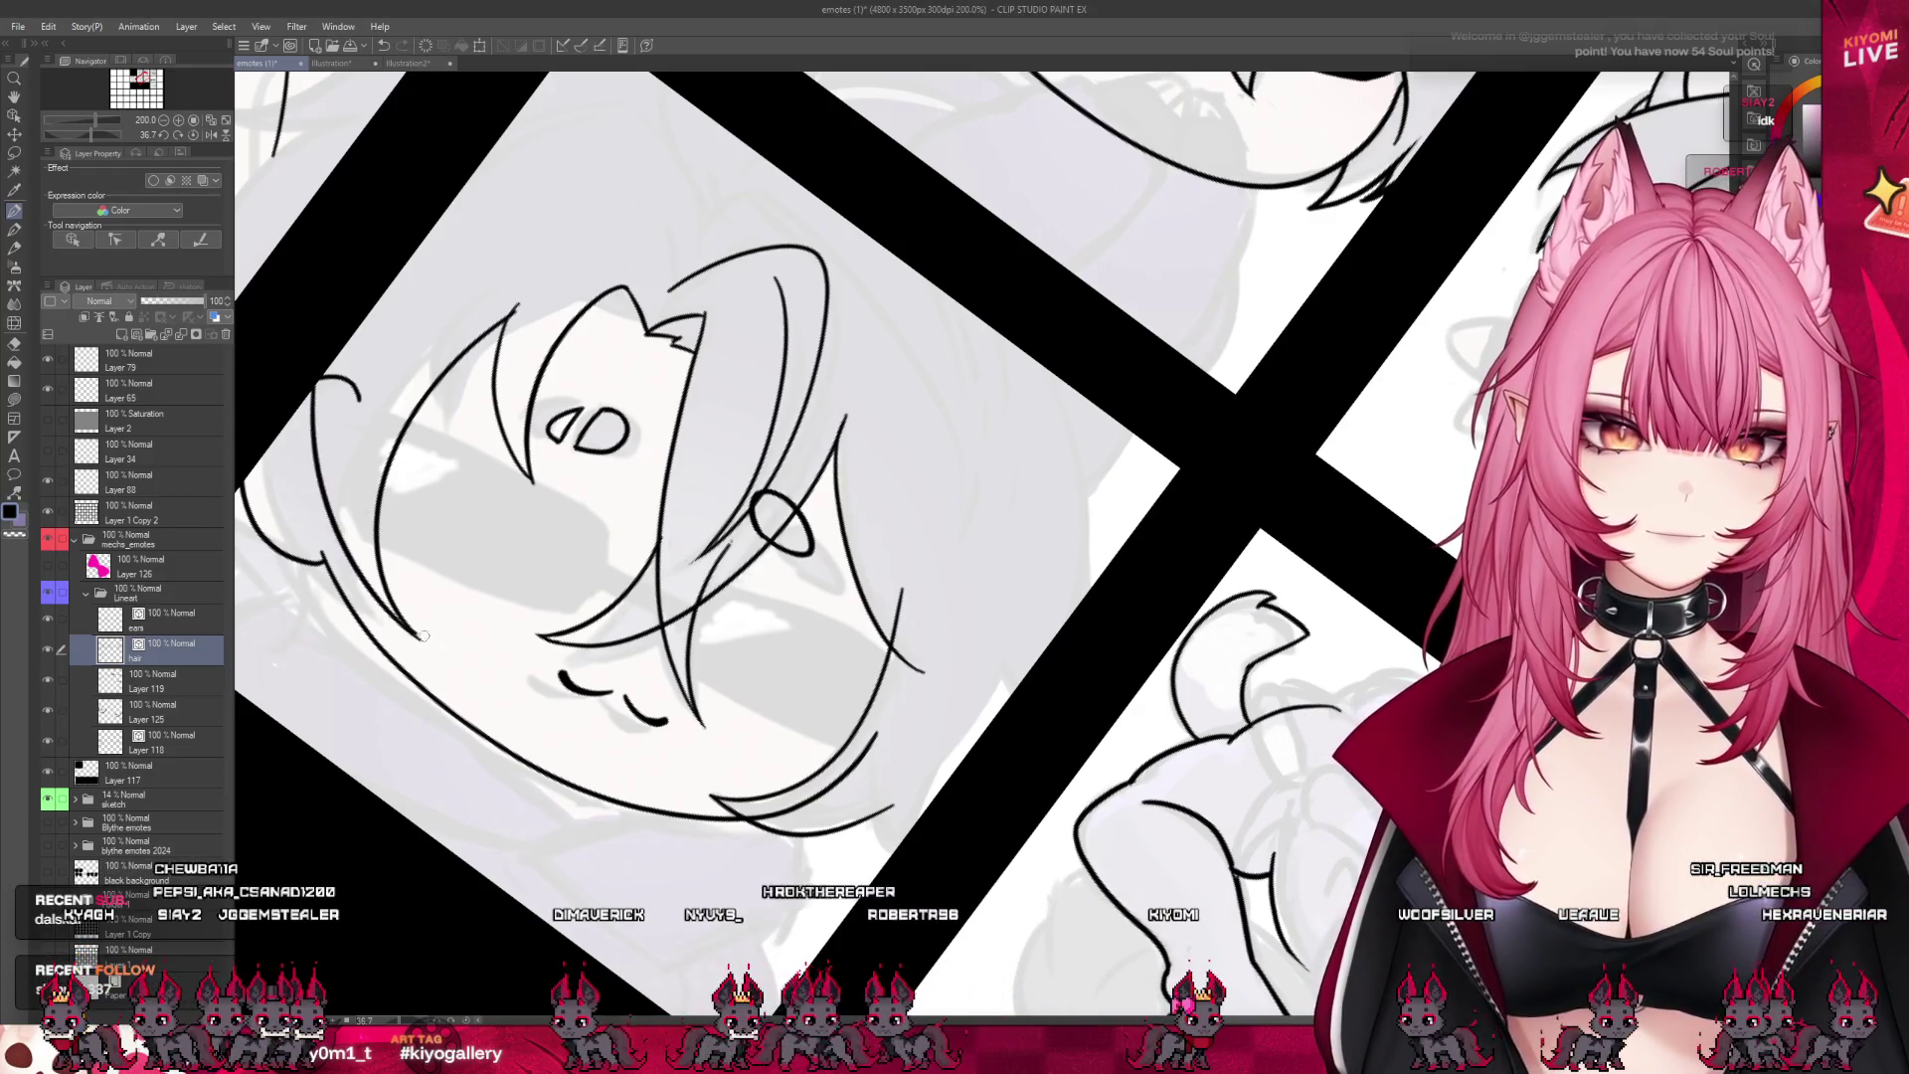
key("ctrl+z")
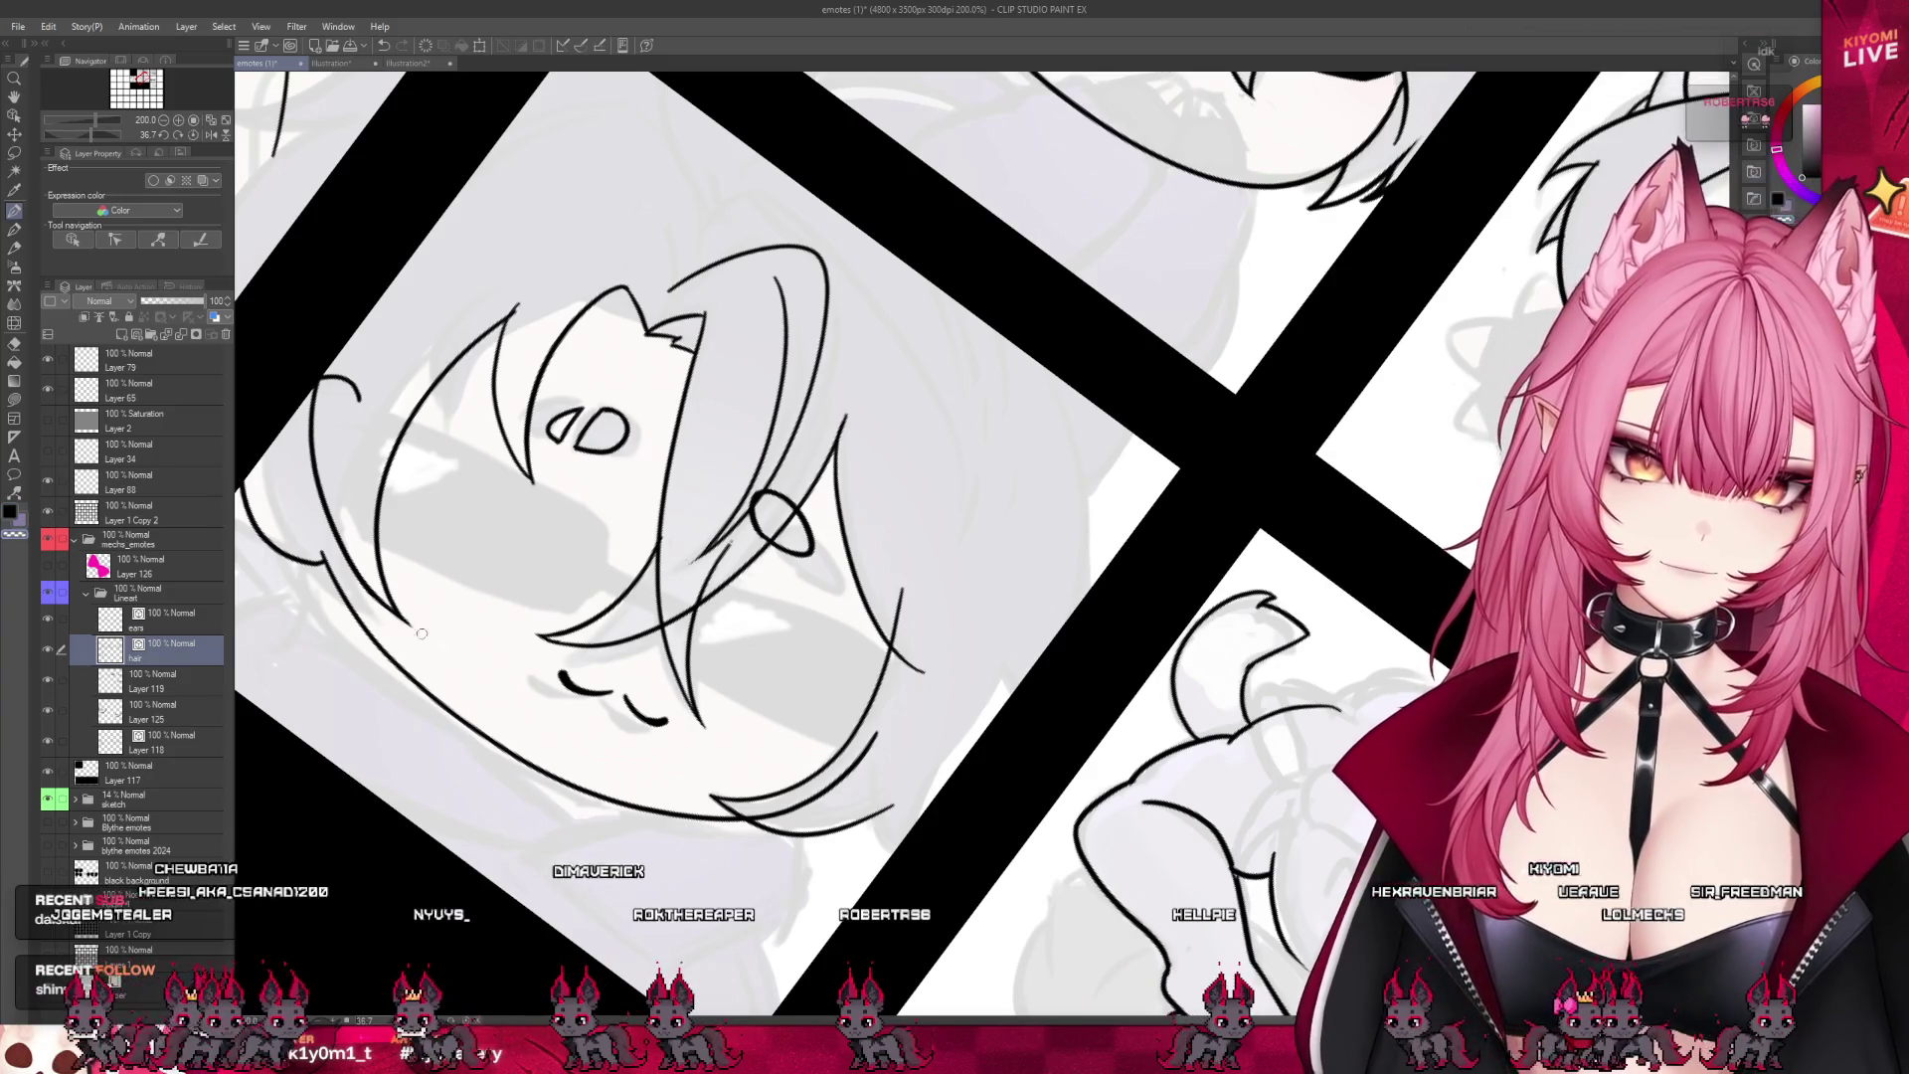
scroll(791, 545, "down", 2)
scroll(790, 545, "up", 3)
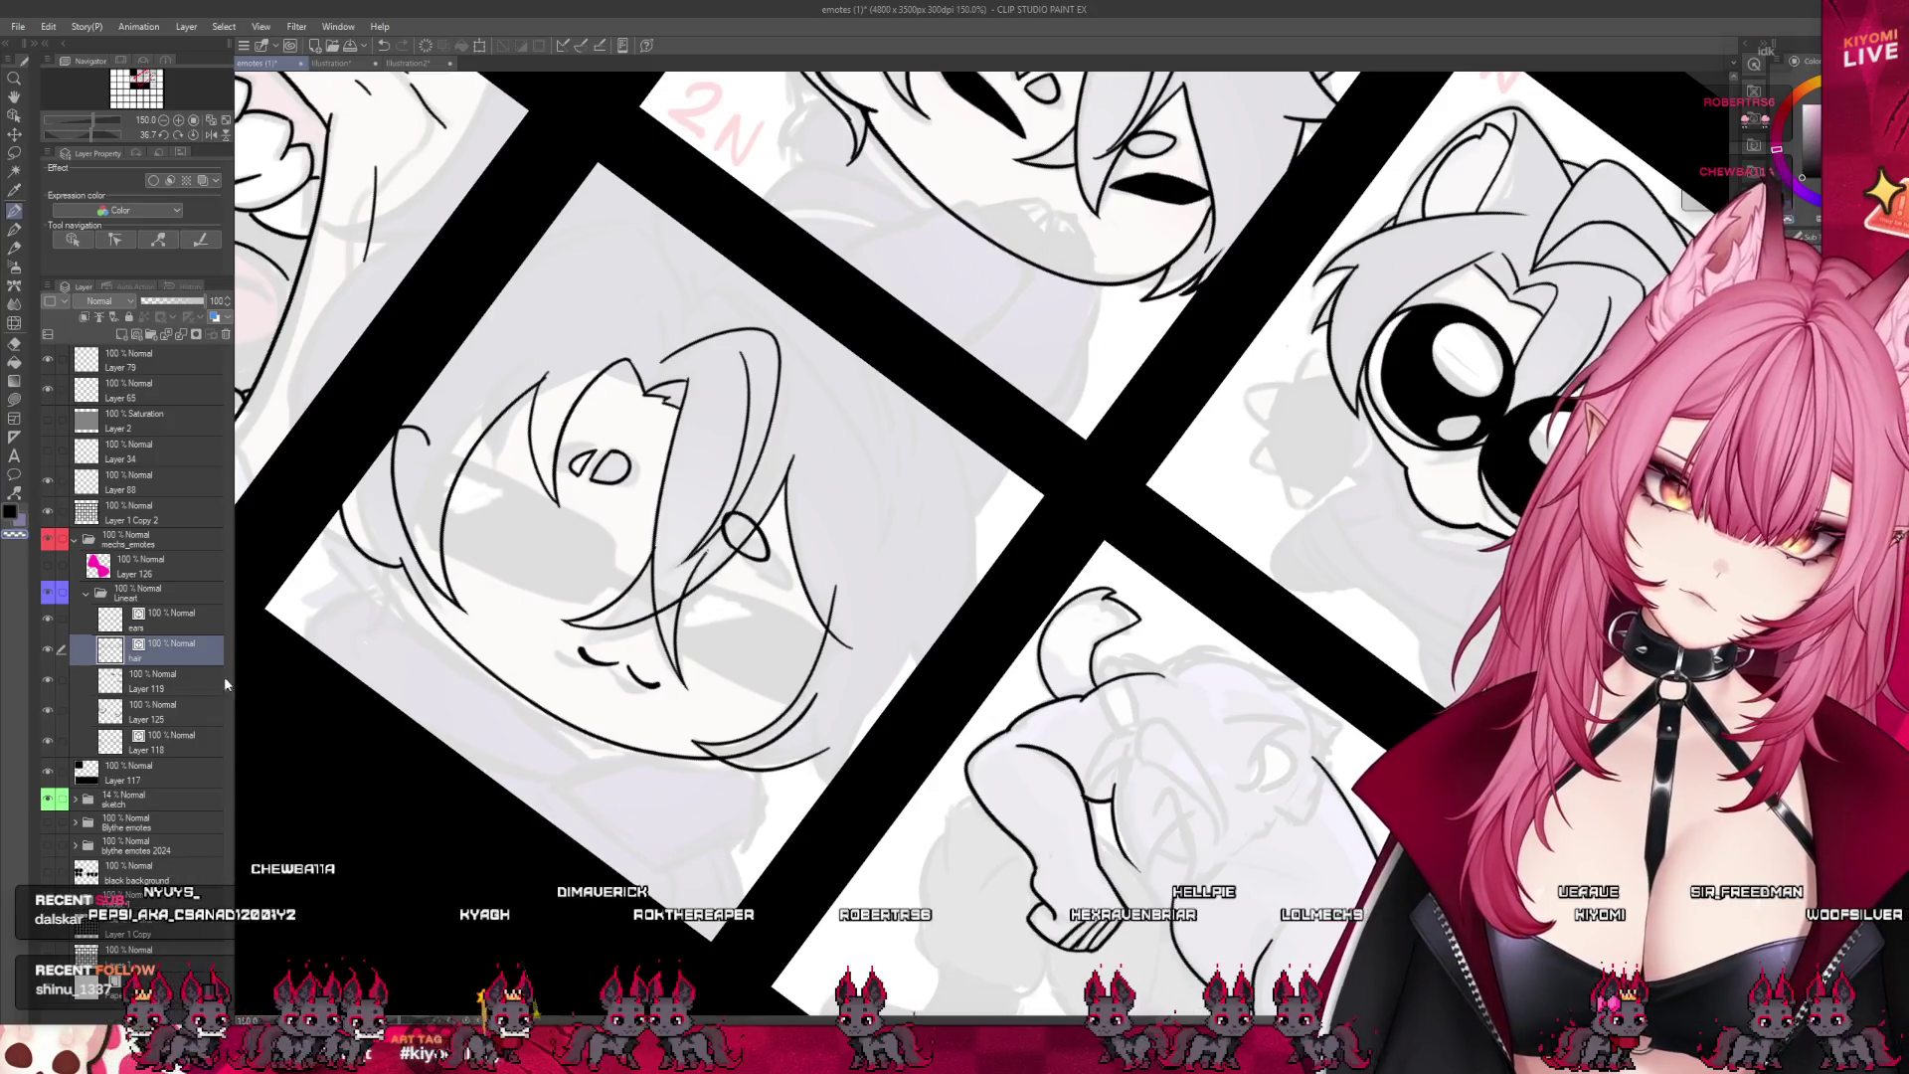
- Raise the sketch folder's opacity slightly, then return to the hair layer
left_click(147, 800)
scroll(227, 304, "up", 4)
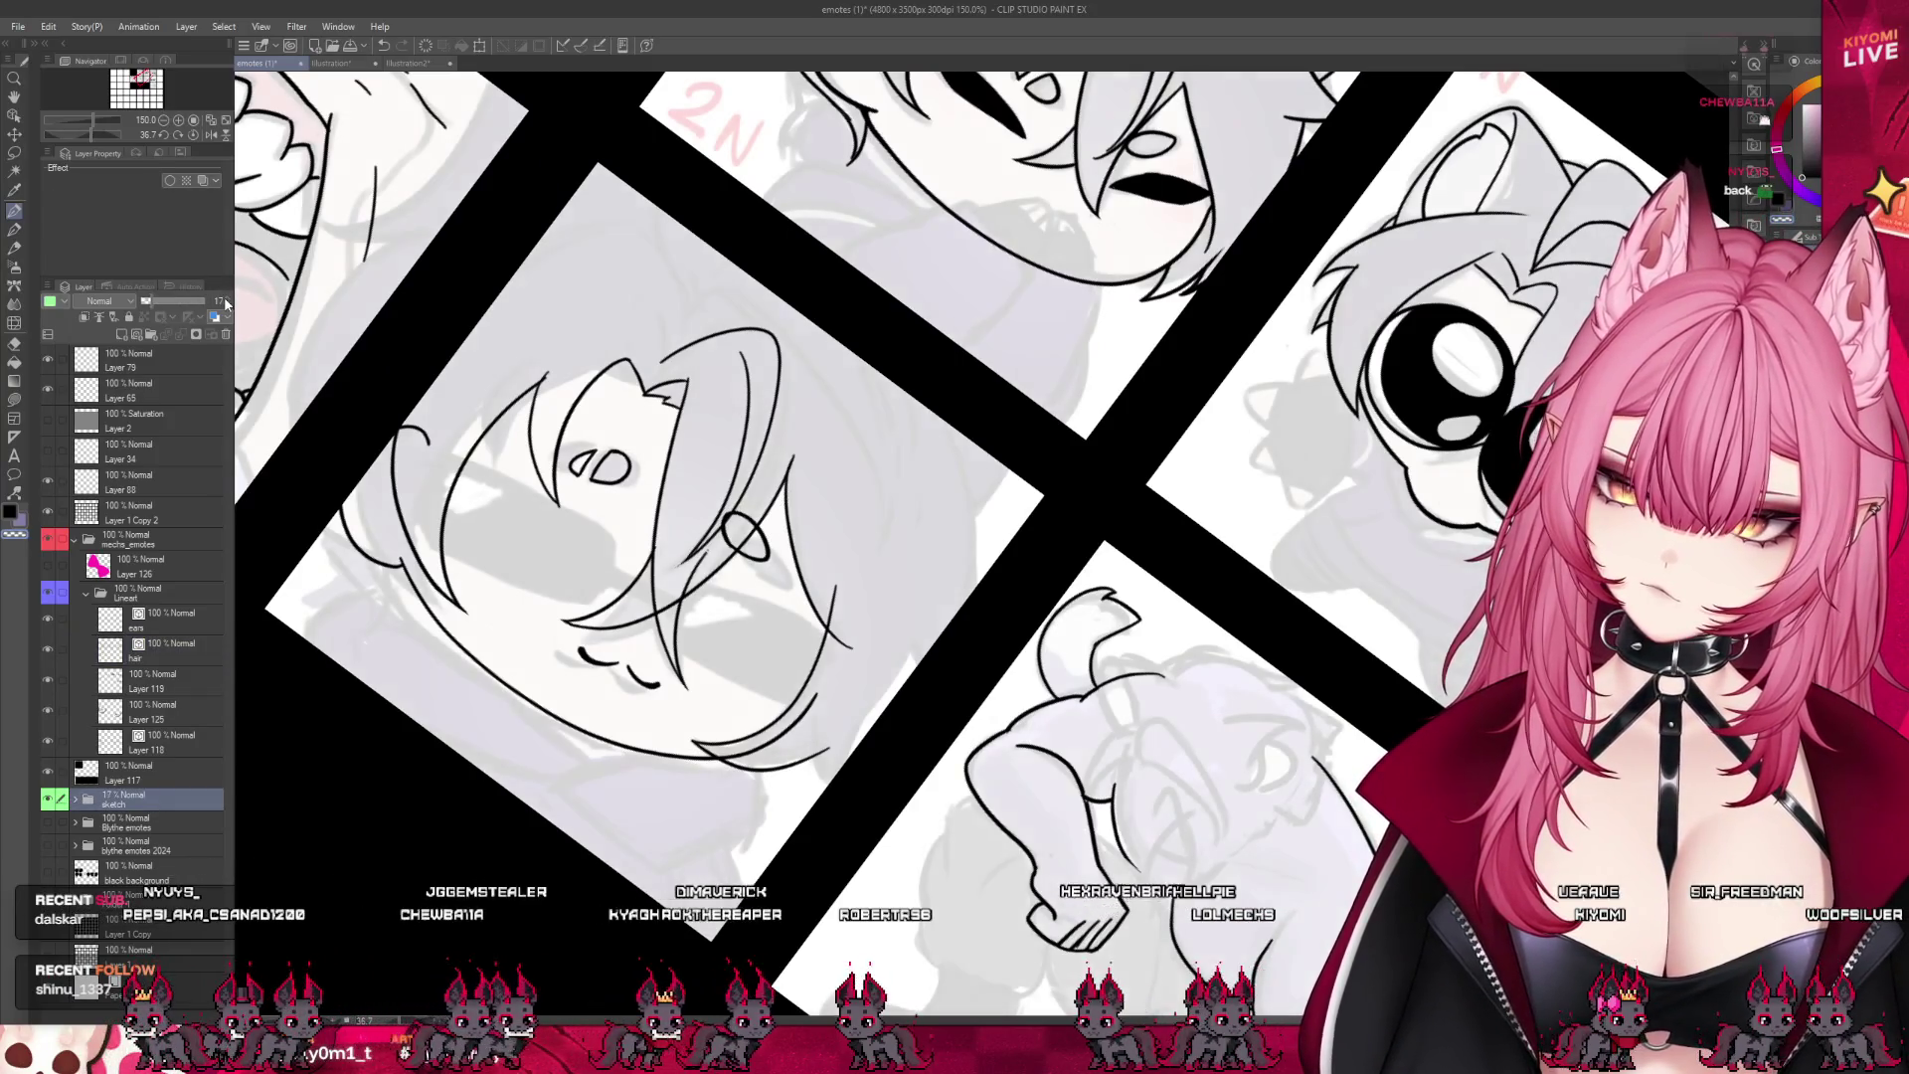
left_click(171, 652)
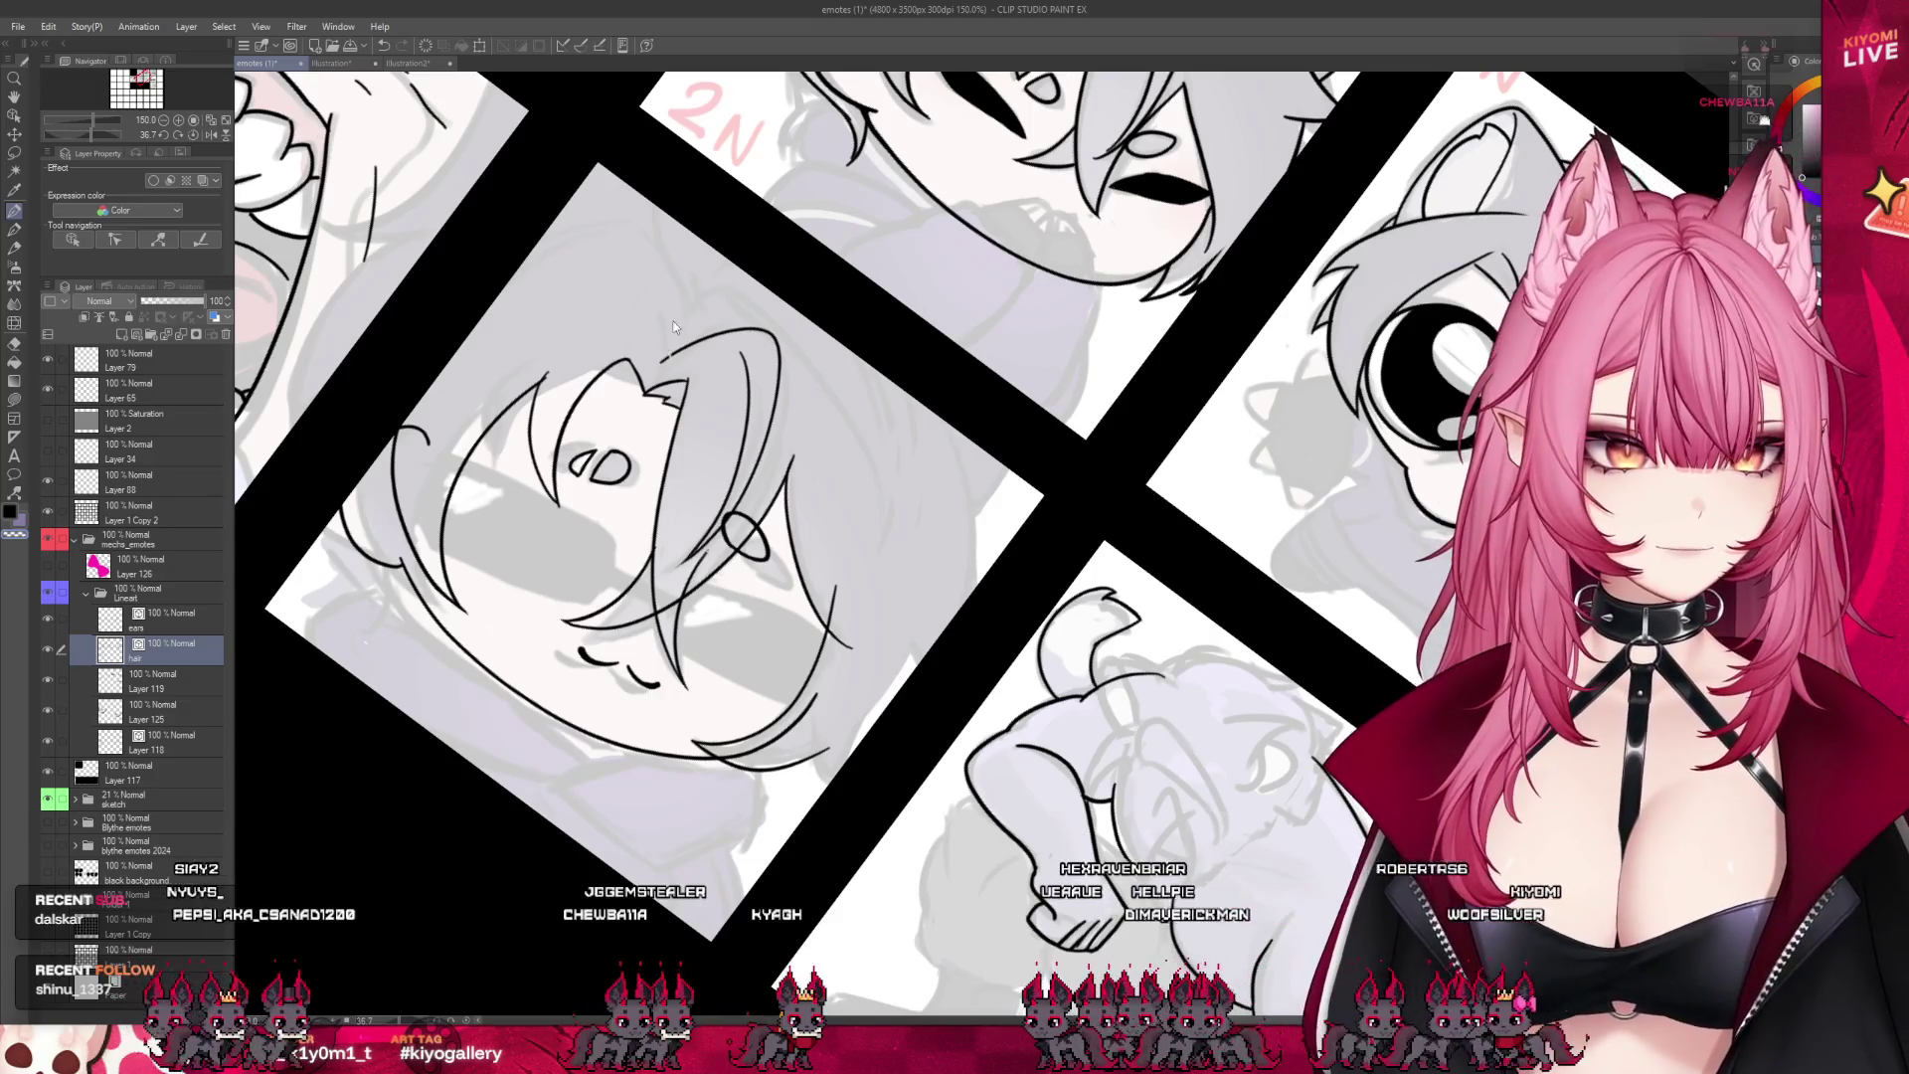
- Ink strands along the right side and top of the earring emote's hair, undoing the bad ones
left_click_drag(815, 328, 851, 494)
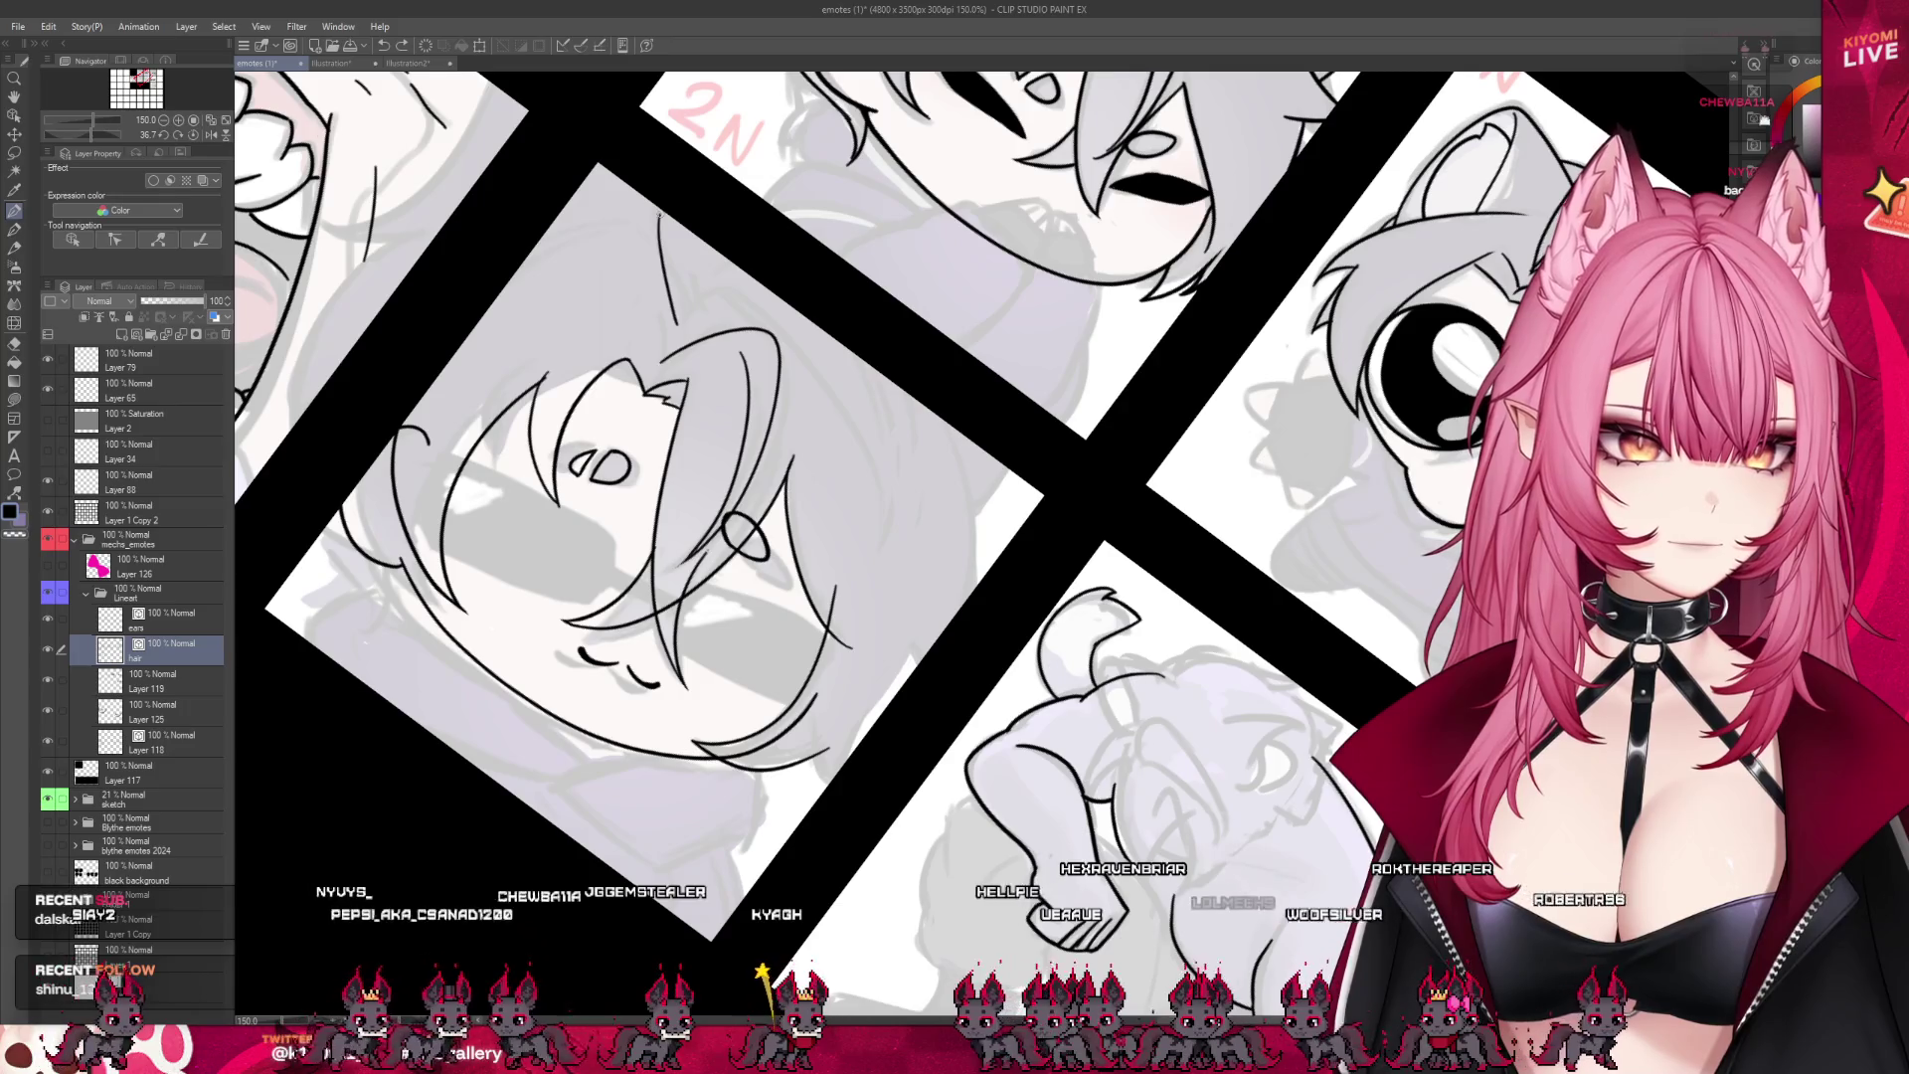
left_click_drag(680, 320, 702, 292)
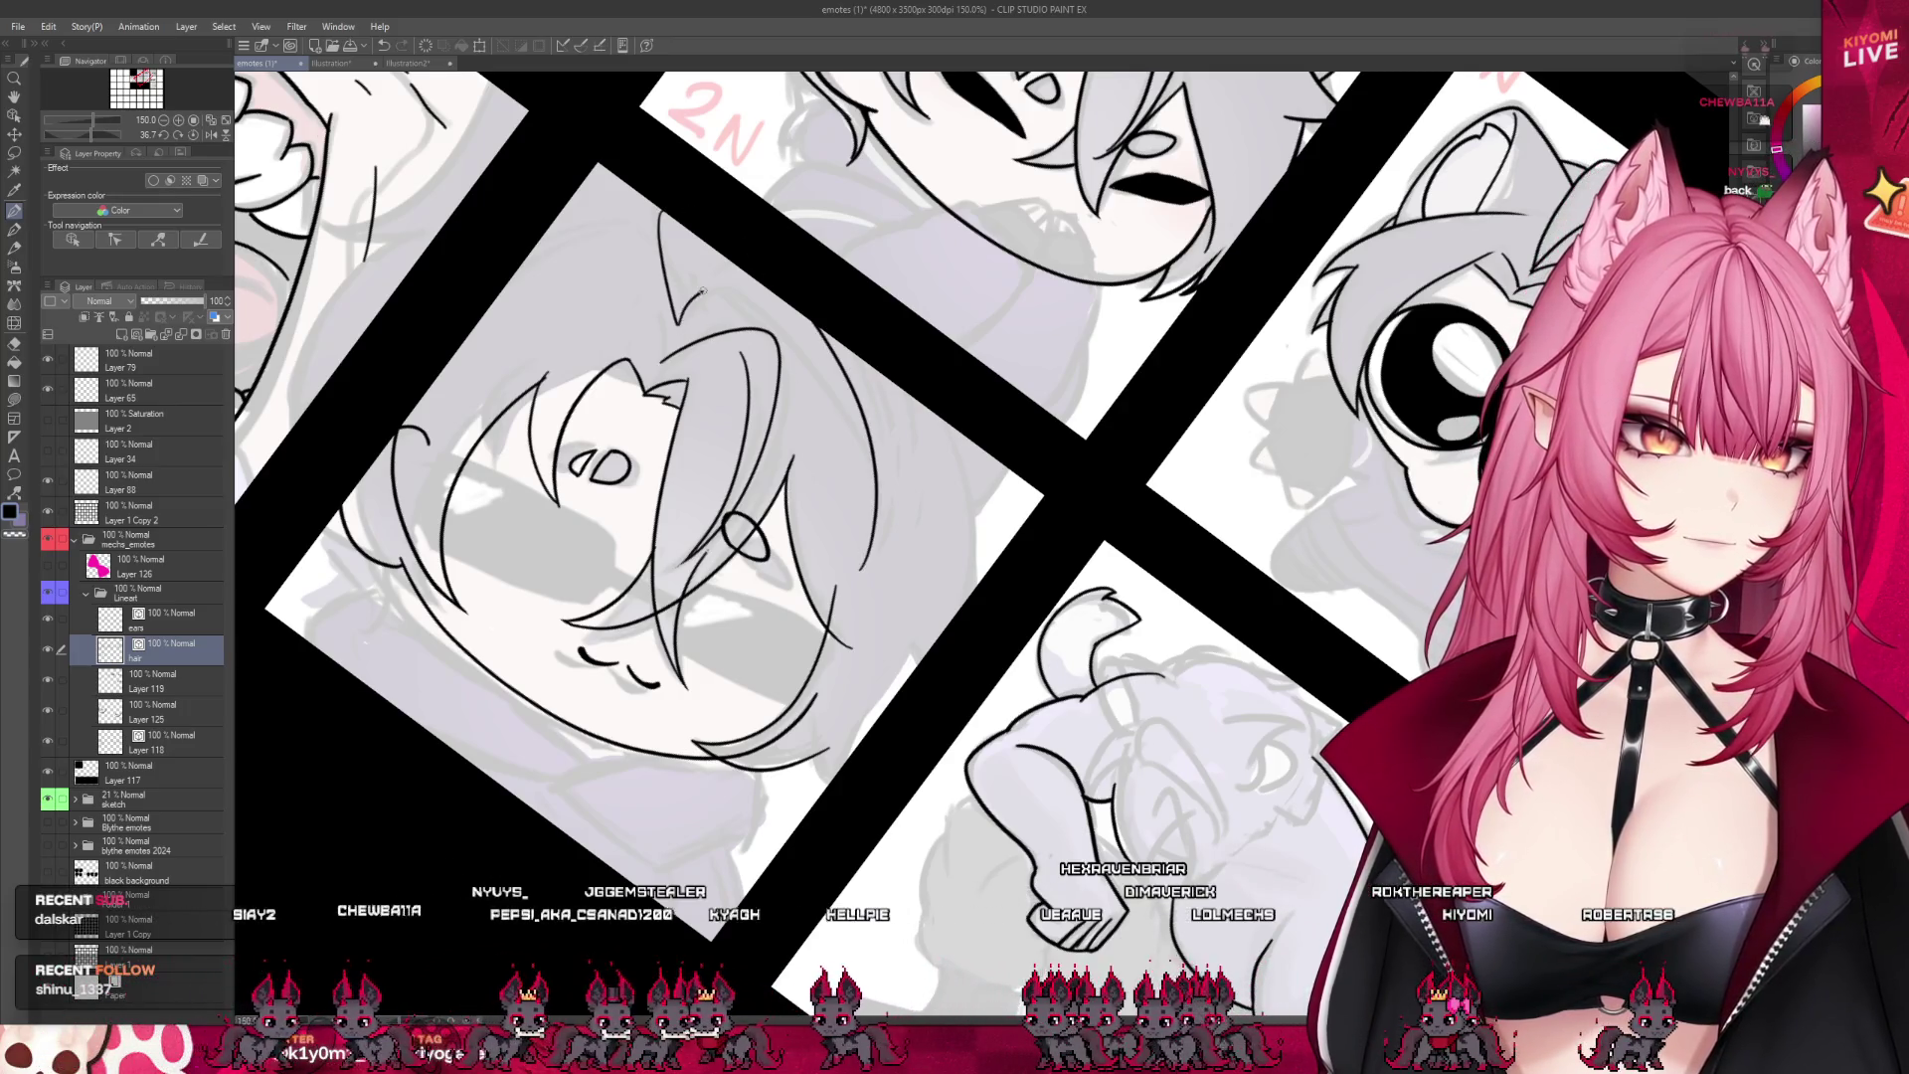
key("ctrl+z")
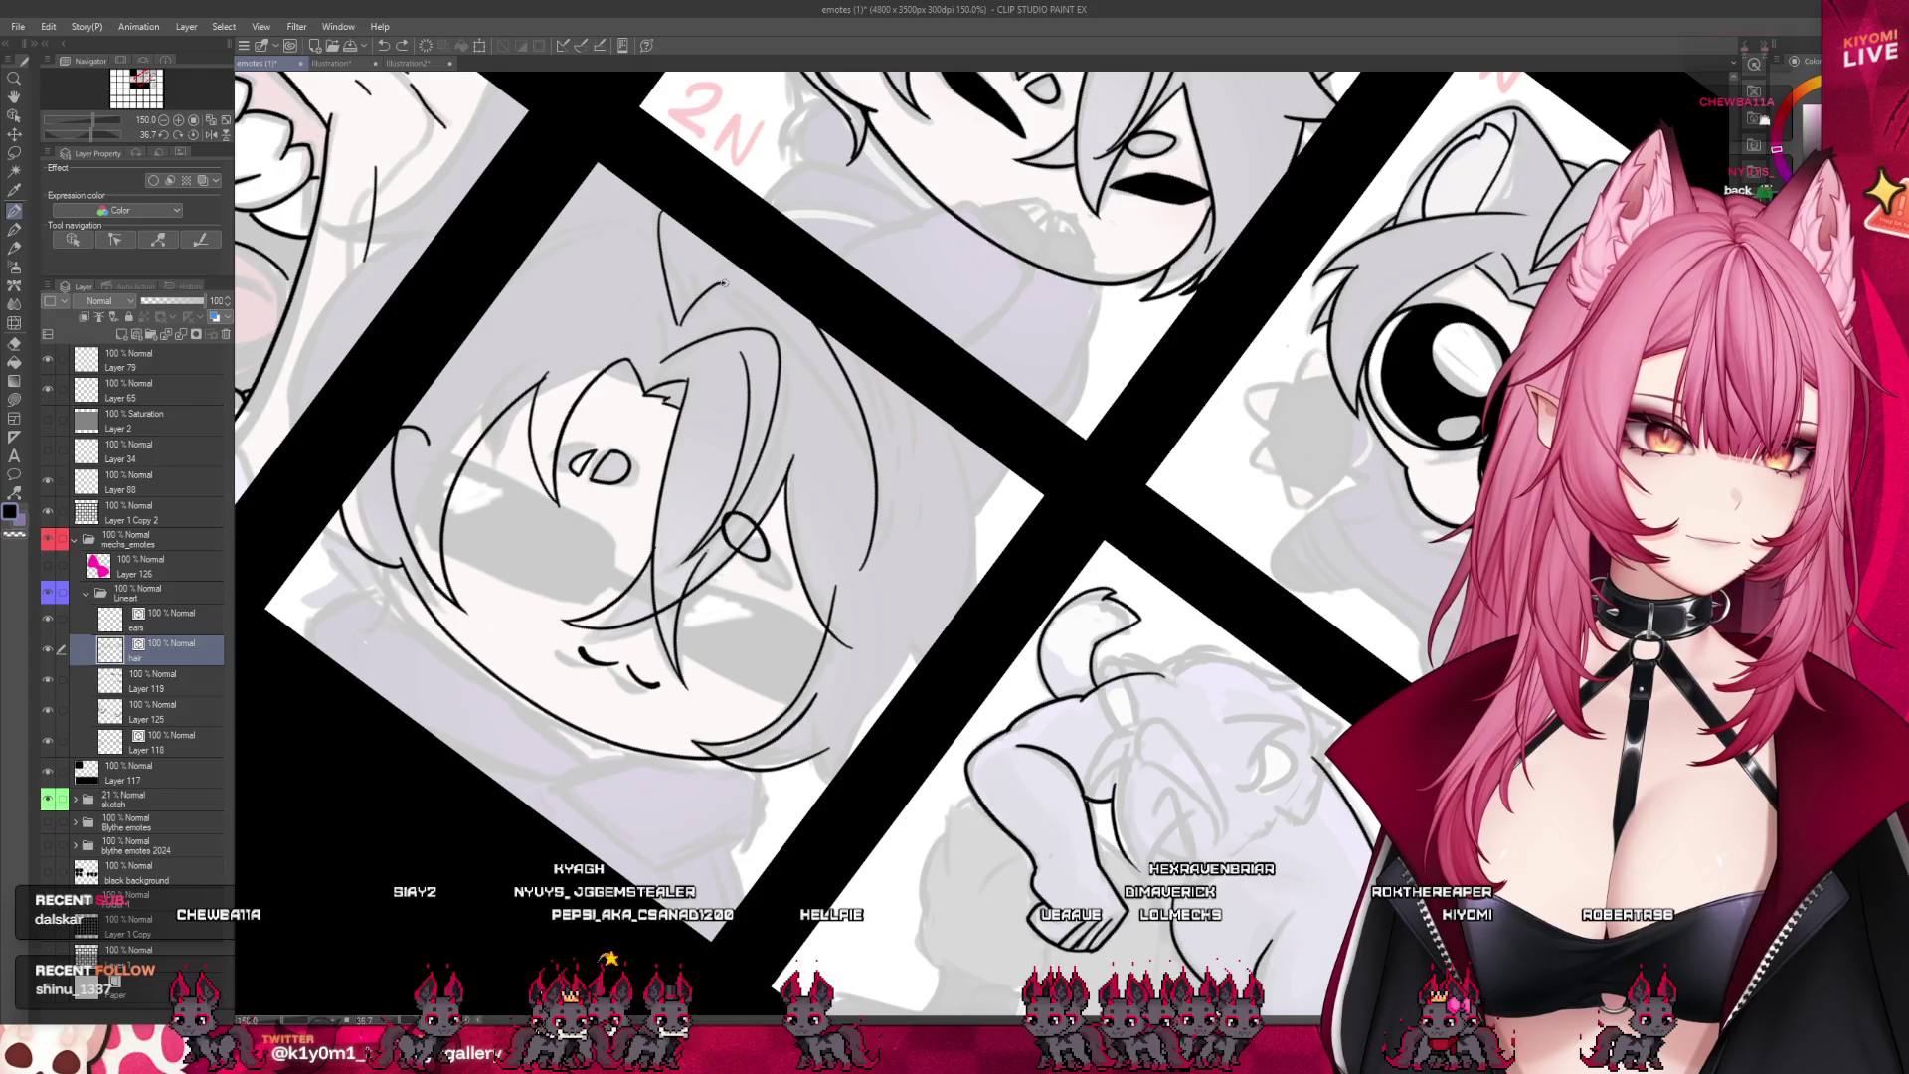
key("ctrl+z")
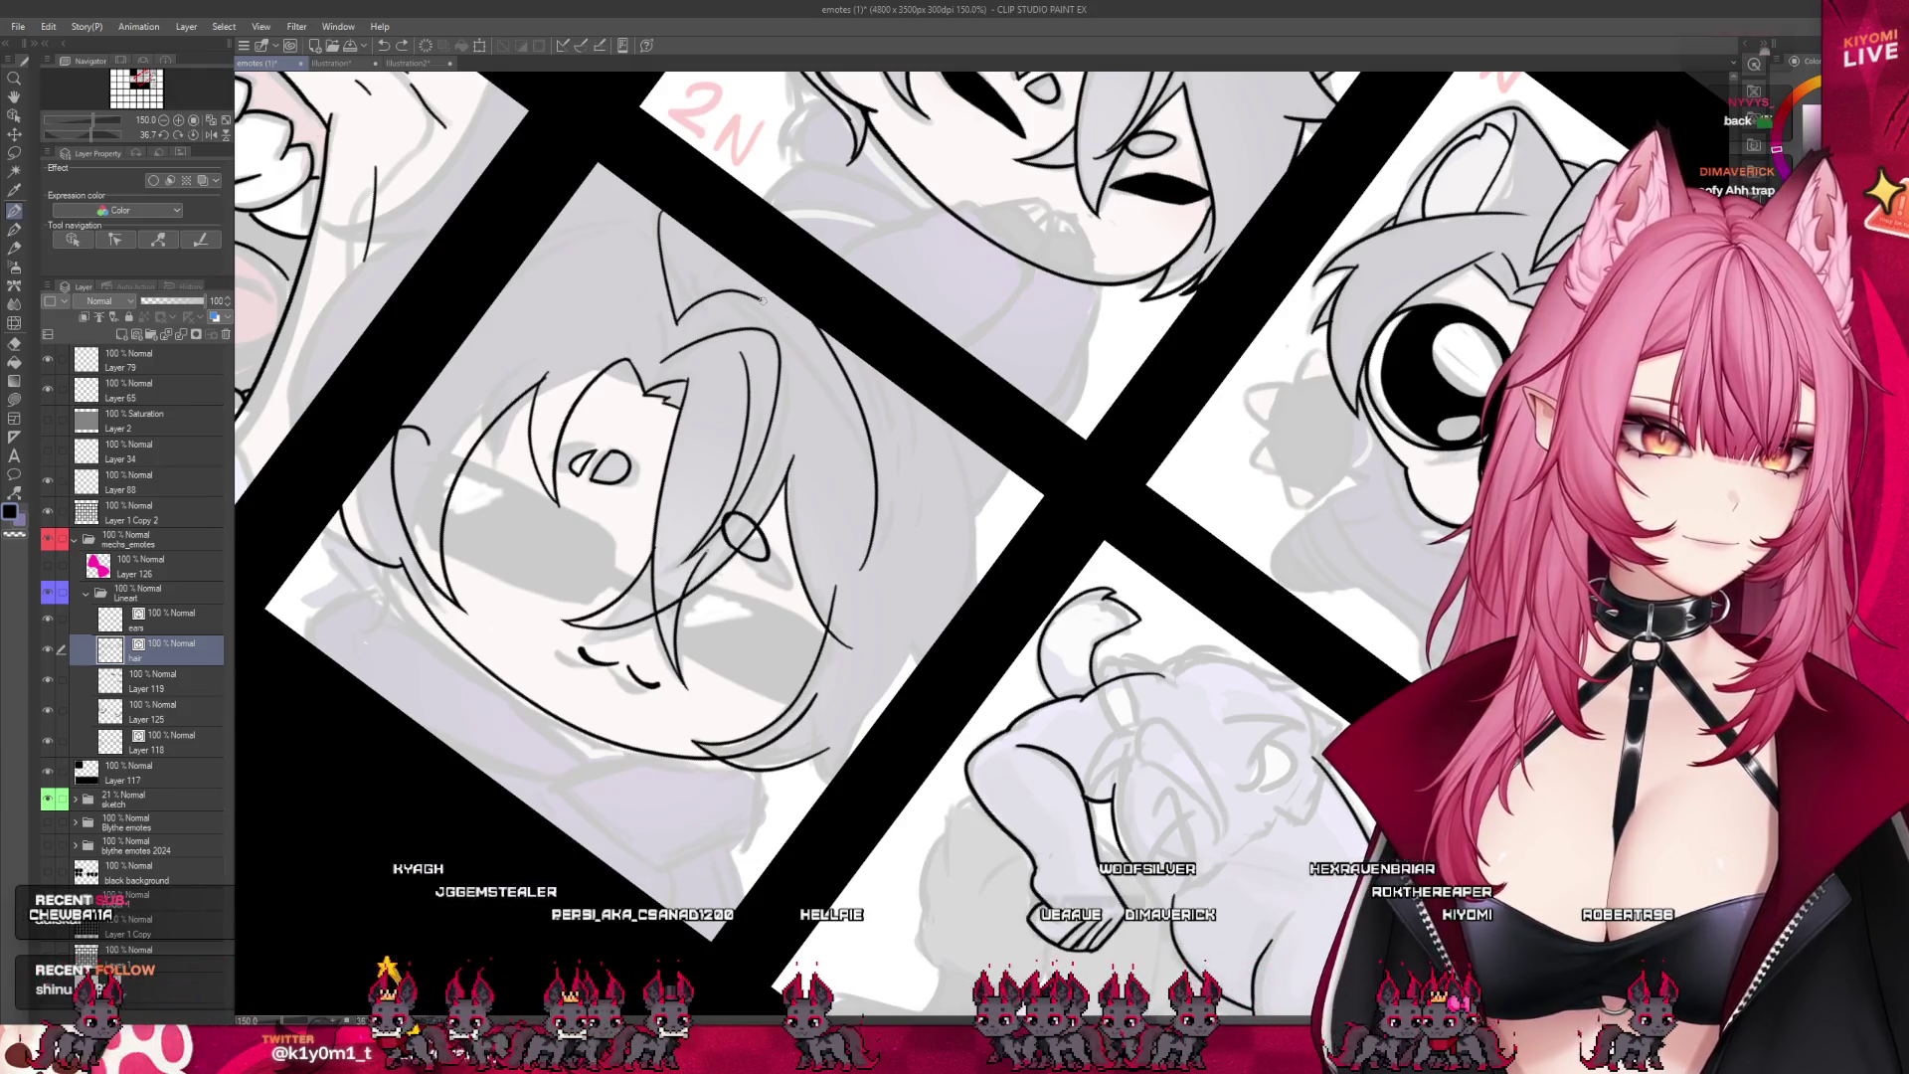
key("ctrl+z")
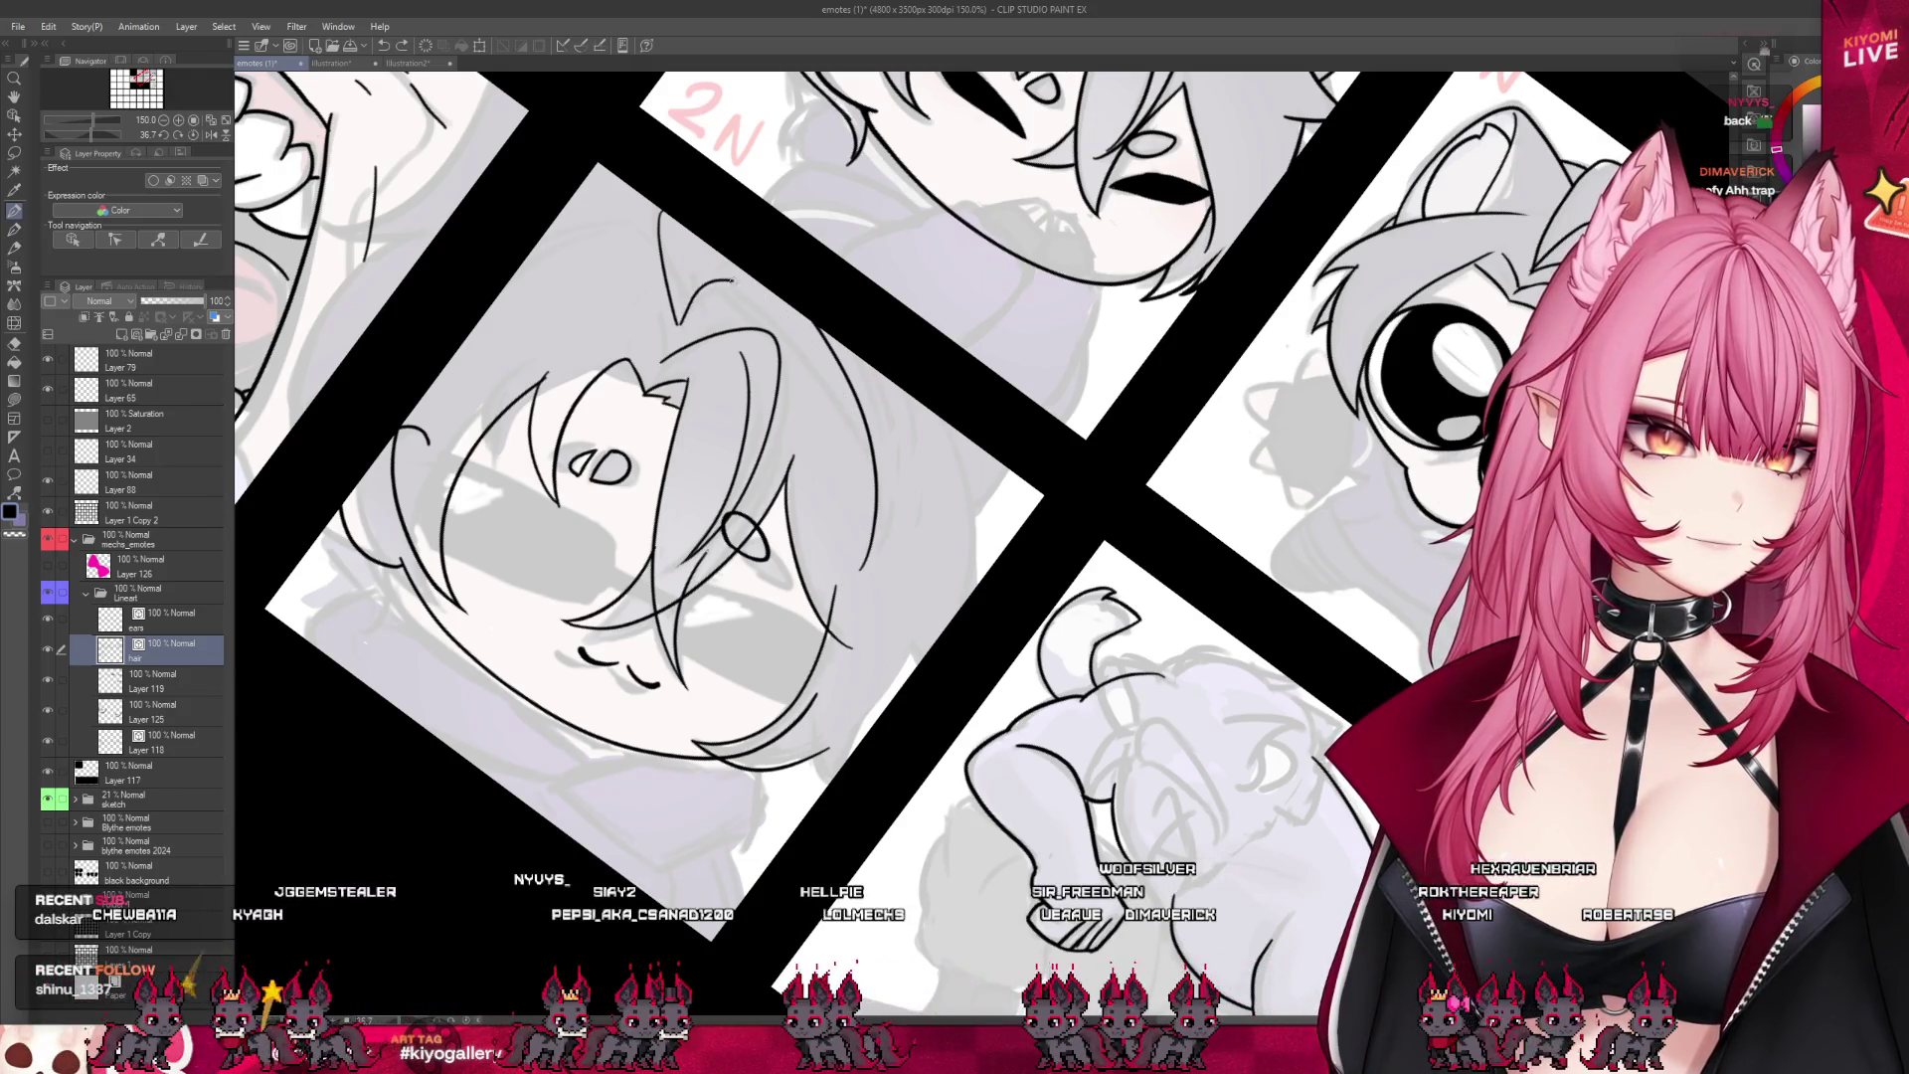
key("ctrl+z")
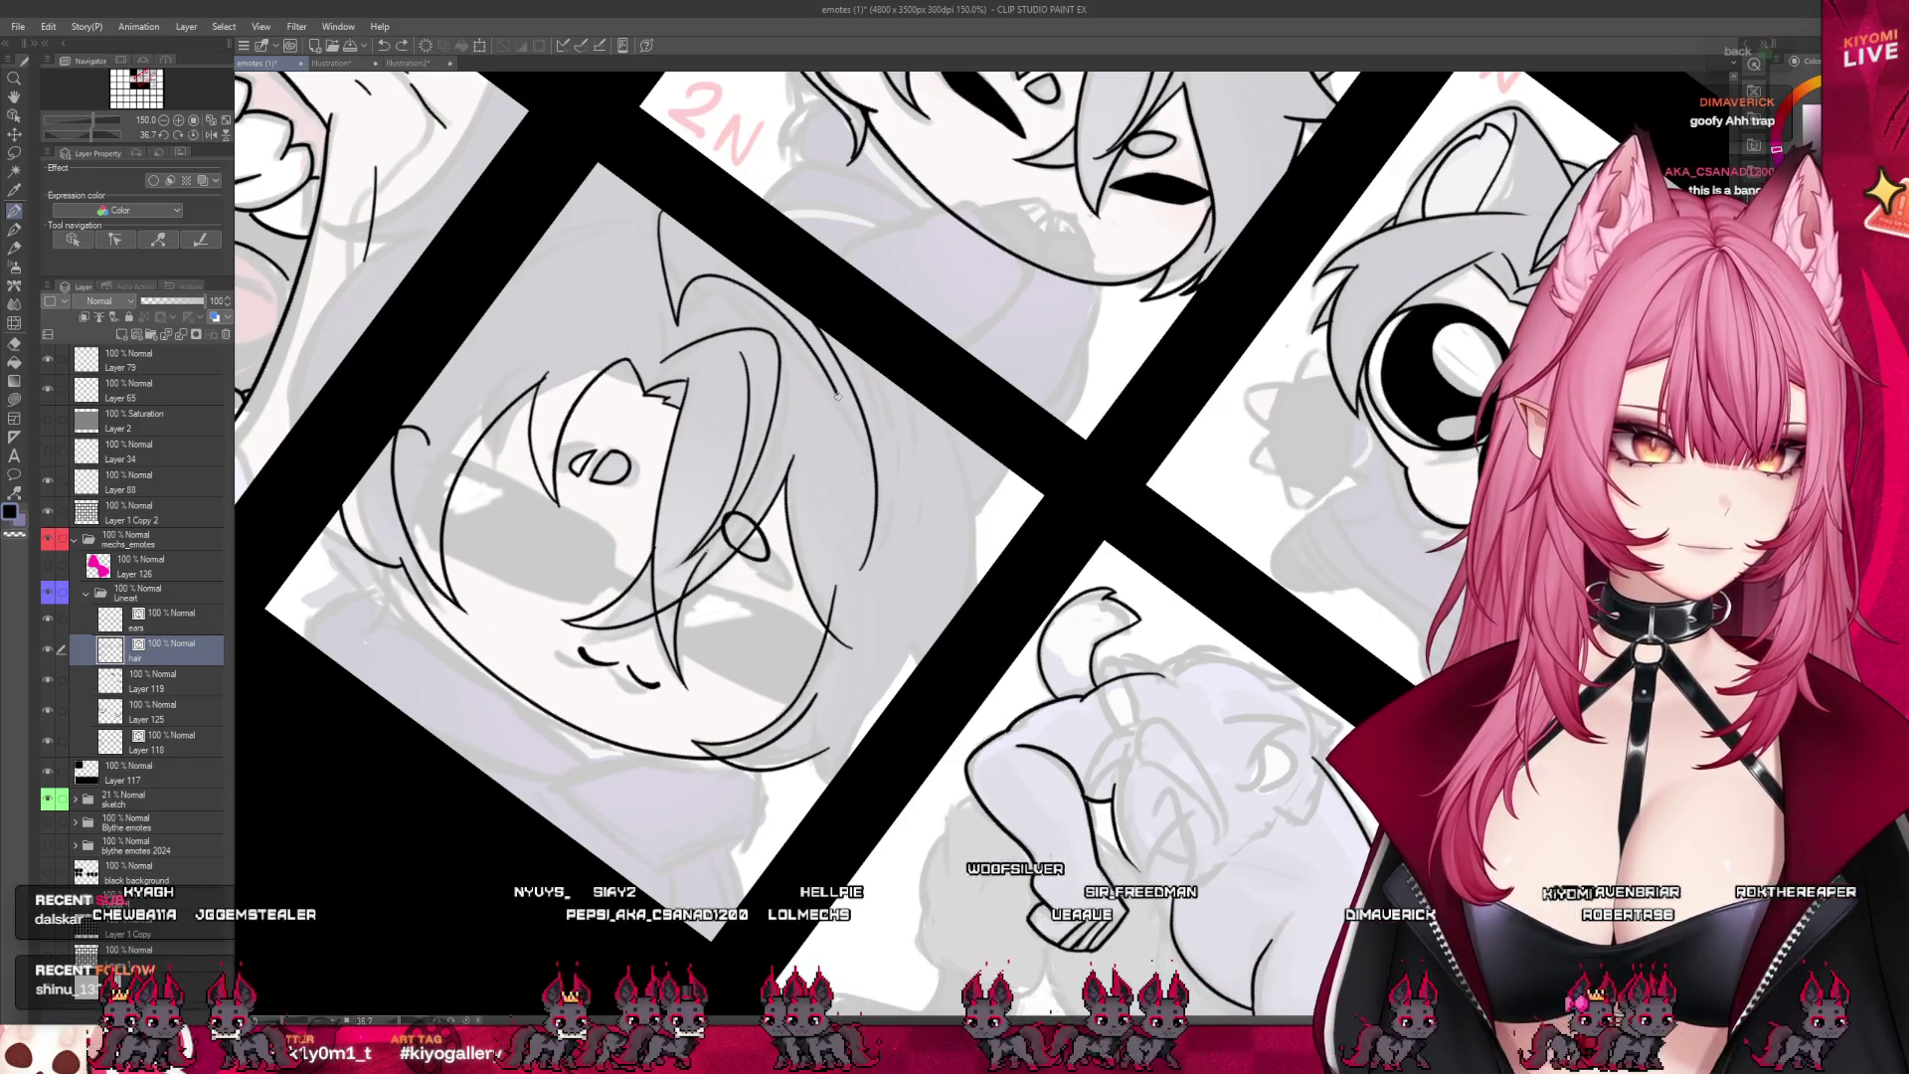
key("ctrl+z")
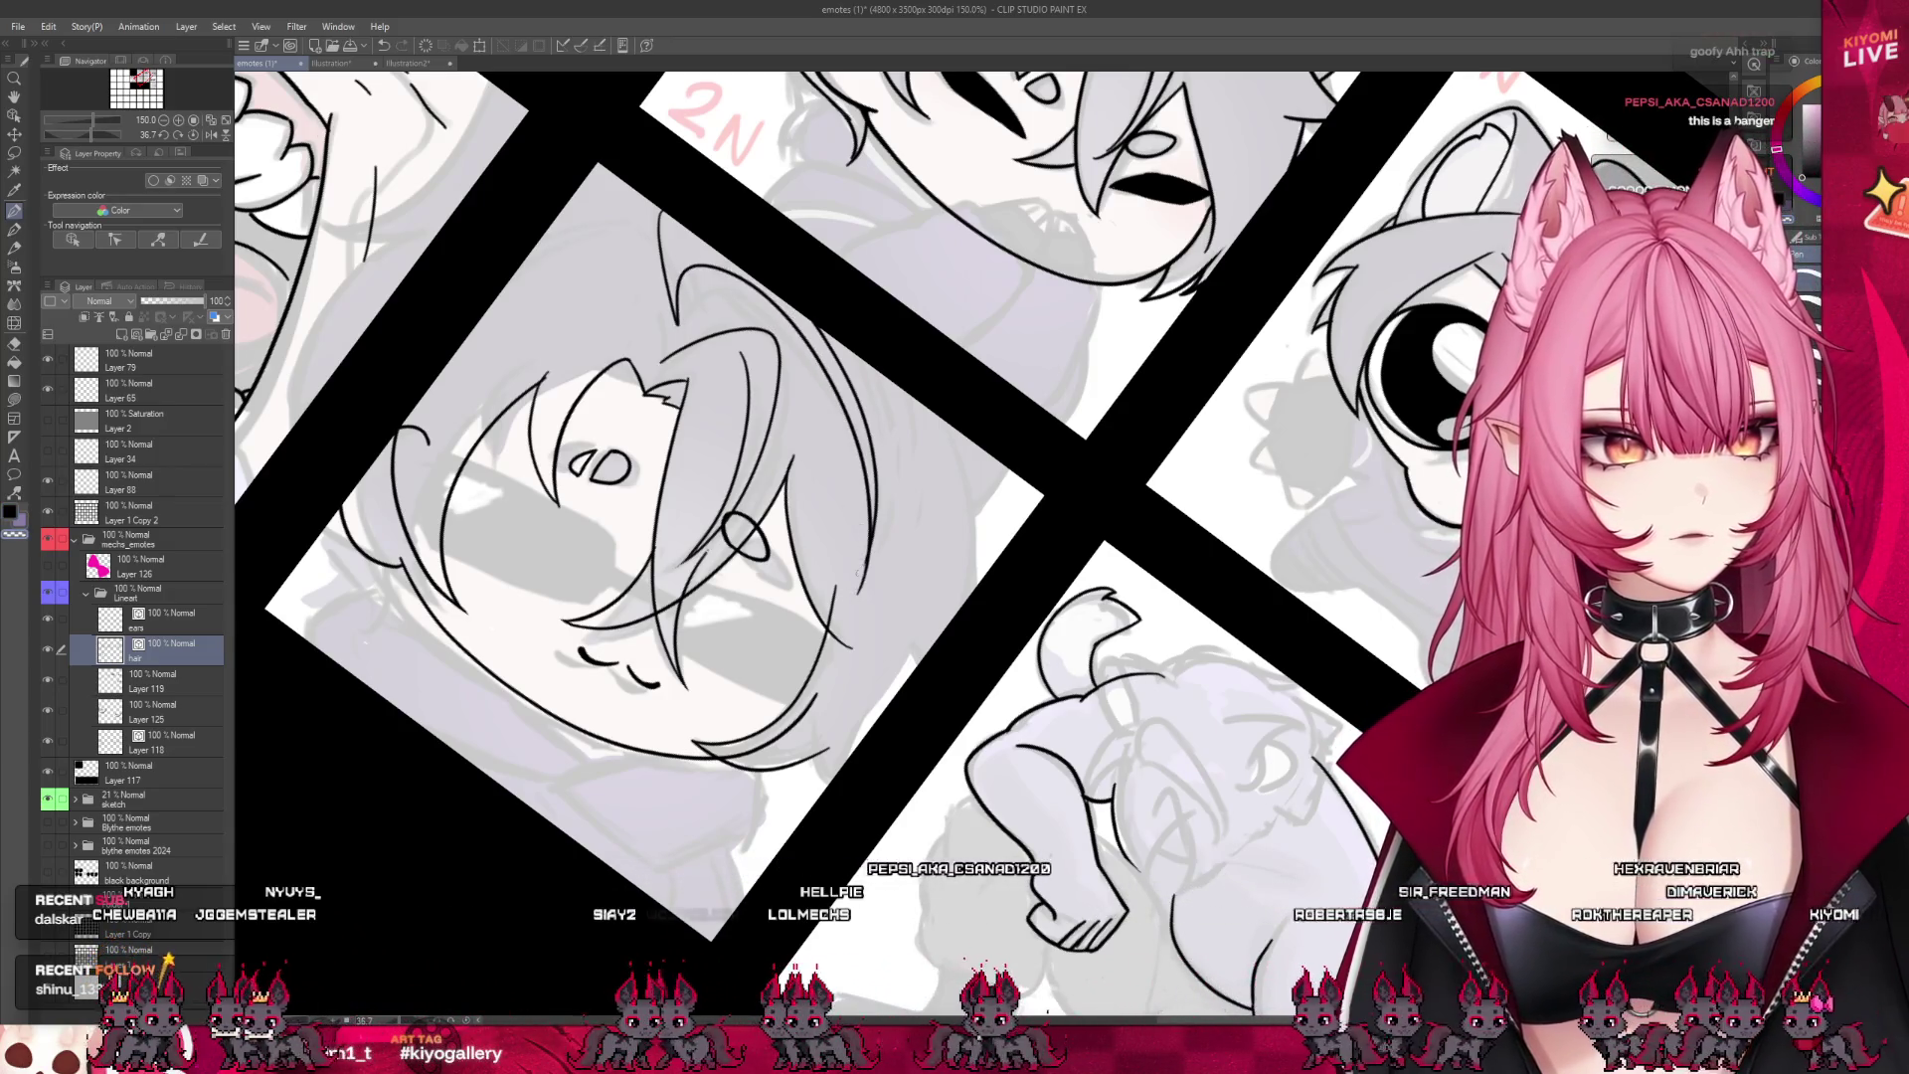
- Erase stray hair strokes and undo the short hooked stroke with the pen back on
scroll(884, 509, "down", 3)
scroll(884, 509, "up", 6)
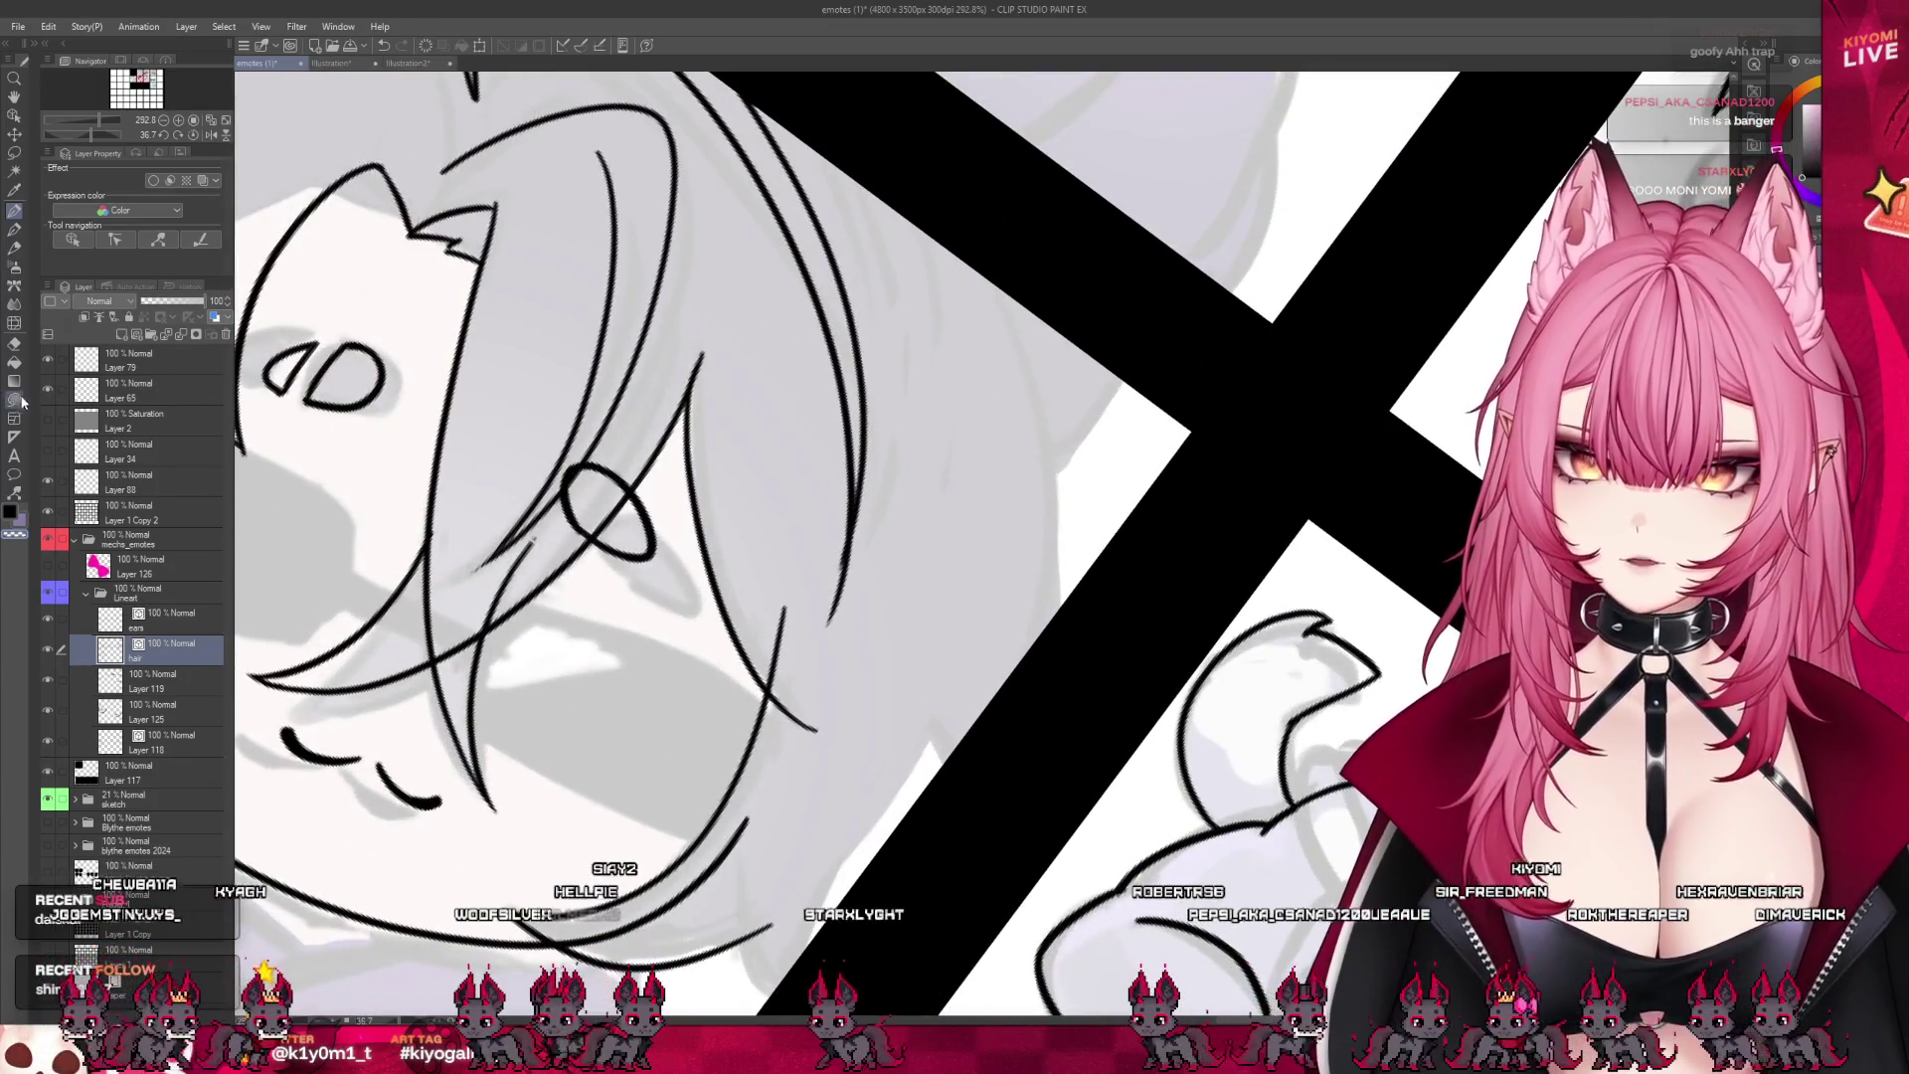
key("e")
left_click_drag(756, 100, 828, 622)
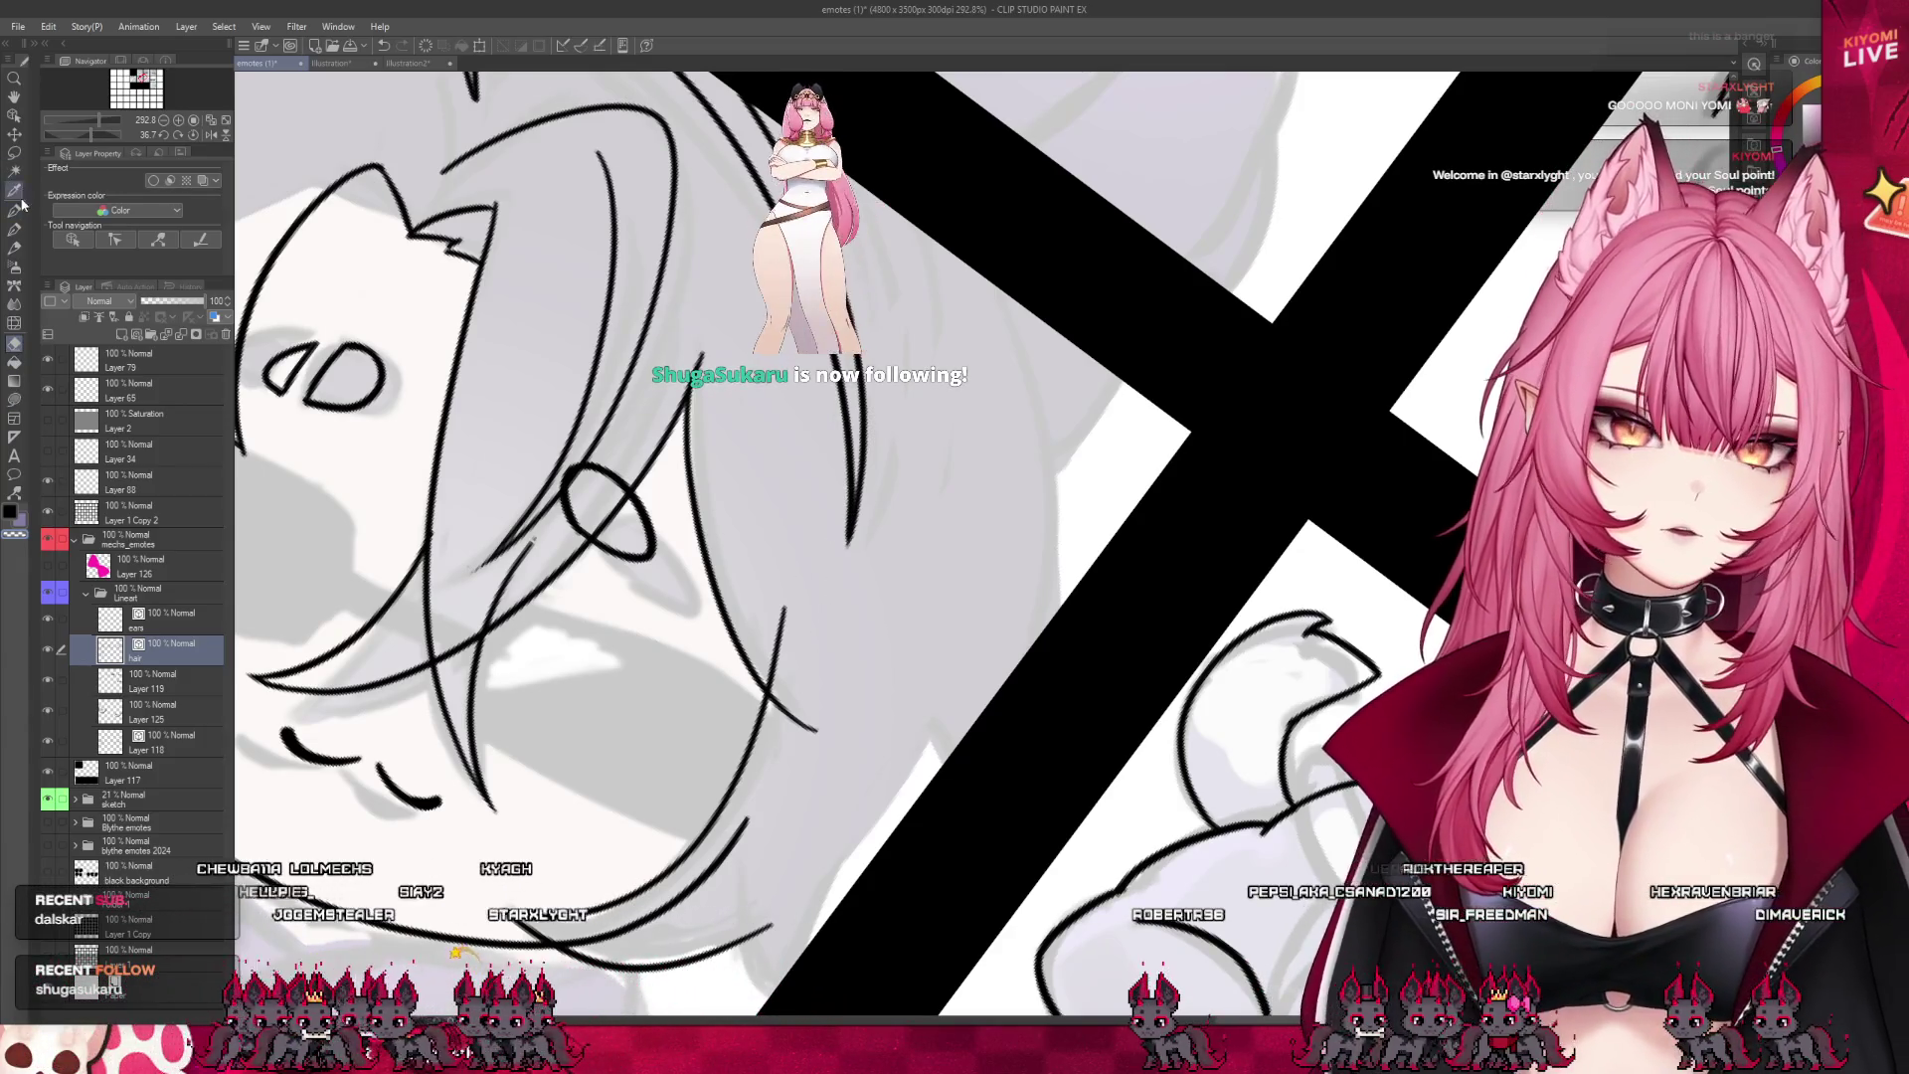
key("p")
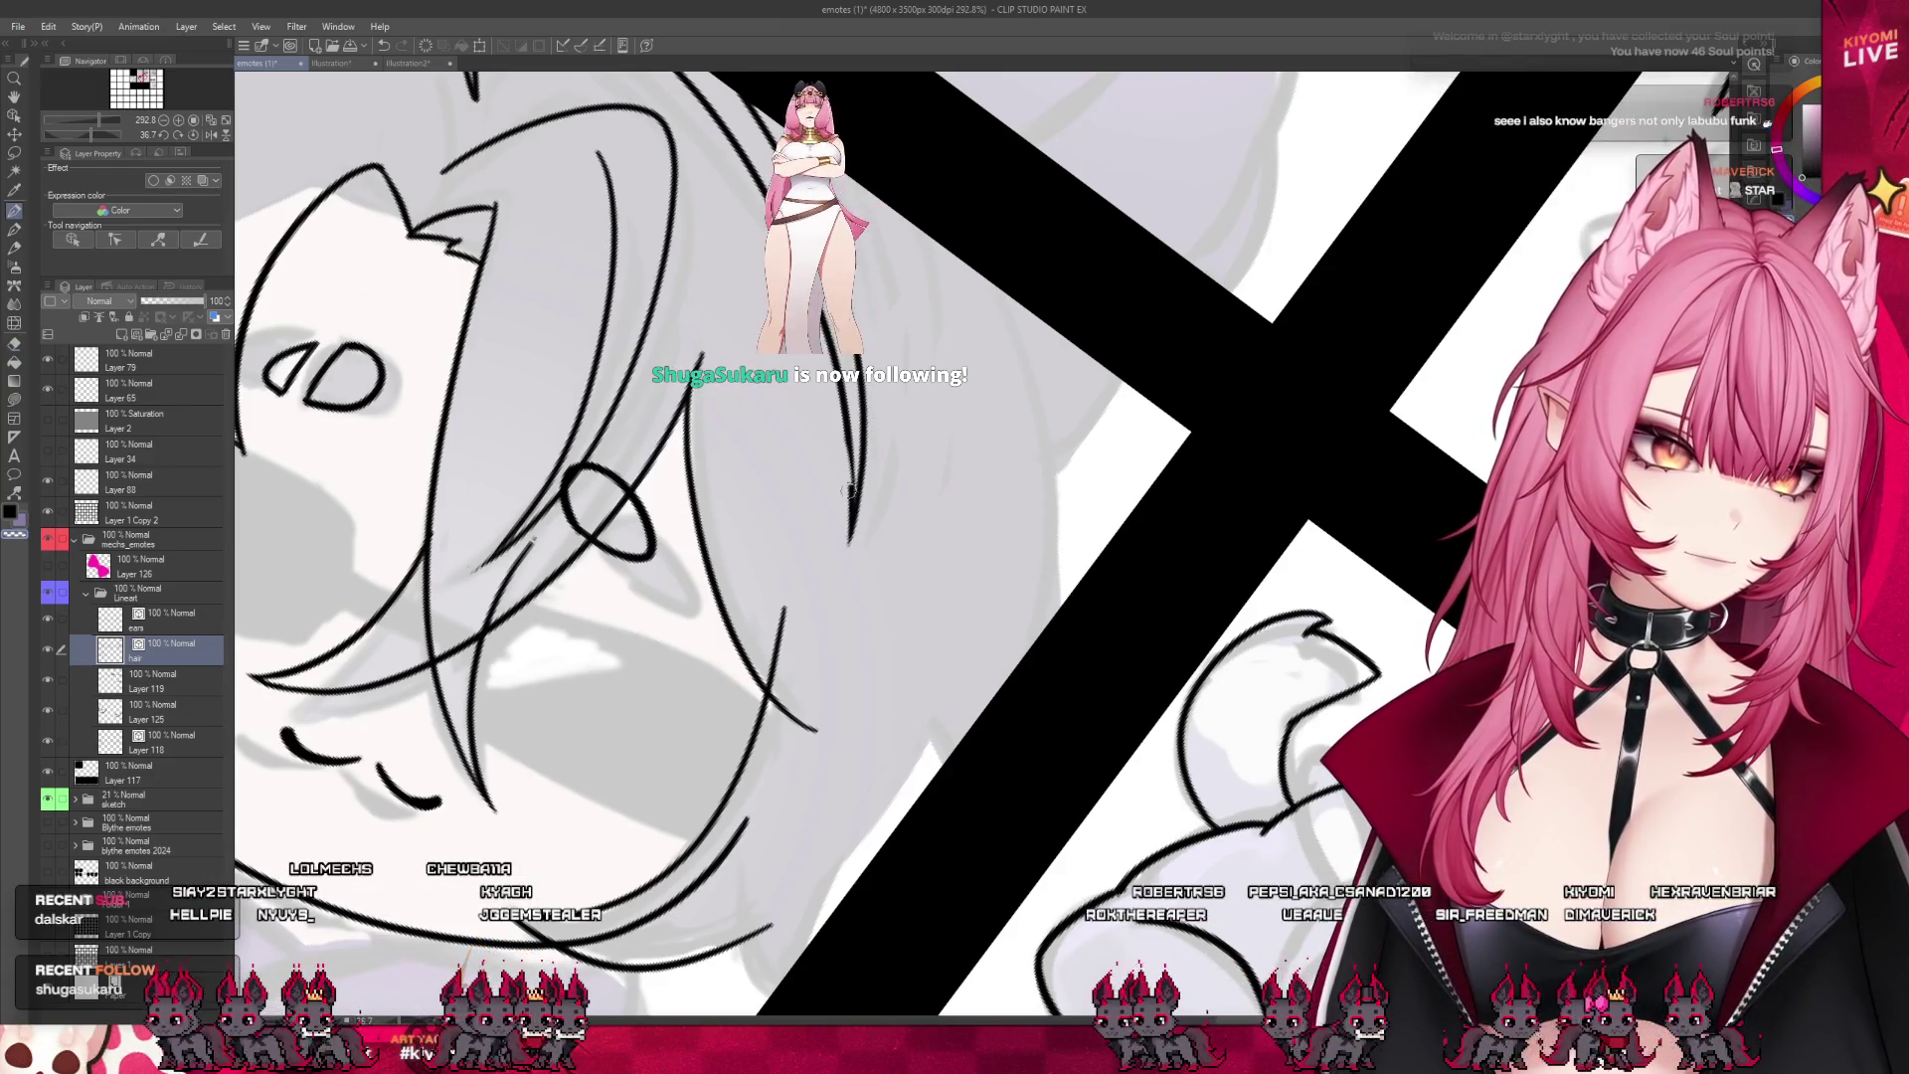
key("ctrl+z")
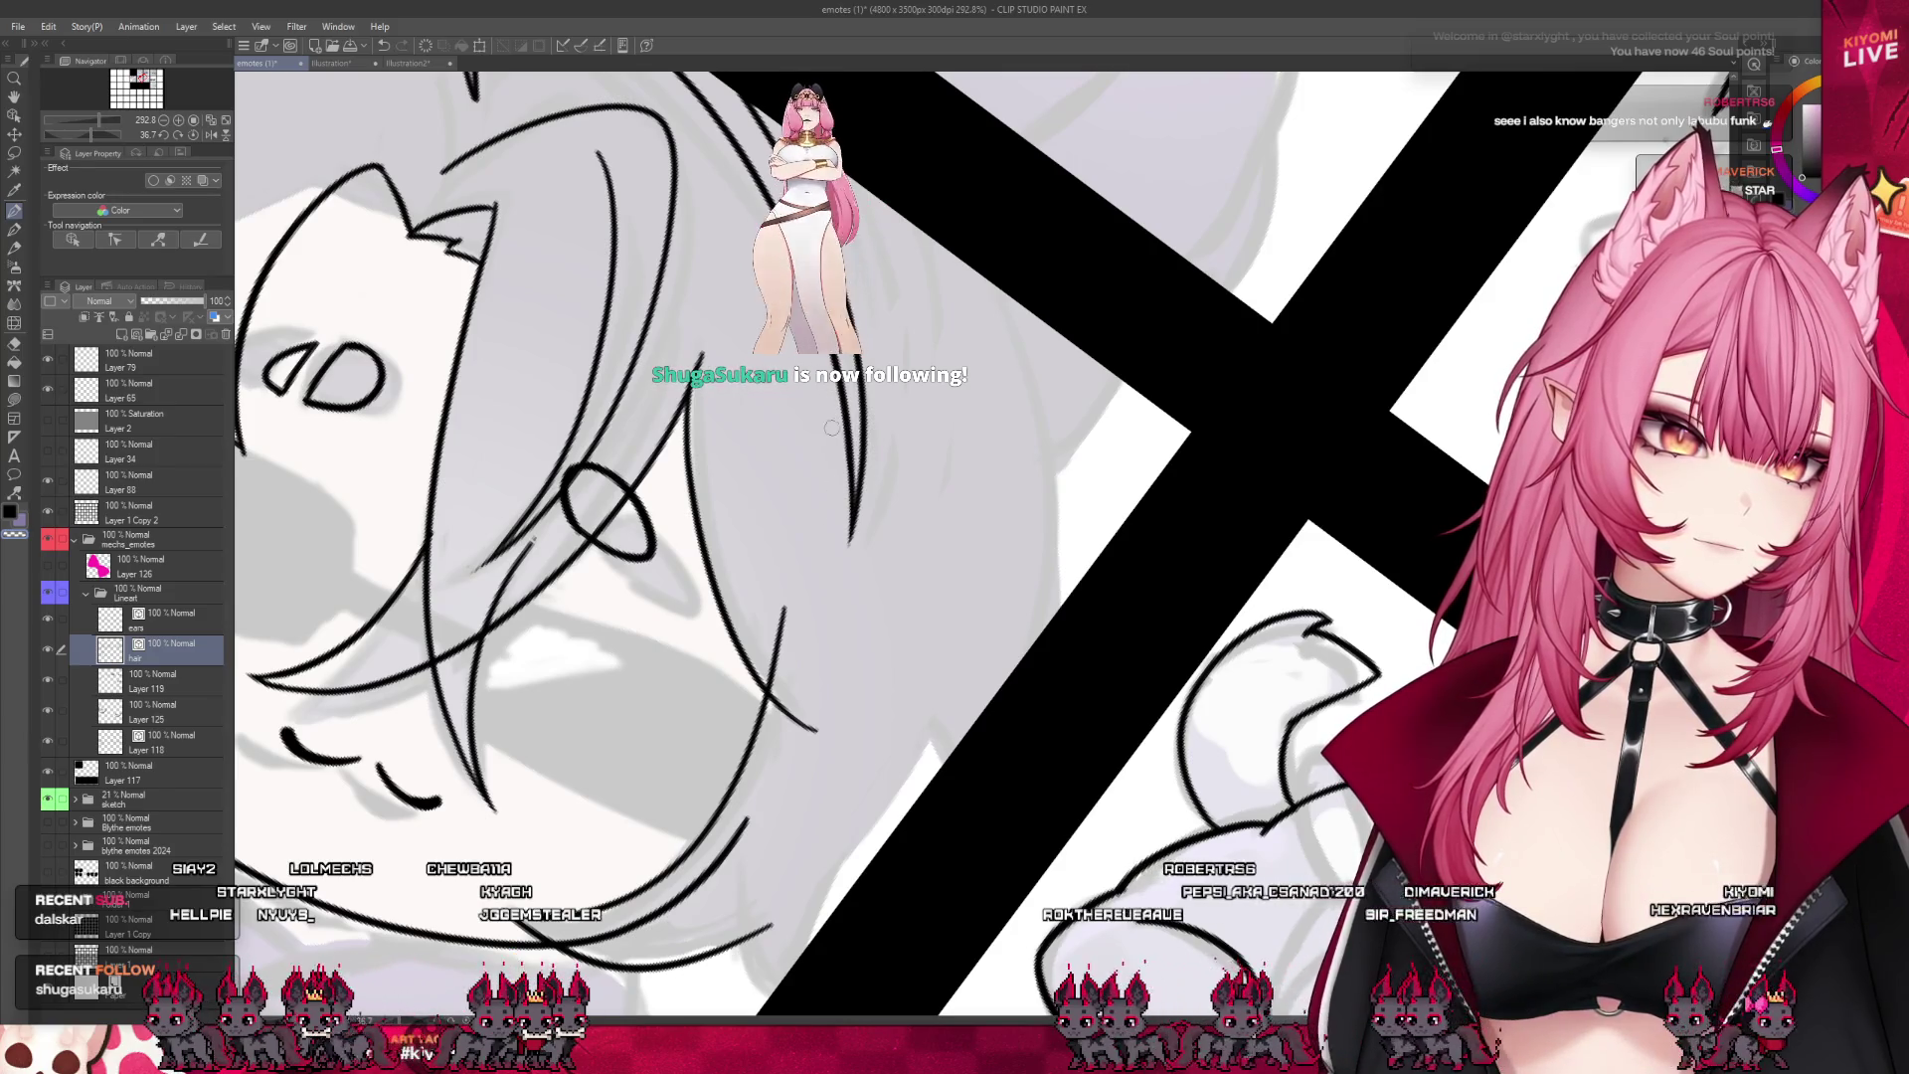
key("ctrl+z")
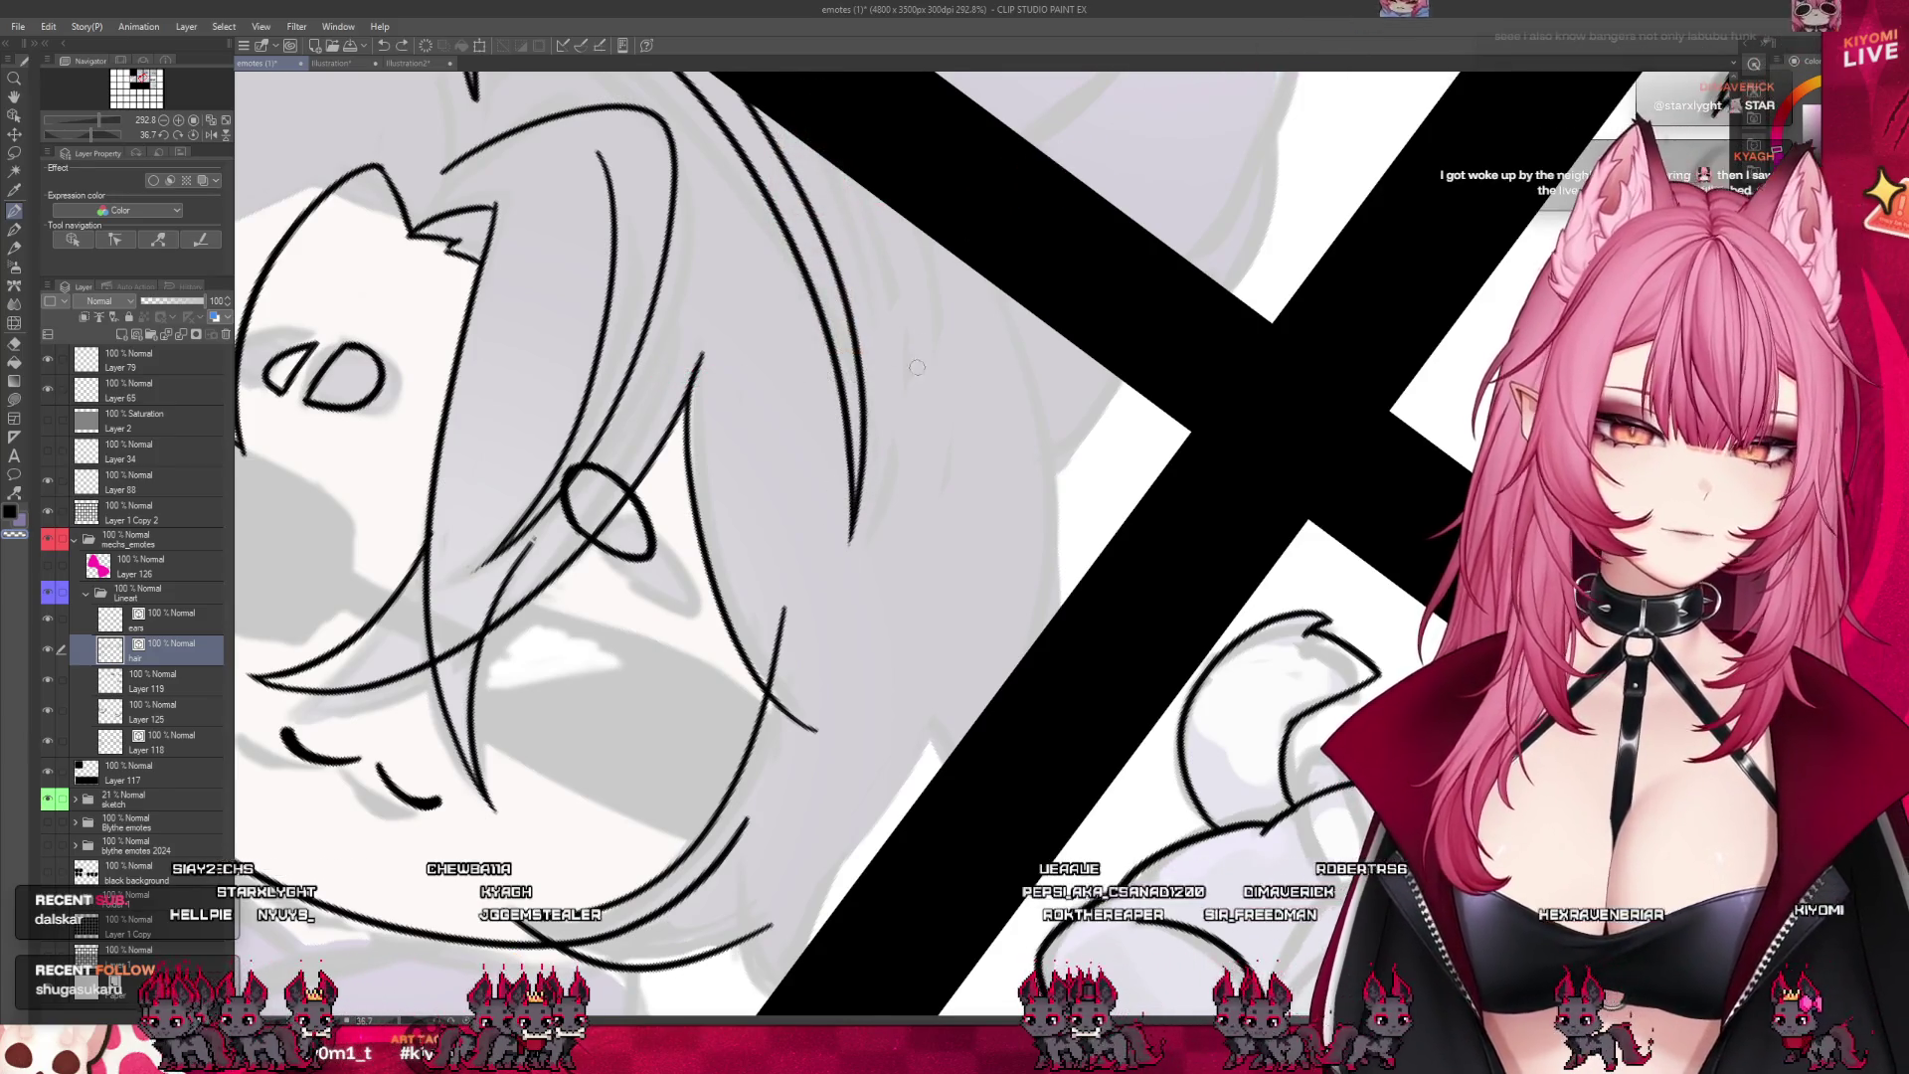
scroll(922, 344, "down", 5)
scroll(791, 272, "up", 3)
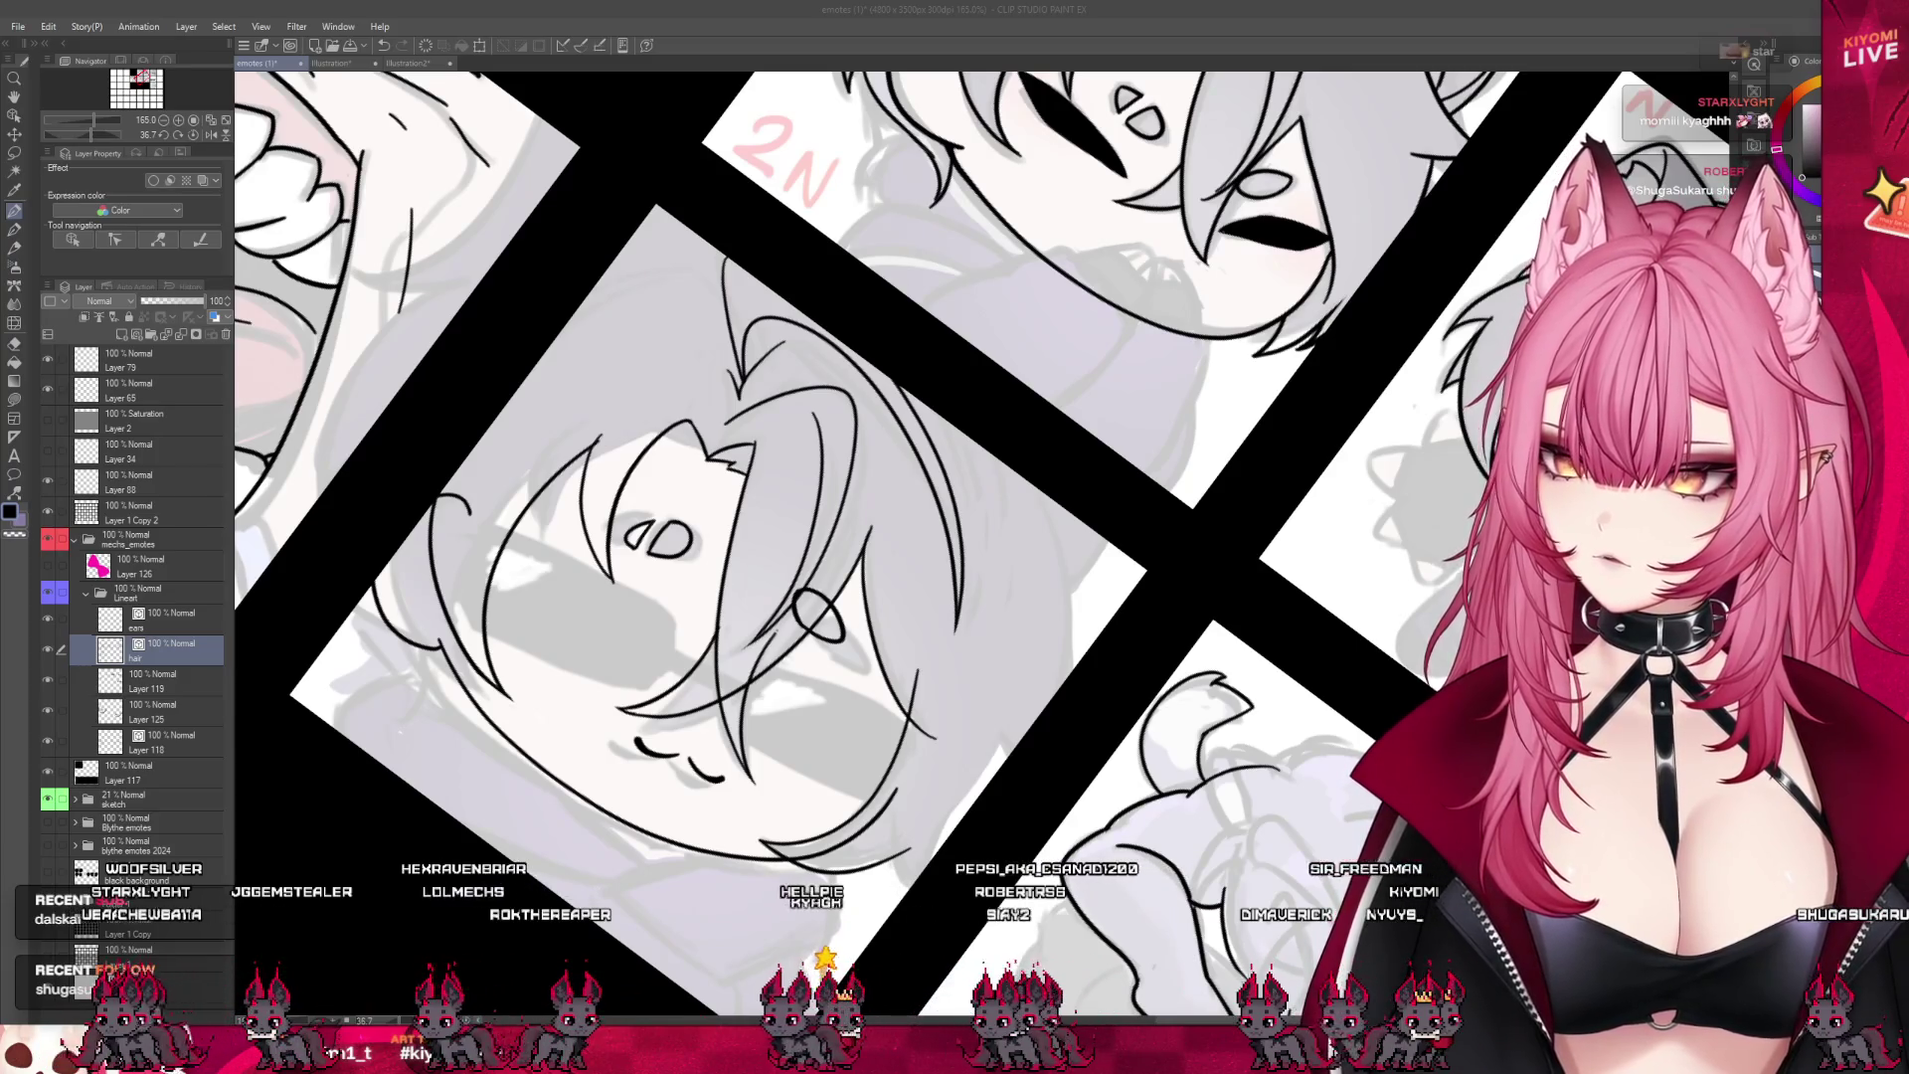
- Pick the Eraser, zoom out, and rotate the view back to about 0° to see the whole sheet
left_click(15, 343)
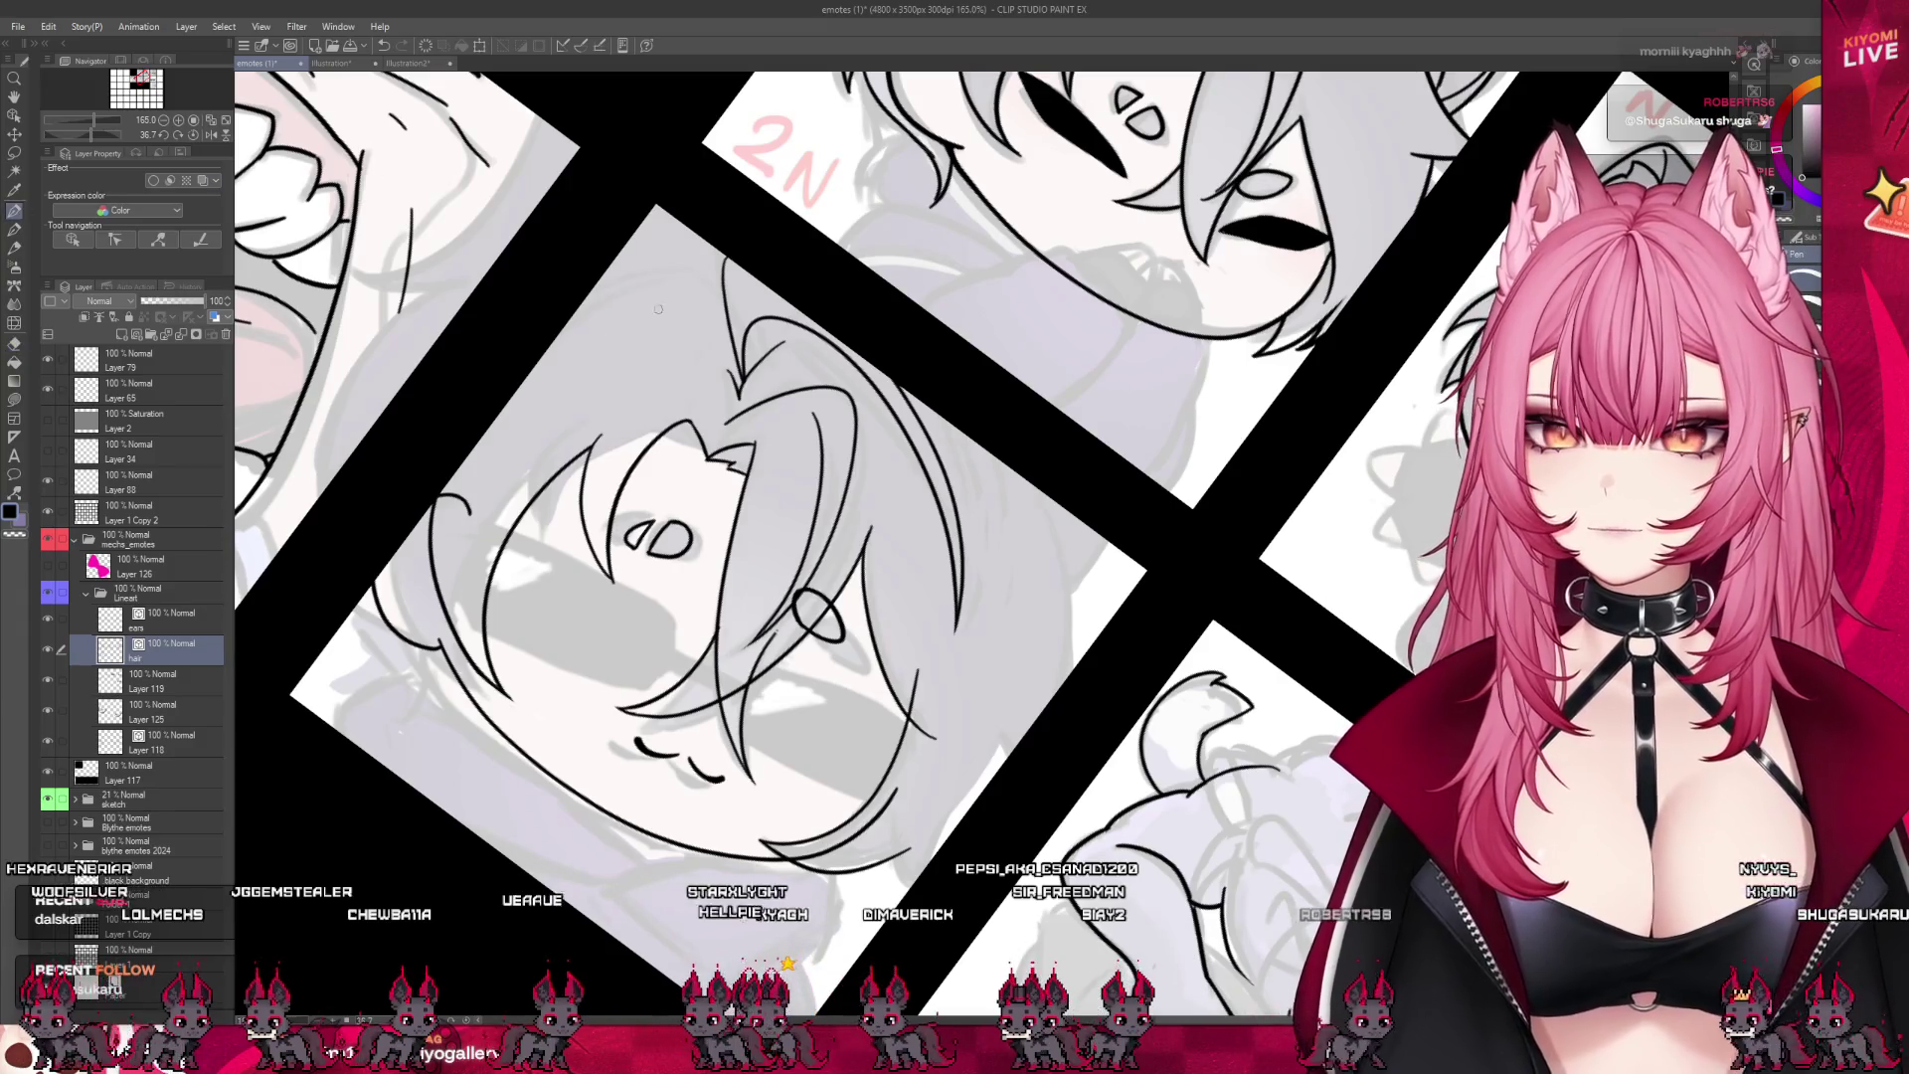
scroll(658, 309, "down", 2)
scroll(736, 427, "down", 2)
scroll(801, 550, "up", 5)
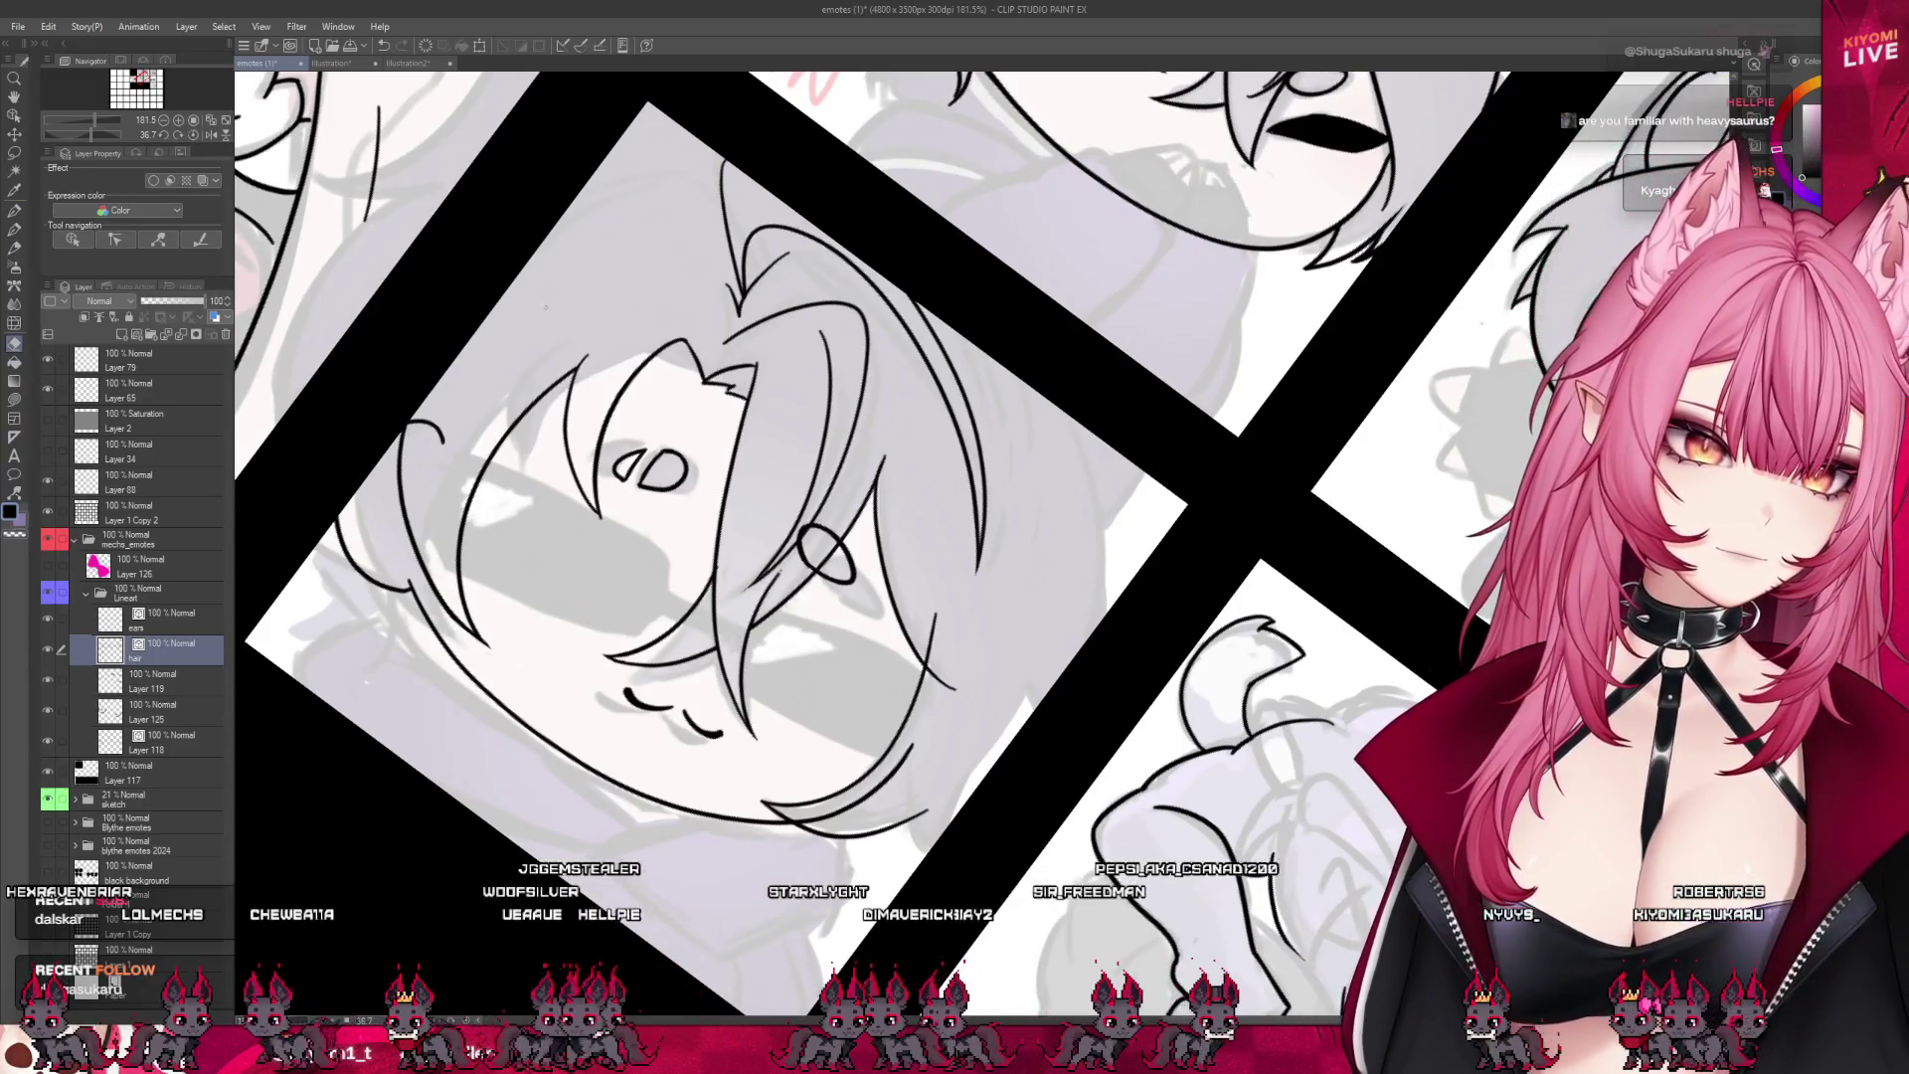
scroll(569, 908, "down", 6)
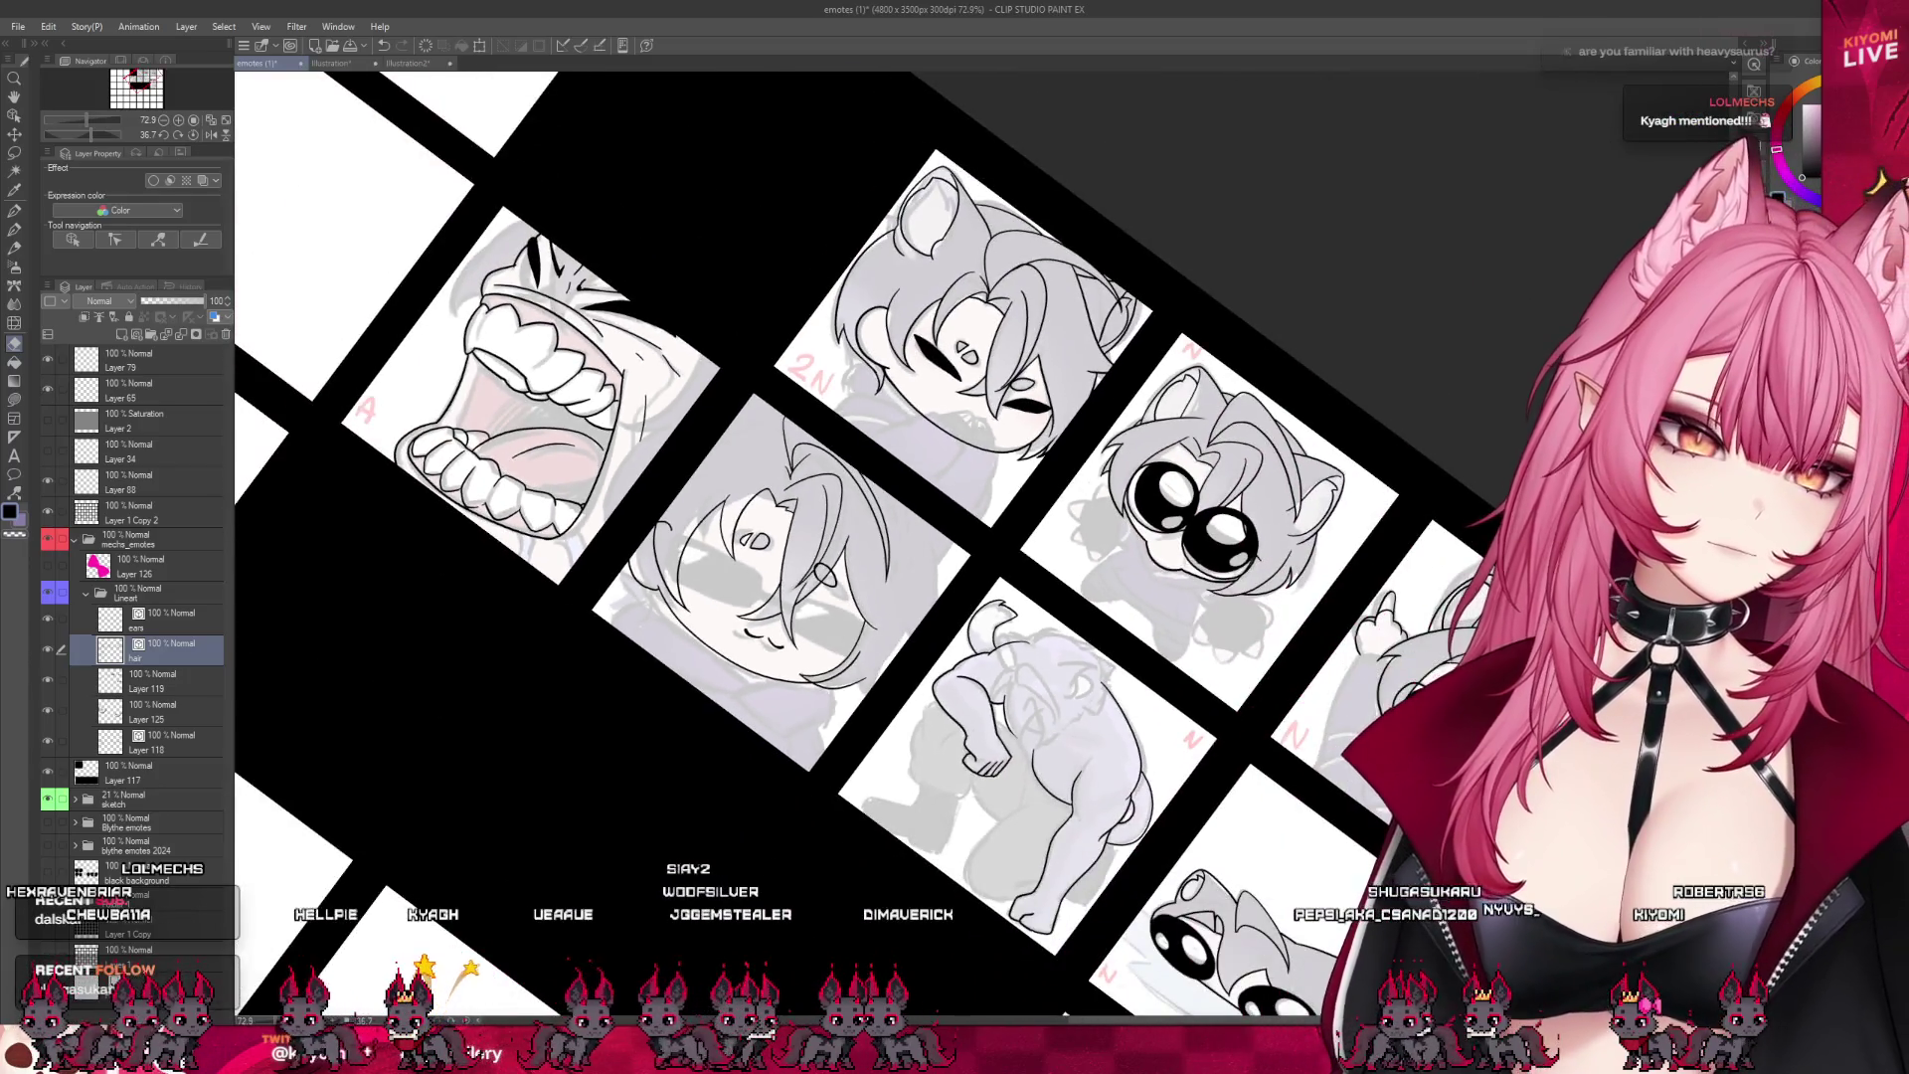
mouse_move(1094, 597)
left_mouse_down()
mouse_move(1074, 497)
mouse_move(1020, 408)
left_mouse_up()
scroll(785, 560, "down", 3)
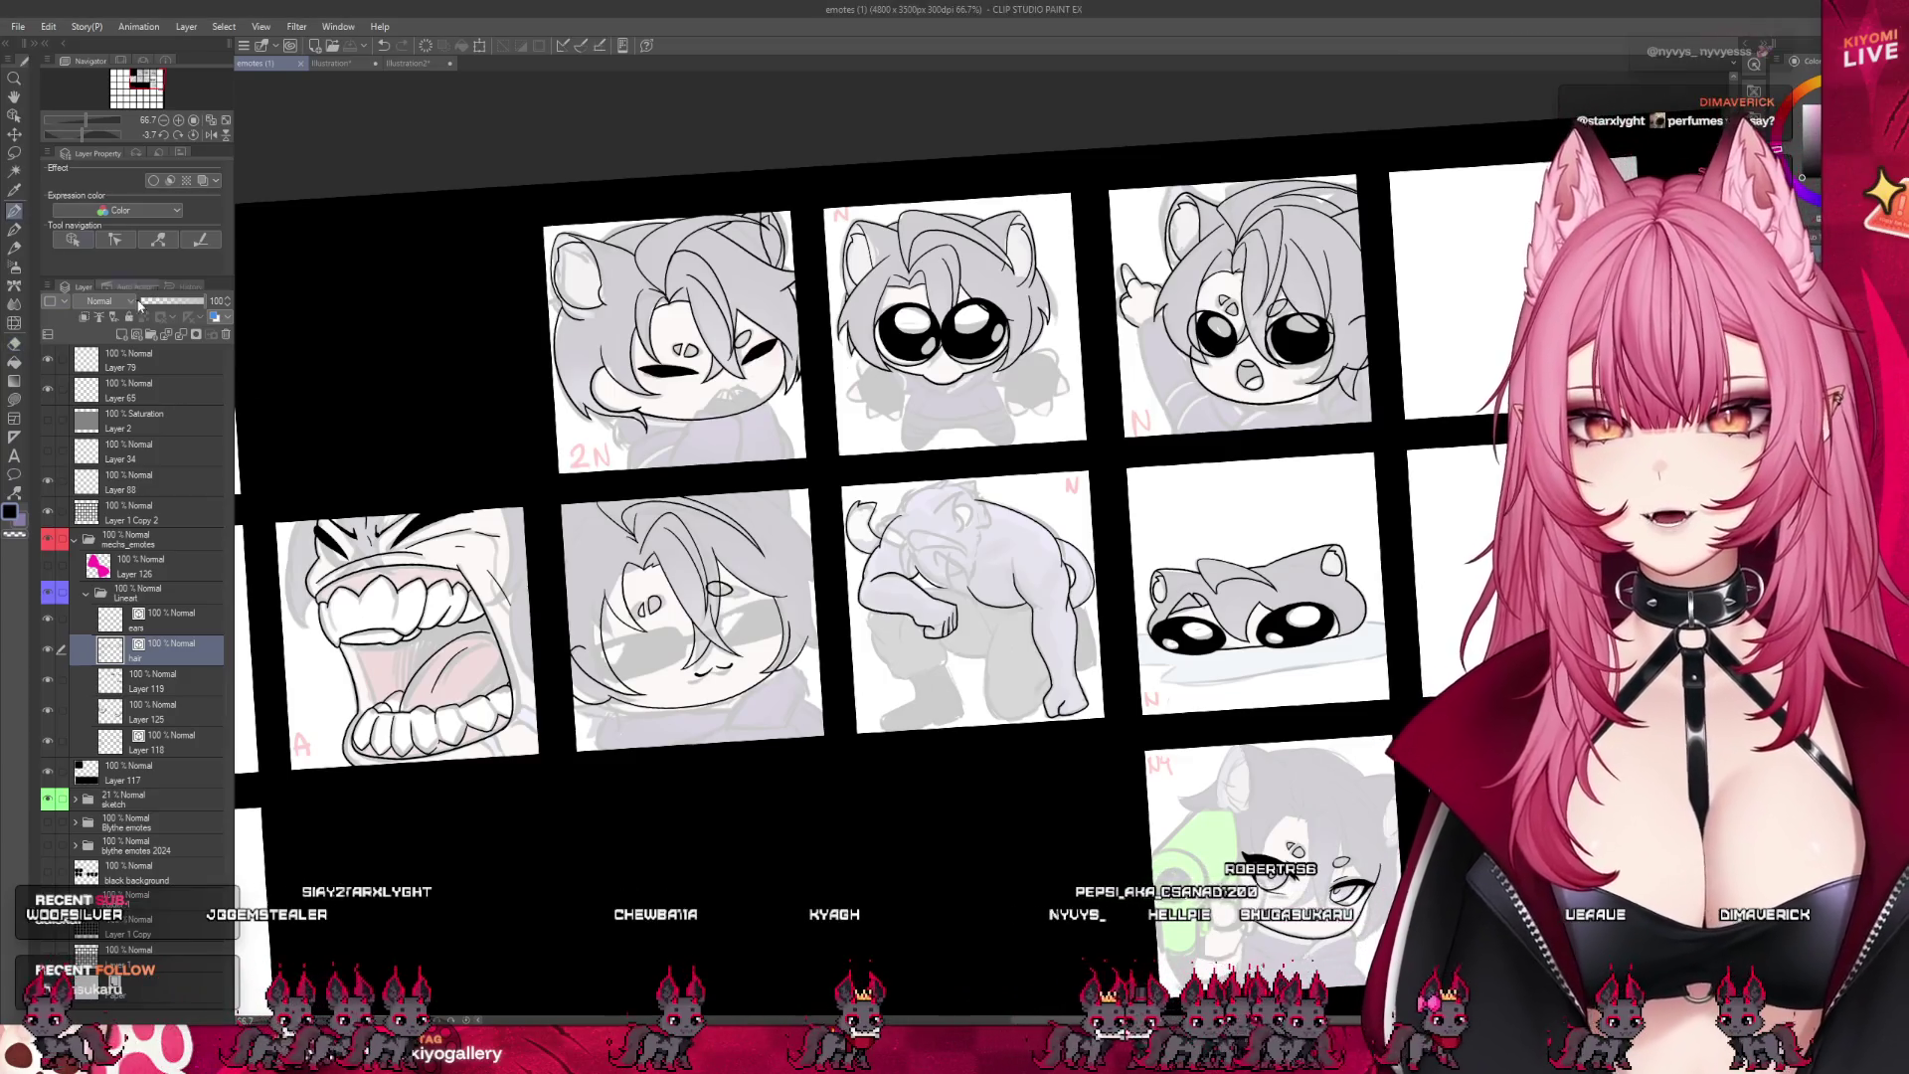
- With the pen, add a small touch-up stroke to the head-tilted emote's hair lineart
key("p")
scroll(832, 472, "down", 2)
scroll(831, 472, "up", 2)
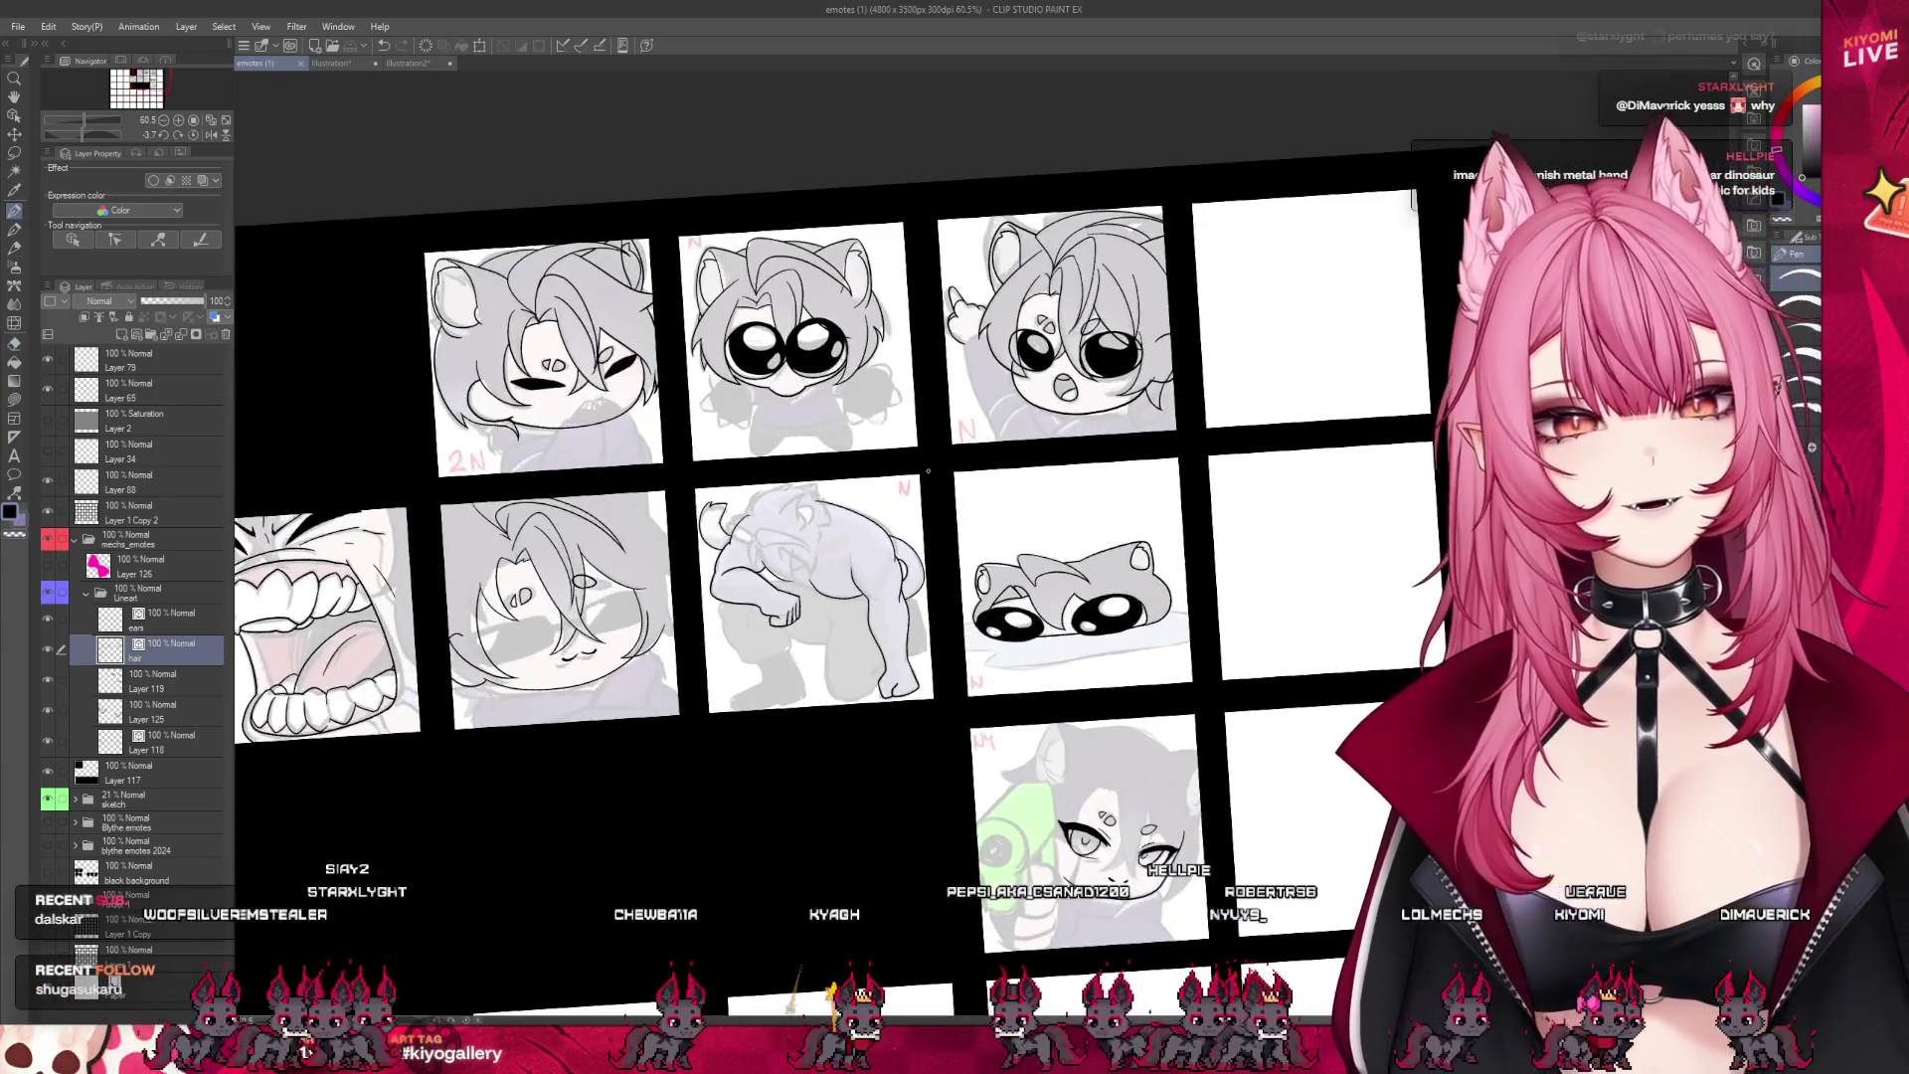
scroll(696, 497, "down", 1)
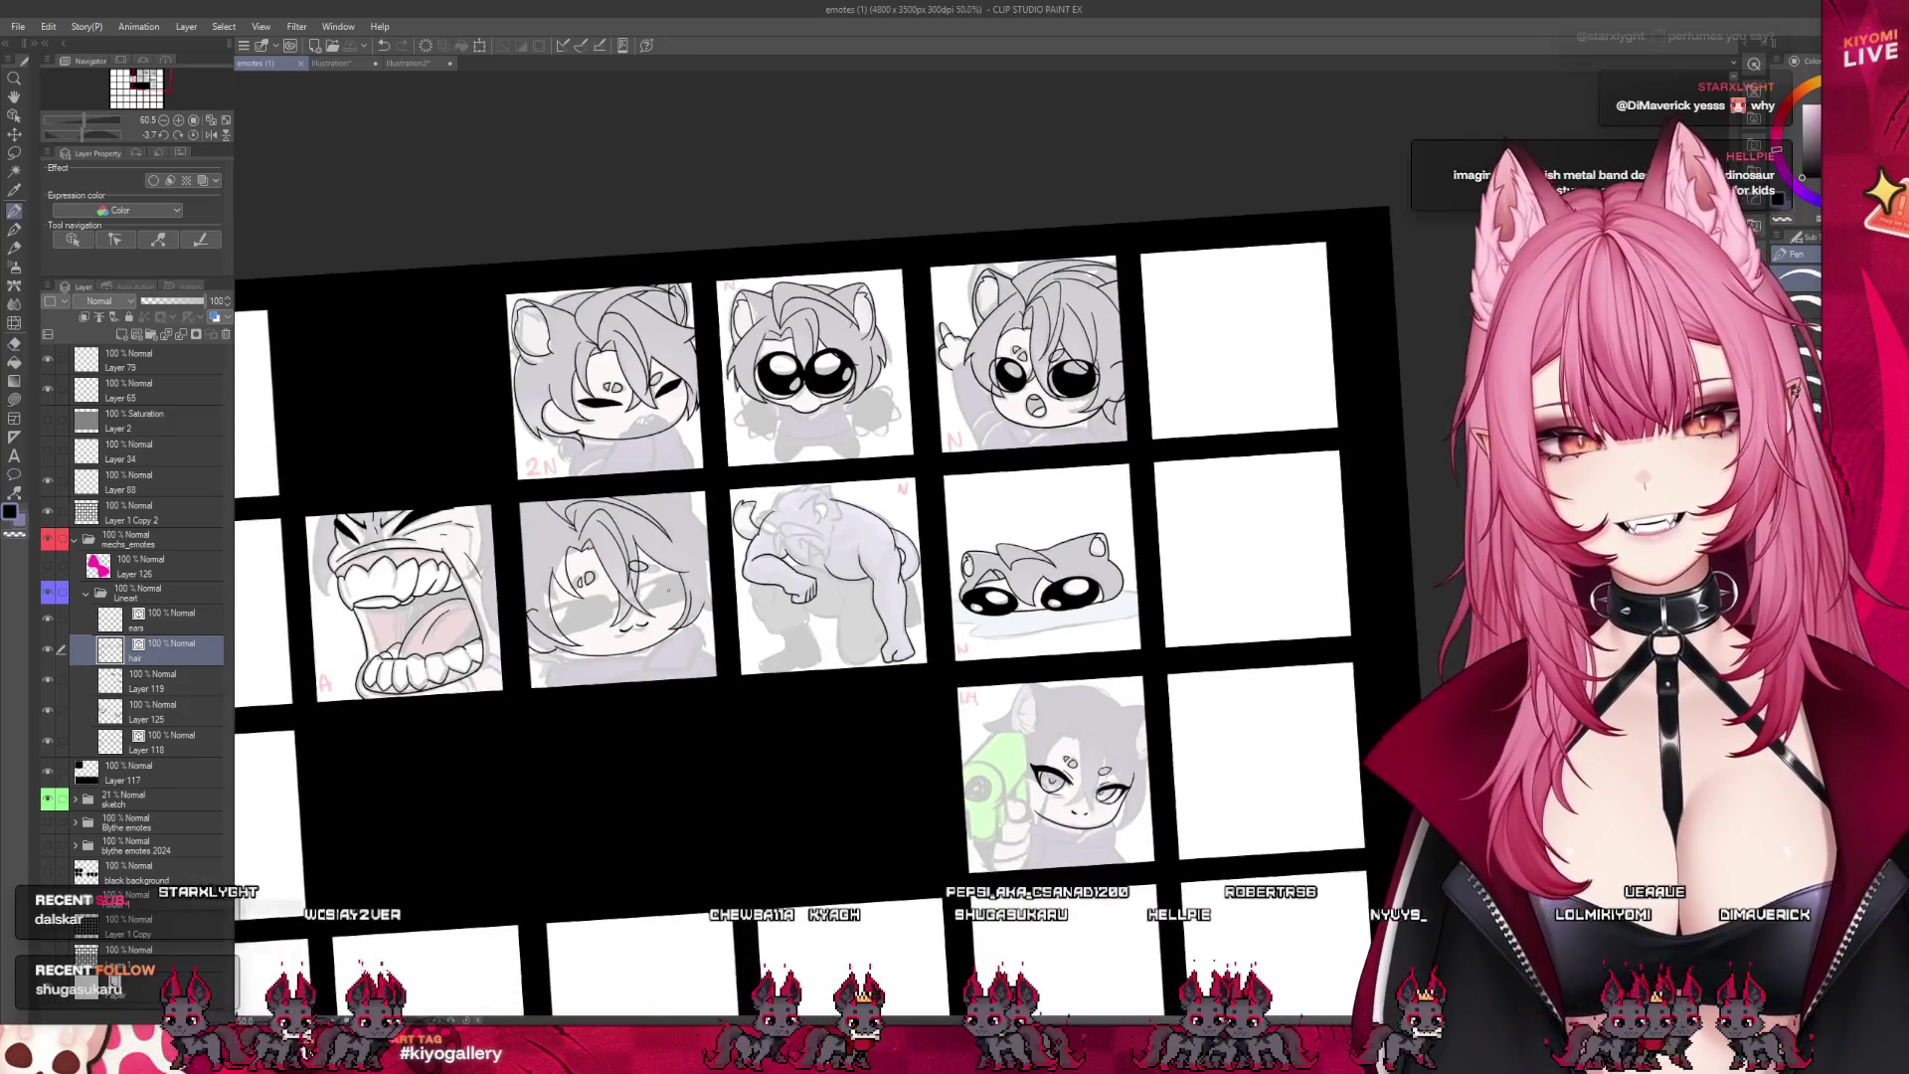
scroll(604, 507, "up", 4)
scroll(604, 505, "up", 2)
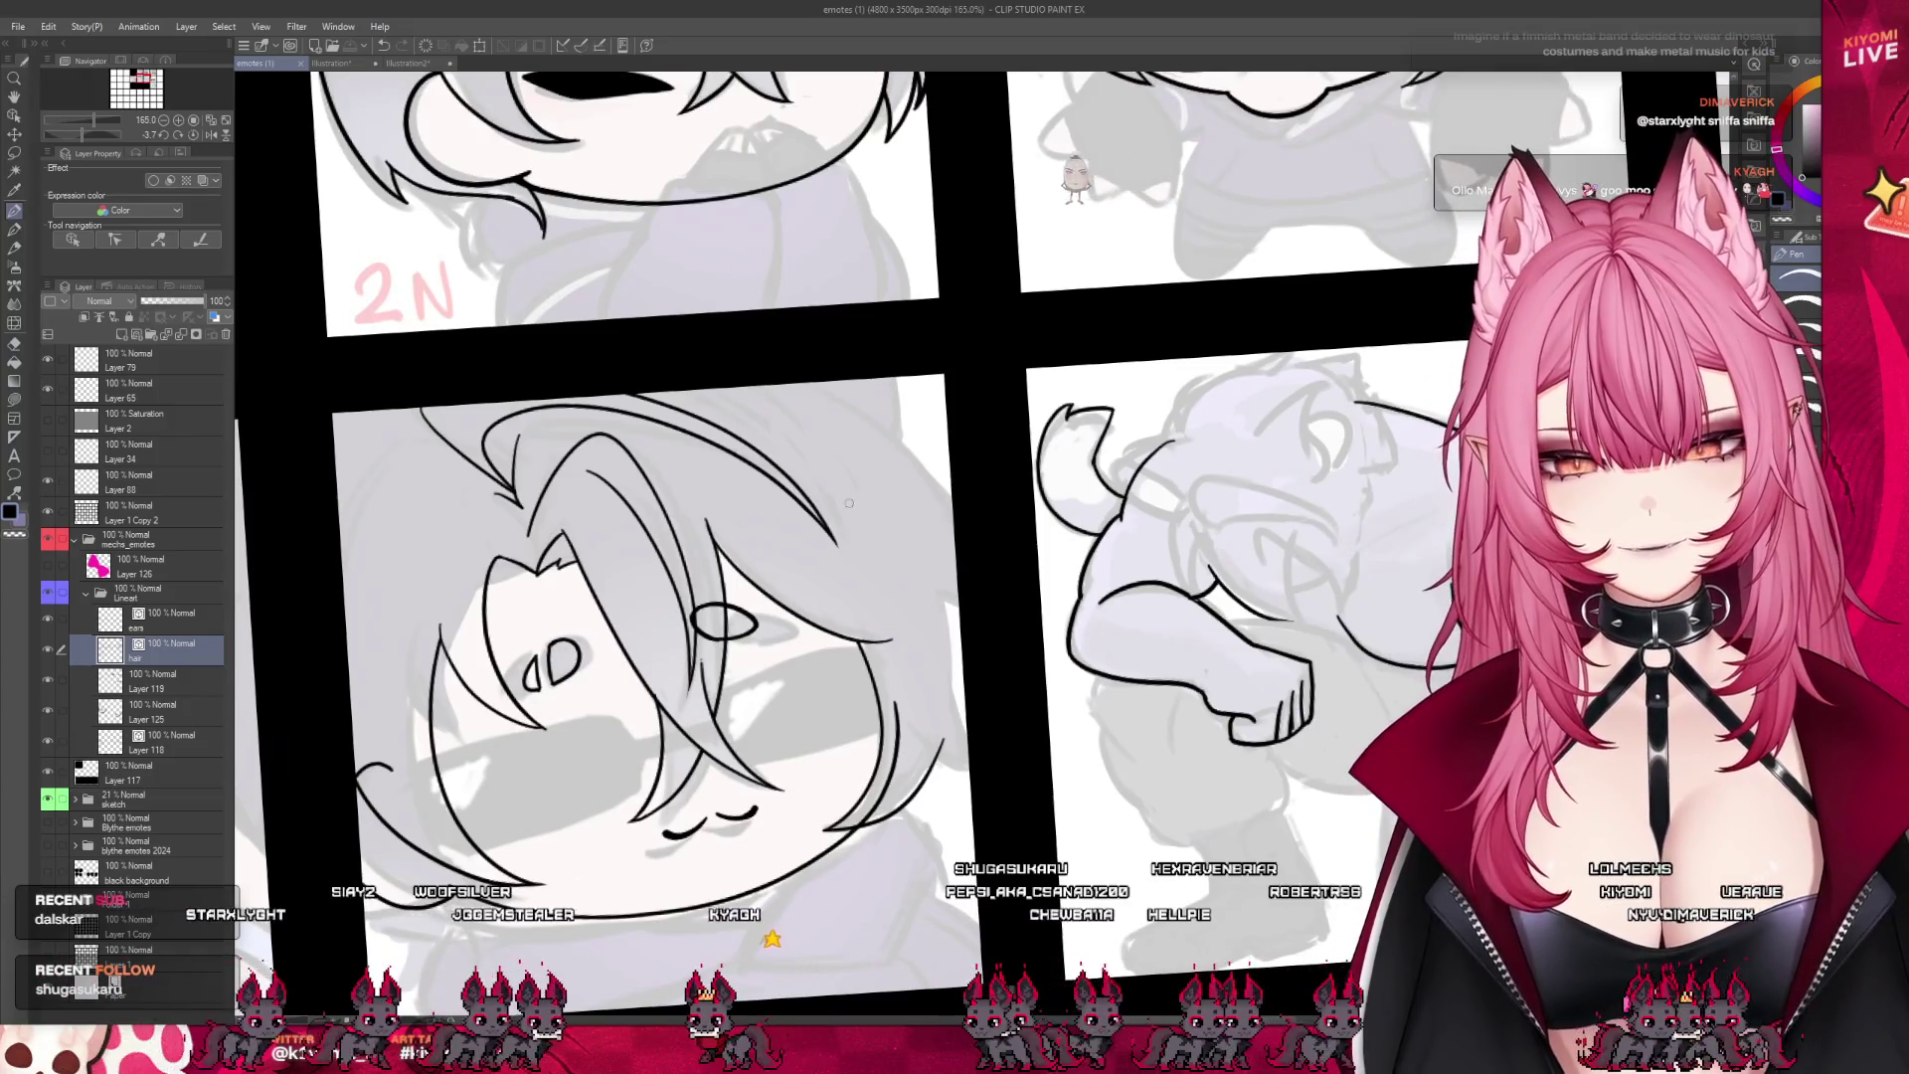
left_click_drag(954, 525, 933, 509)
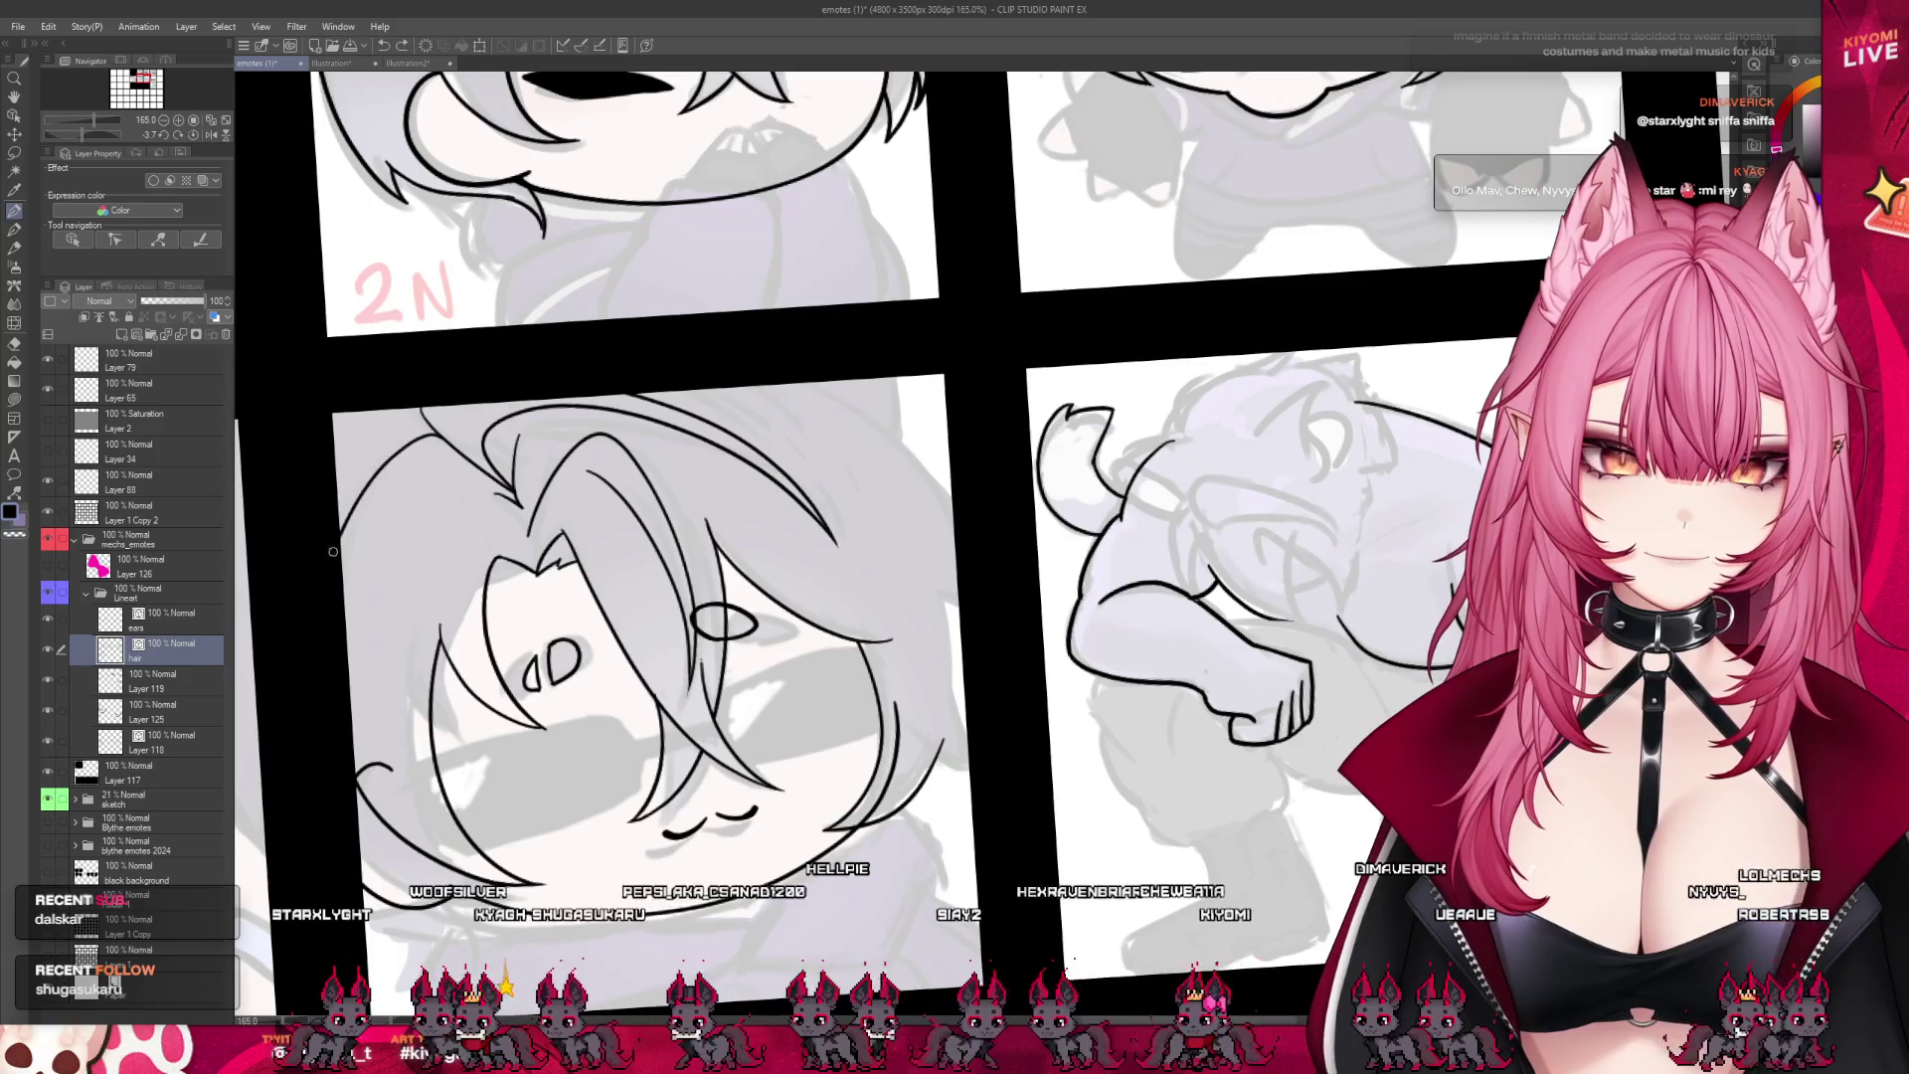
- Hide the sketch folder to check the lineart alone, then show it again
scroll(637, 477, "down", 4)
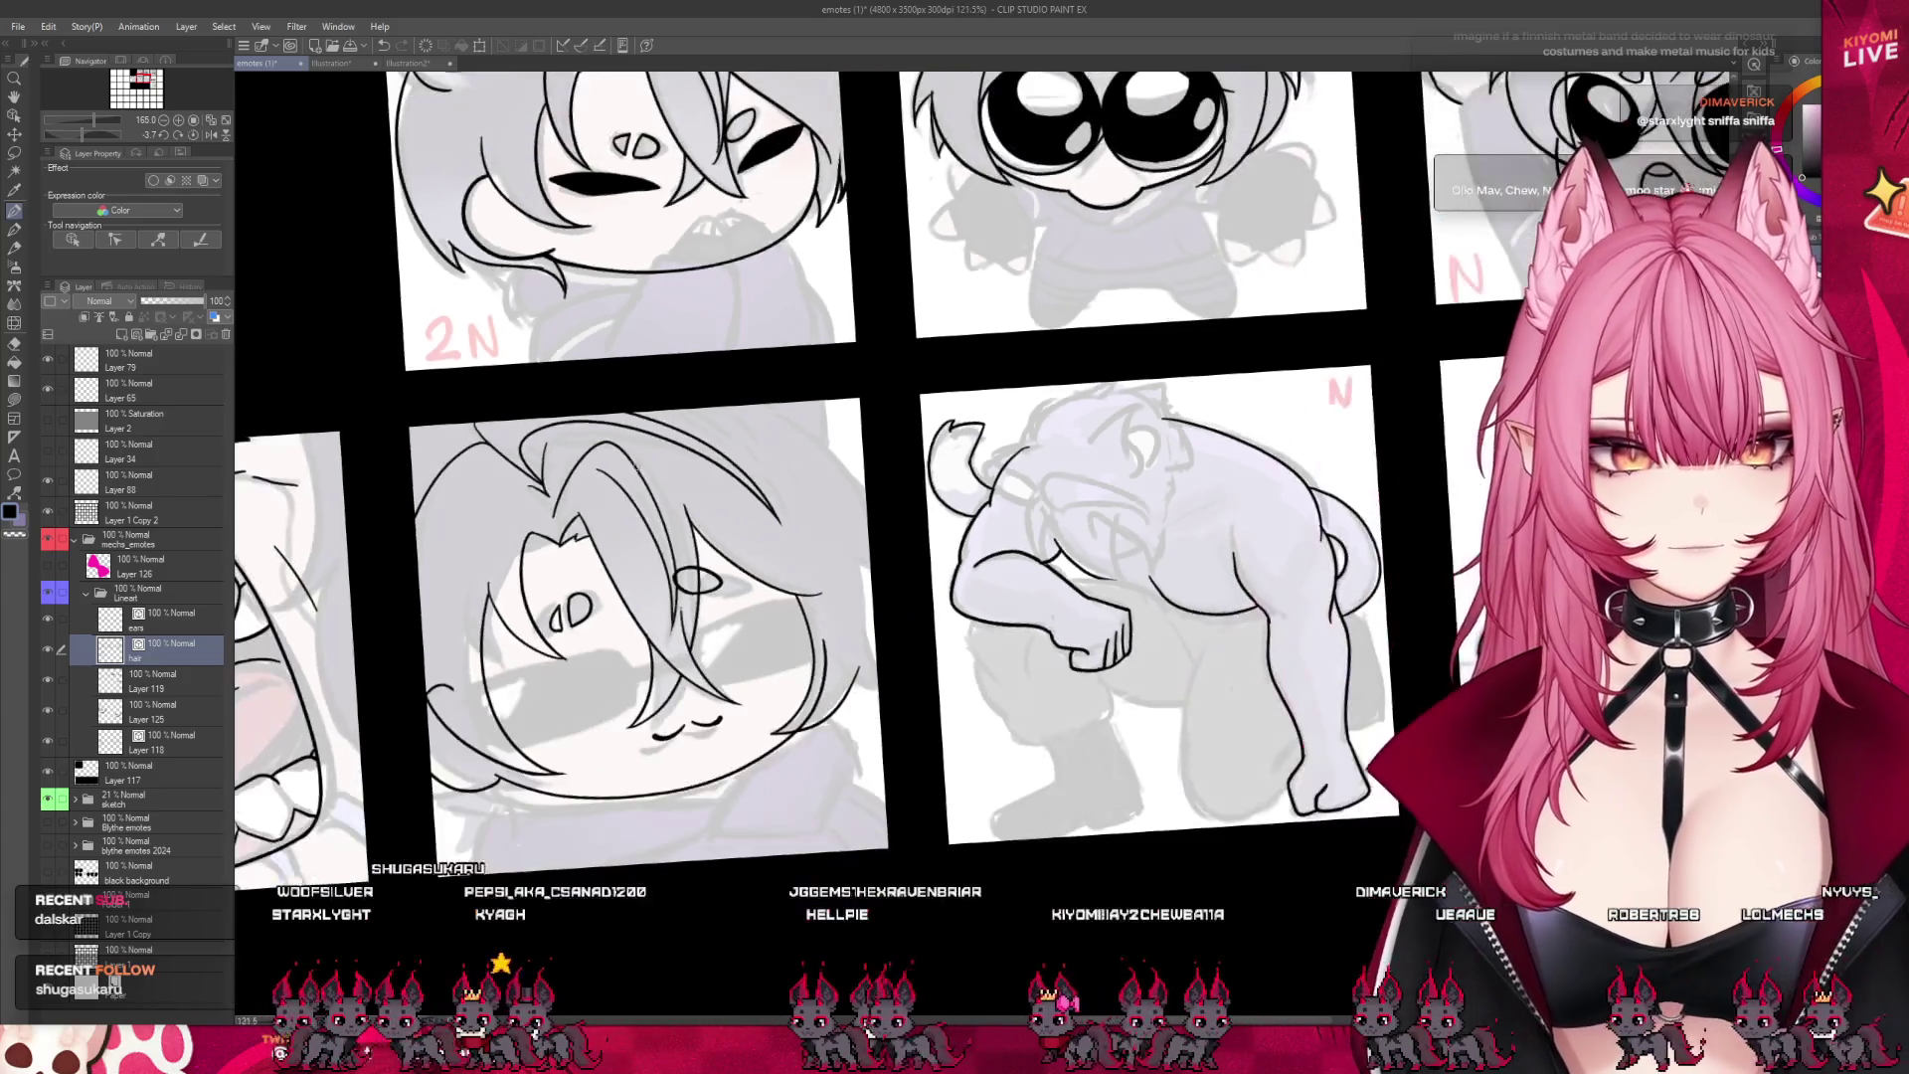
scroll(714, 613, "up", 3)
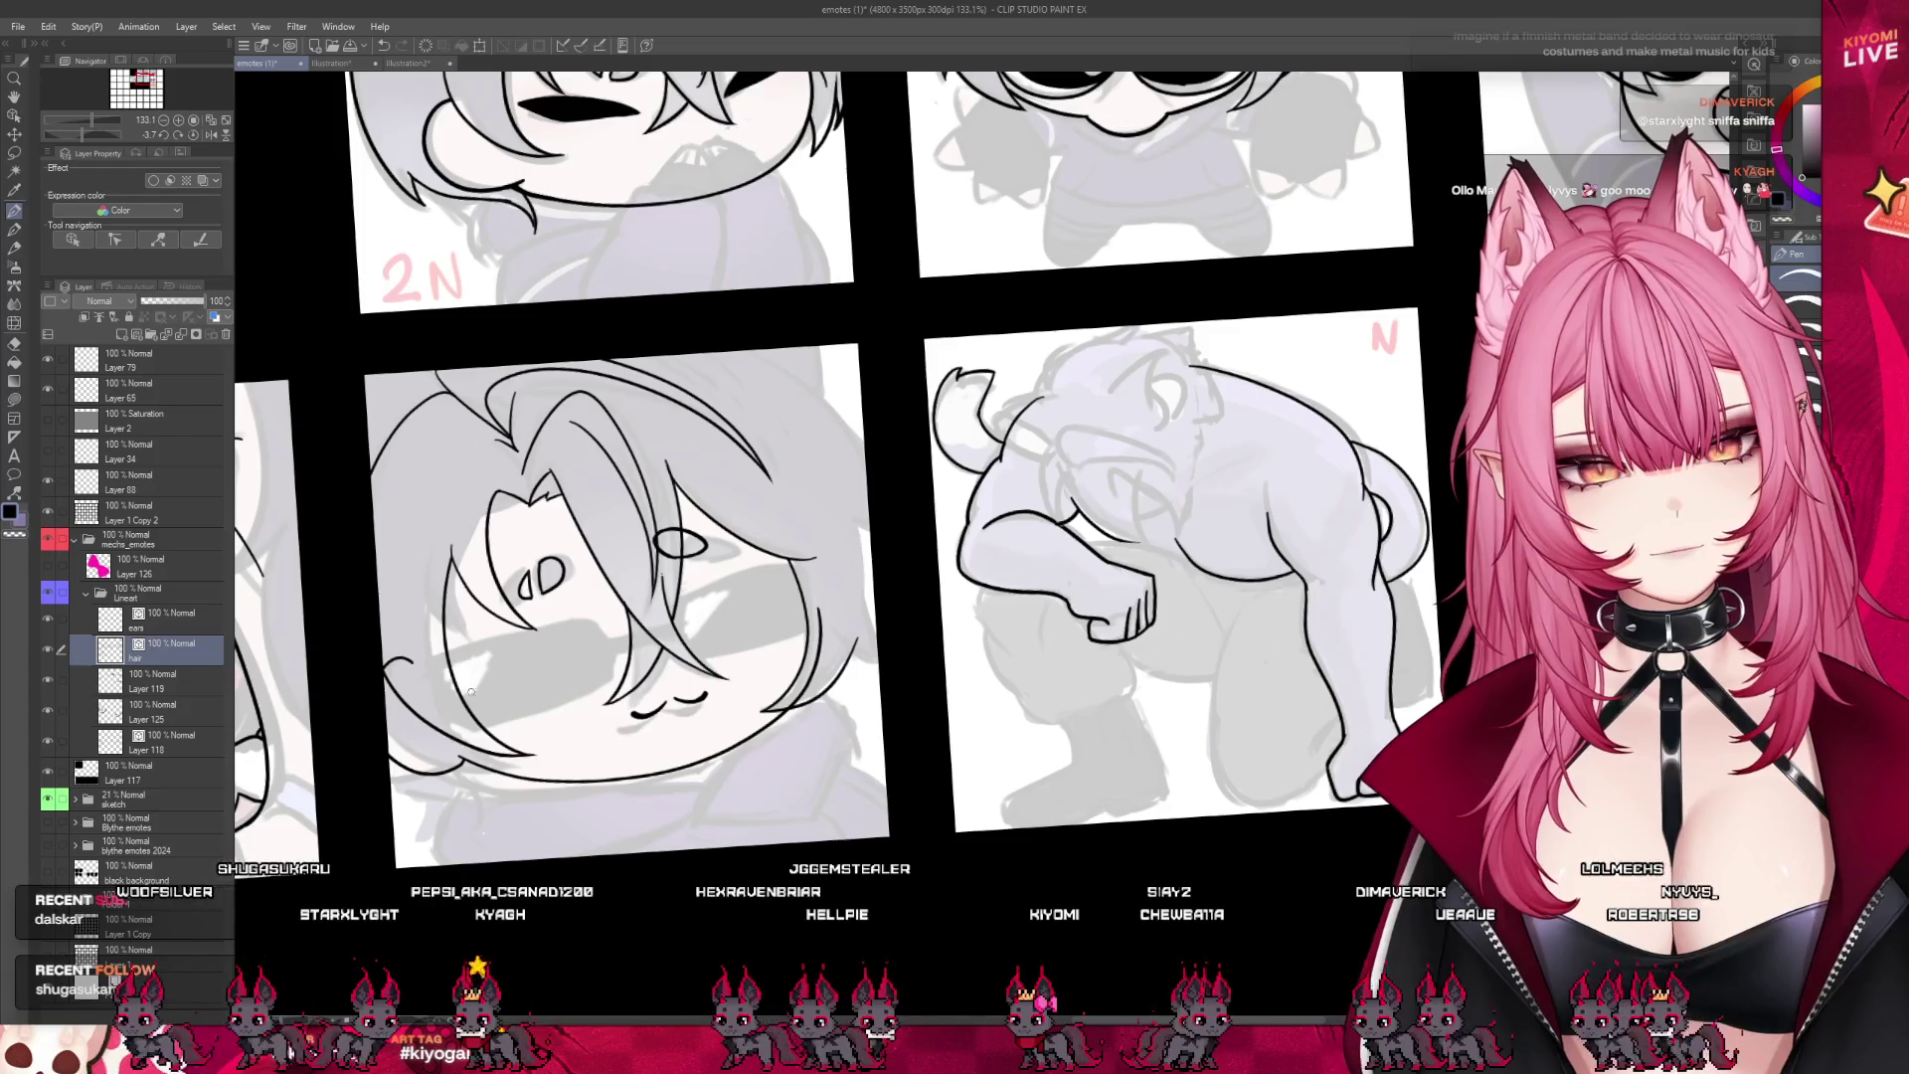
left_click(49, 799)
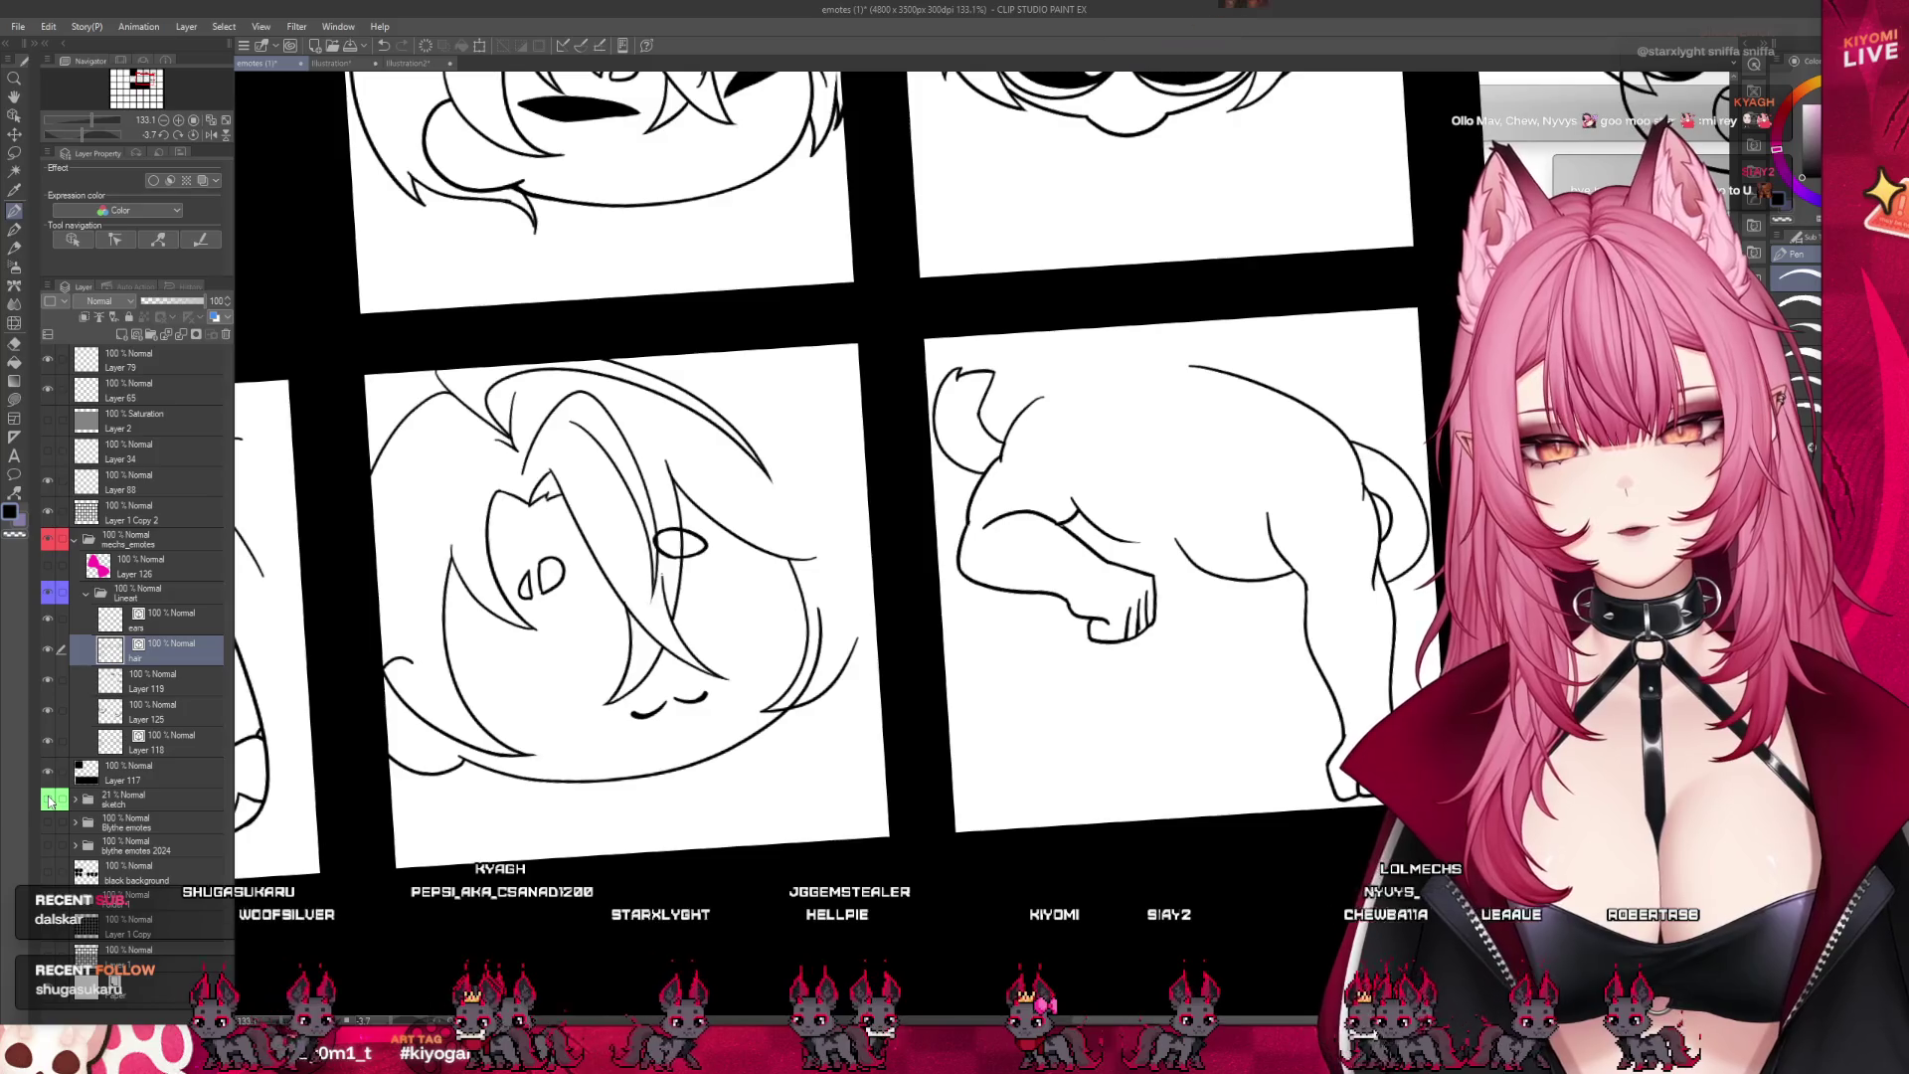
left_click(49, 800)
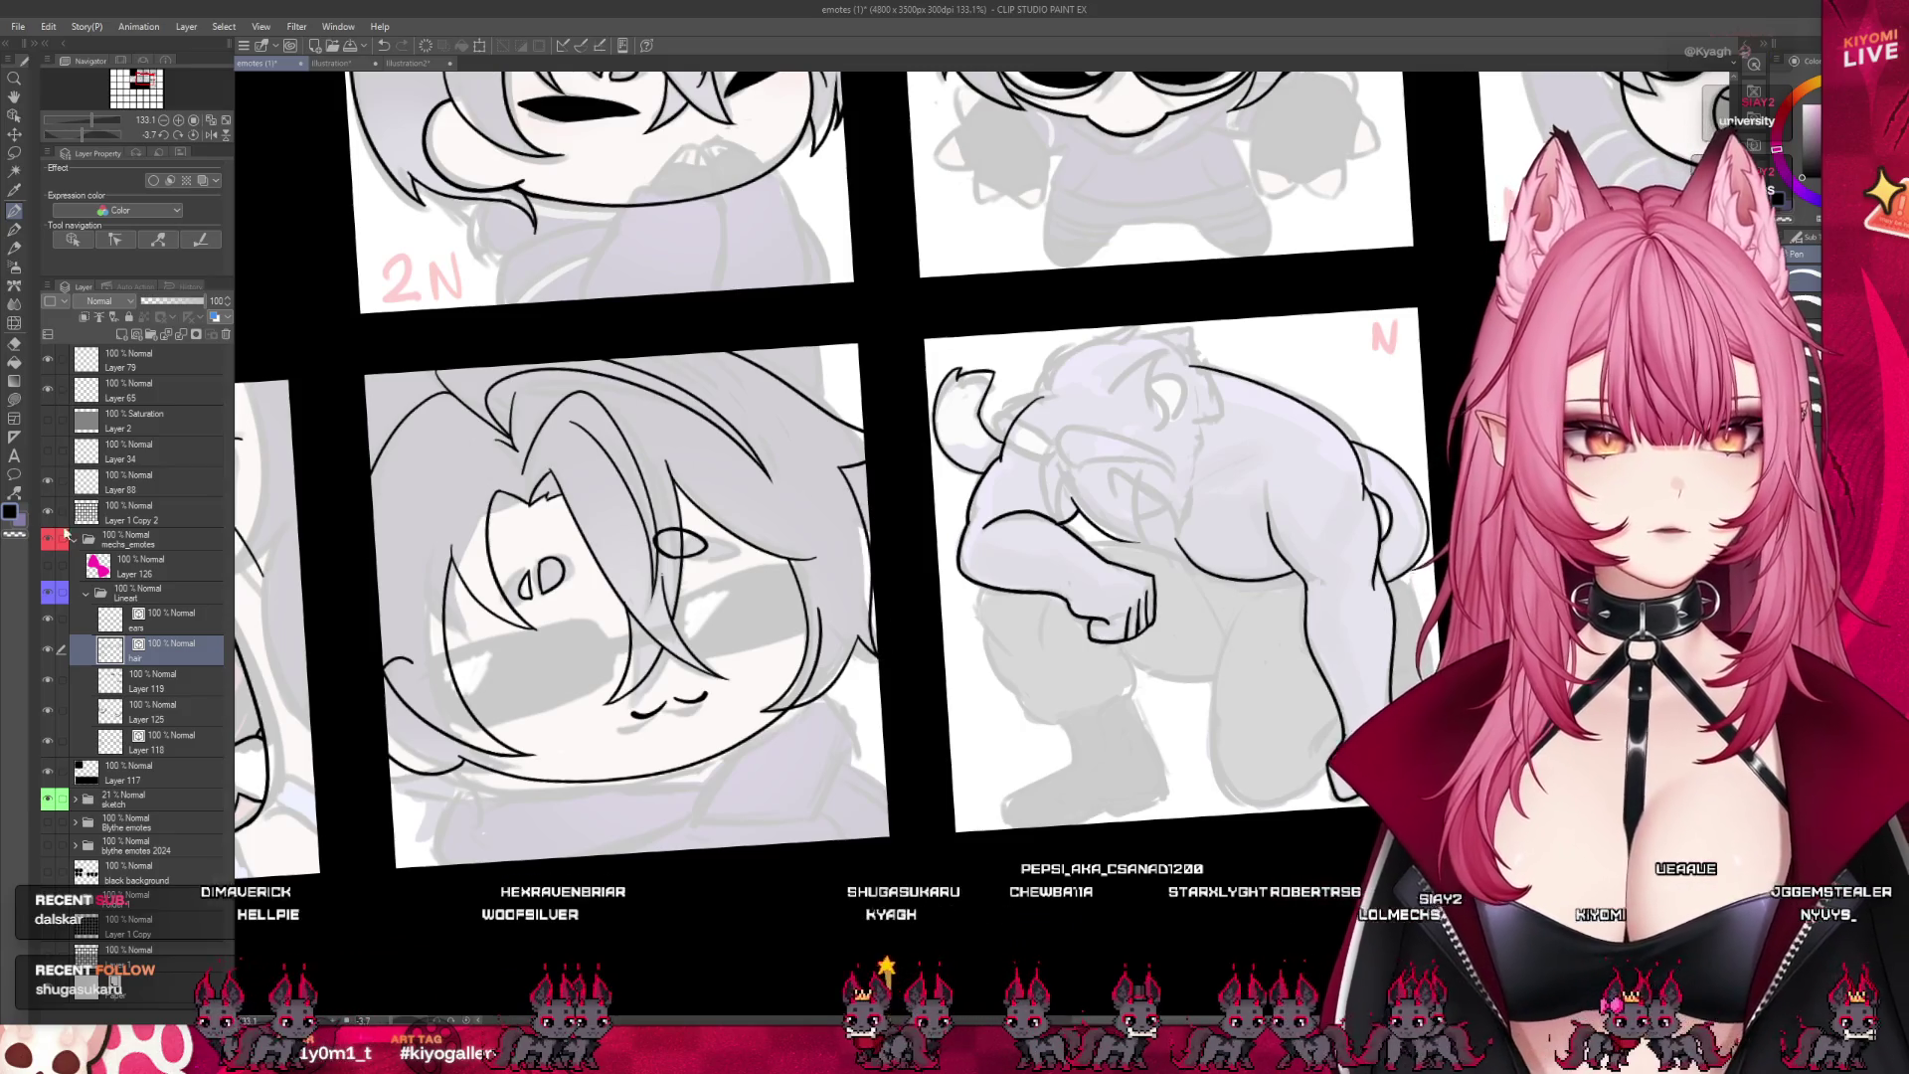
- Select Layer 118, pick the Pen, then target the 'ears' layer in the Lineart folder
left_click(160, 741)
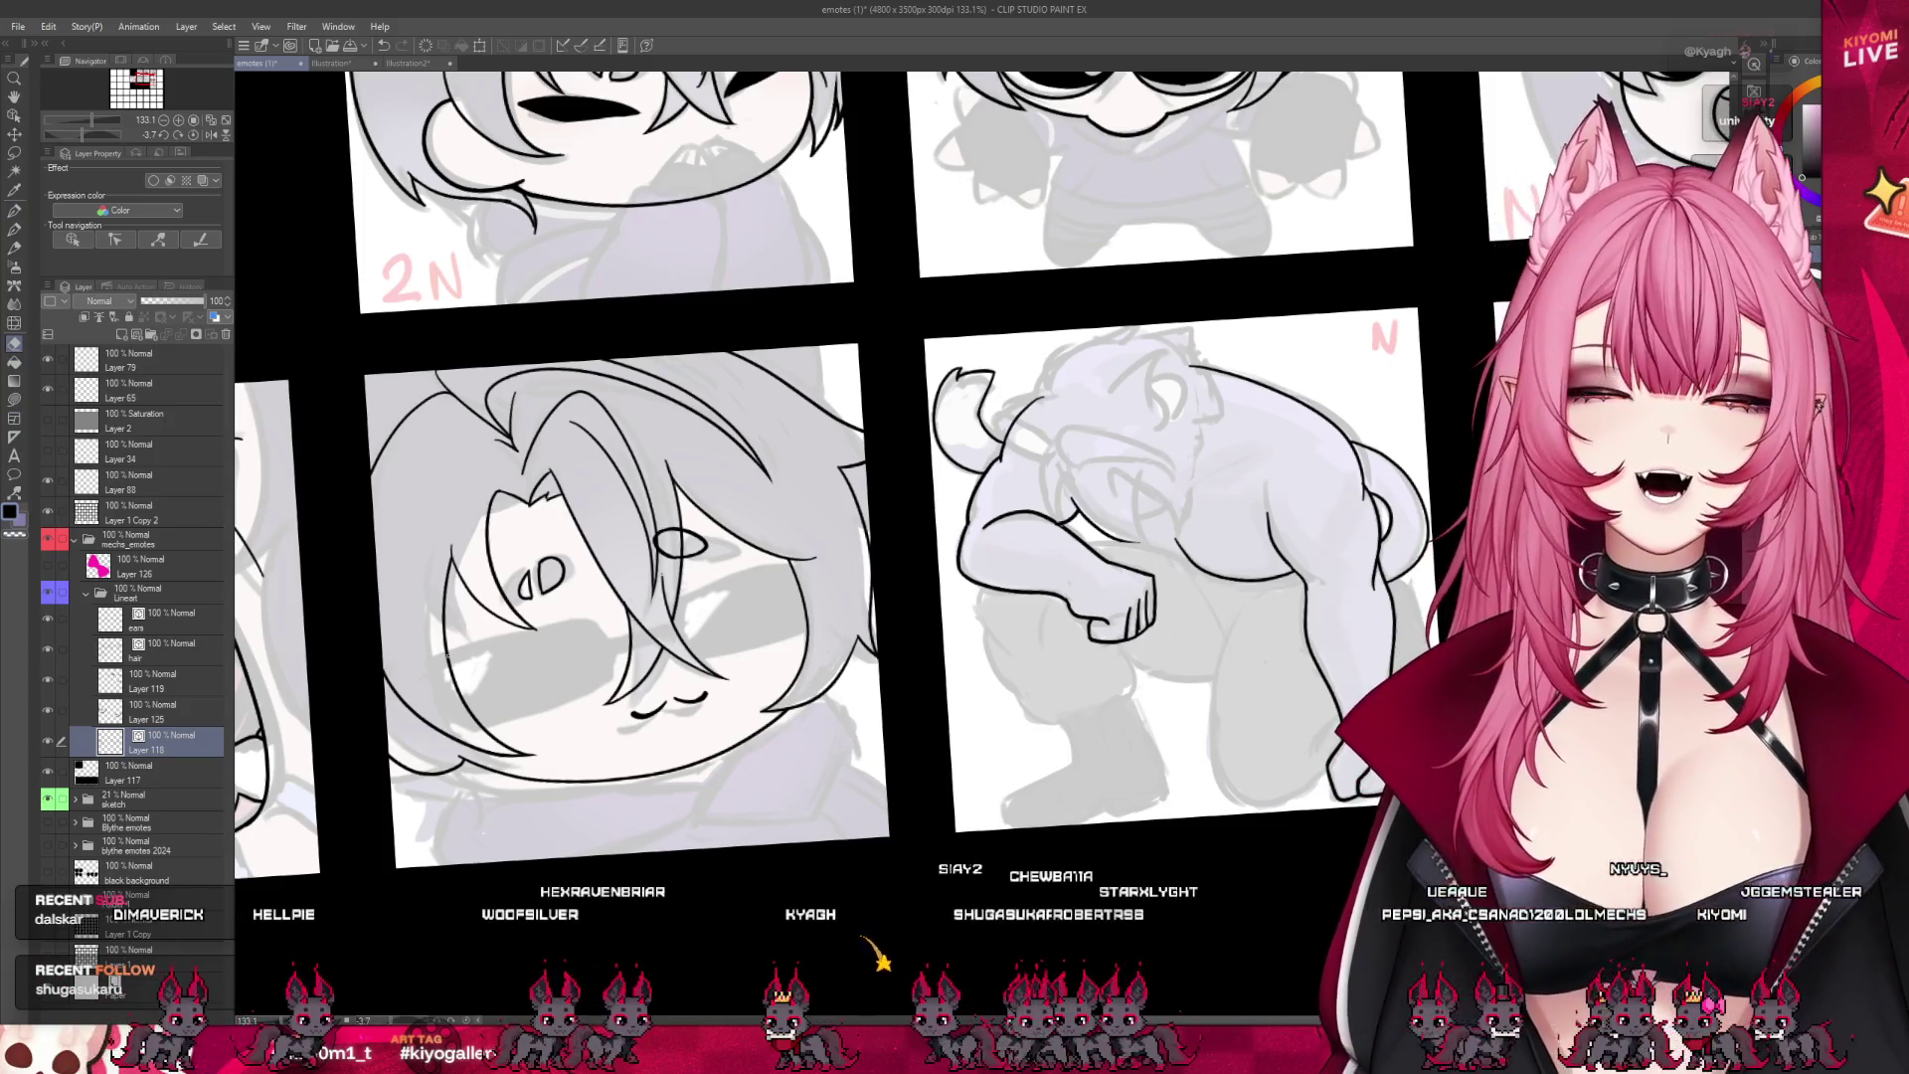
left_click(14, 211)
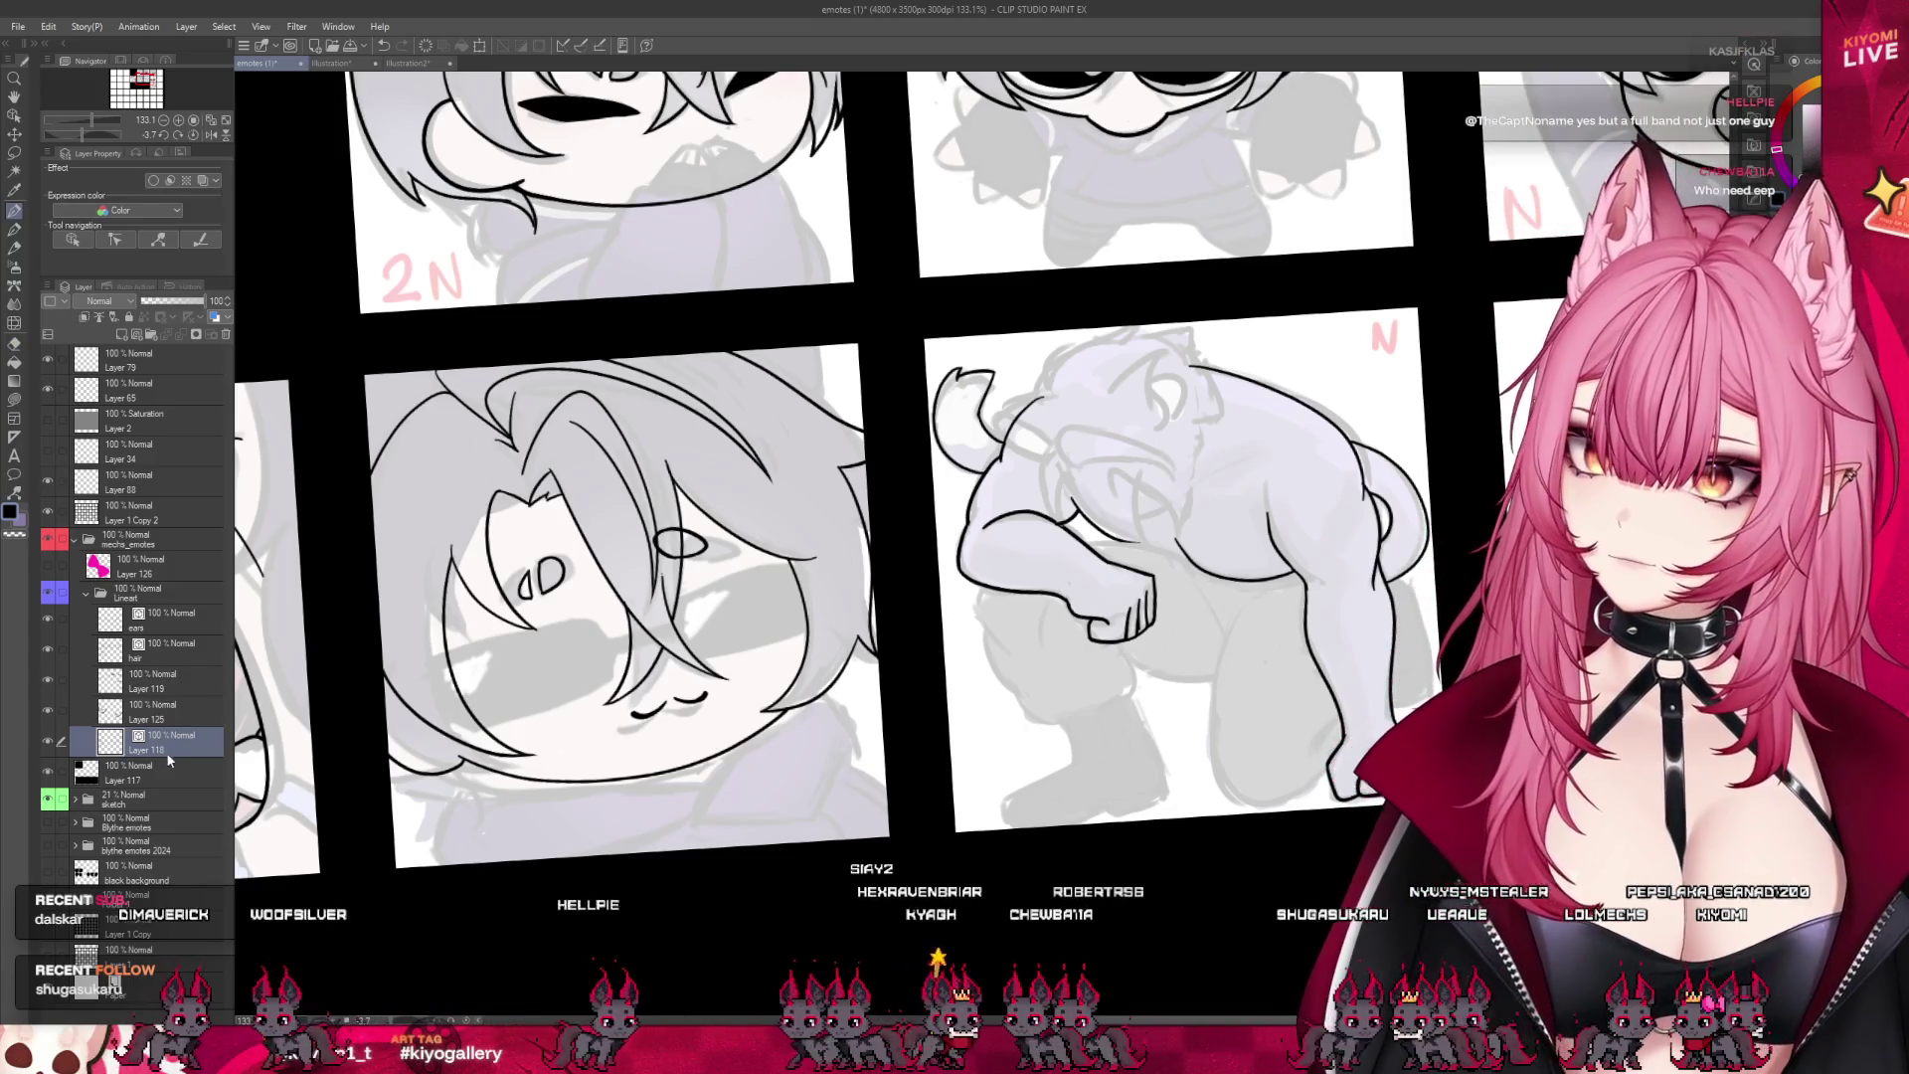
left_click(192, 624)
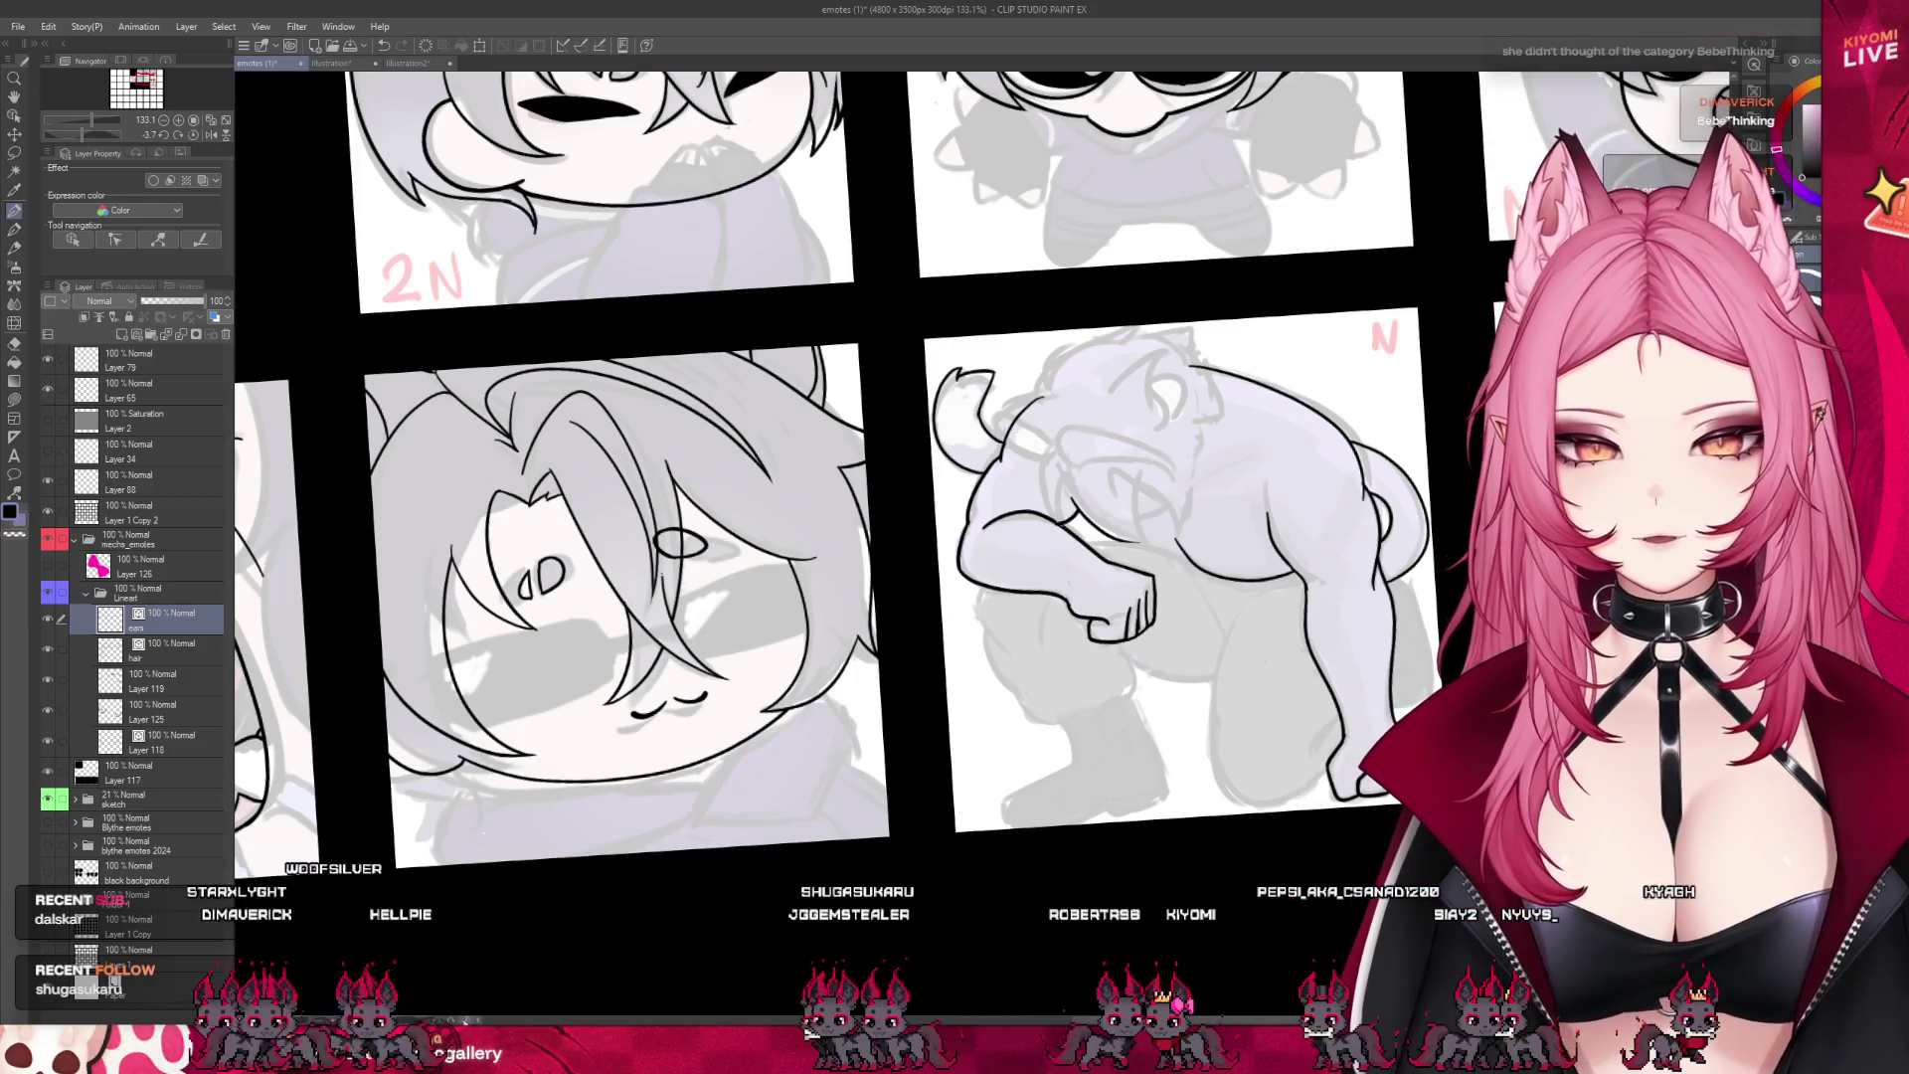
scroll(724, 507, "down", 4)
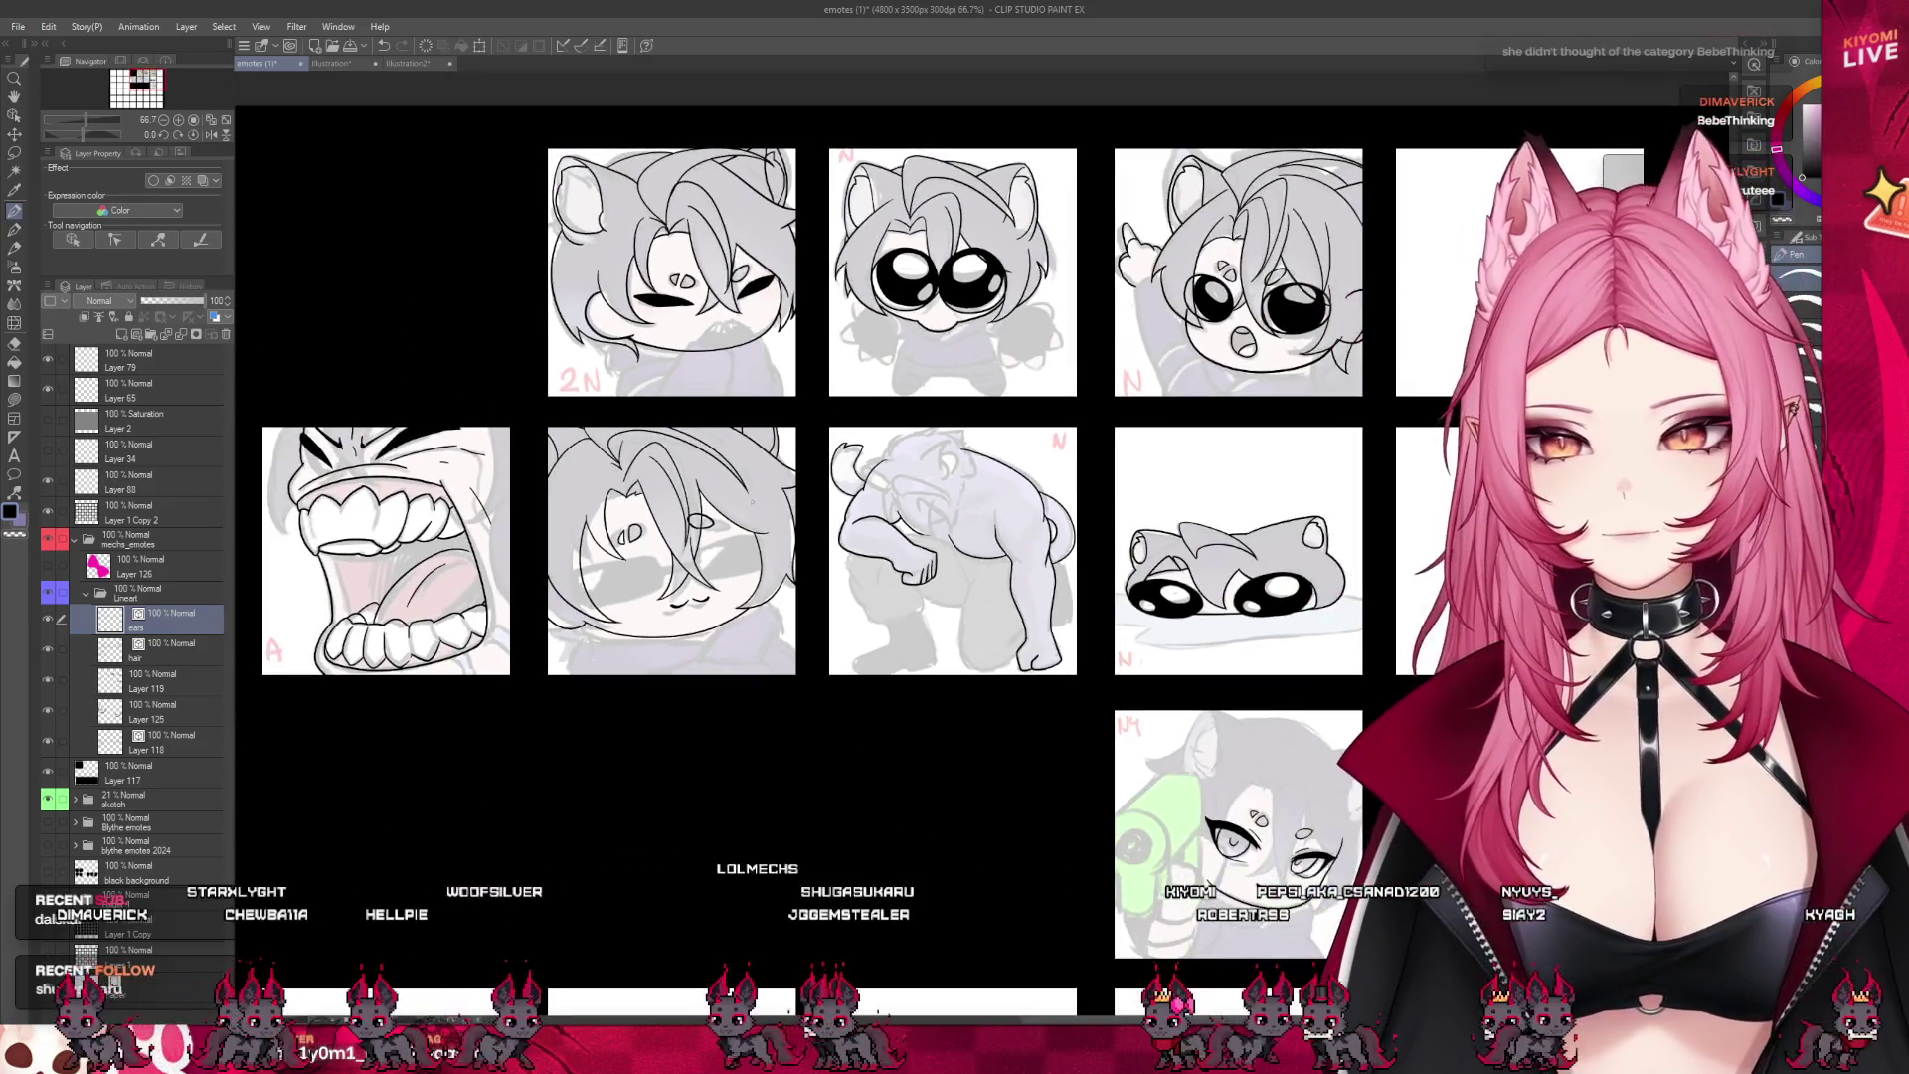
scroll(757, 507, "up", 1)
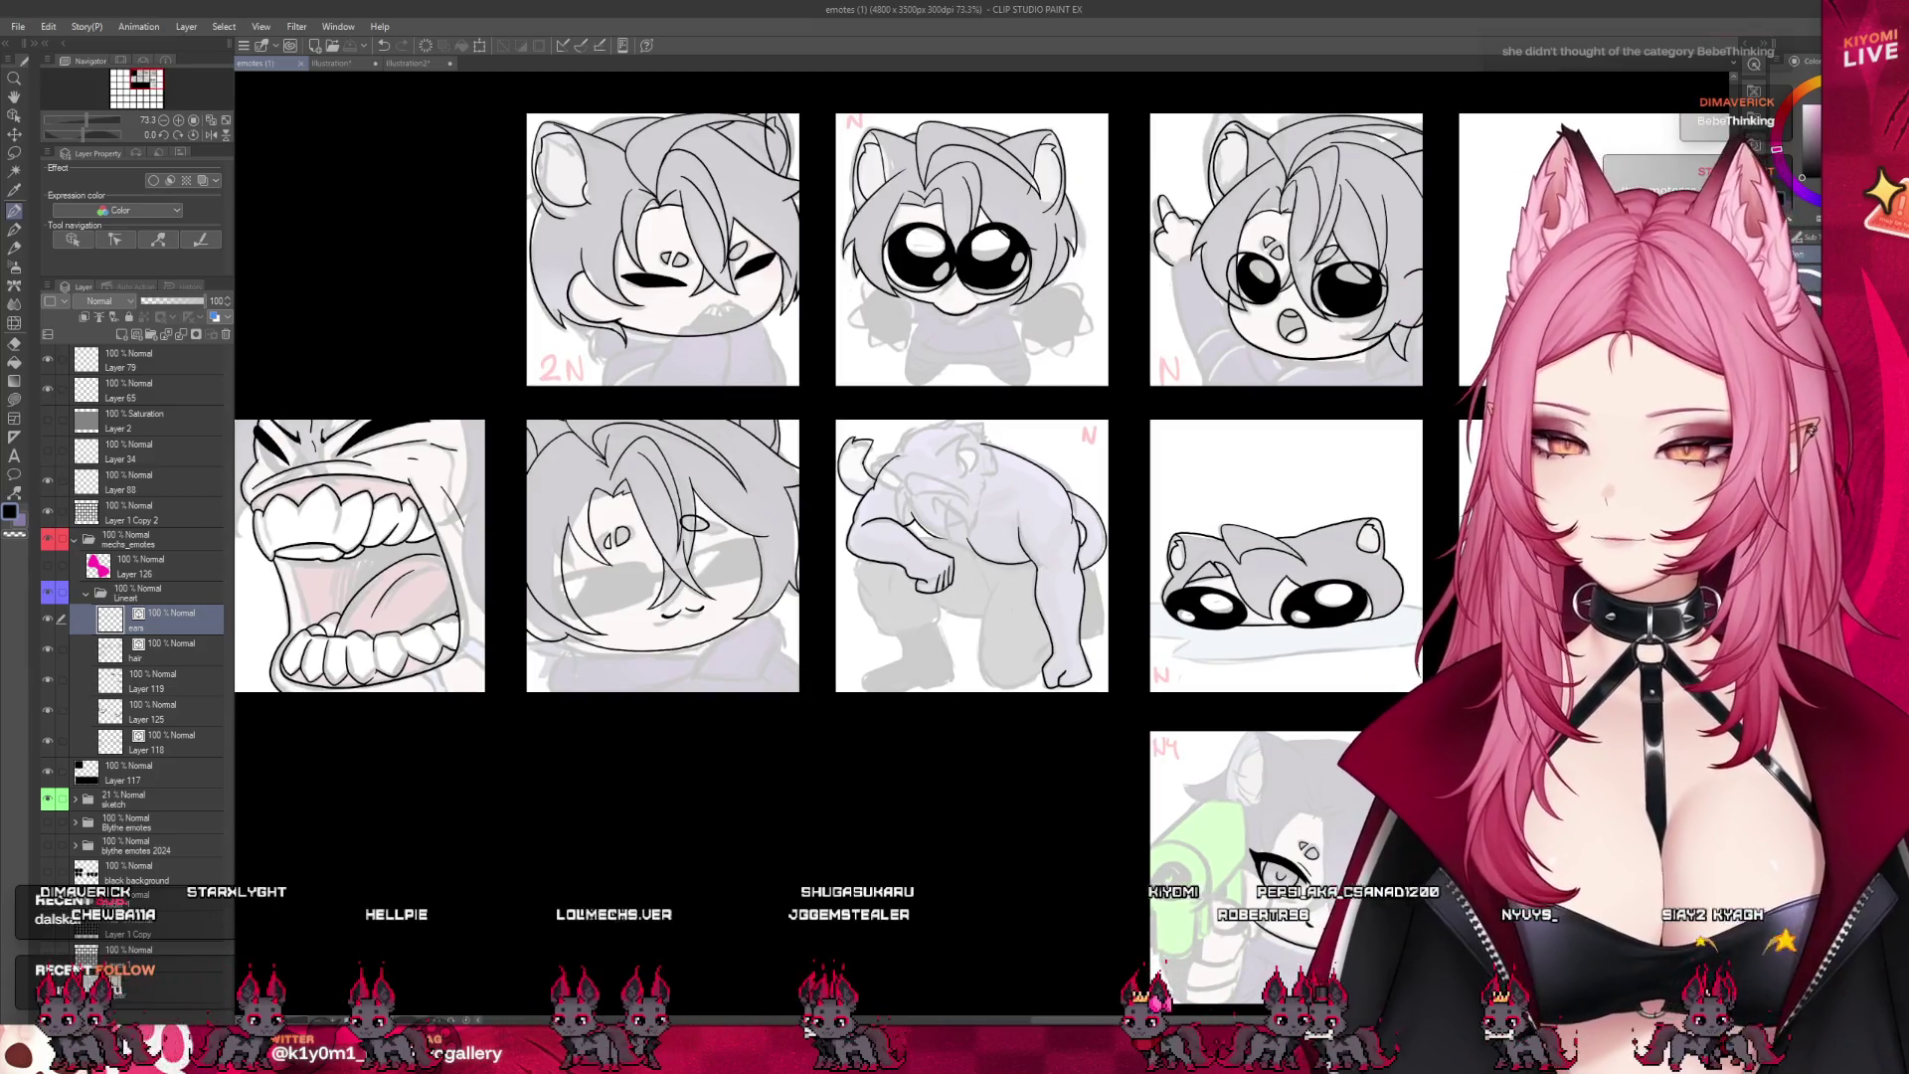
scroll(801, 476, "up", 3)
scroll(802, 477, "down", 4)
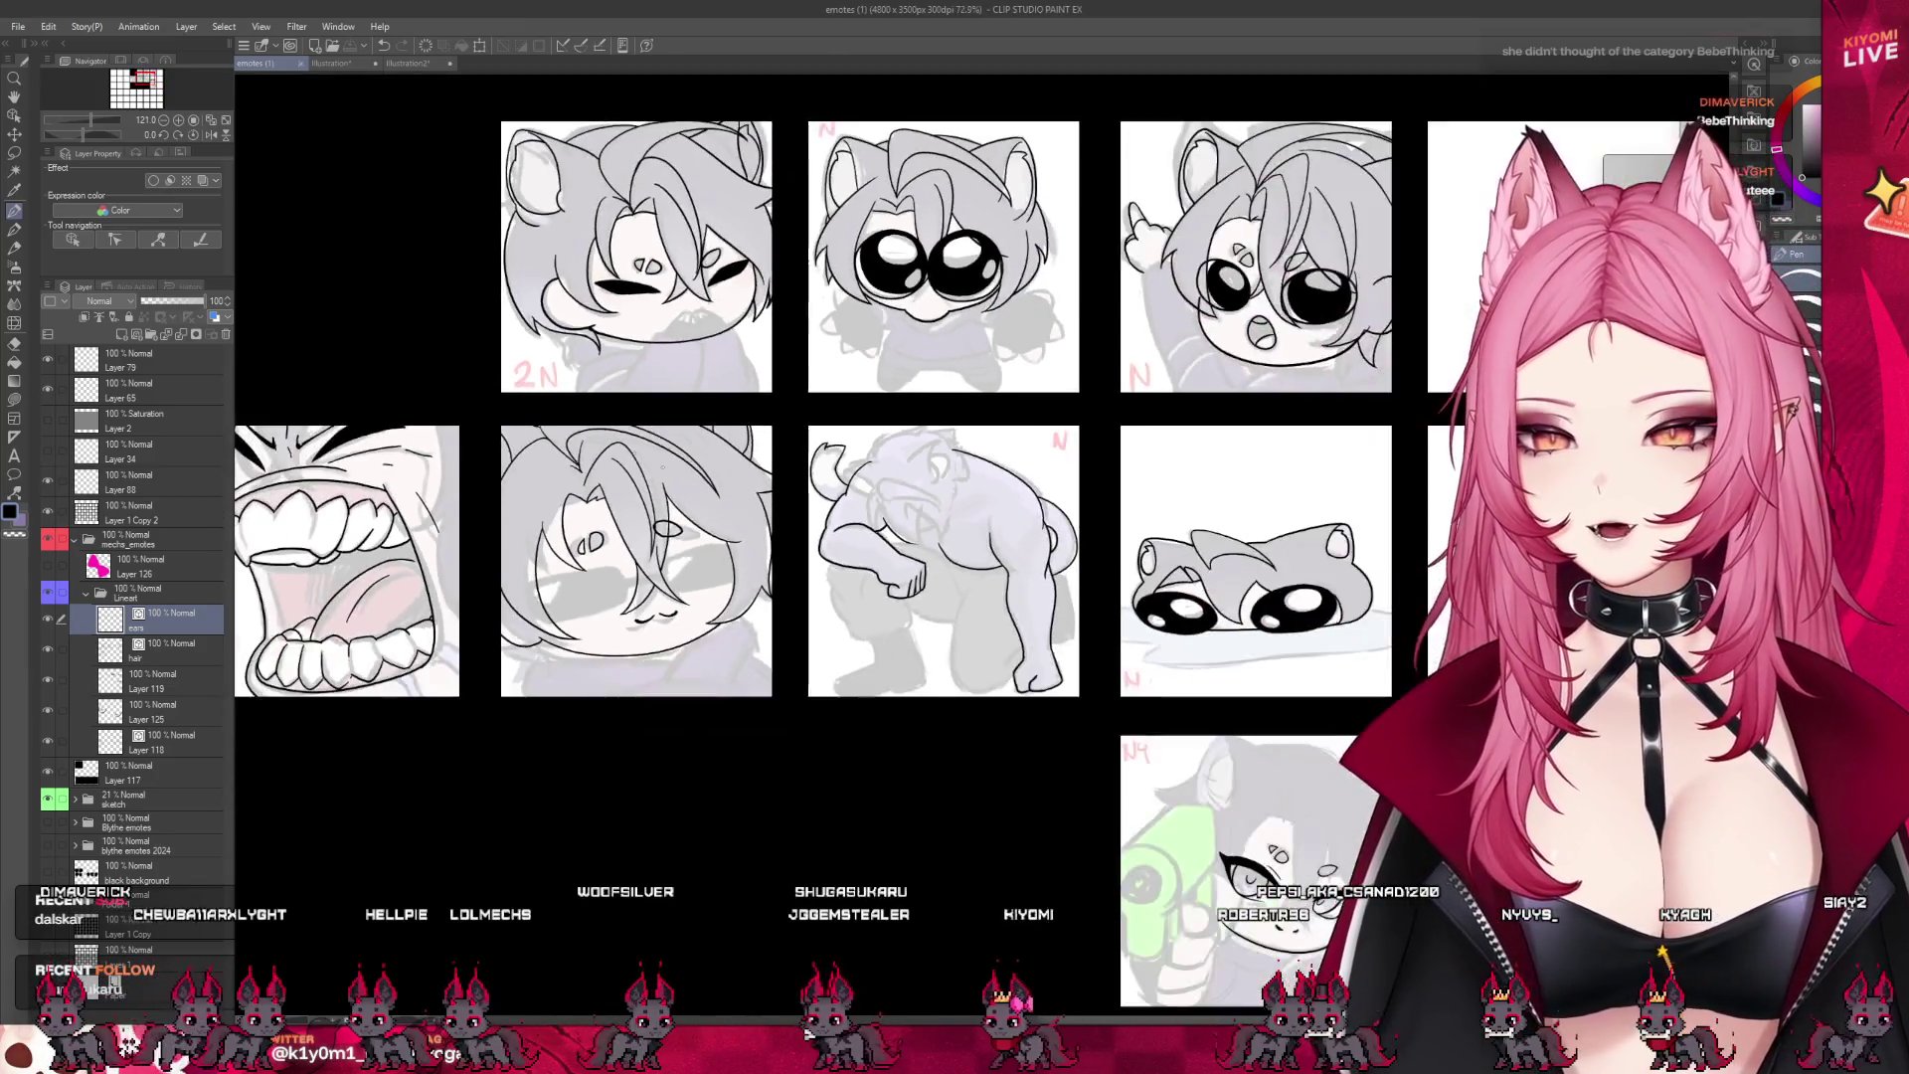
scroll(801, 476, "up", 2)
scroll(802, 476, "down", 3)
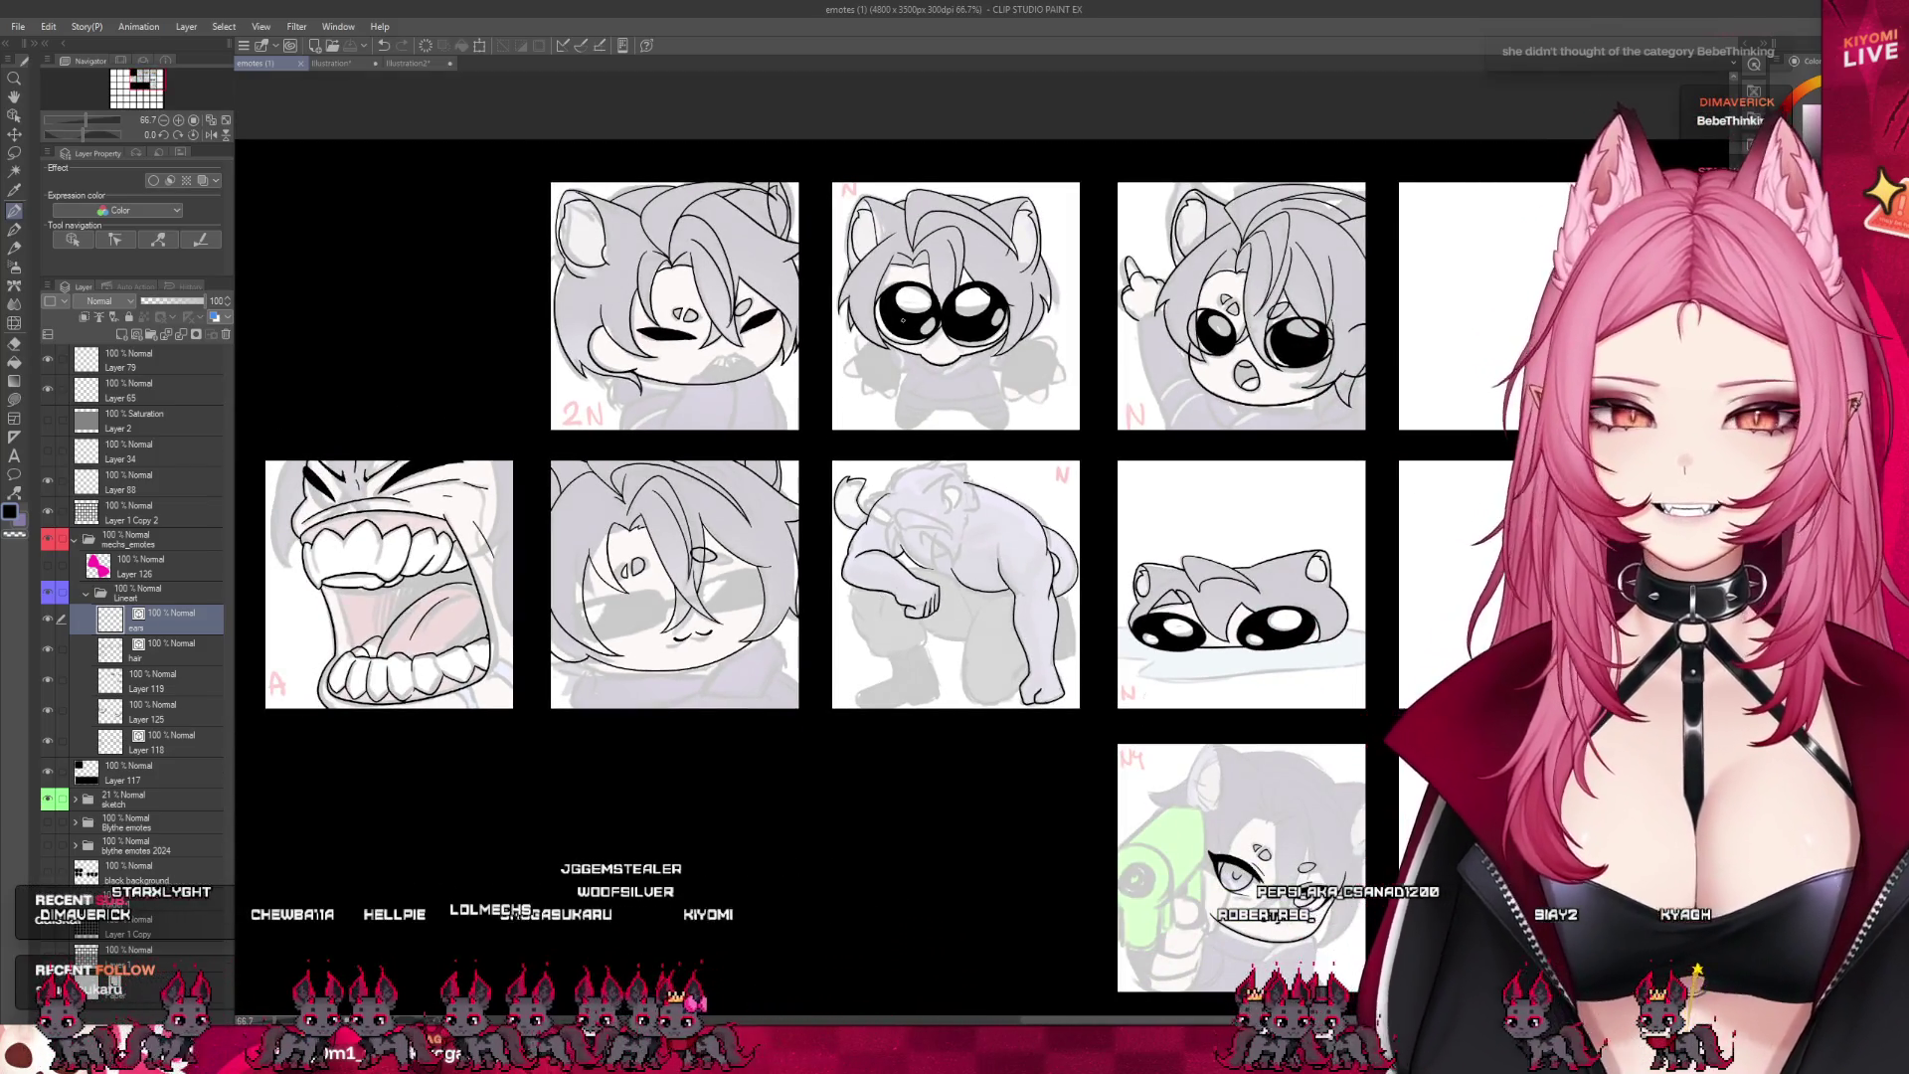
scroll(1530, 254, "up", 2)
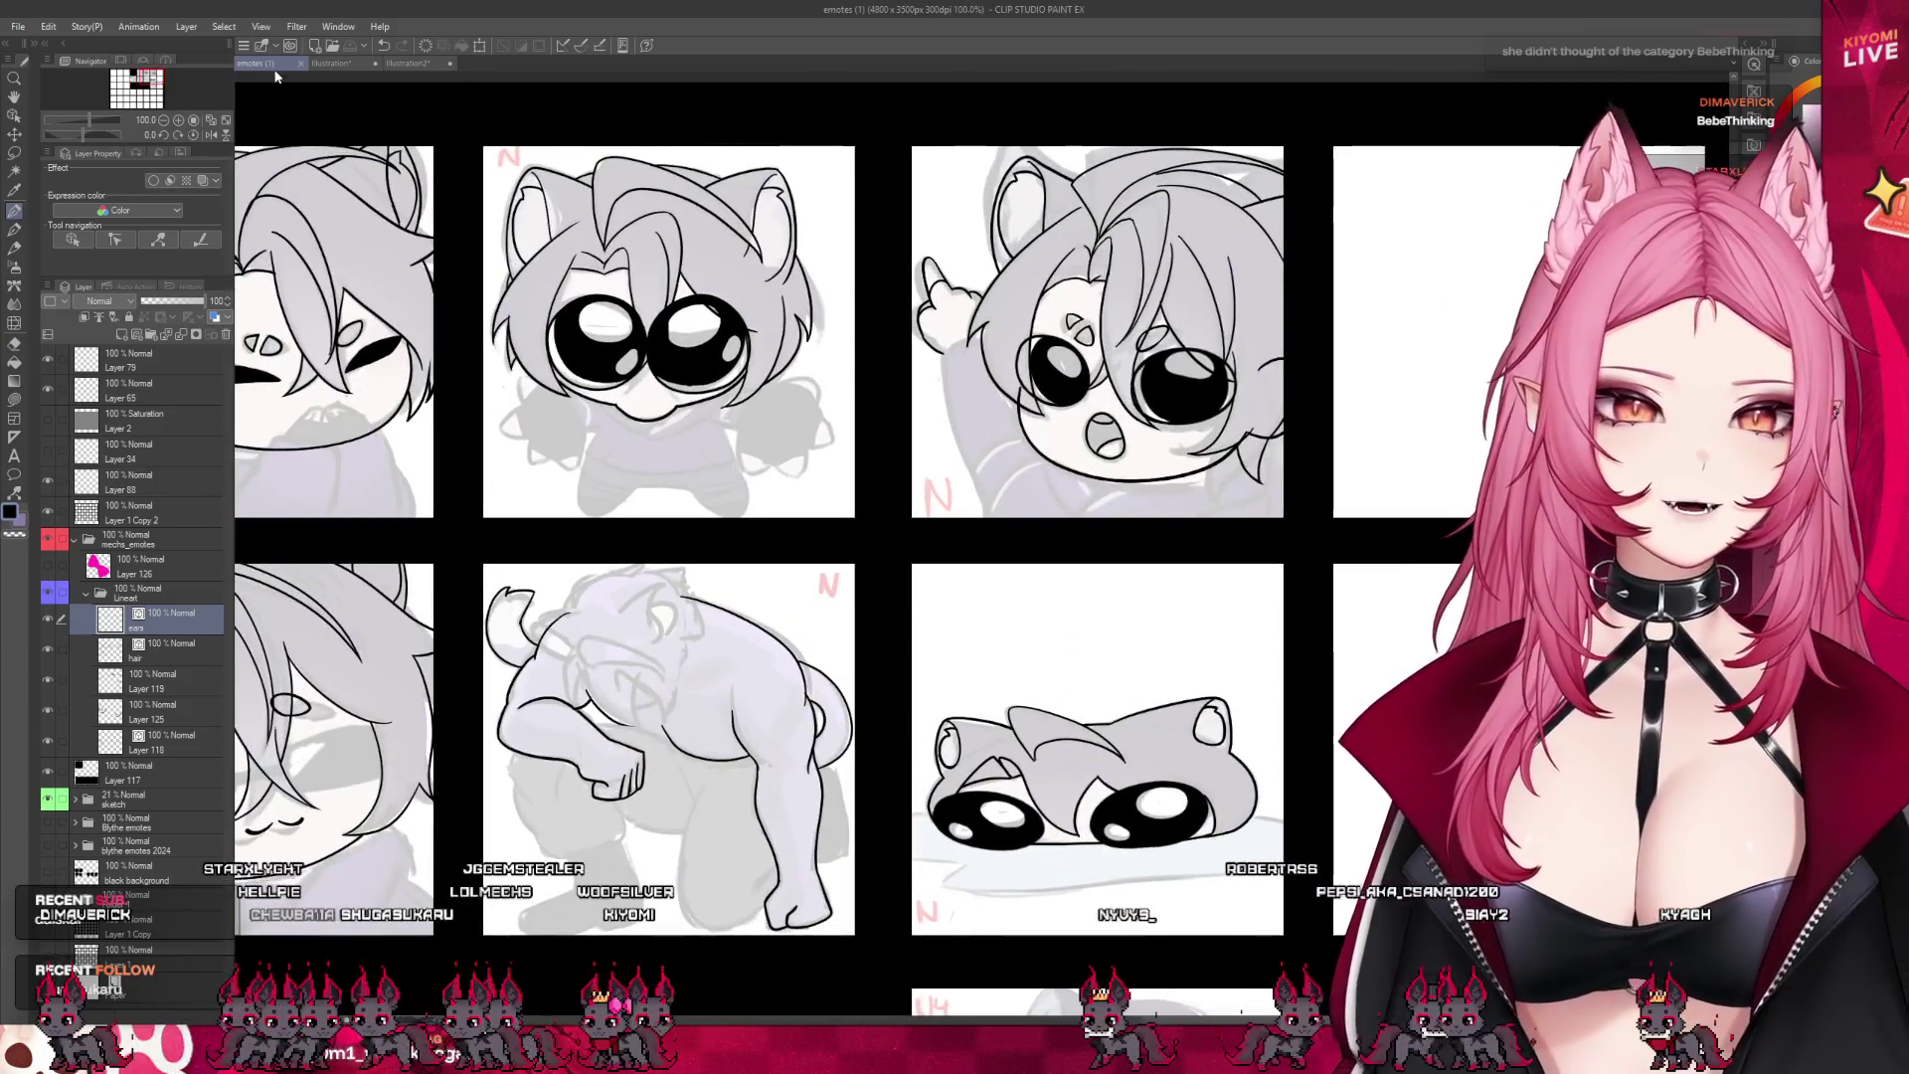
left_click(331, 63)
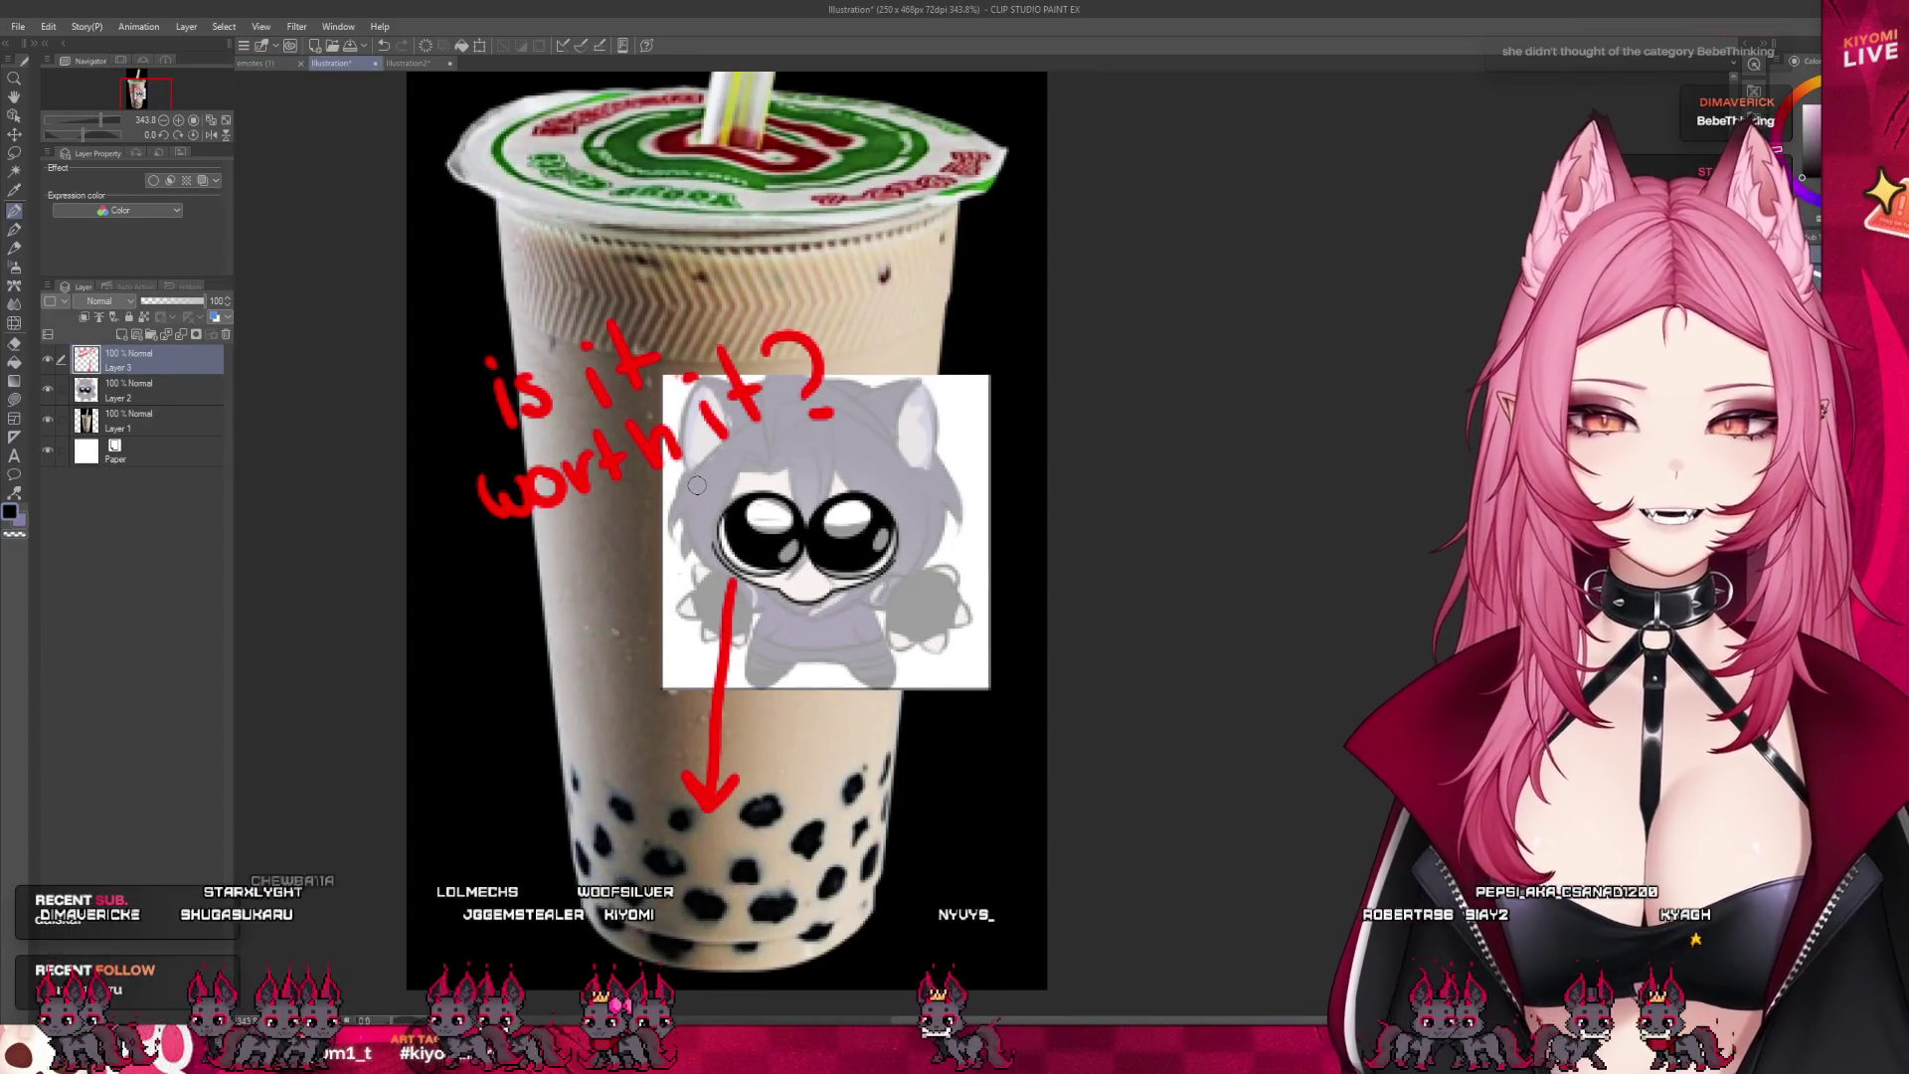
scroll(697, 484, "down", 1)
scroll(755, 735, "up", 2)
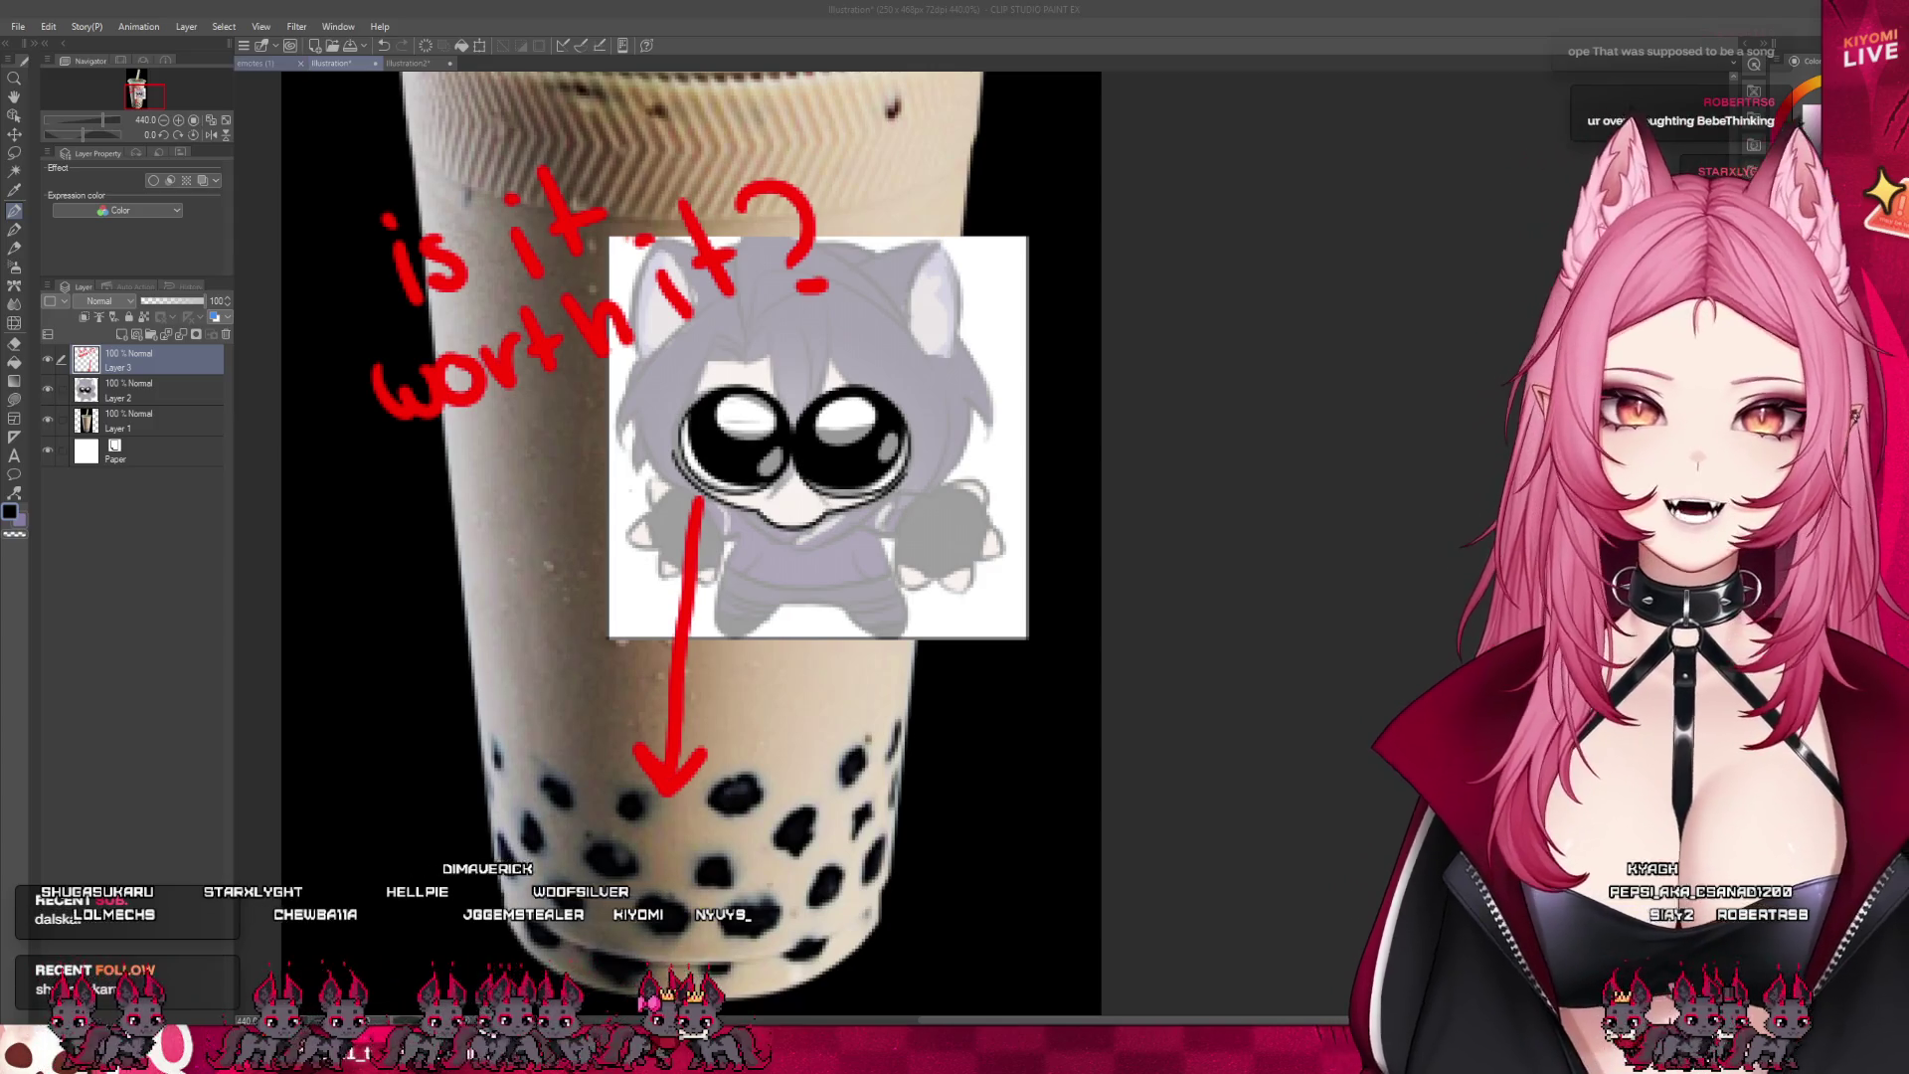
left_click(269, 64)
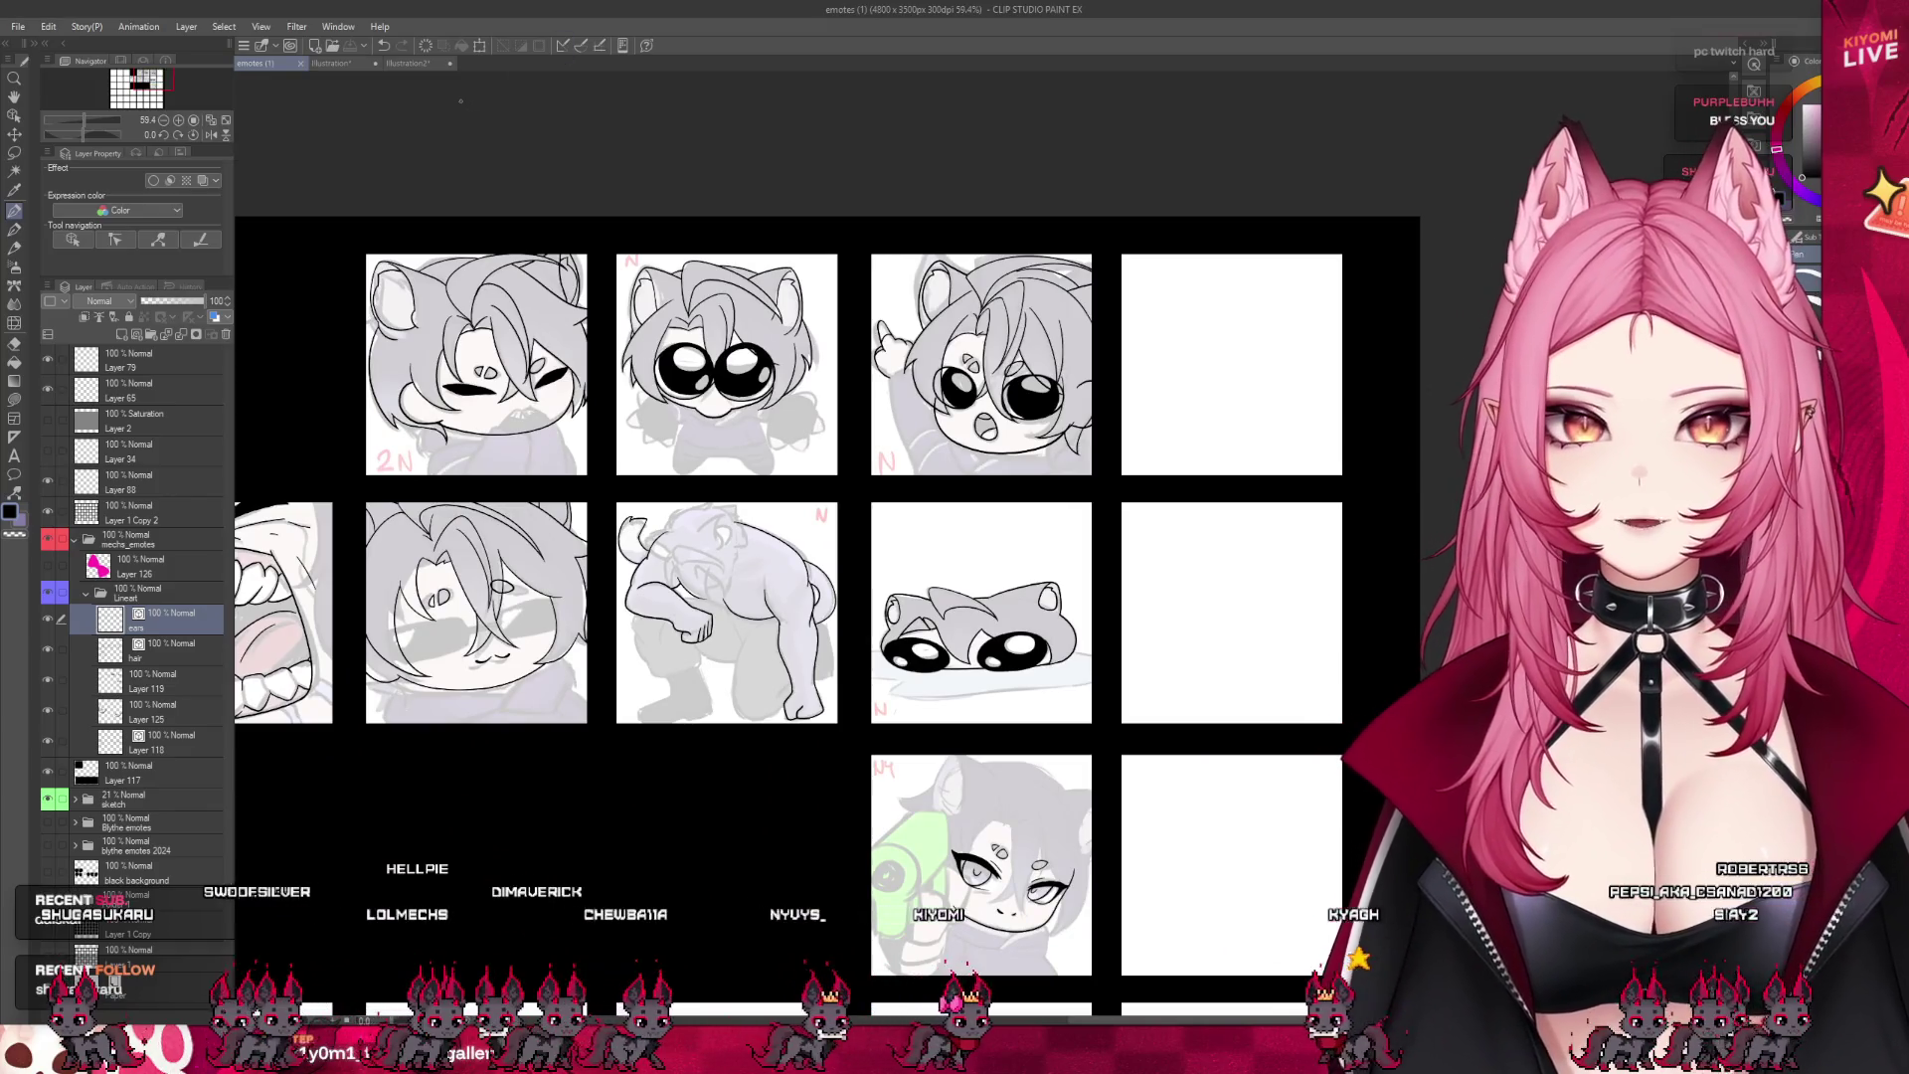
- Hide and reshow the ears inks to compare, then zoom to 242% on the kneeling cat
scroll(485, 479, "up", 4)
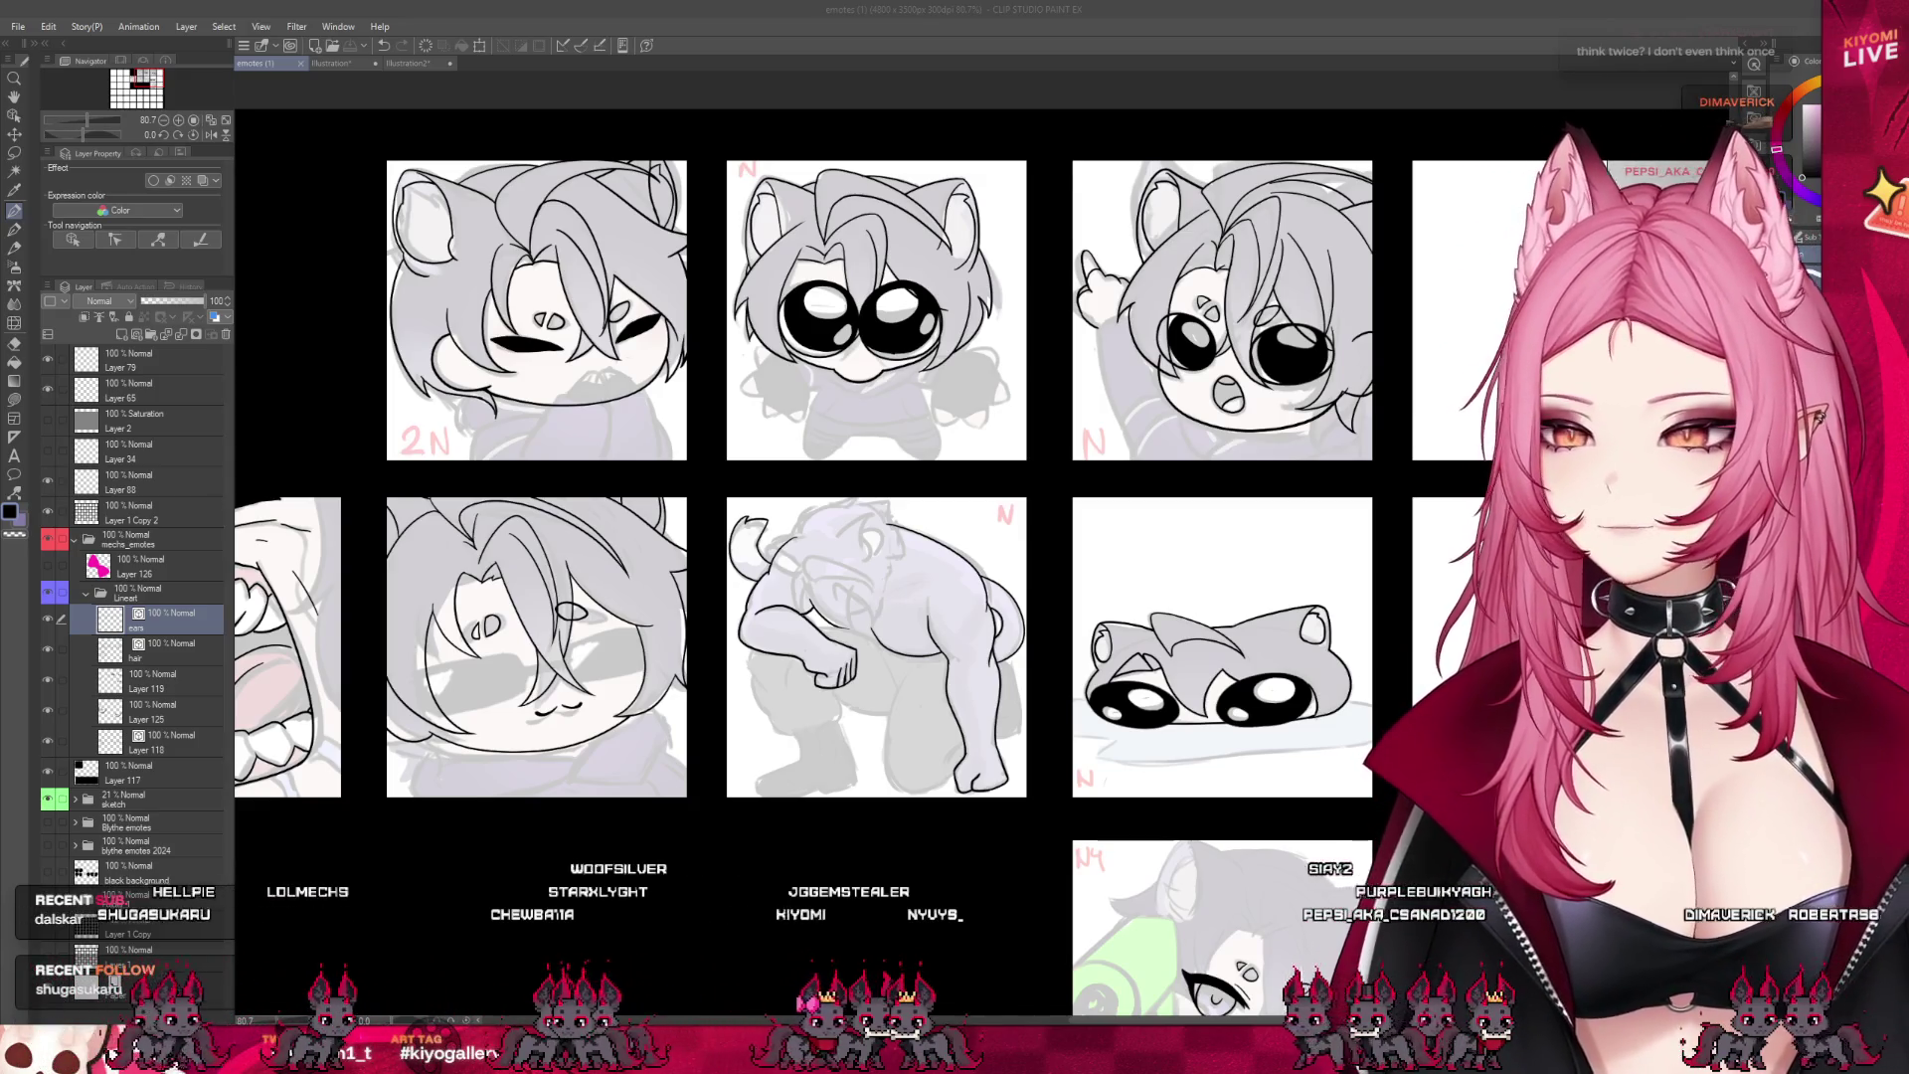
scroll(875, 547, "down", 3)
scroll(875, 547, "up", 3)
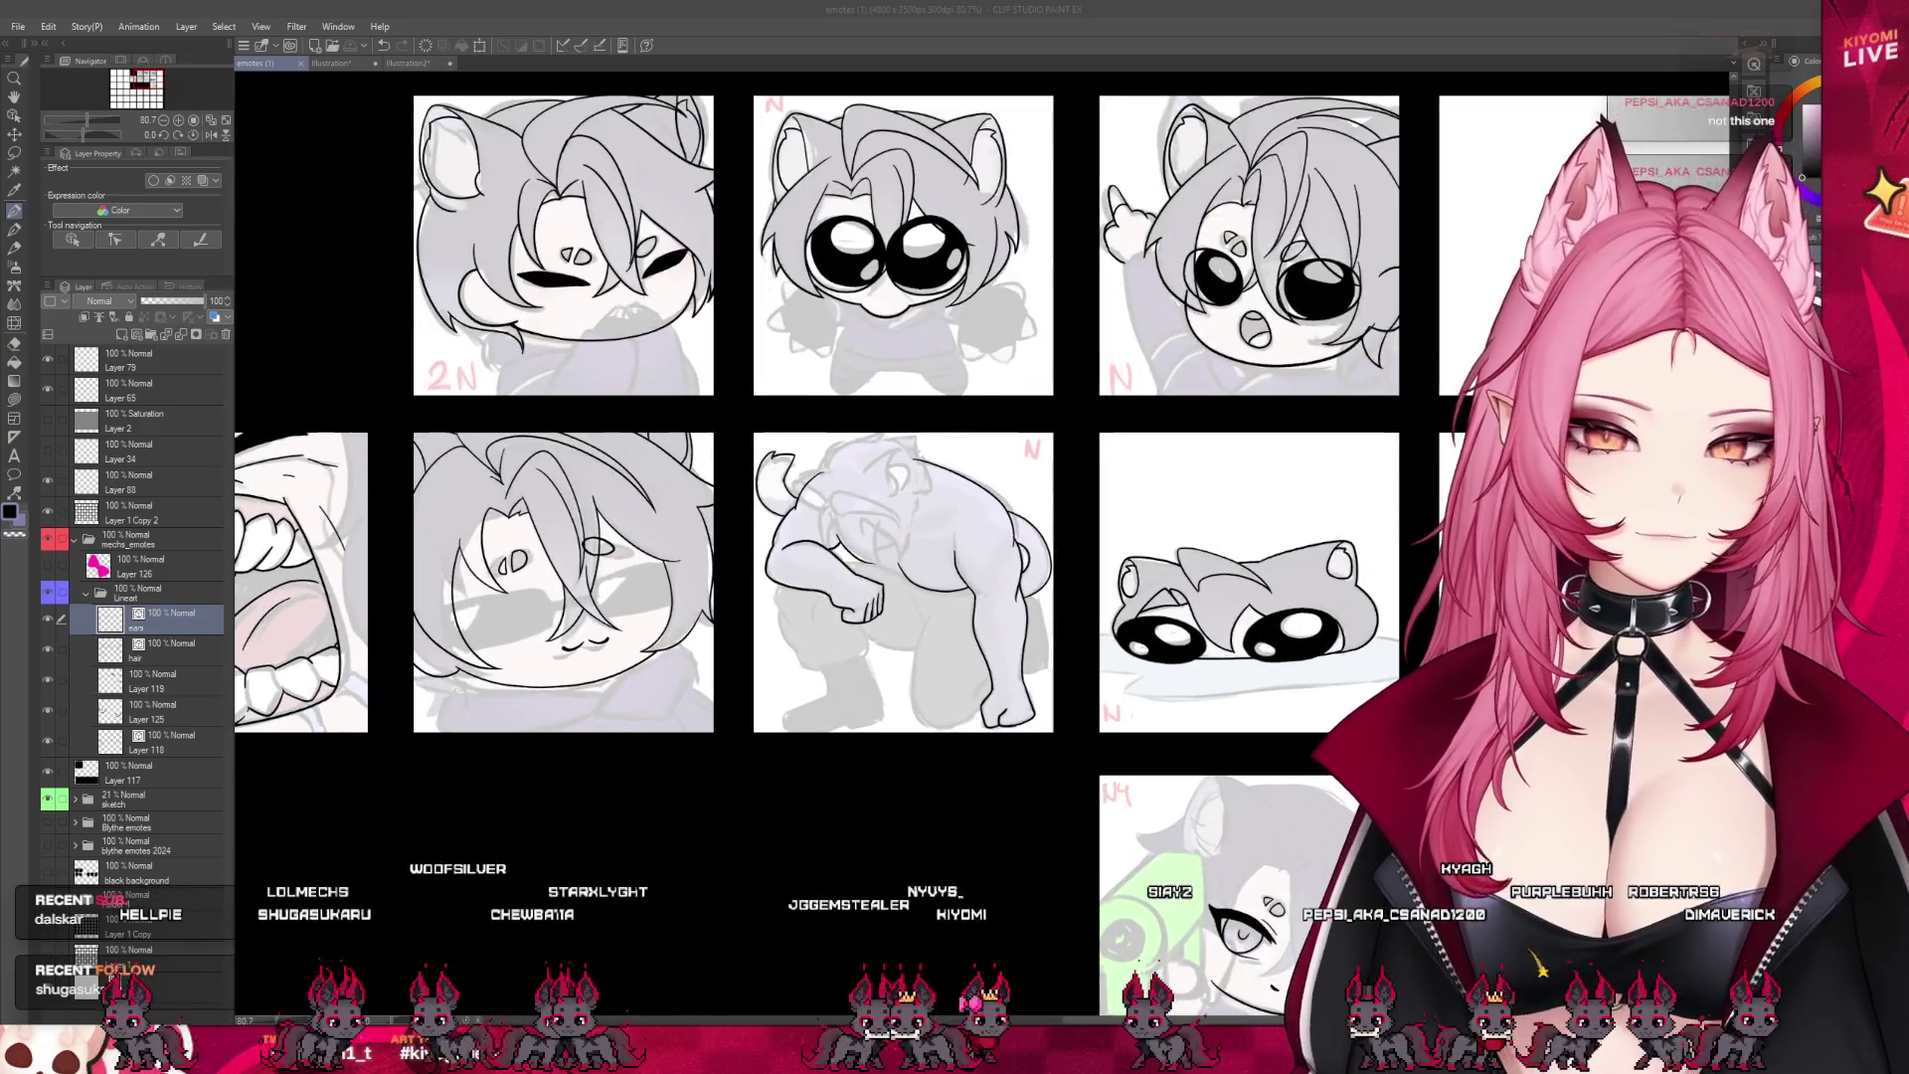
scroll(876, 547, "down", 2)
scroll(875, 547, "up", 2)
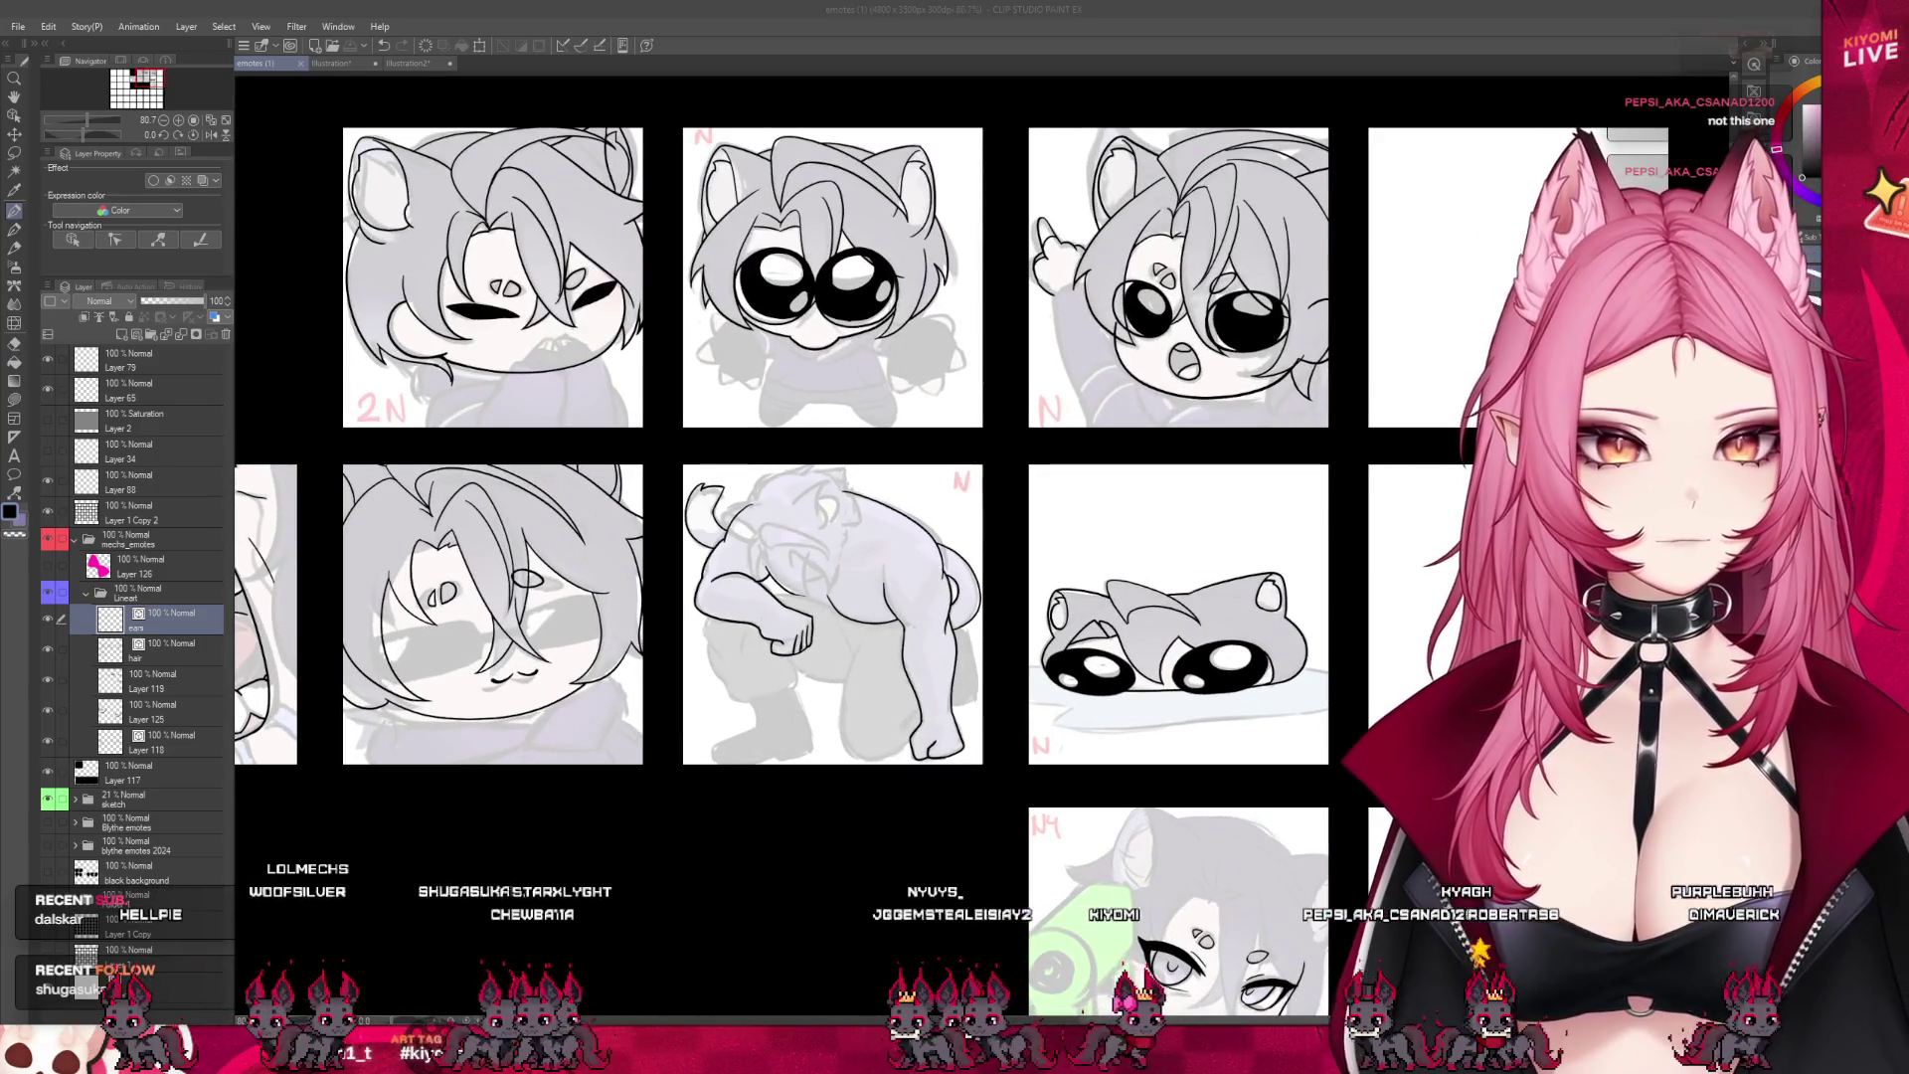
left_click(47, 619)
left_click(47, 619)
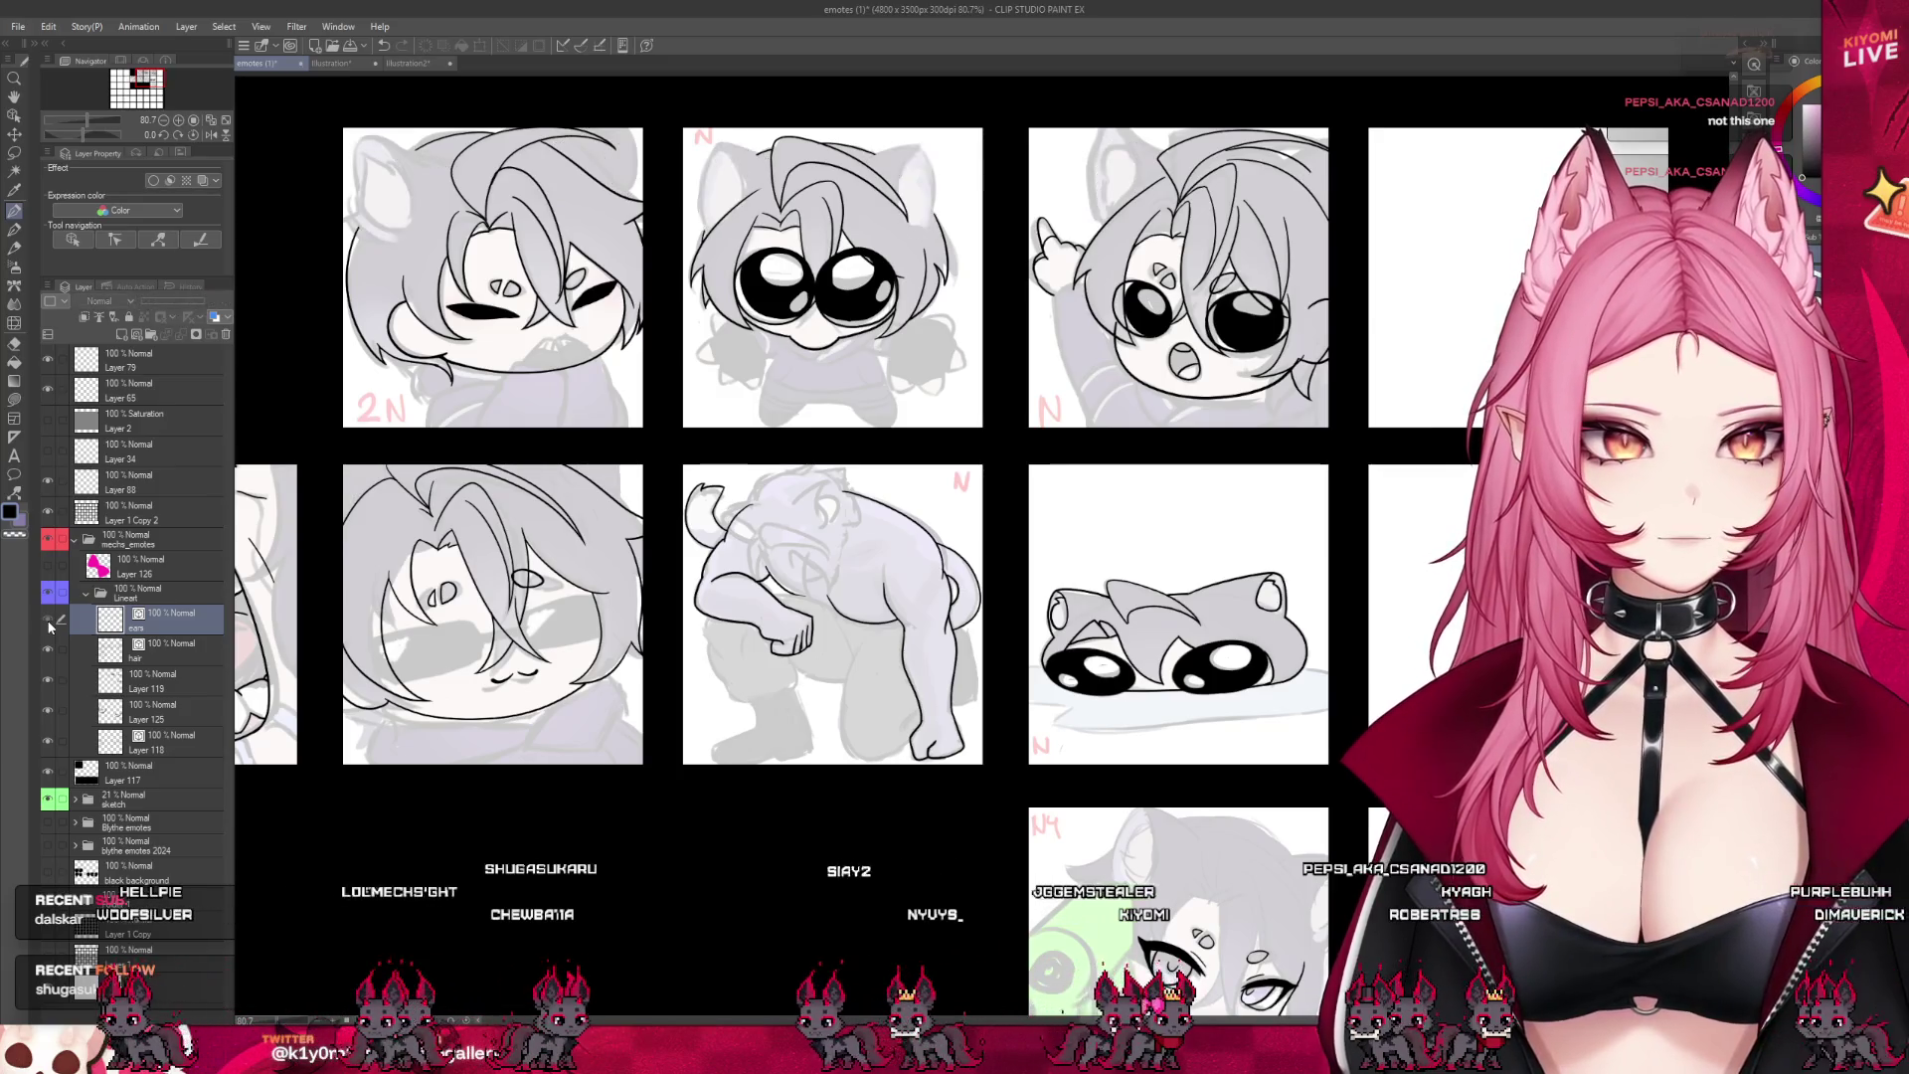
scroll(1179, 567, "up", 1)
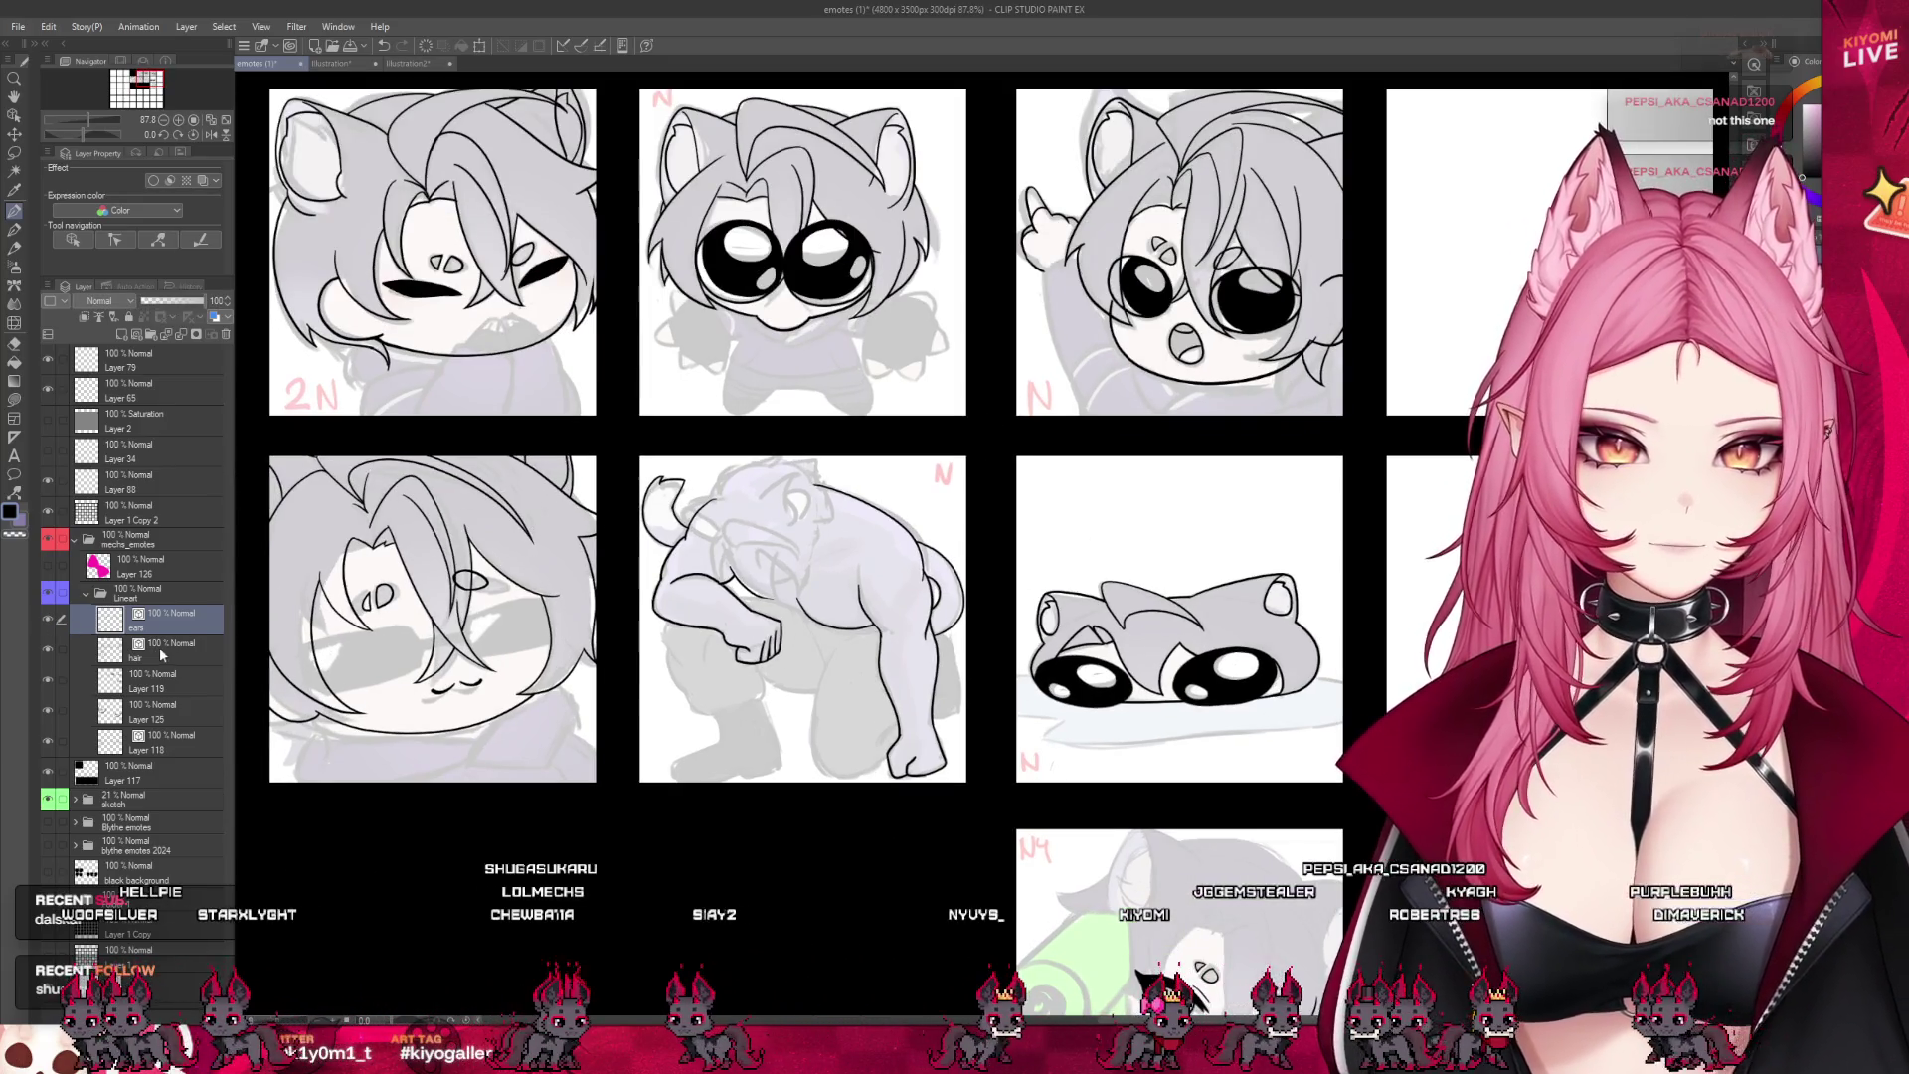
scroll(756, 522, "up", 5)
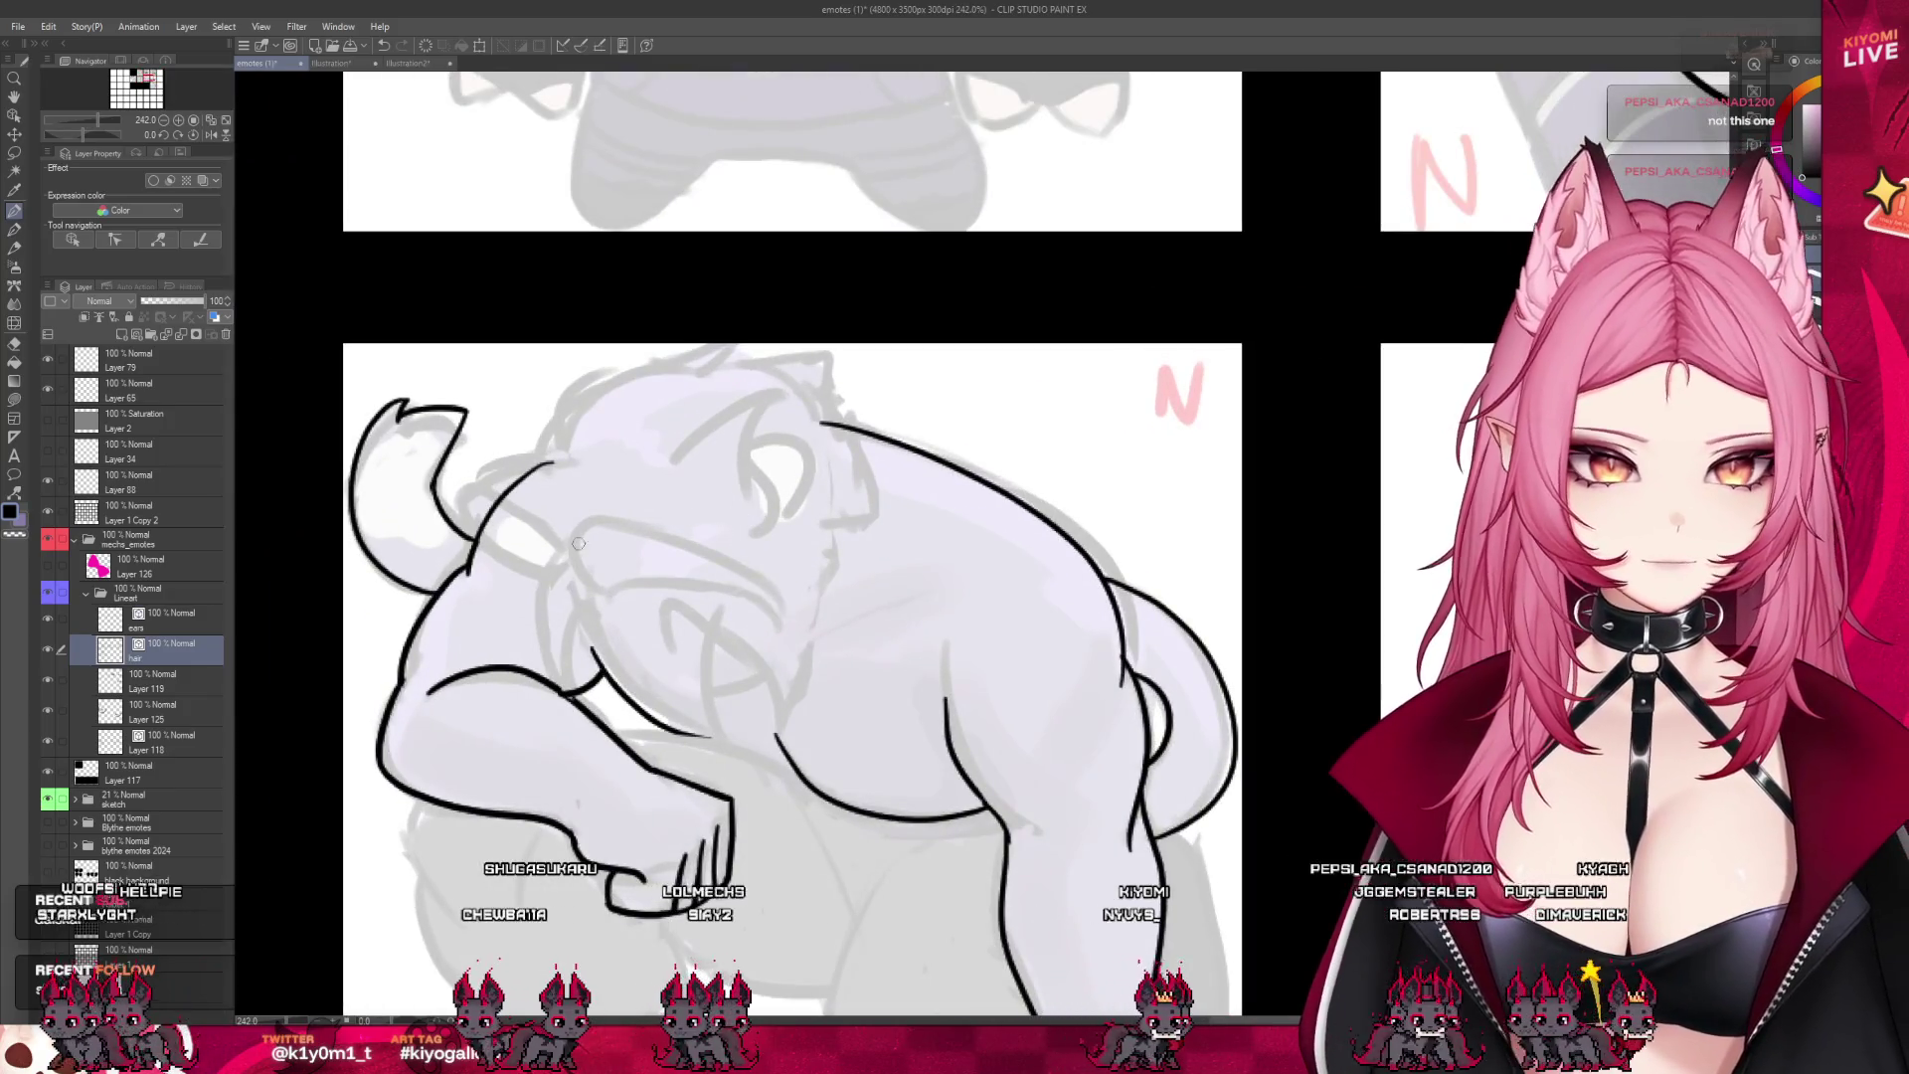
- Ink curved hair strands down the left of the kneeling cat's head, redoing rejected strokes
left_click_drag(572, 555, 601, 688)
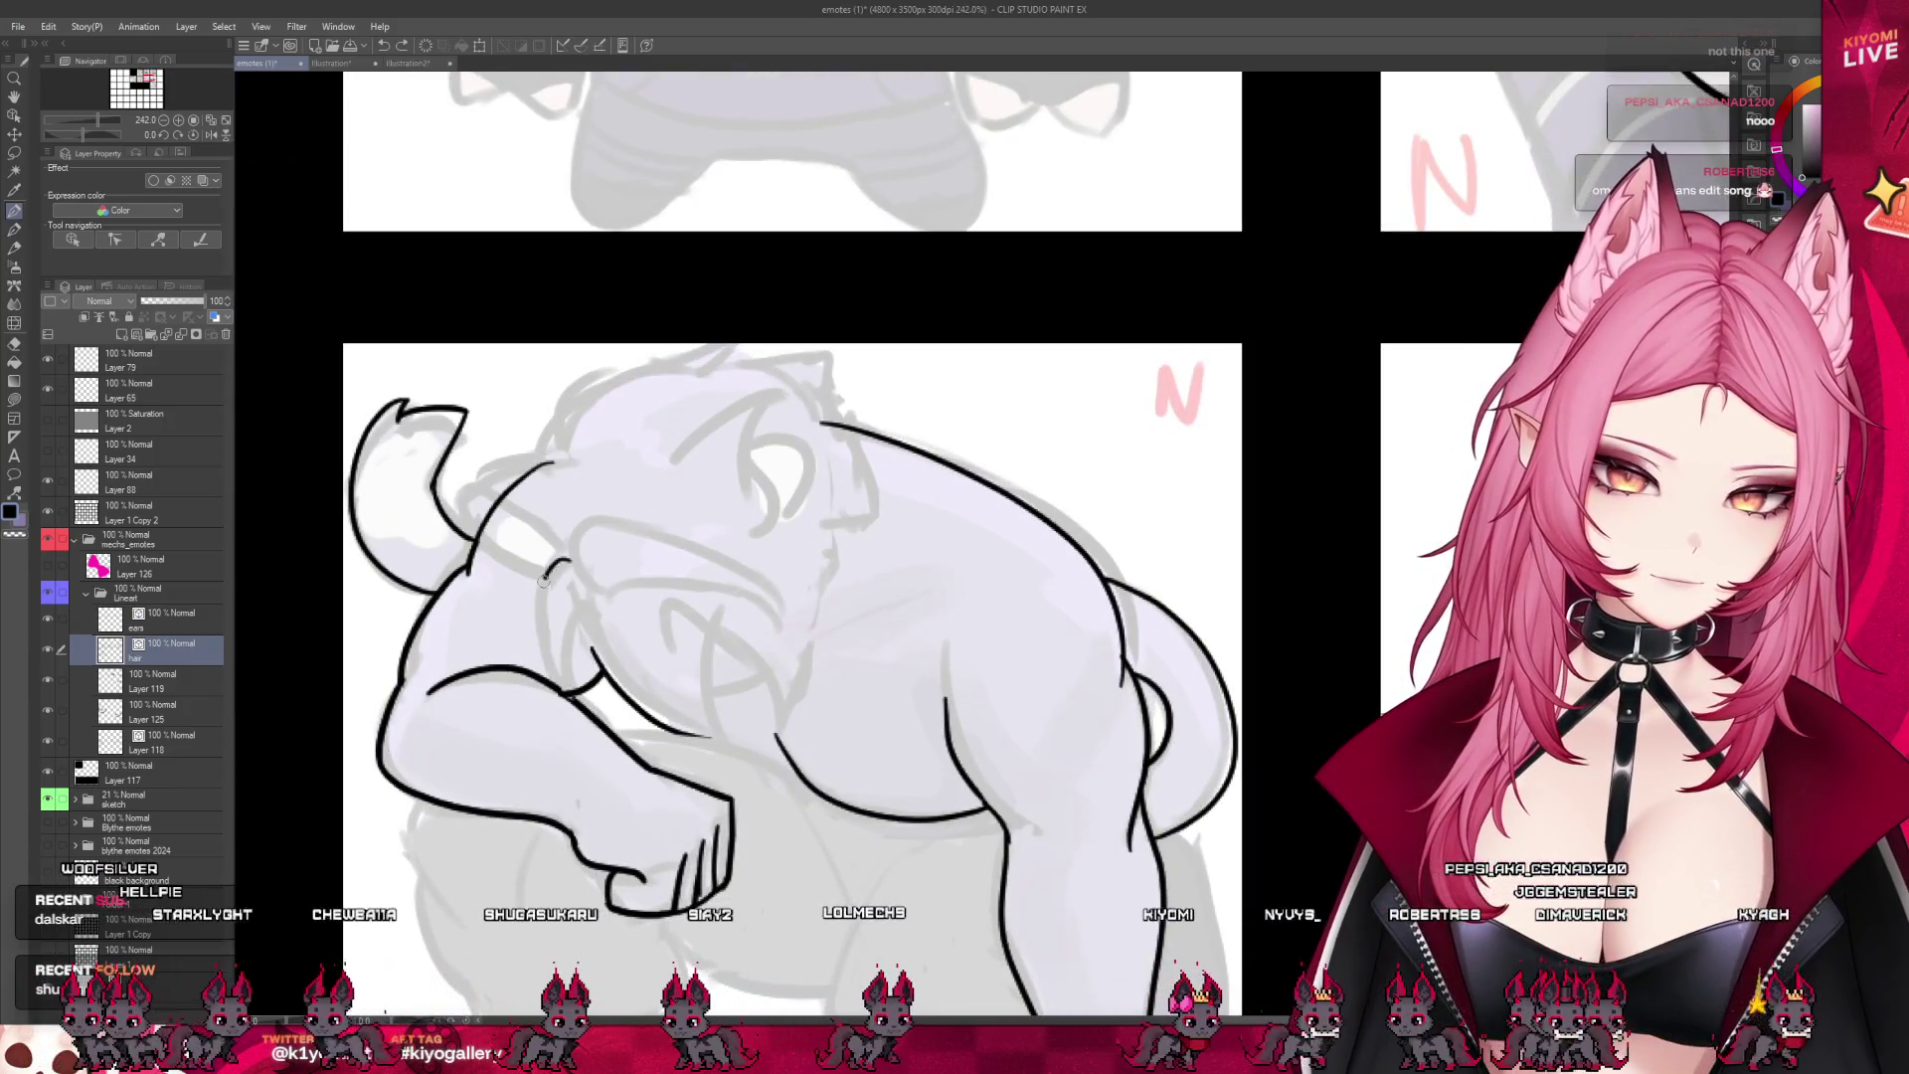
key("ctrl+z")
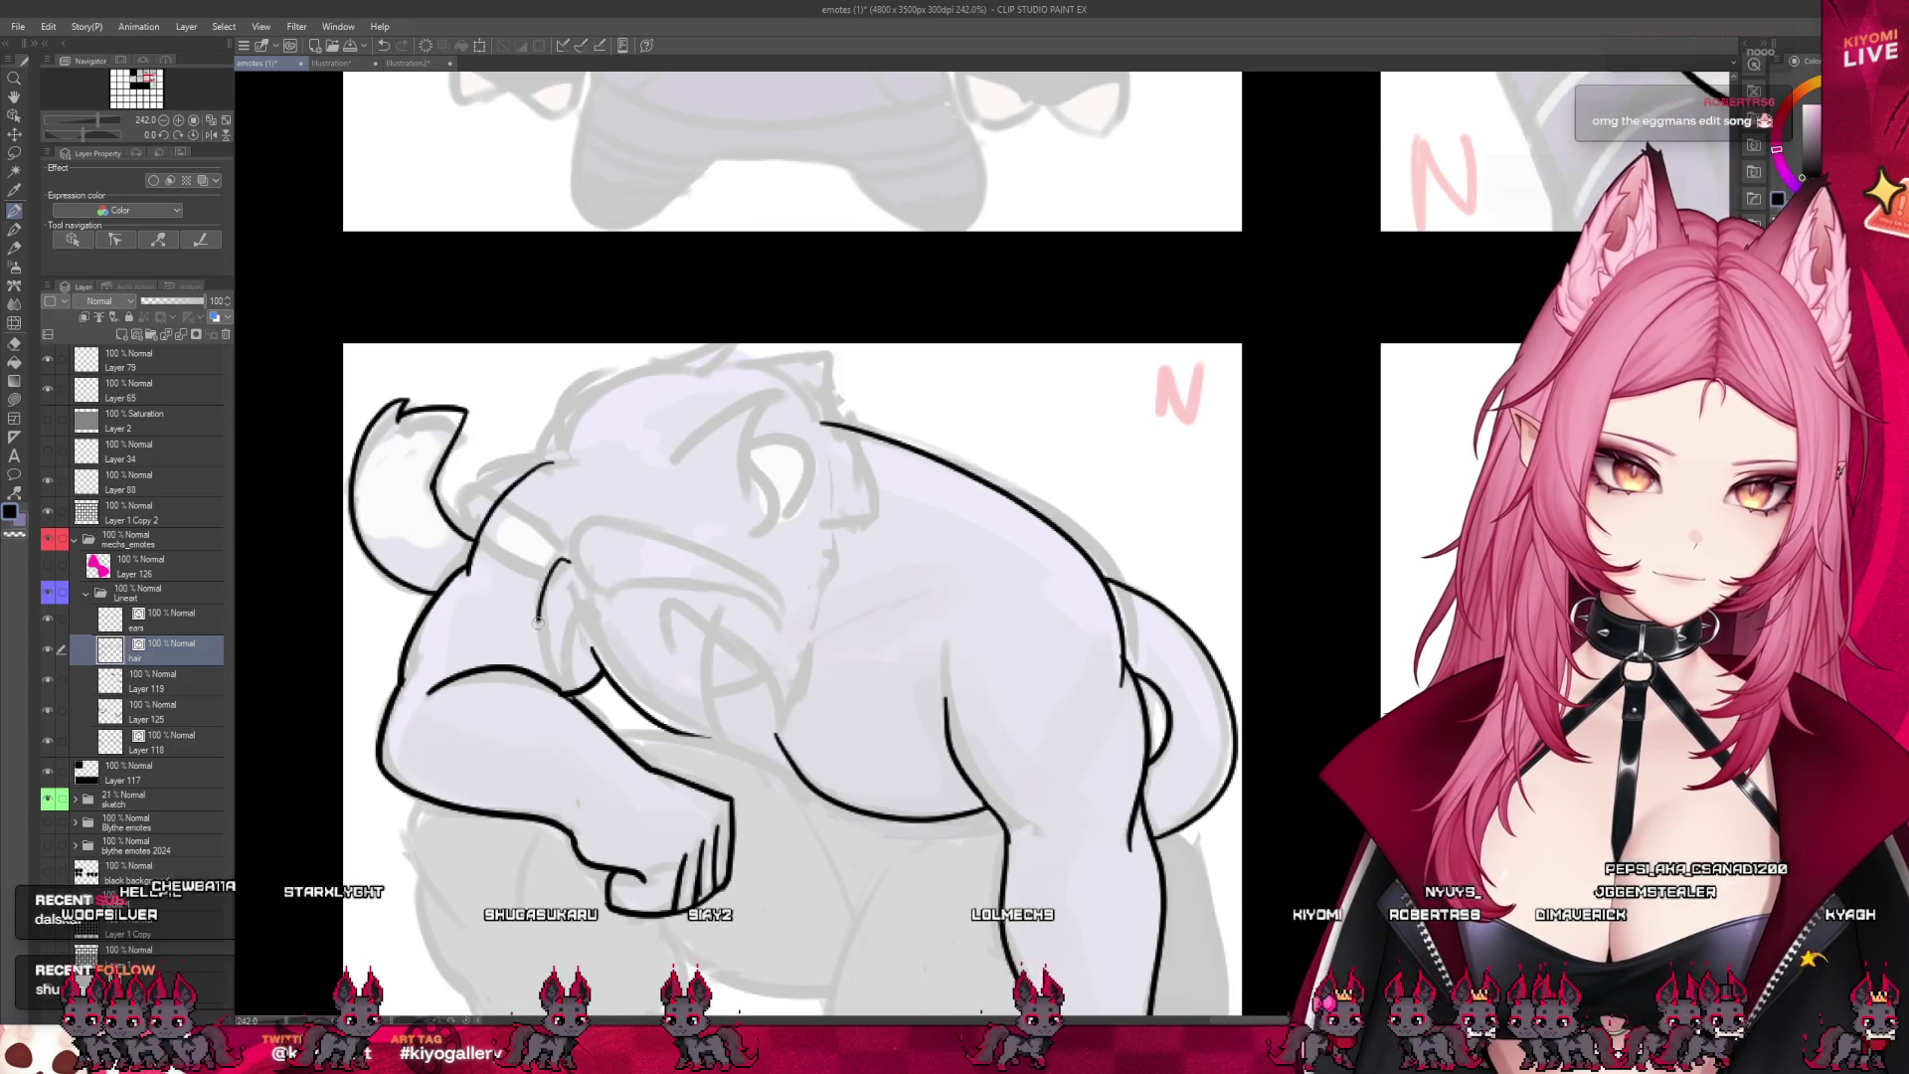
left_click_drag(574, 616, 567, 694)
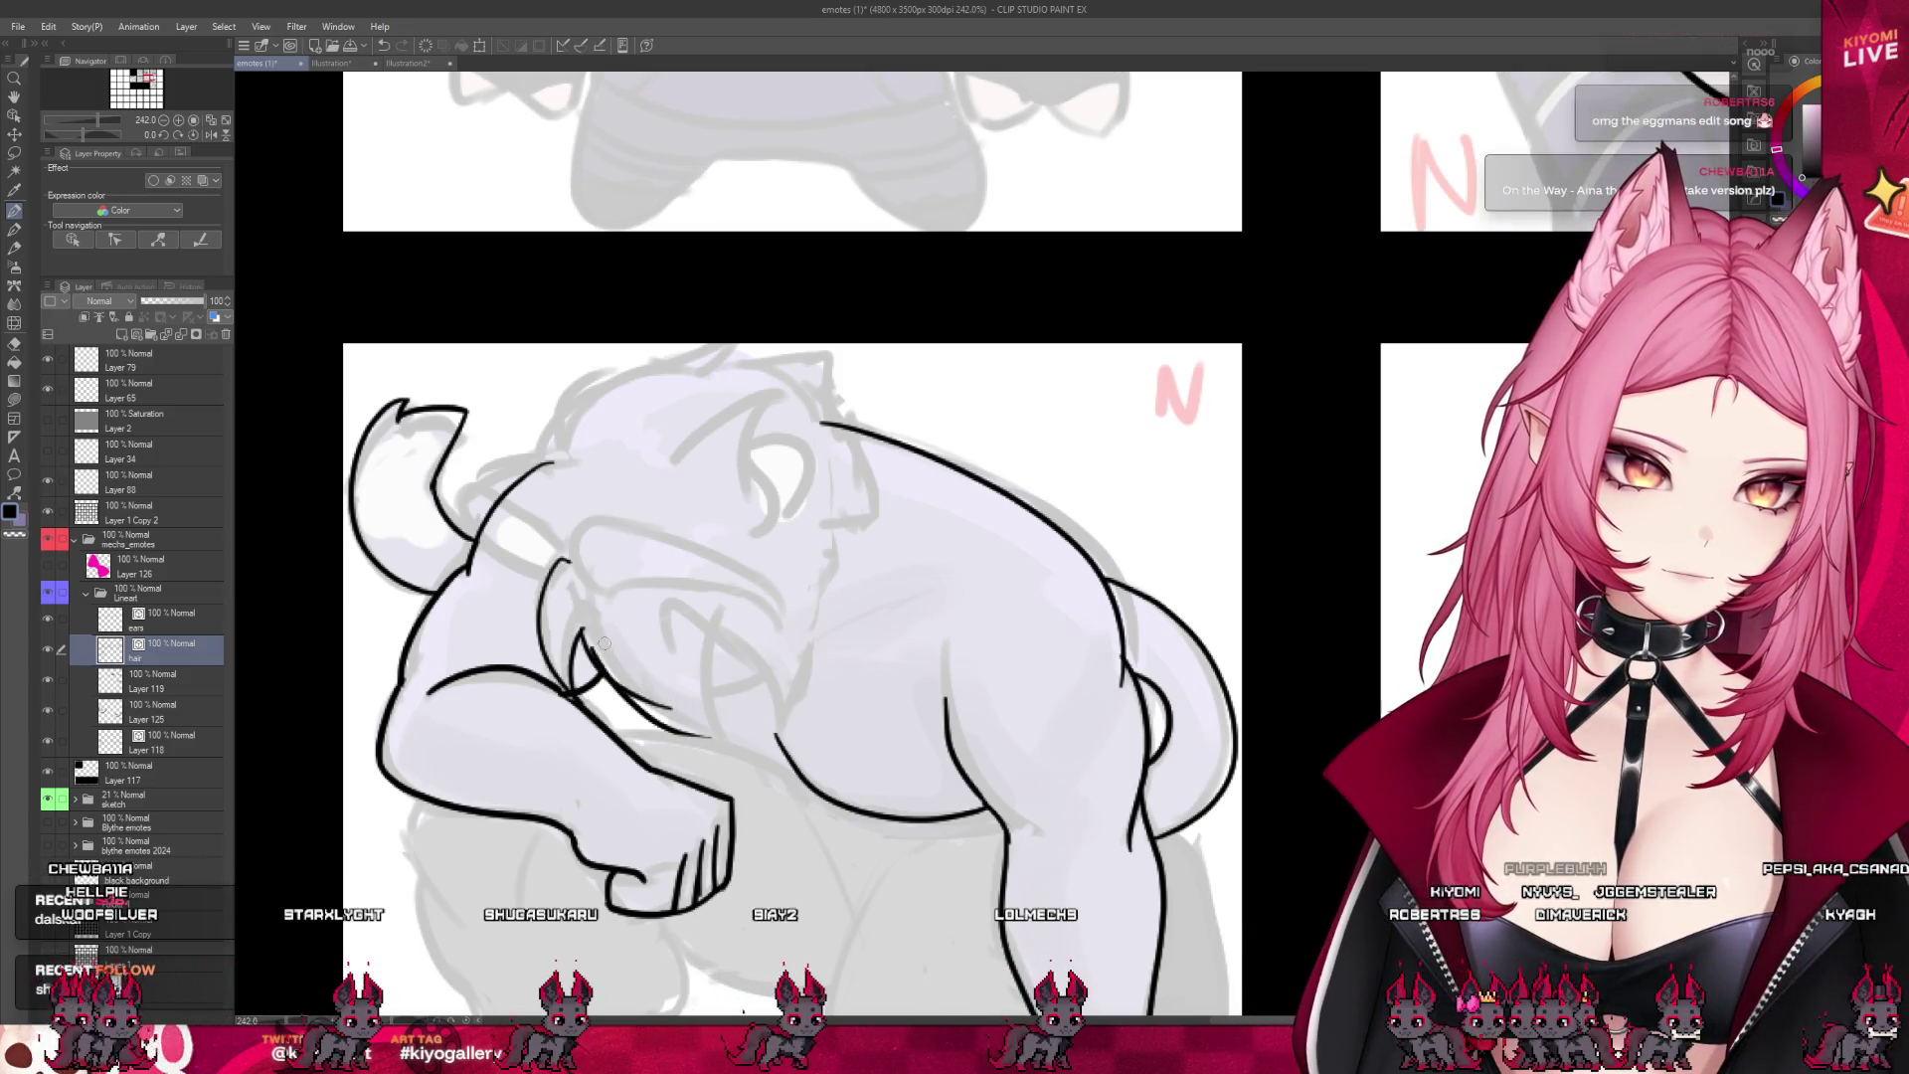
left_click_drag(579, 624, 656, 710)
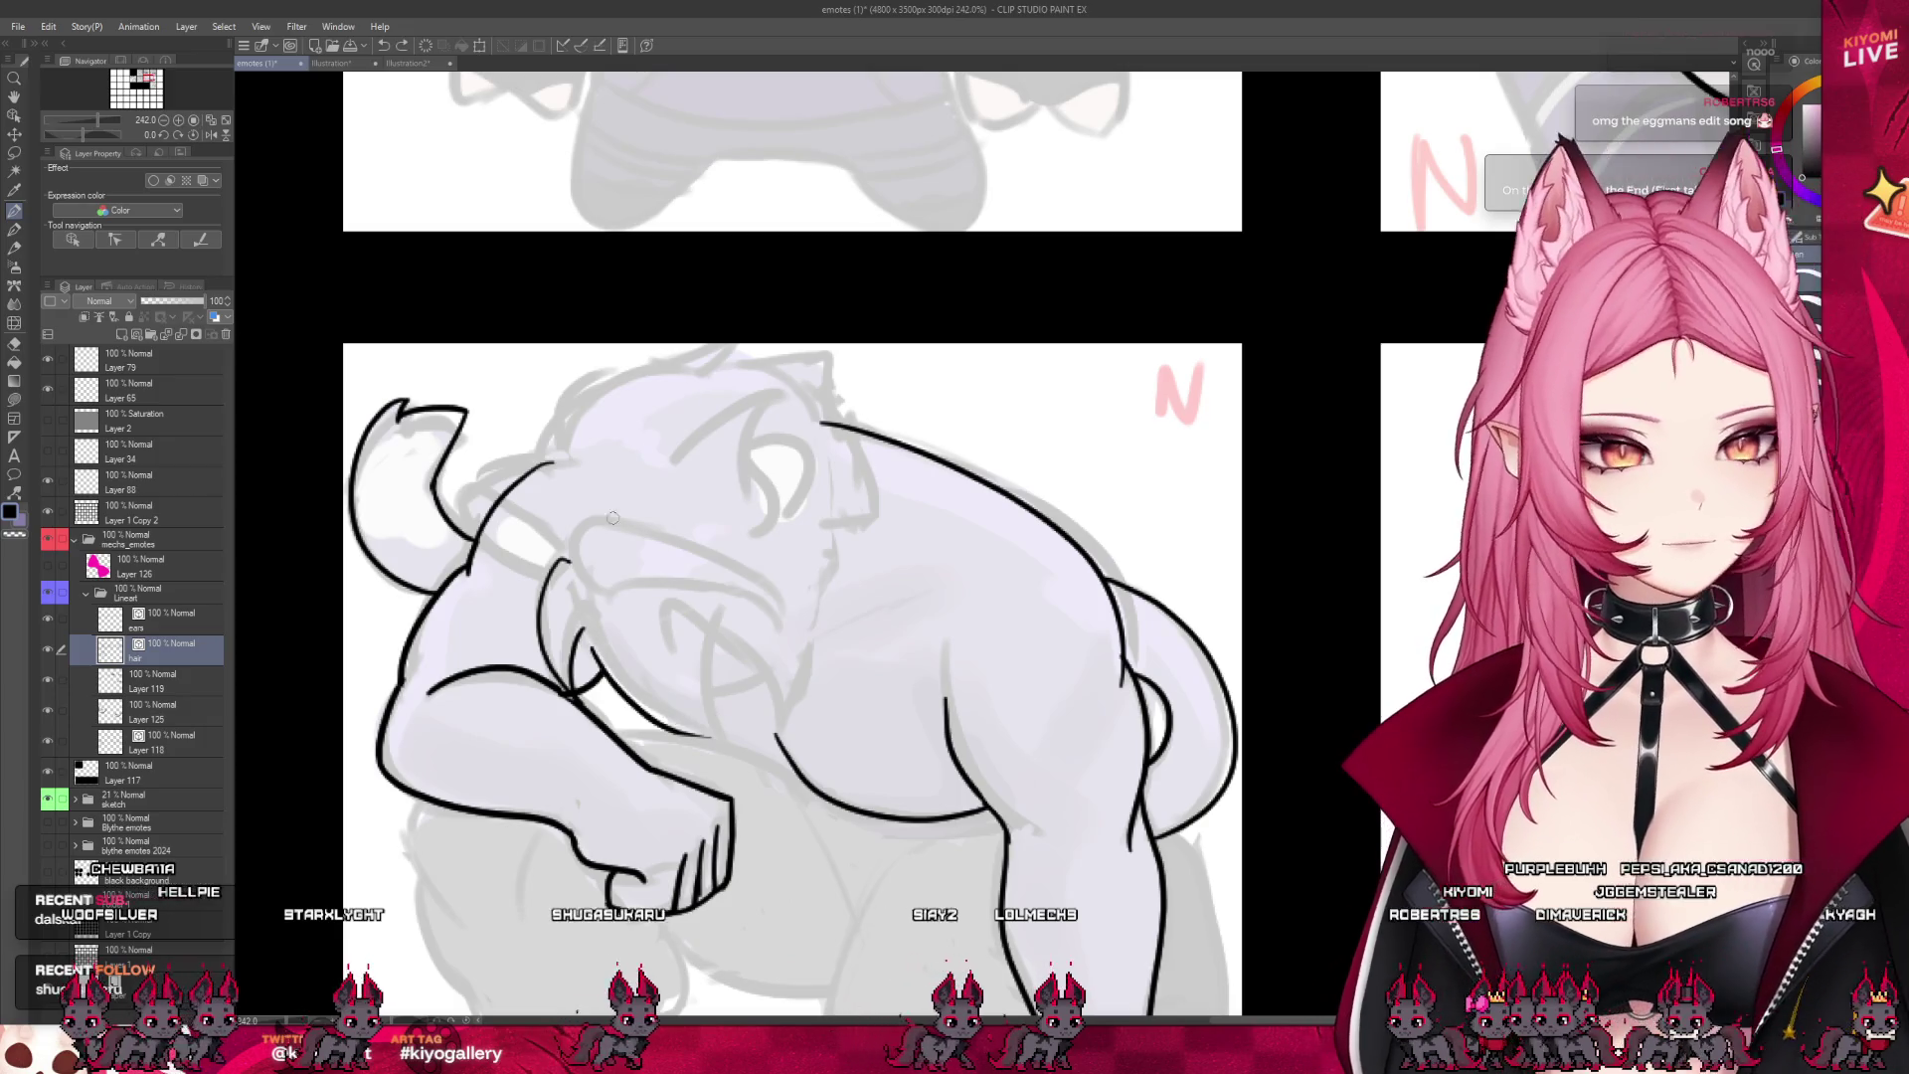
left_click_drag(579, 611, 686, 731)
key("ctrl+z")
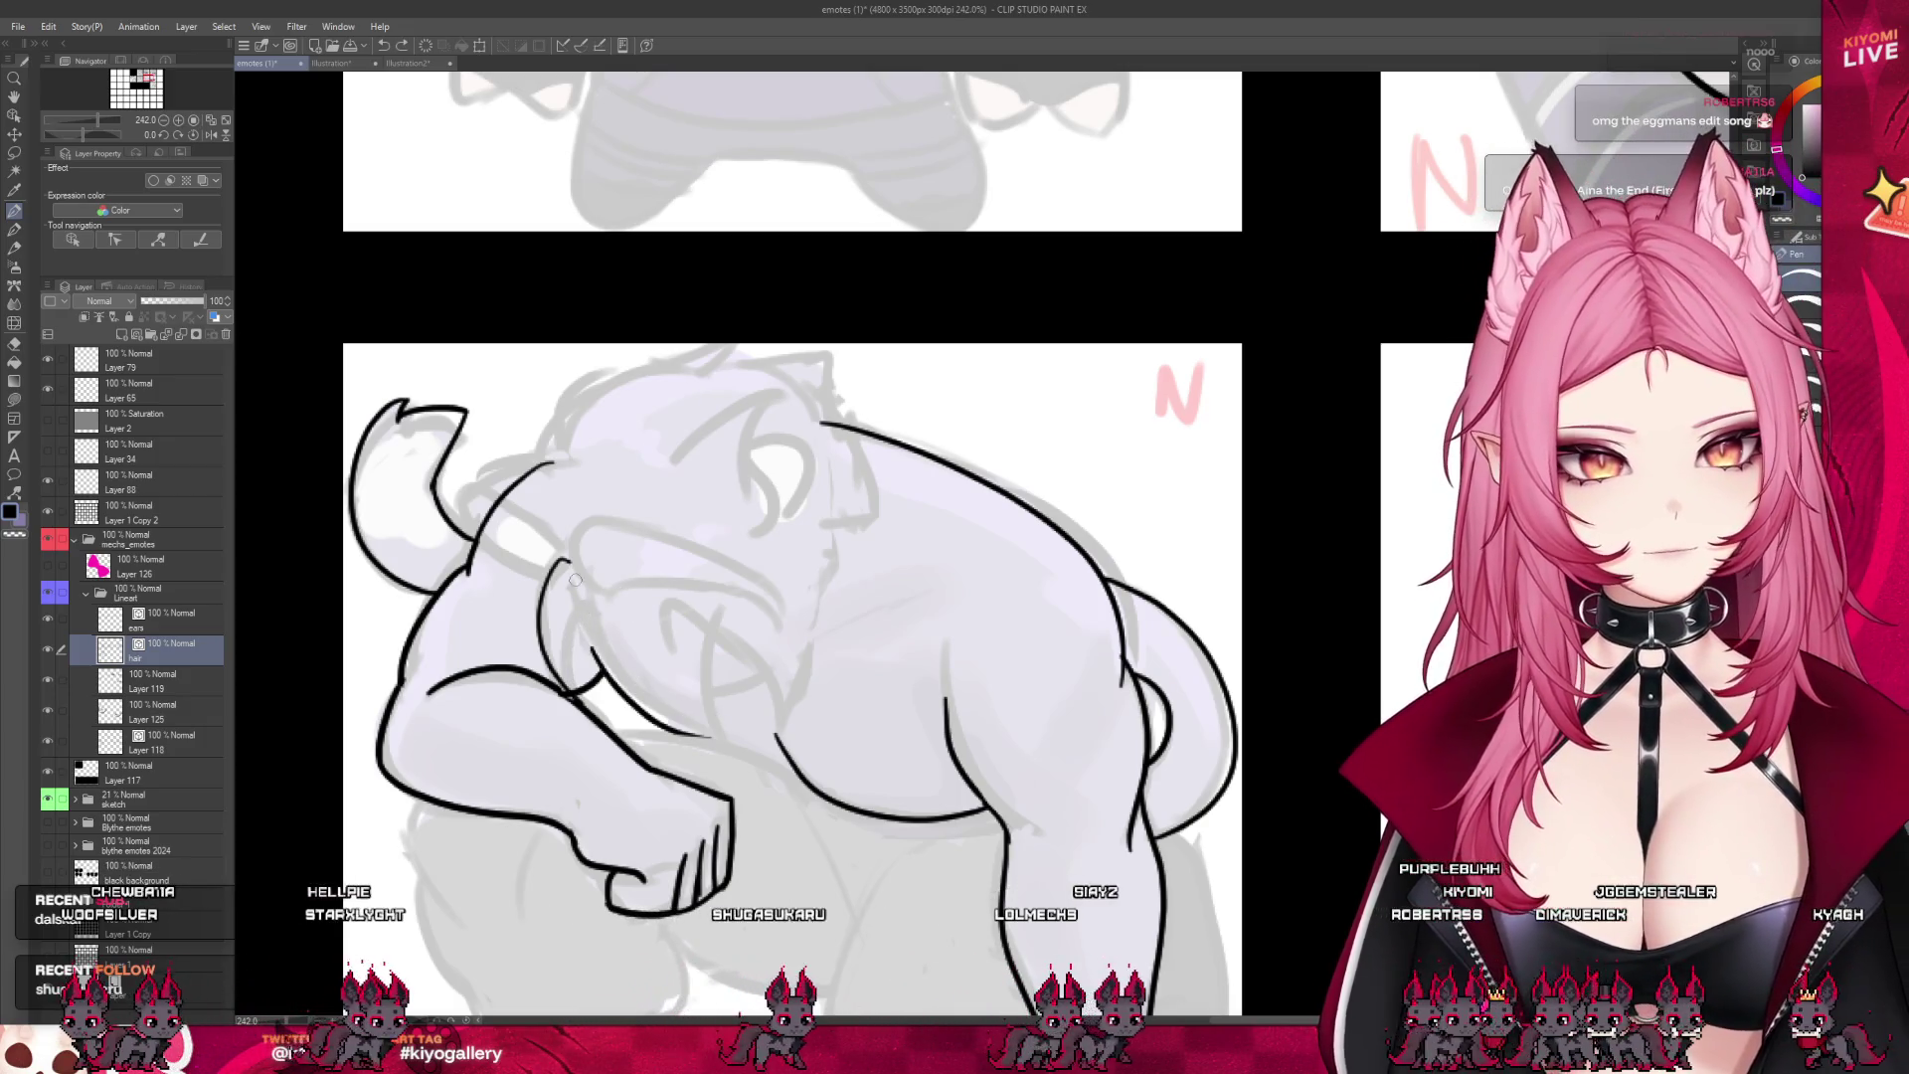
key("ctrl+z")
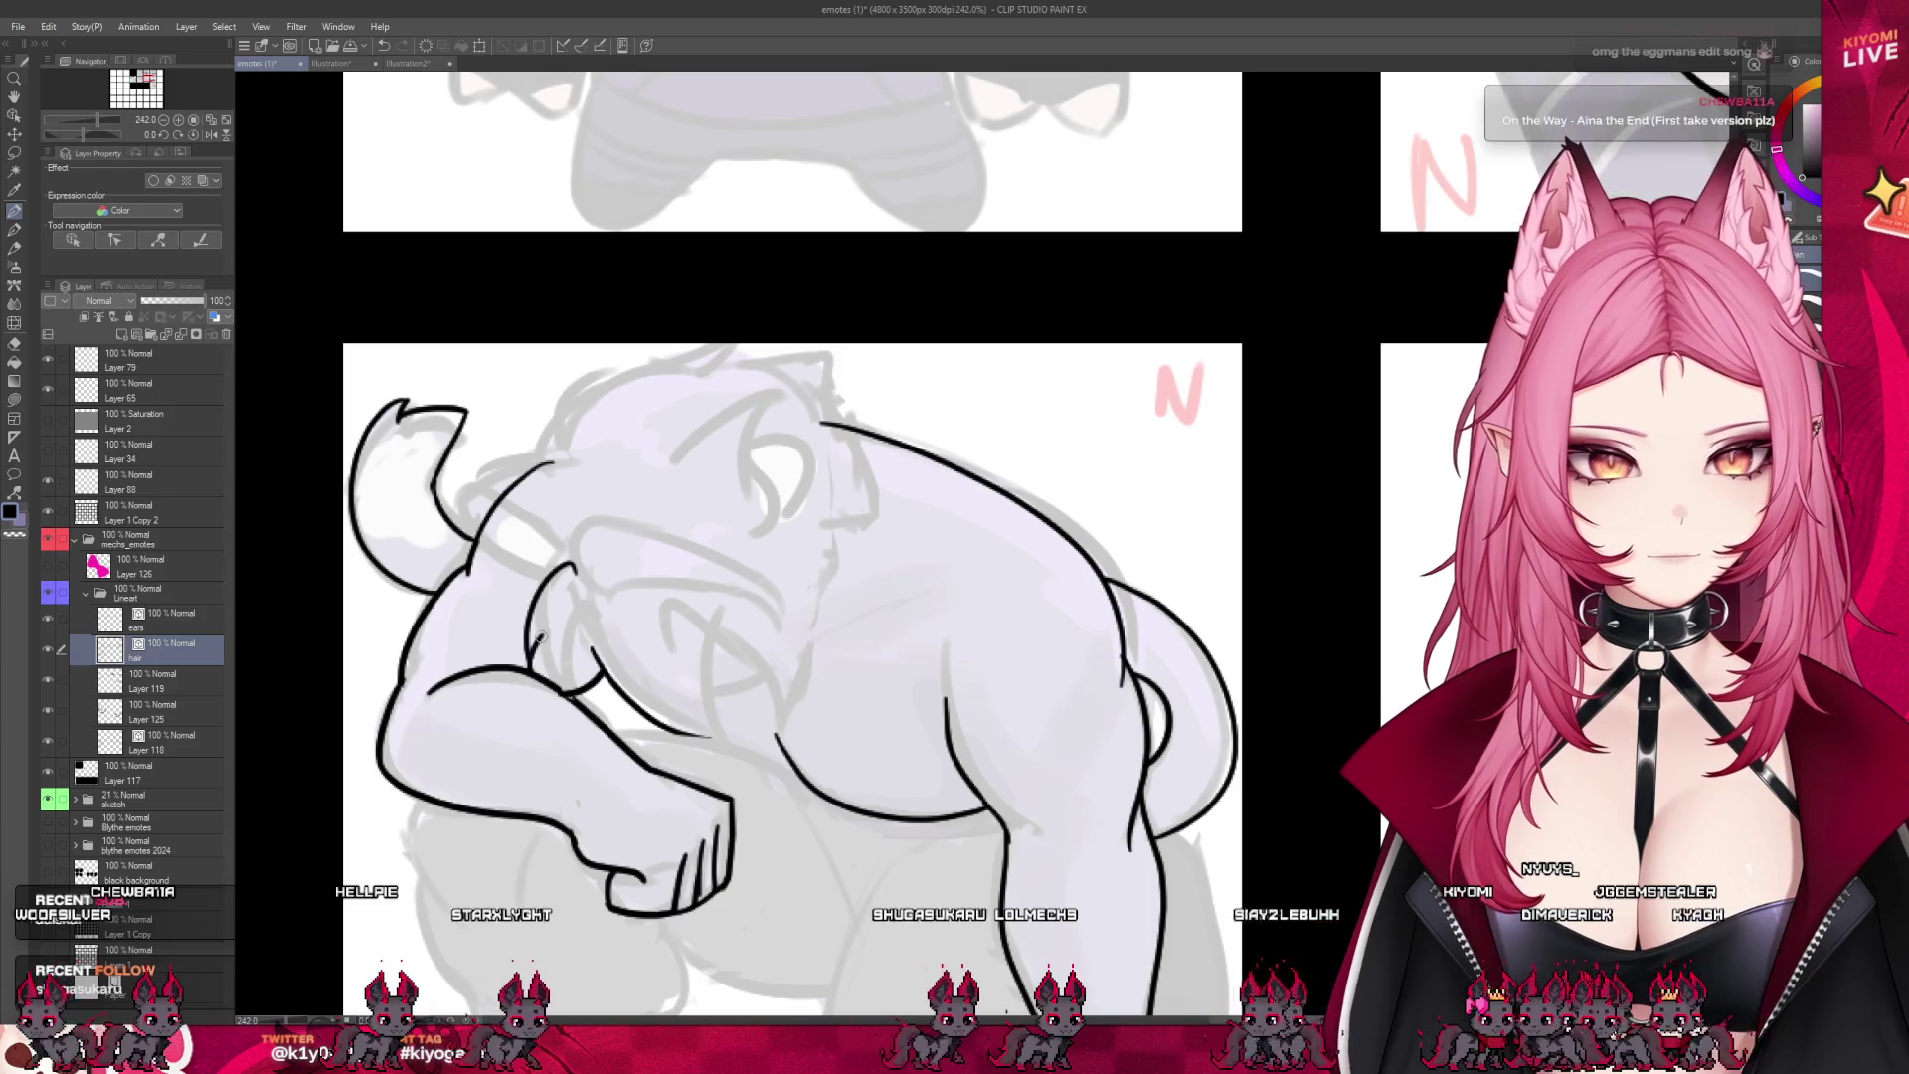
left_click_drag(575, 694, 633, 733)
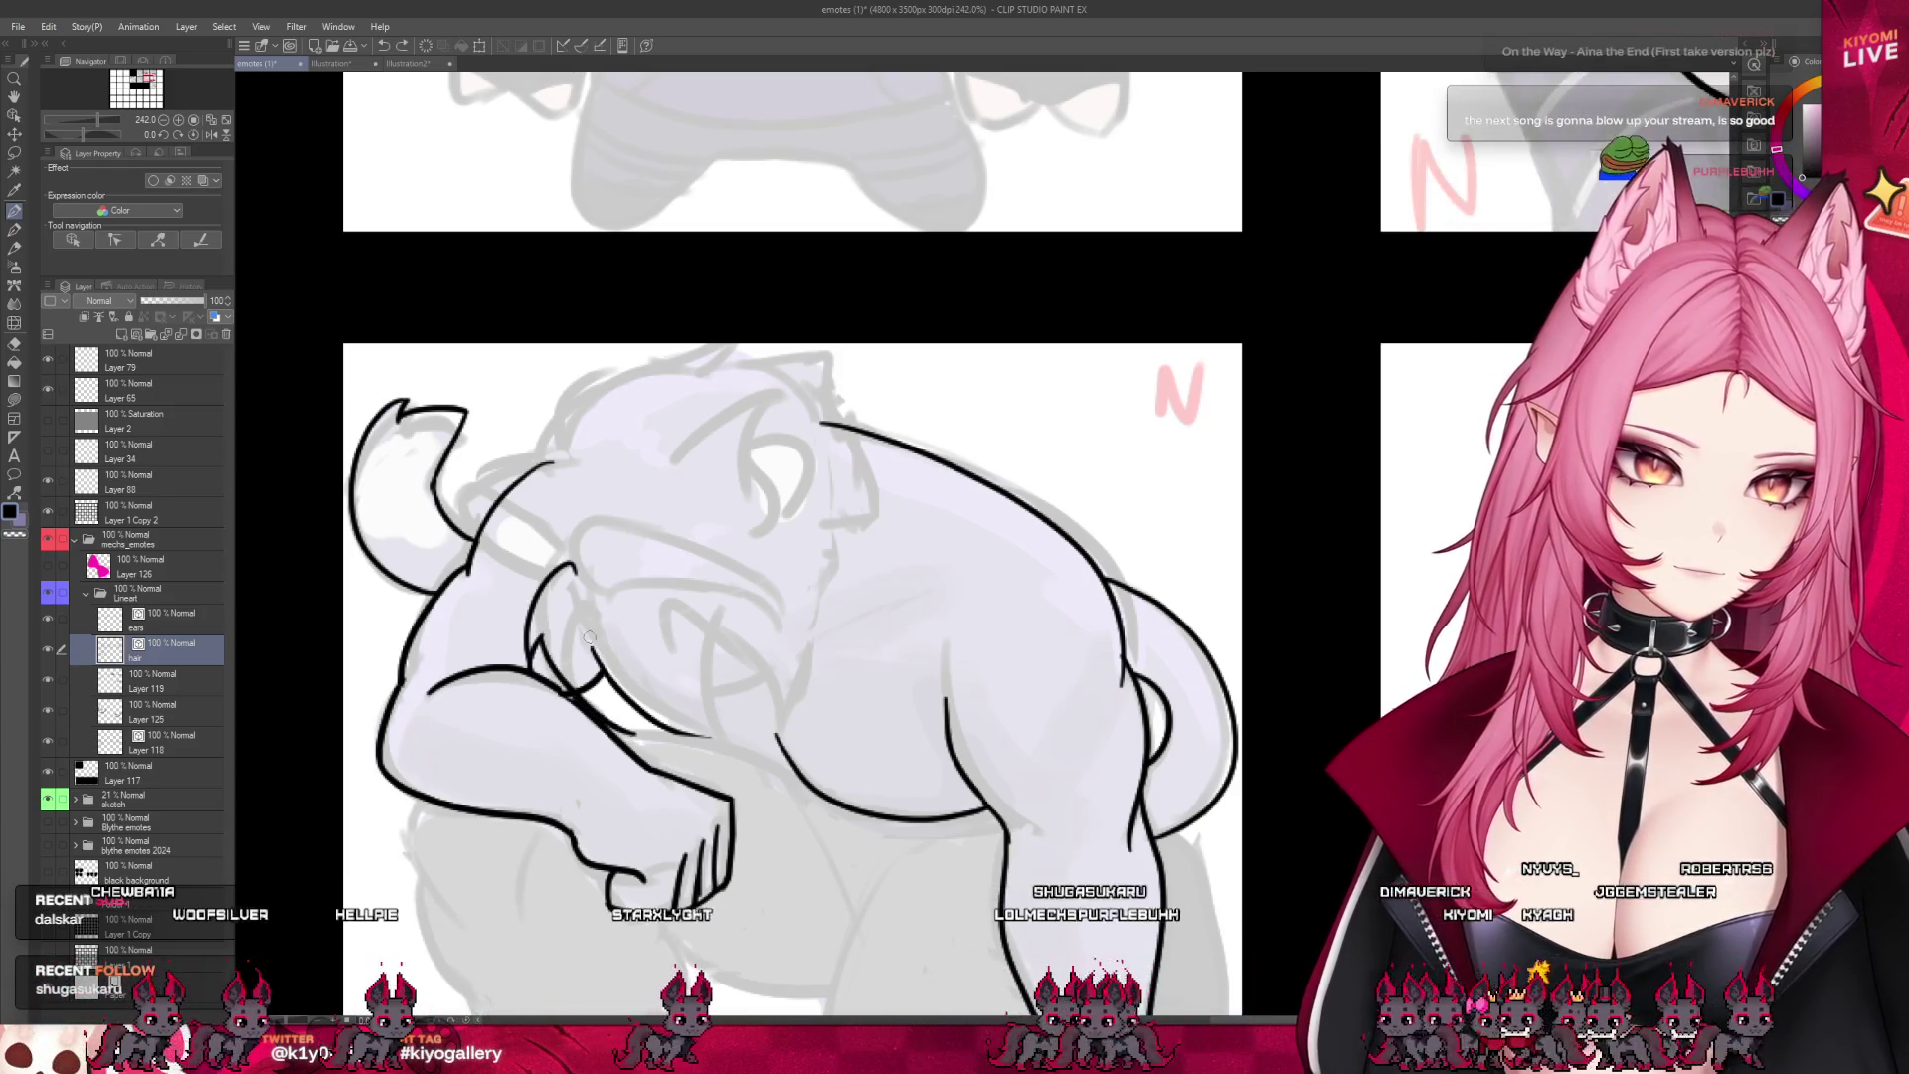
left_click_drag(597, 651, 604, 686)
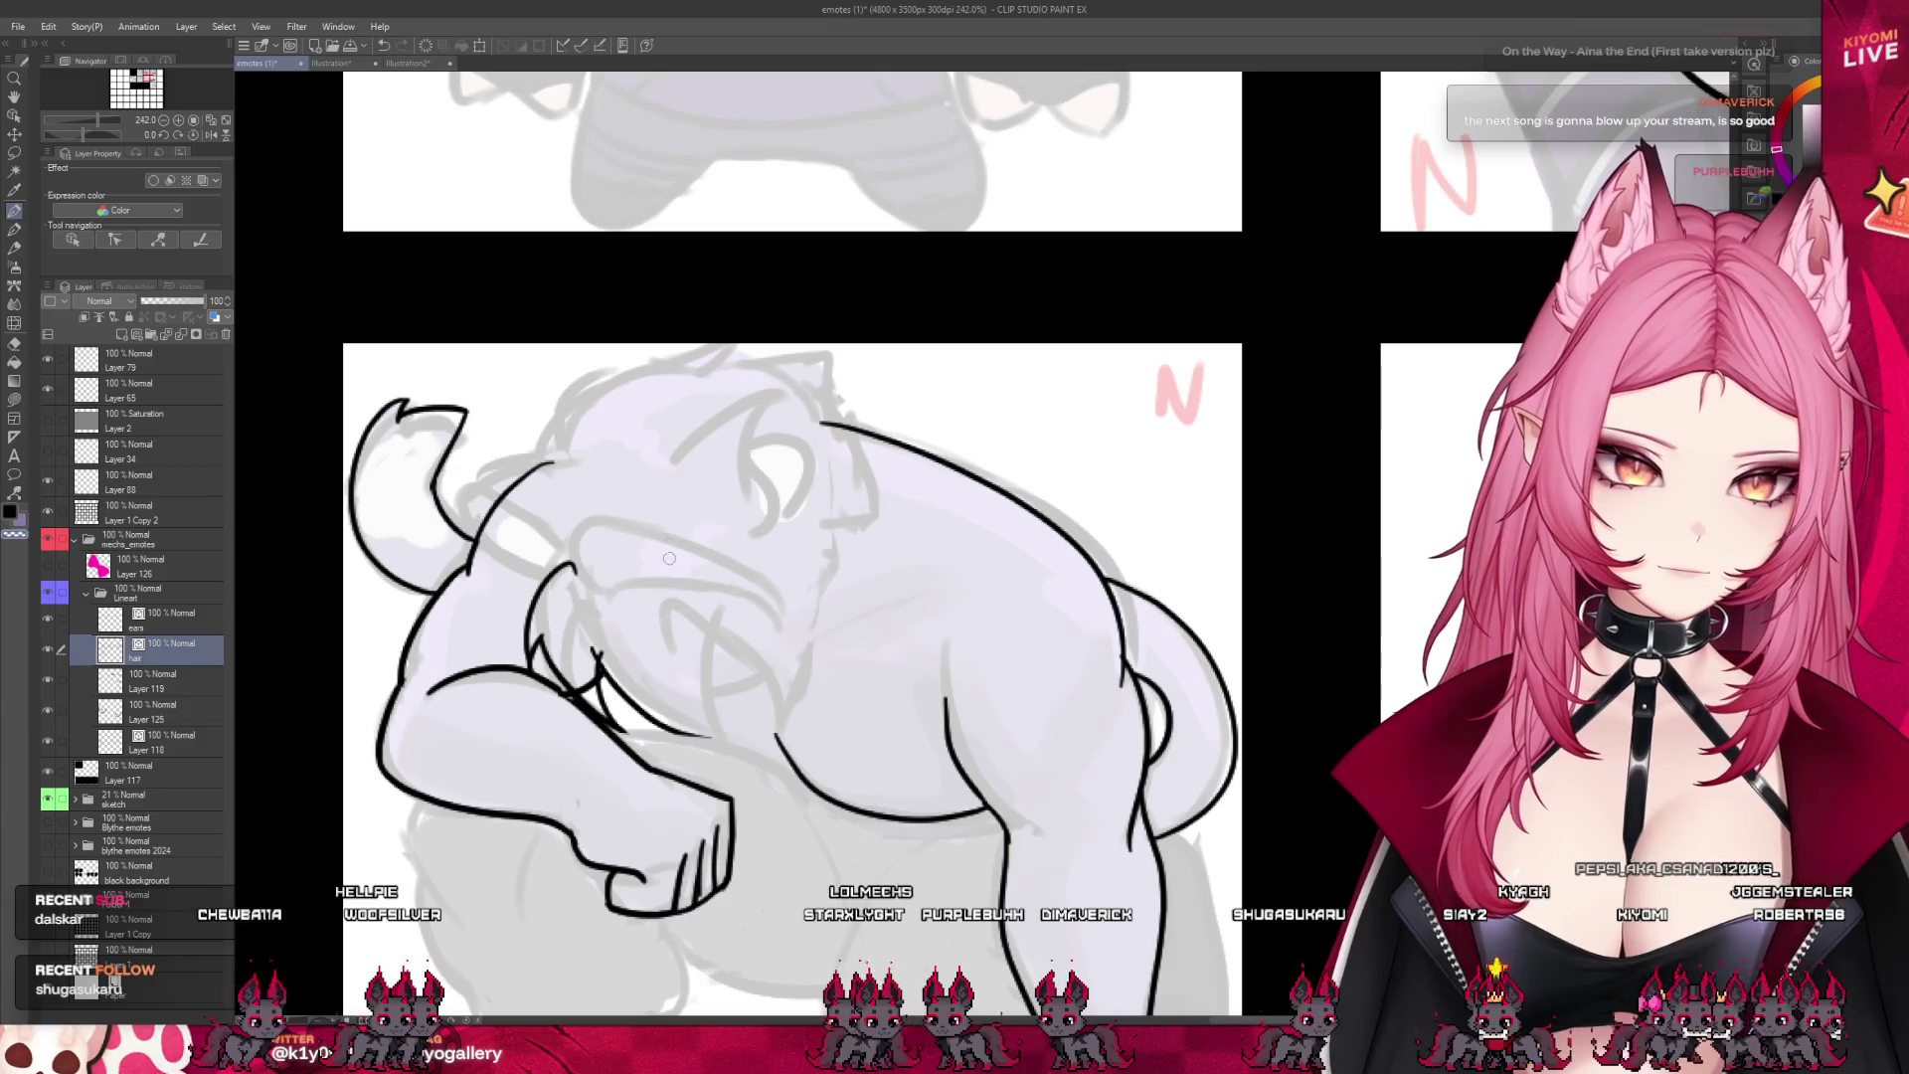
- Ink the arcing contour across the top of the head, retrying it several times
mouse_move(741, 733)
left_mouse_down()
mouse_move(711, 688)
mouse_move(774, 691)
mouse_move(761, 673)
mouse_move(783, 738)
left_mouse_up()
key("ctrl+z")
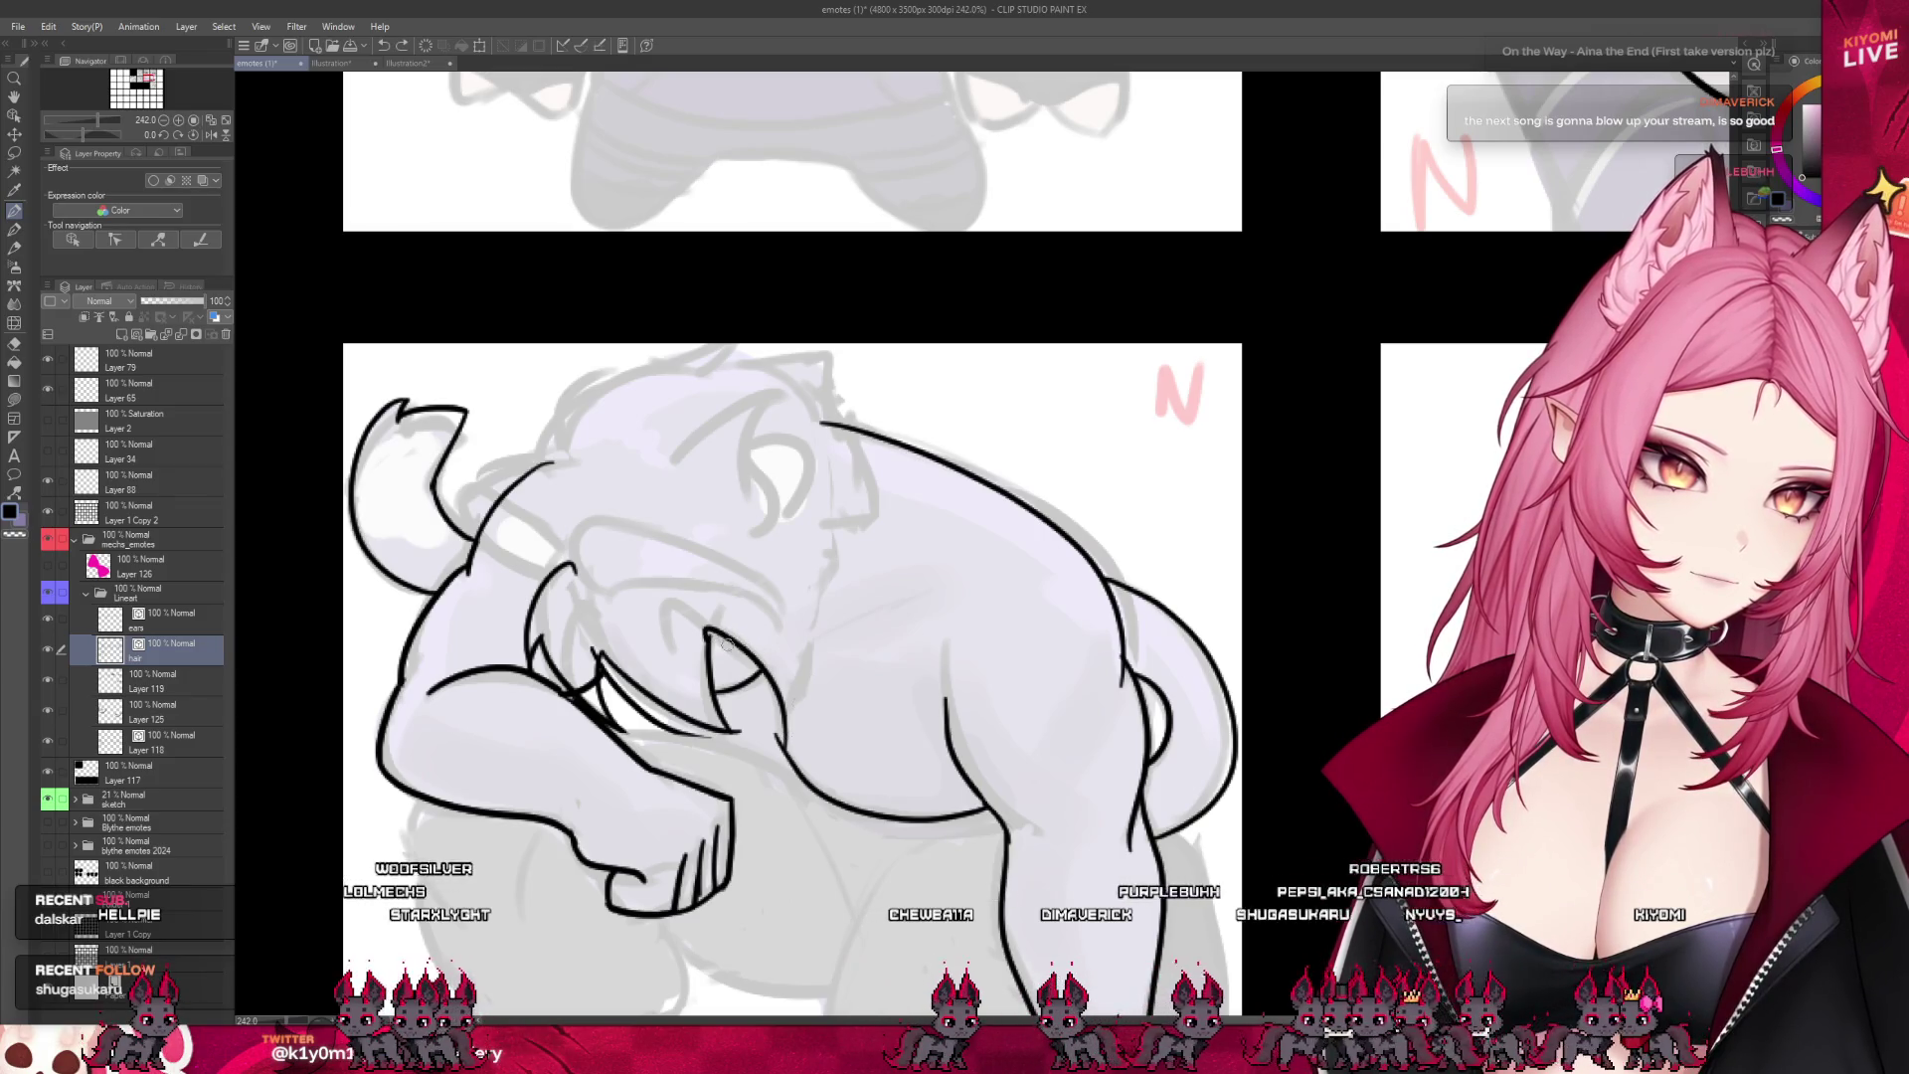
key("ctrl+z")
key("ctrl+z")
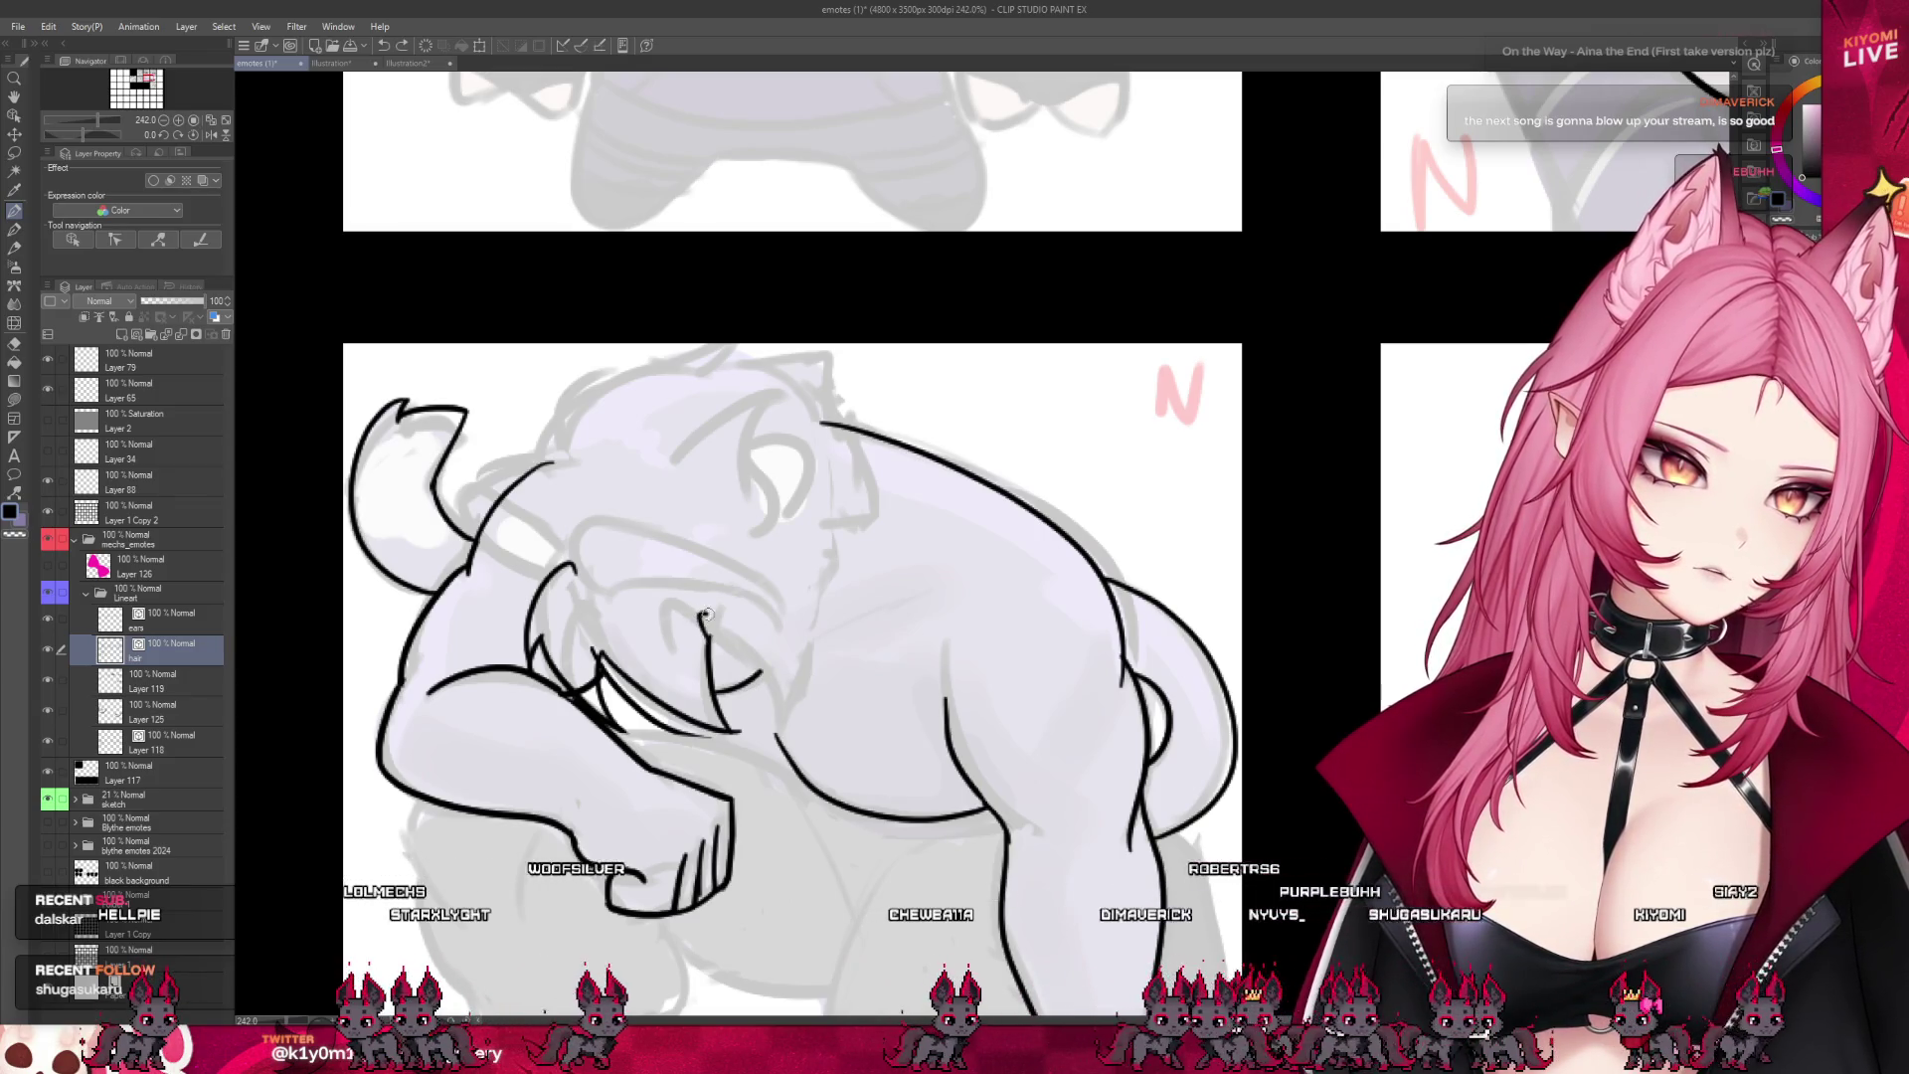
mouse_move(699, 613)
left_mouse_down()
mouse_move(761, 733)
mouse_move(812, 609)
left_mouse_up()
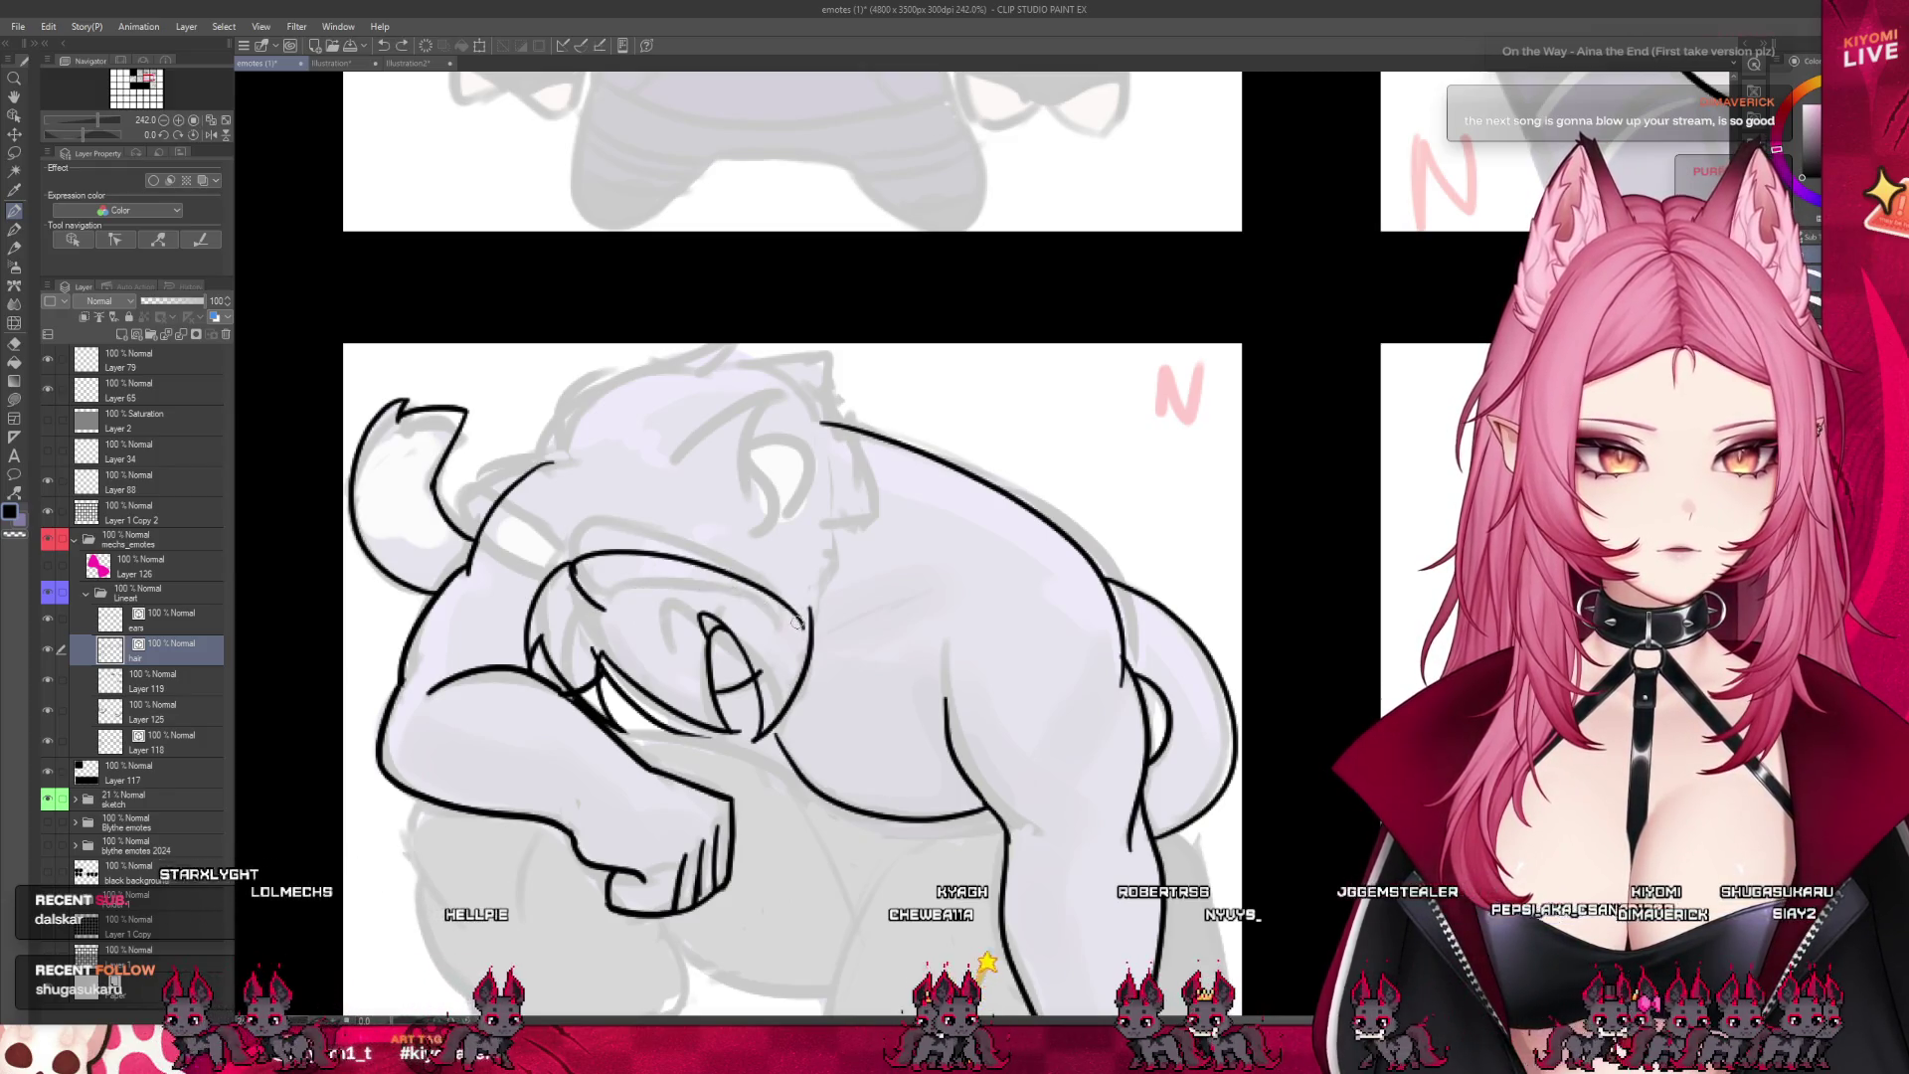
mouse_move(796, 623)
left_mouse_down()
mouse_move(711, 589)
mouse_move(625, 595)
left_mouse_up()
key("ctrl+z")
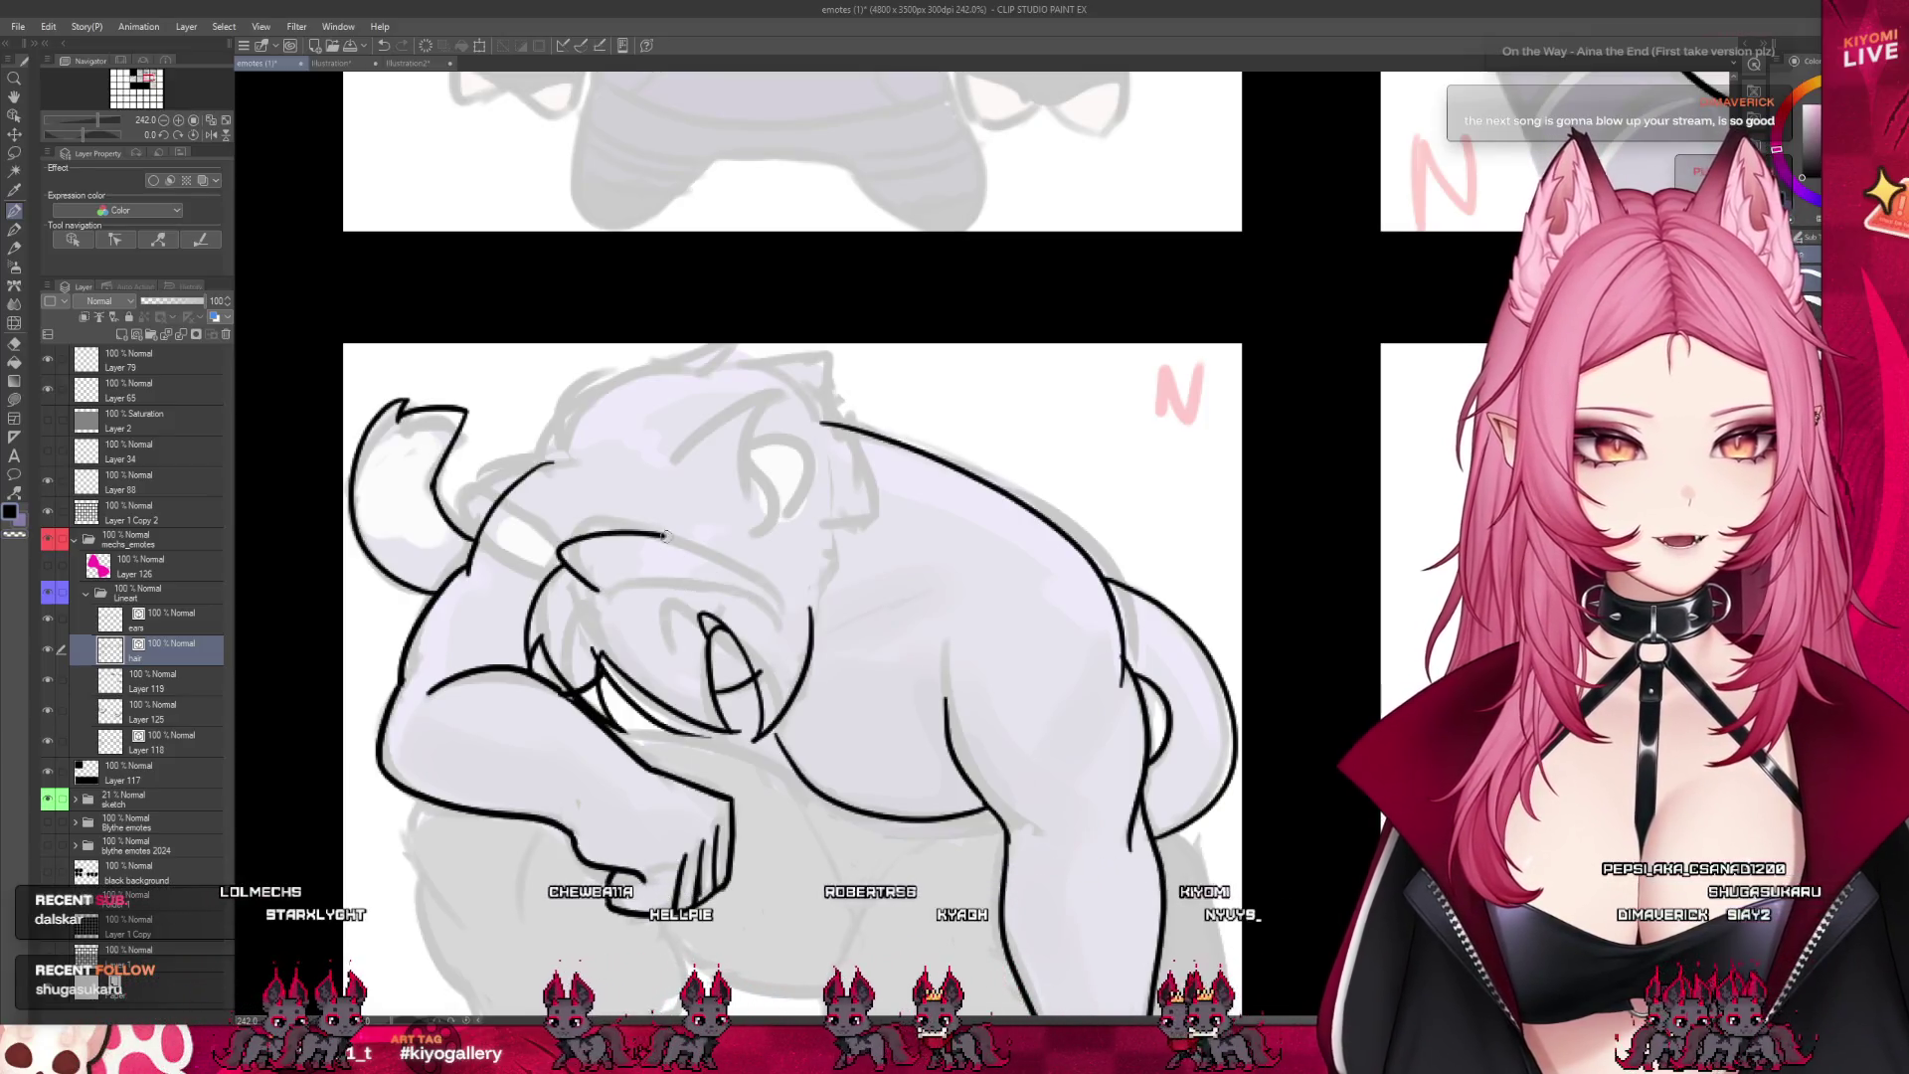
left_click_drag(560, 553, 799, 617)
key("ctrl+z")
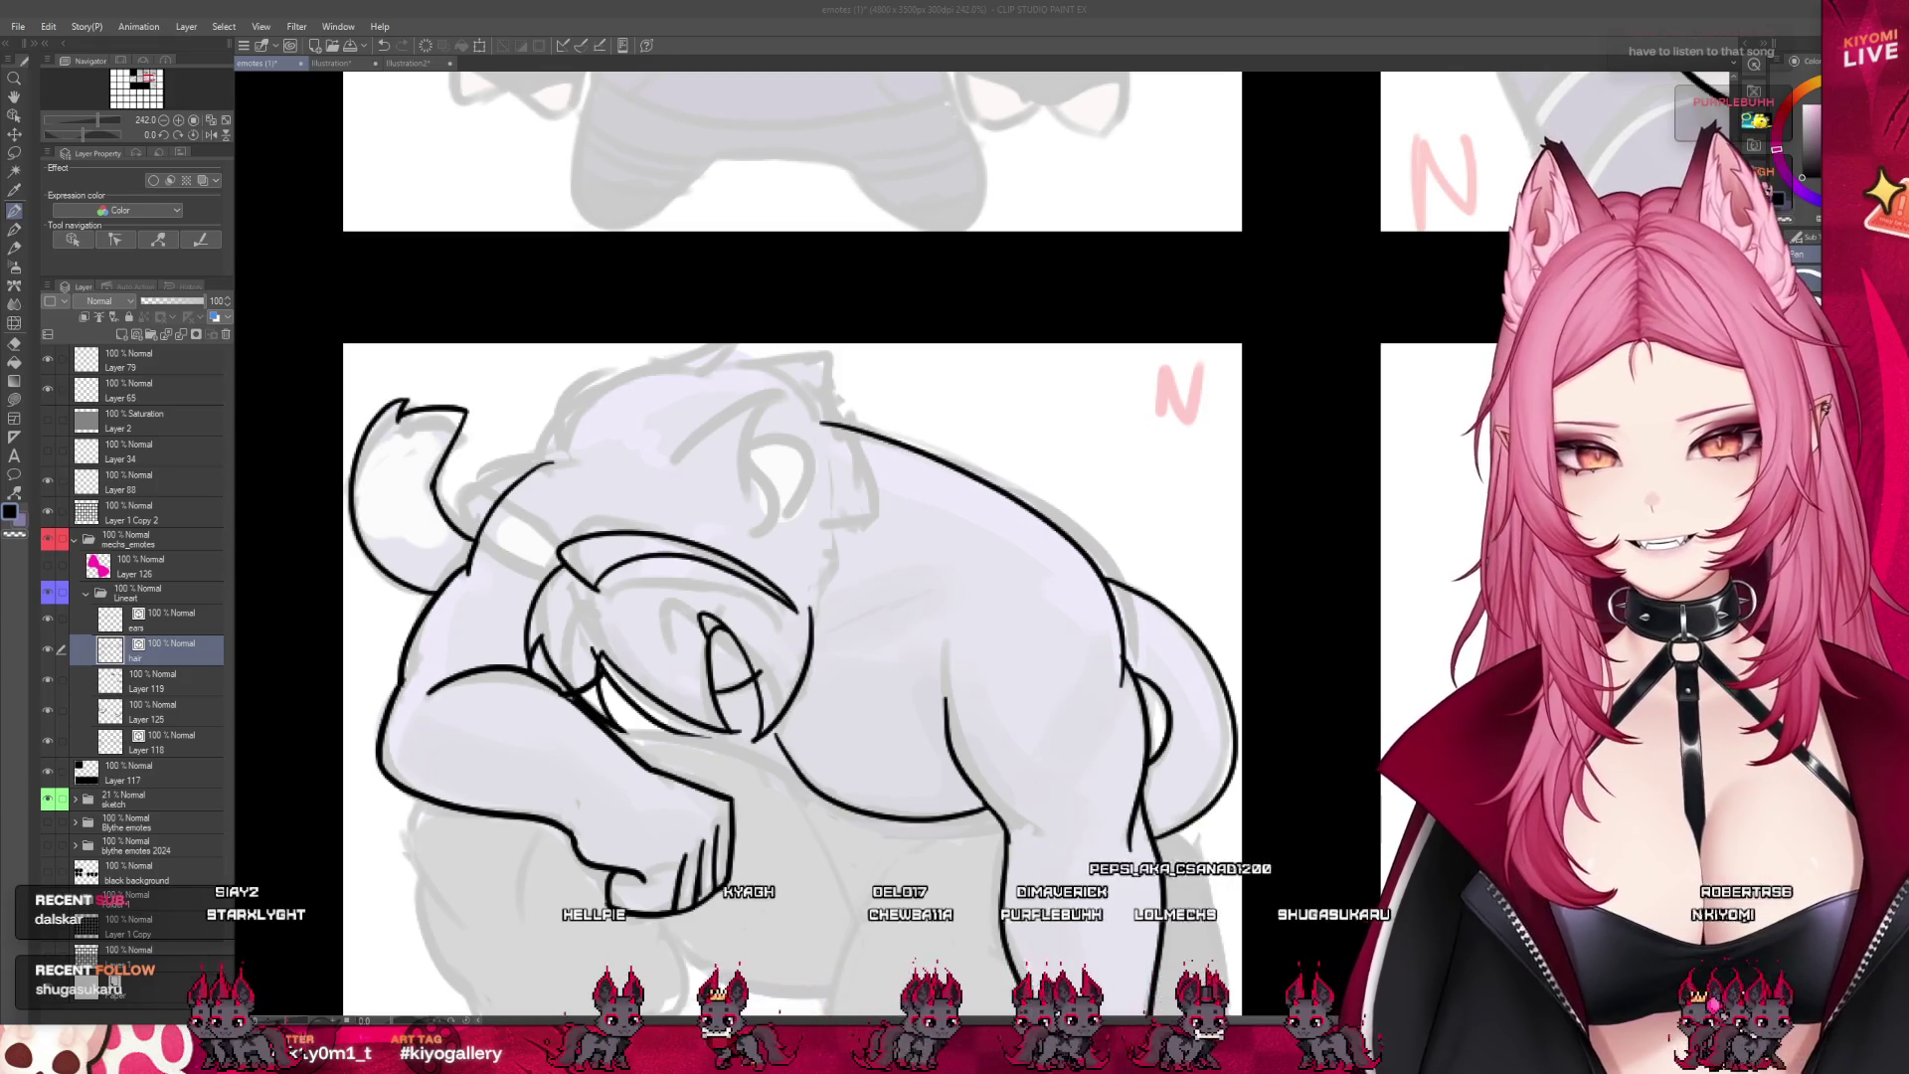
- Zoom in, move to the ears layer, and ink the first ear's outer and inner curves
scroll(667, 364, "up", 1)
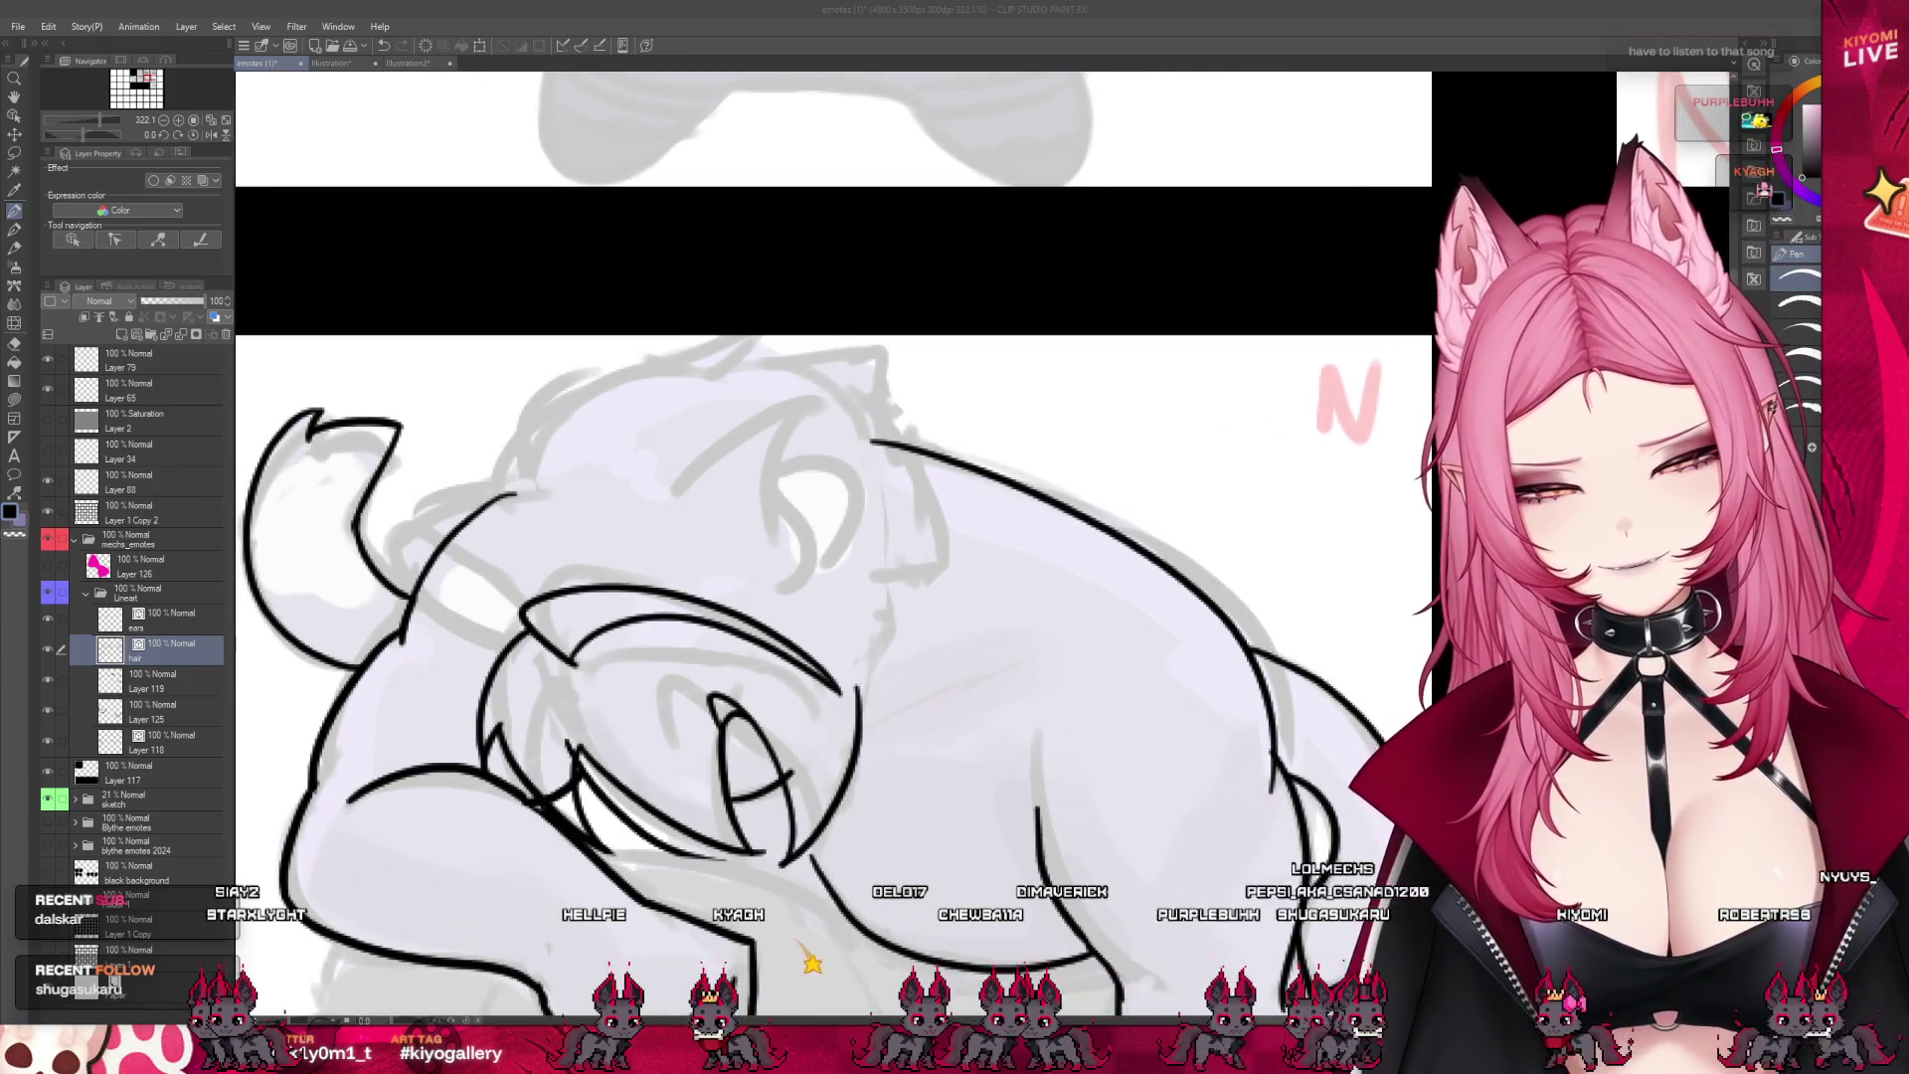
left_click_drag(661, 500, 740, 450)
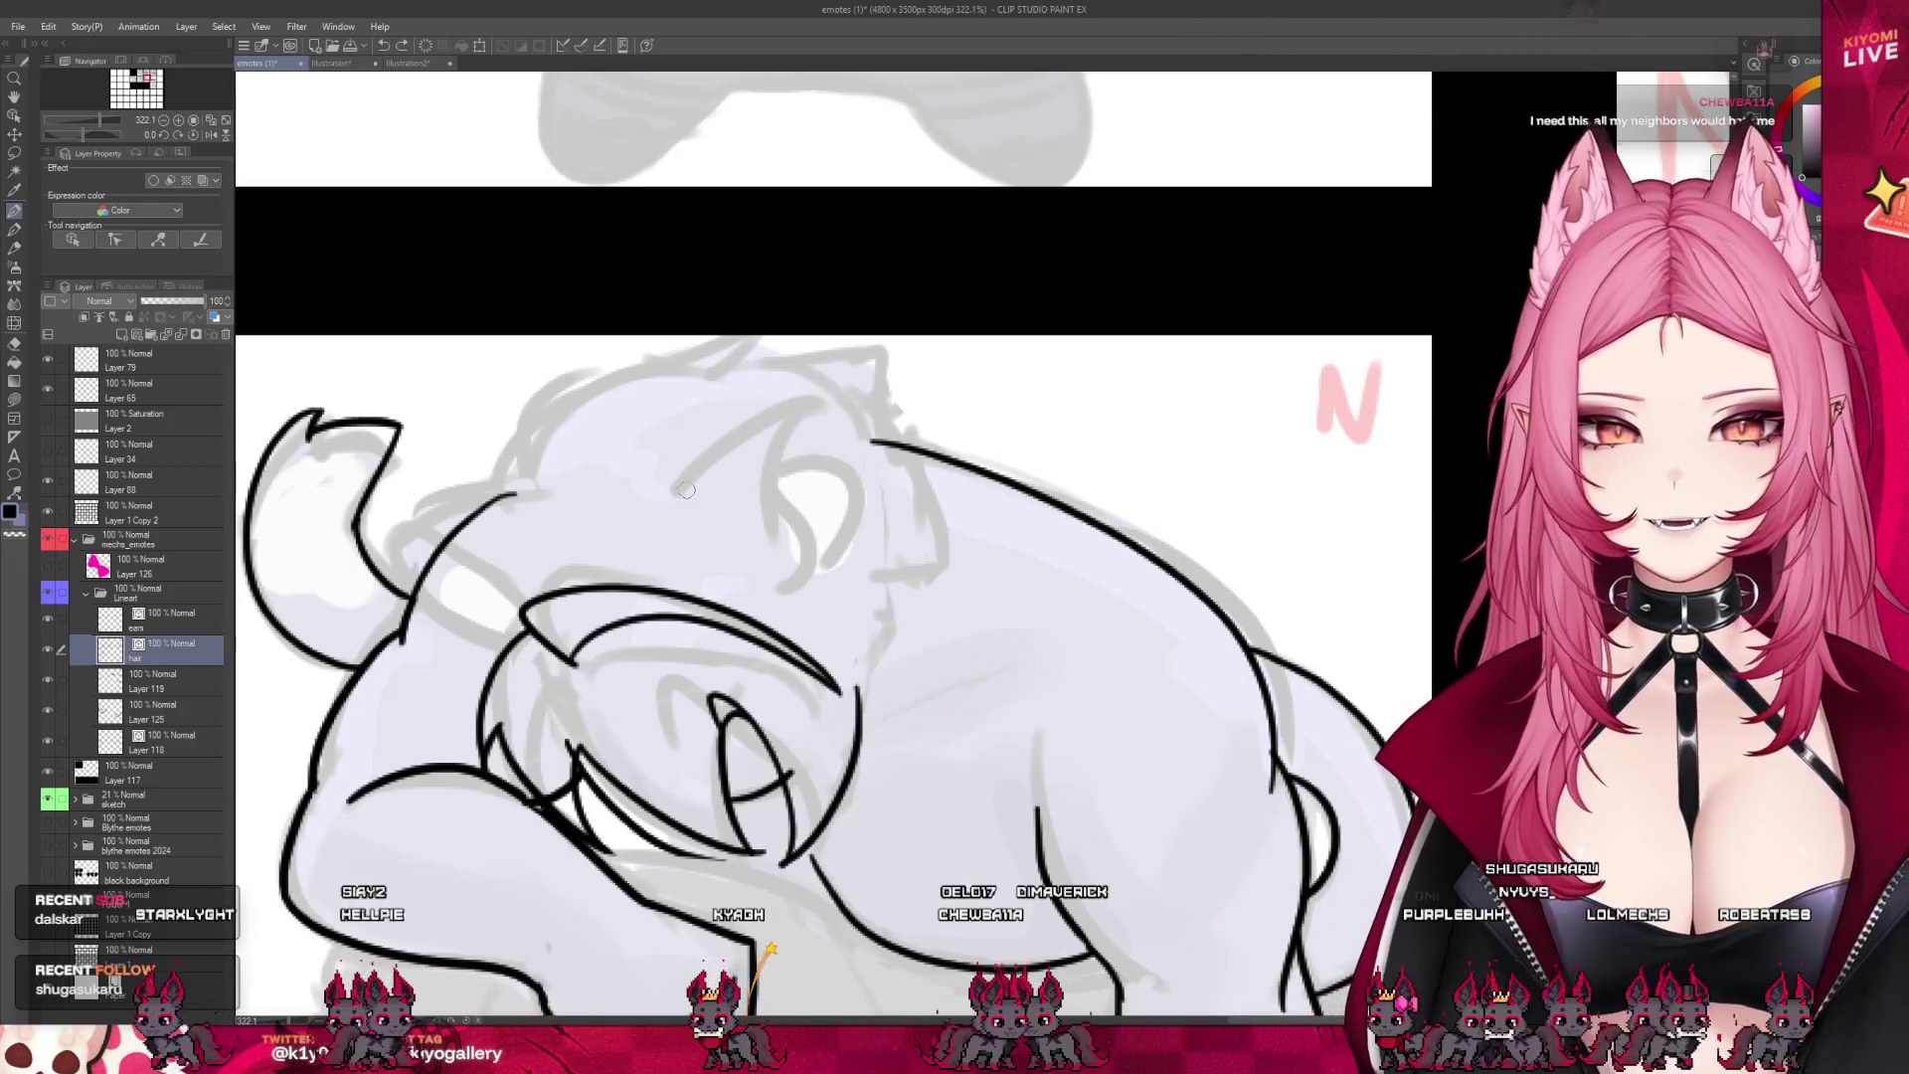
left_click_drag(676, 482, 826, 410)
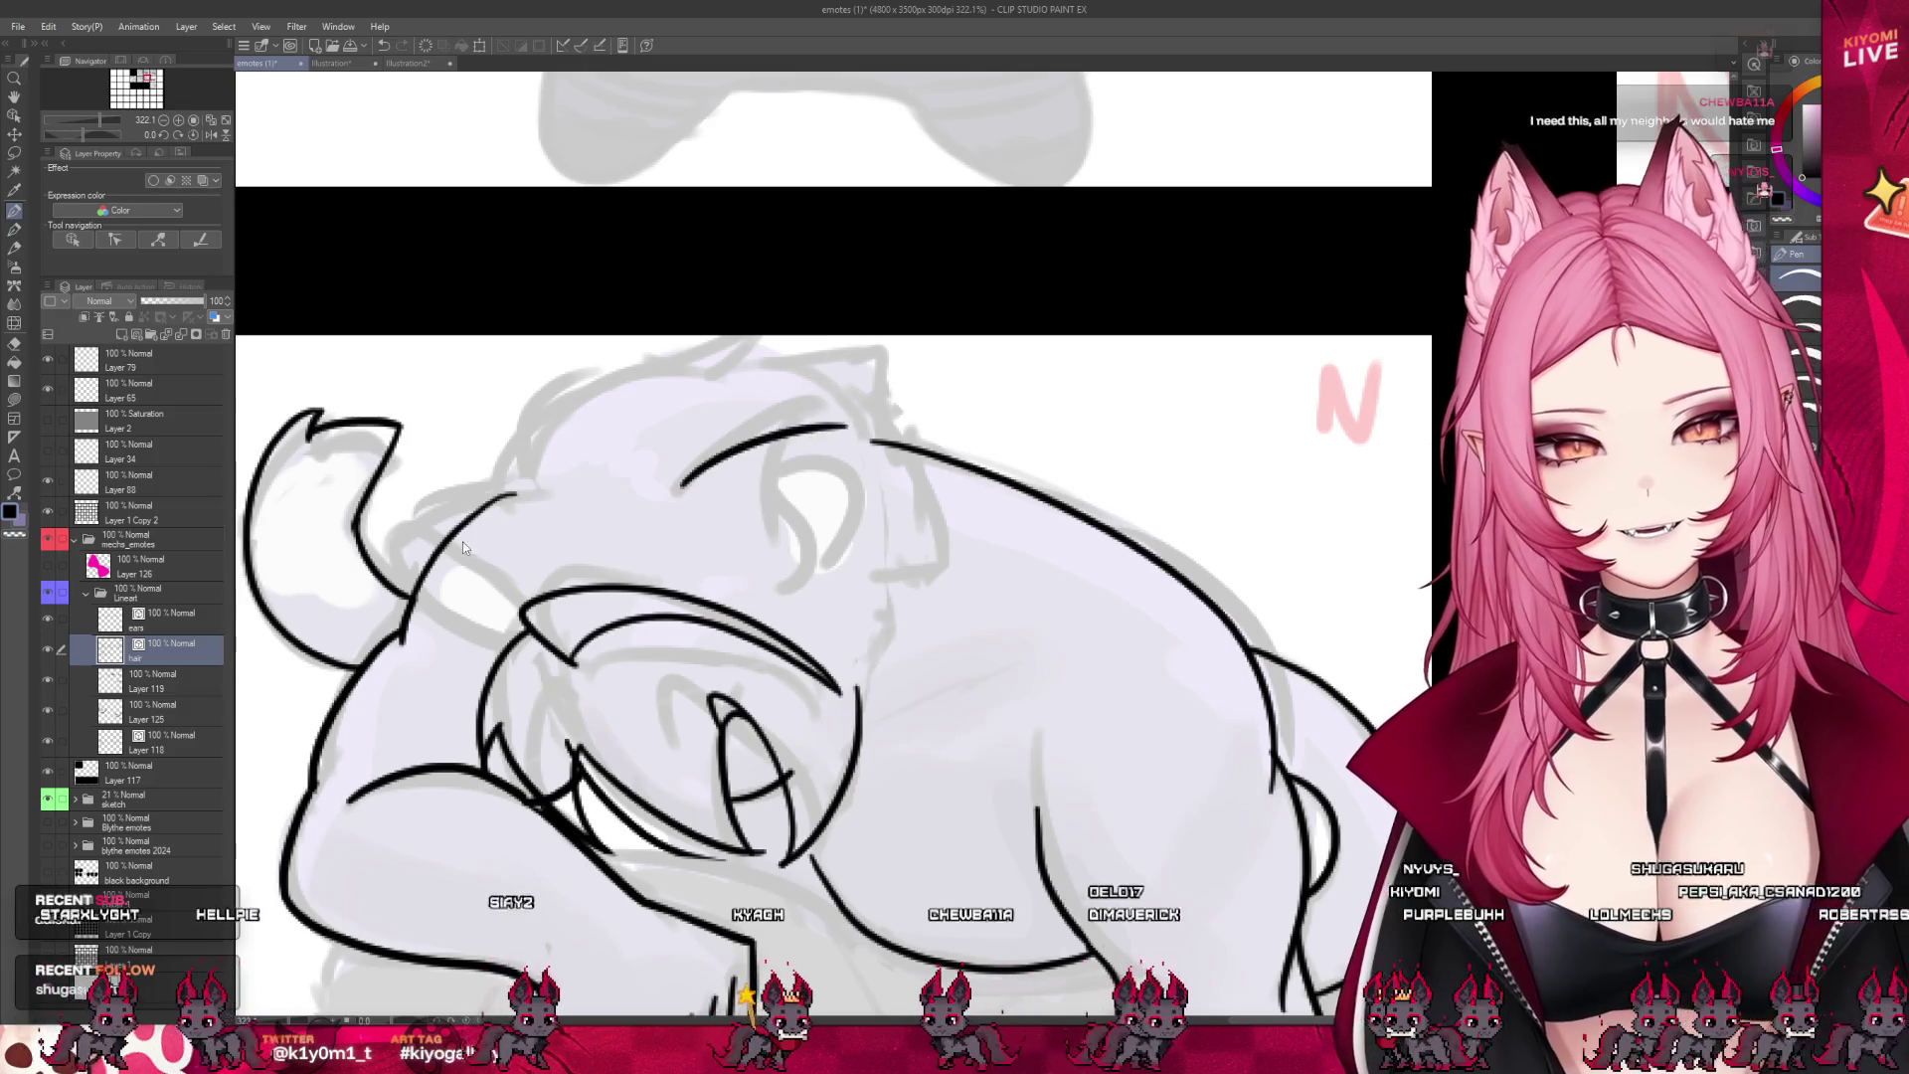
key("ctrl+z")
left_click(208, 627)
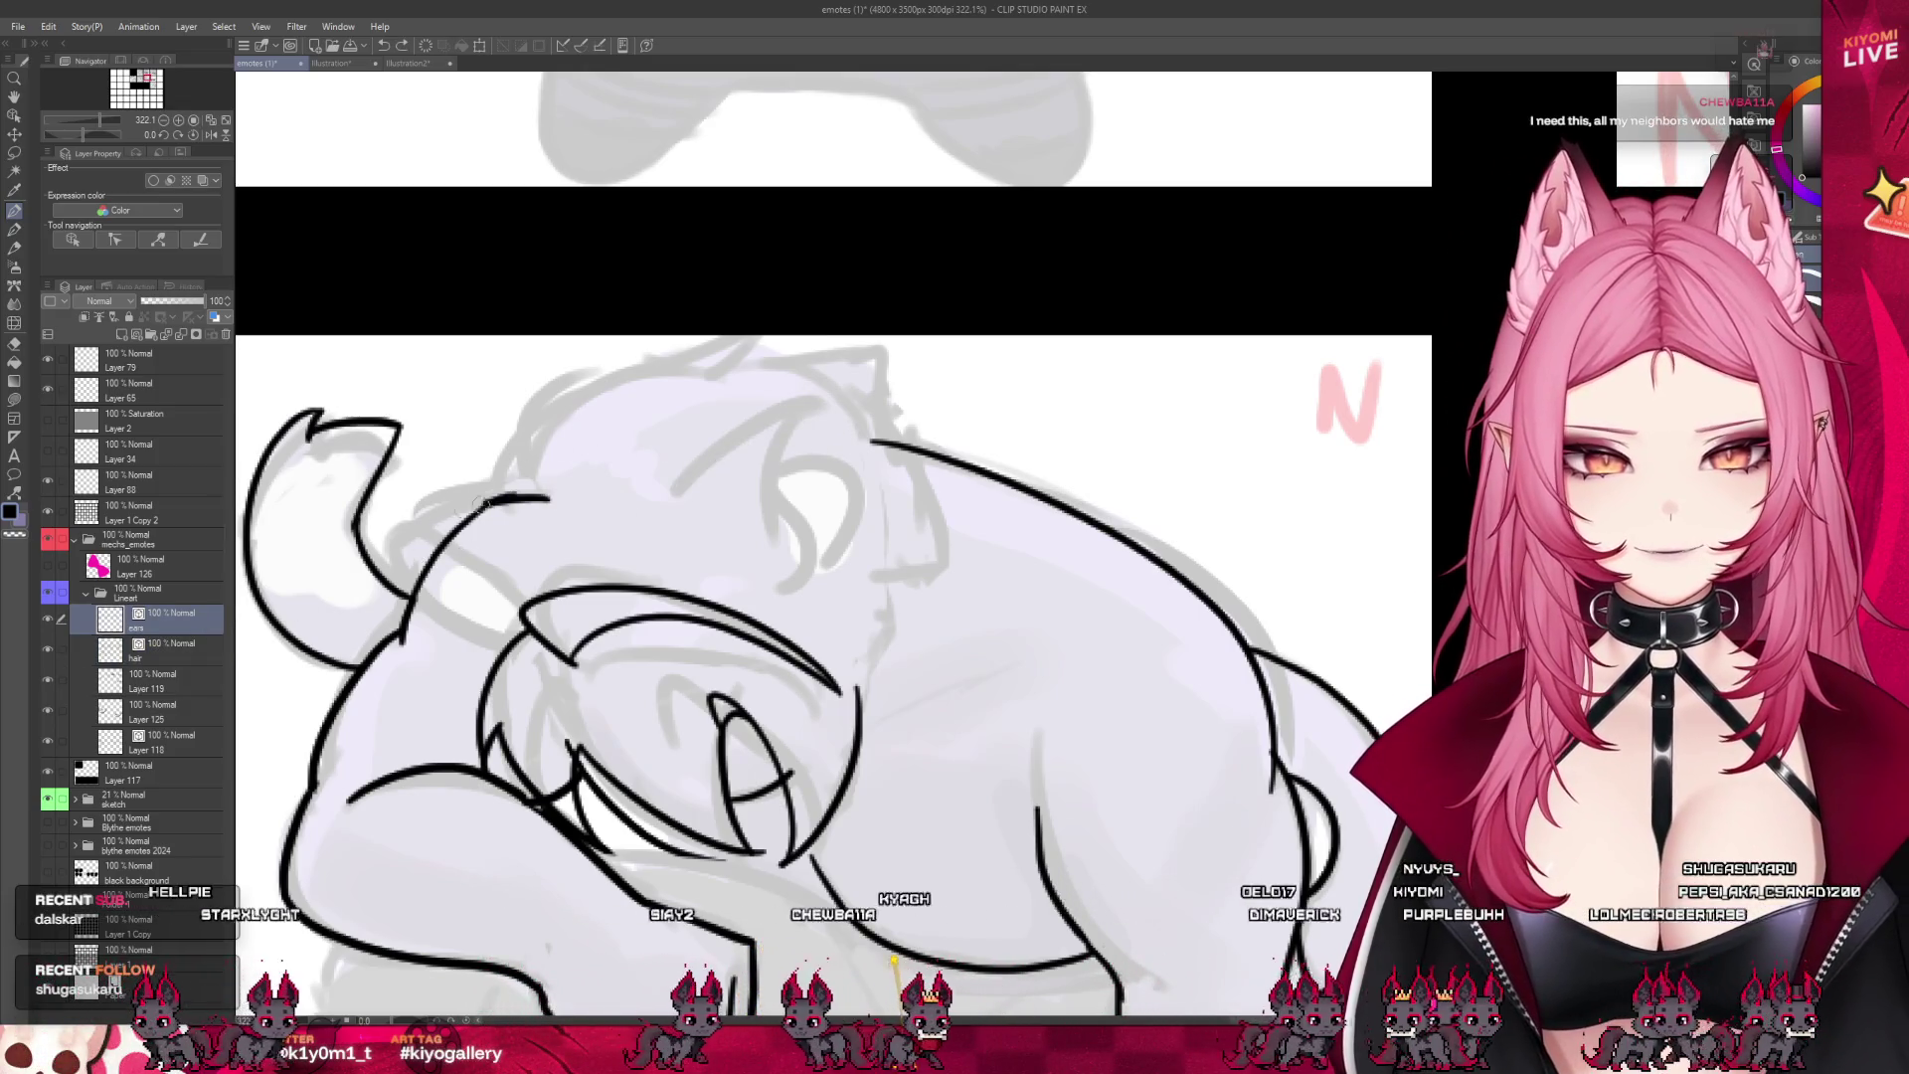
key("ctrl+z")
mouse_move(545, 496)
left_mouse_down()
mouse_move(438, 512)
mouse_move(381, 545)
left_mouse_up()
key("ctrl+z")
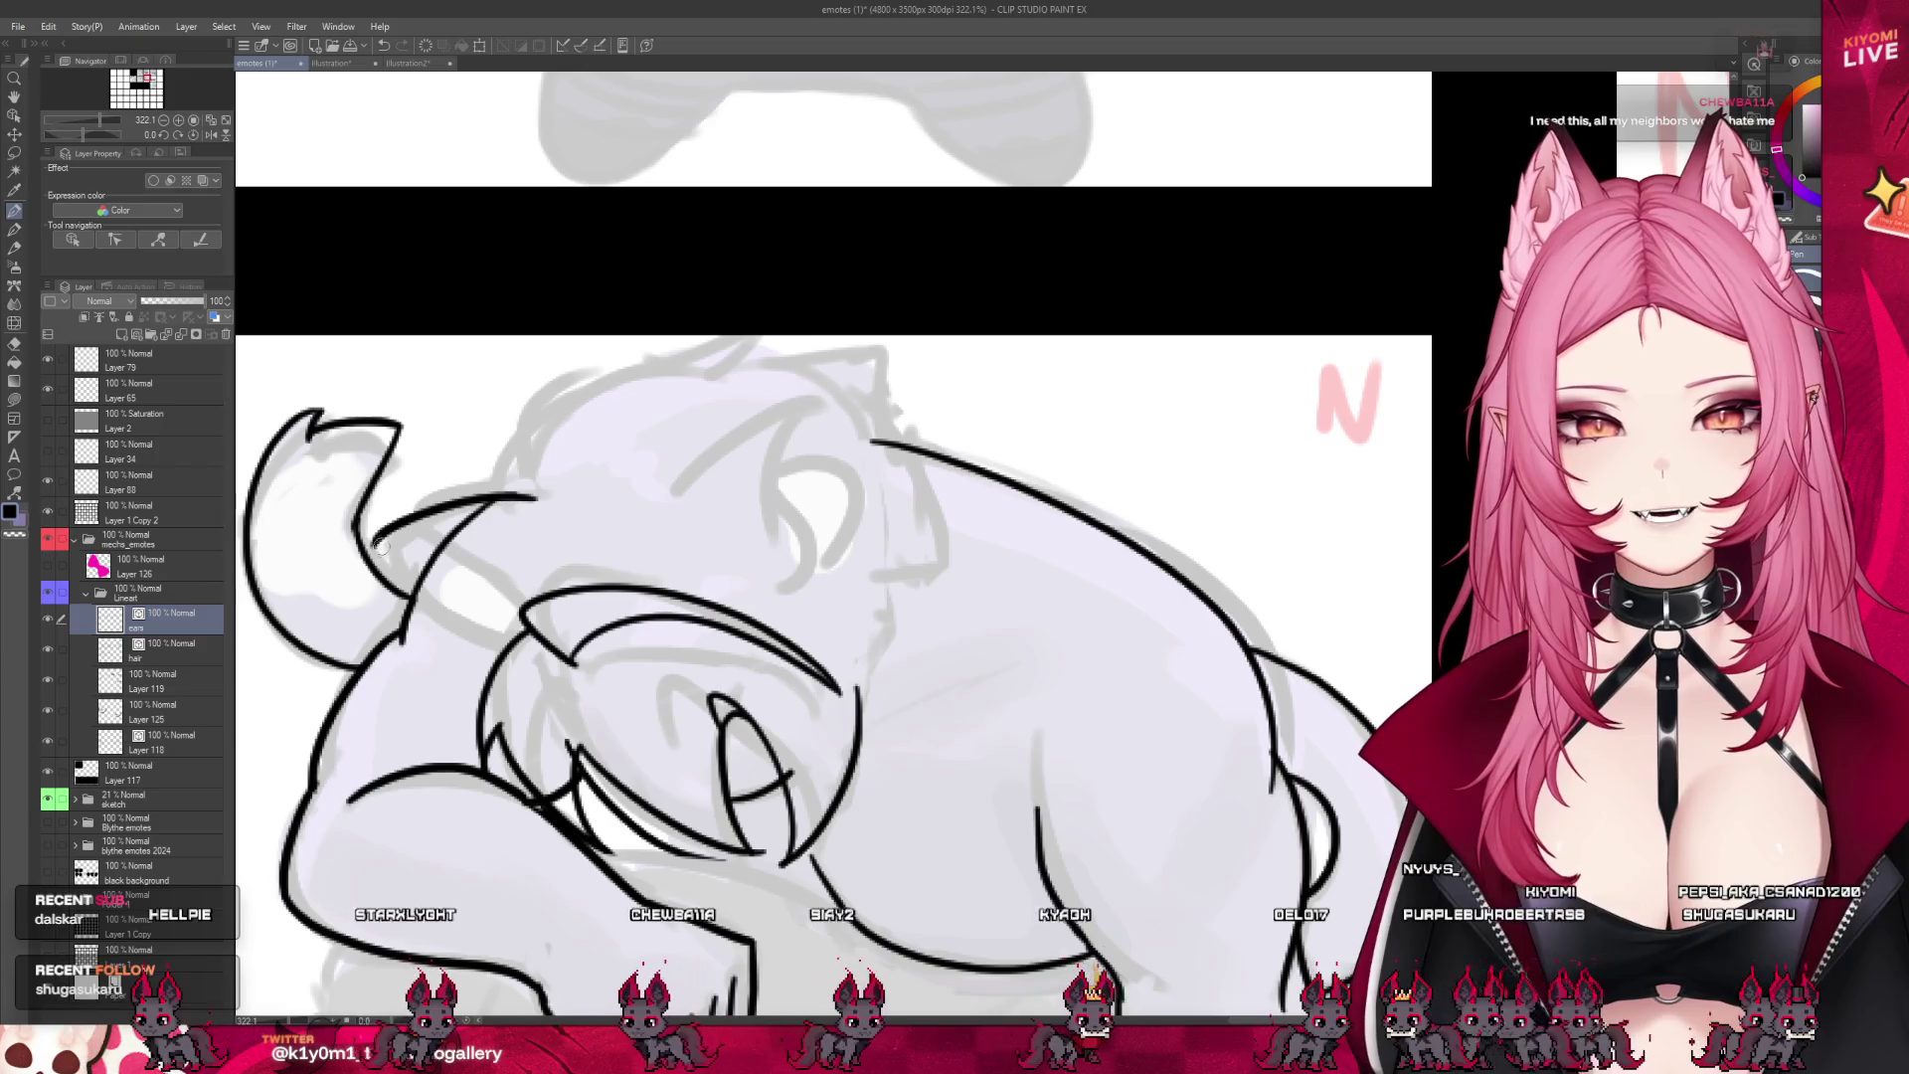
mouse_move(537, 493)
left_mouse_down()
mouse_move(383, 551)
mouse_move(424, 520)
left_mouse_up()
key("ctrl+z")
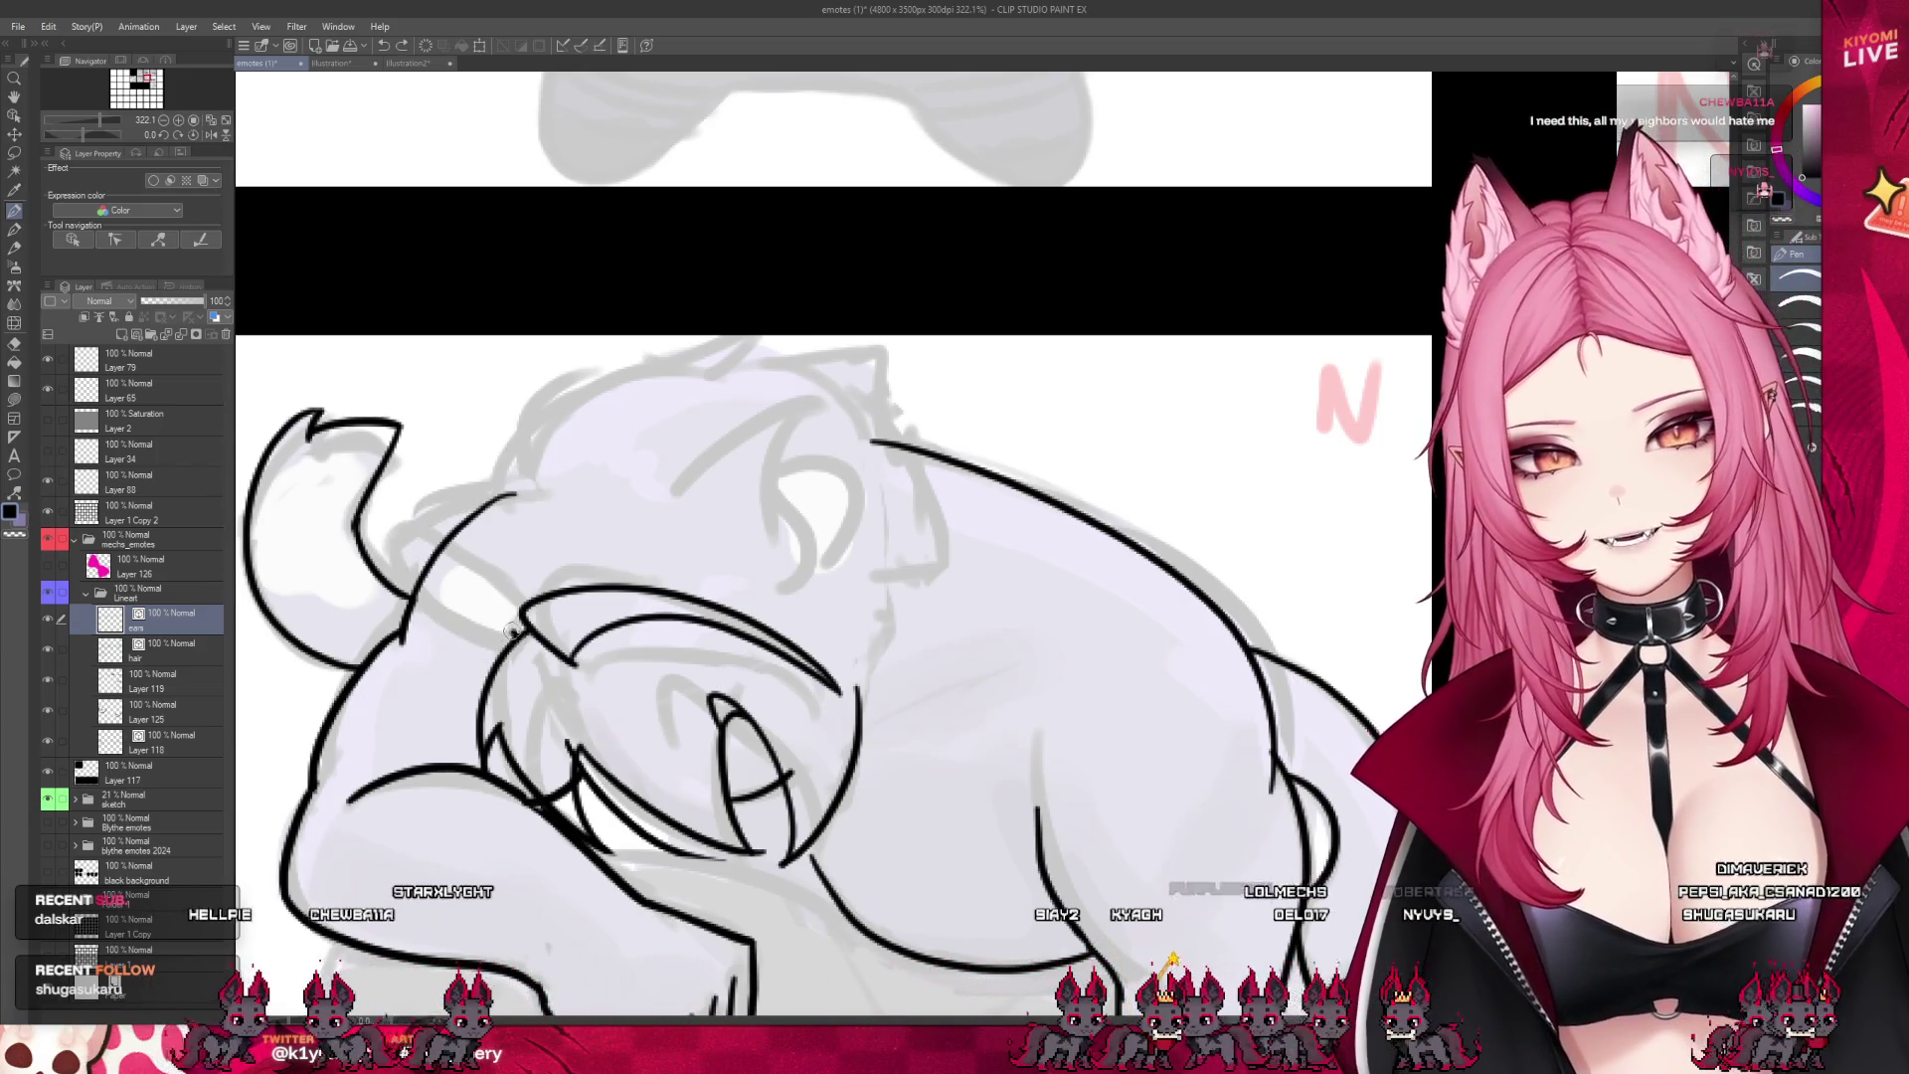
key("ctrl+z")
left_click_drag(393, 579, 553, 506)
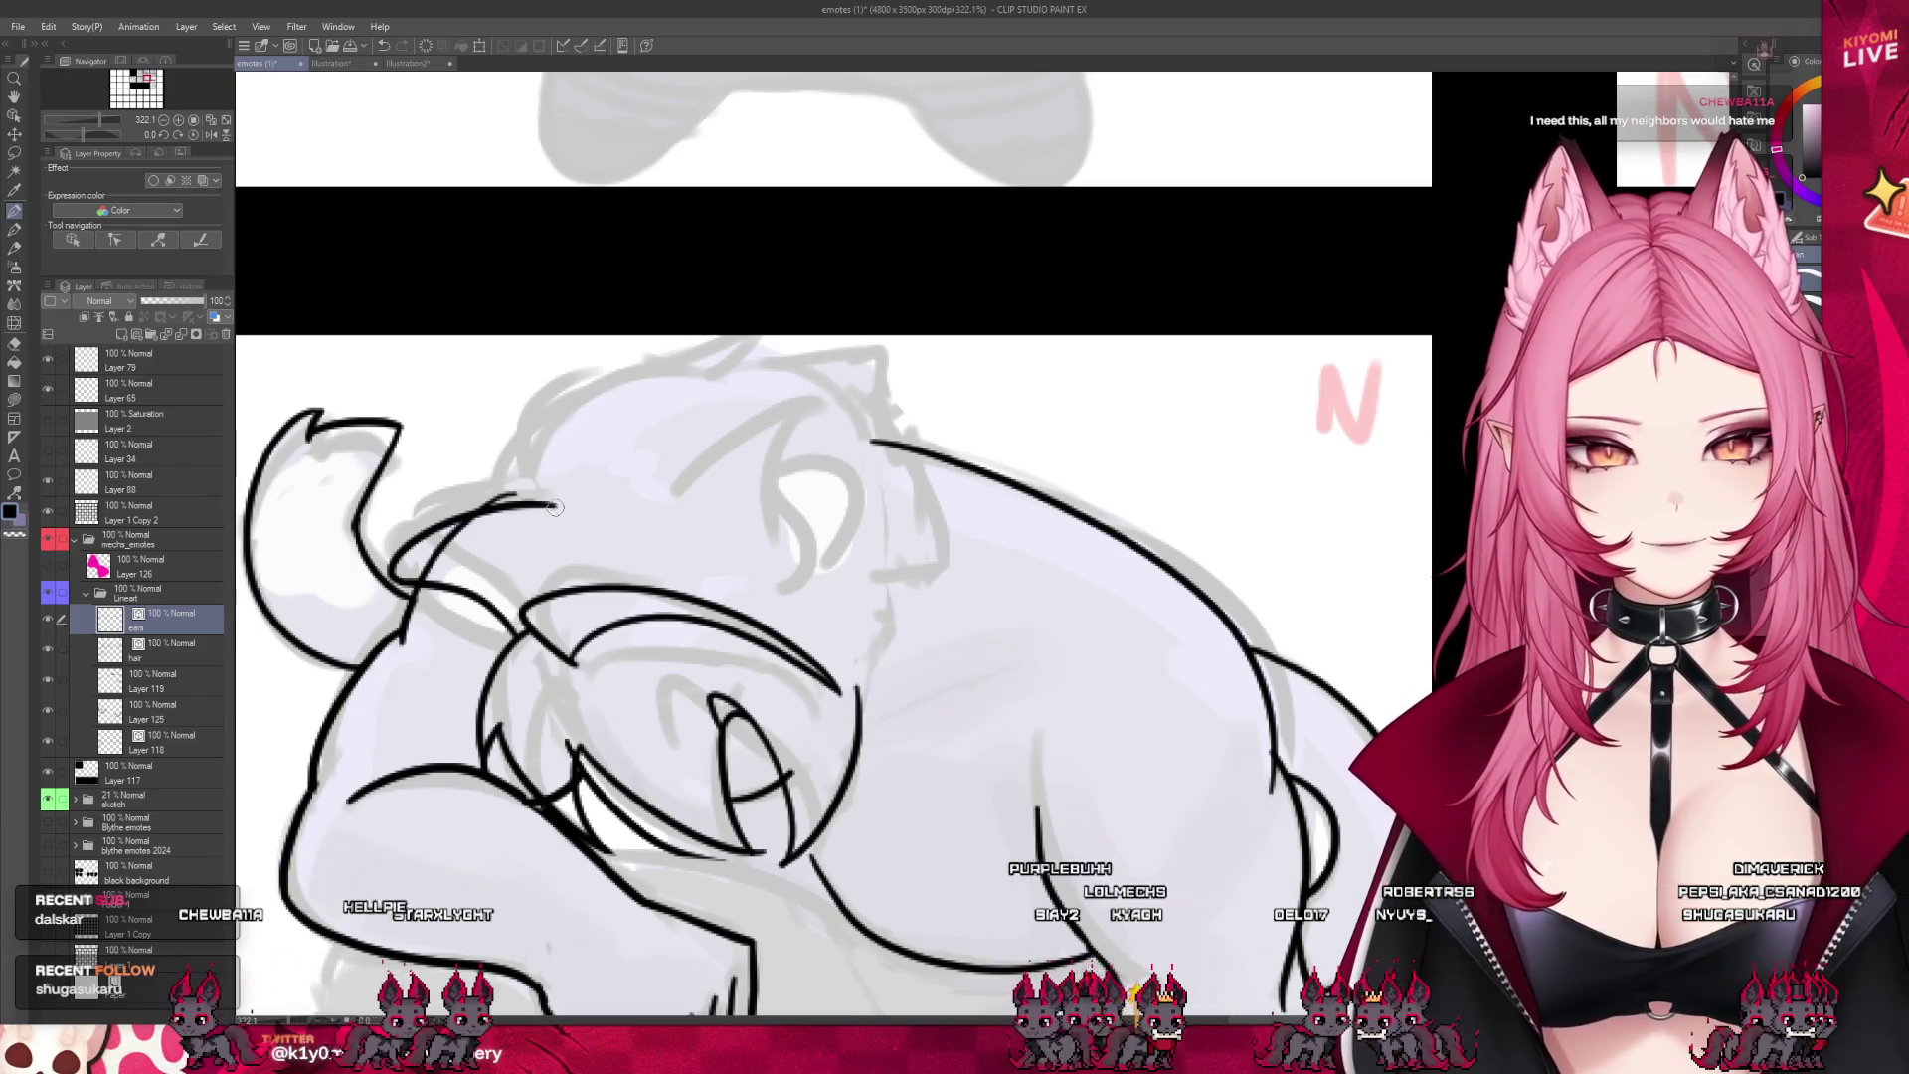
left_click_drag(405, 625, 471, 686)
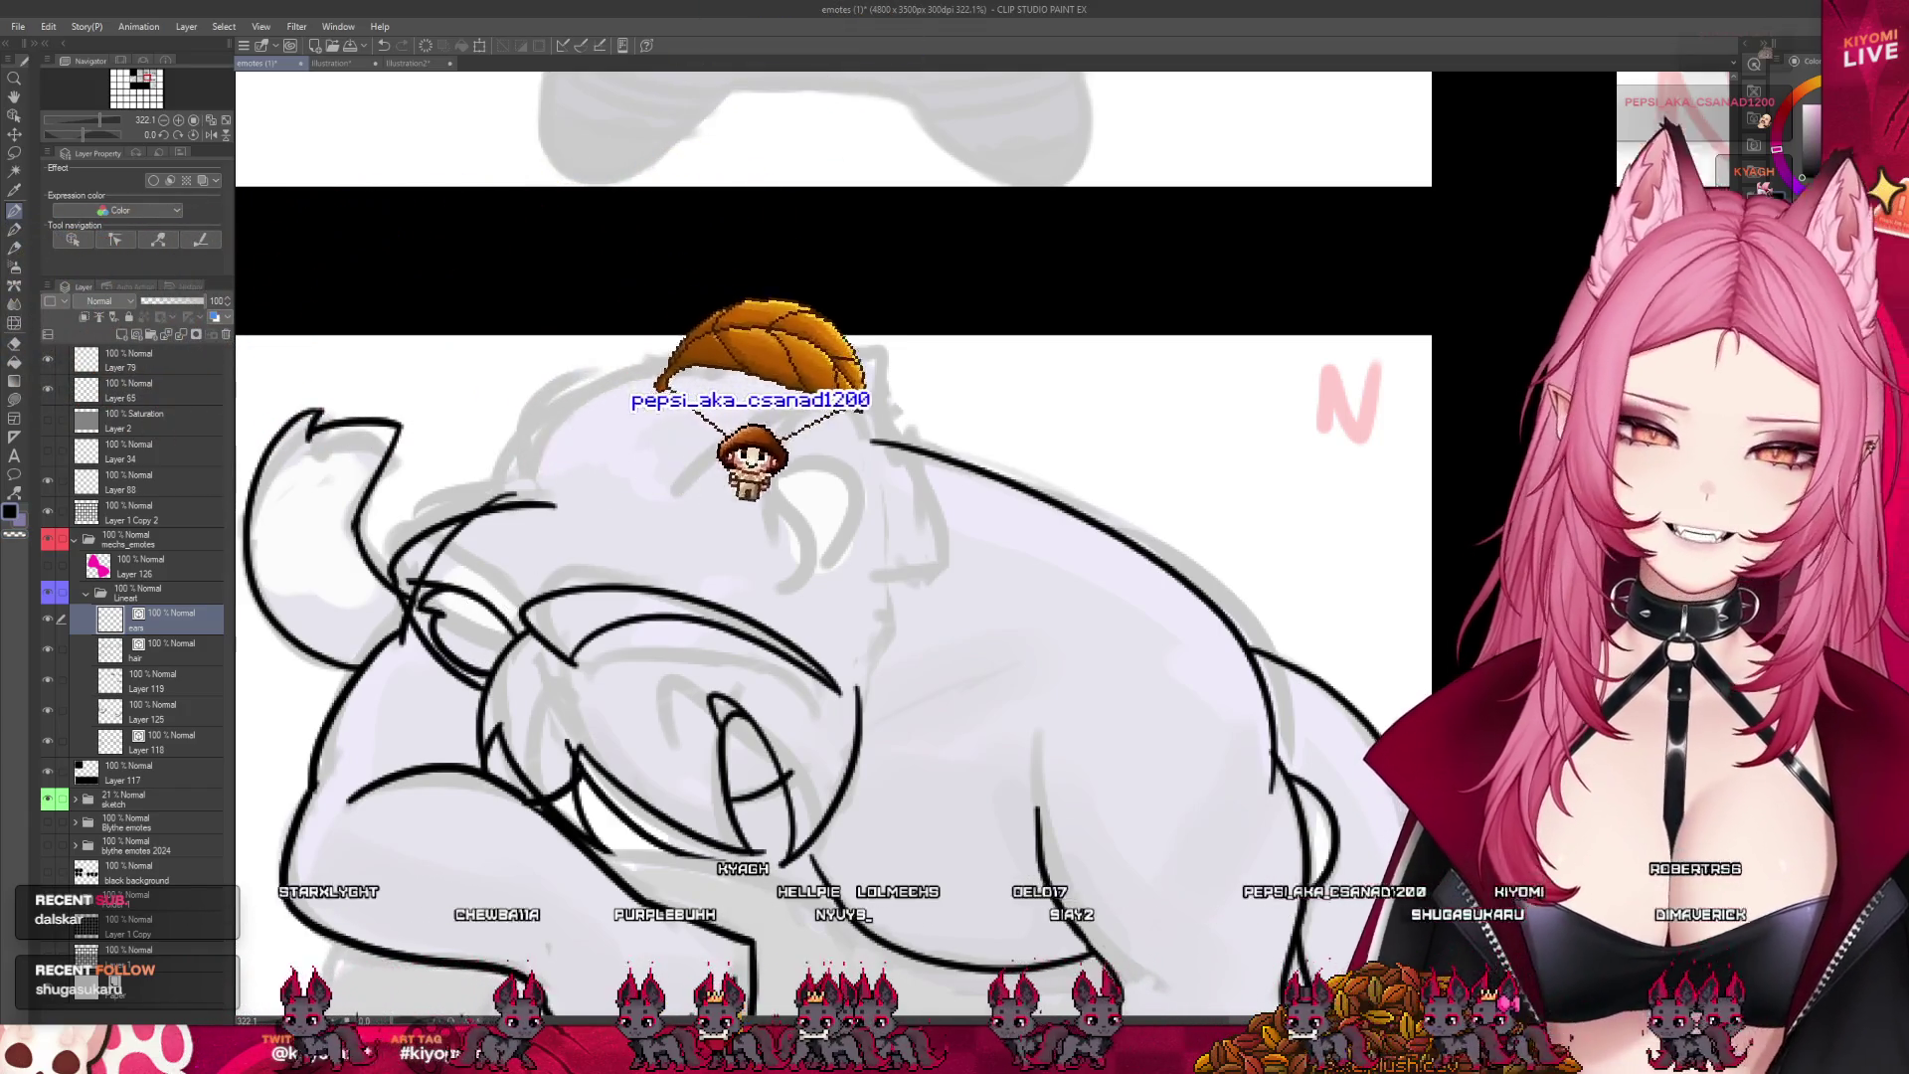
- Ink the other ear's arching outline, right edge and inner contour lines
left_click_drag(672, 494, 815, 448)
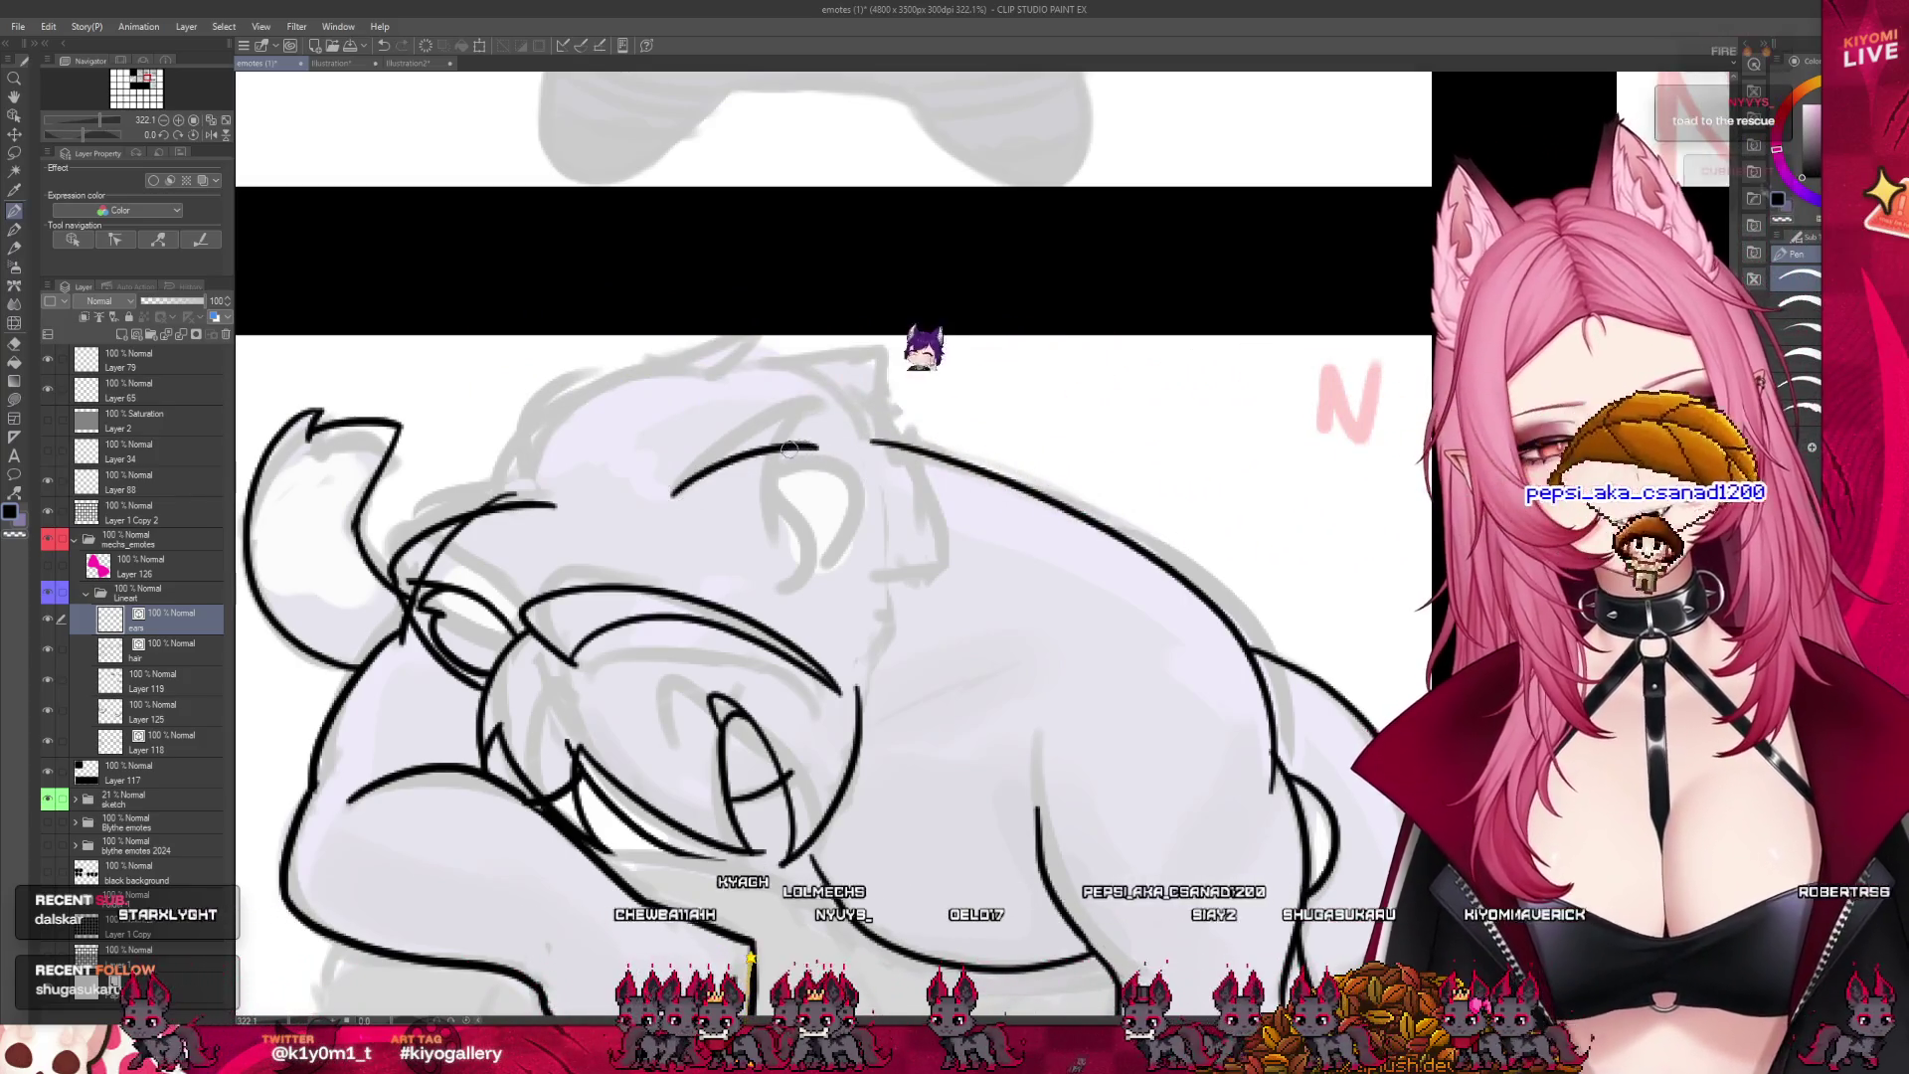
key("ctrl+z")
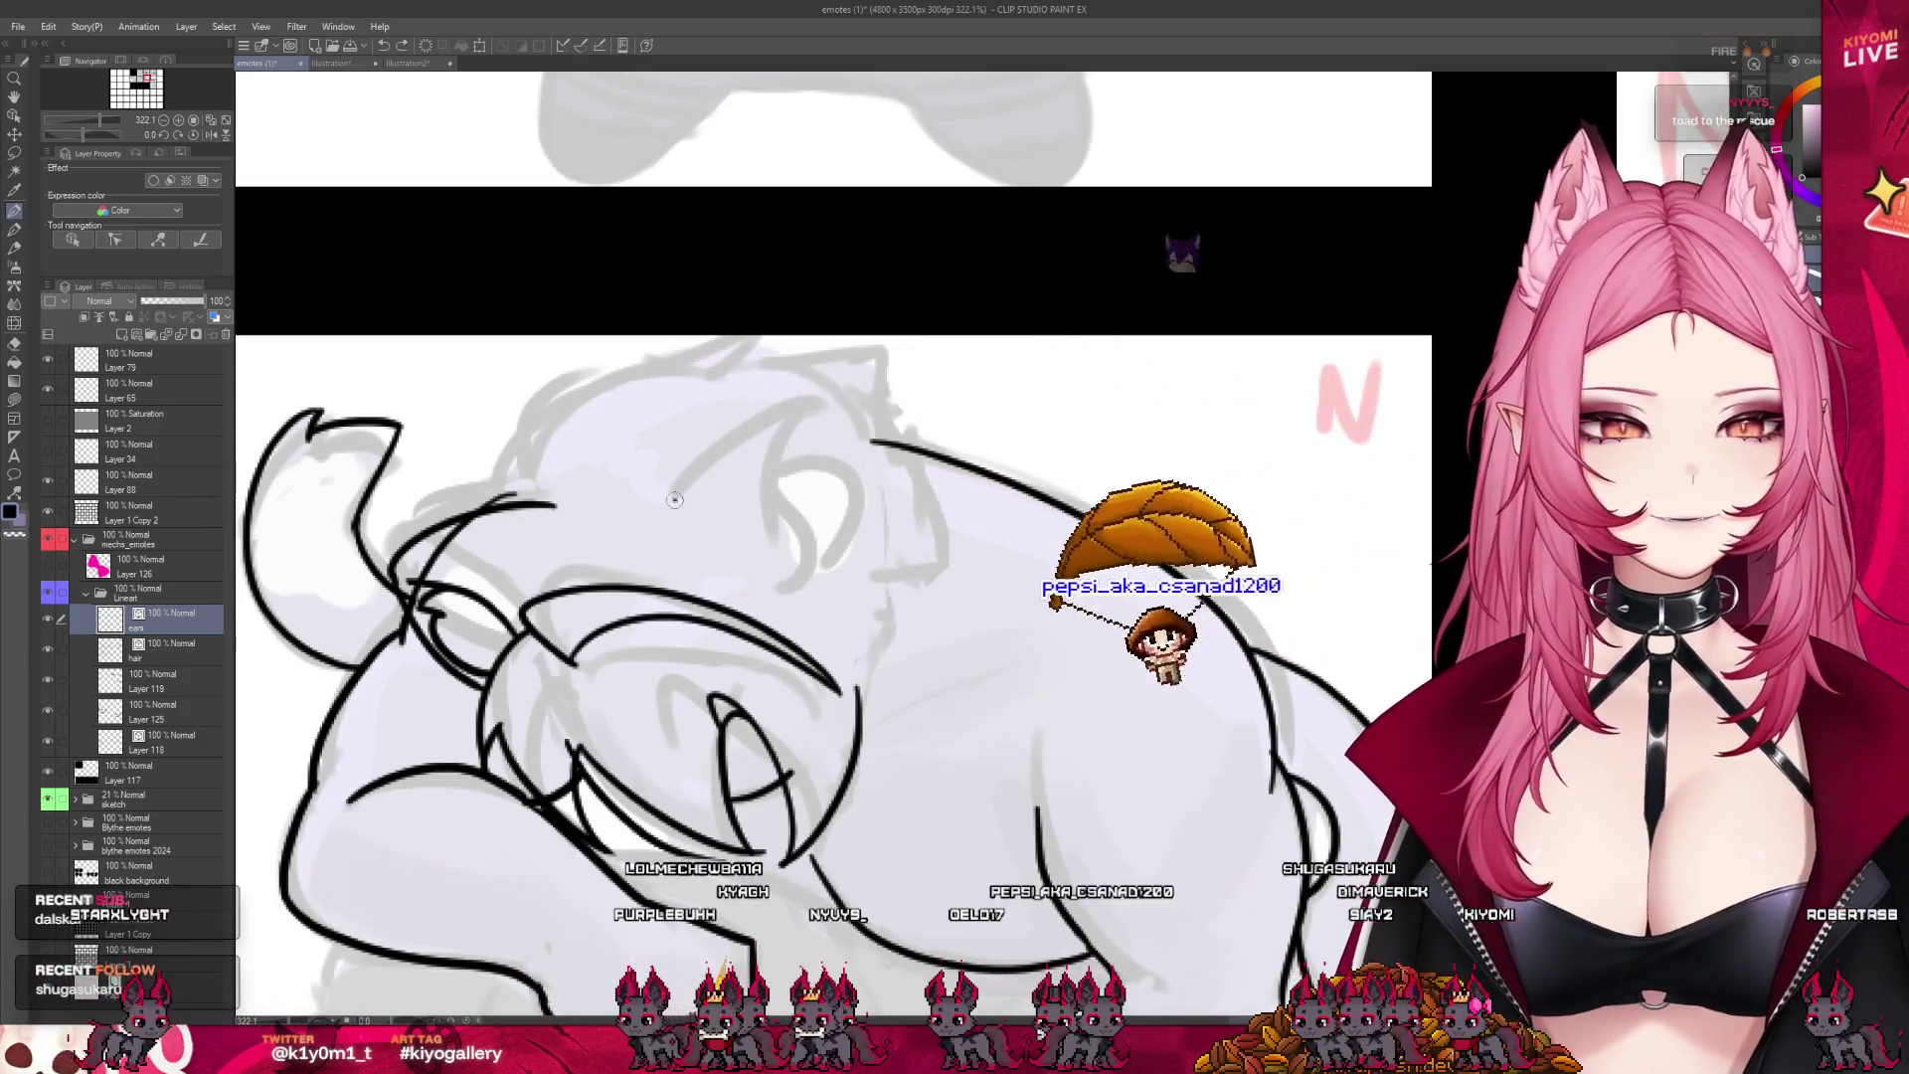
mouse_move(674, 499)
left_mouse_down()
mouse_move(830, 438)
mouse_move(853, 562)
left_mouse_up()
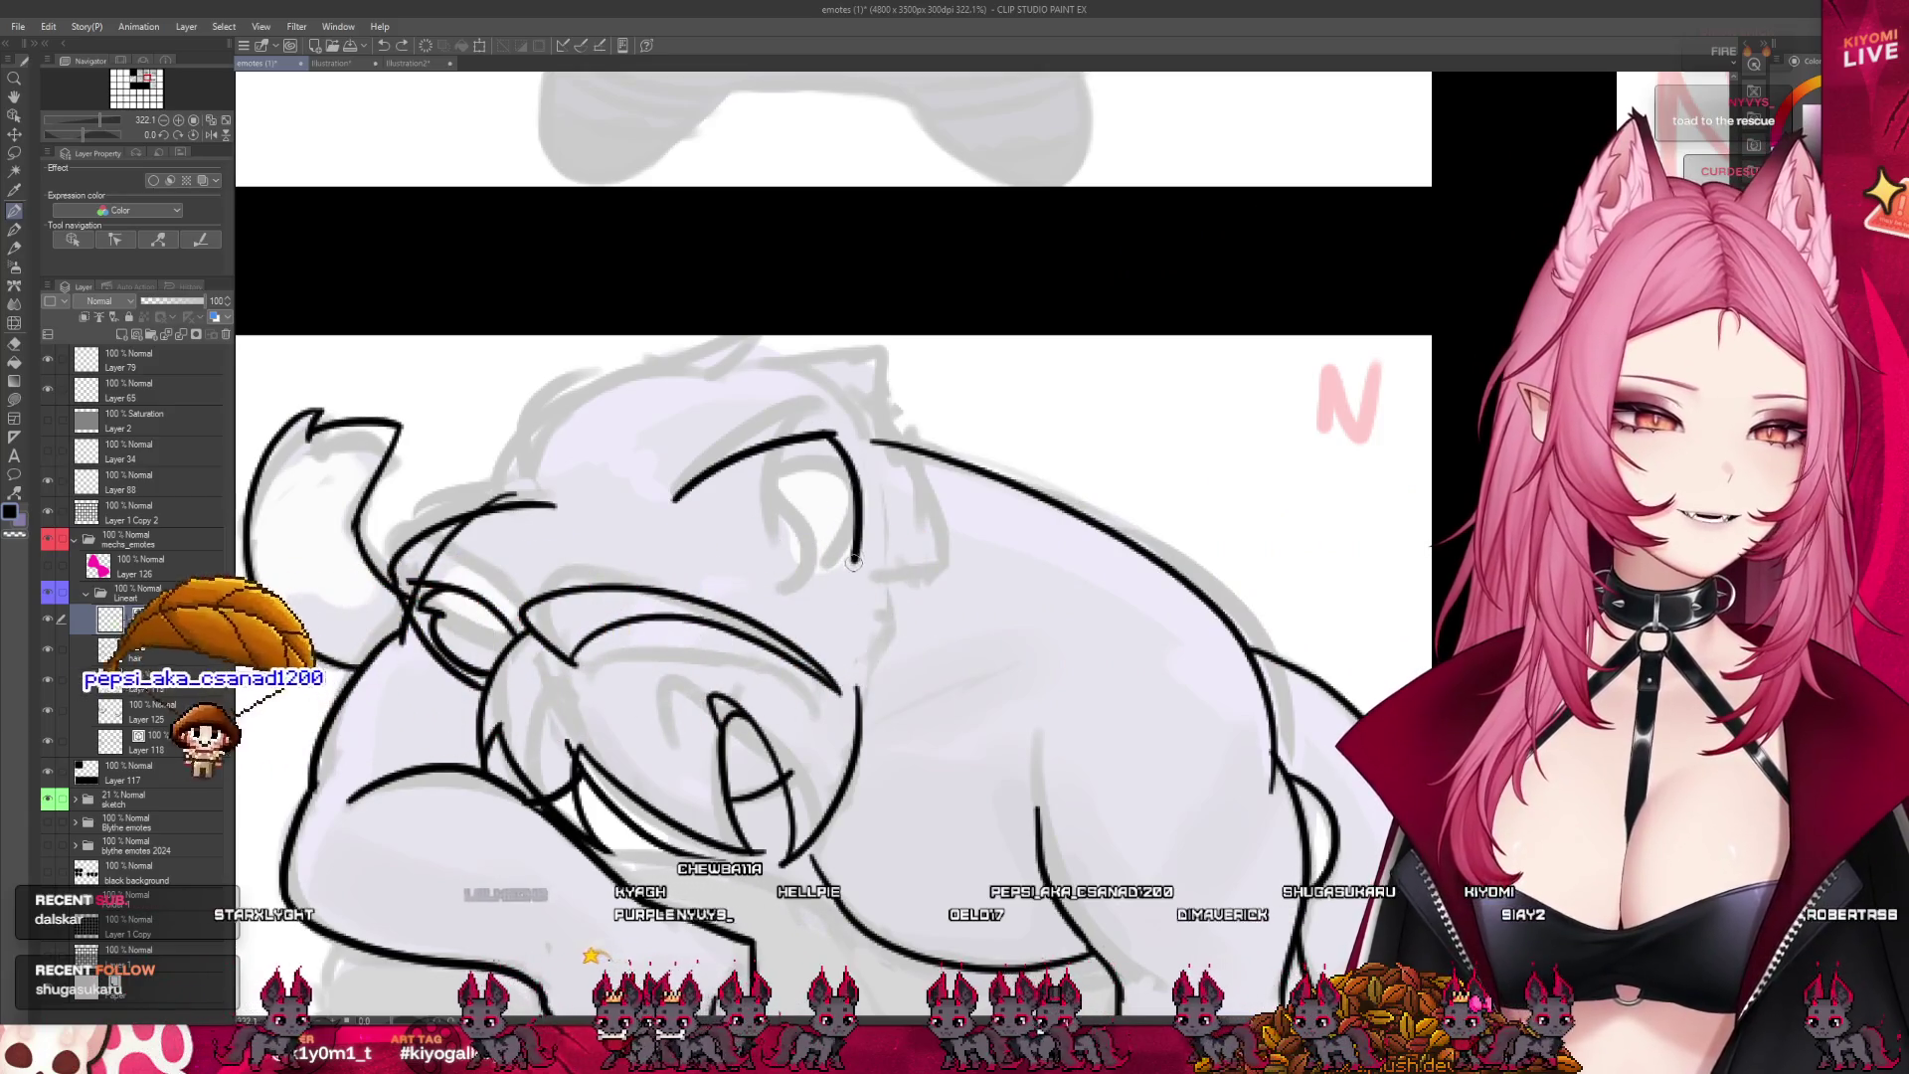
key("ctrl+z")
left_click_drag(827, 436, 833, 609)
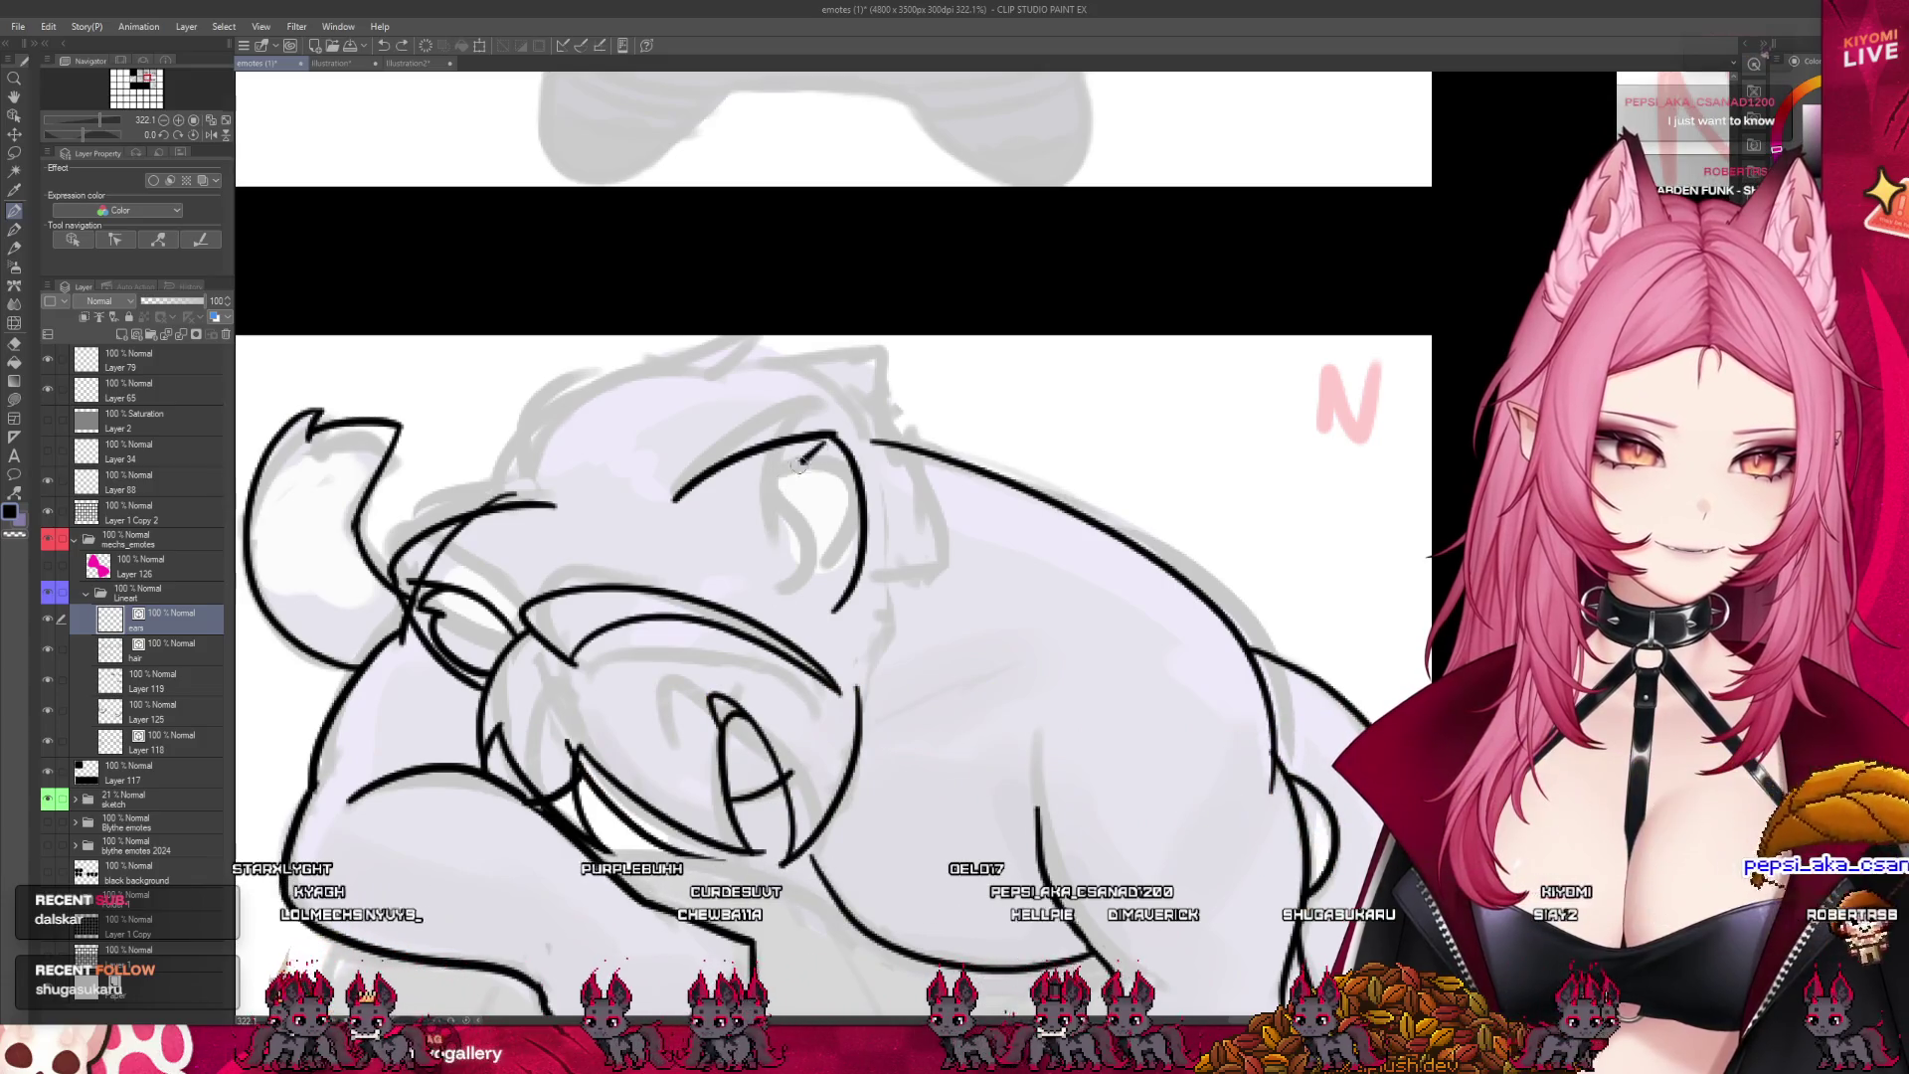
left_click_drag(801, 462, 781, 604)
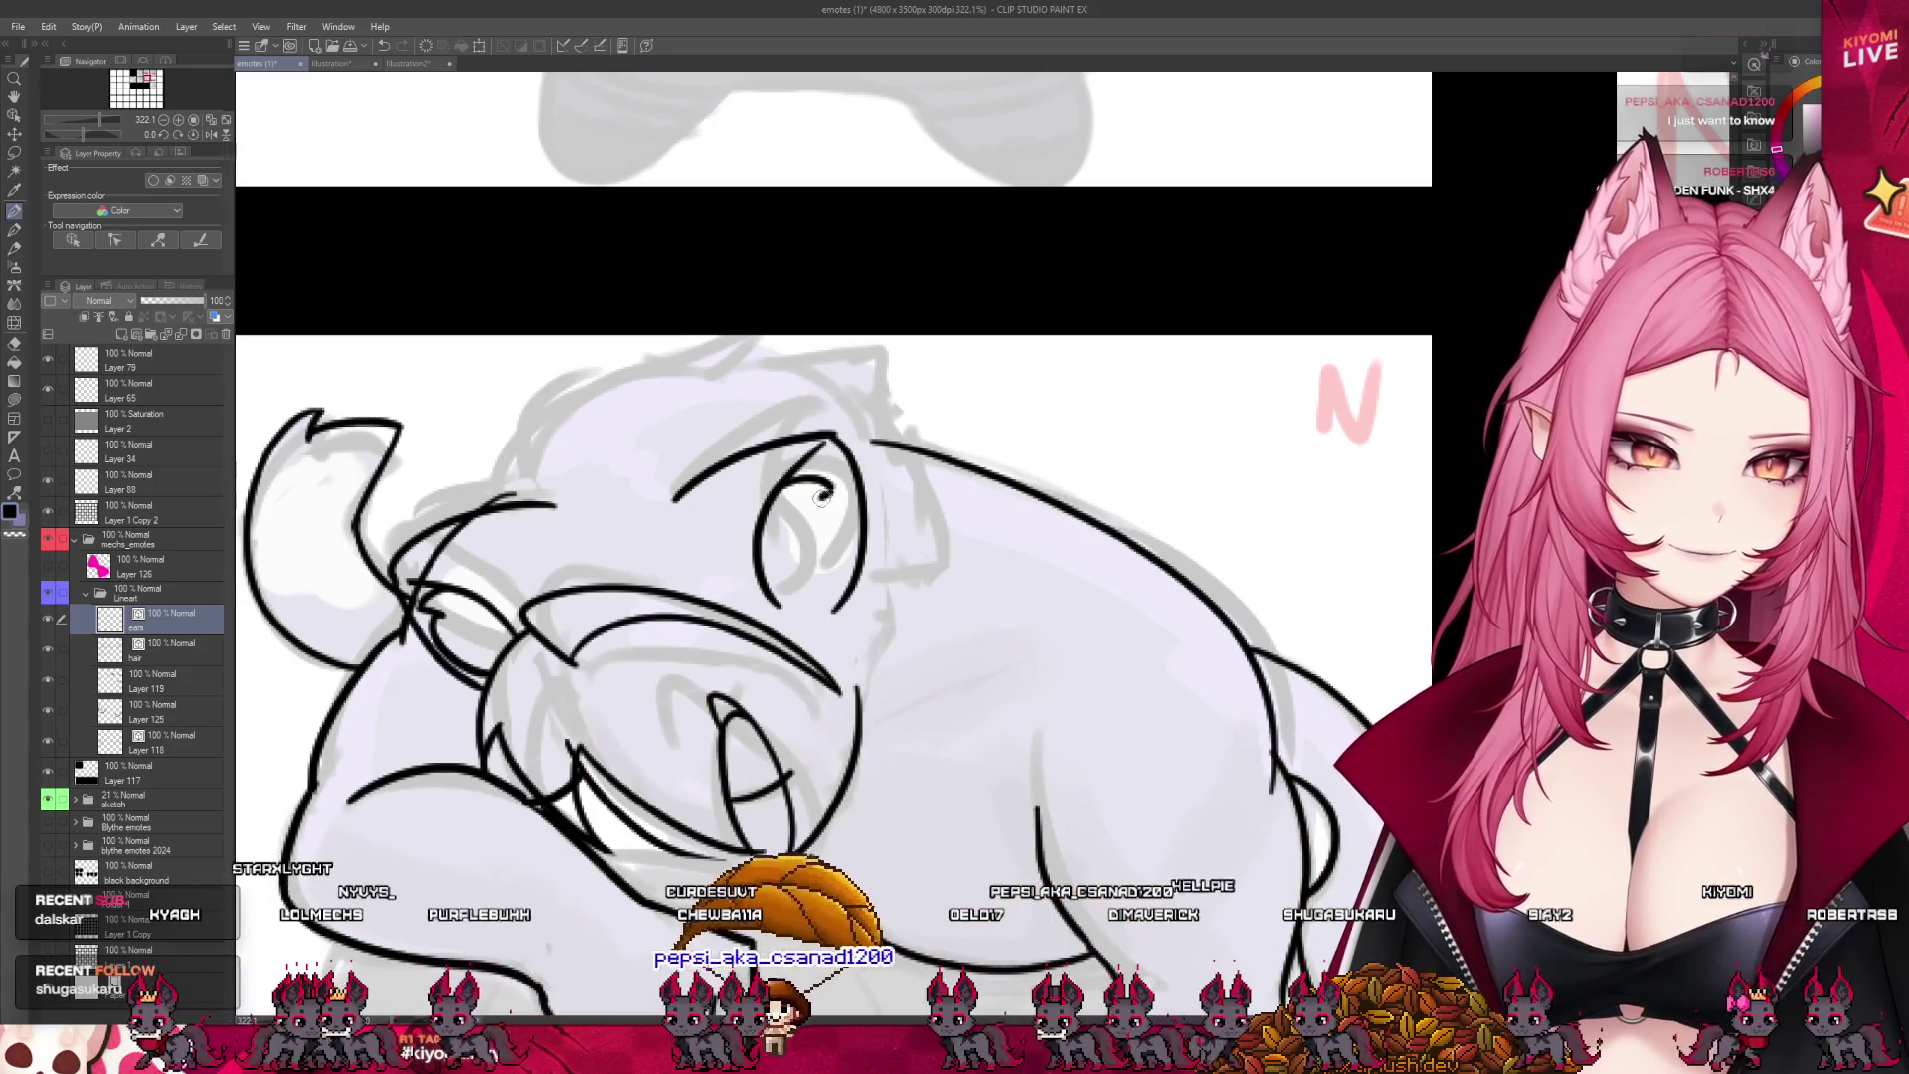
left_click_drag(822, 497, 850, 561)
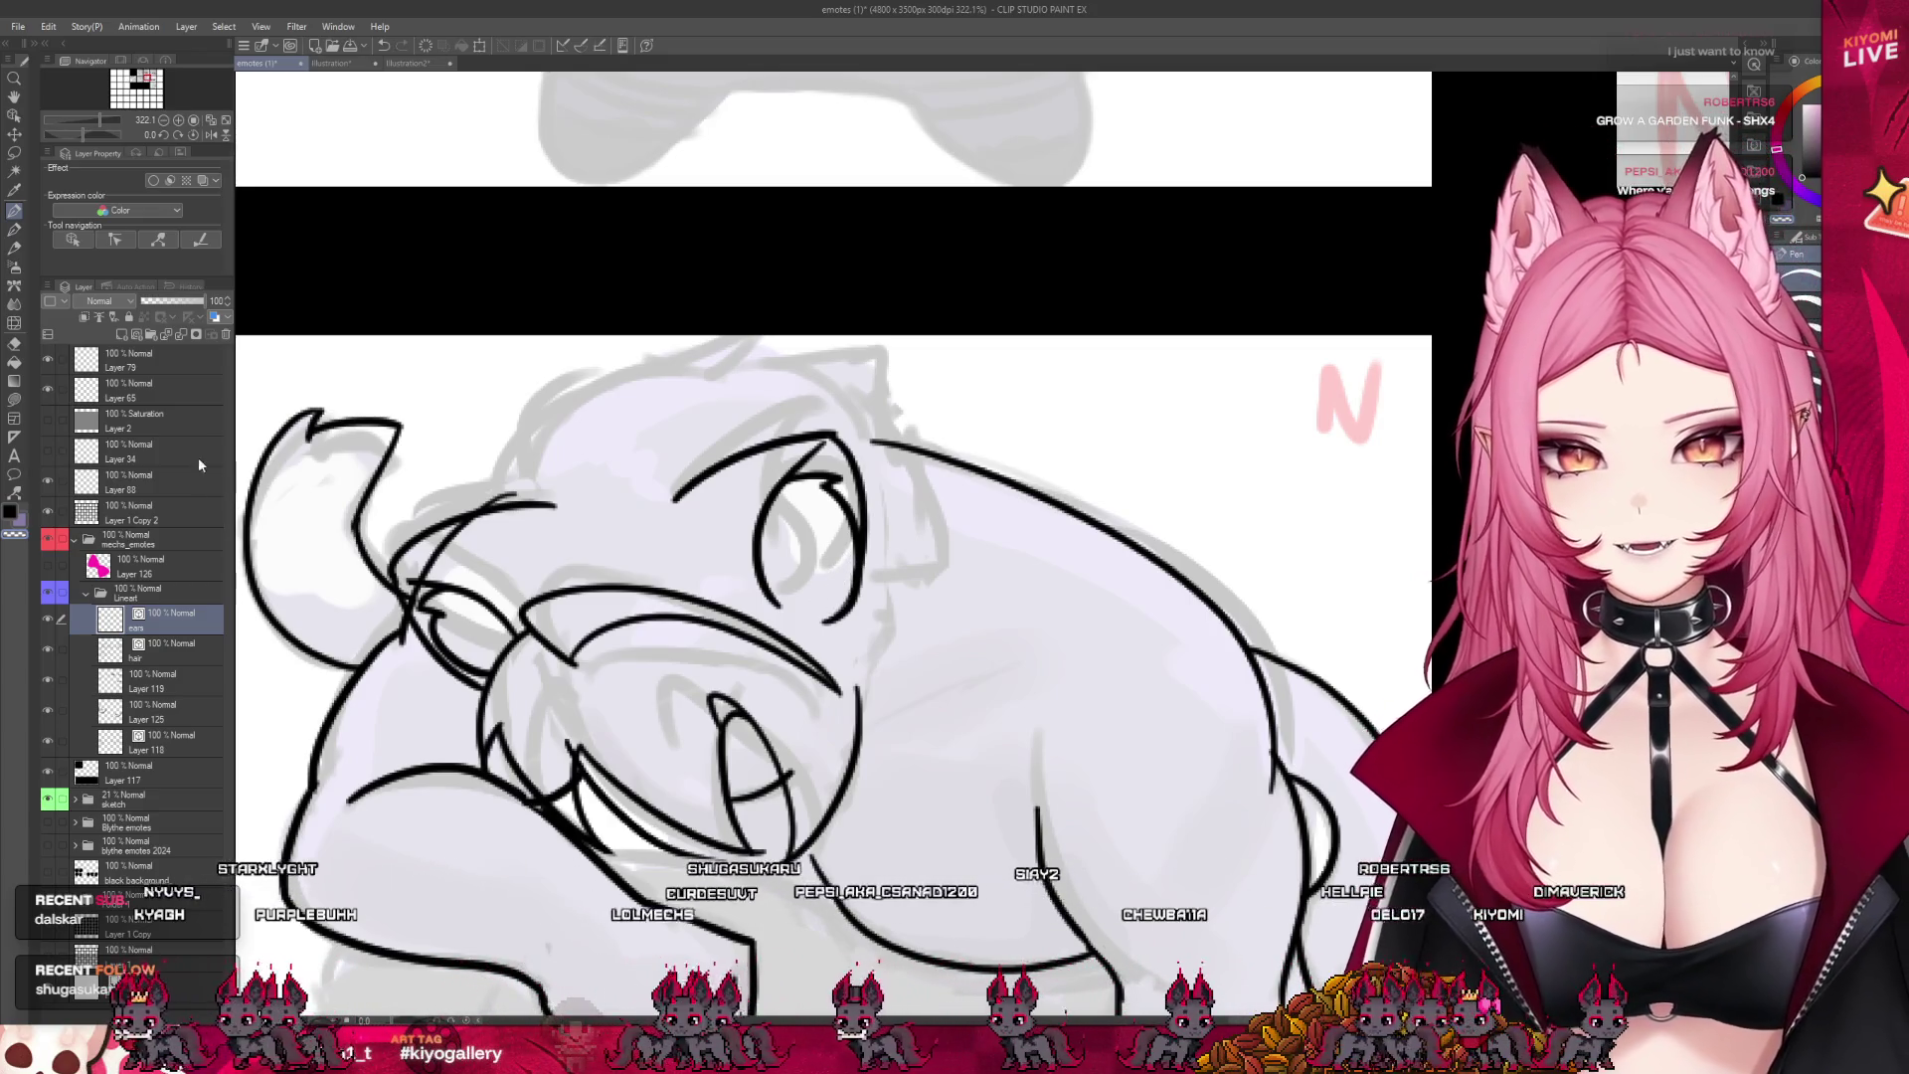
- Select the hair layer, switch to the Eraser, and select Layer 118
left_click(169, 650)
left_click(13, 343)
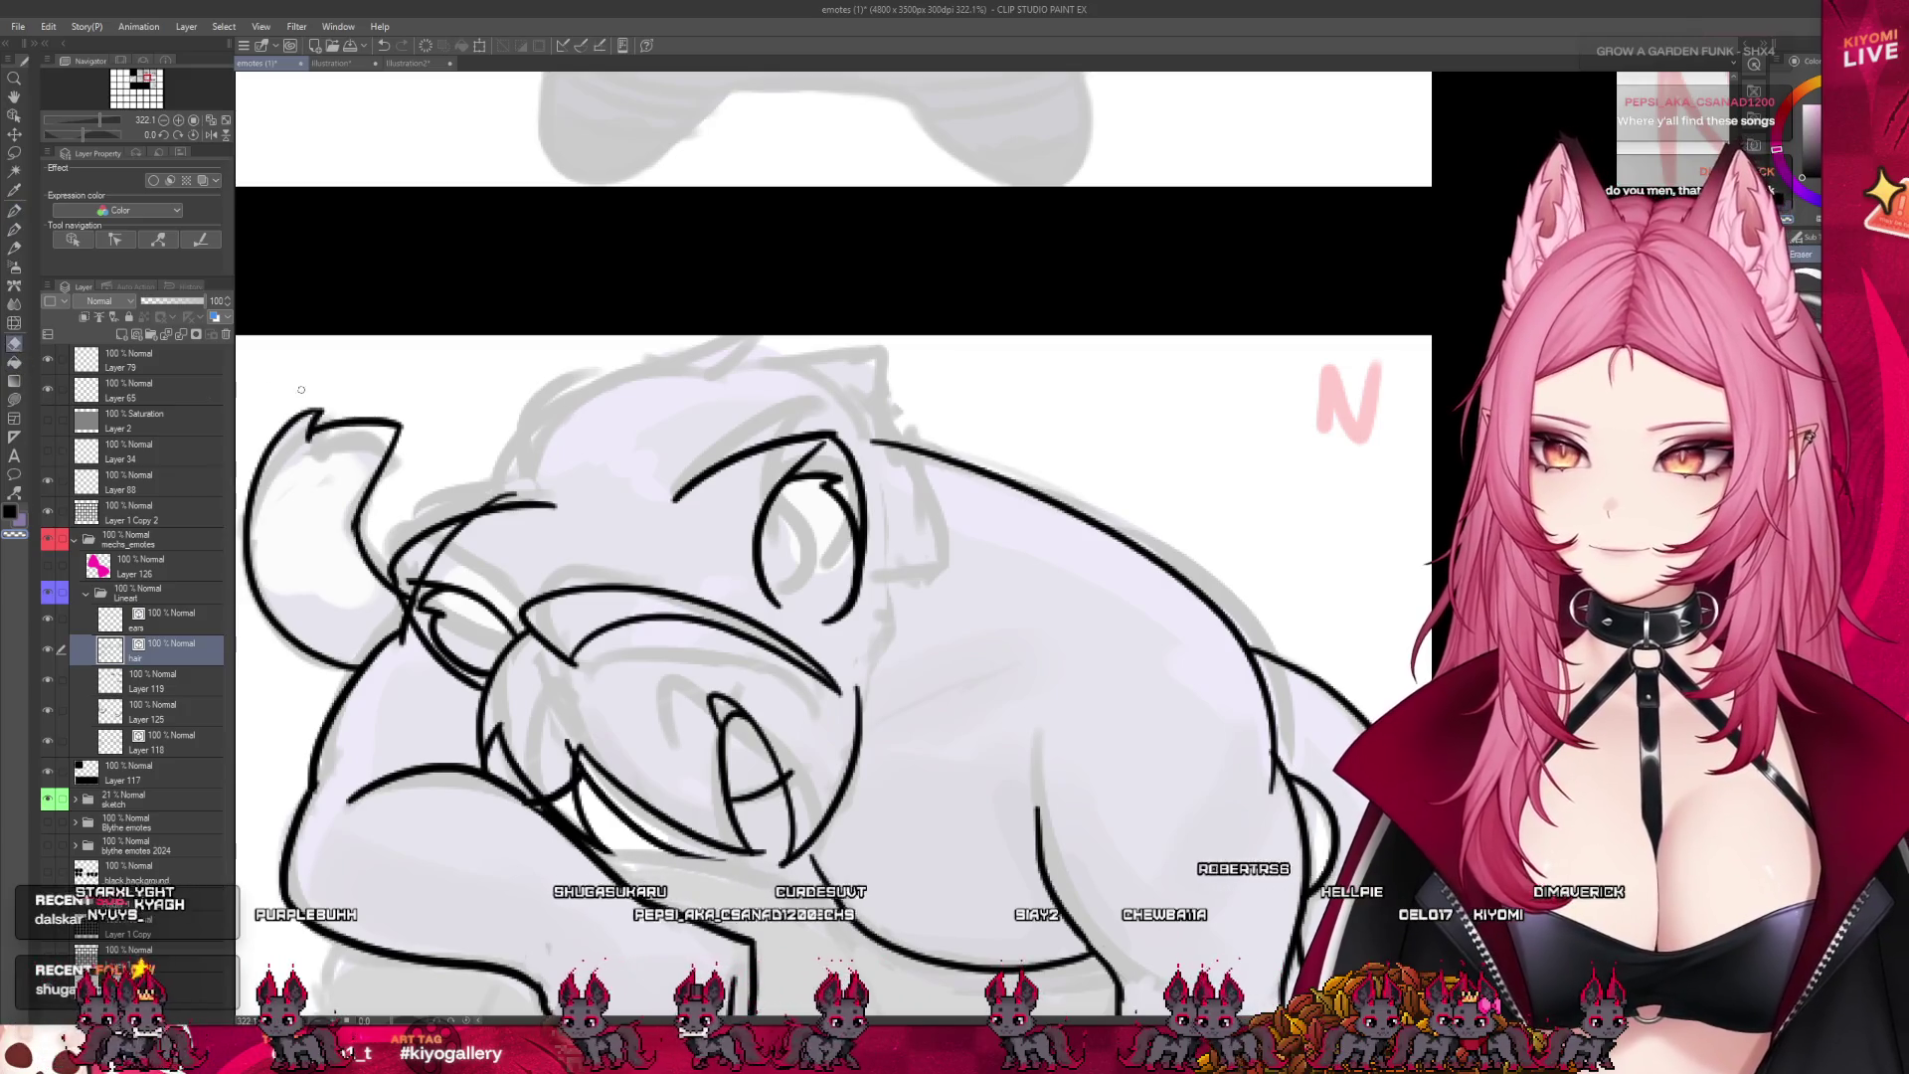
left_click(179, 741)
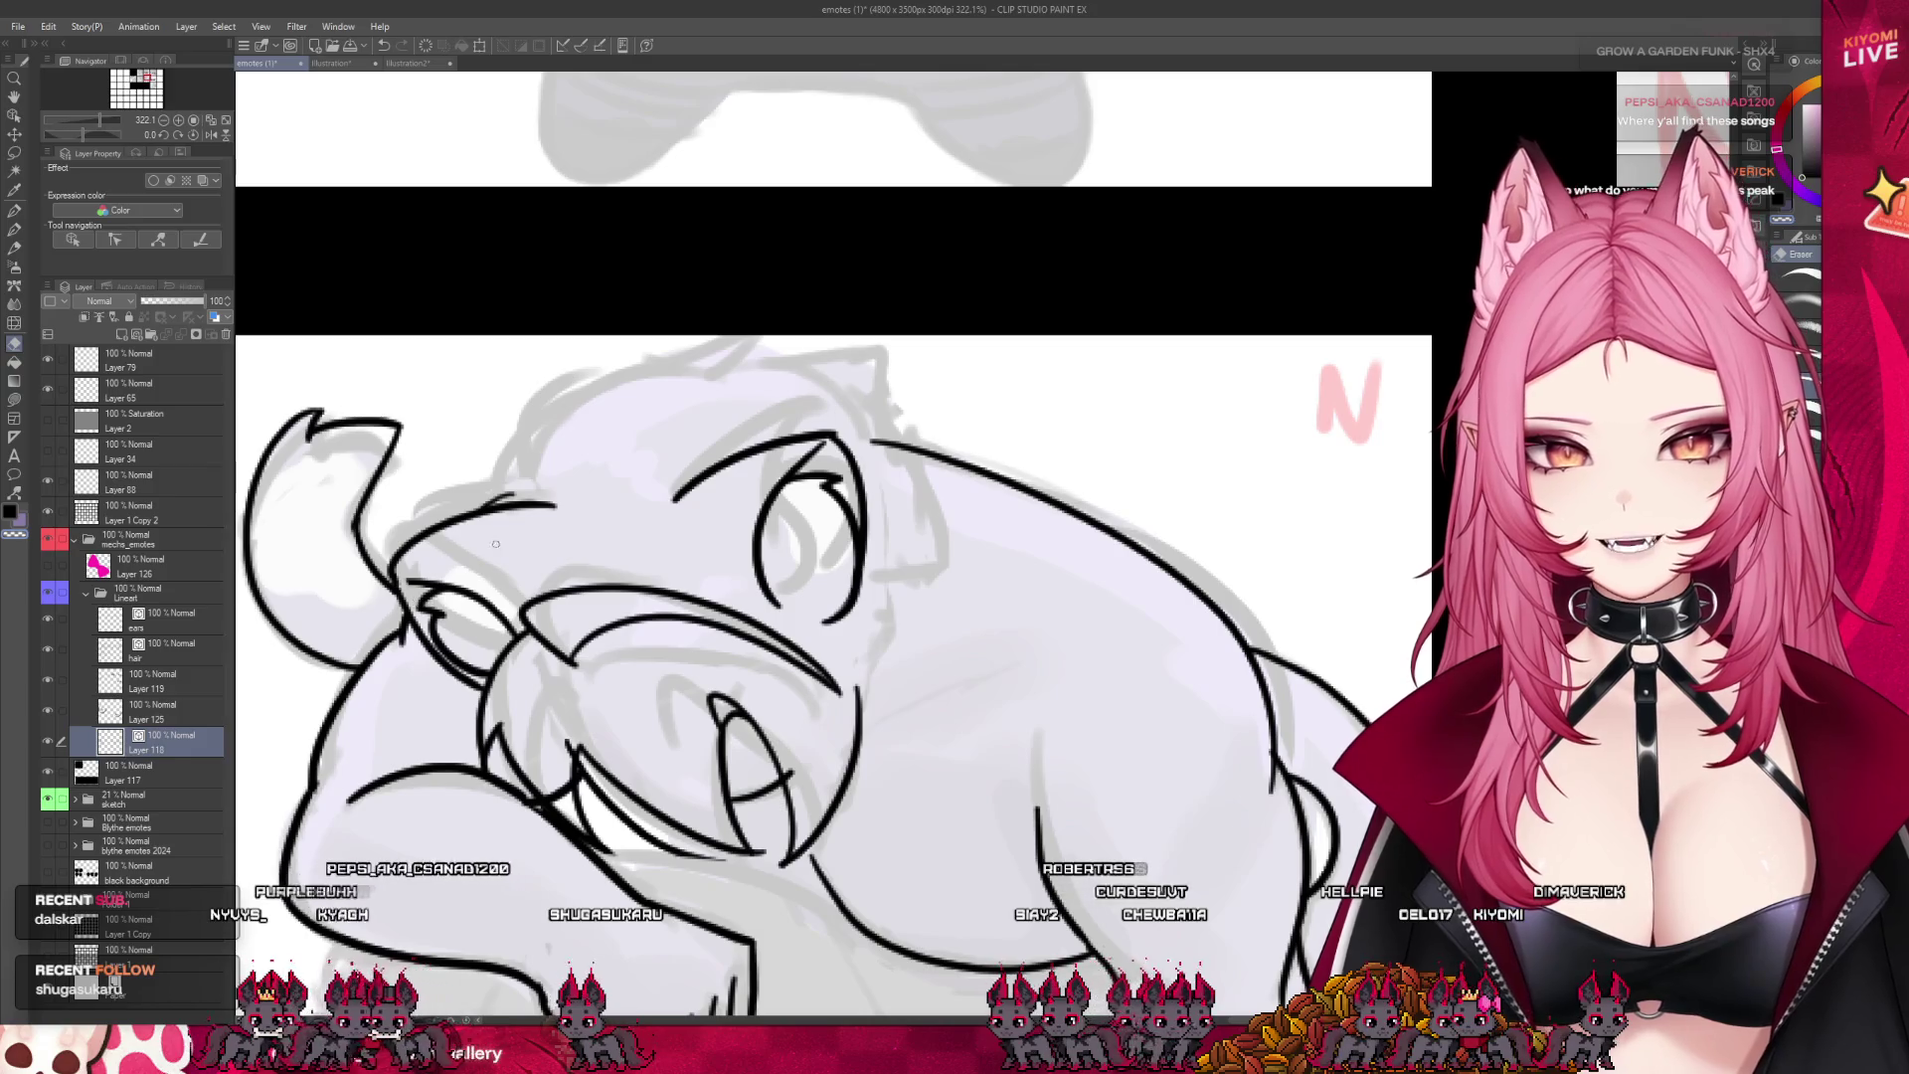
scroll(563, 430, "down", 8)
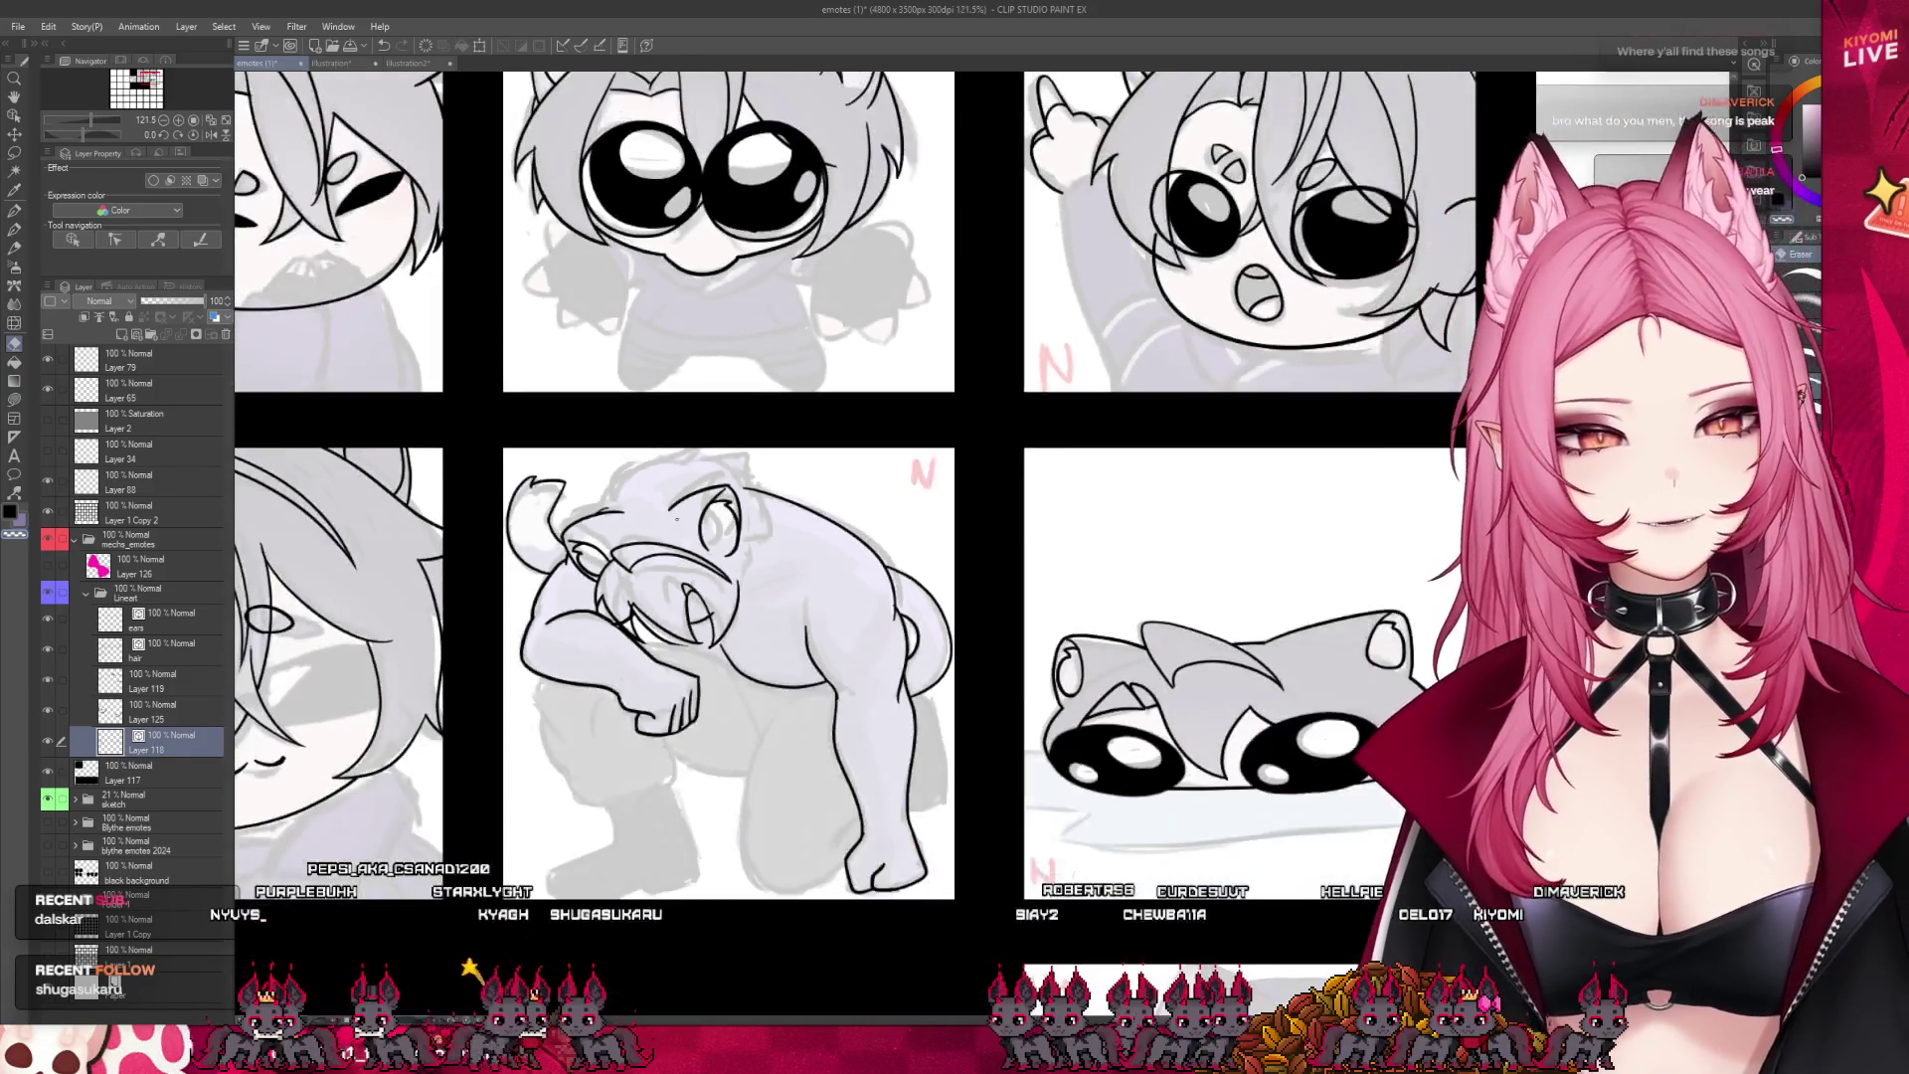
scroll(699, 549, "up", 1)
scroll(699, 549, "up", 3)
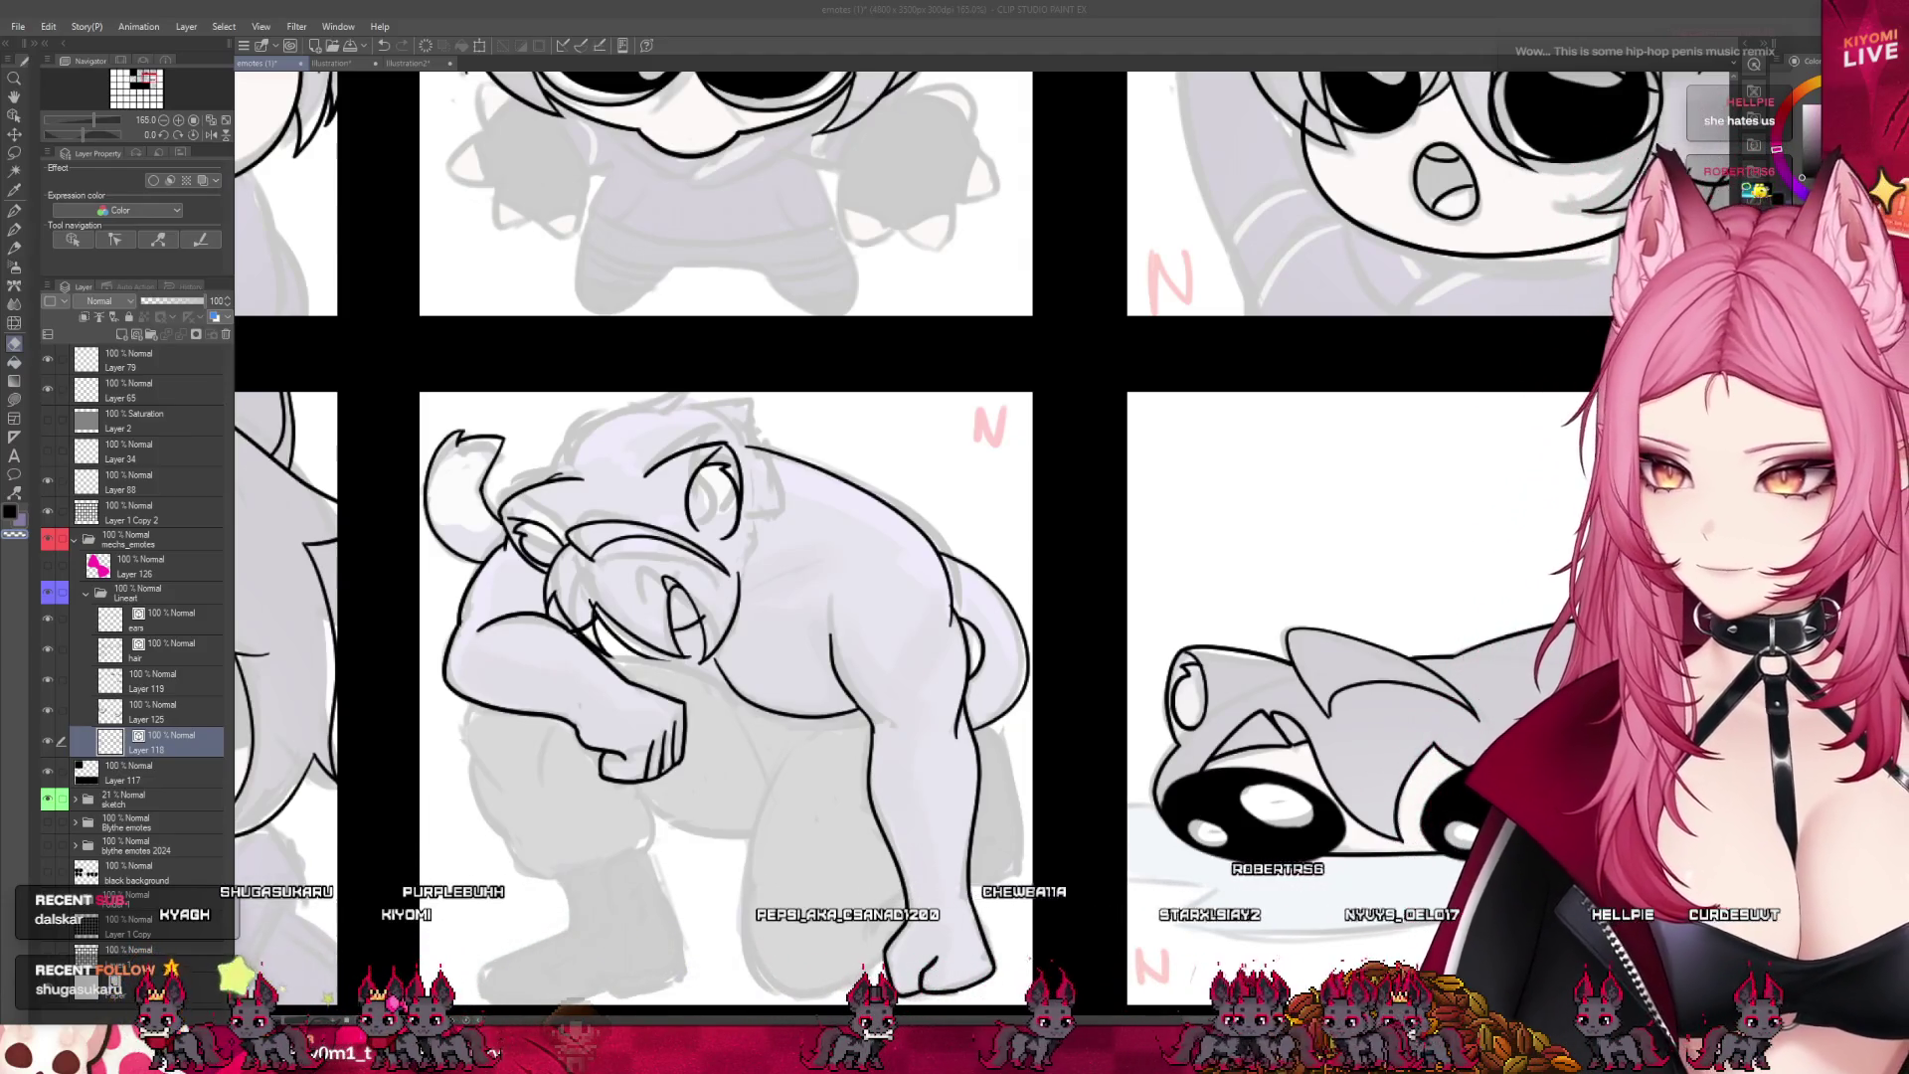
scroll(724, 568, "up", 2)
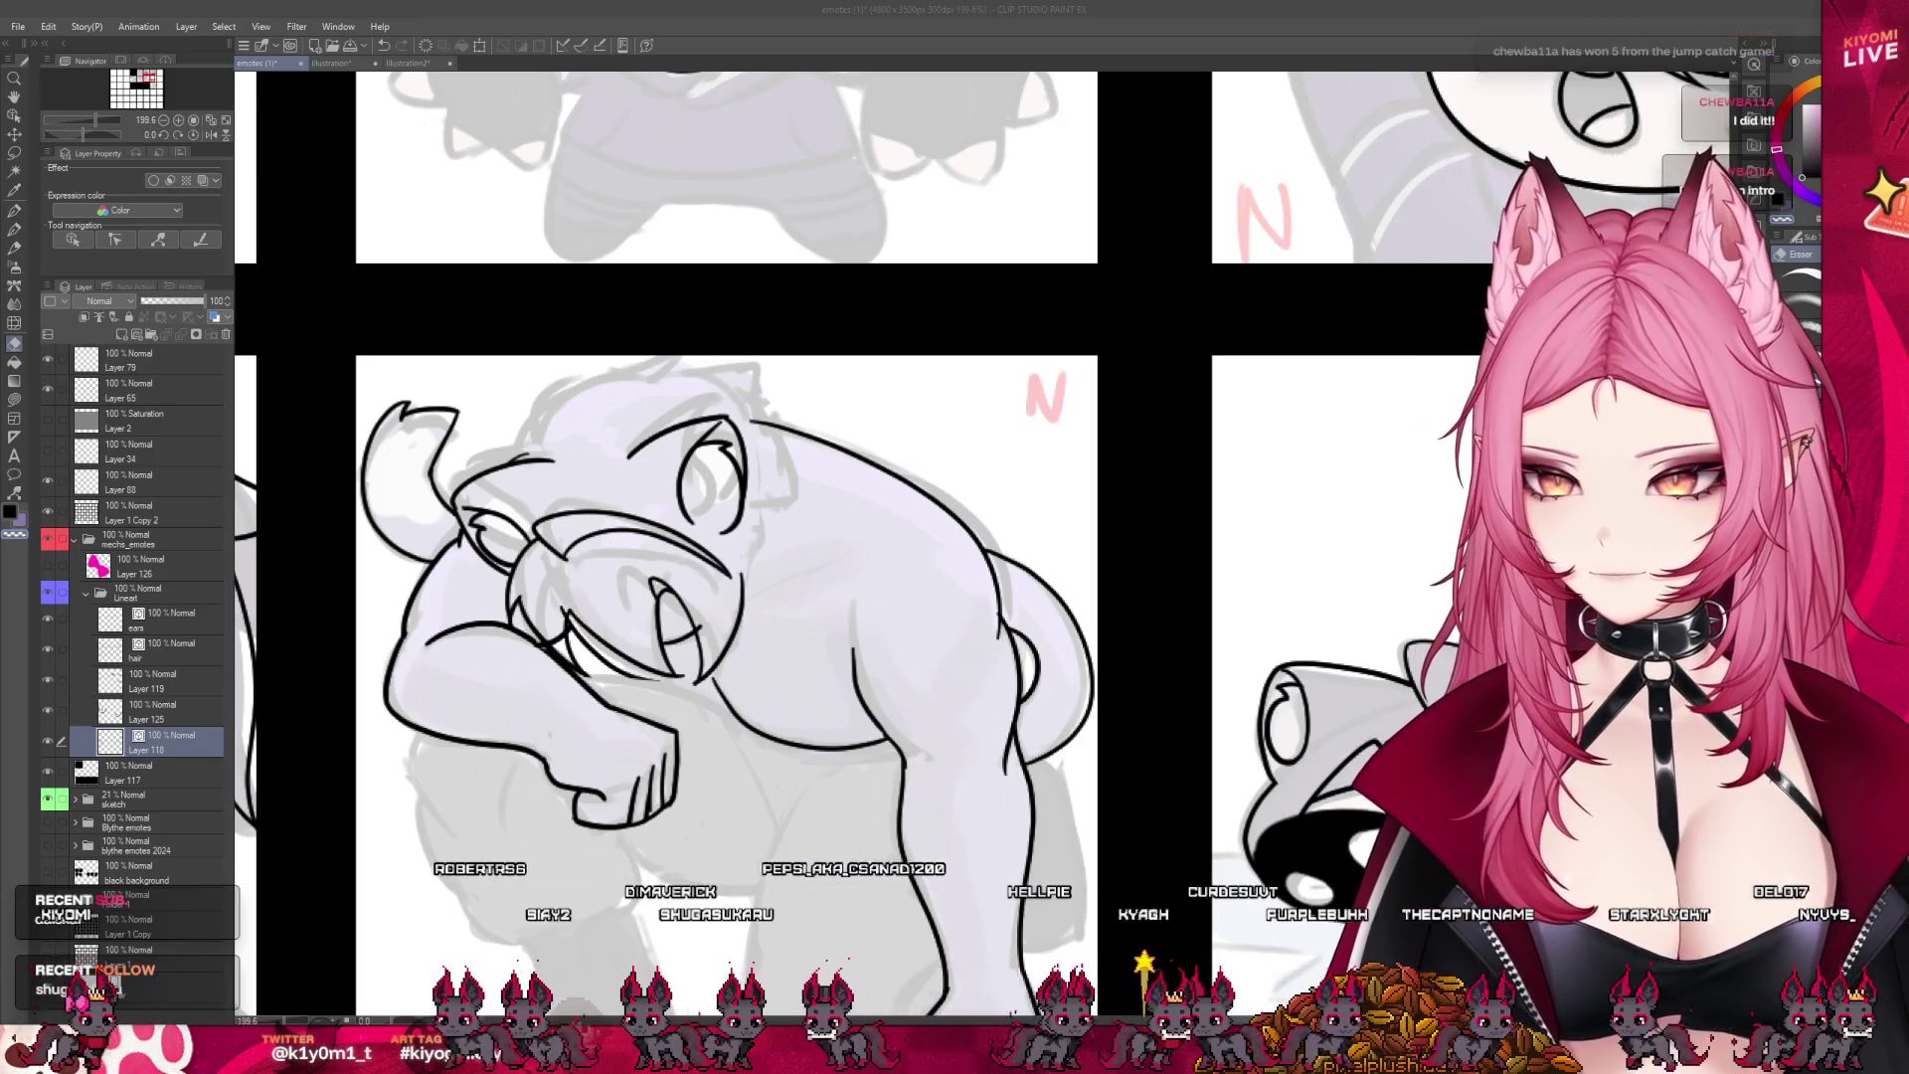
scroll(726, 597, "down", 2)
scroll(726, 596, "up", 2)
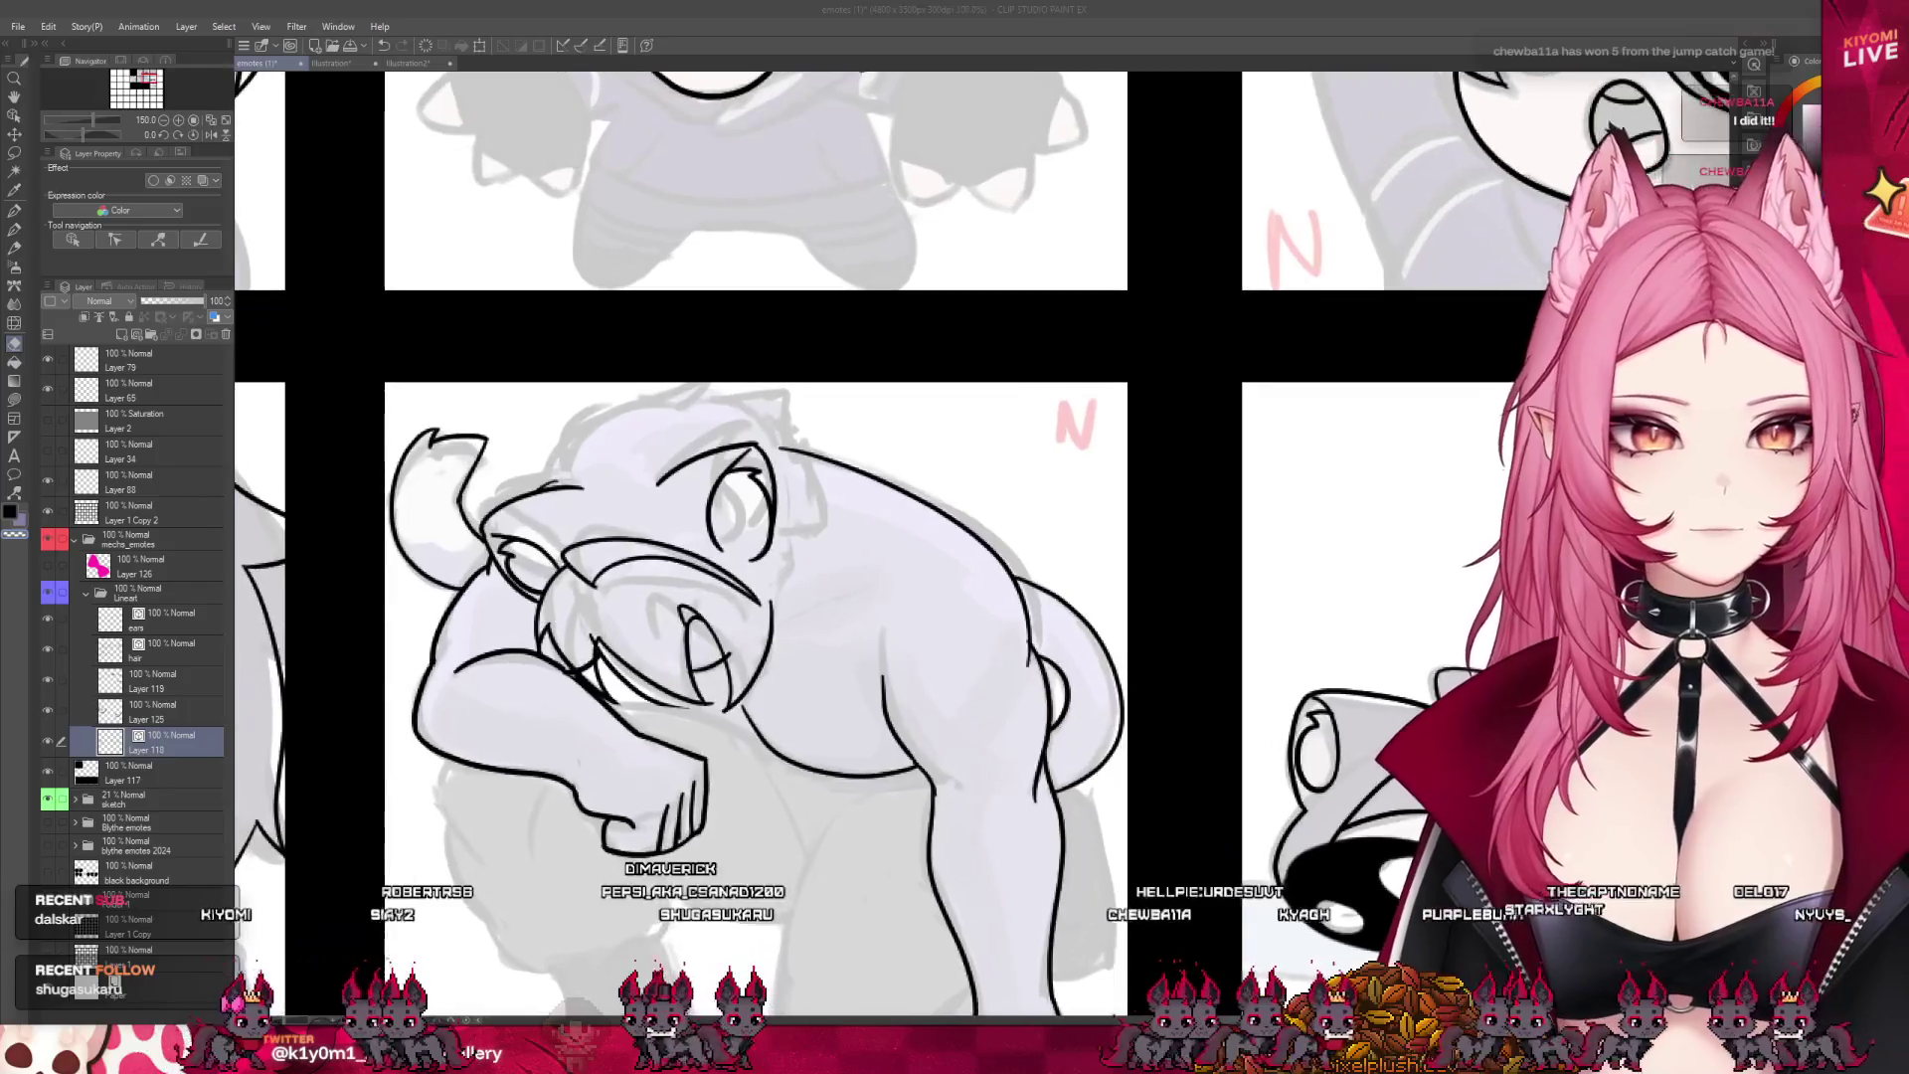
scroll(604, 418, "up", 2)
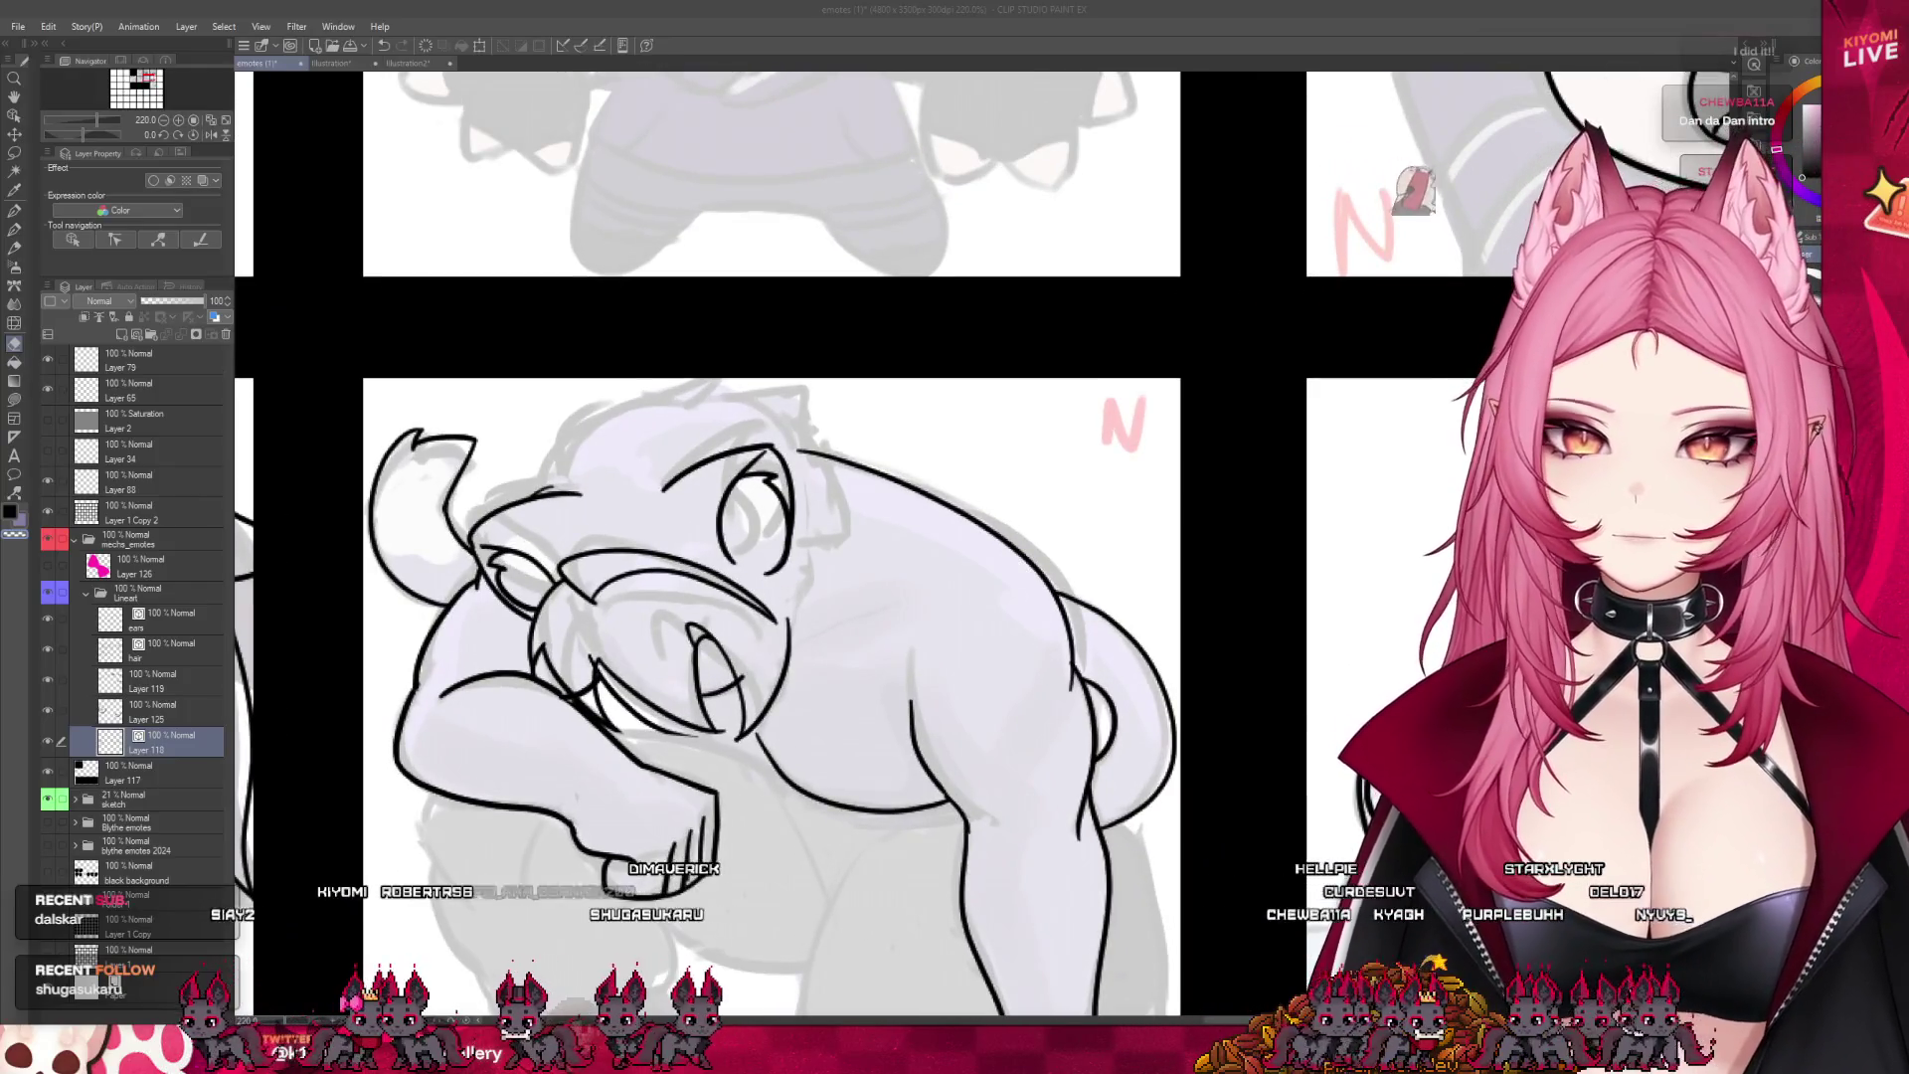
- With the pen, ink the hair outline over the head and down its right side, undoing a stray stroke
scroll(653, 430, "up", 3)
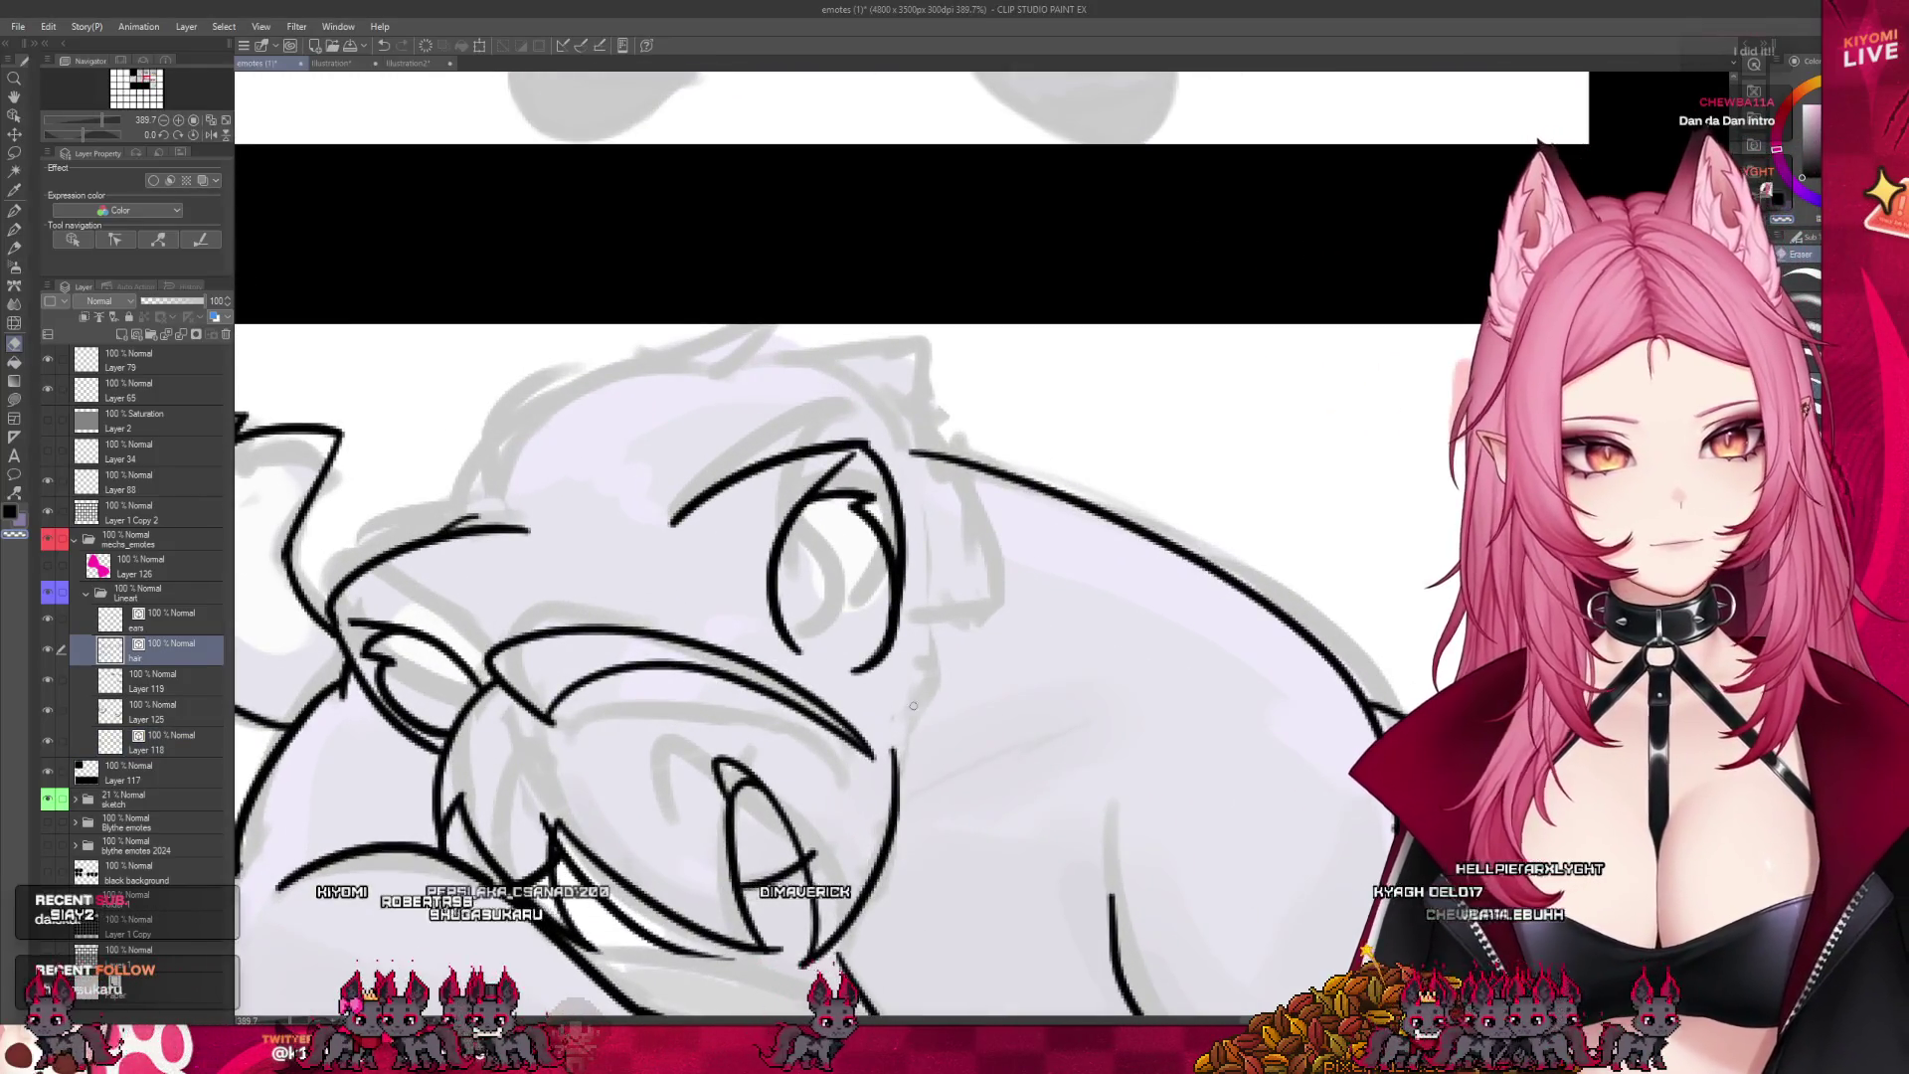
left_click(12, 211)
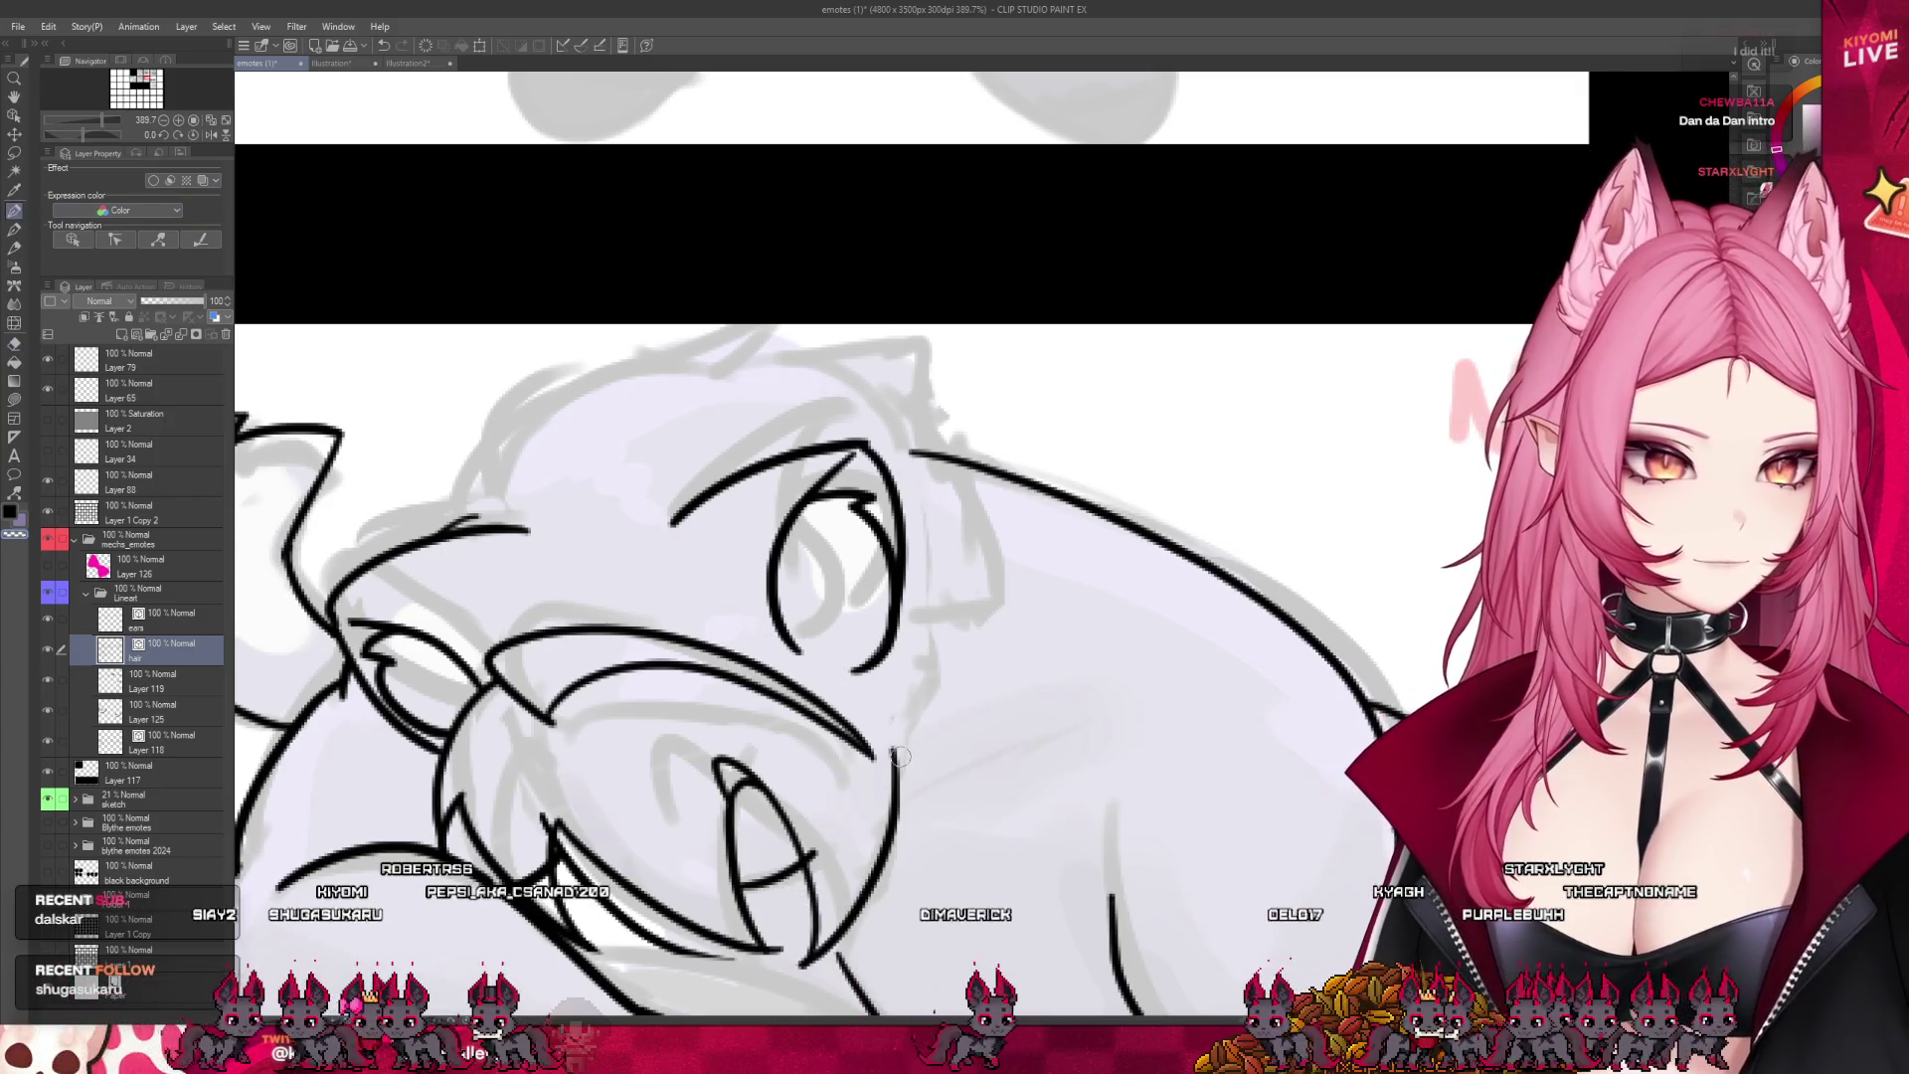
left_click_drag(860, 665, 891, 764)
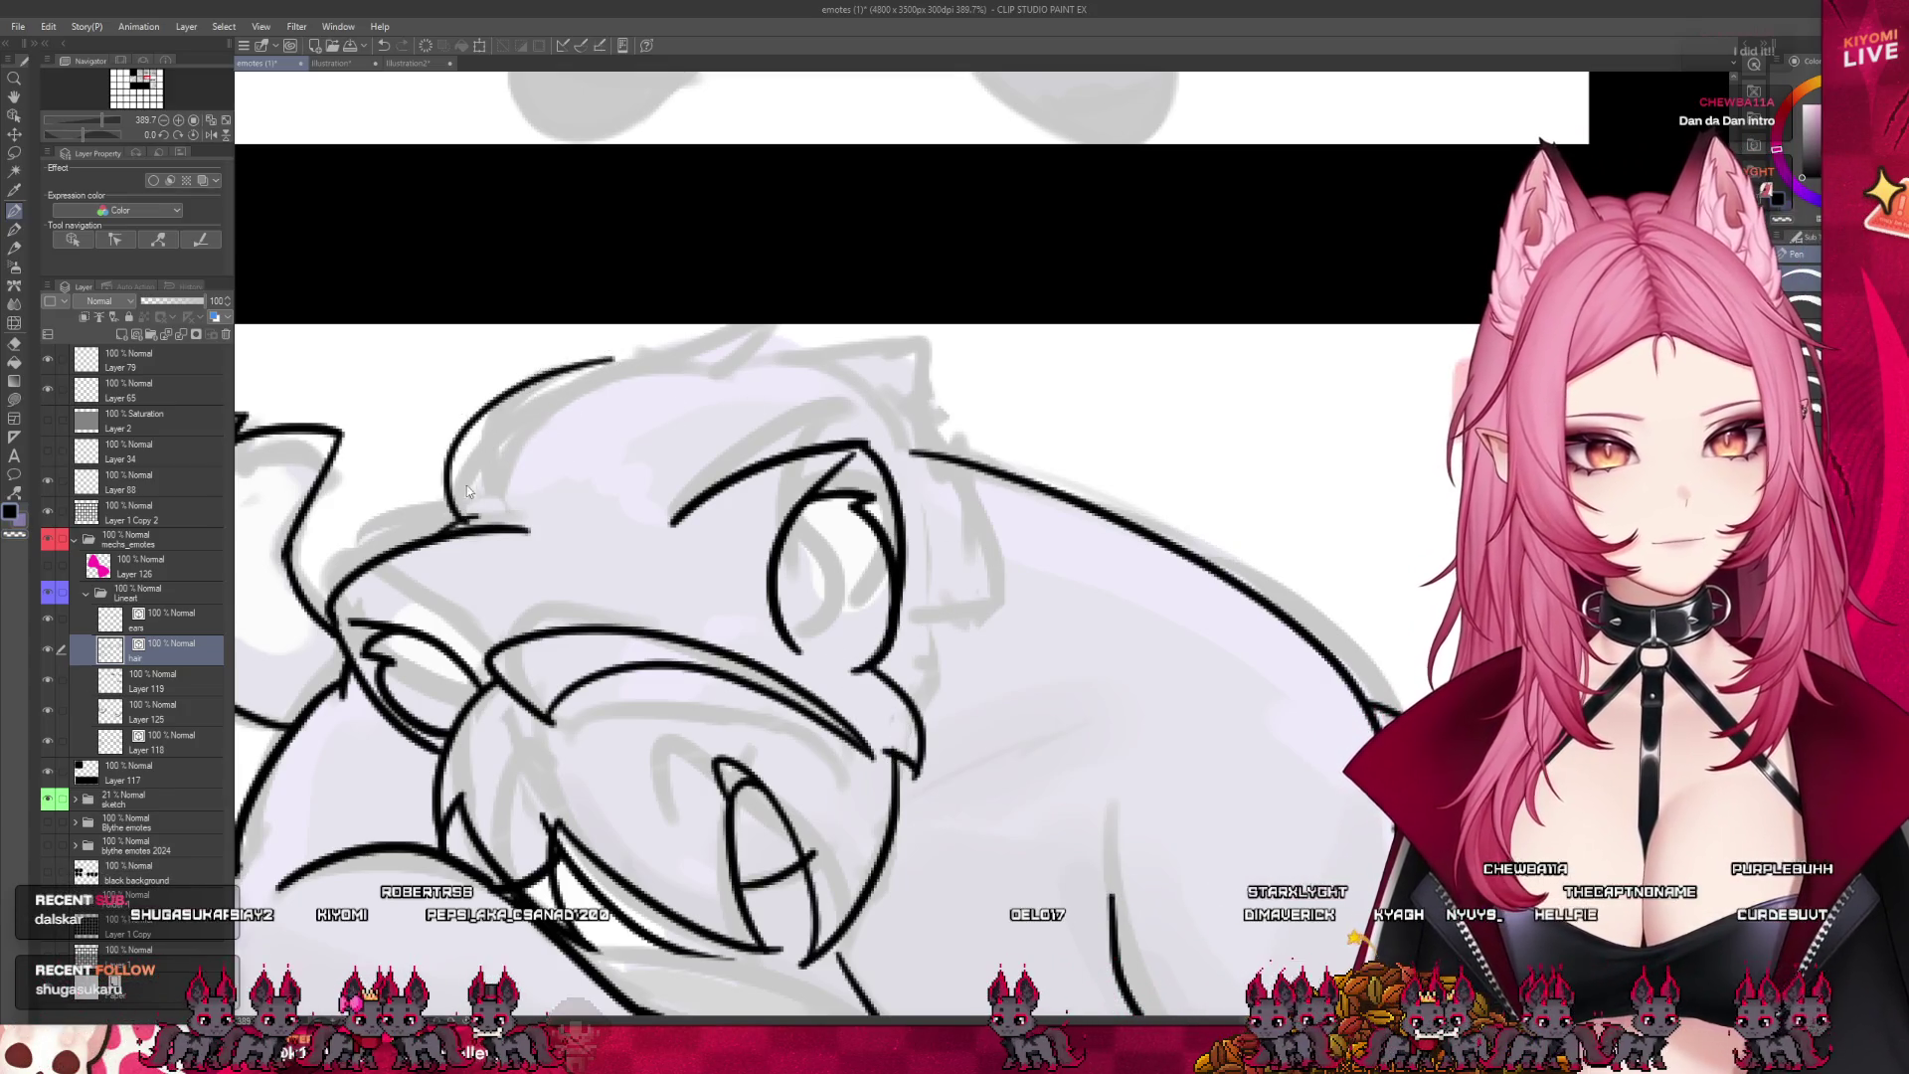
key("ctrl+z")
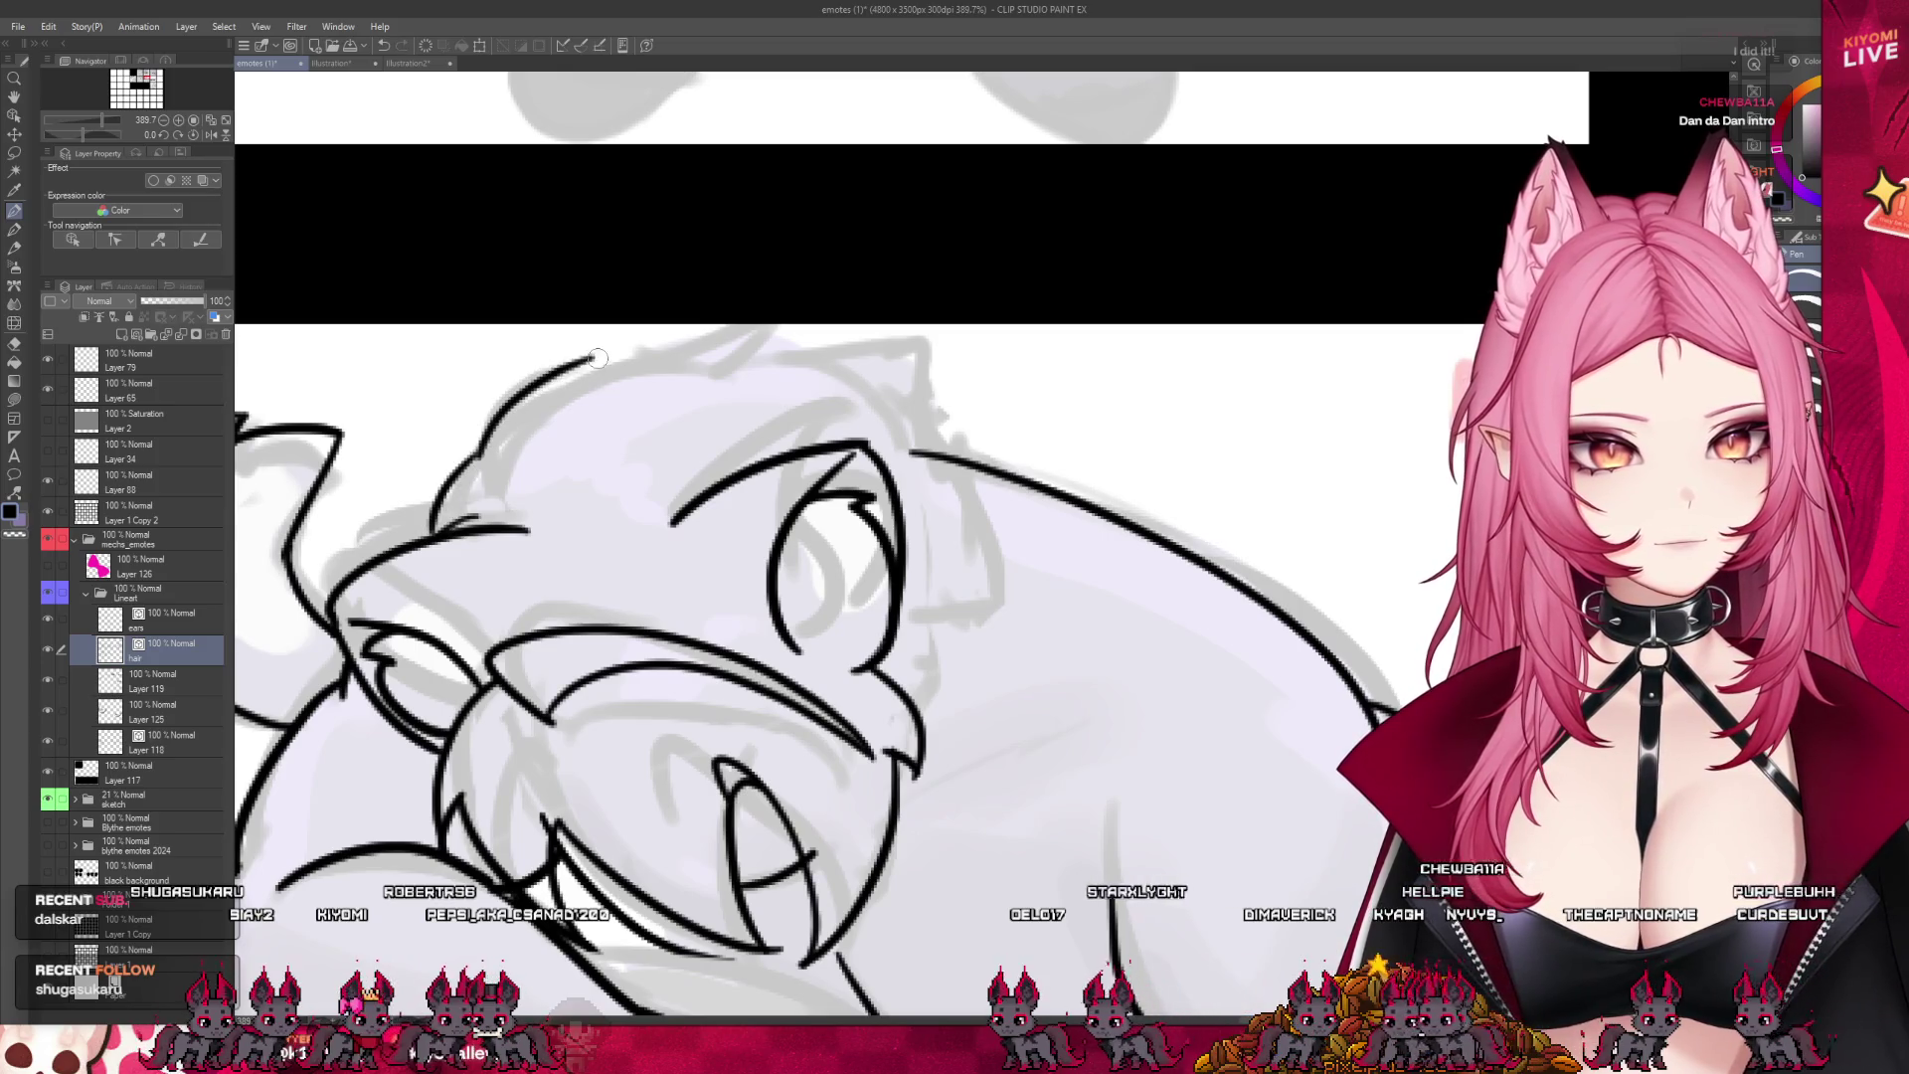
mouse_move(556, 396)
left_mouse_down()
mouse_move(731, 356)
mouse_move(860, 394)
left_mouse_up()
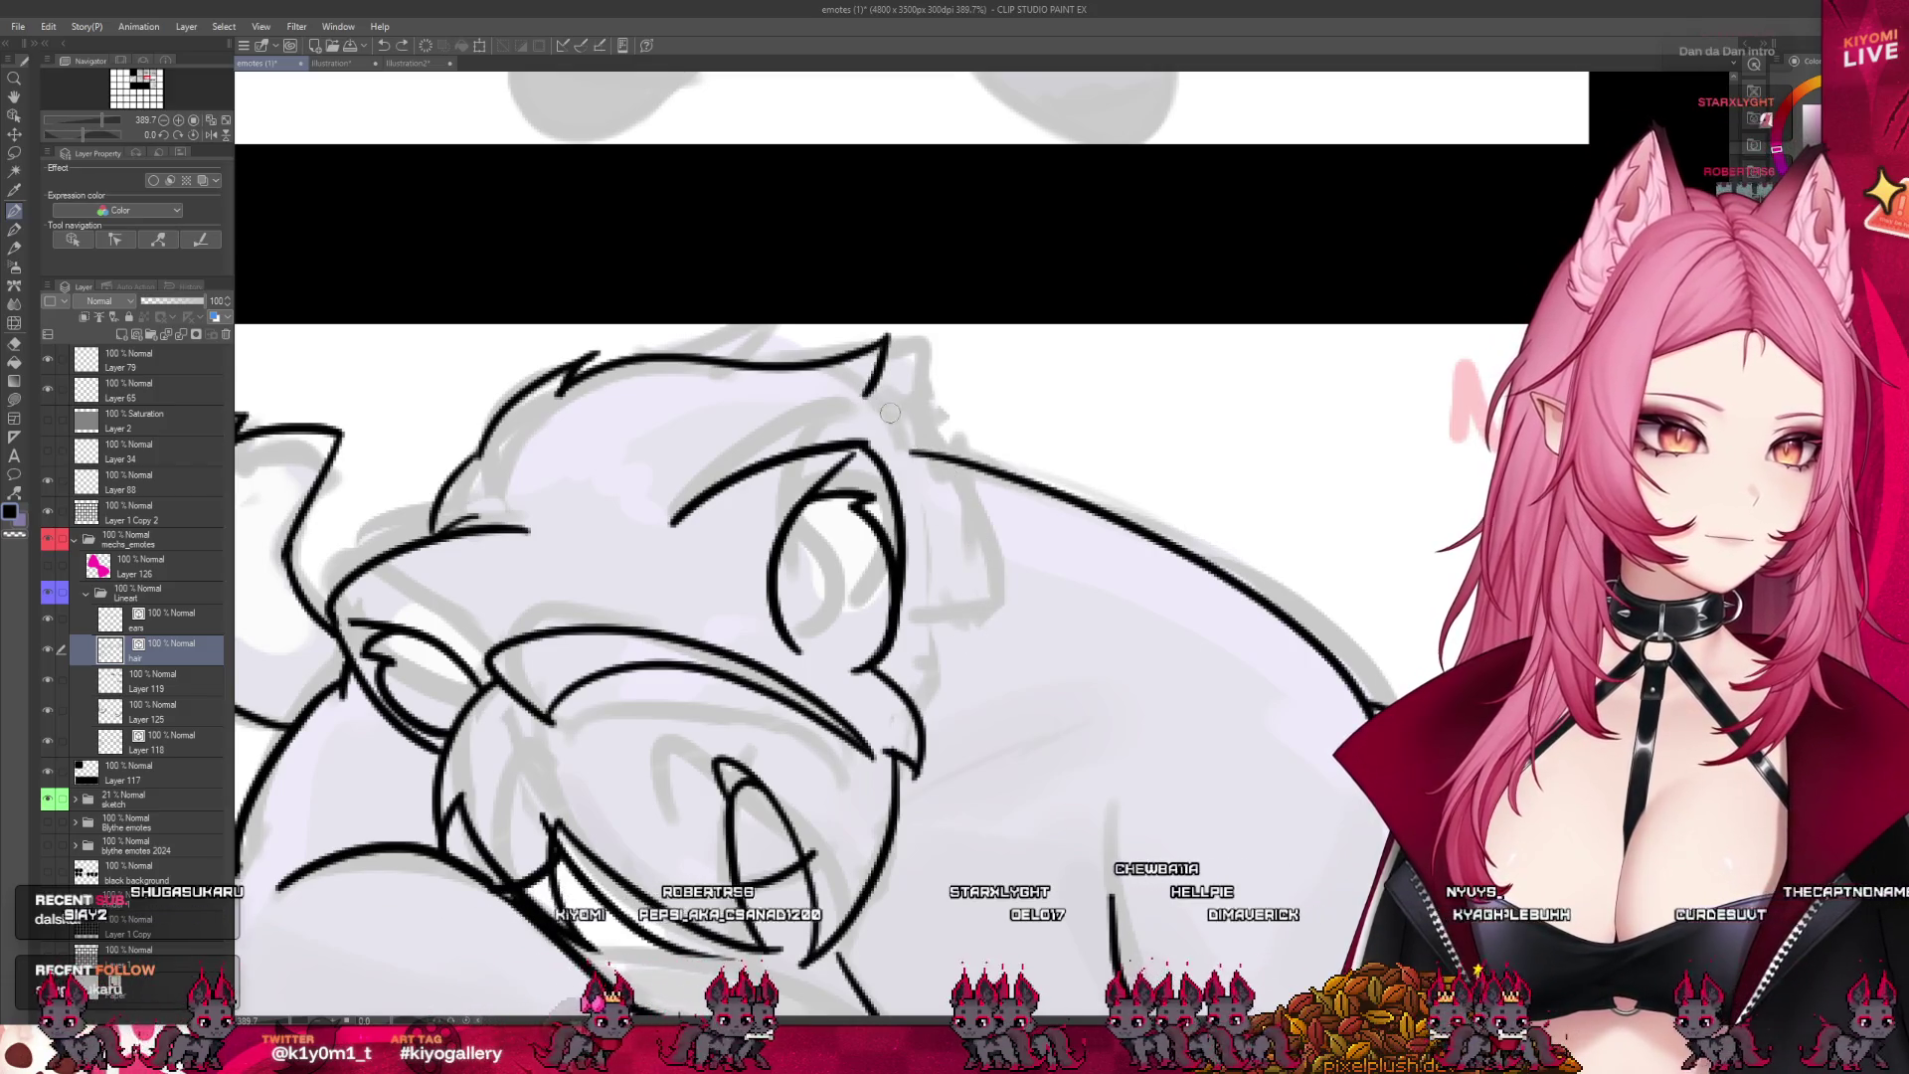
mouse_move(863, 396)
left_mouse_down()
mouse_move(990, 628)
mouse_move(980, 684)
left_mouse_up()
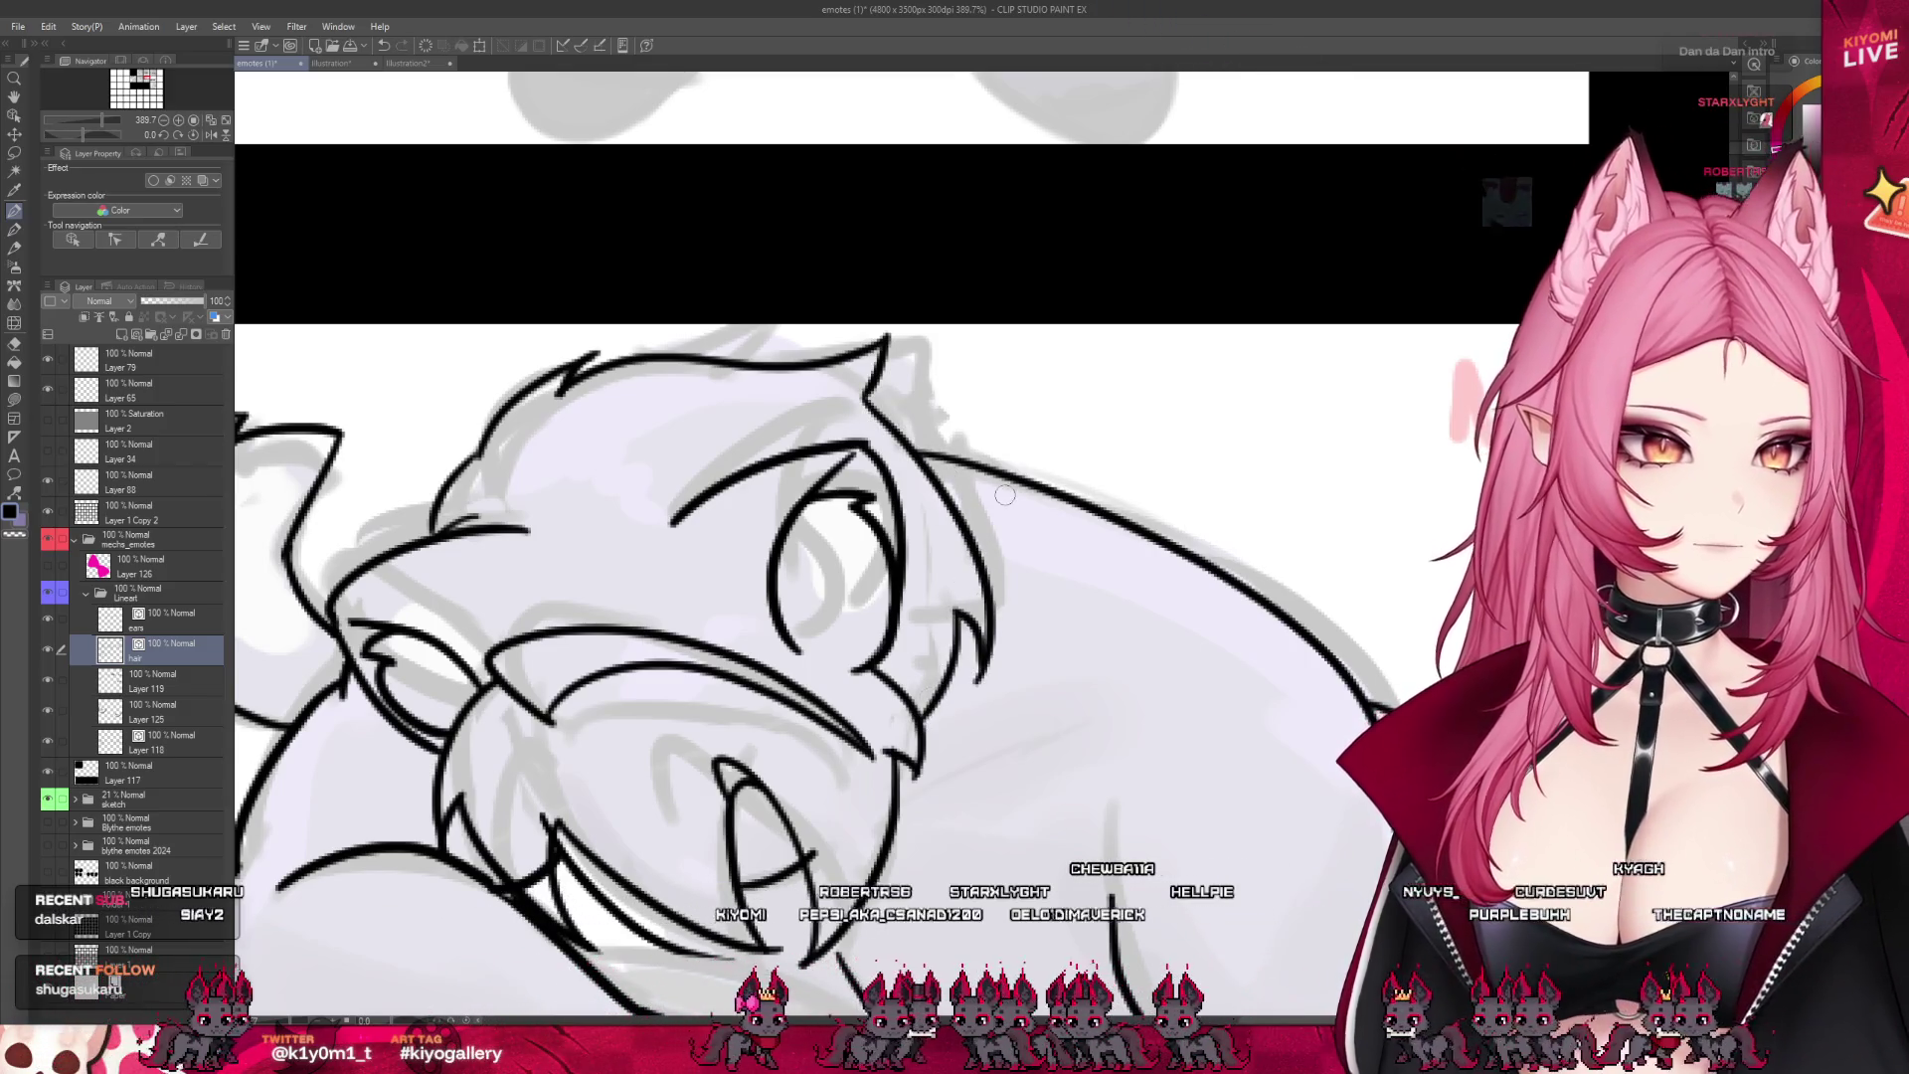
scroll(1017, 487, "down", 6)
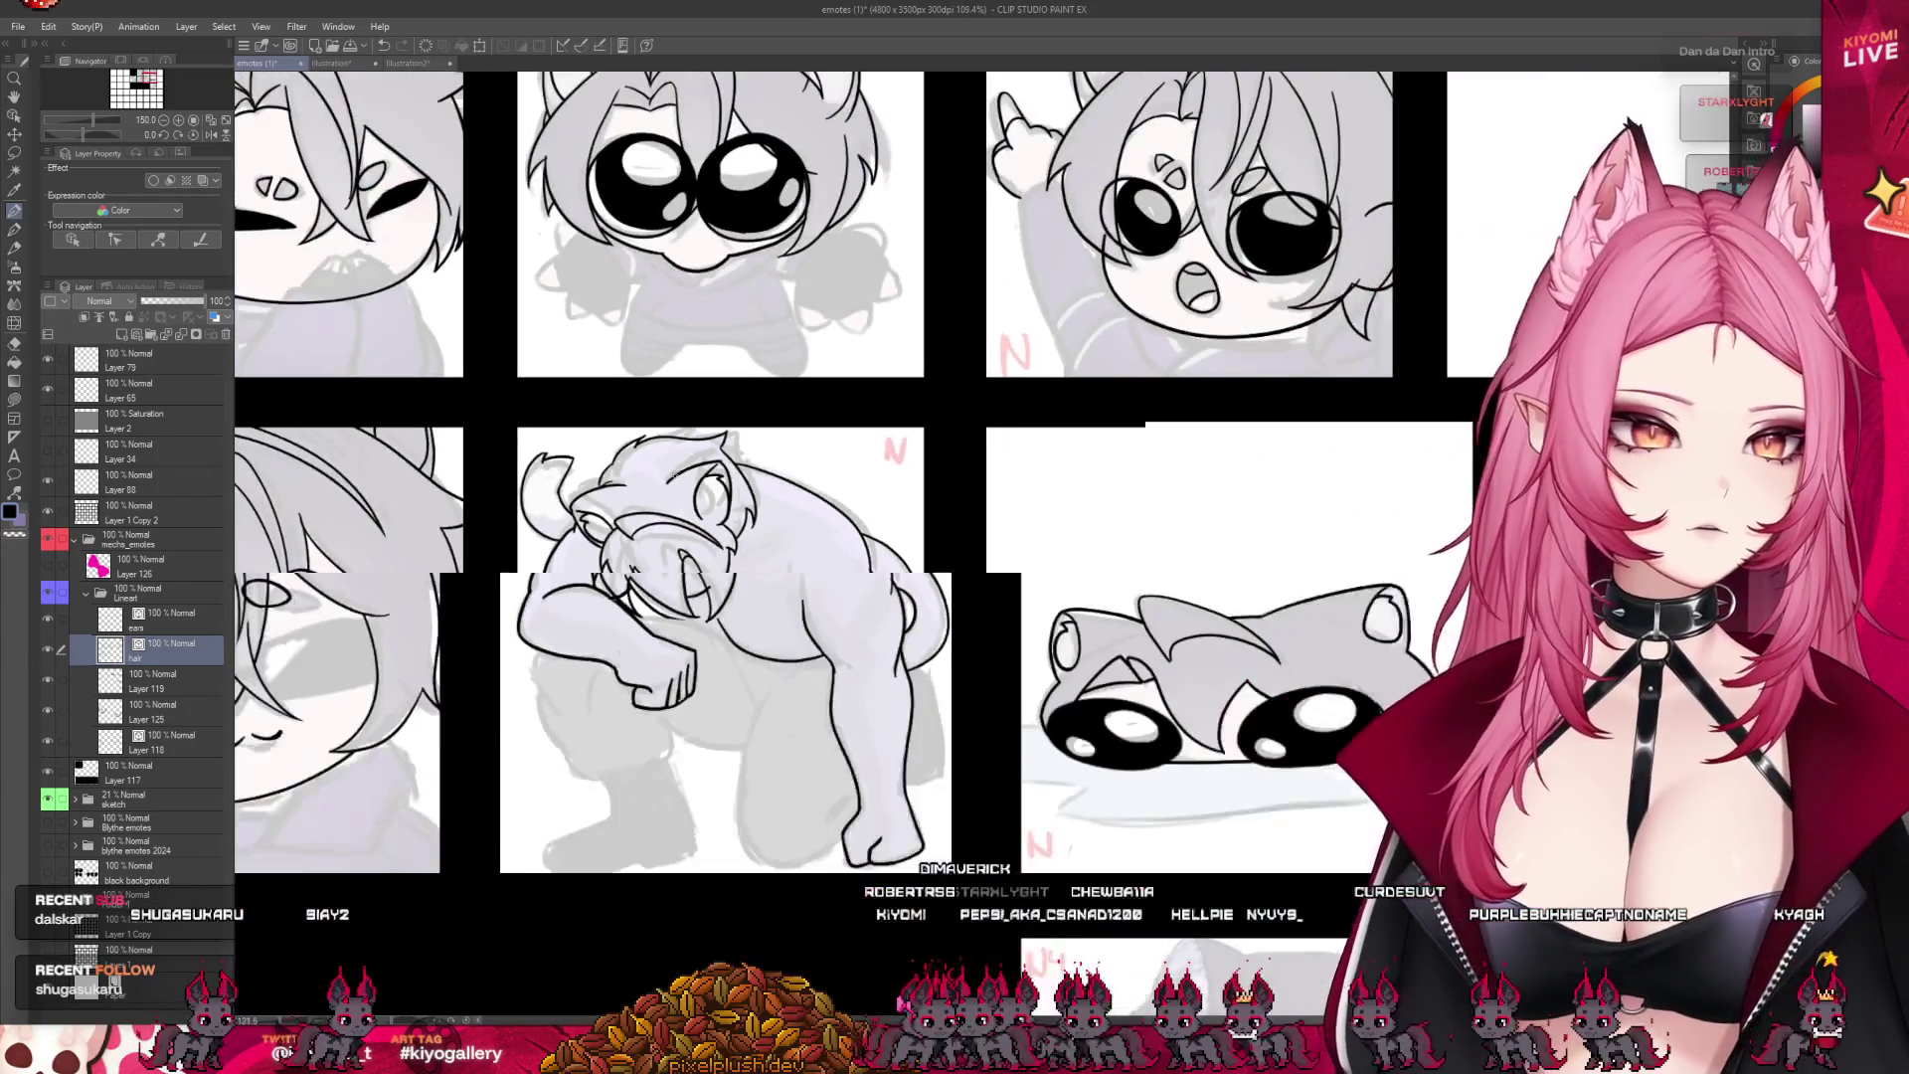
scroll(772, 483, "down", 2)
scroll(772, 484, "up", 3)
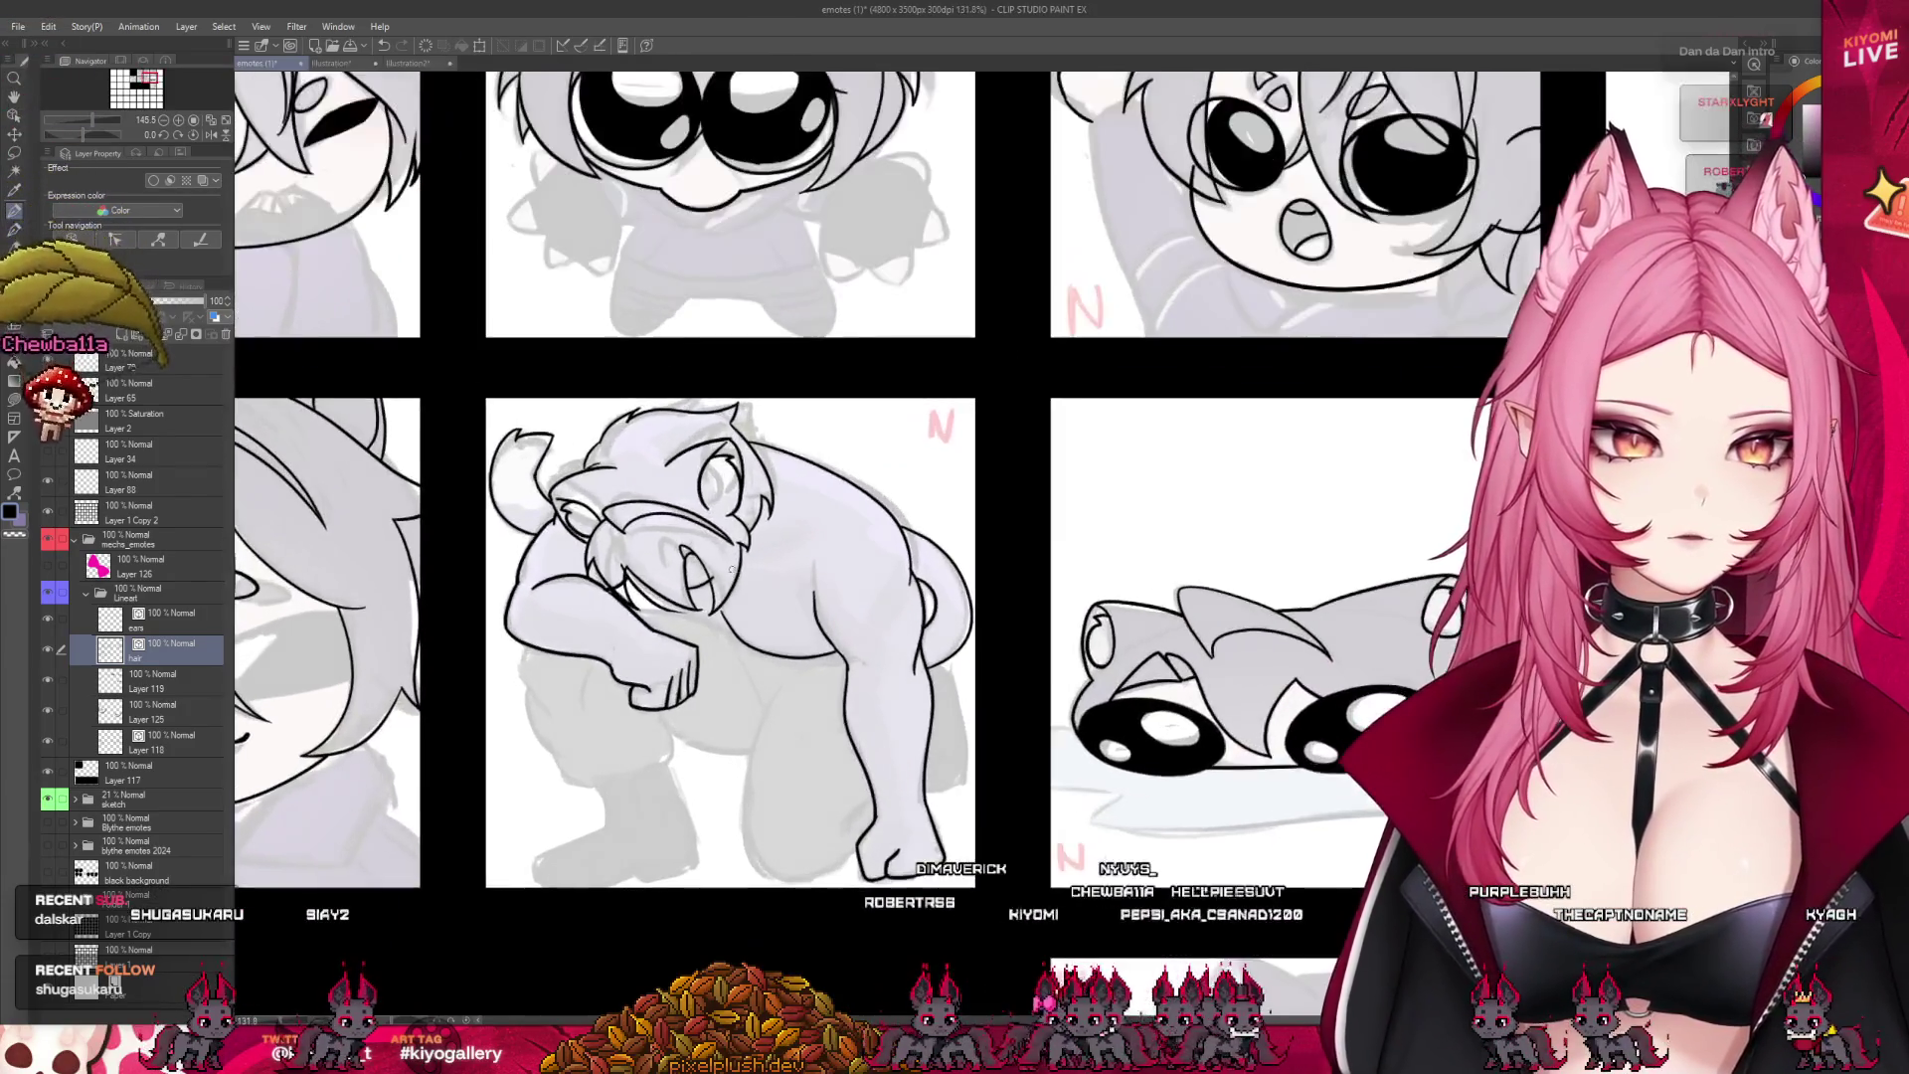
scroll(597, 509, "up", 2)
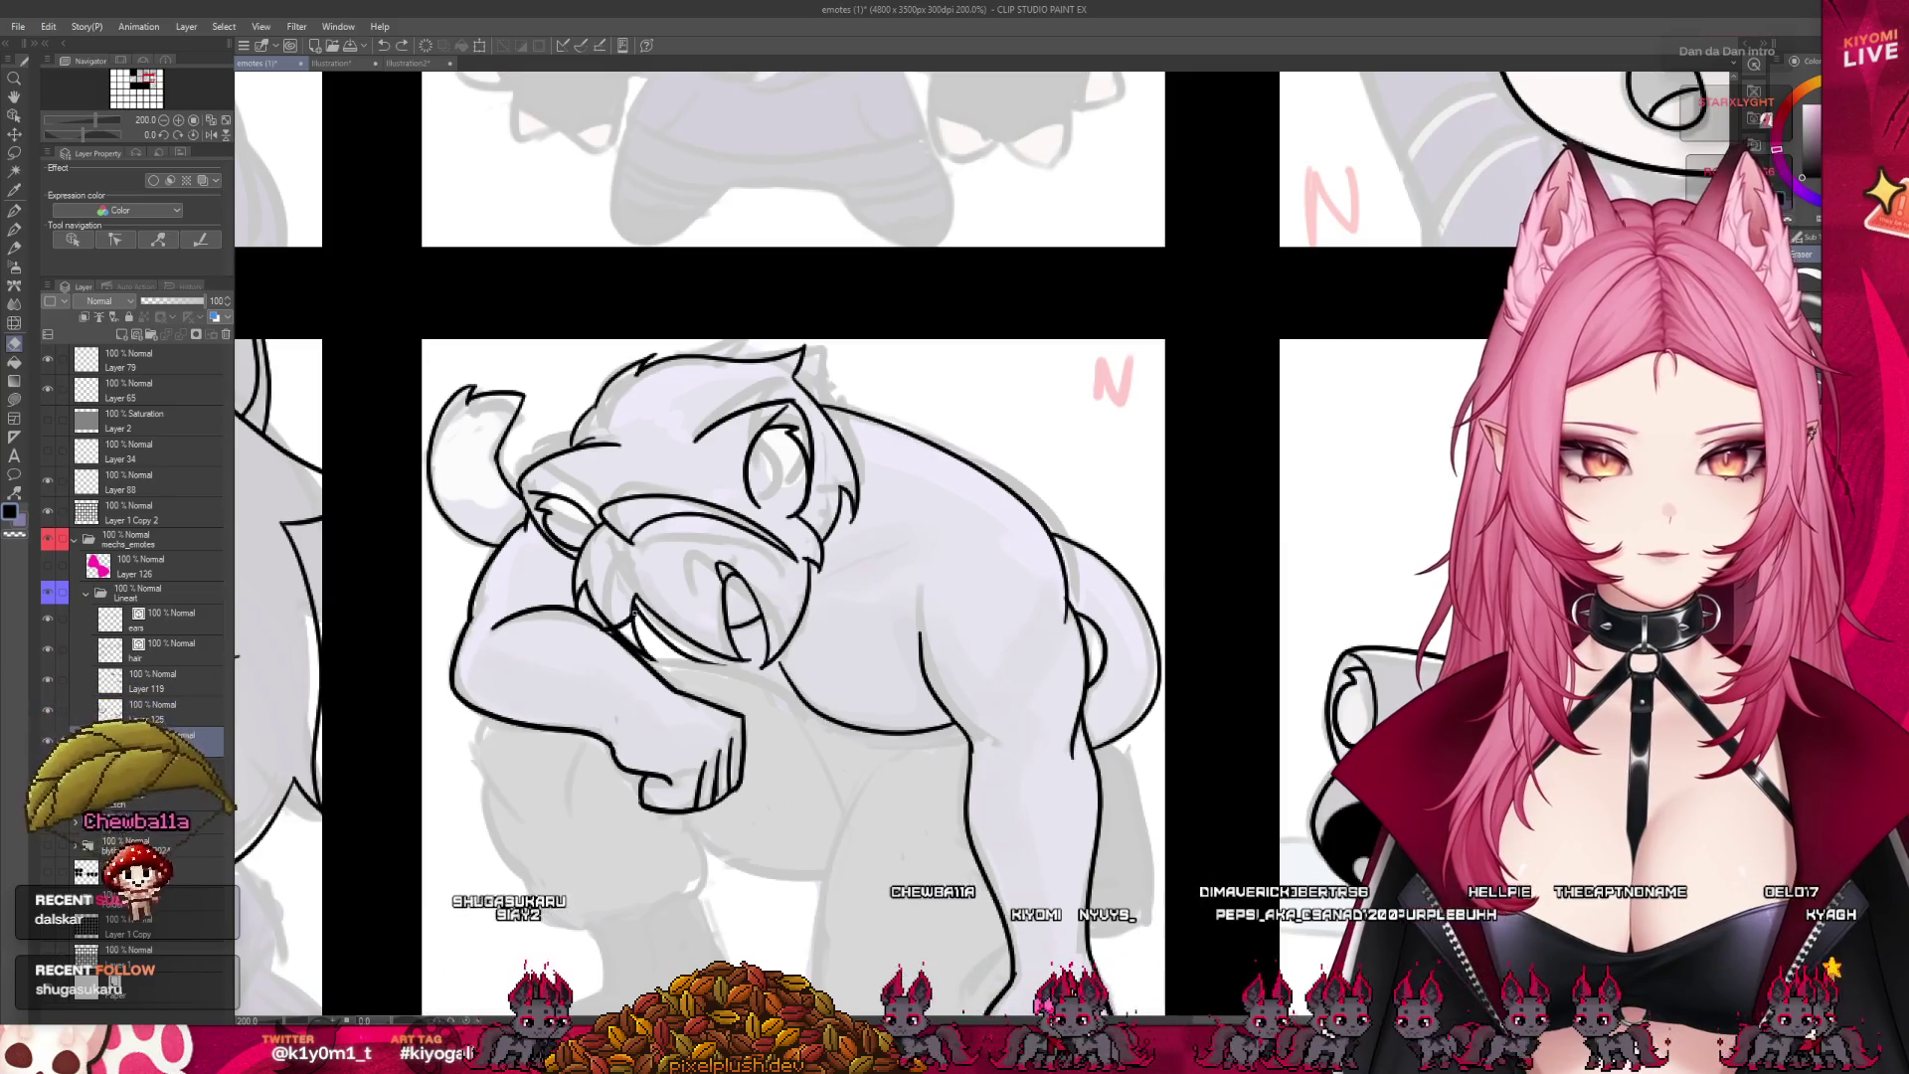
scroll(617, 609, "down", 2)
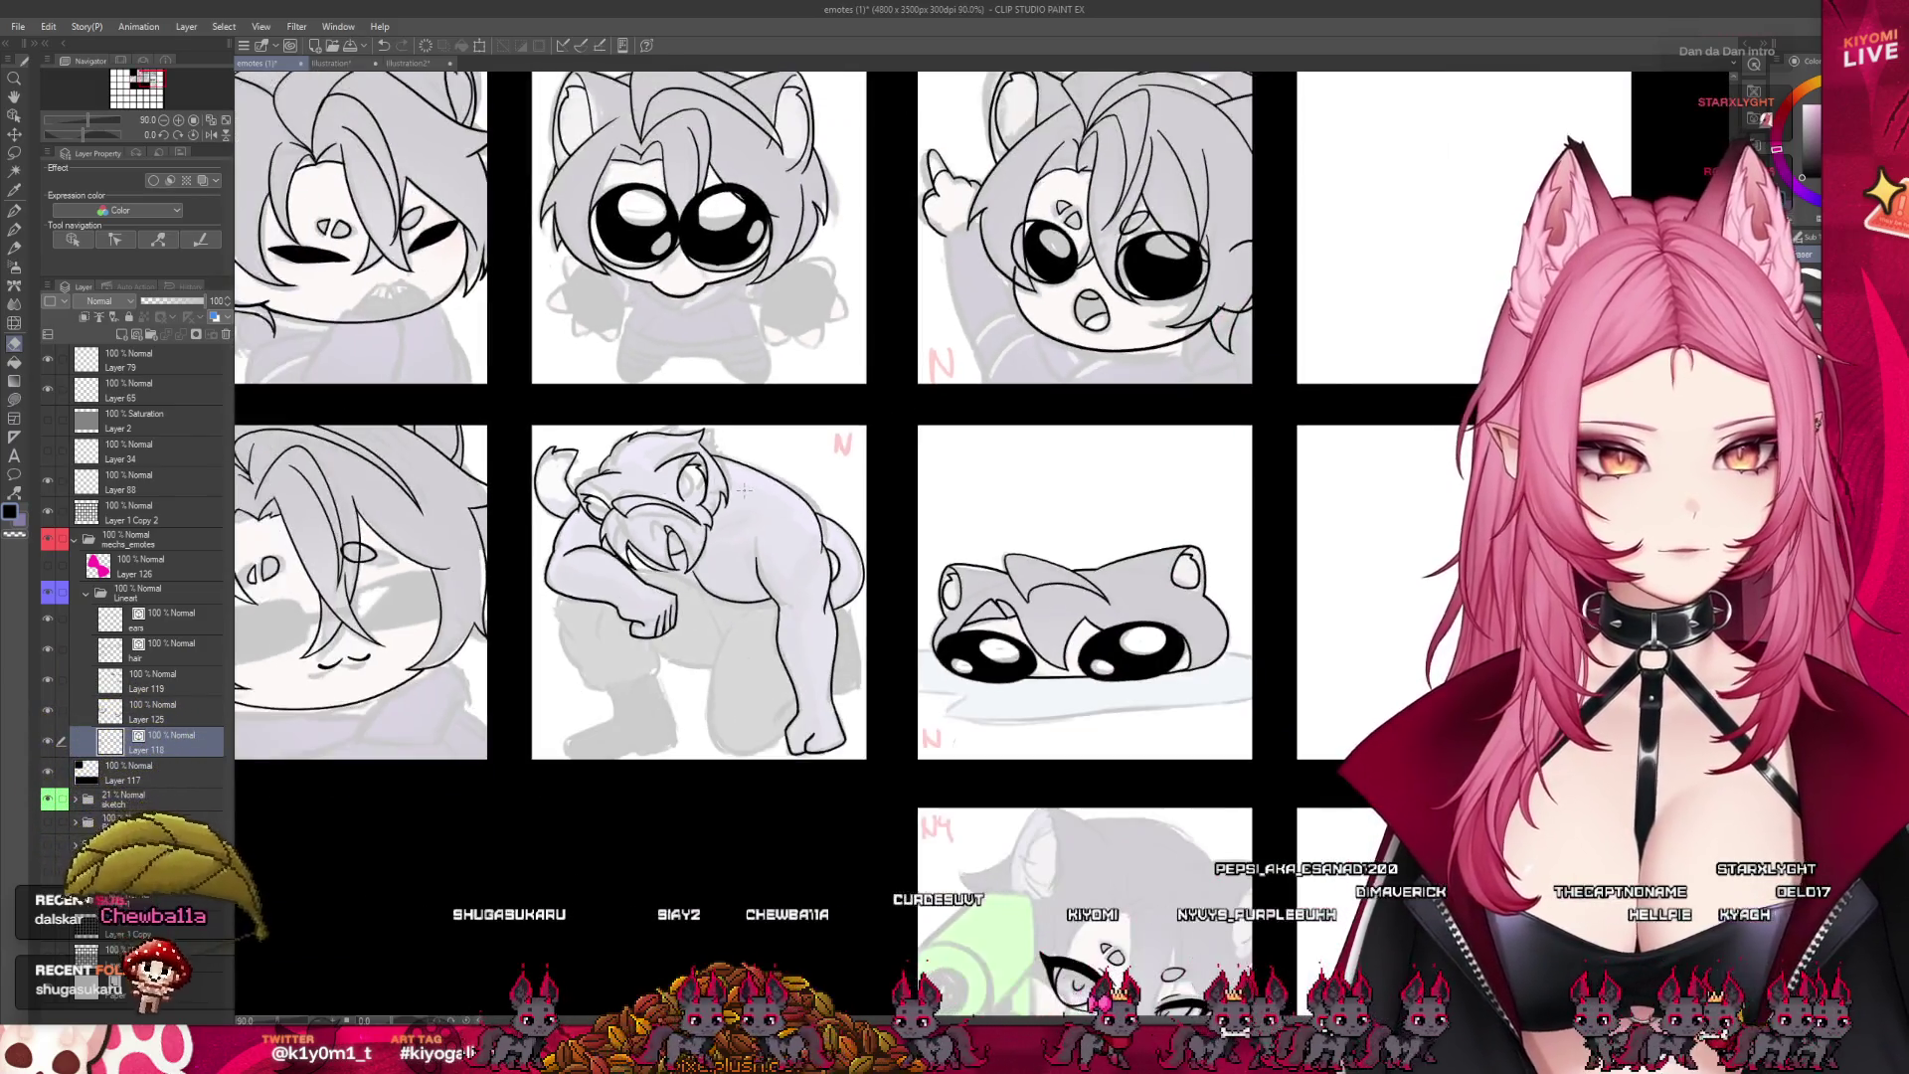
scroll(853, 574, "down", 2)
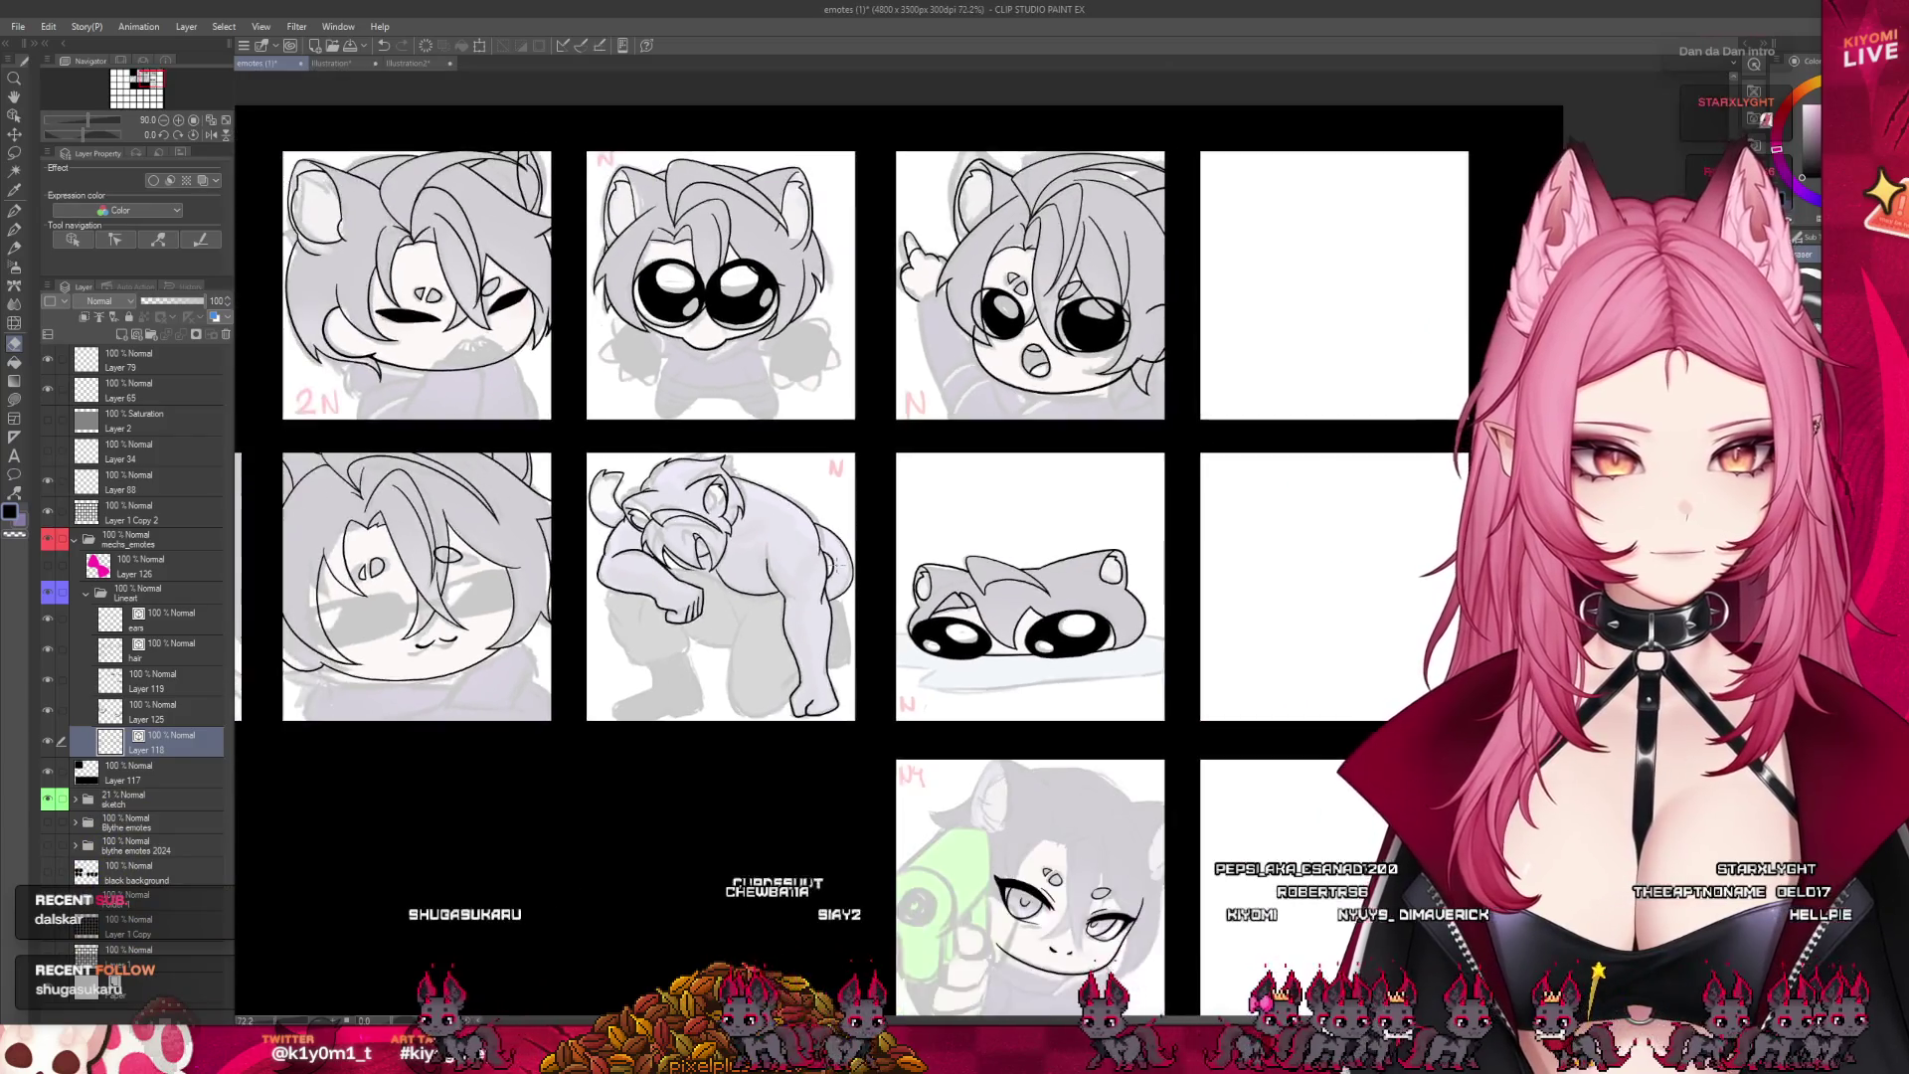
scroll(853, 574, "down", 1)
scroll(802, 511, "up", 2)
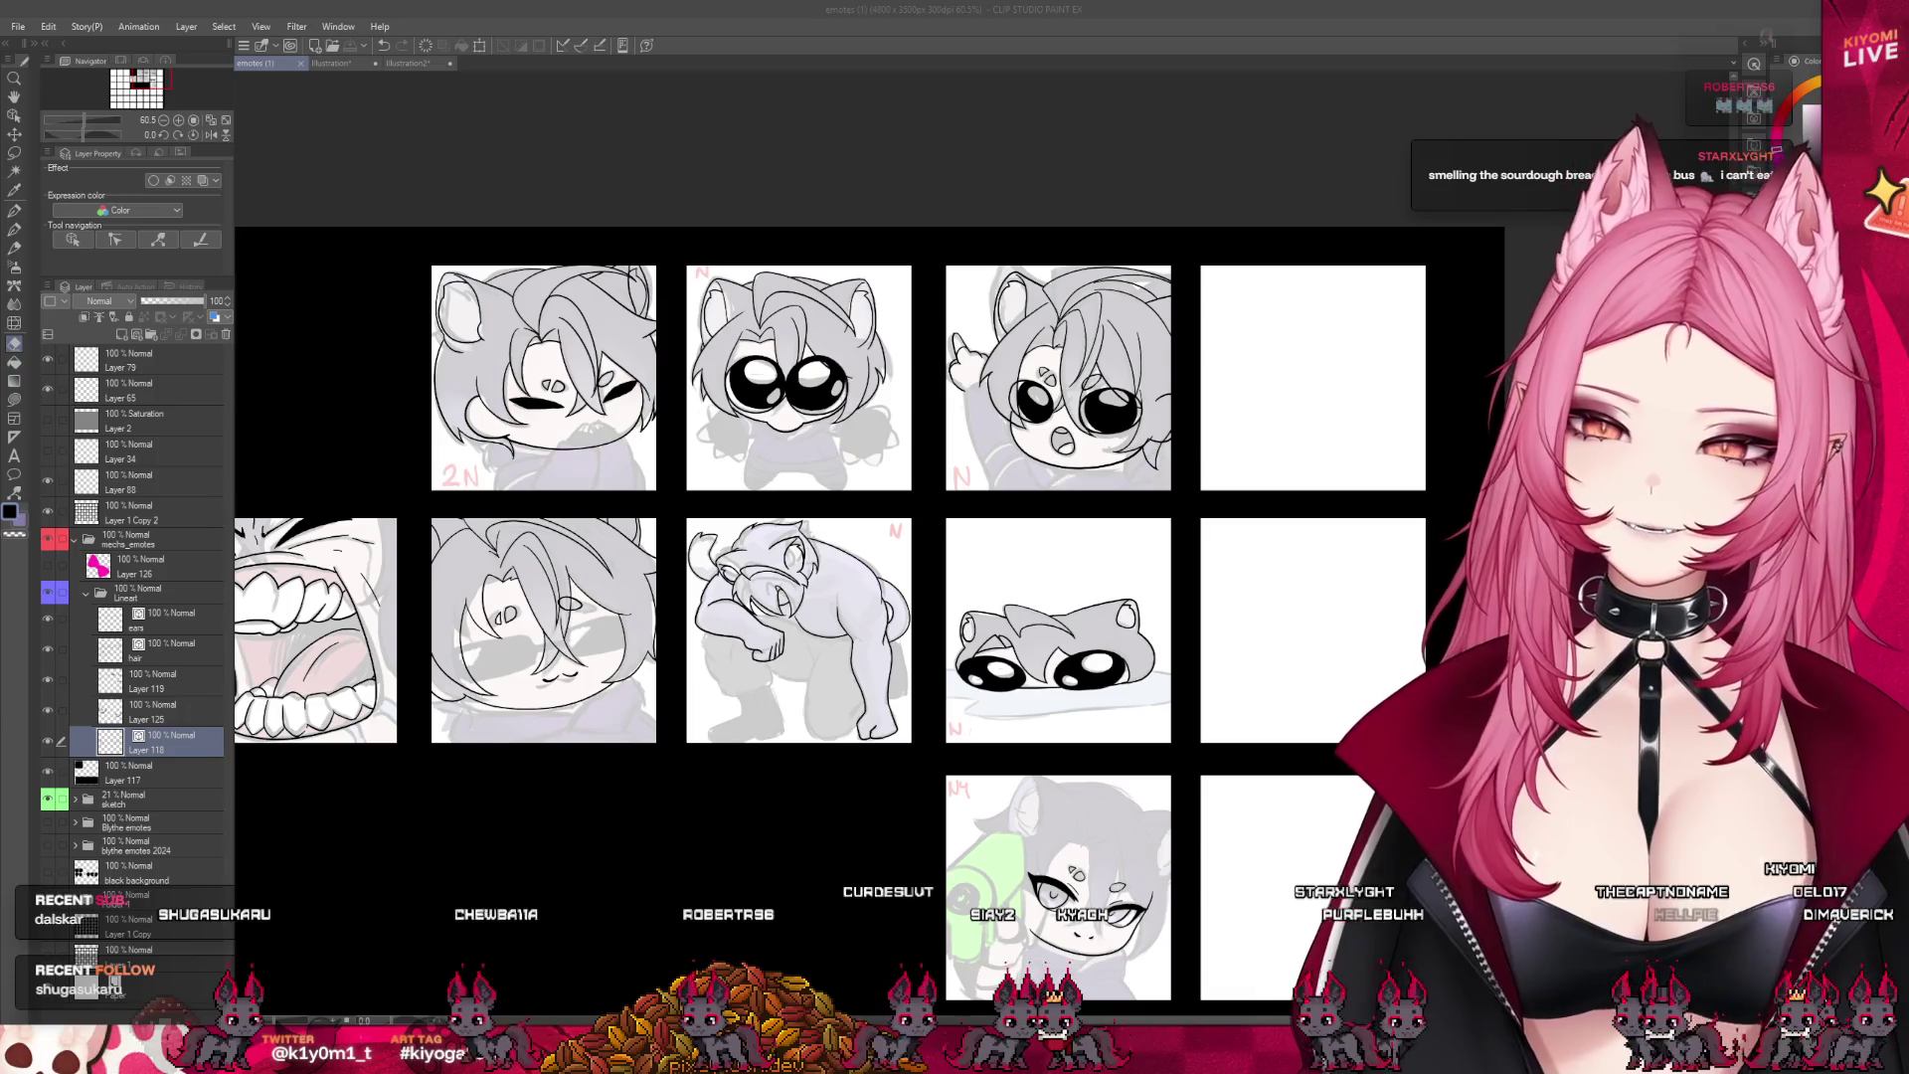
scroll(878, 681, "up", 2)
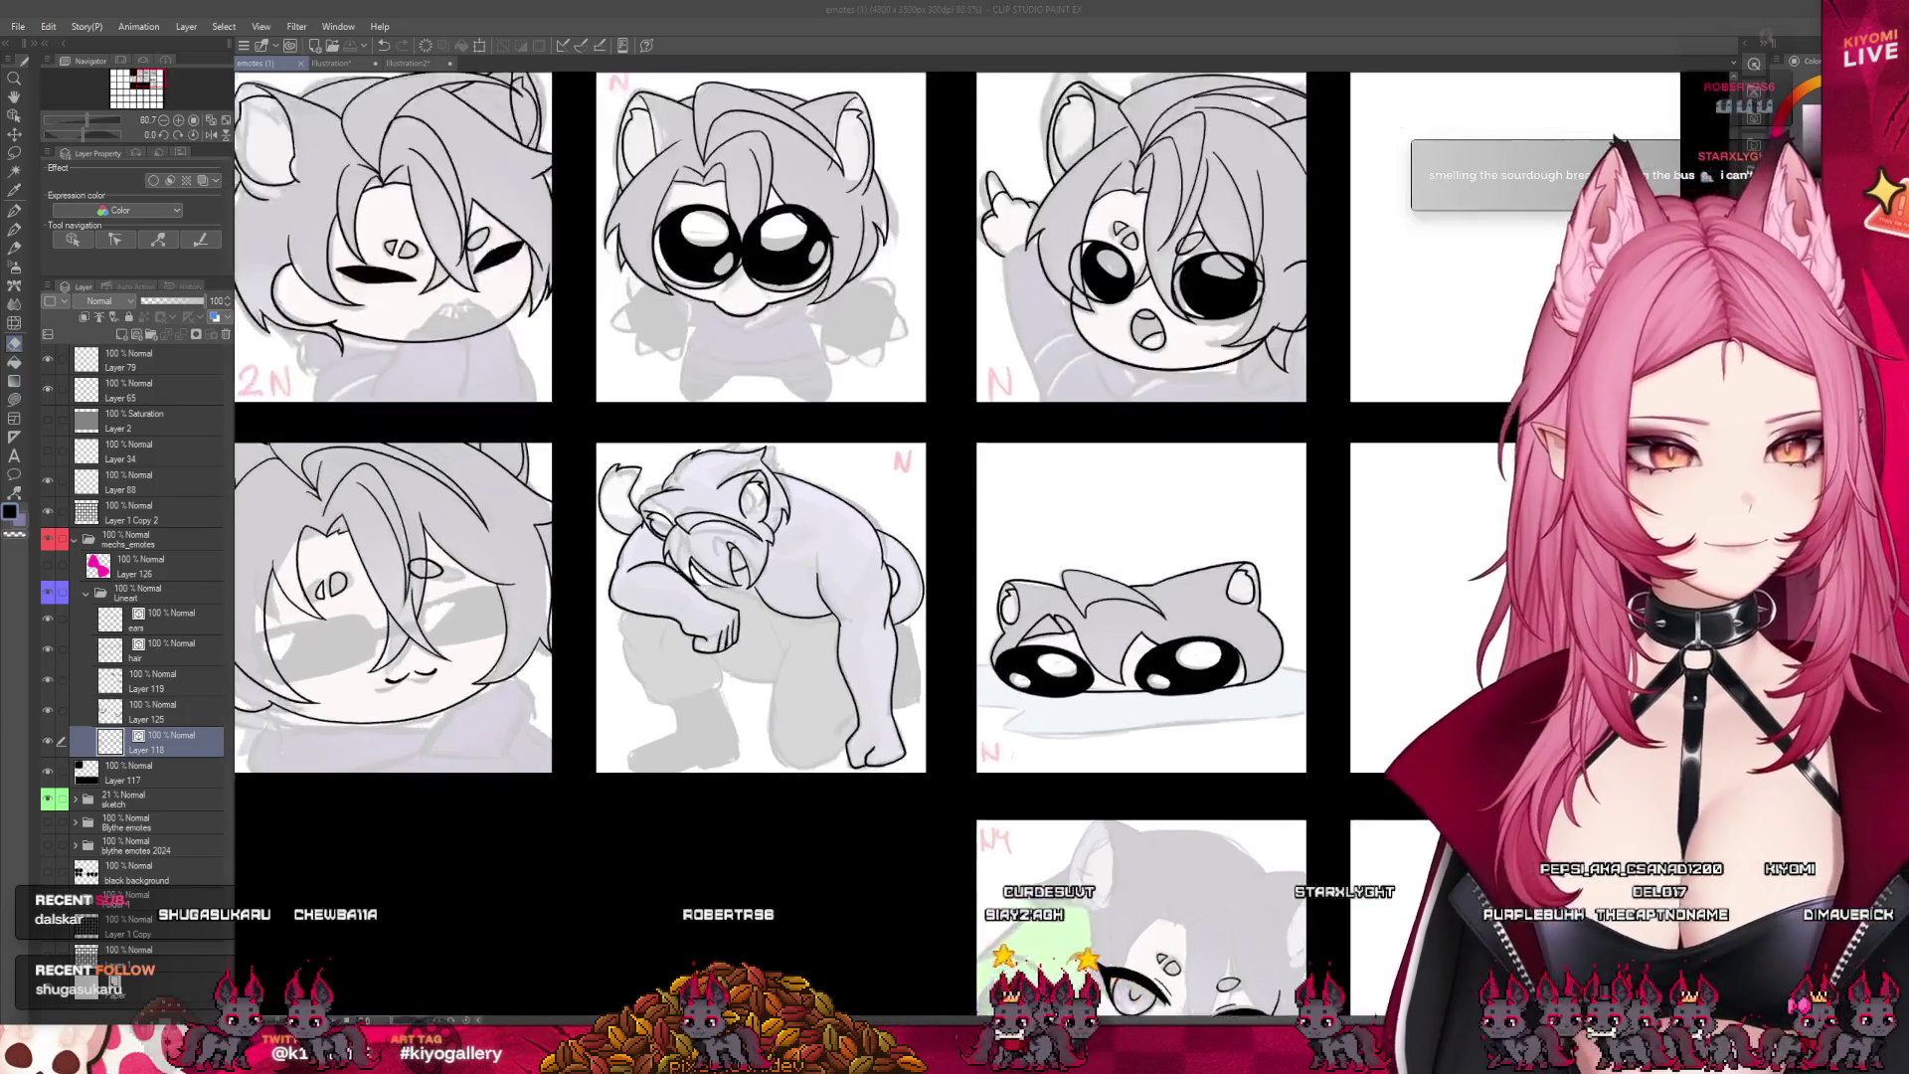
scroll(701, 408, "down", 3)
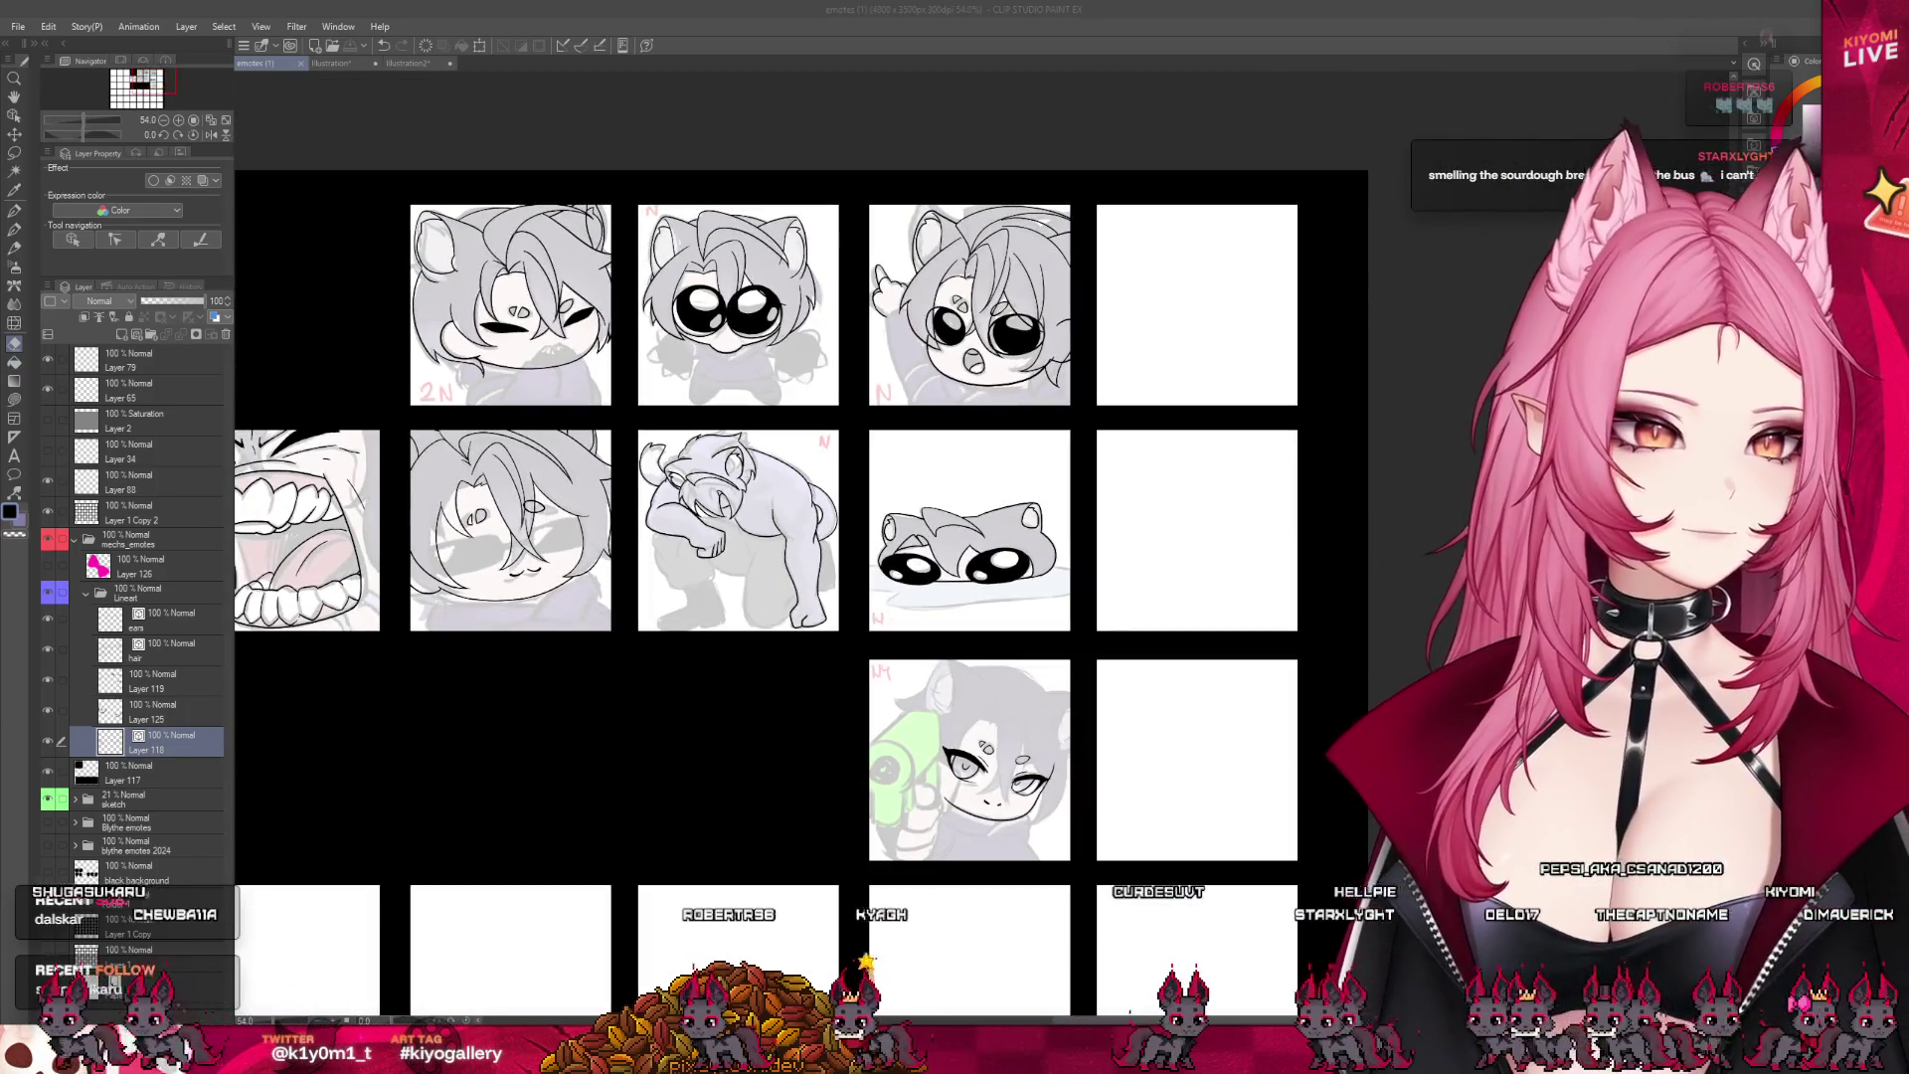
scroll(1038, 792, "down", 1)
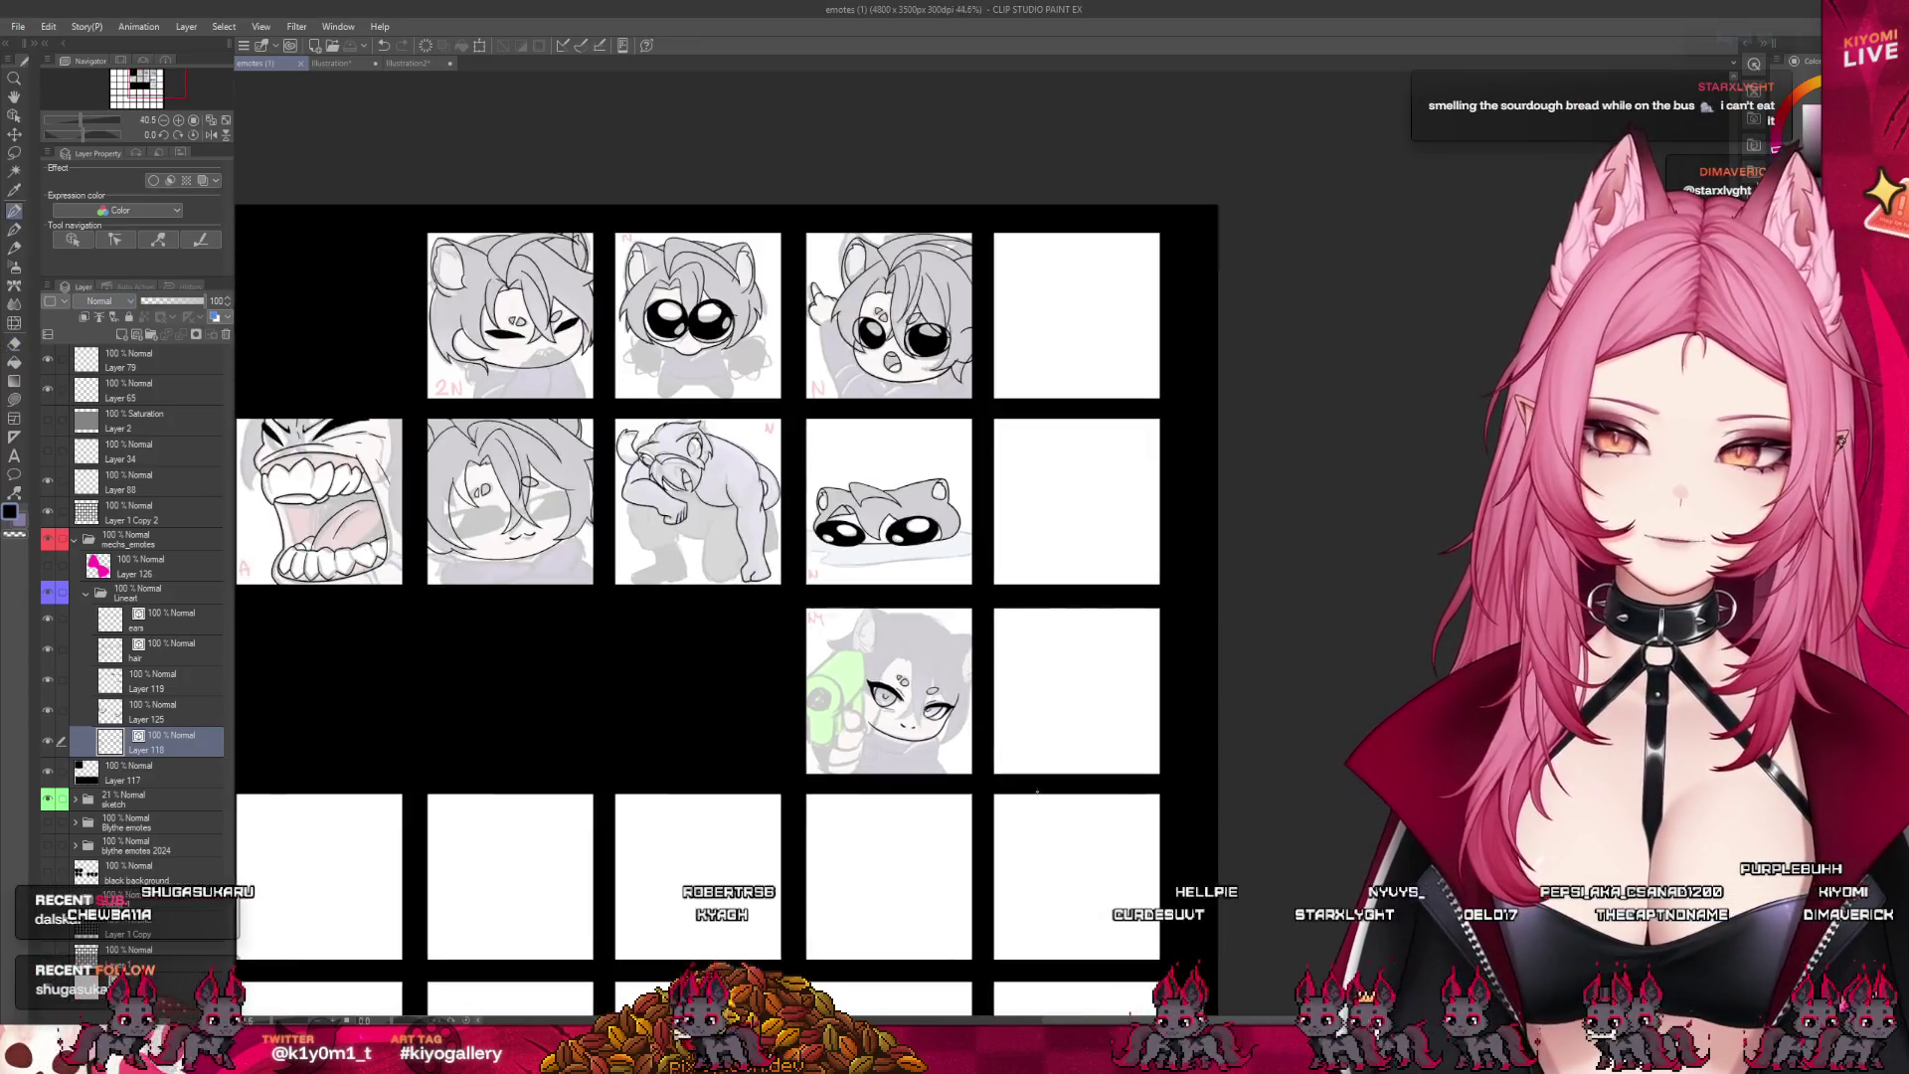
scroll(948, 701, "up", 4)
left_click(159, 711)
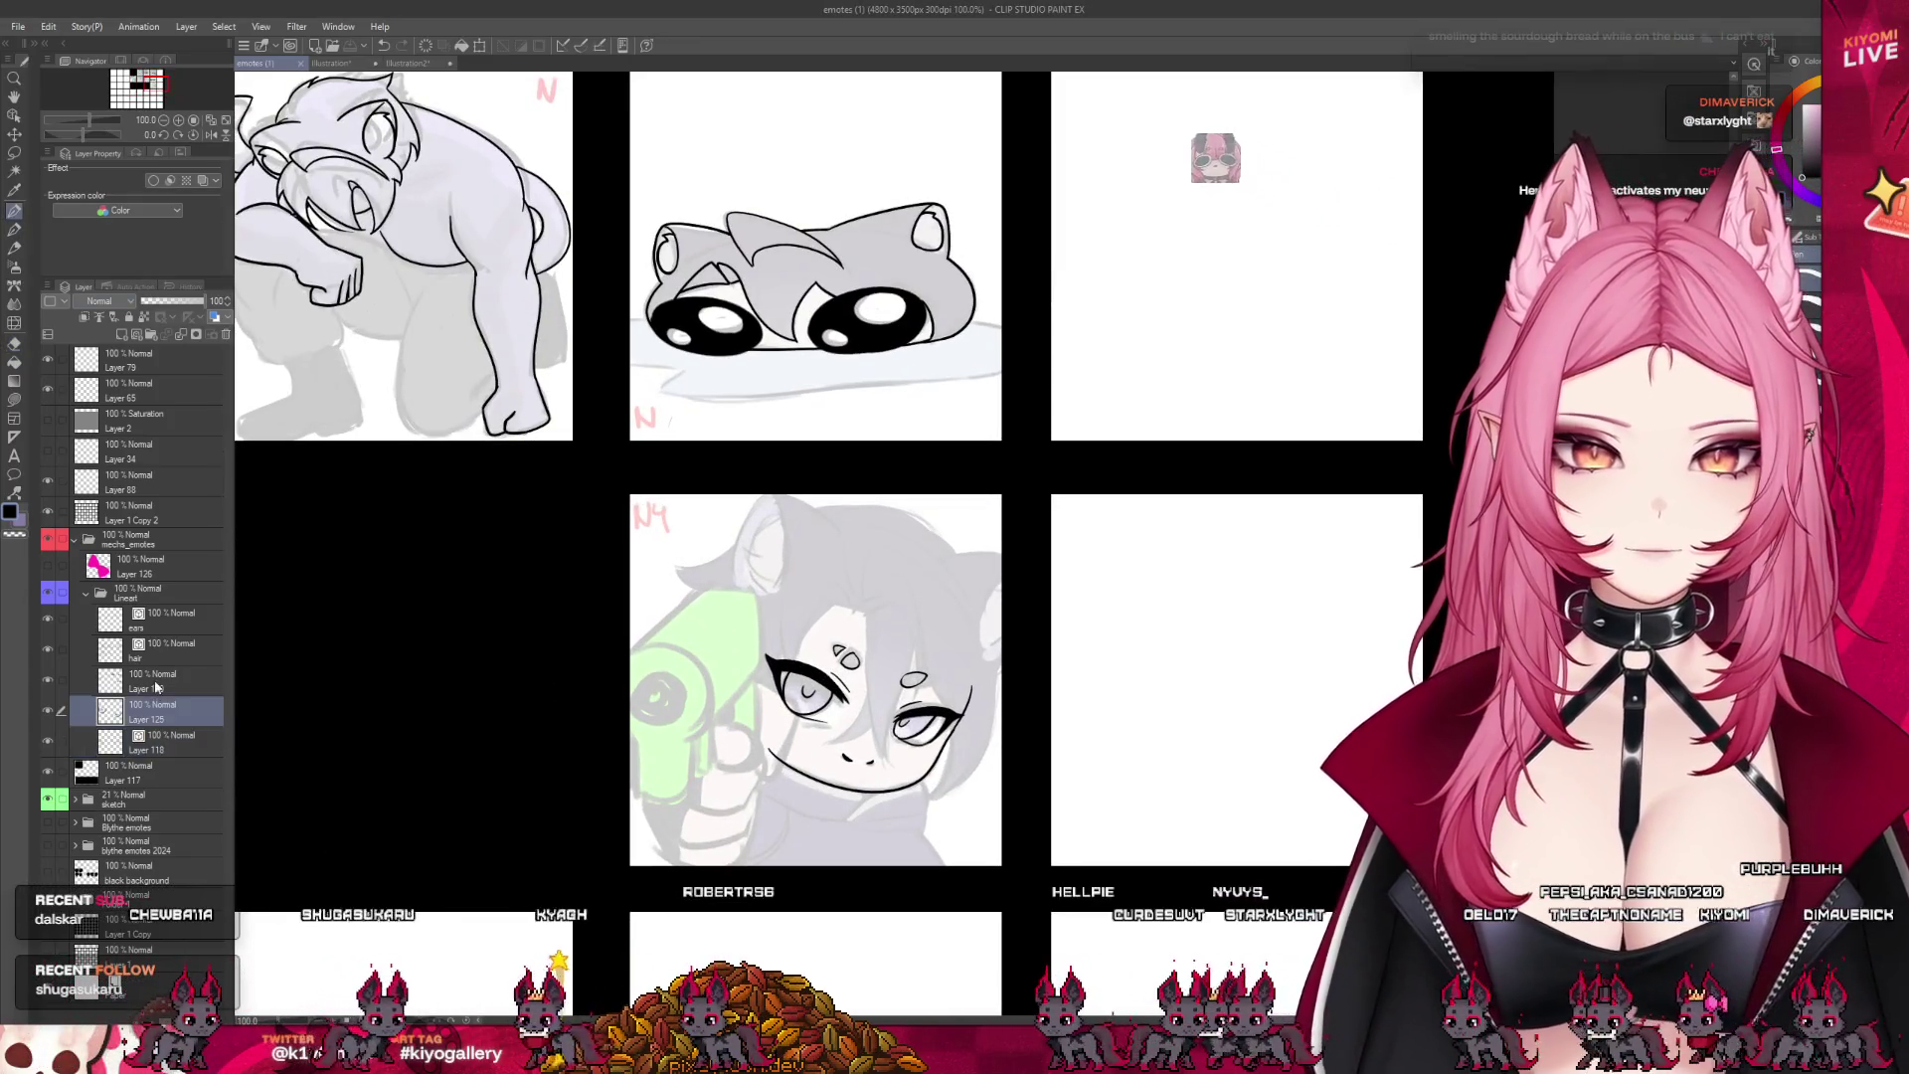
- Select the hair layer and flip the canvas view horizontally in the Navigator
left_click(159, 650)
scroll(879, 594, "up", 2)
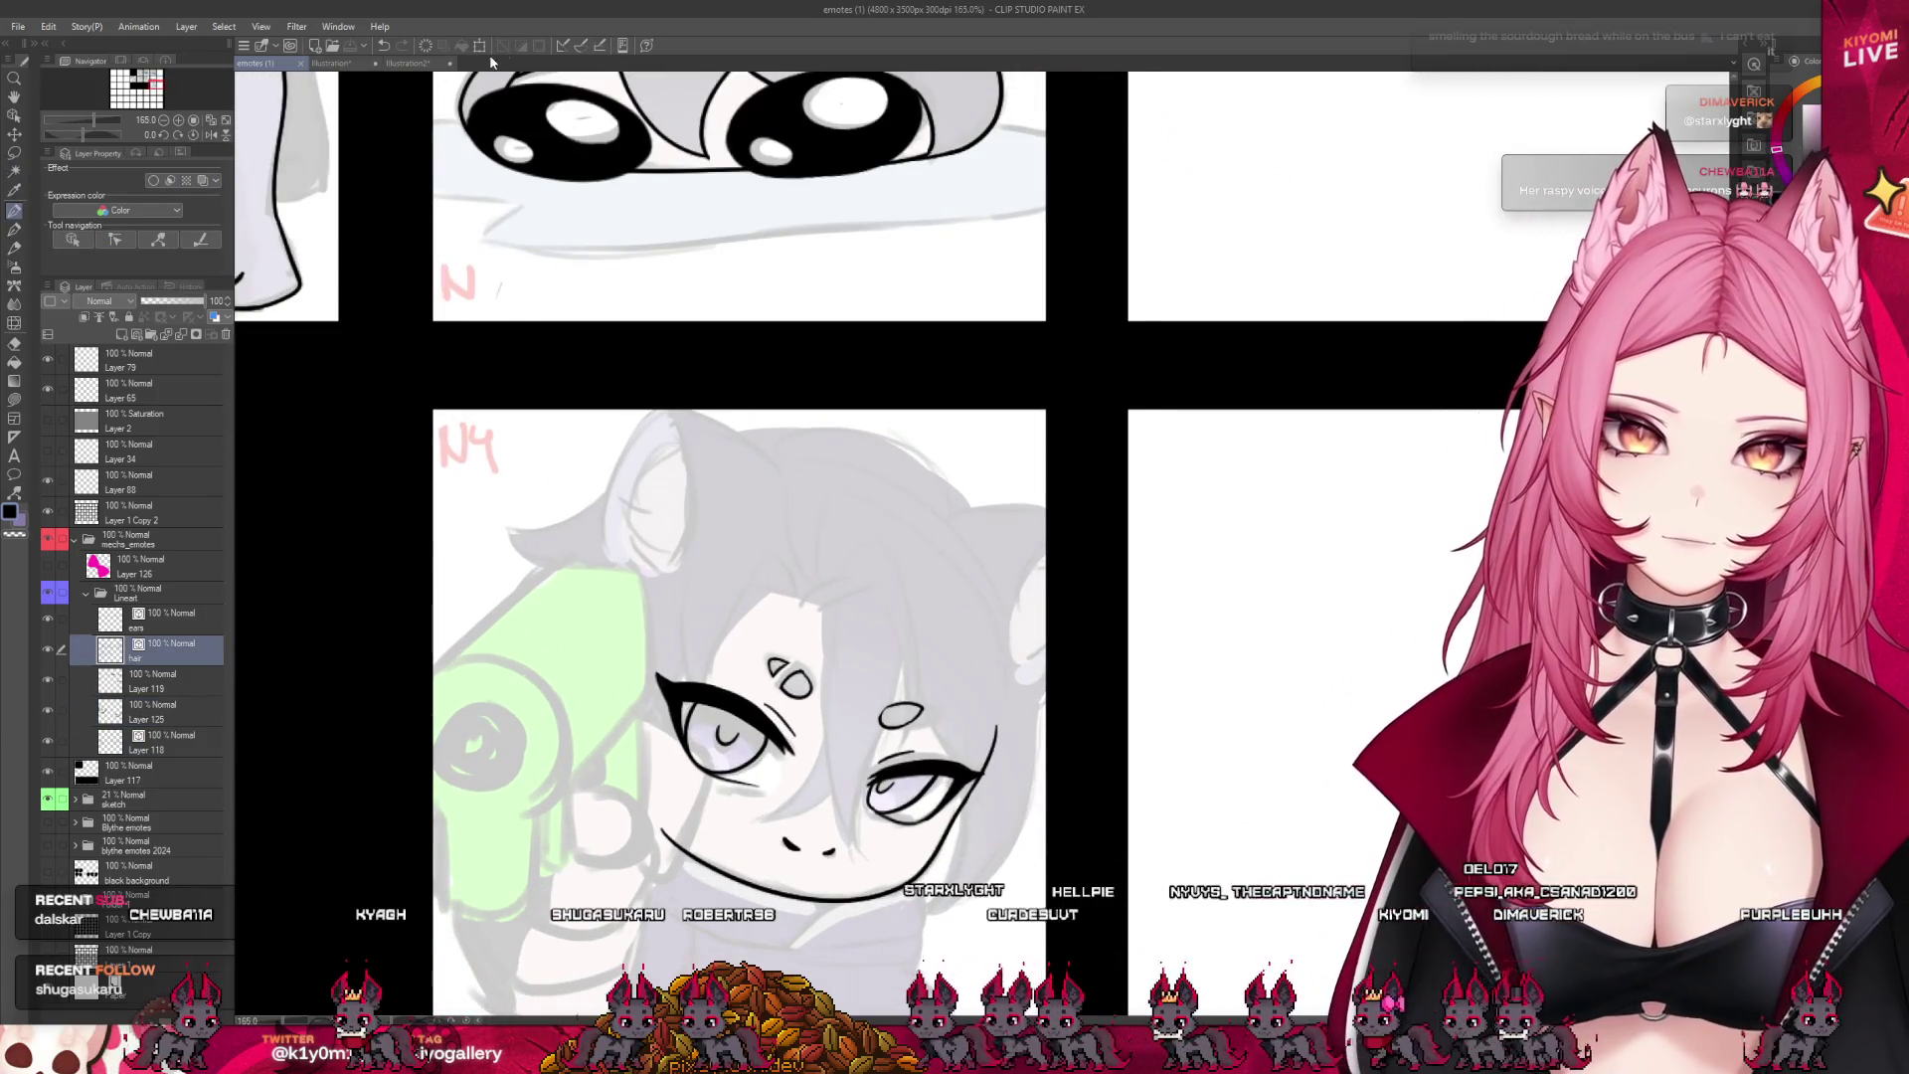
left_click(218, 136)
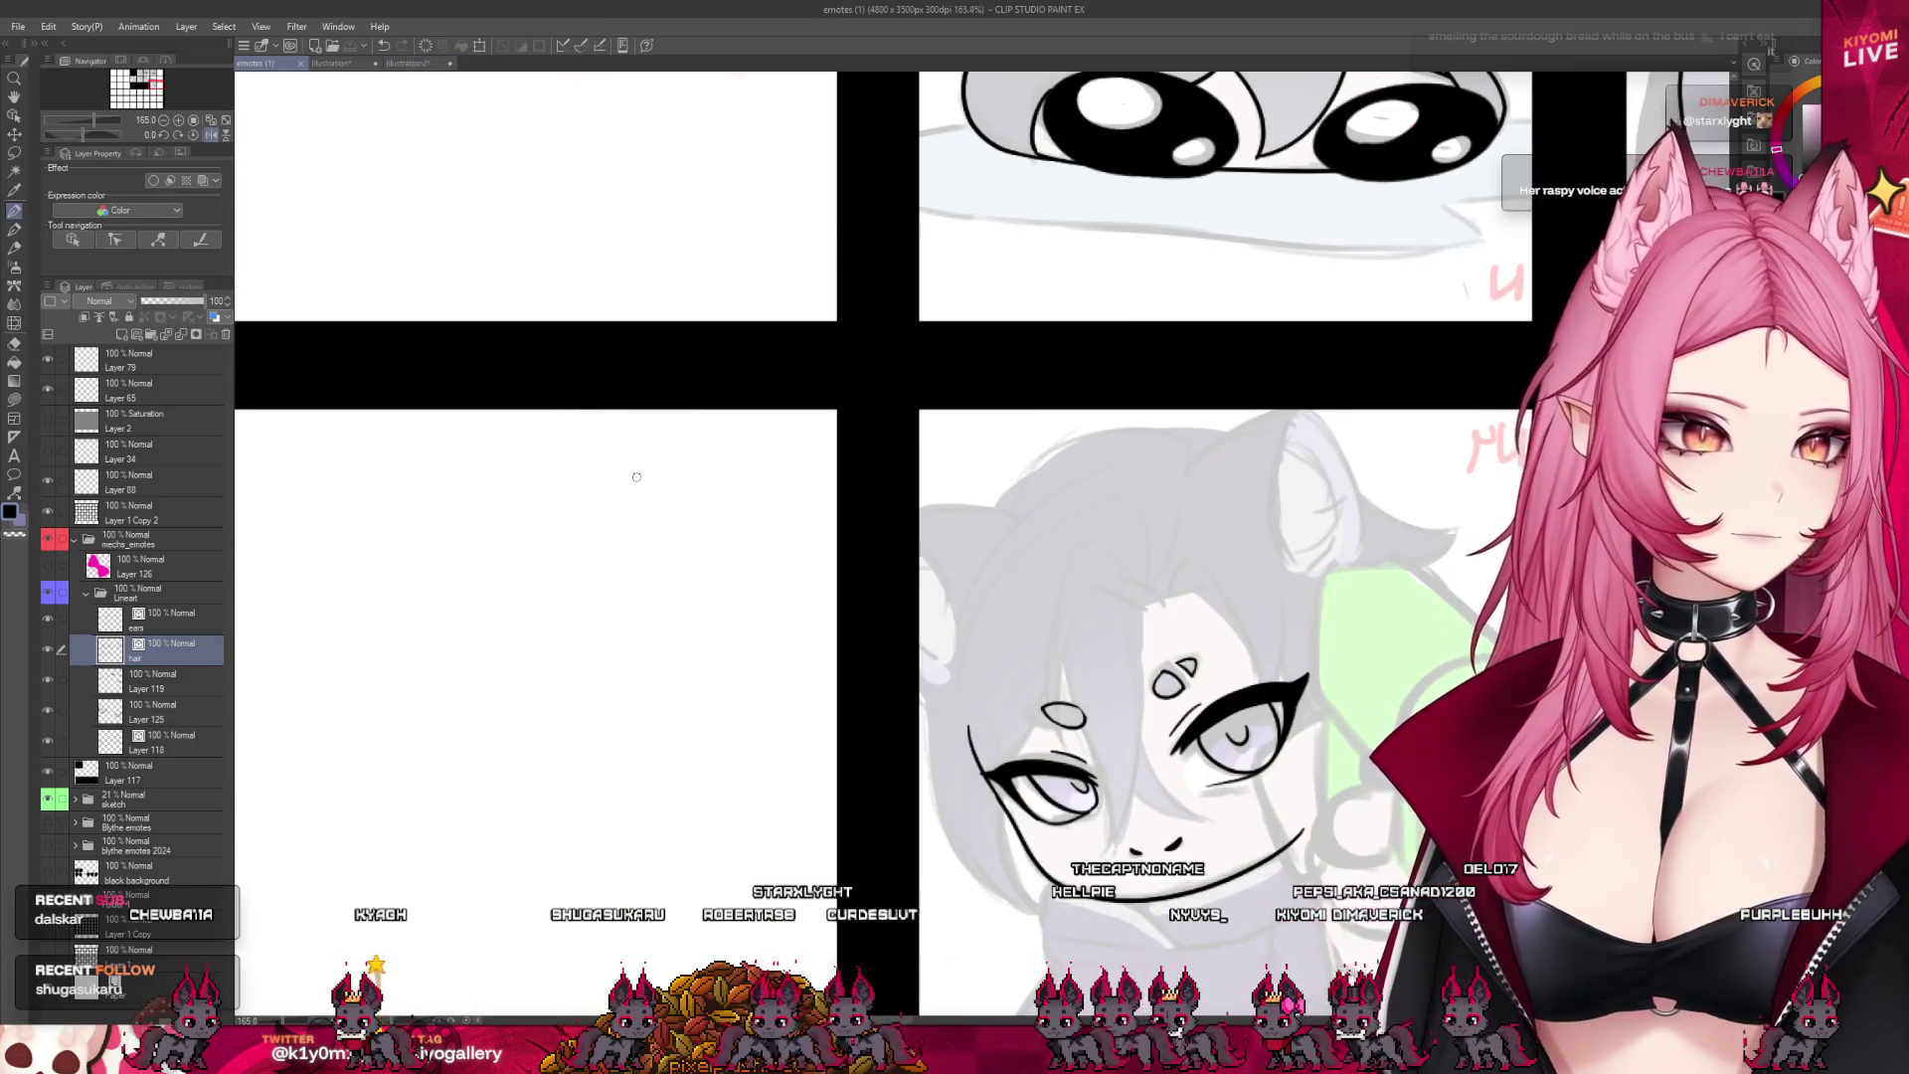
scroll(636, 478, "down", 3)
scroll(1022, 468, "up", 3)
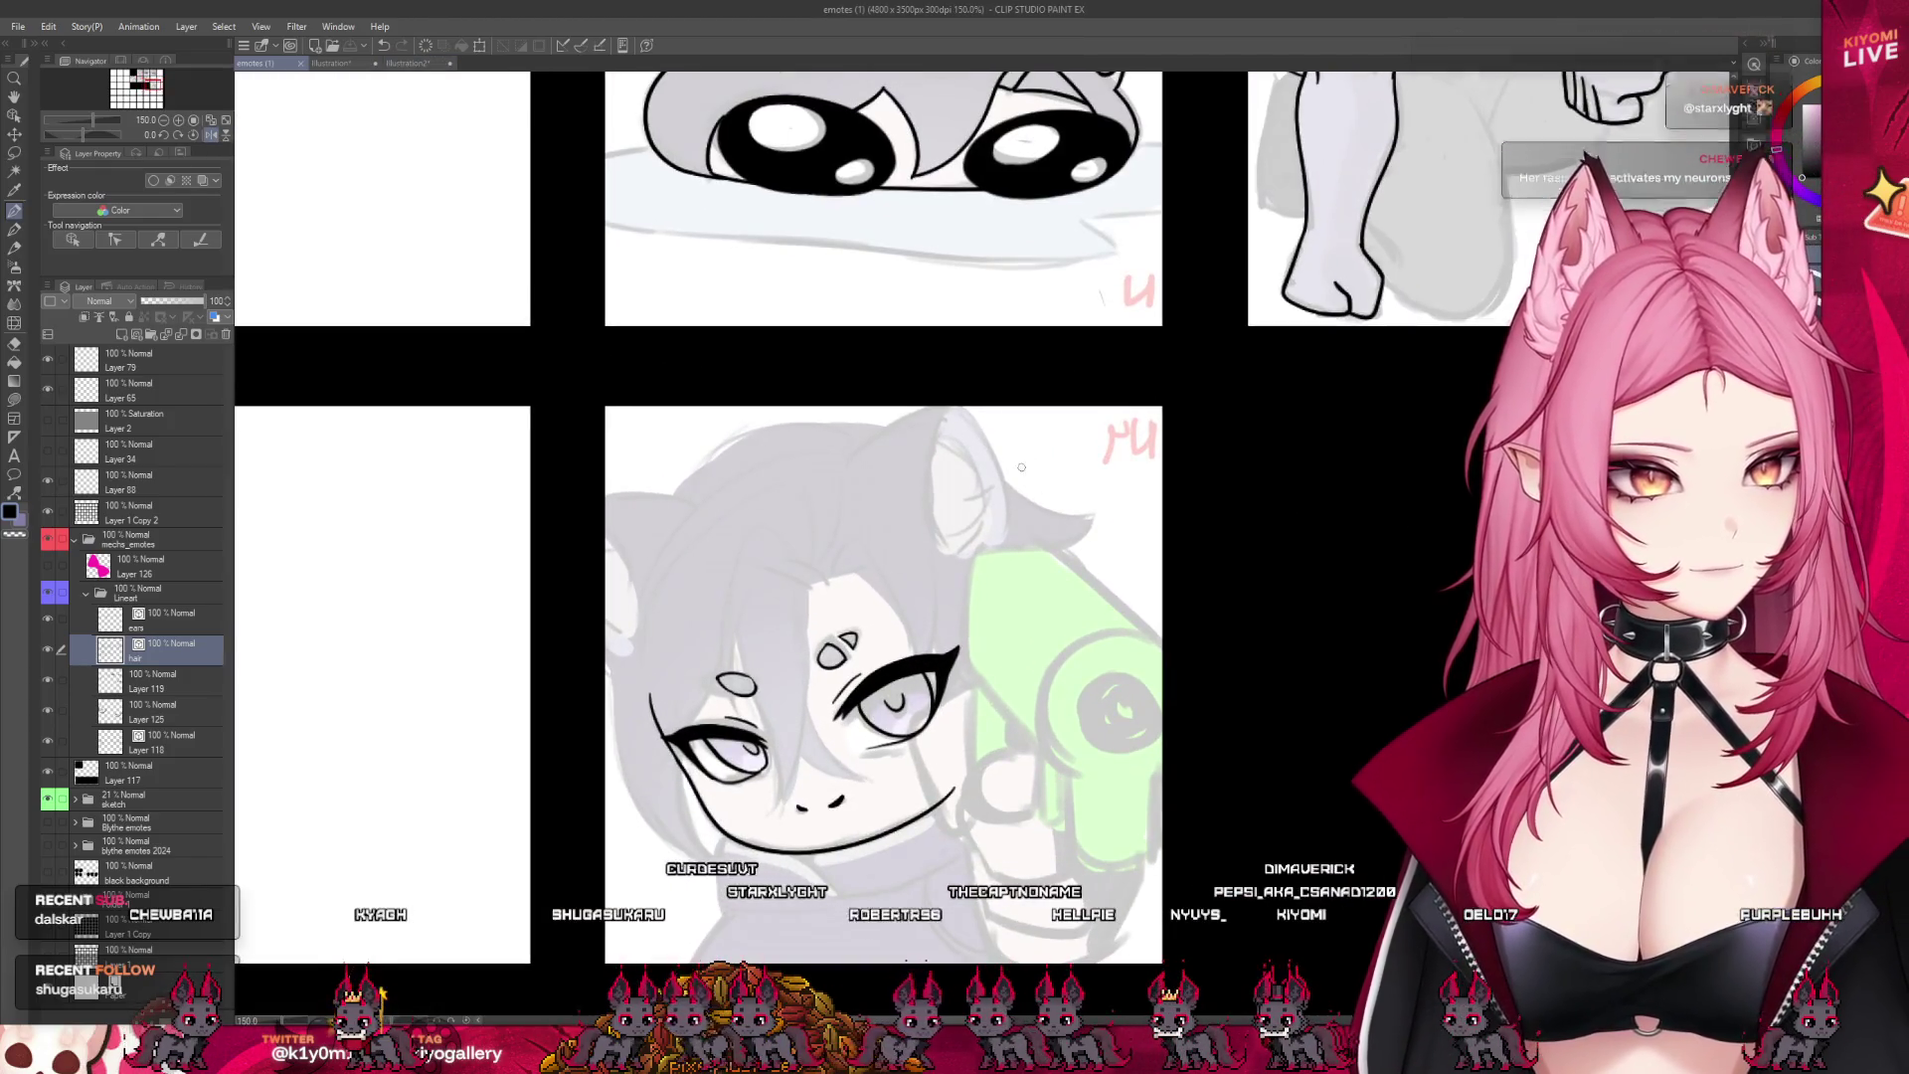
- Ink the gun emote's ear outer curve and a couple of hair strands, undoing misplaced strokes
key("ctrl+z")
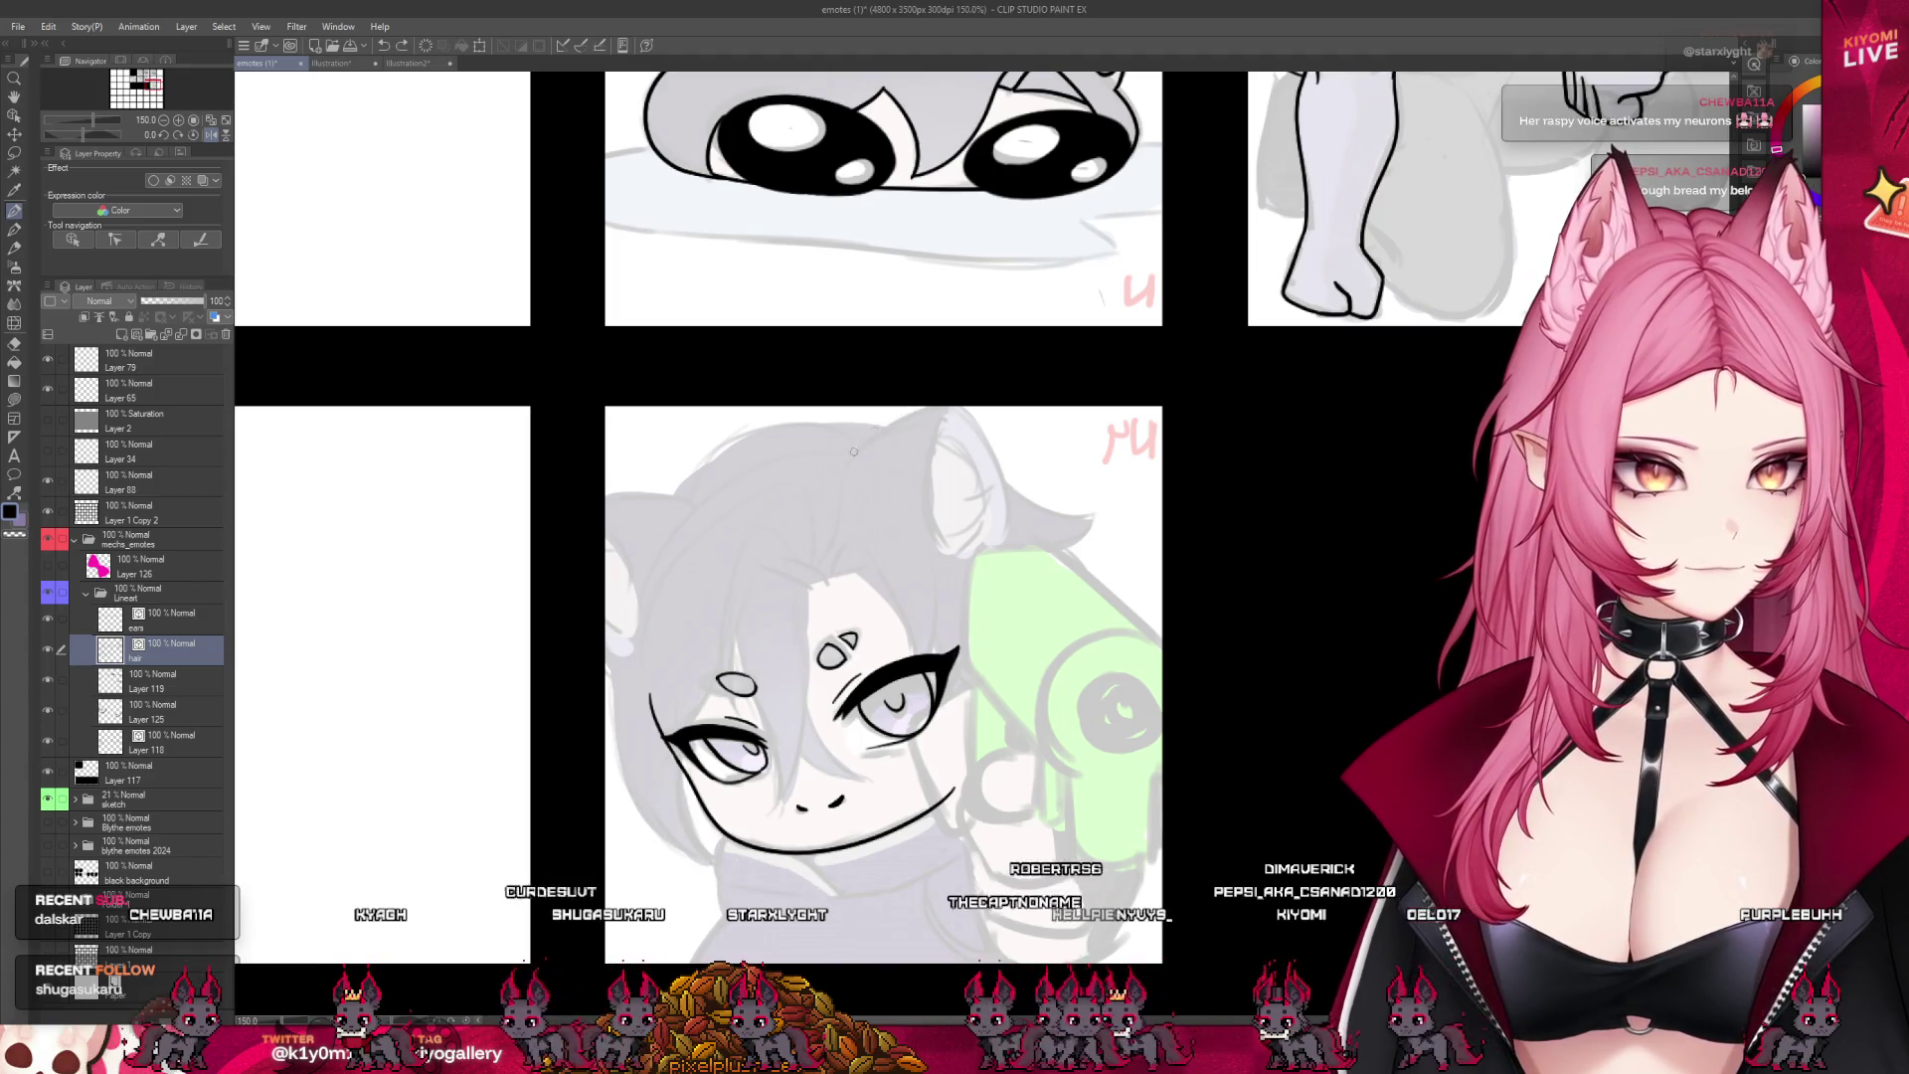
left_click_drag(938, 397, 1008, 525)
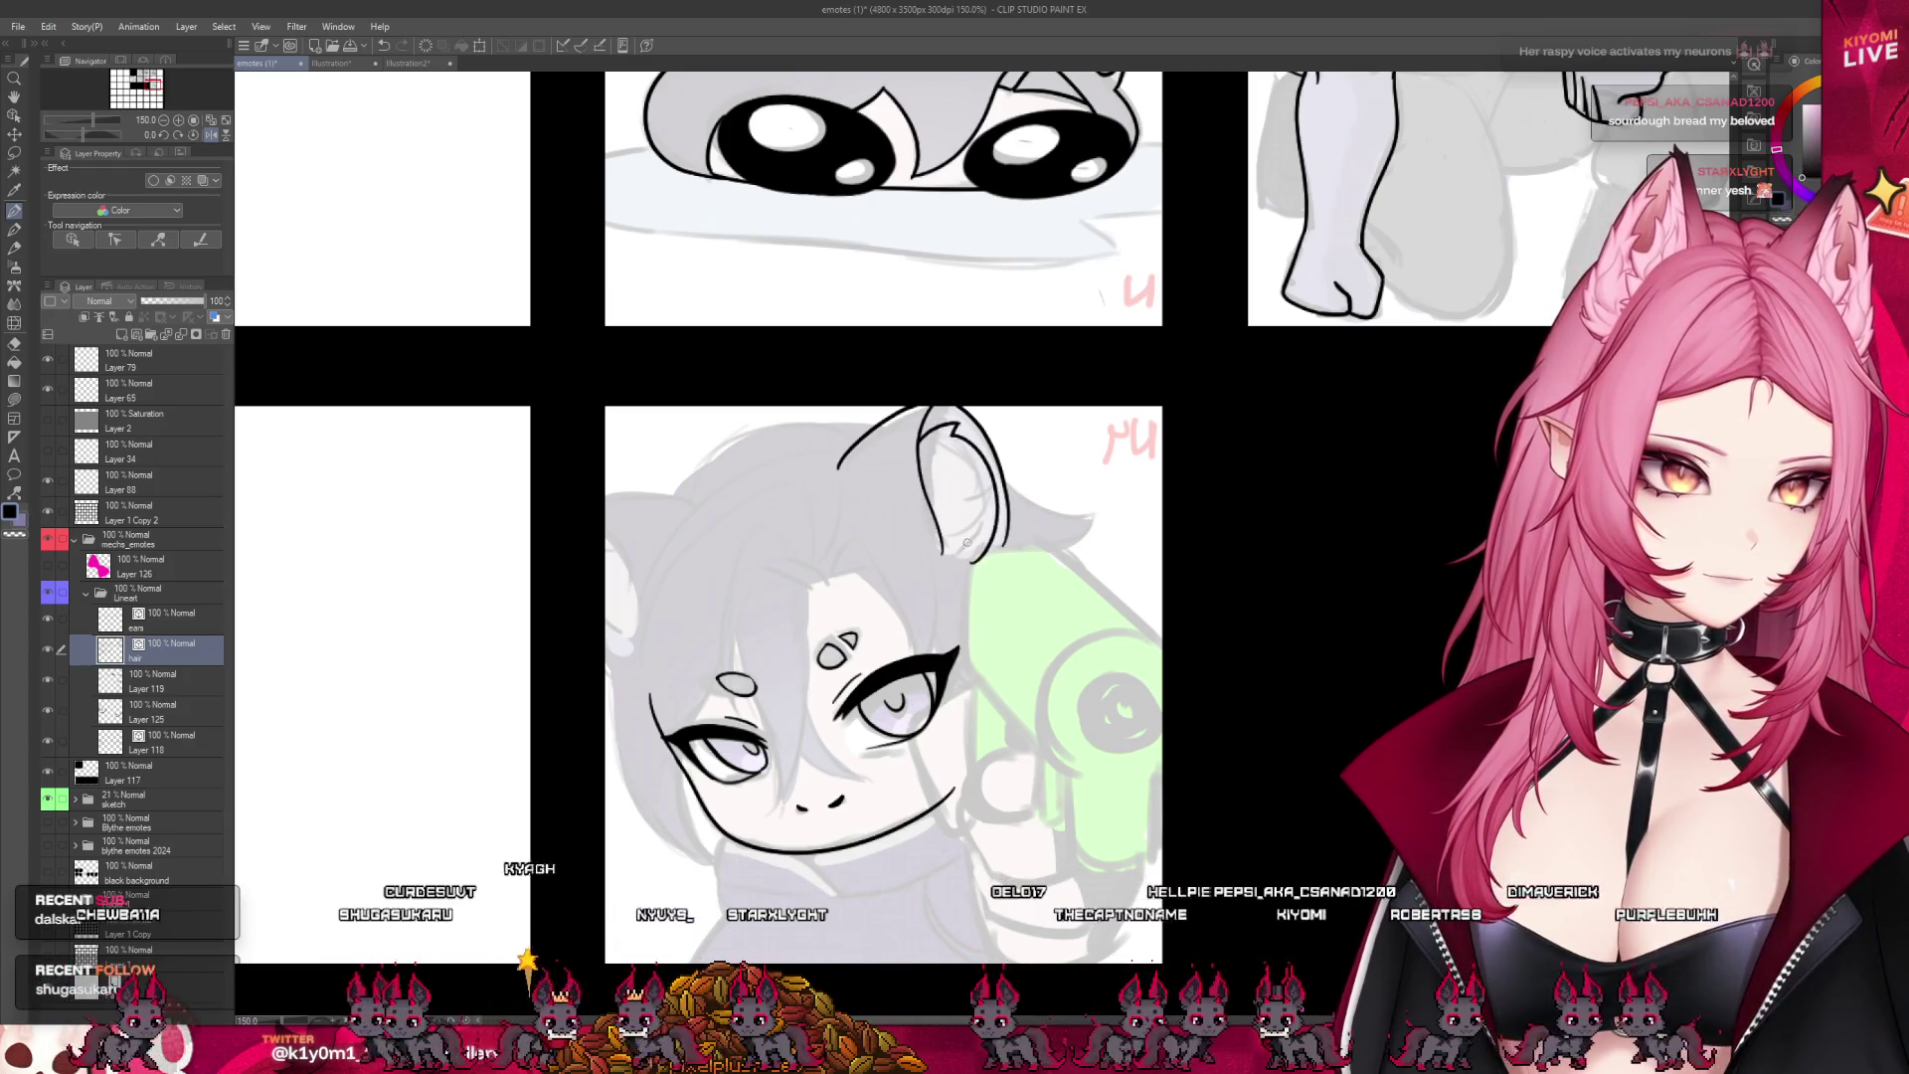
key("ctrl+z")
left_click_drag(701, 507, 639, 505)
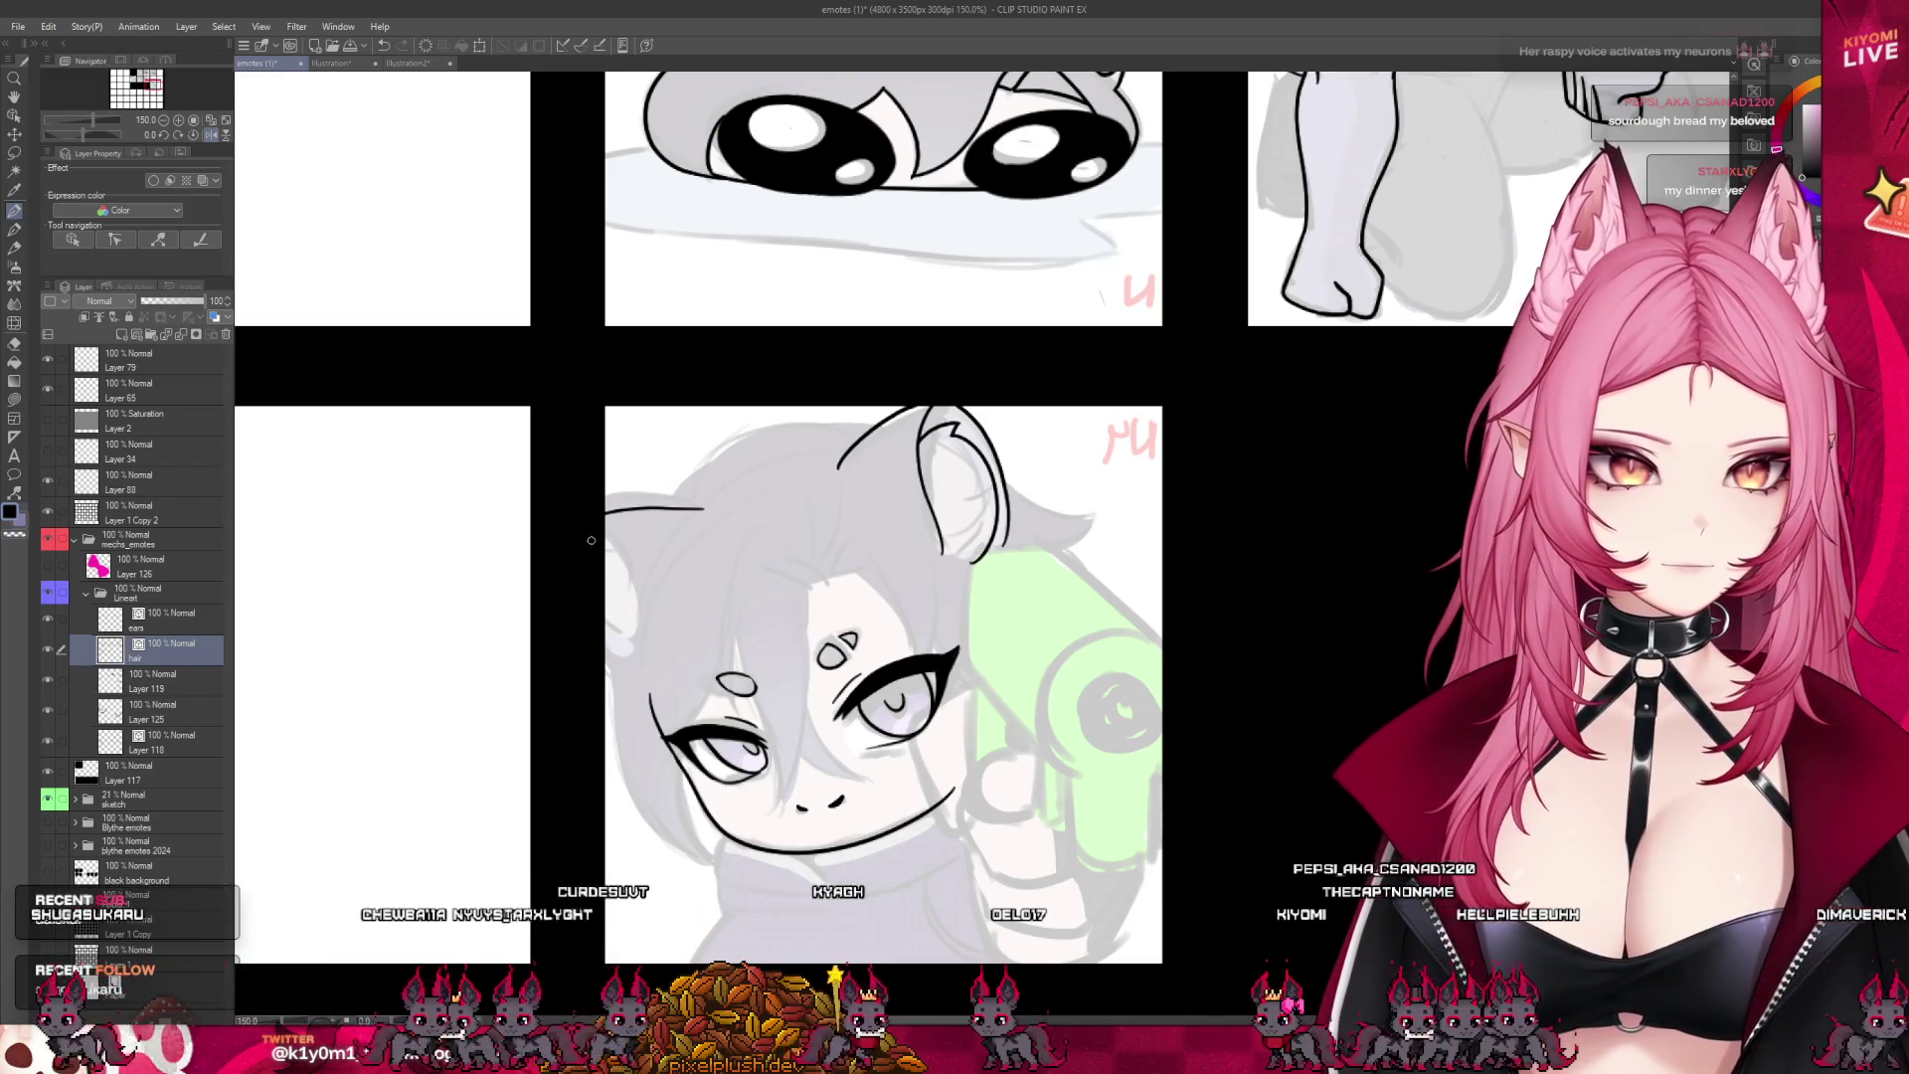
left_click_drag(607, 560, 648, 649)
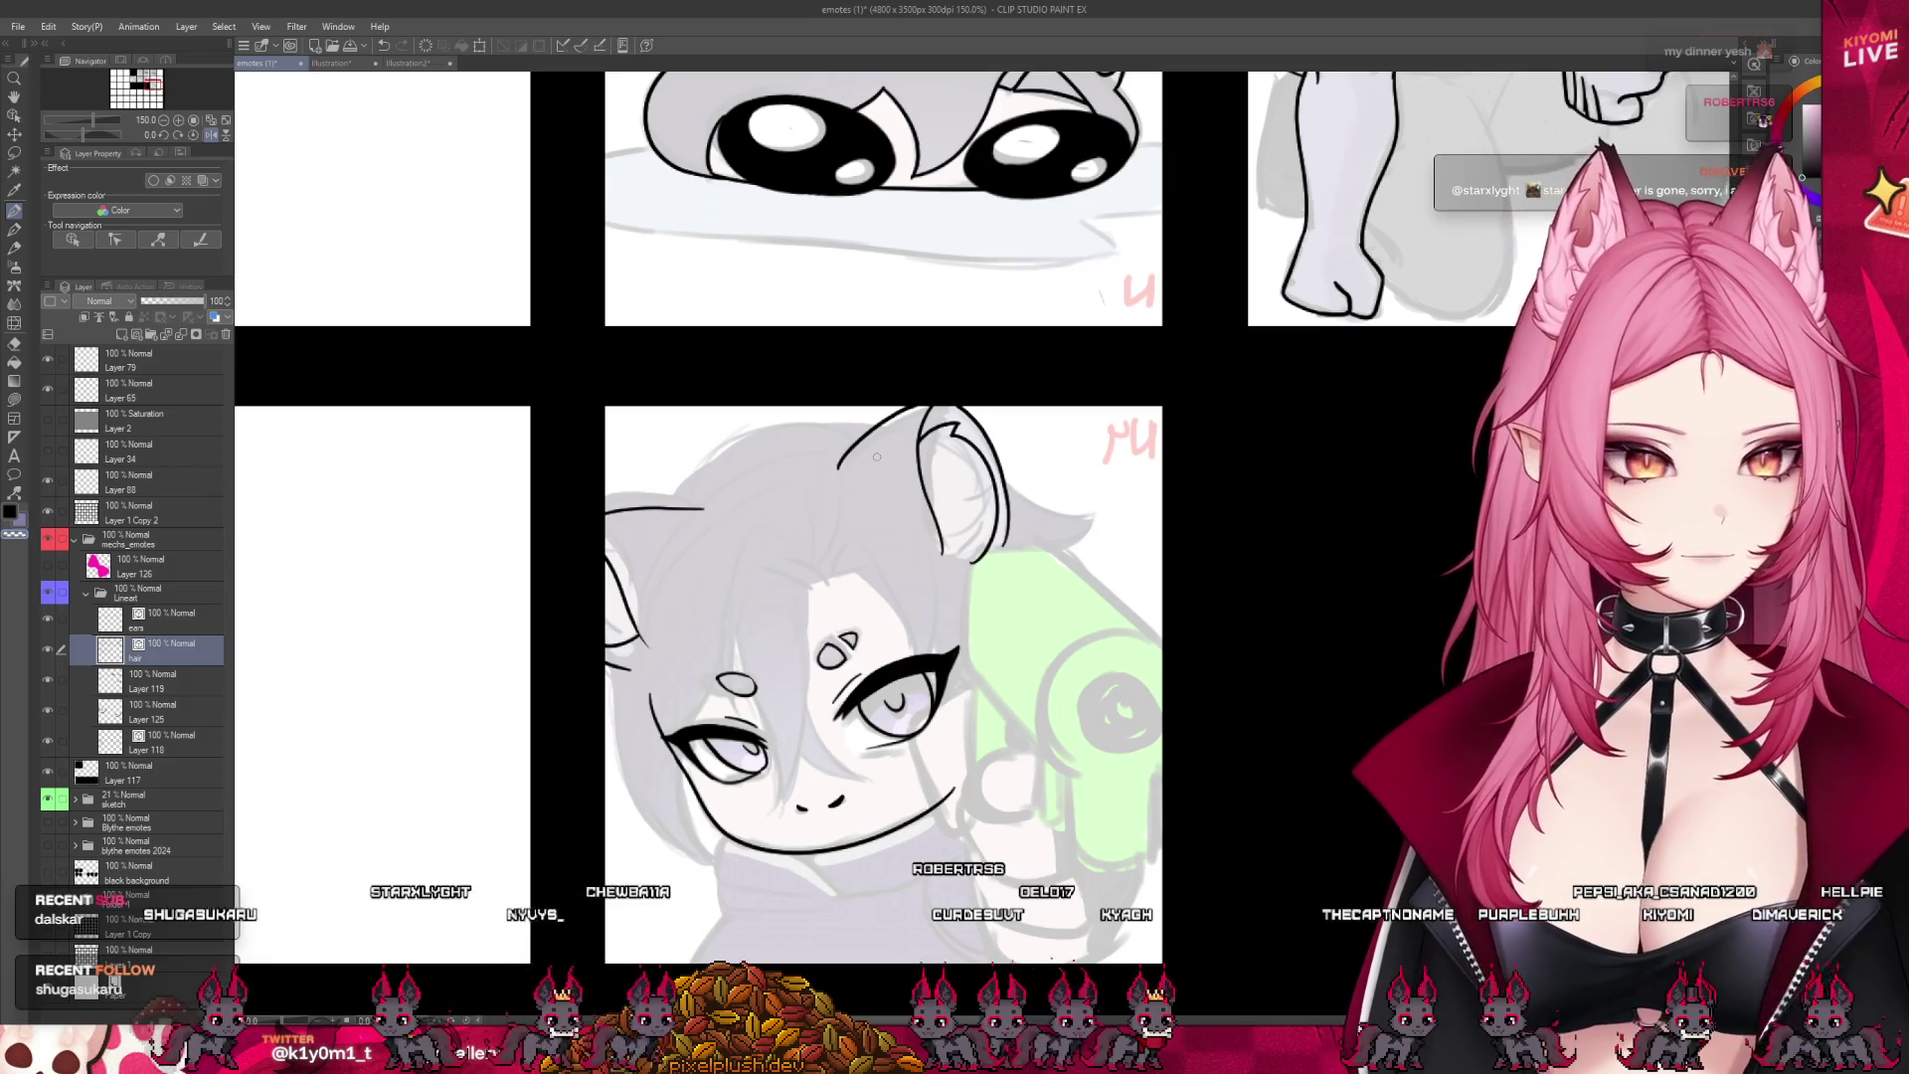
scroll(877, 456, "down", 2)
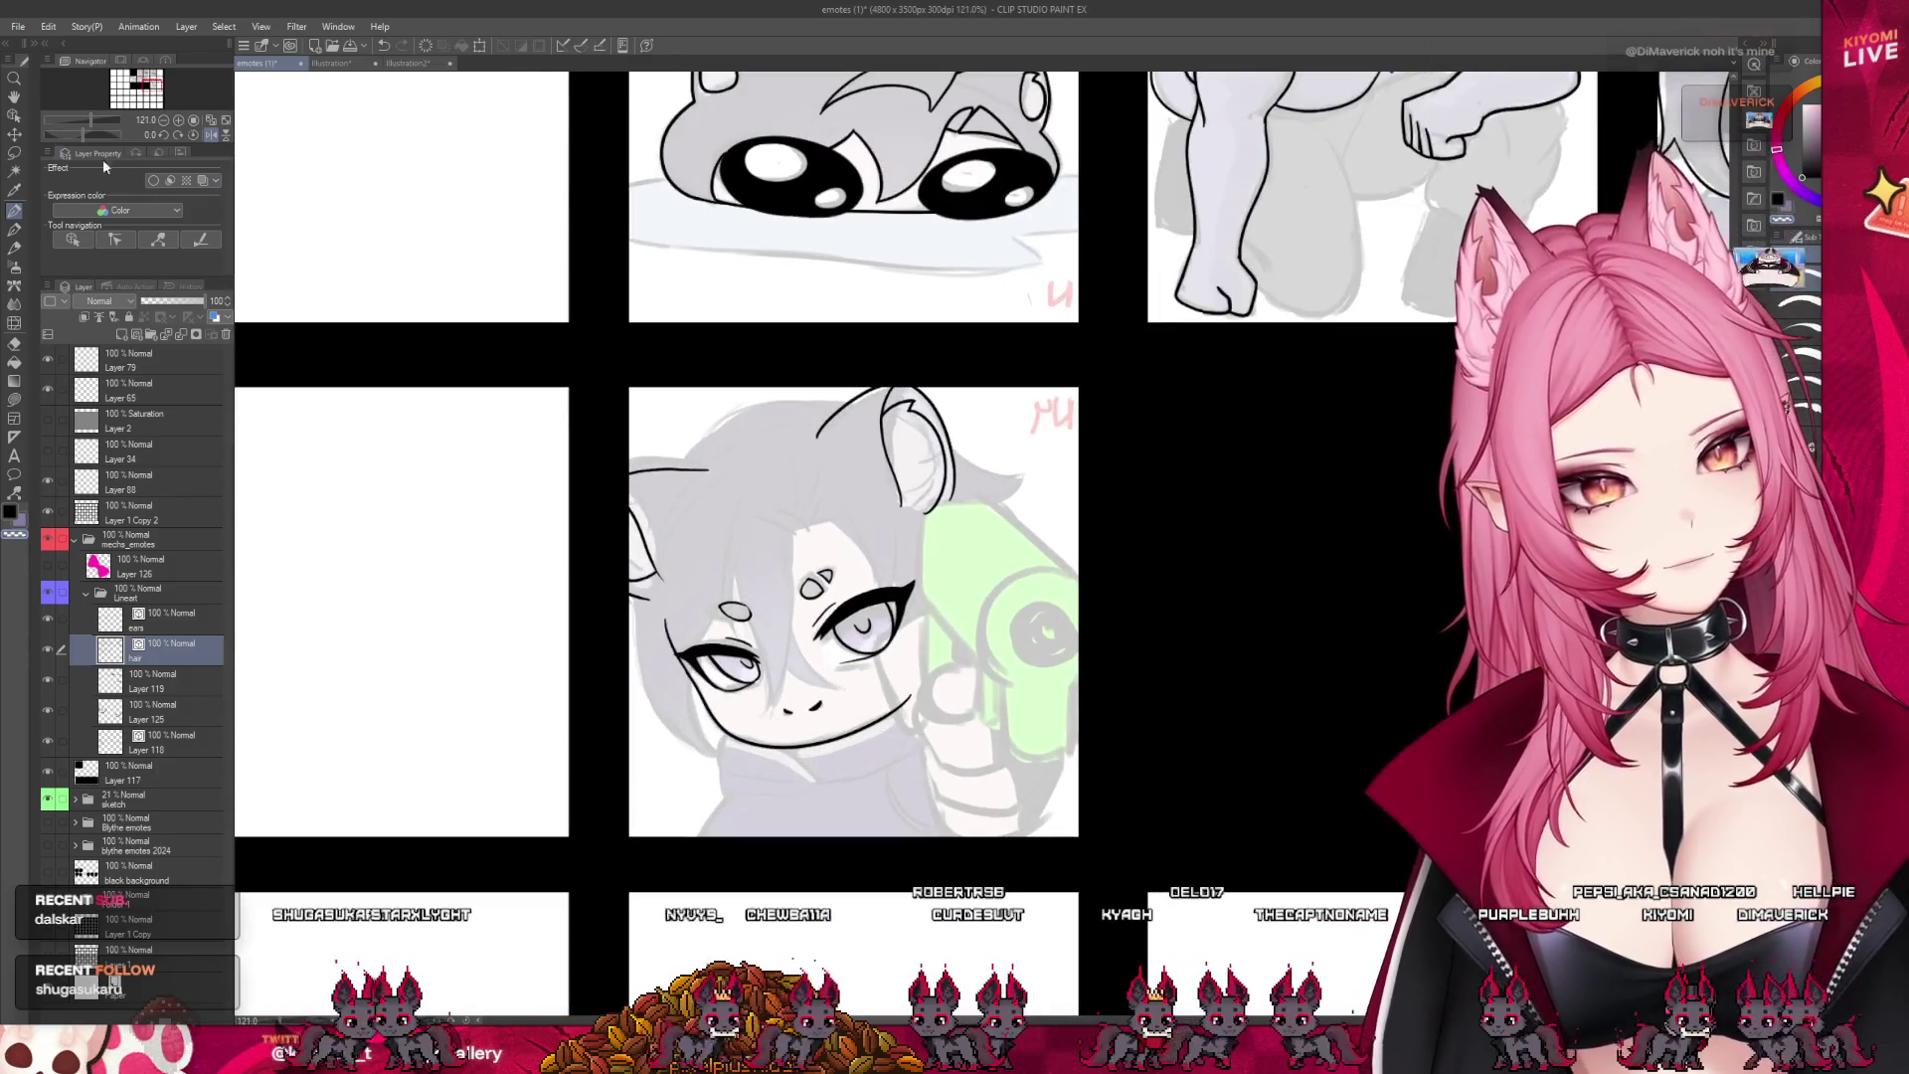
- Lasso the hair lines beside the ear, stretch, narrow and nudge them, then apply the transform
mouse_move(687, 398)
left_mouse_down()
mouse_move(597, 408)
mouse_move(699, 624)
left_mouse_up()
left_click(698, 643)
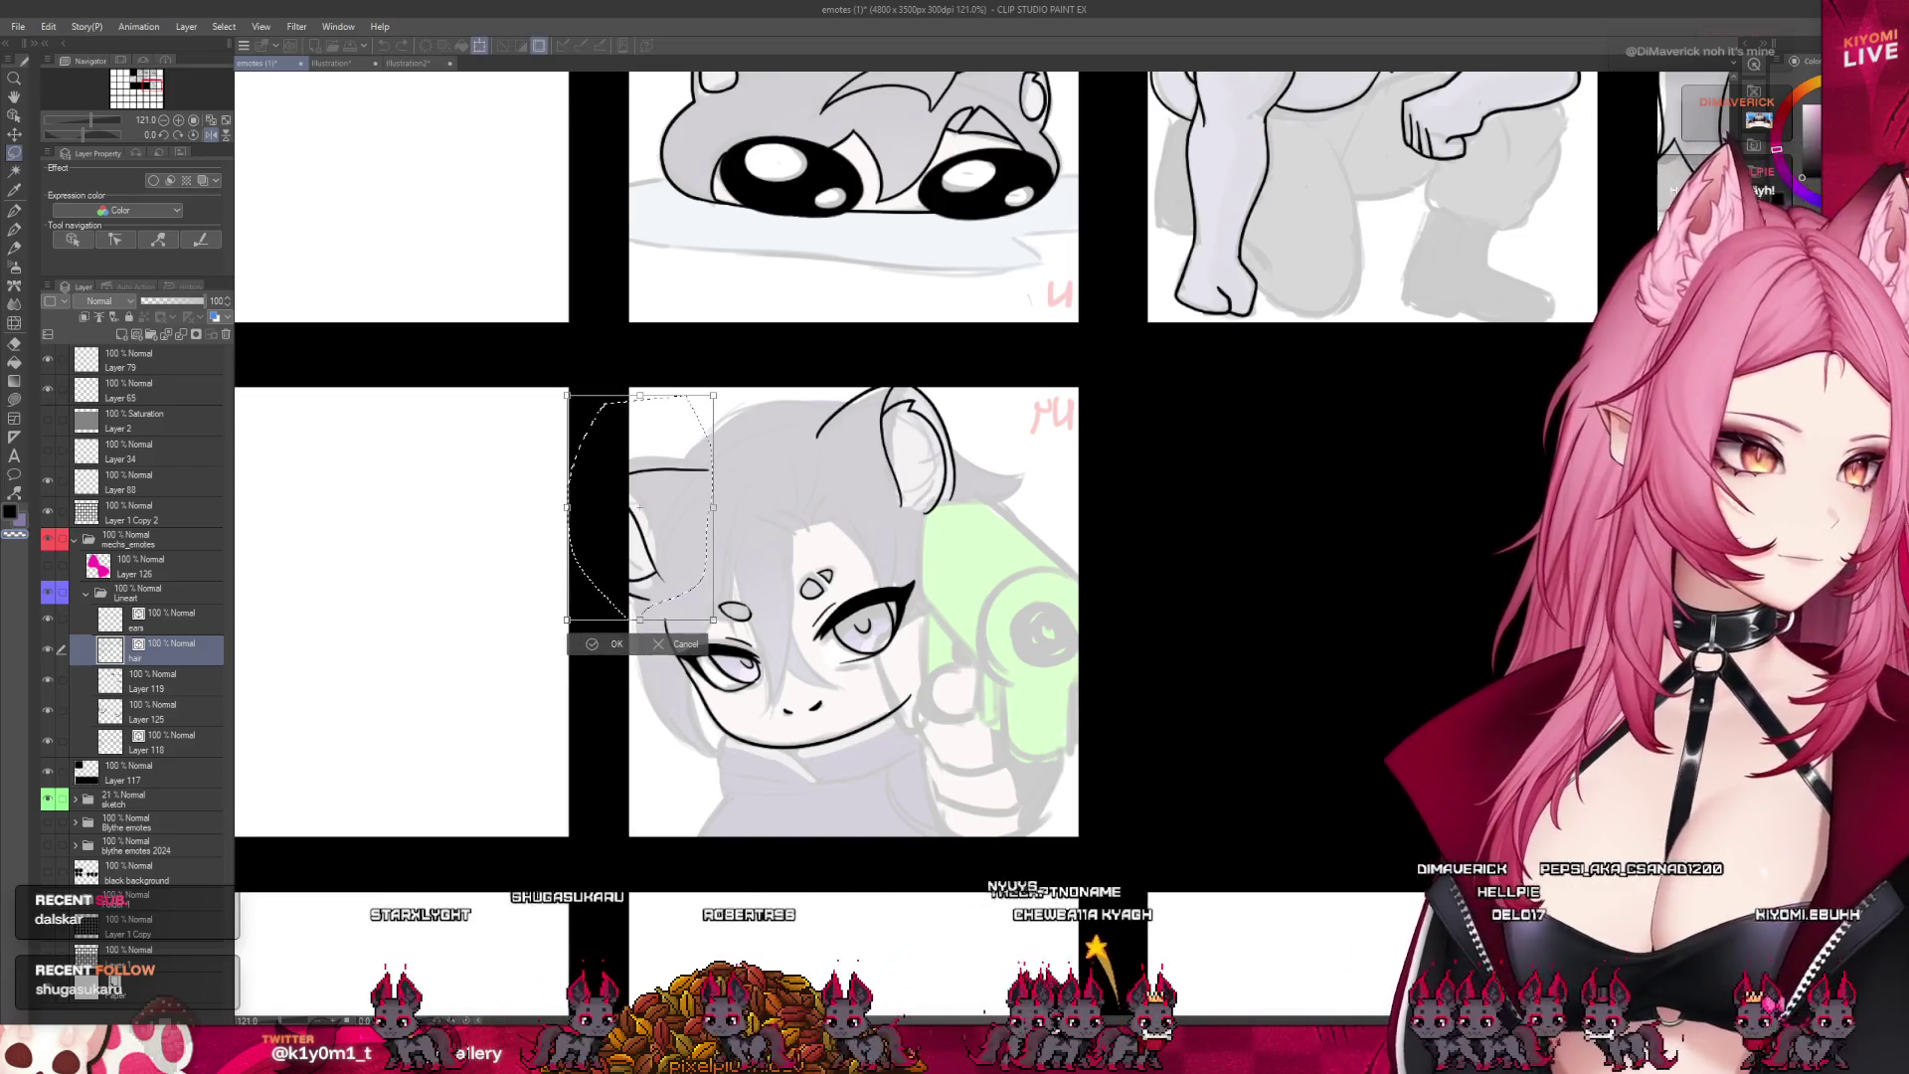
left_click_drag(590, 407, 593, 396)
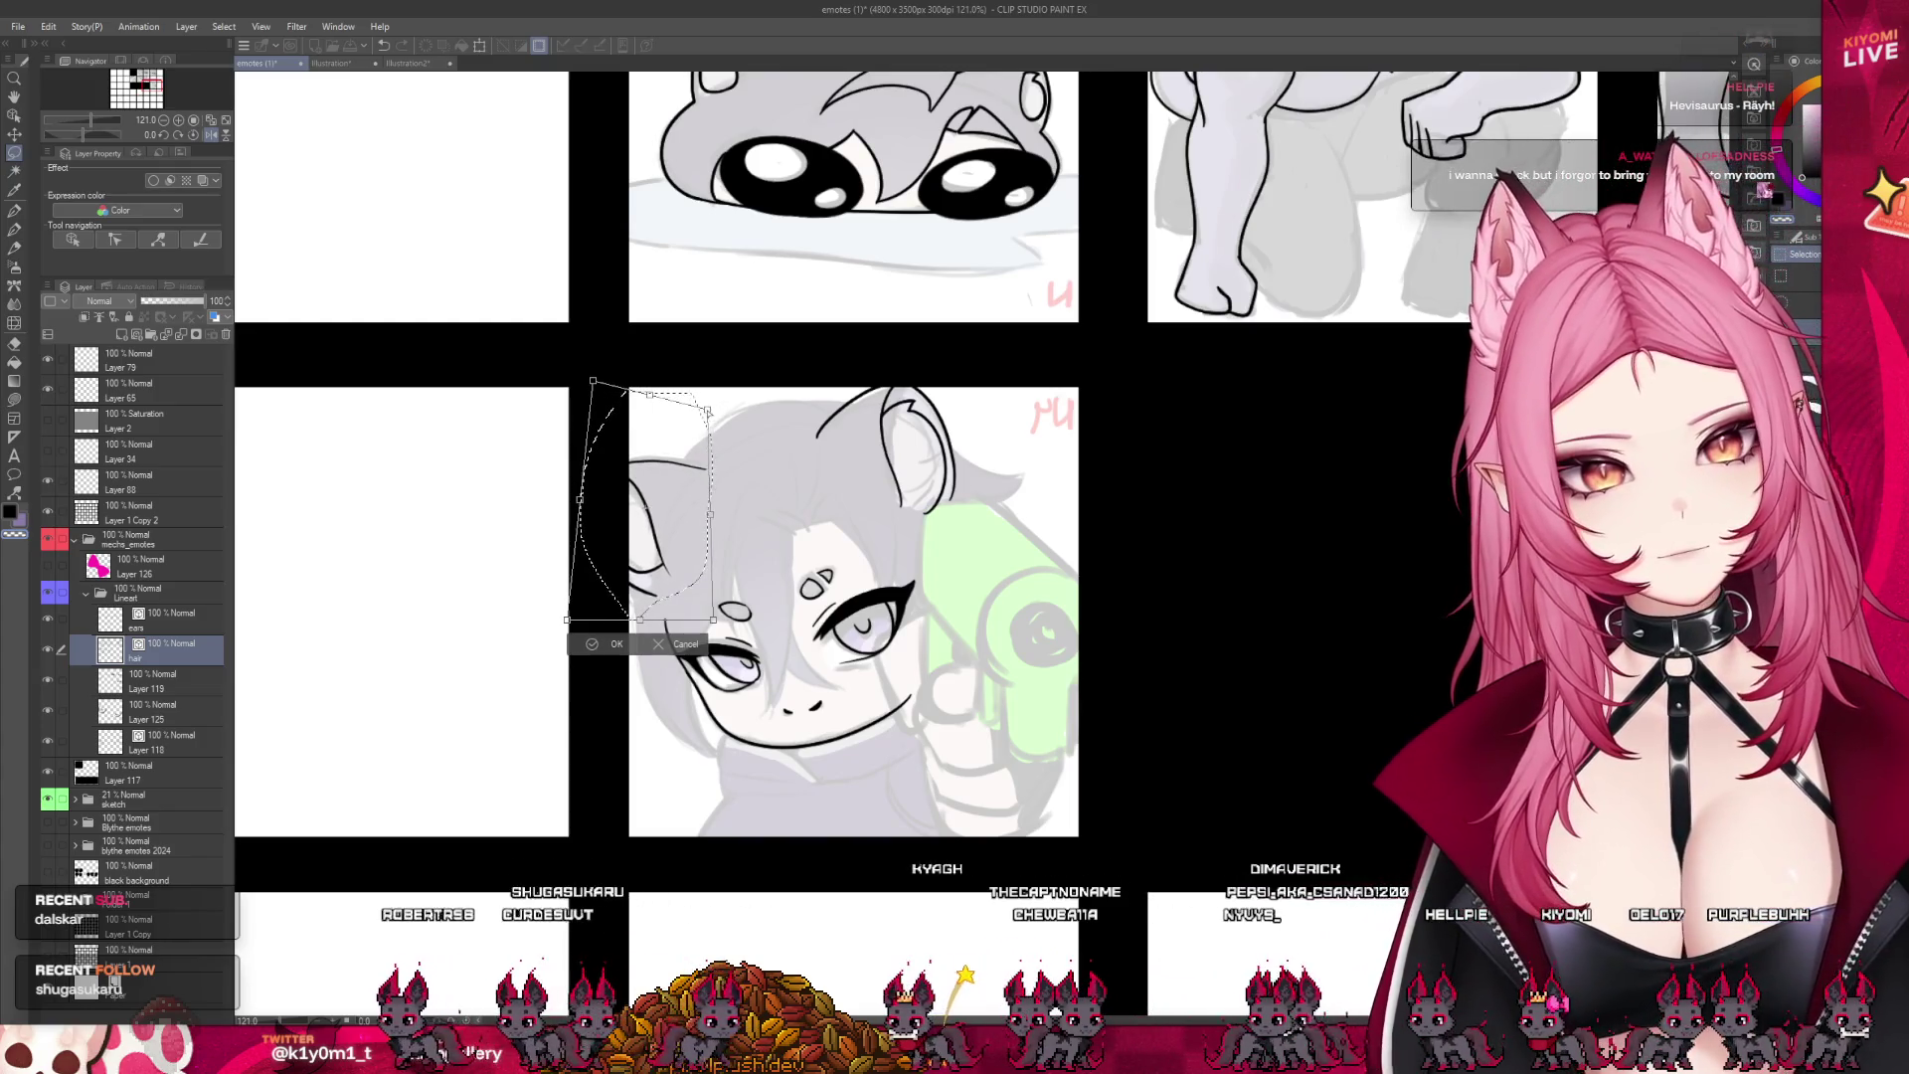
left_click_drag(587, 508, 604, 520)
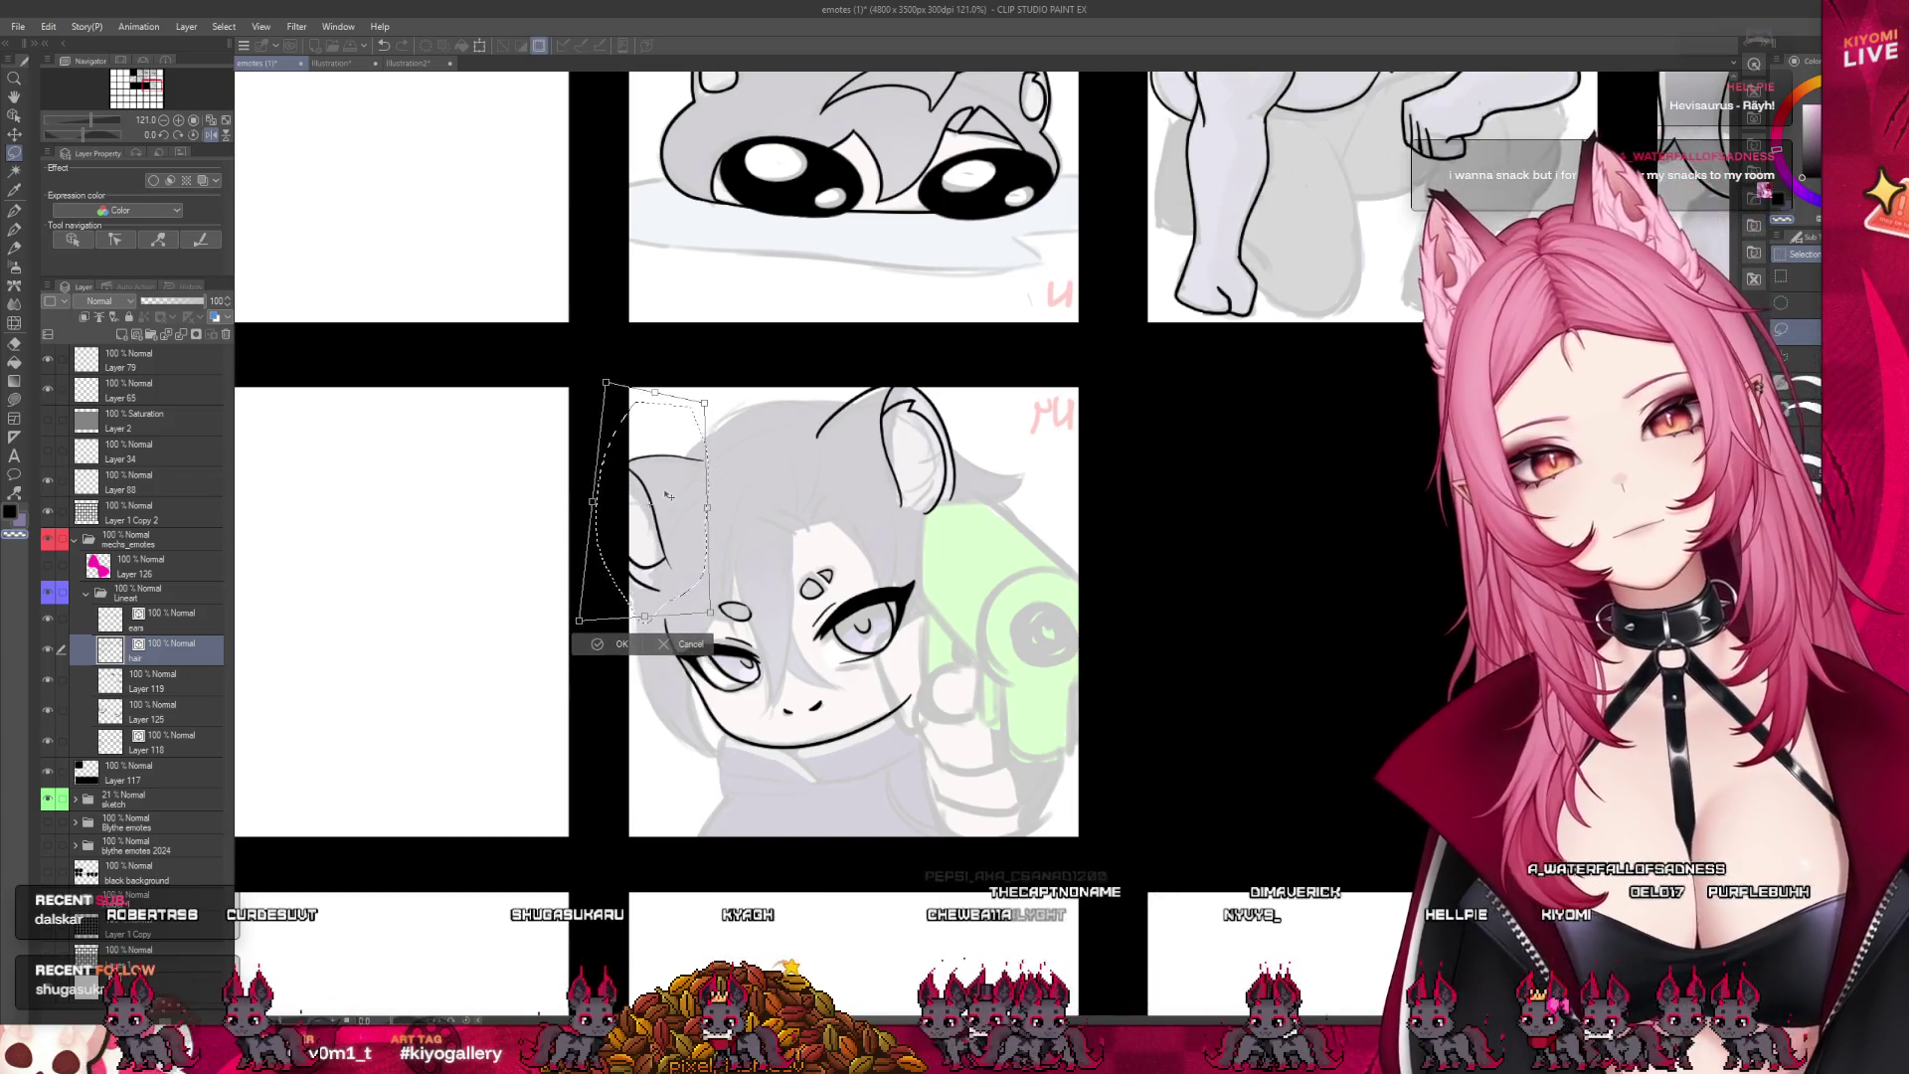
left_click_drag(660, 518, 660, 515)
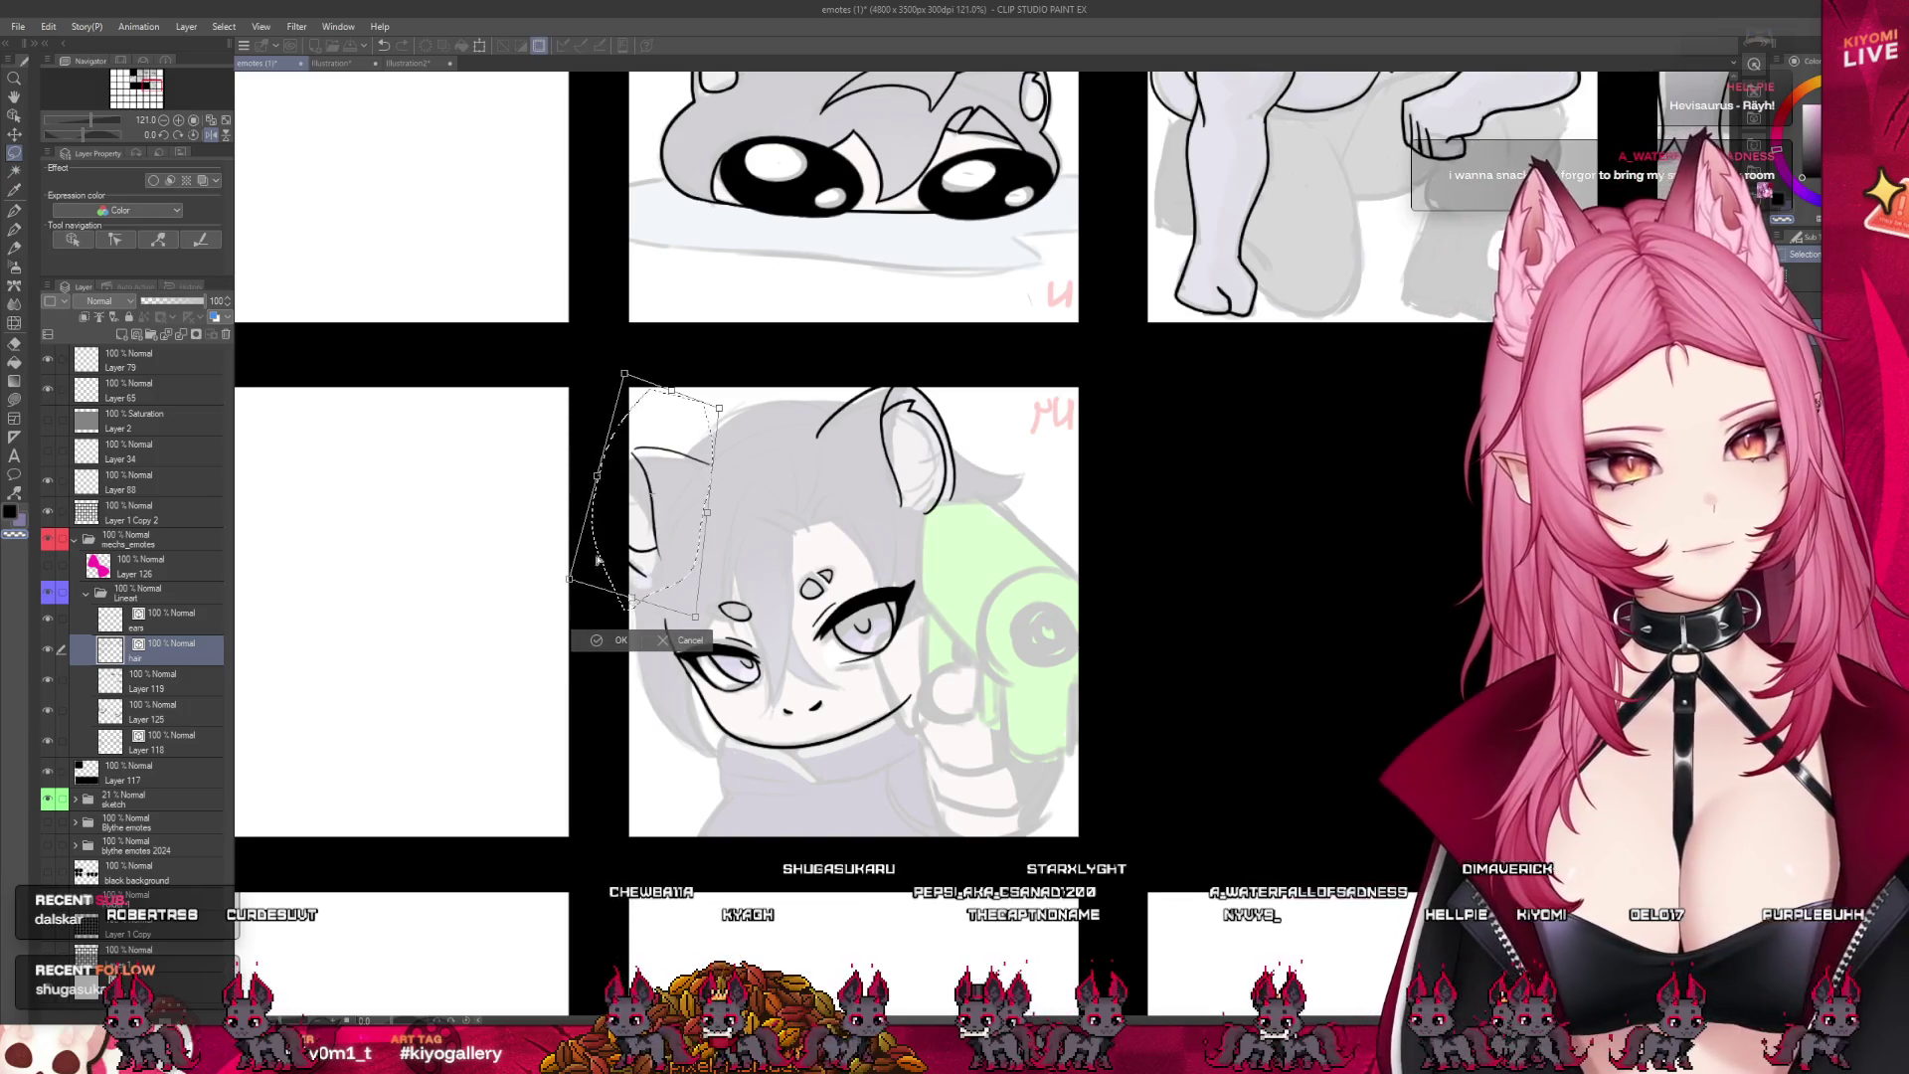
left_click_drag(631, 385, 635, 401)
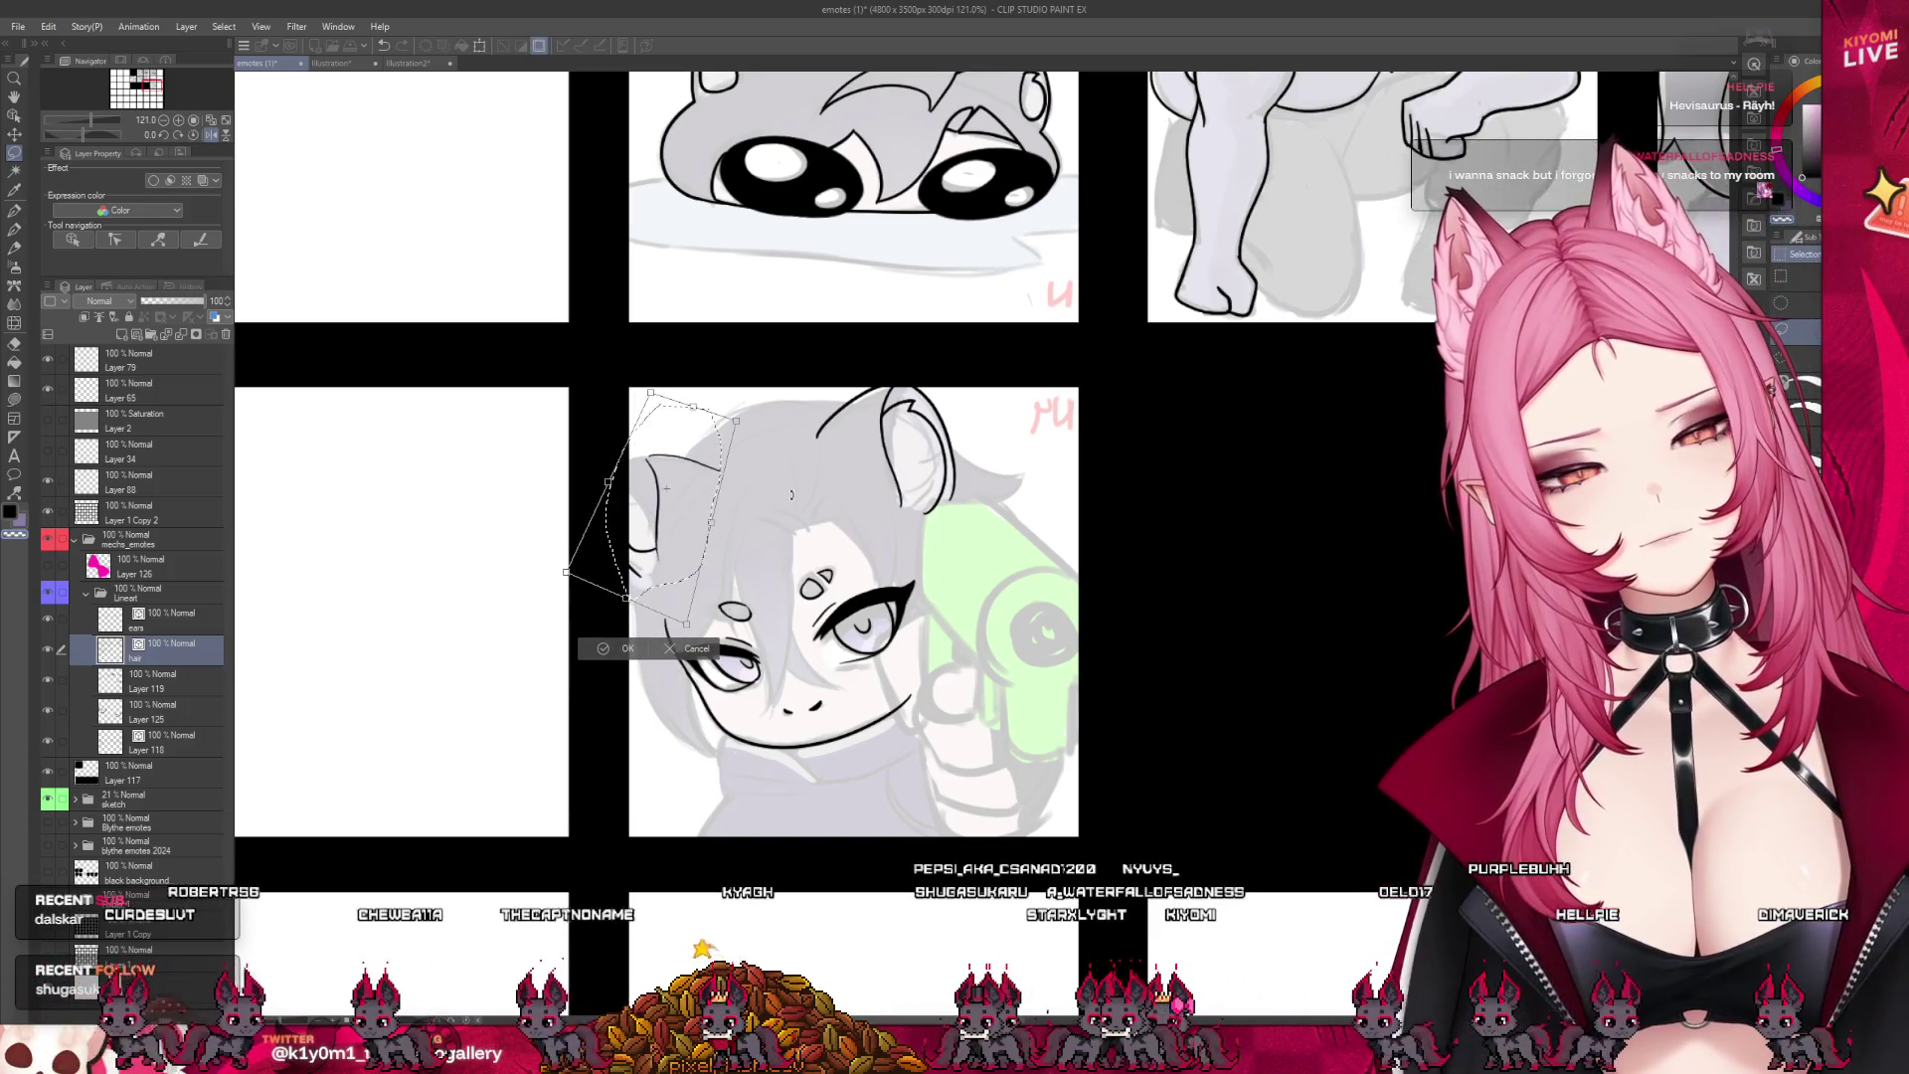
left_click(628, 644)
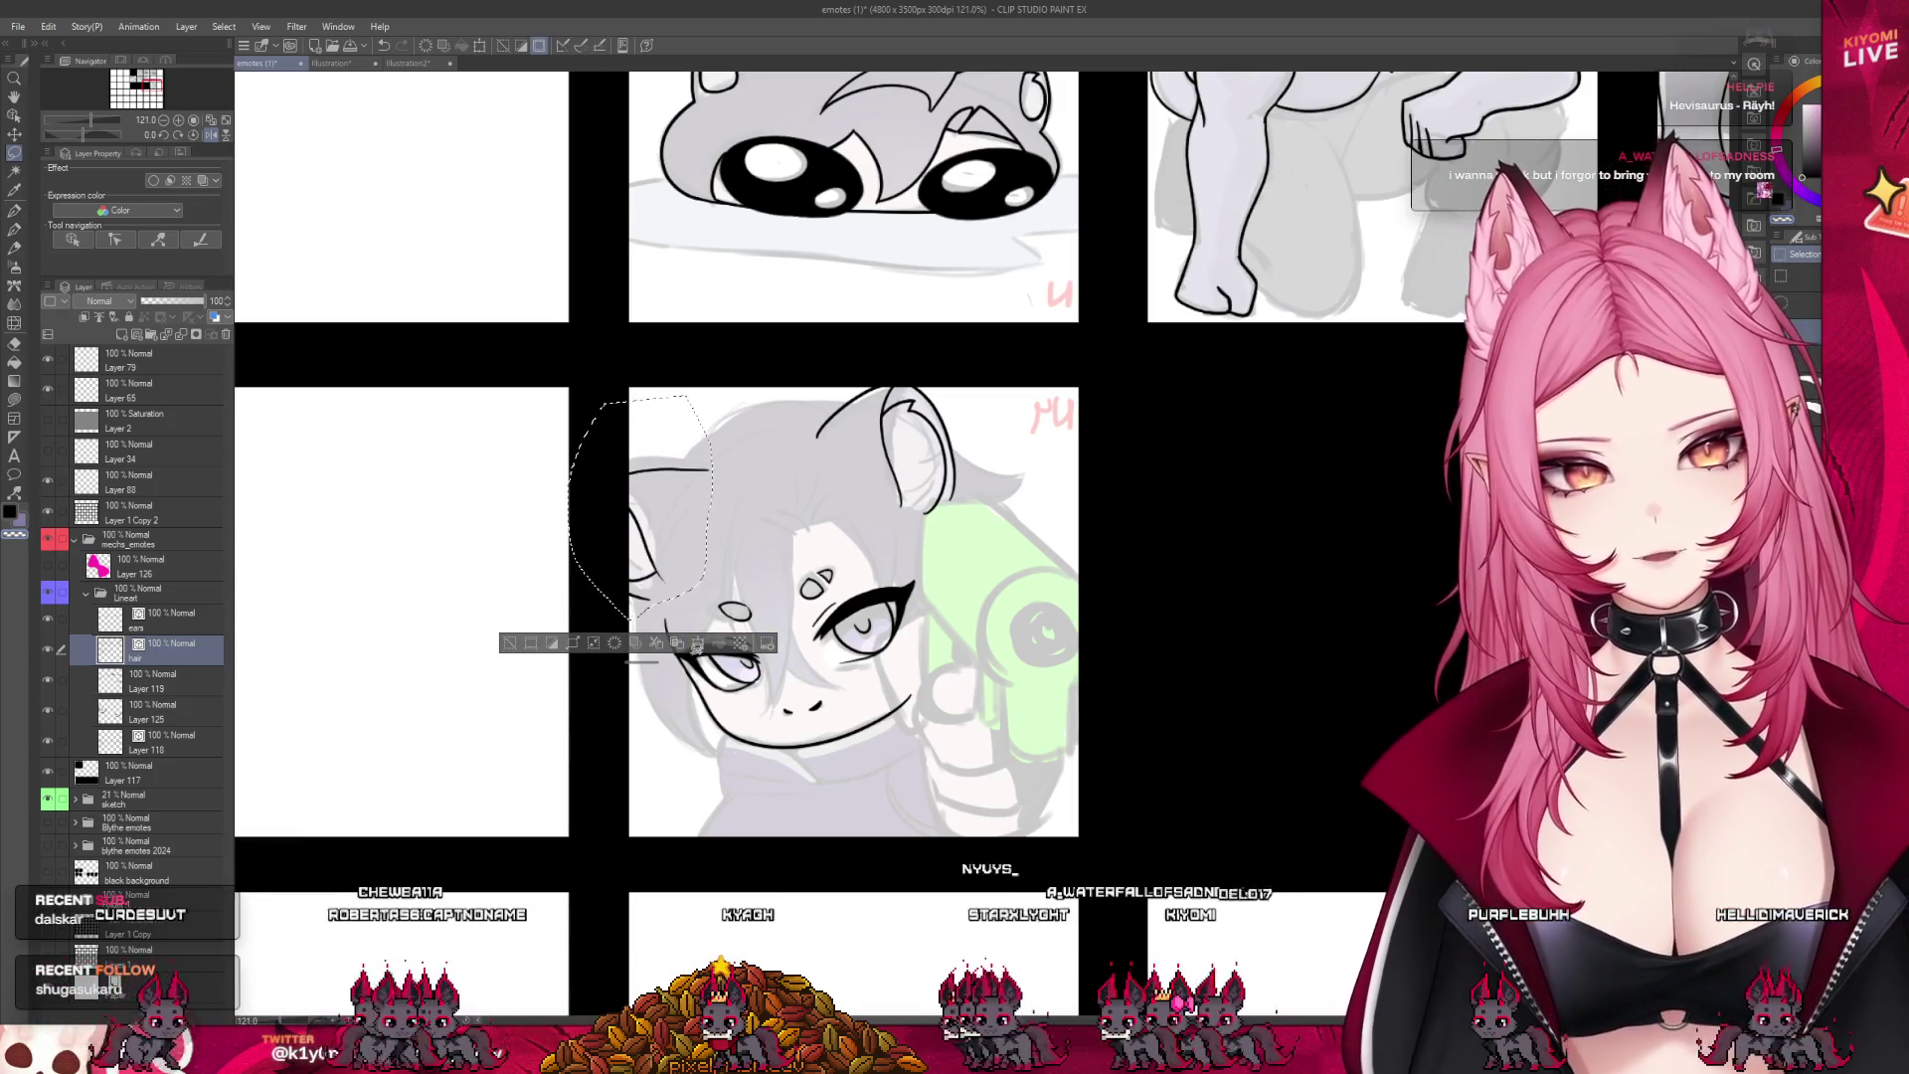
- Clear the selection, unflip the canvas view and ink the second ear's outline
left_click(507, 647)
scroll(532, 418, "down", 3)
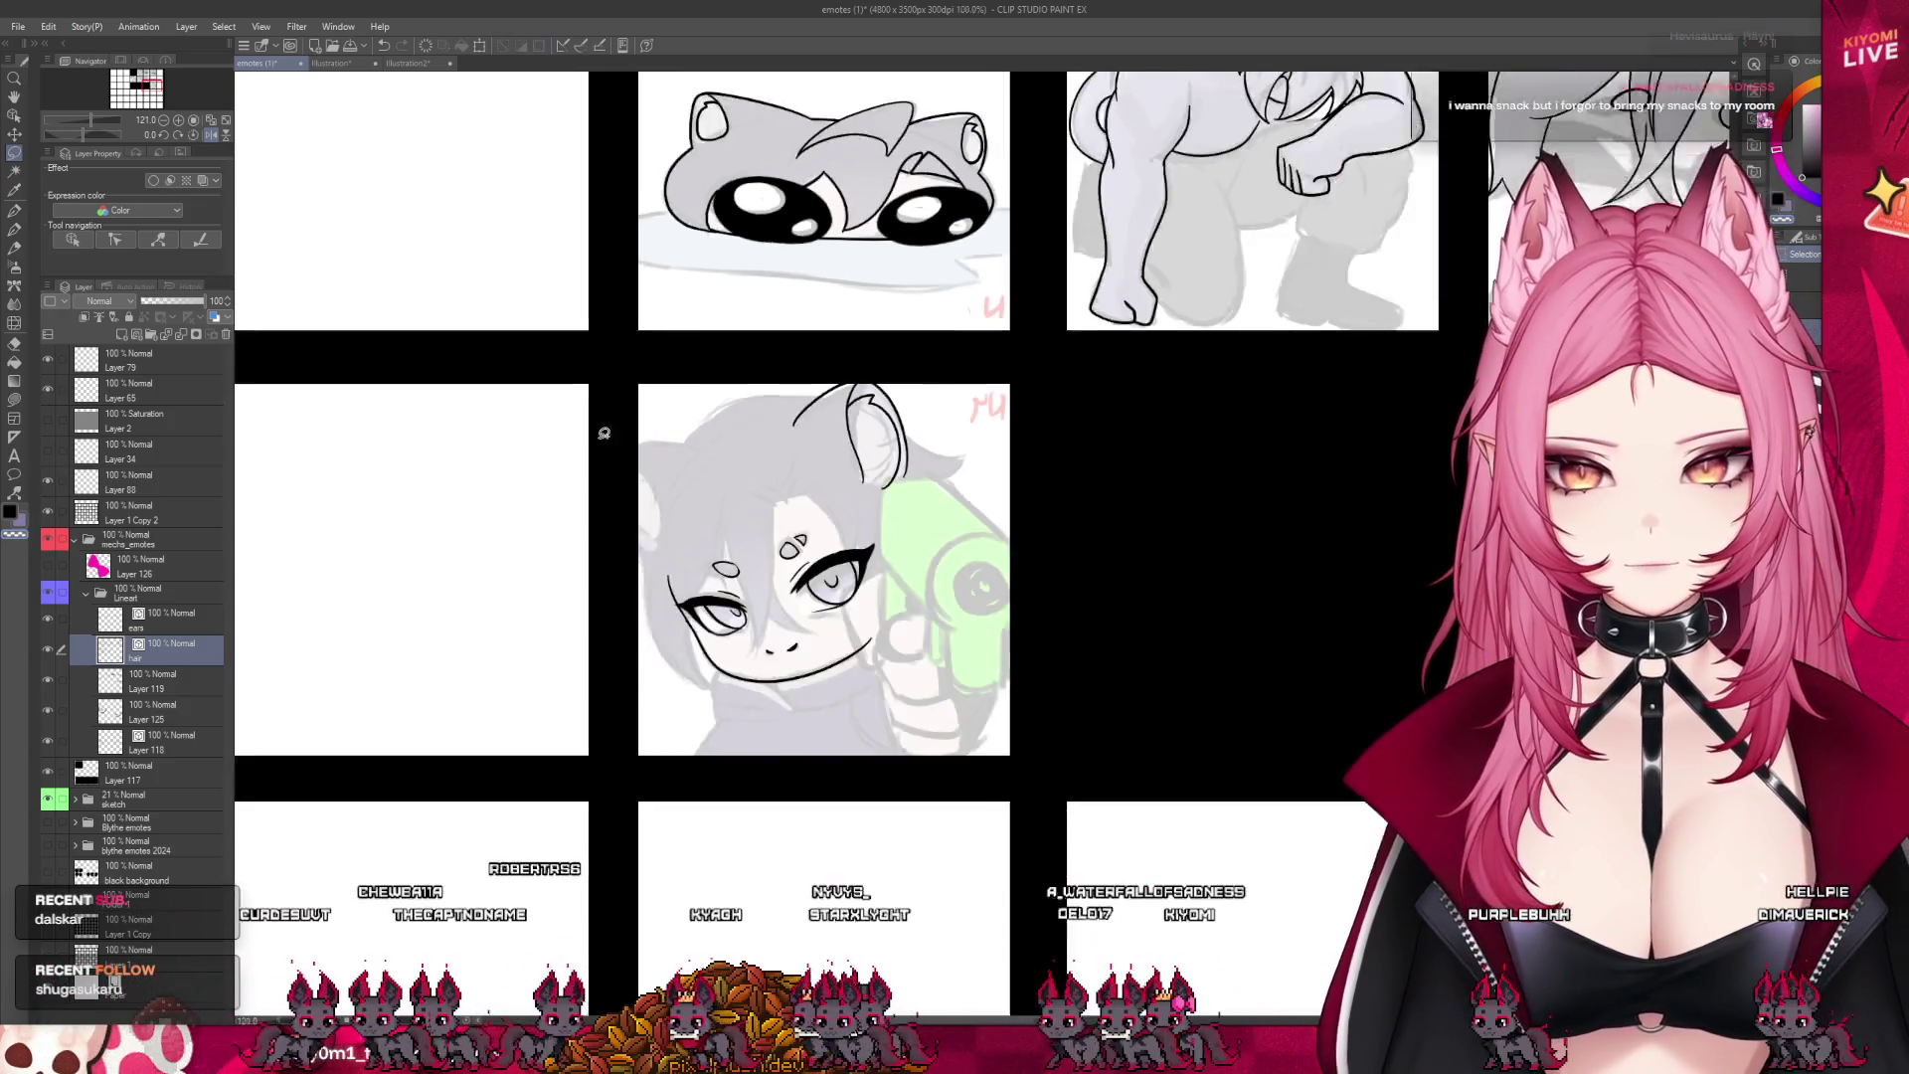
left_click(214, 137)
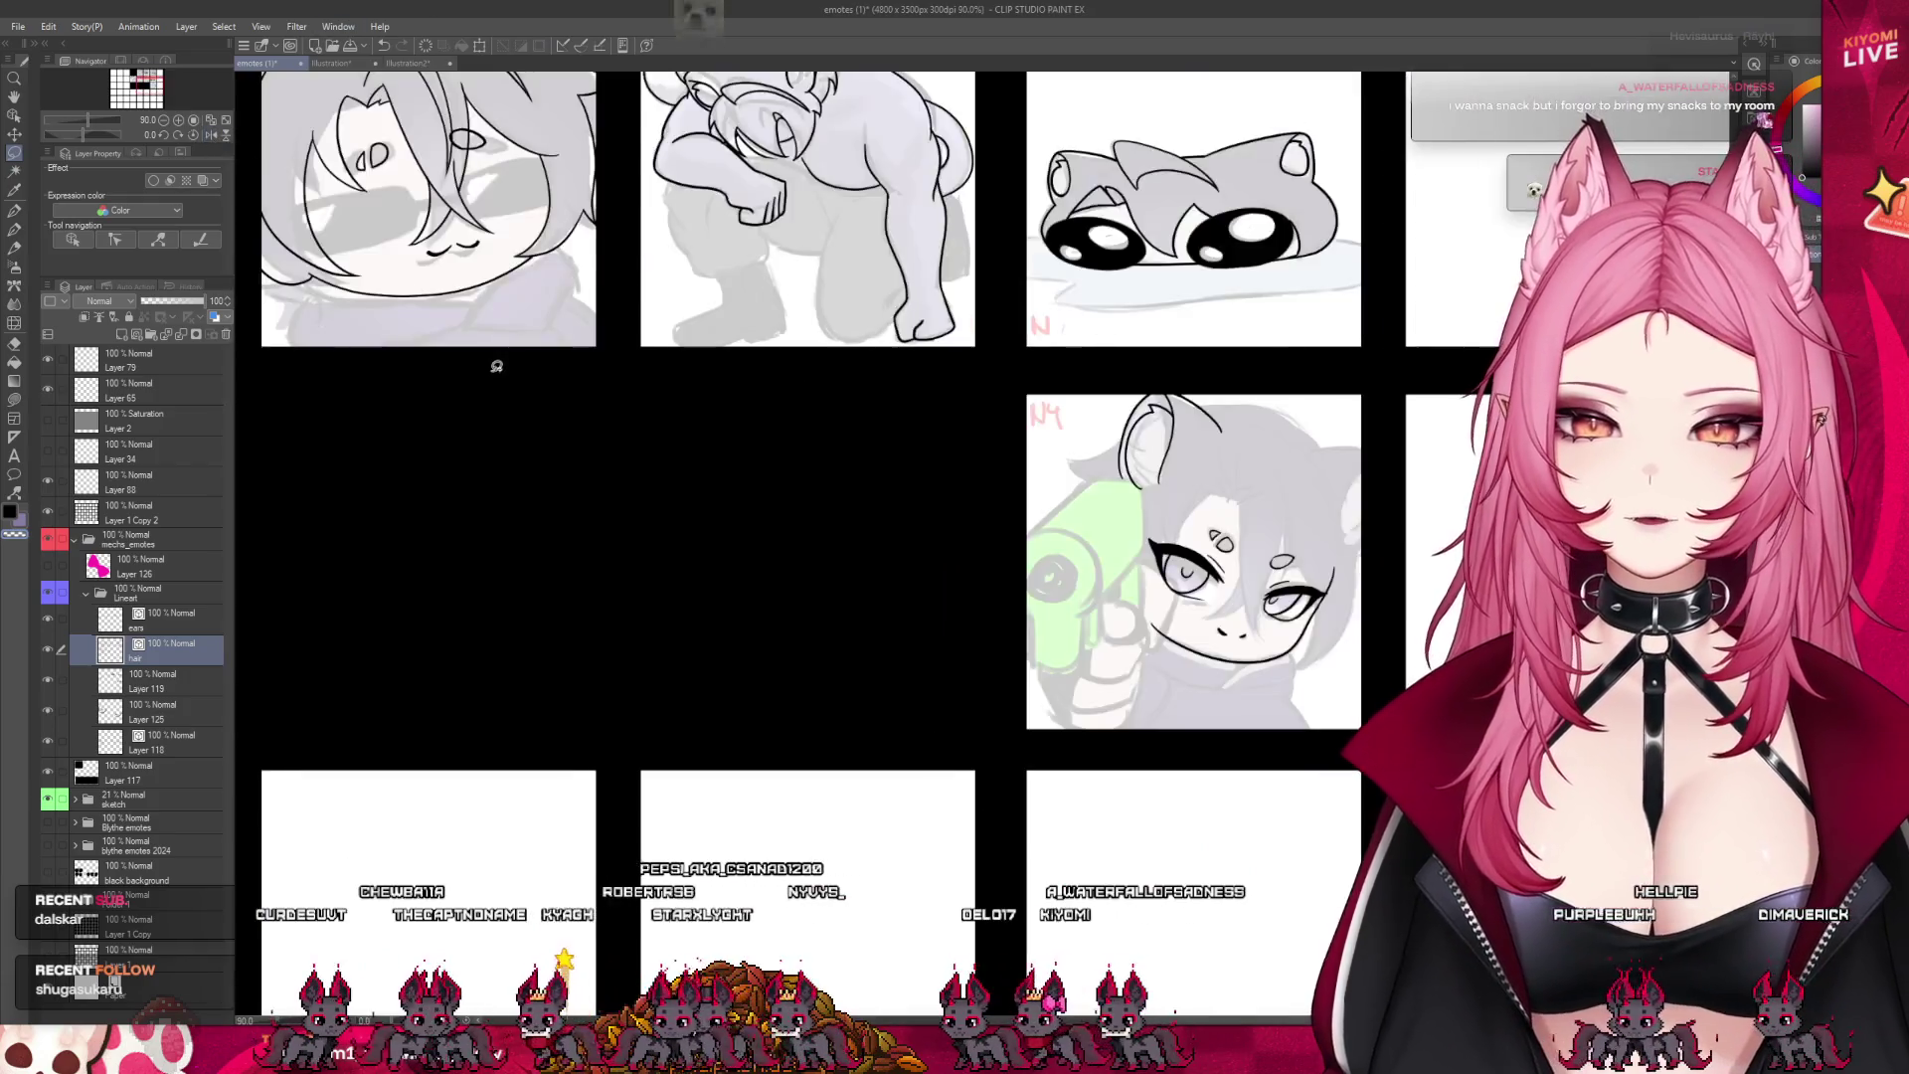
scroll(396, 371, "down", 2)
scroll(1062, 426, "up", 3)
scroll(1062, 426, "up", 5)
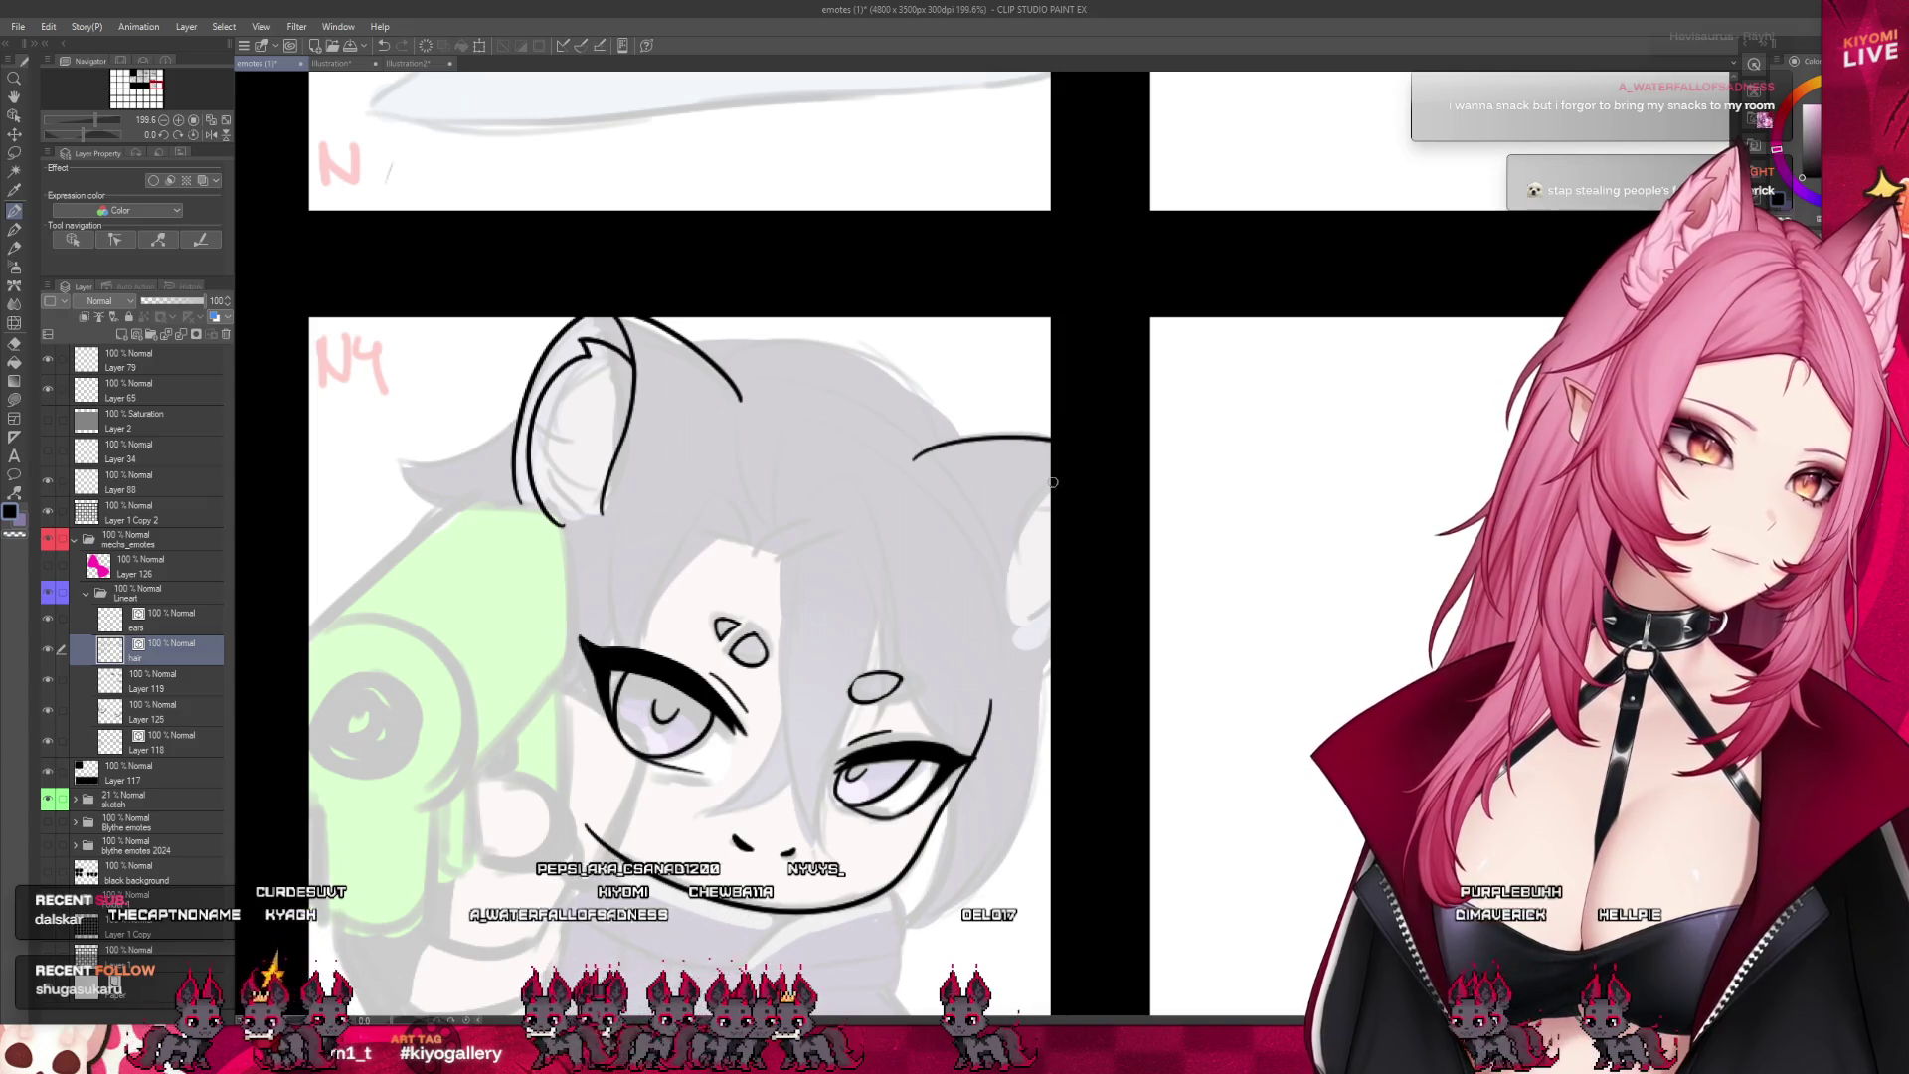
left_click_drag(1040, 493, 1048, 615)
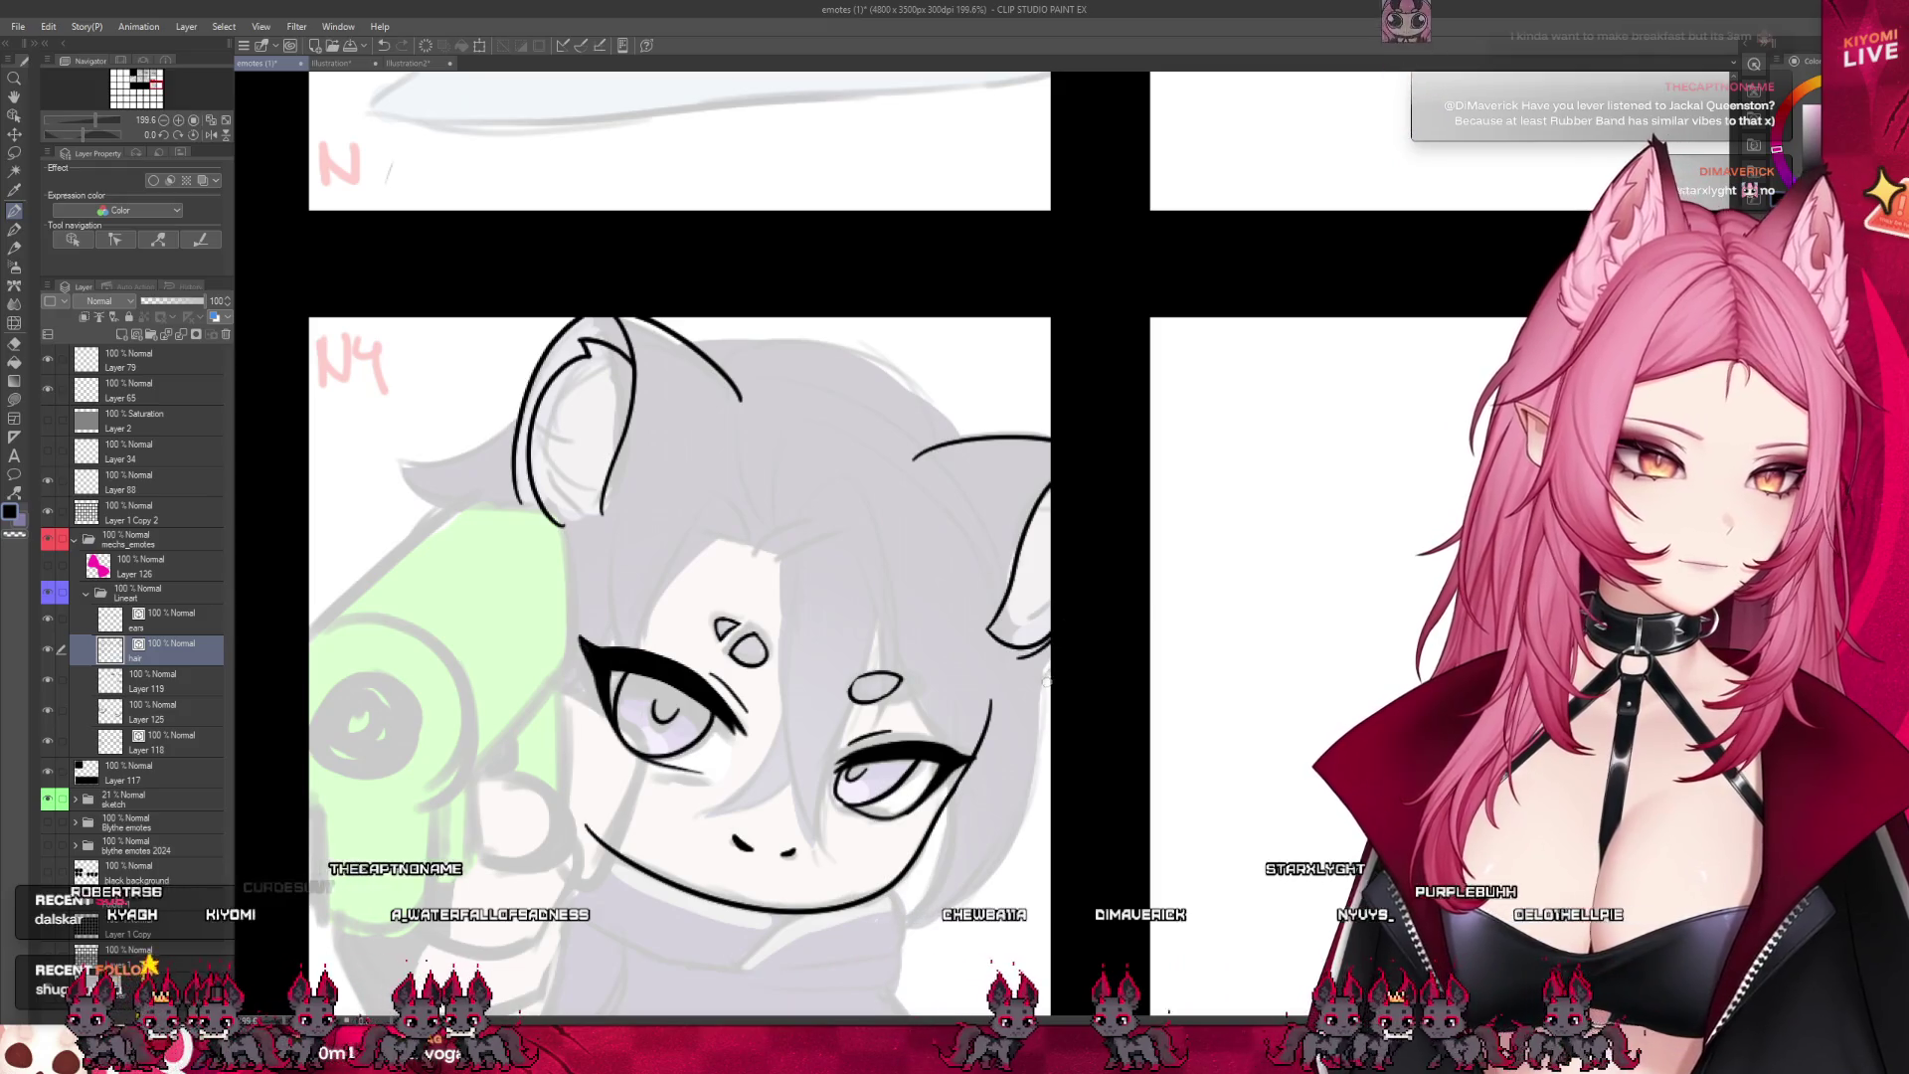
scroll(1007, 502, "down", 2)
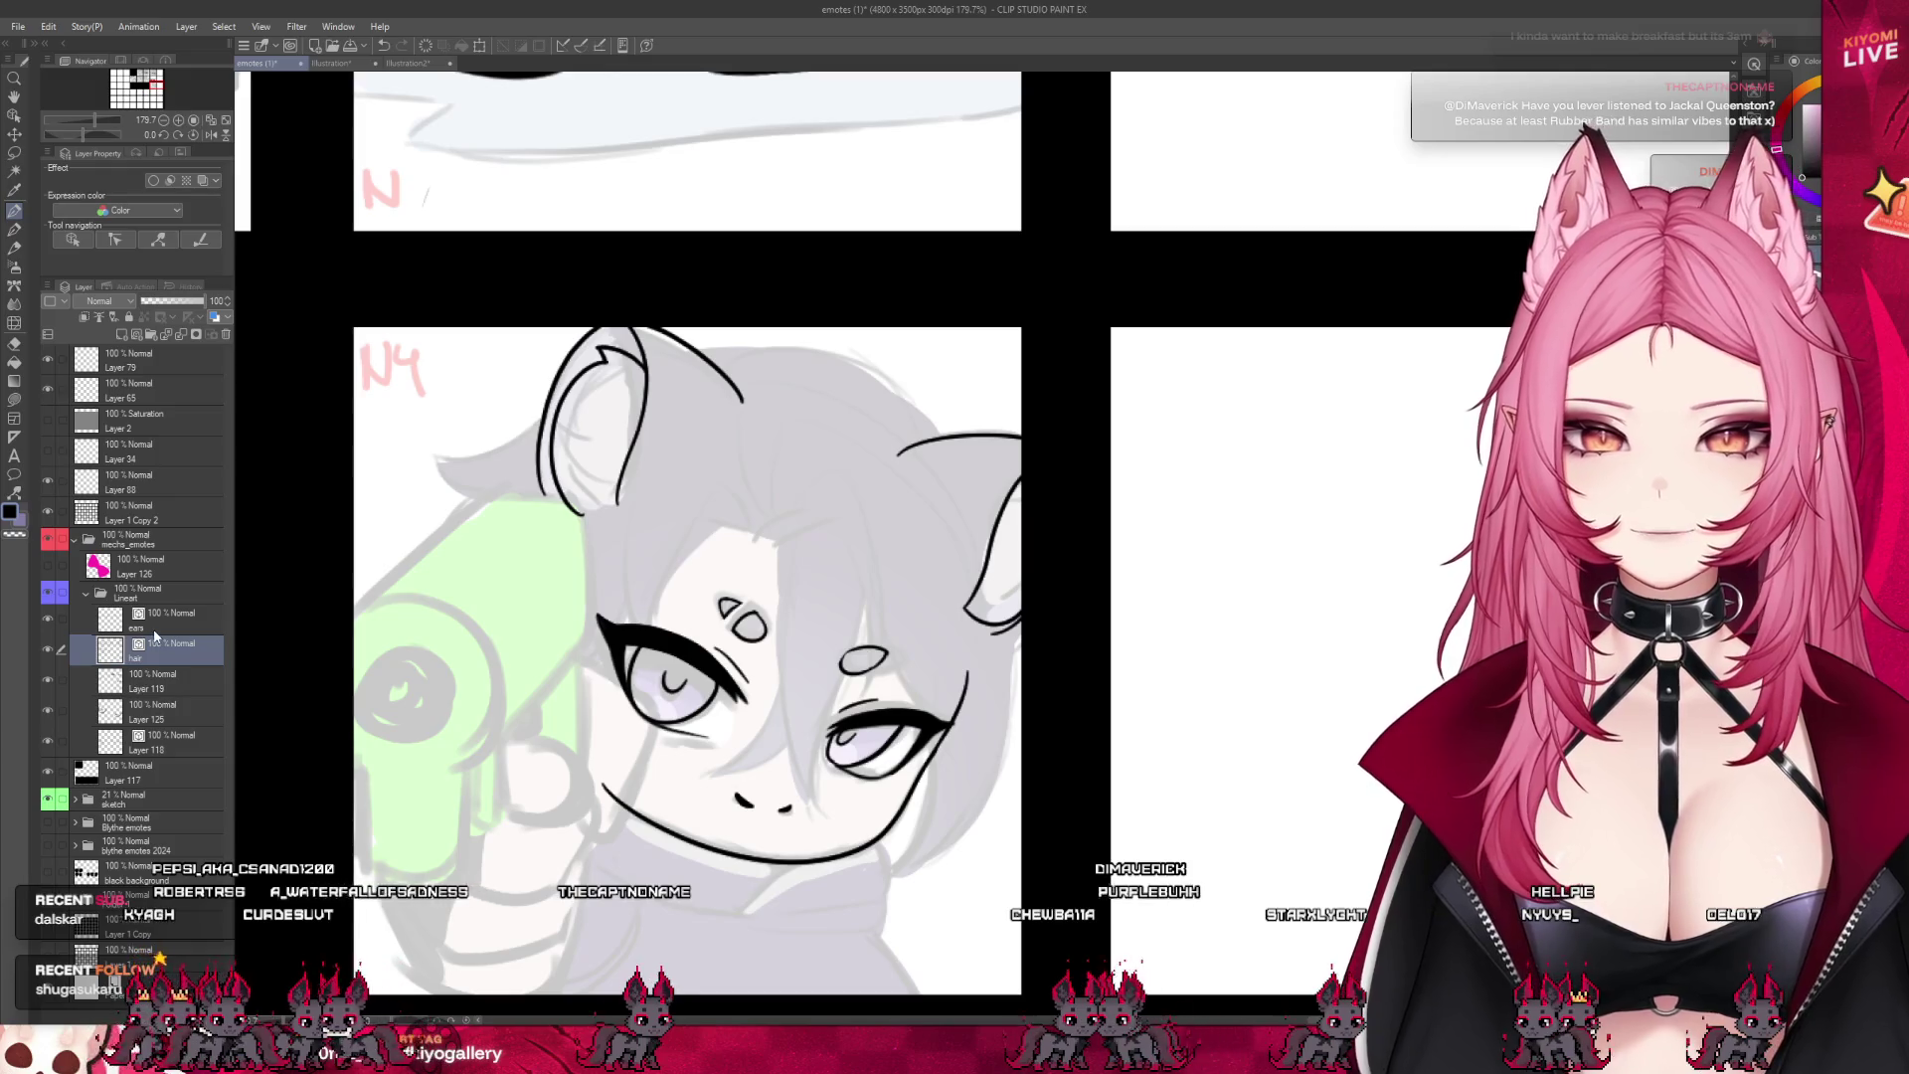
- Select the ears layer, zoom out to the emote sheet, then return to the hair layer
left_click(154, 624)
key("ctrl+minus")
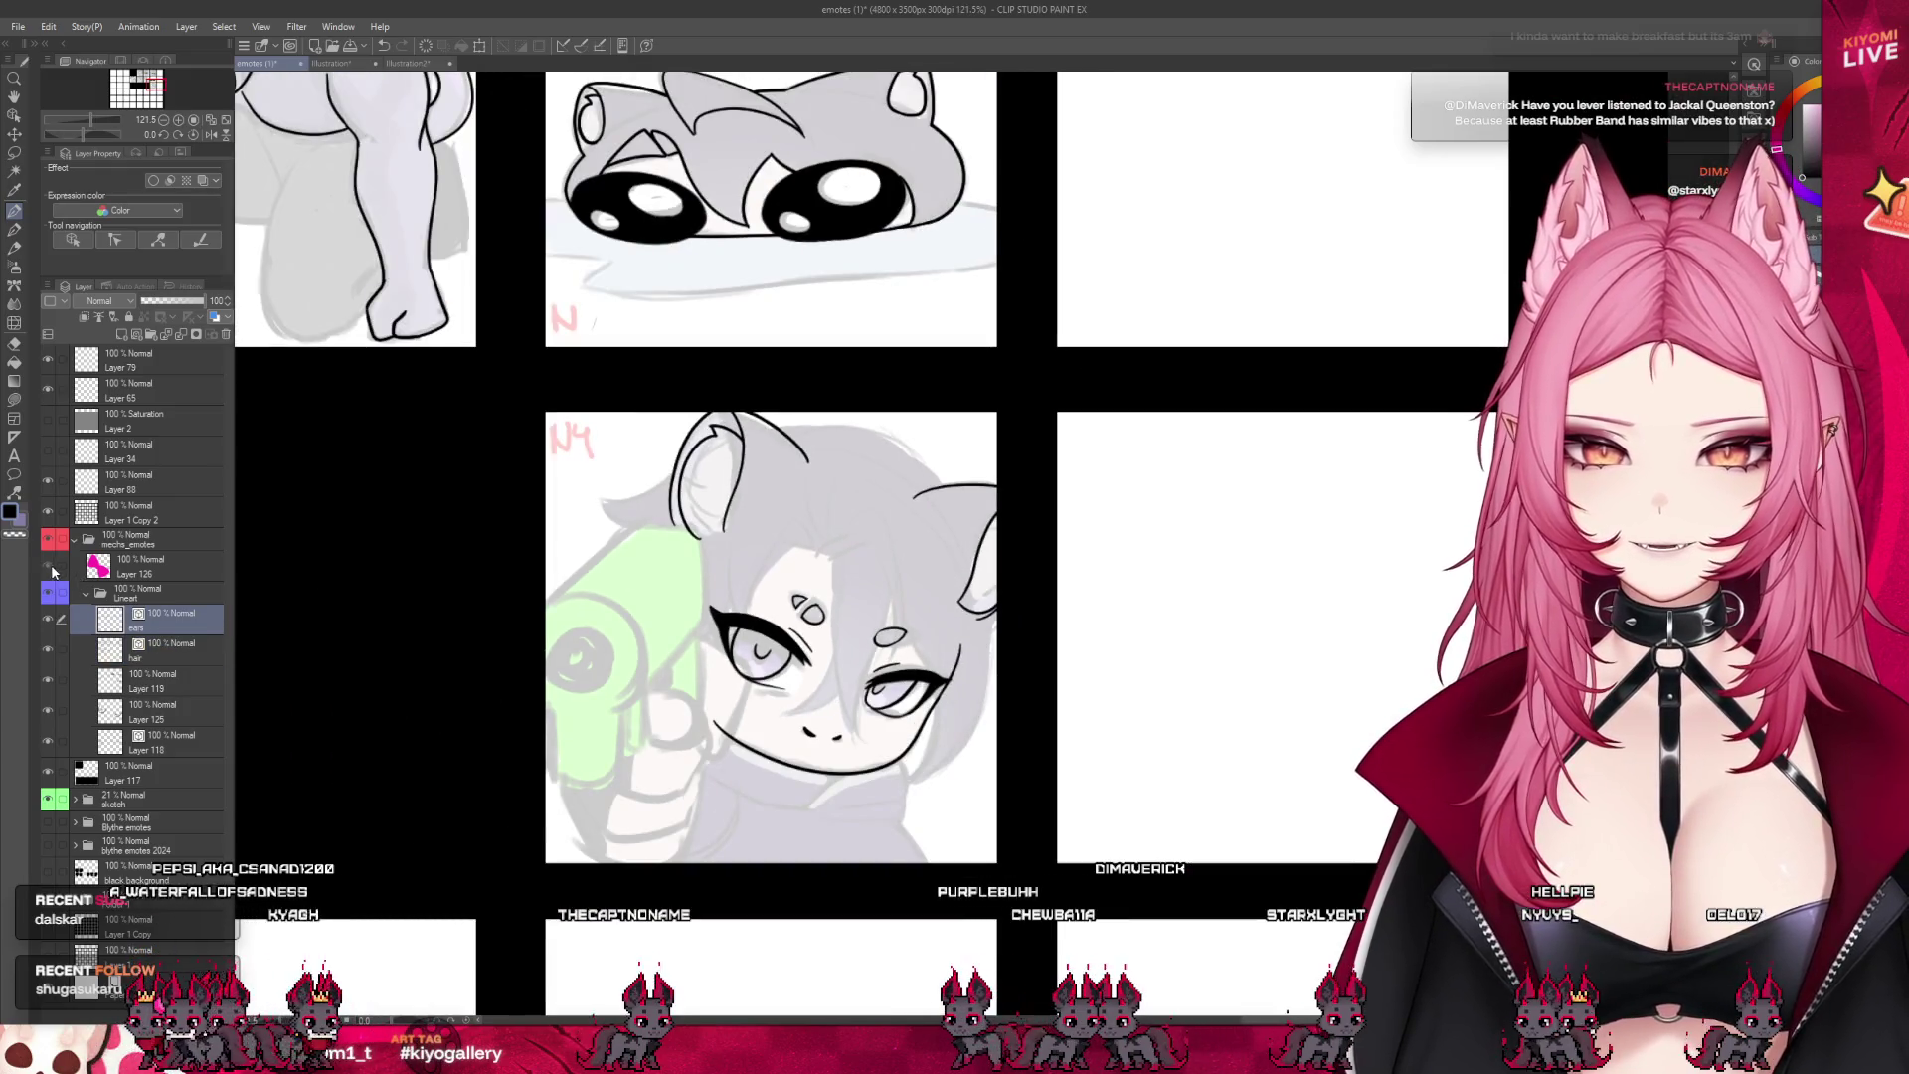
key("ctrl+minus")
key("ctrl+minus")
key("ctrl+minus")
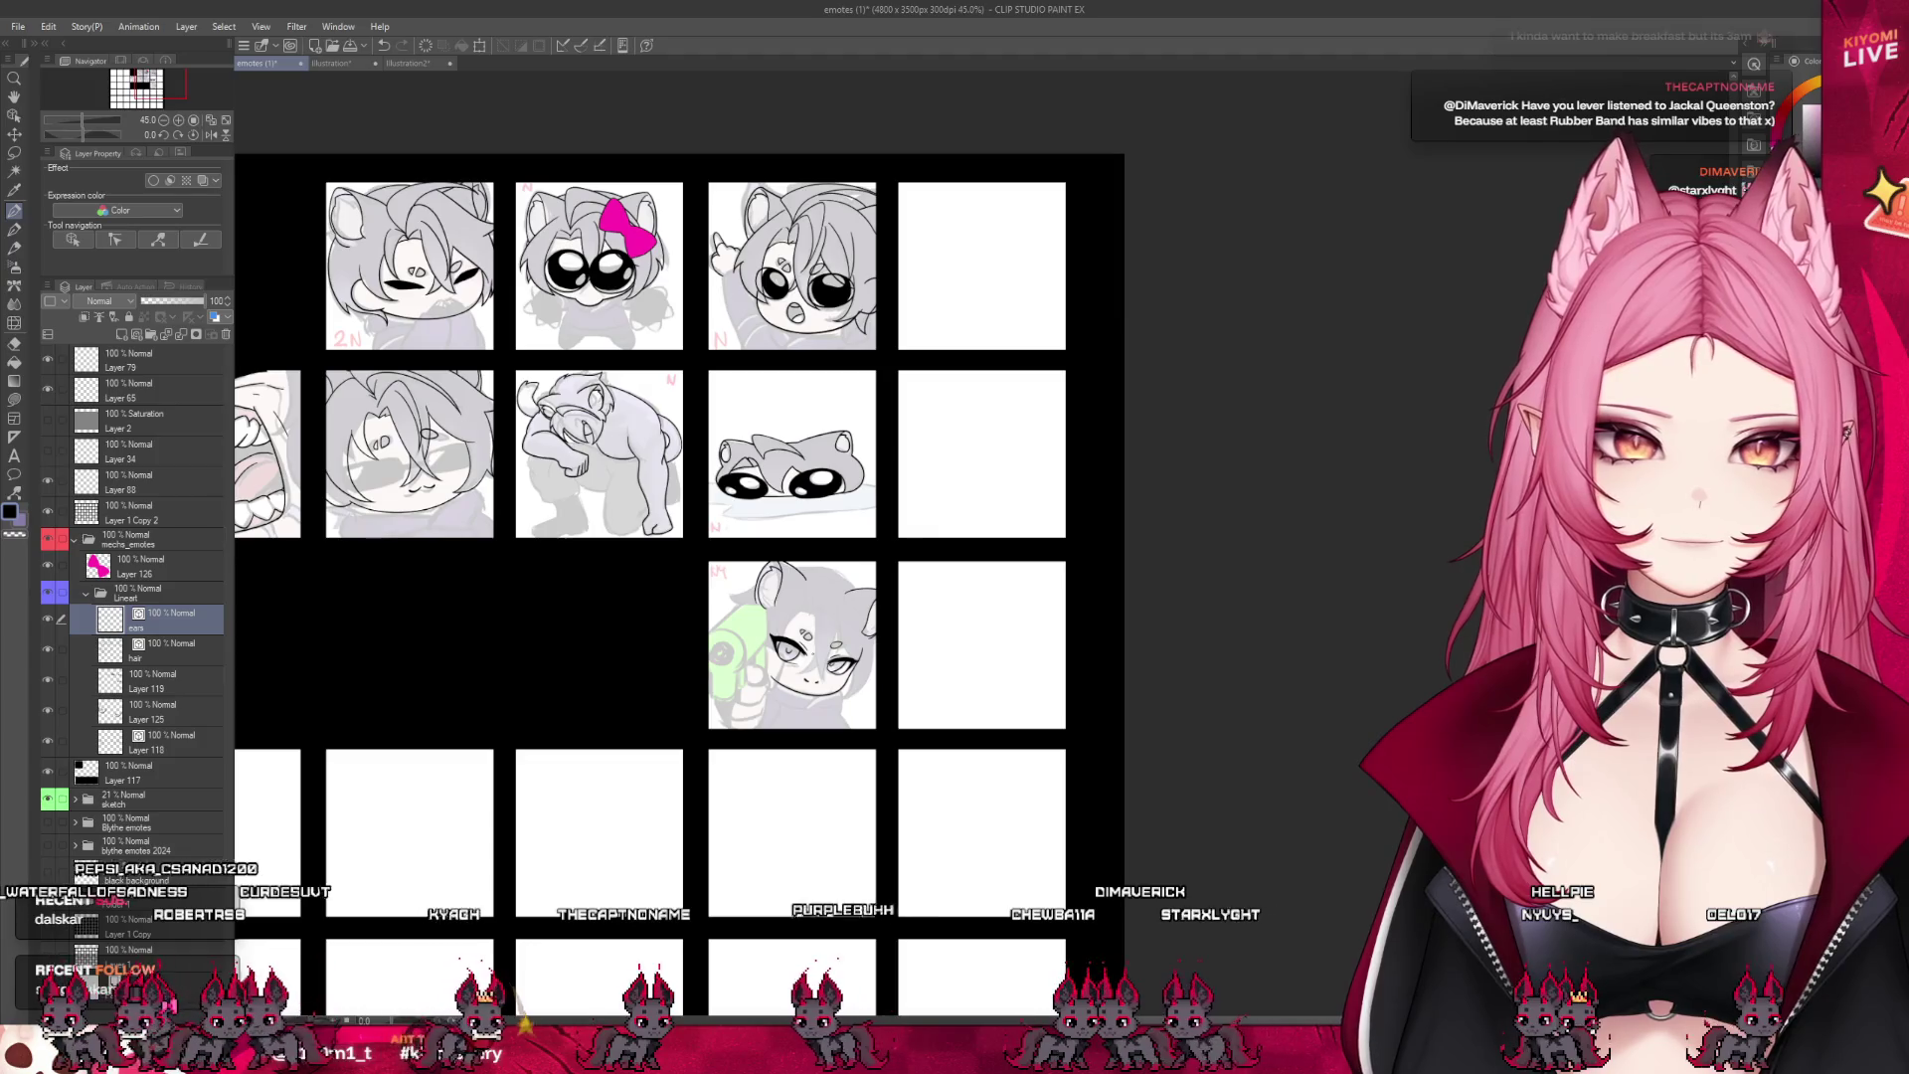
scroll(595, 320, "up", 1)
scroll(918, 751, "up", 2)
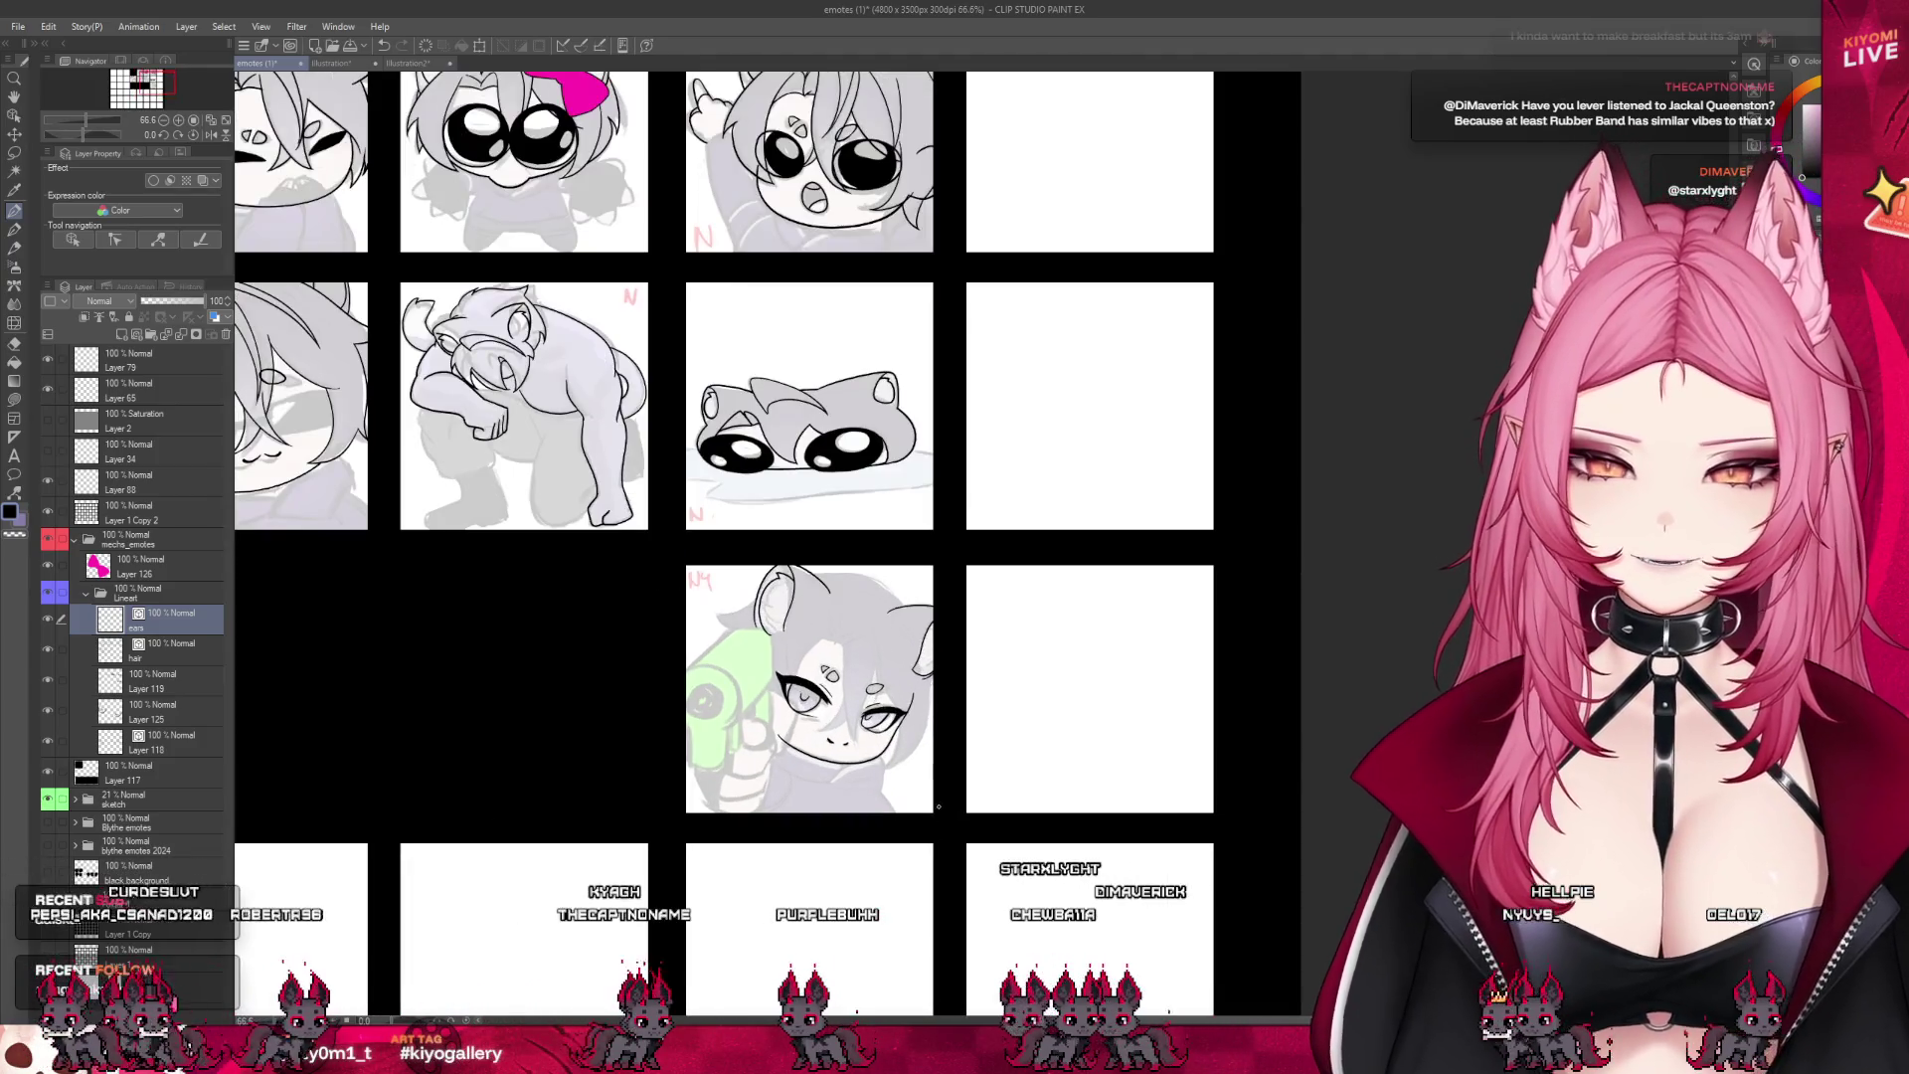
left_click(169, 649)
scroll(918, 751, "up", 1)
scroll(867, 695, "up", 2)
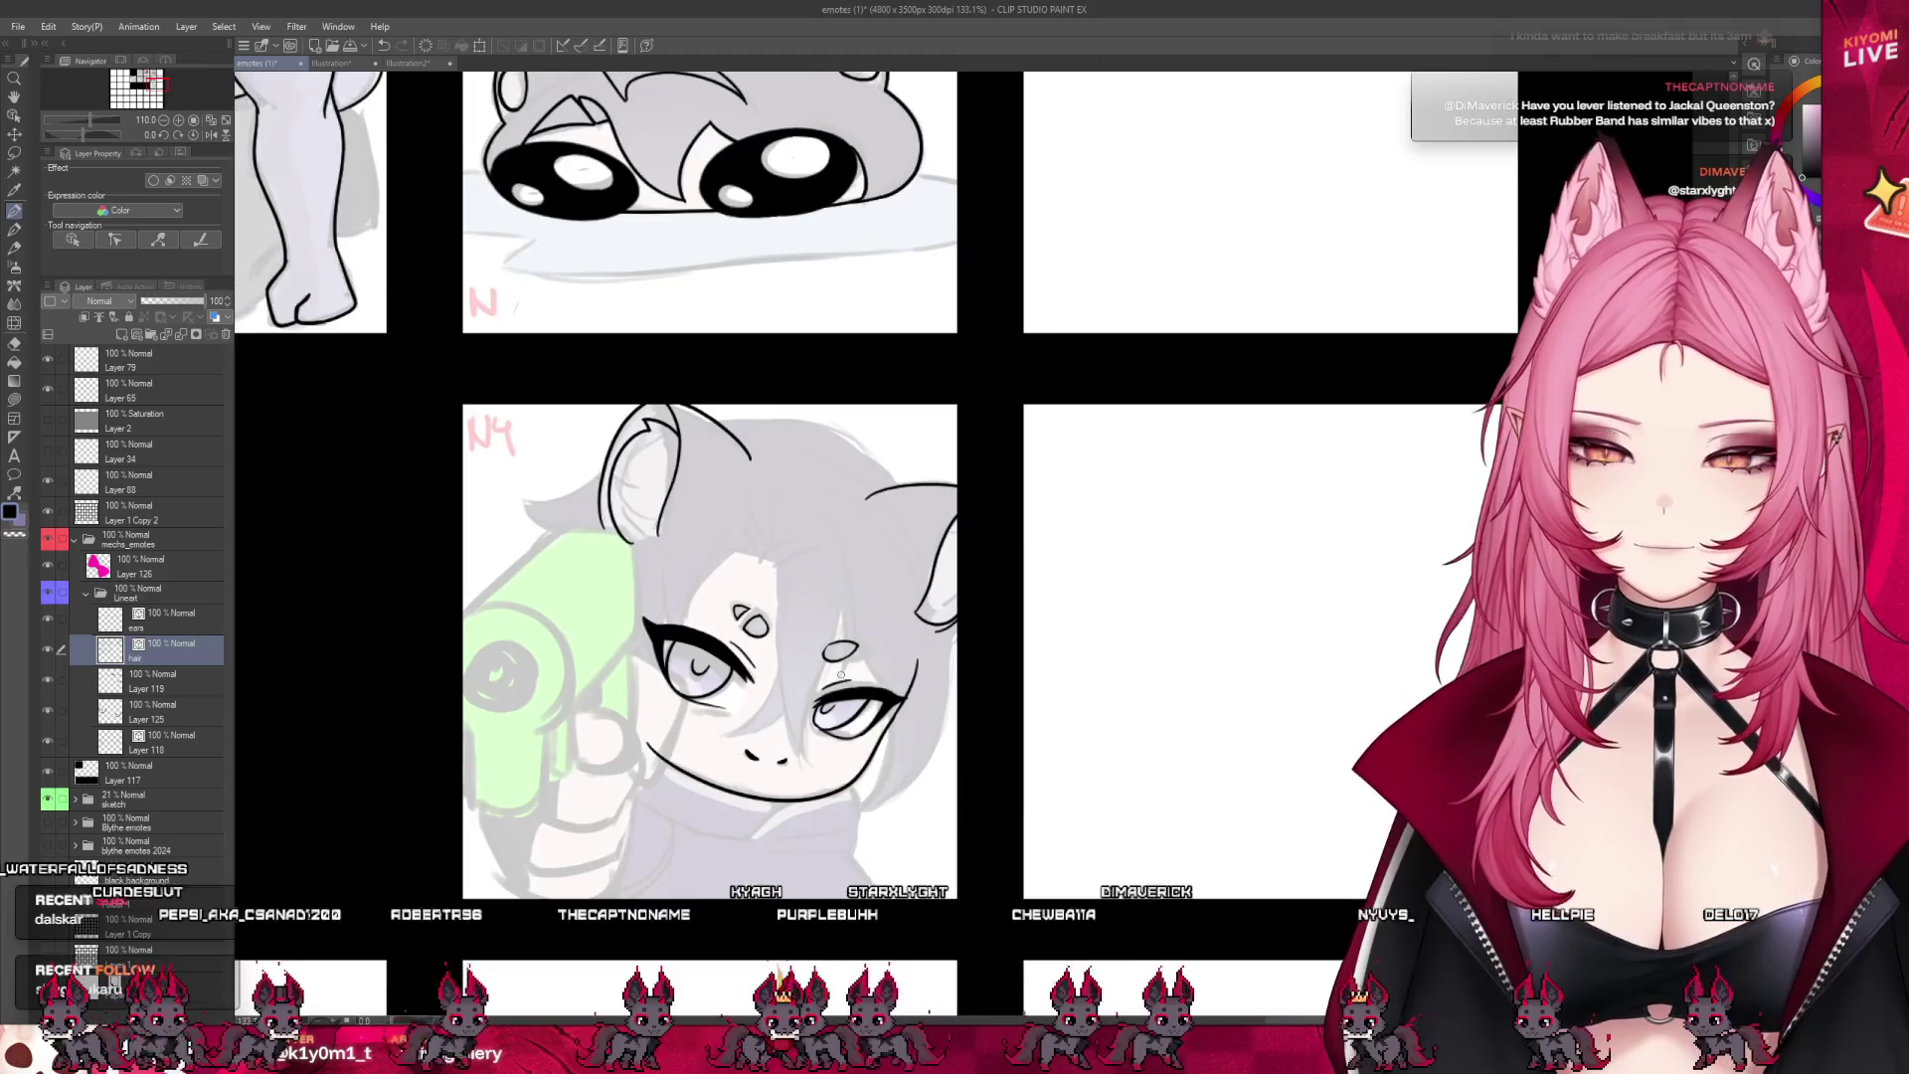
scroll(840, 675, "up", 2)
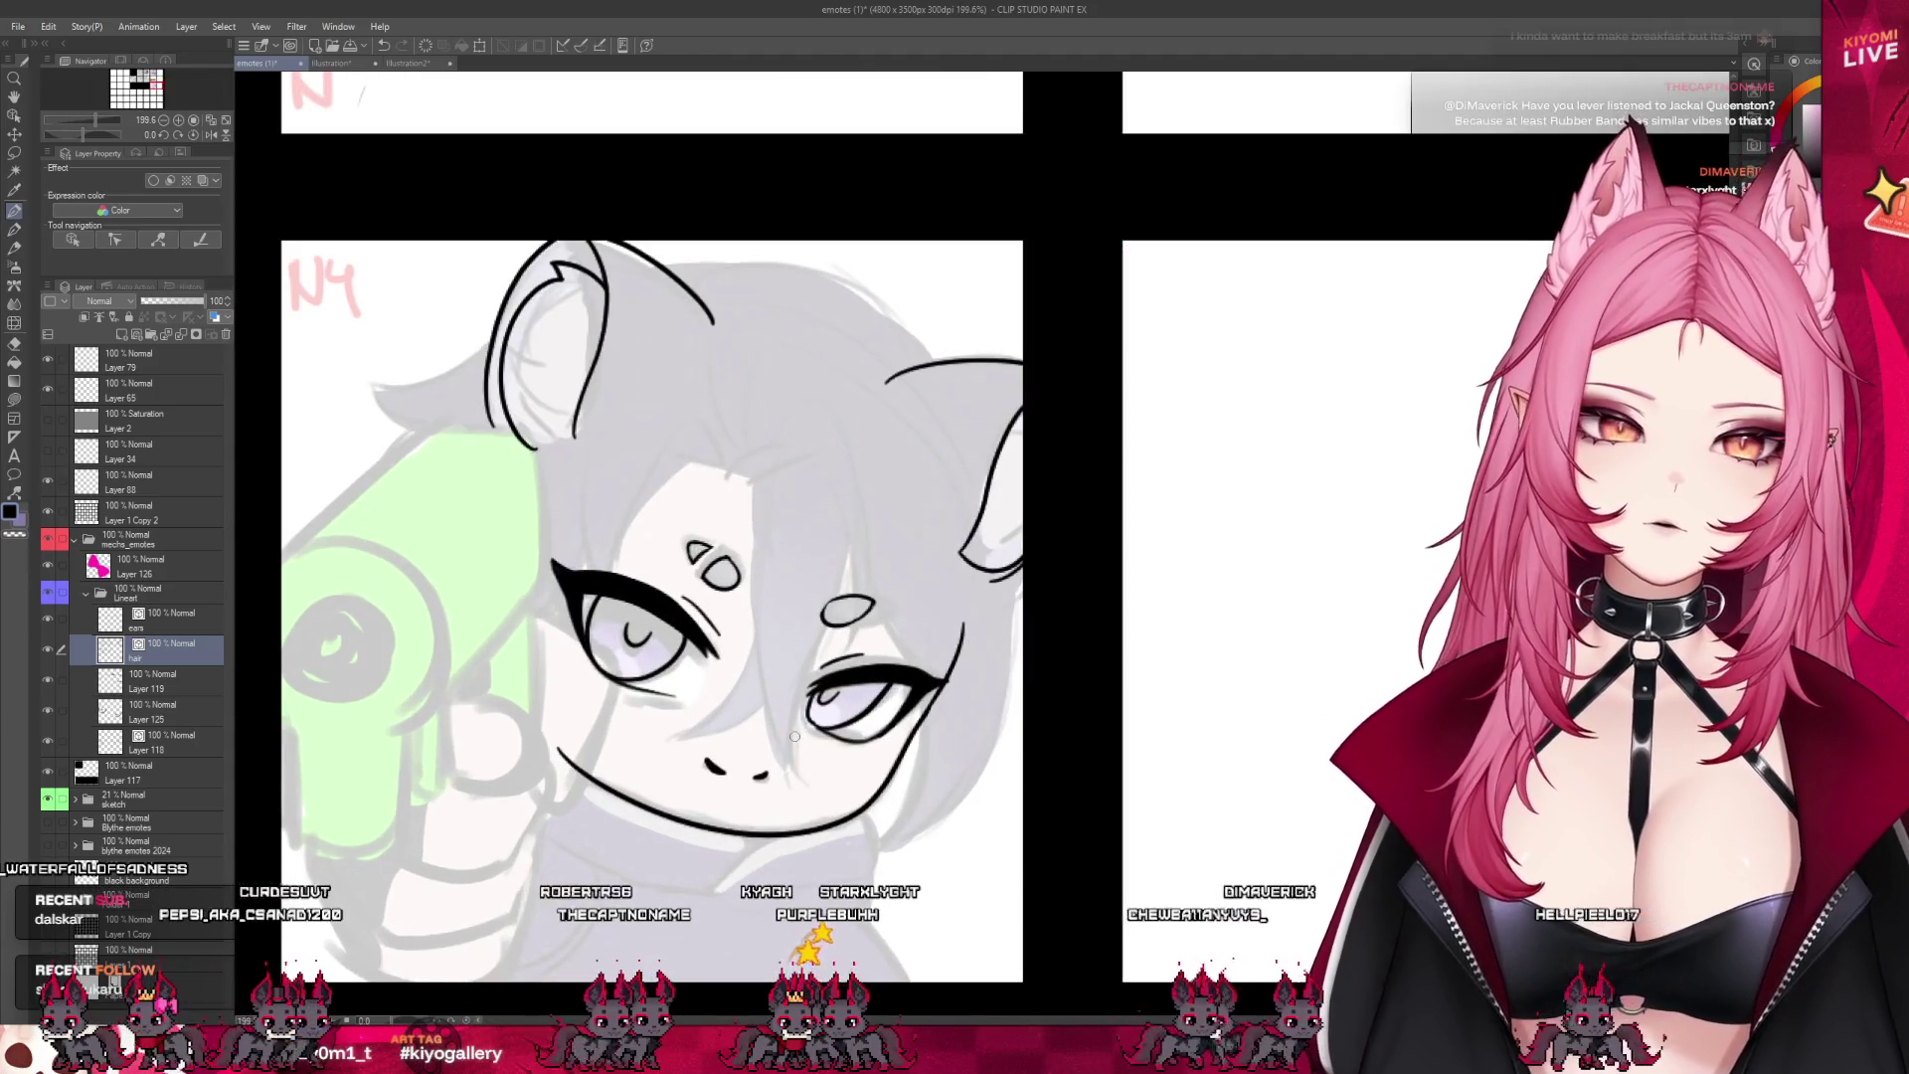
- Ink fringe strands across the forehead, beside the right eye and down toward the left eye
left_click_drag(727, 472, 784, 451)
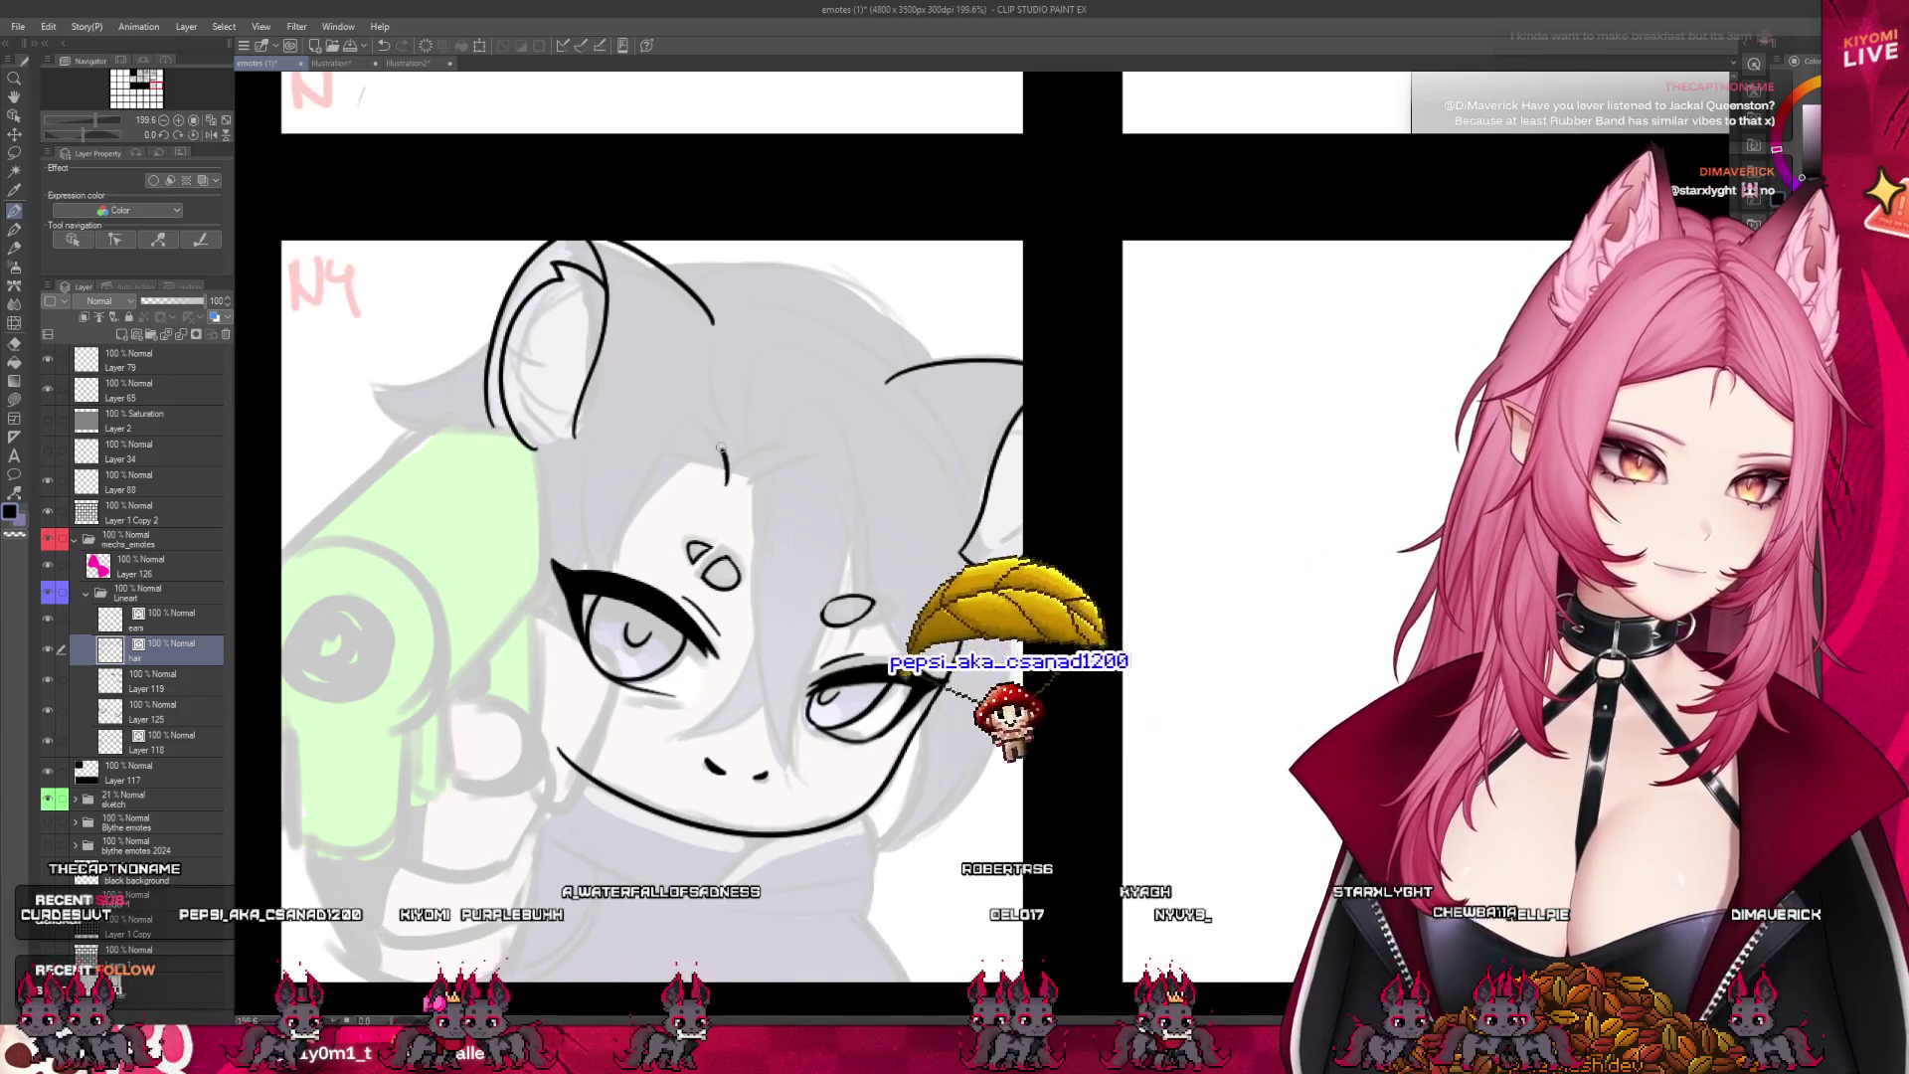
left_click_drag(731, 483, 756, 451)
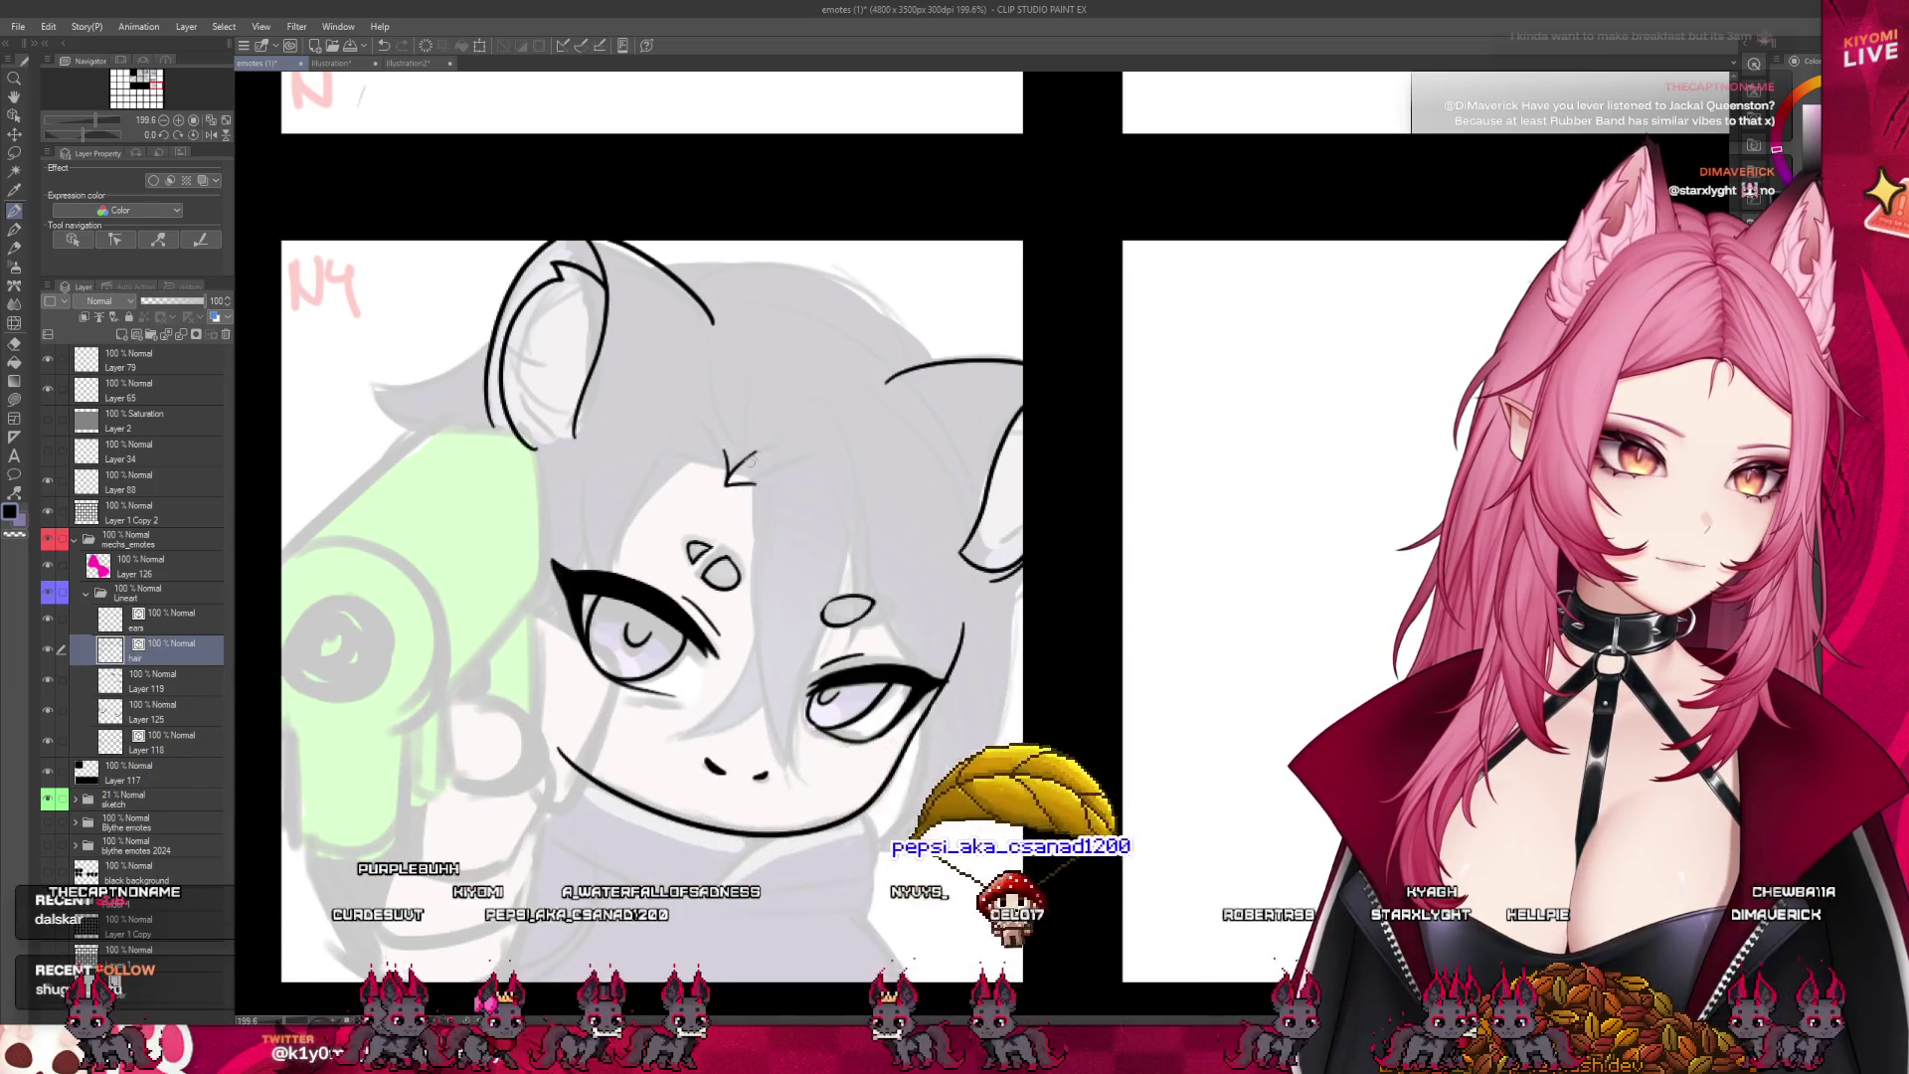
left_click_drag(754, 455, 757, 617)
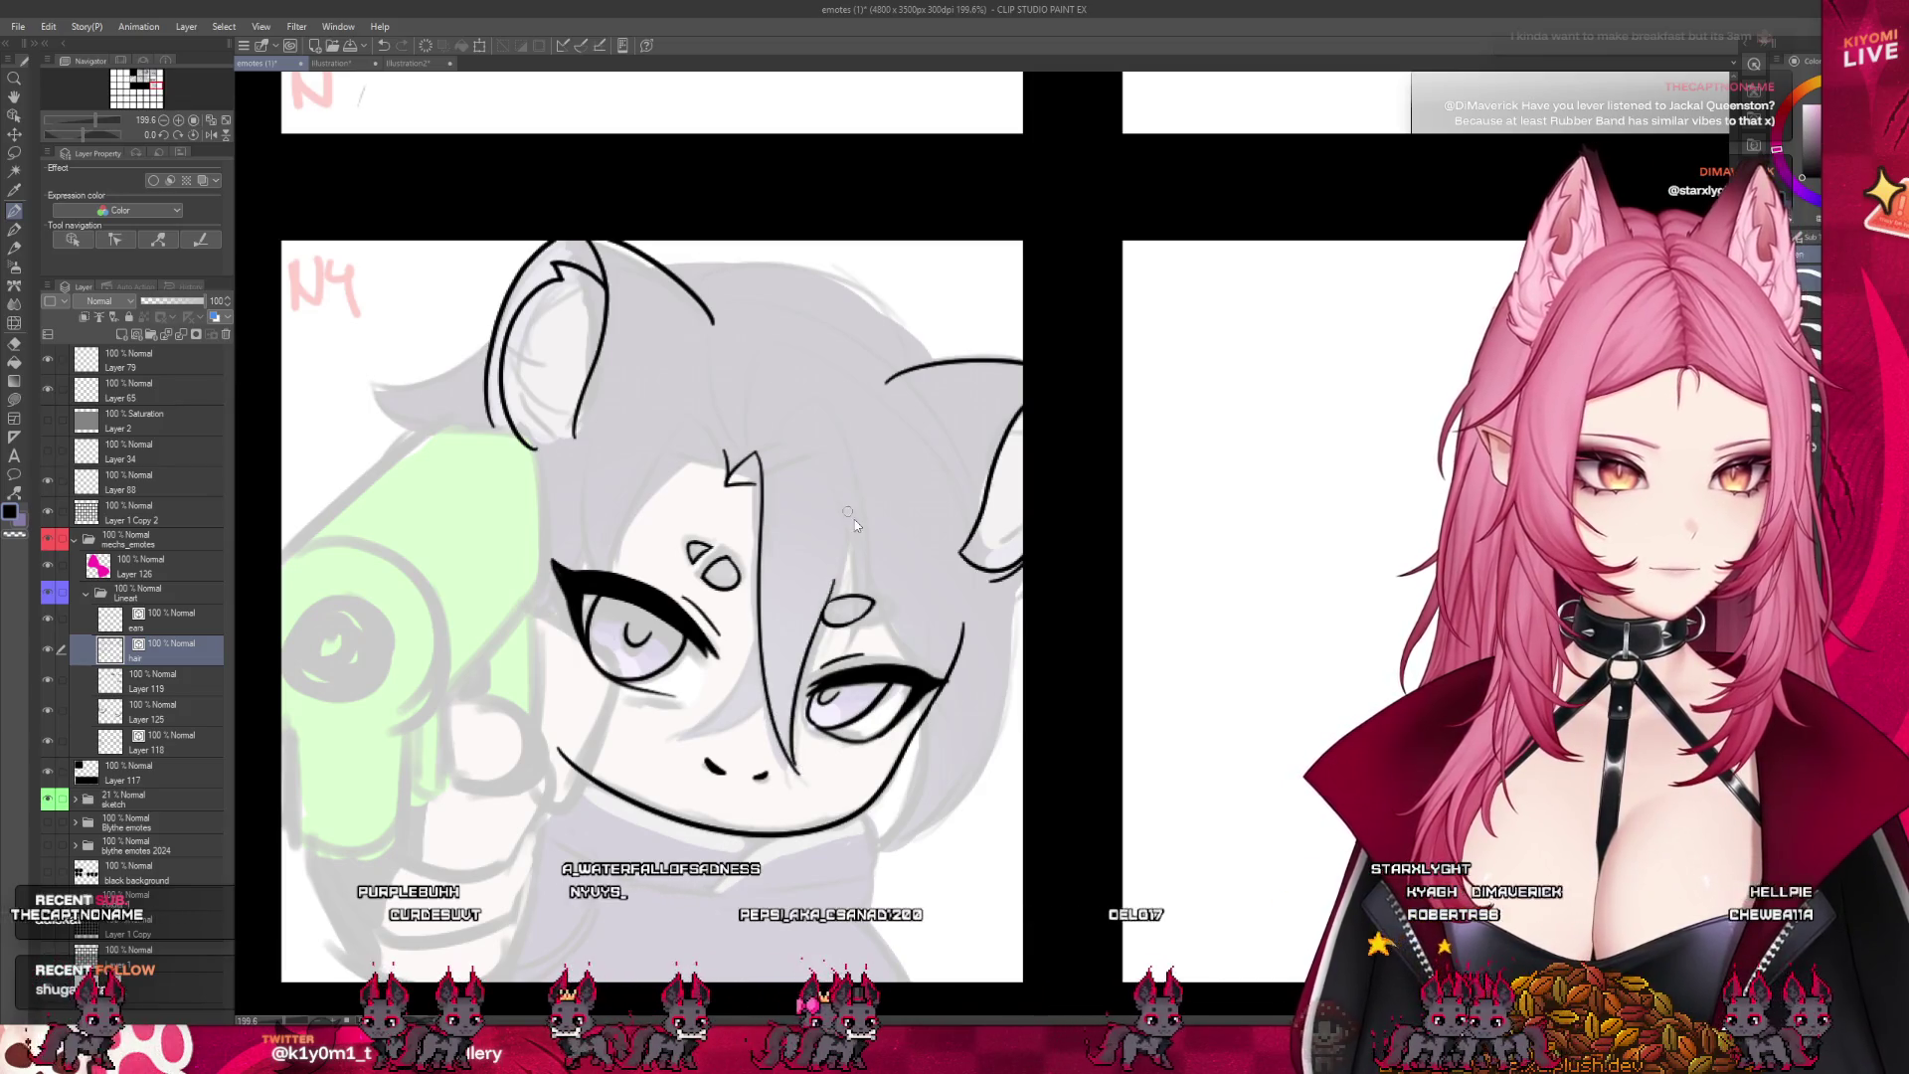
left_click_drag(847, 511, 839, 591)
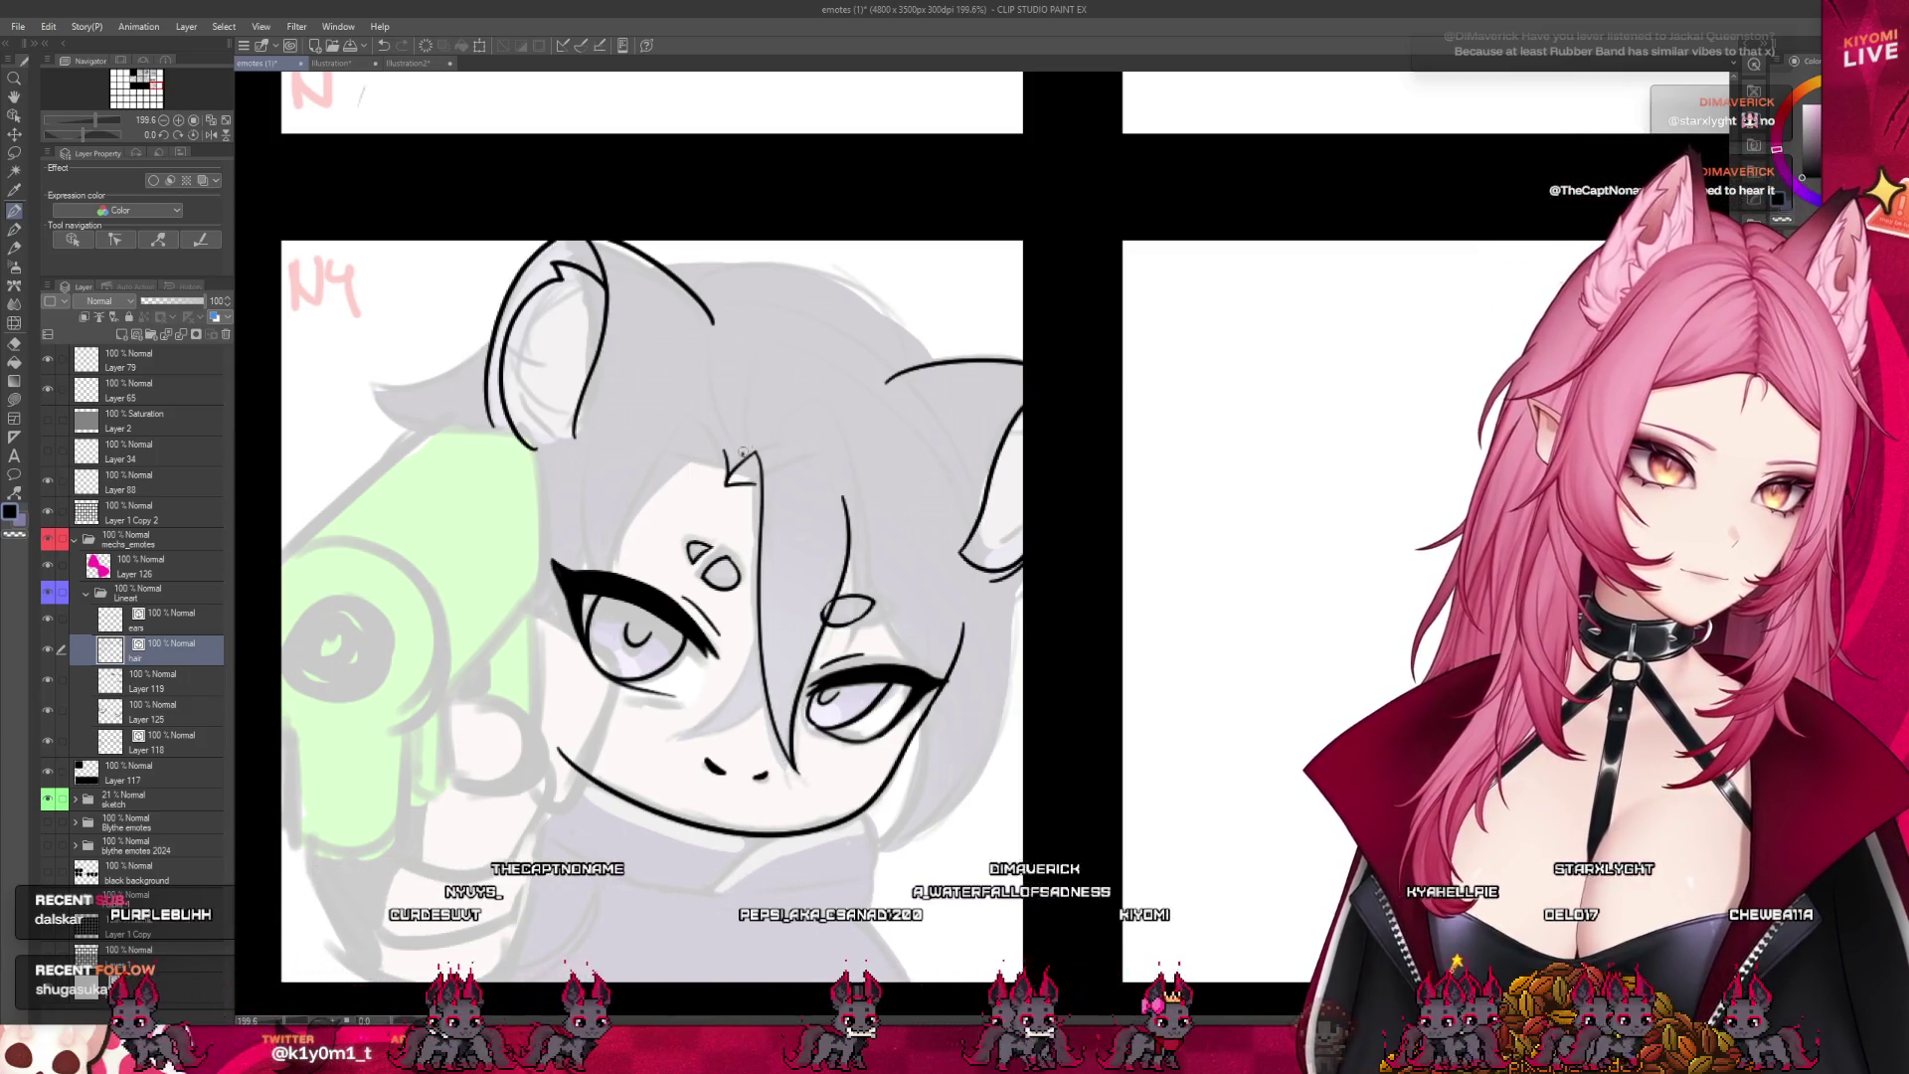
left_click_drag(746, 447, 865, 603)
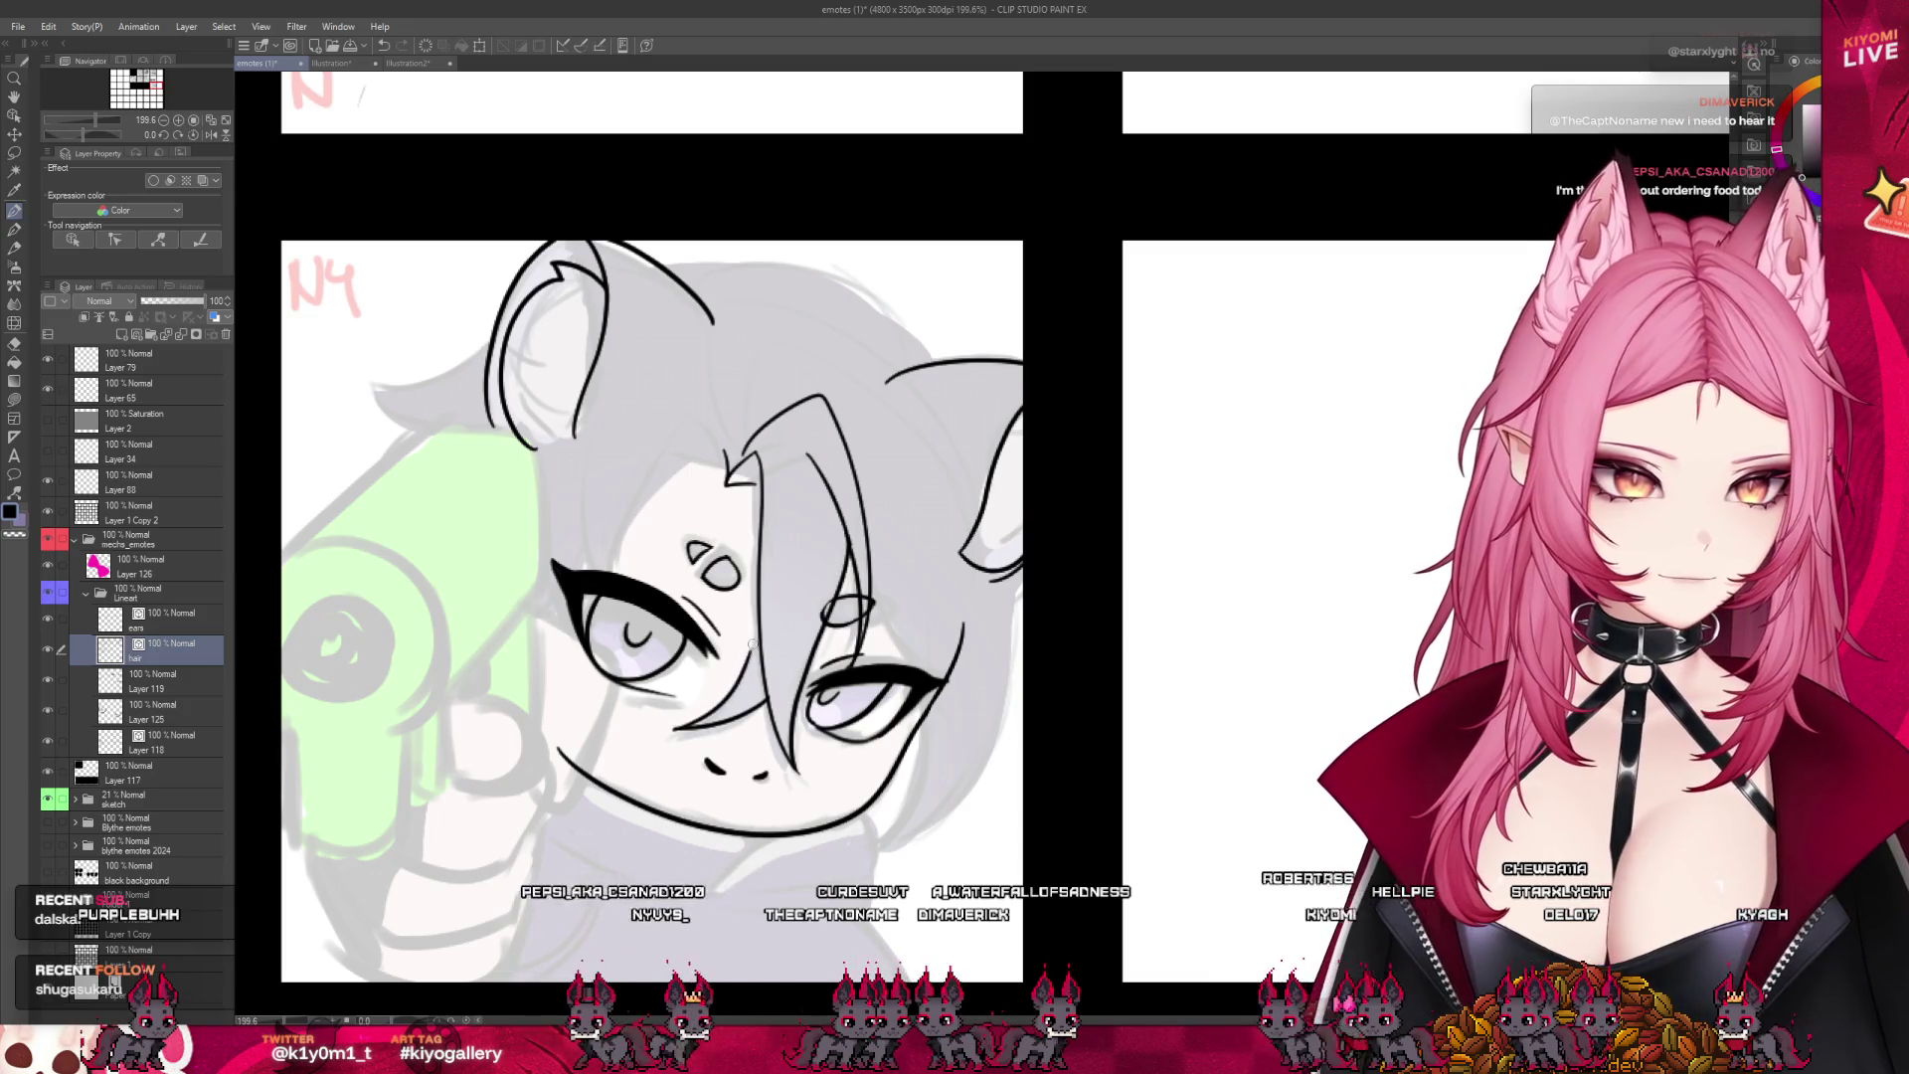
left_click_drag(674, 729, 734, 696)
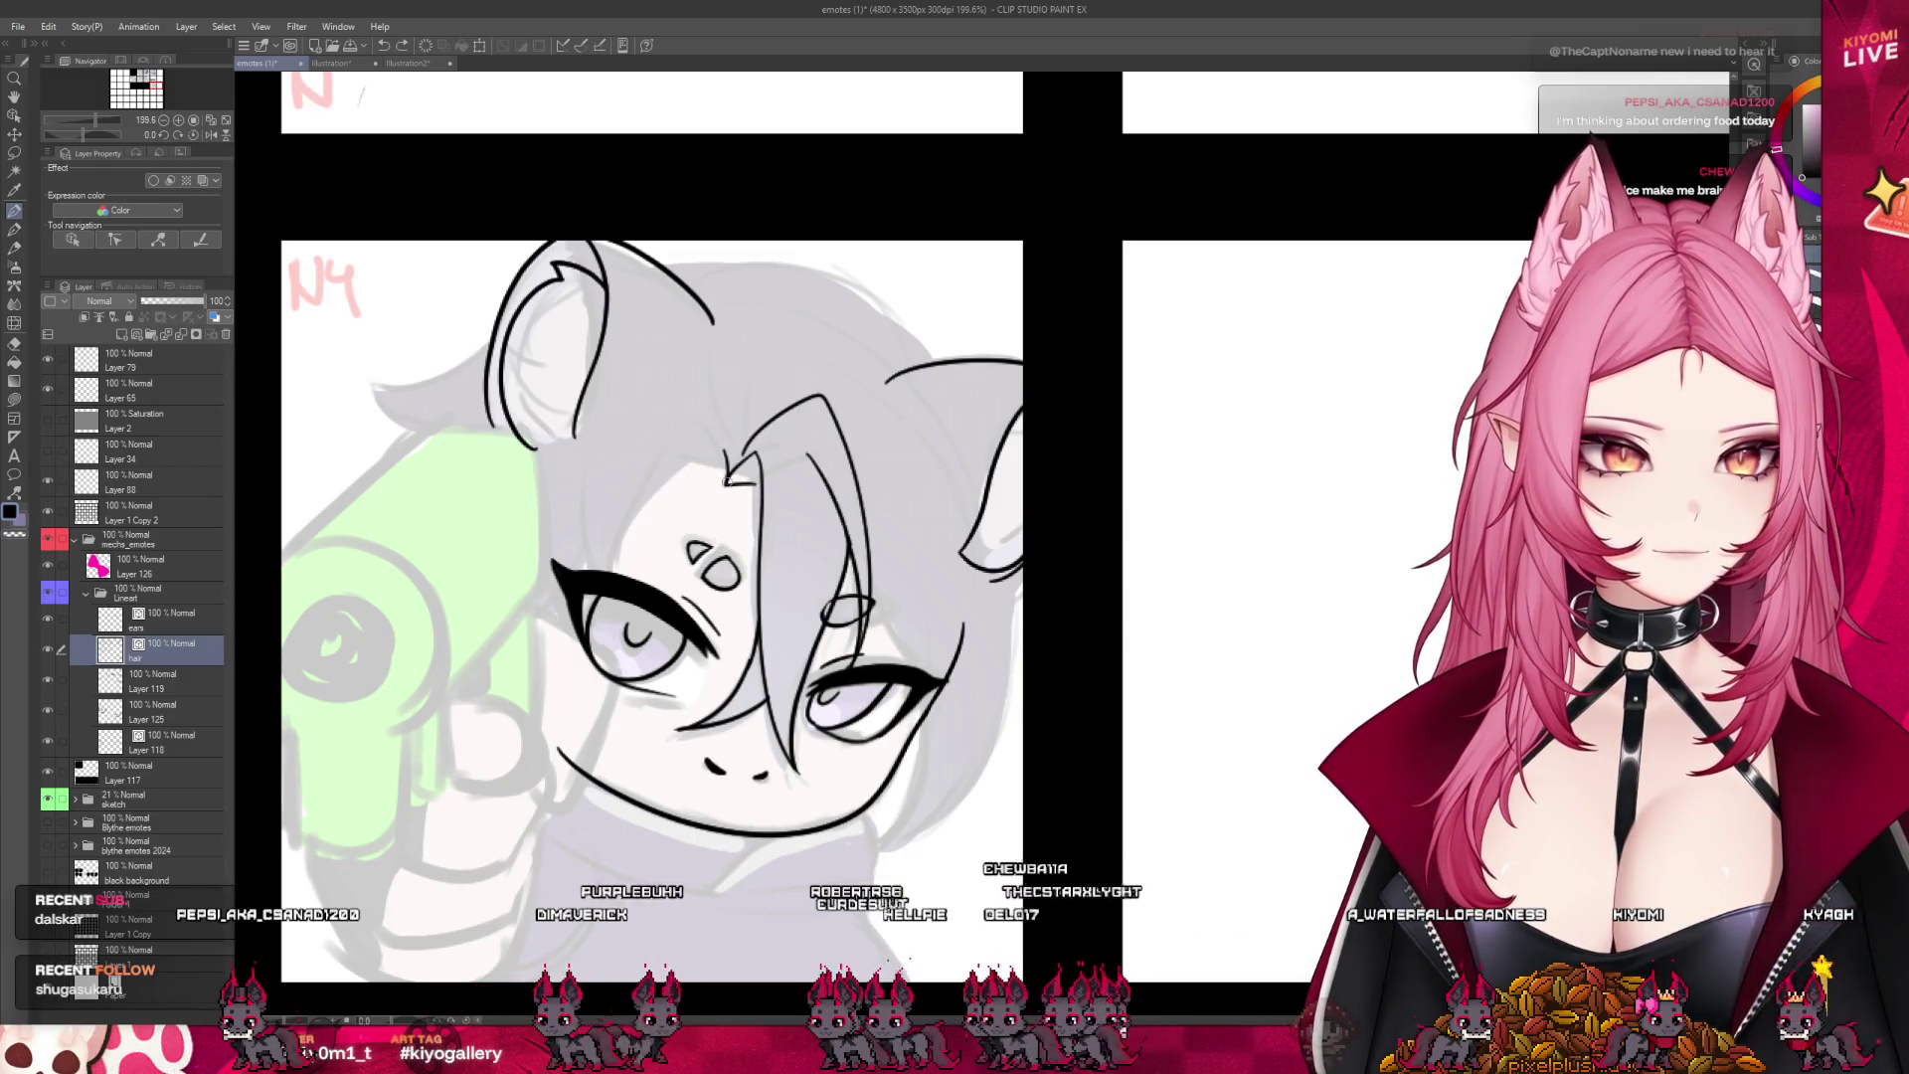
left_click_drag(700, 472, 641, 567)
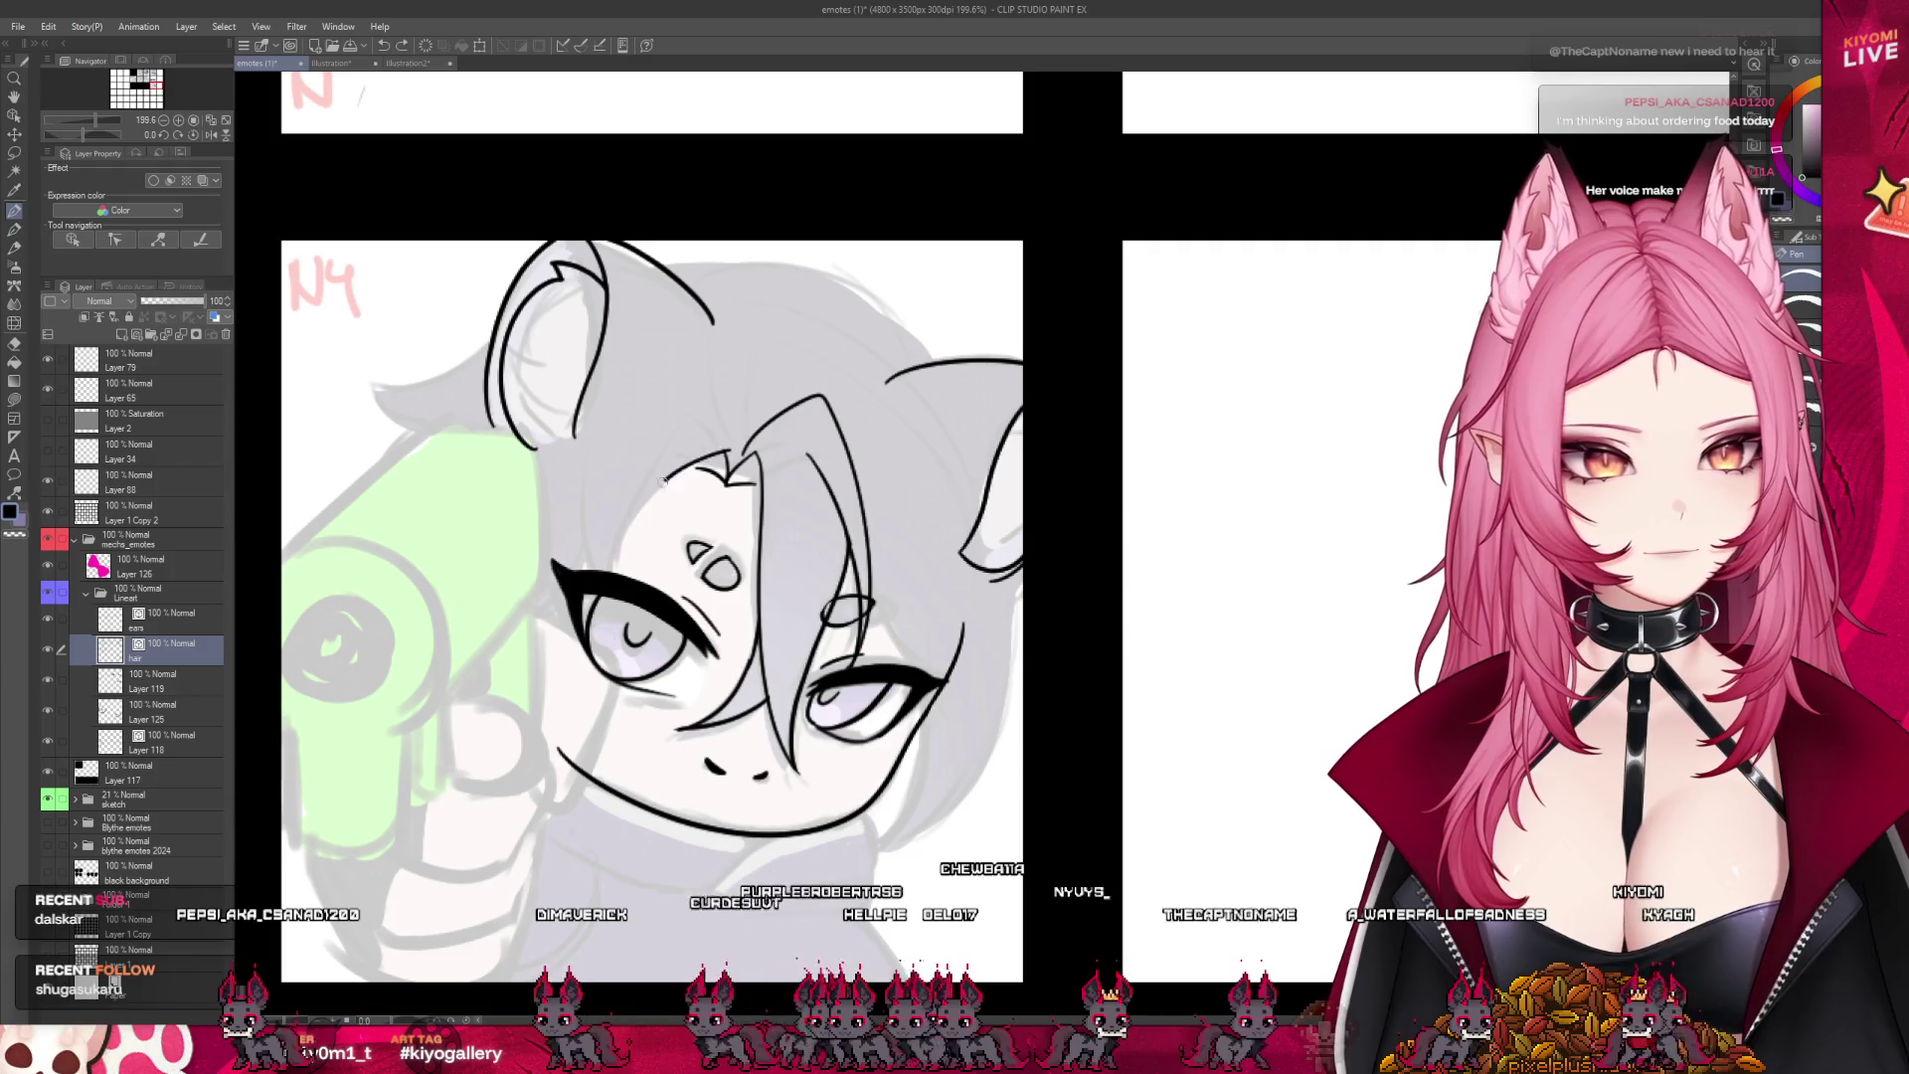
left_click_drag(663, 481, 622, 582)
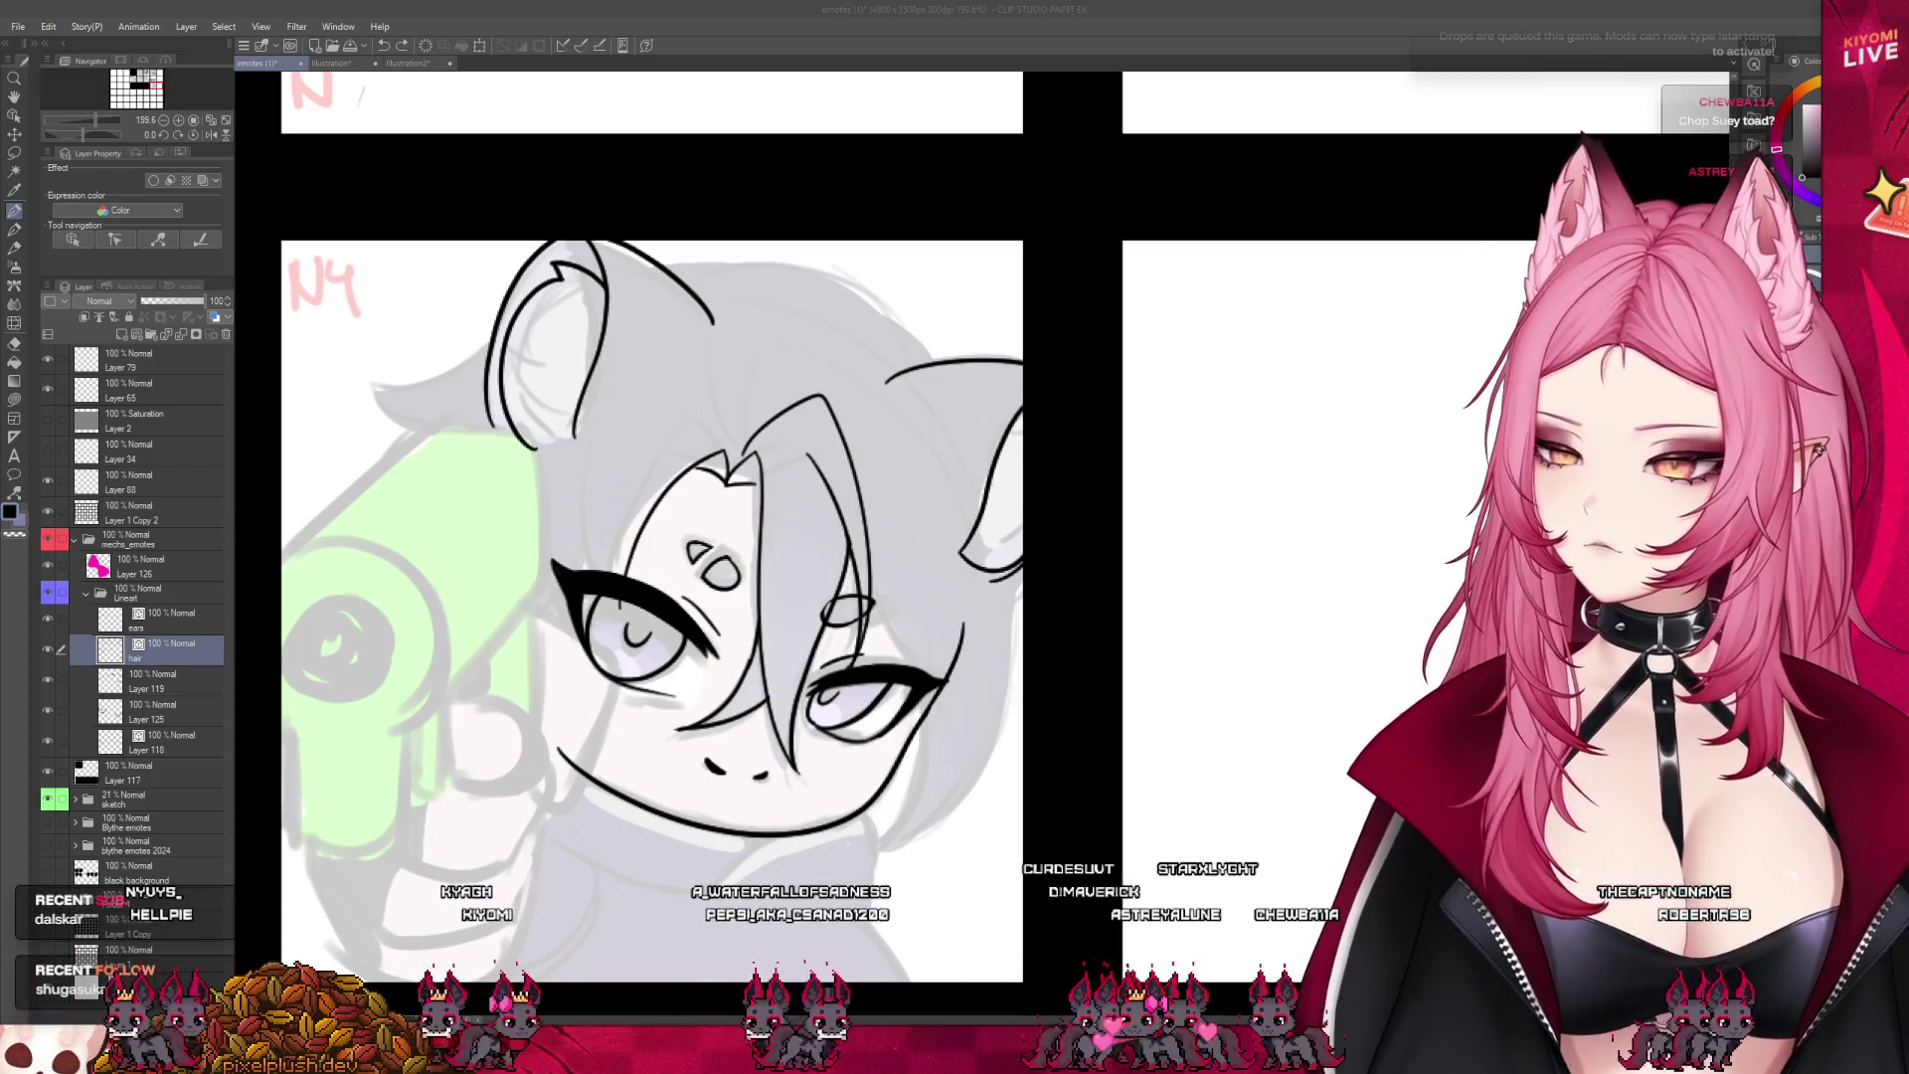
- Zoom in and try hair lines along the right face and toward the right ear, undoing them
key("ctrl+plus")
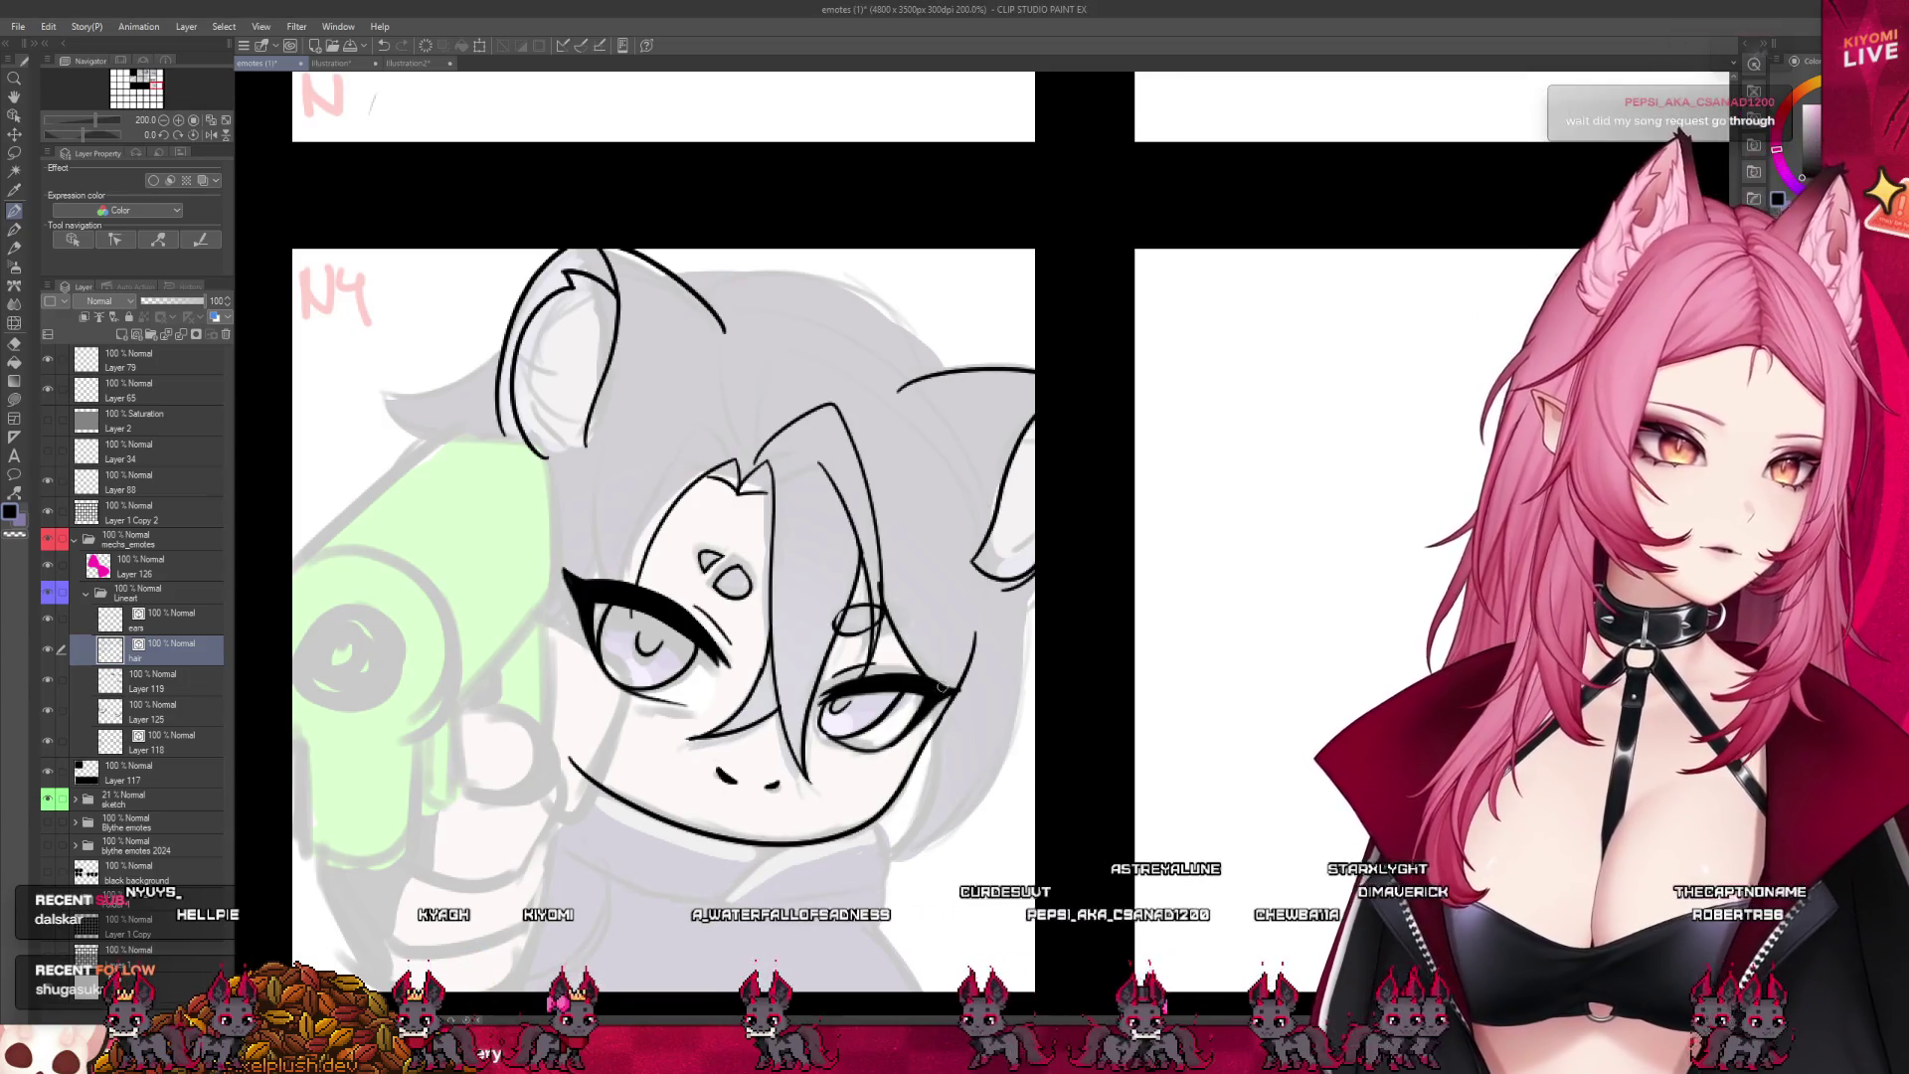
left_click_drag(940, 714, 892, 871)
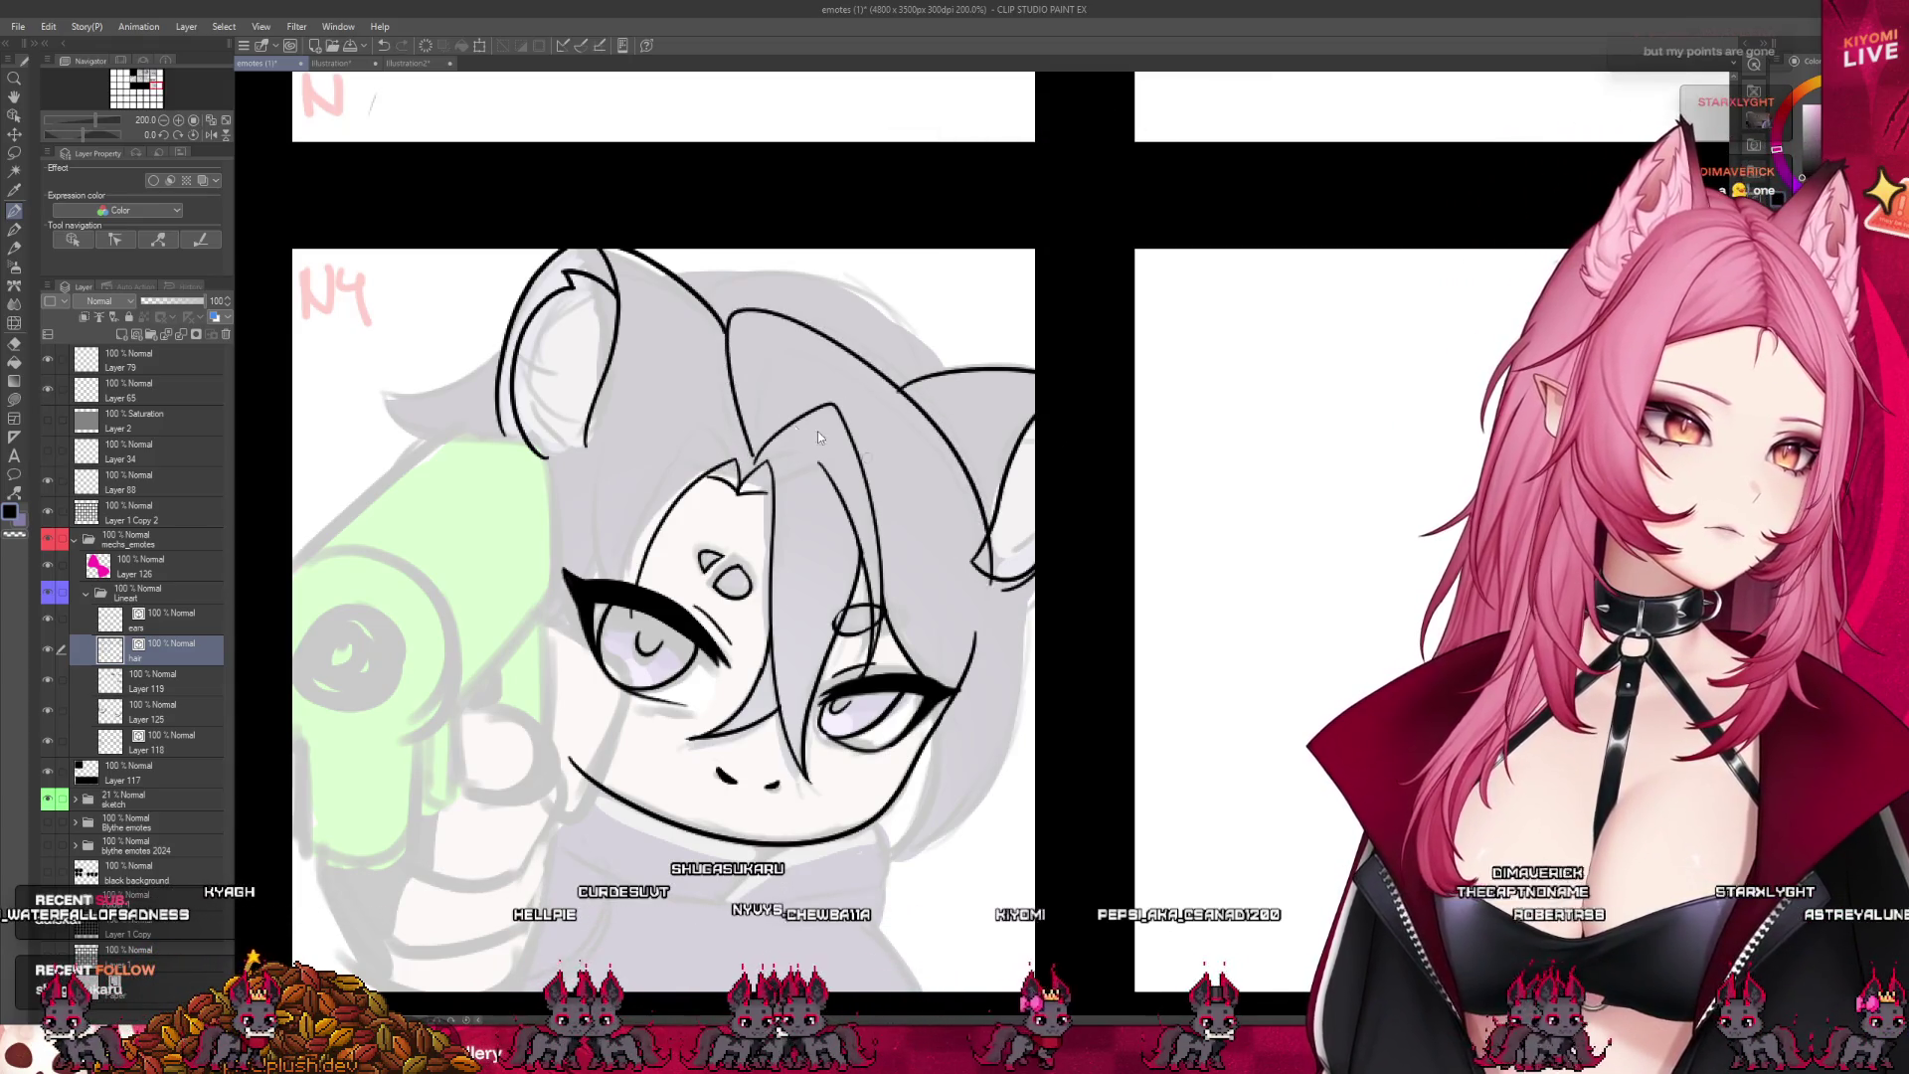
key("ctrl+z")
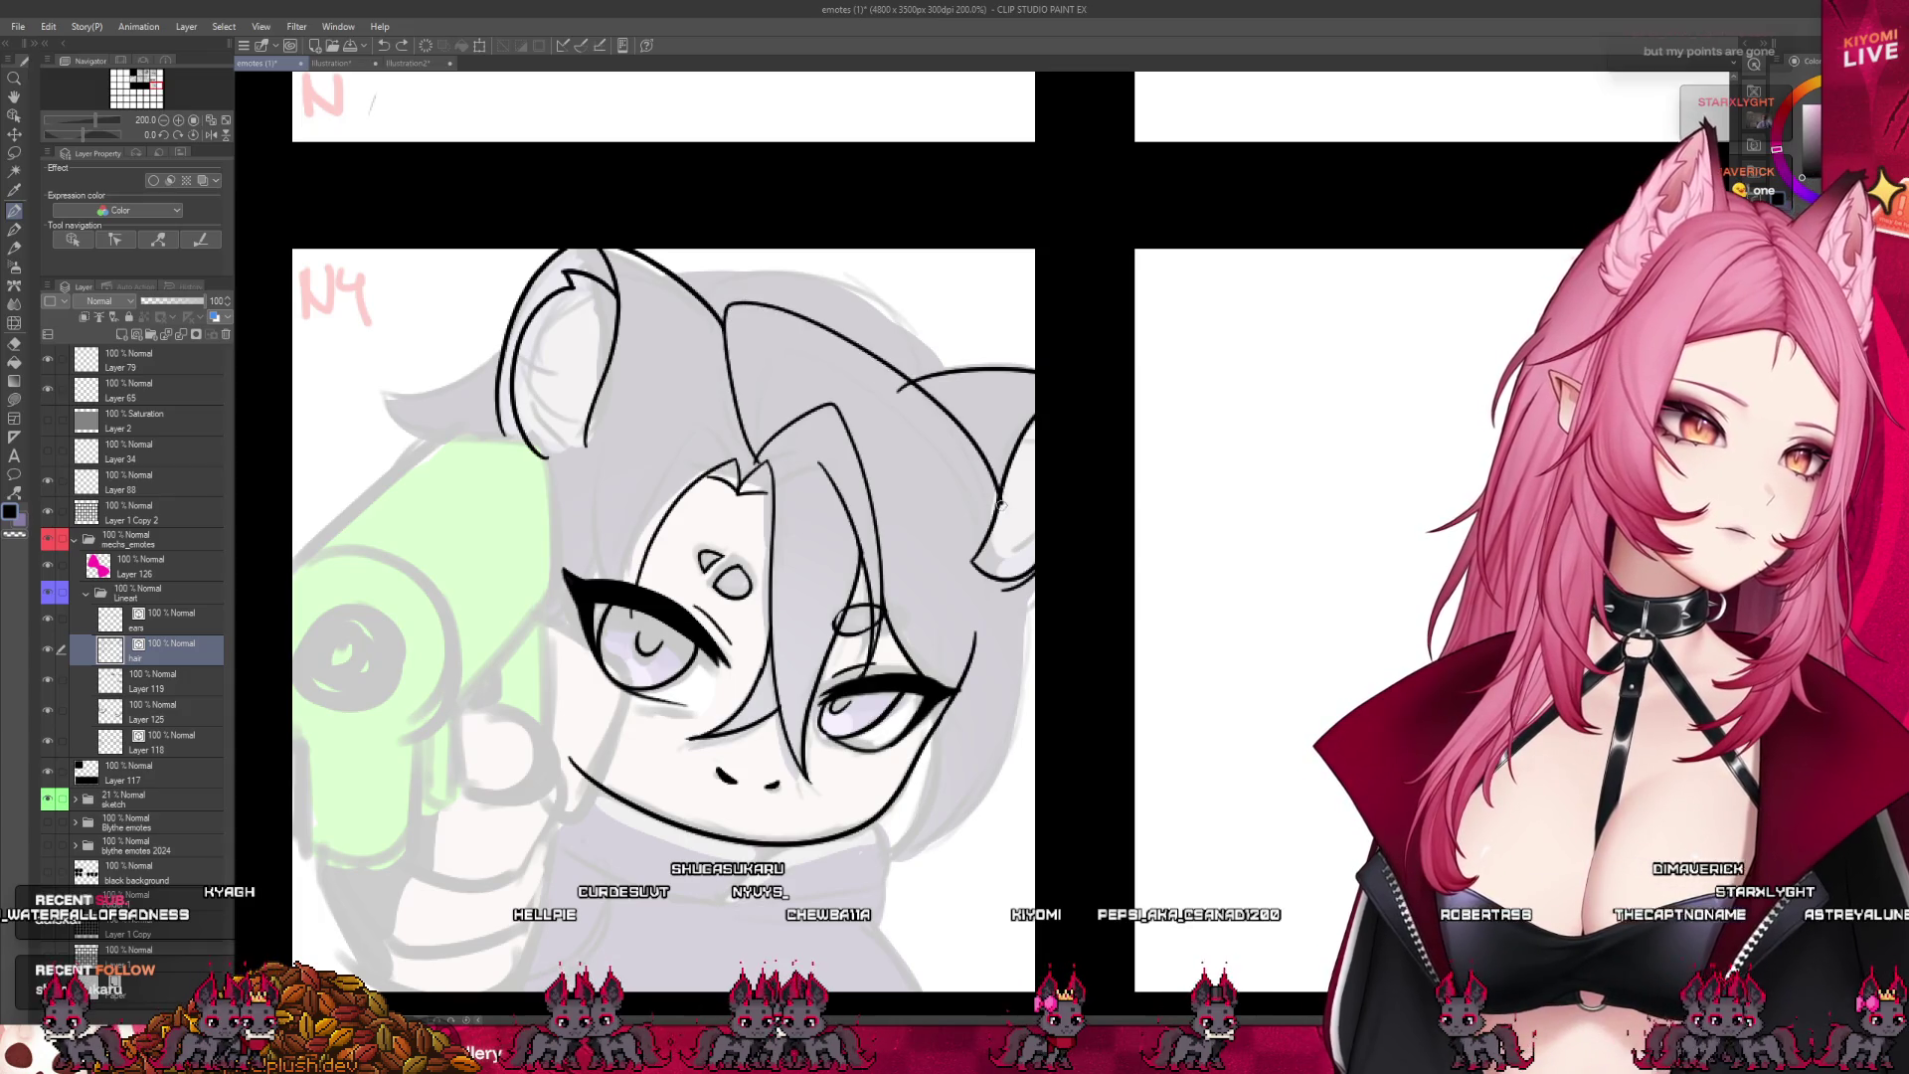
key("ctrl+z")
left_click_drag(742, 450, 982, 545)
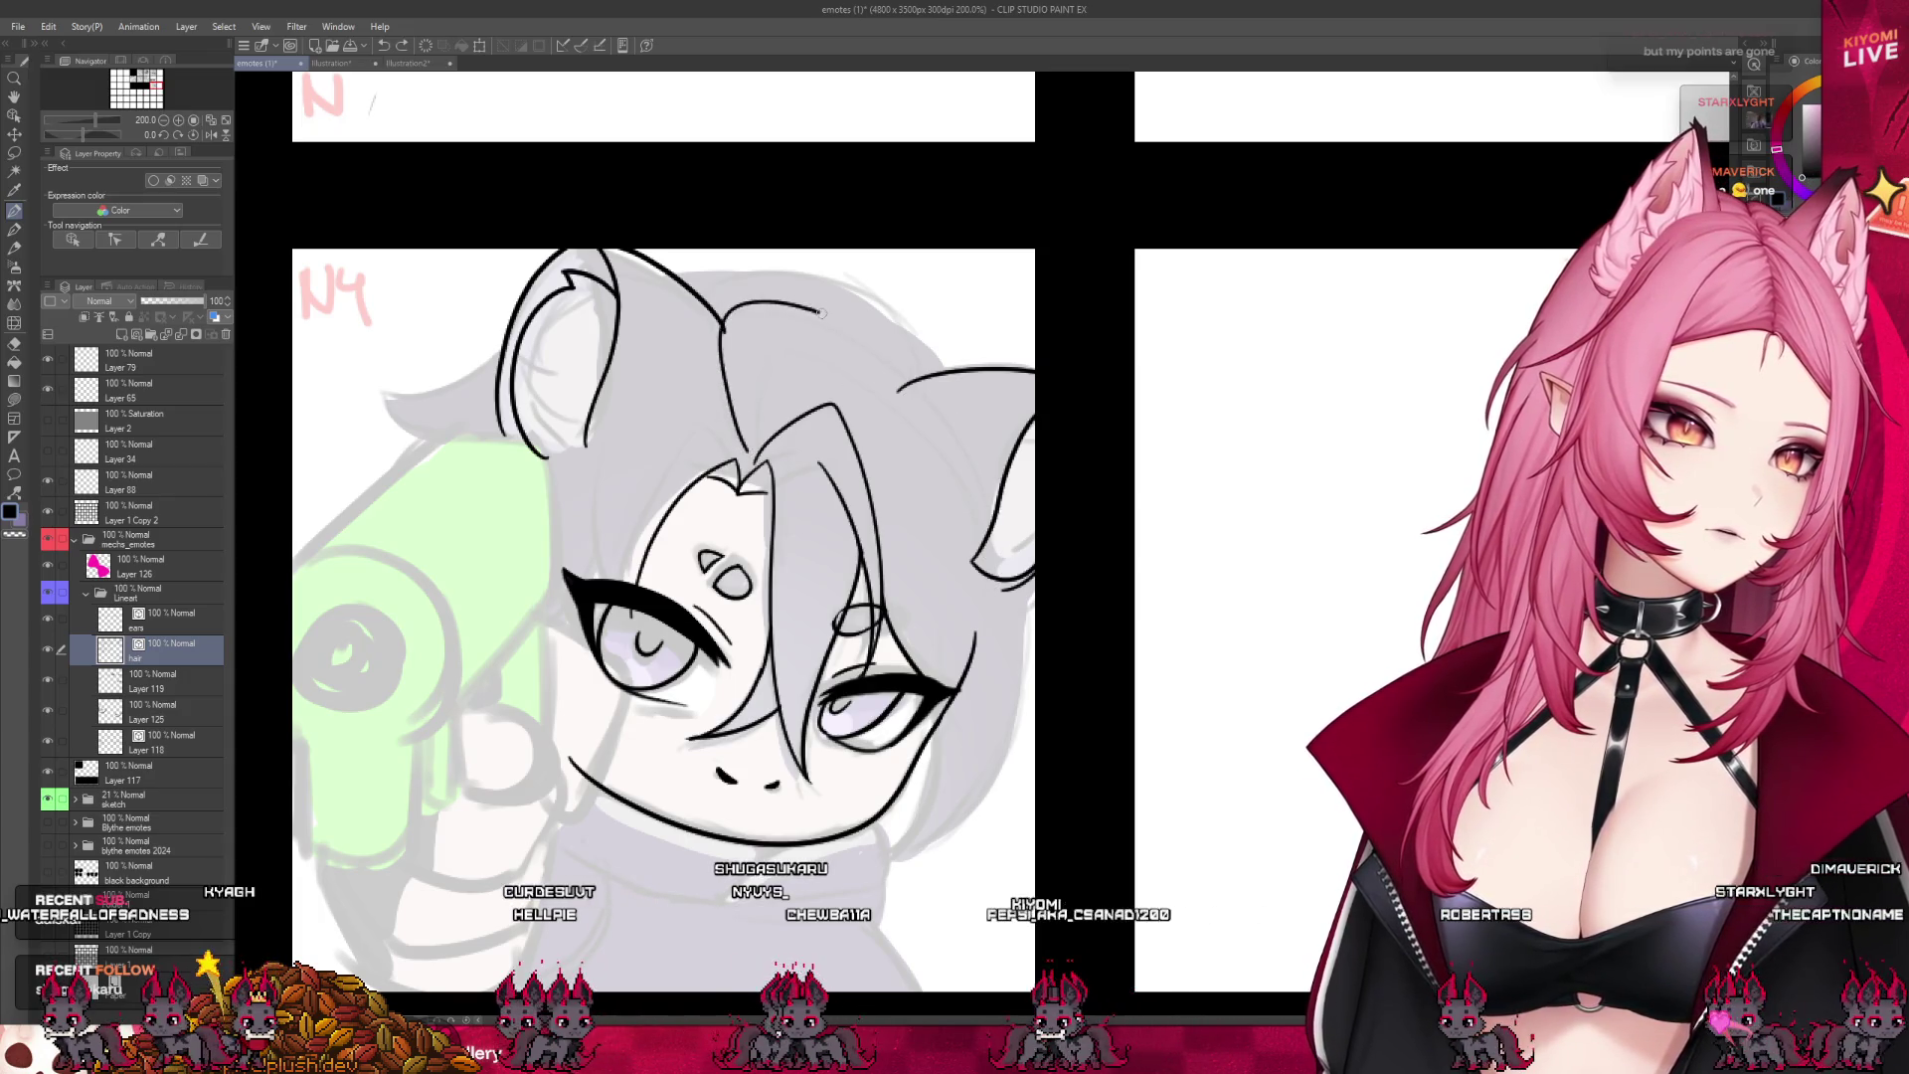
key("ctrl+z")
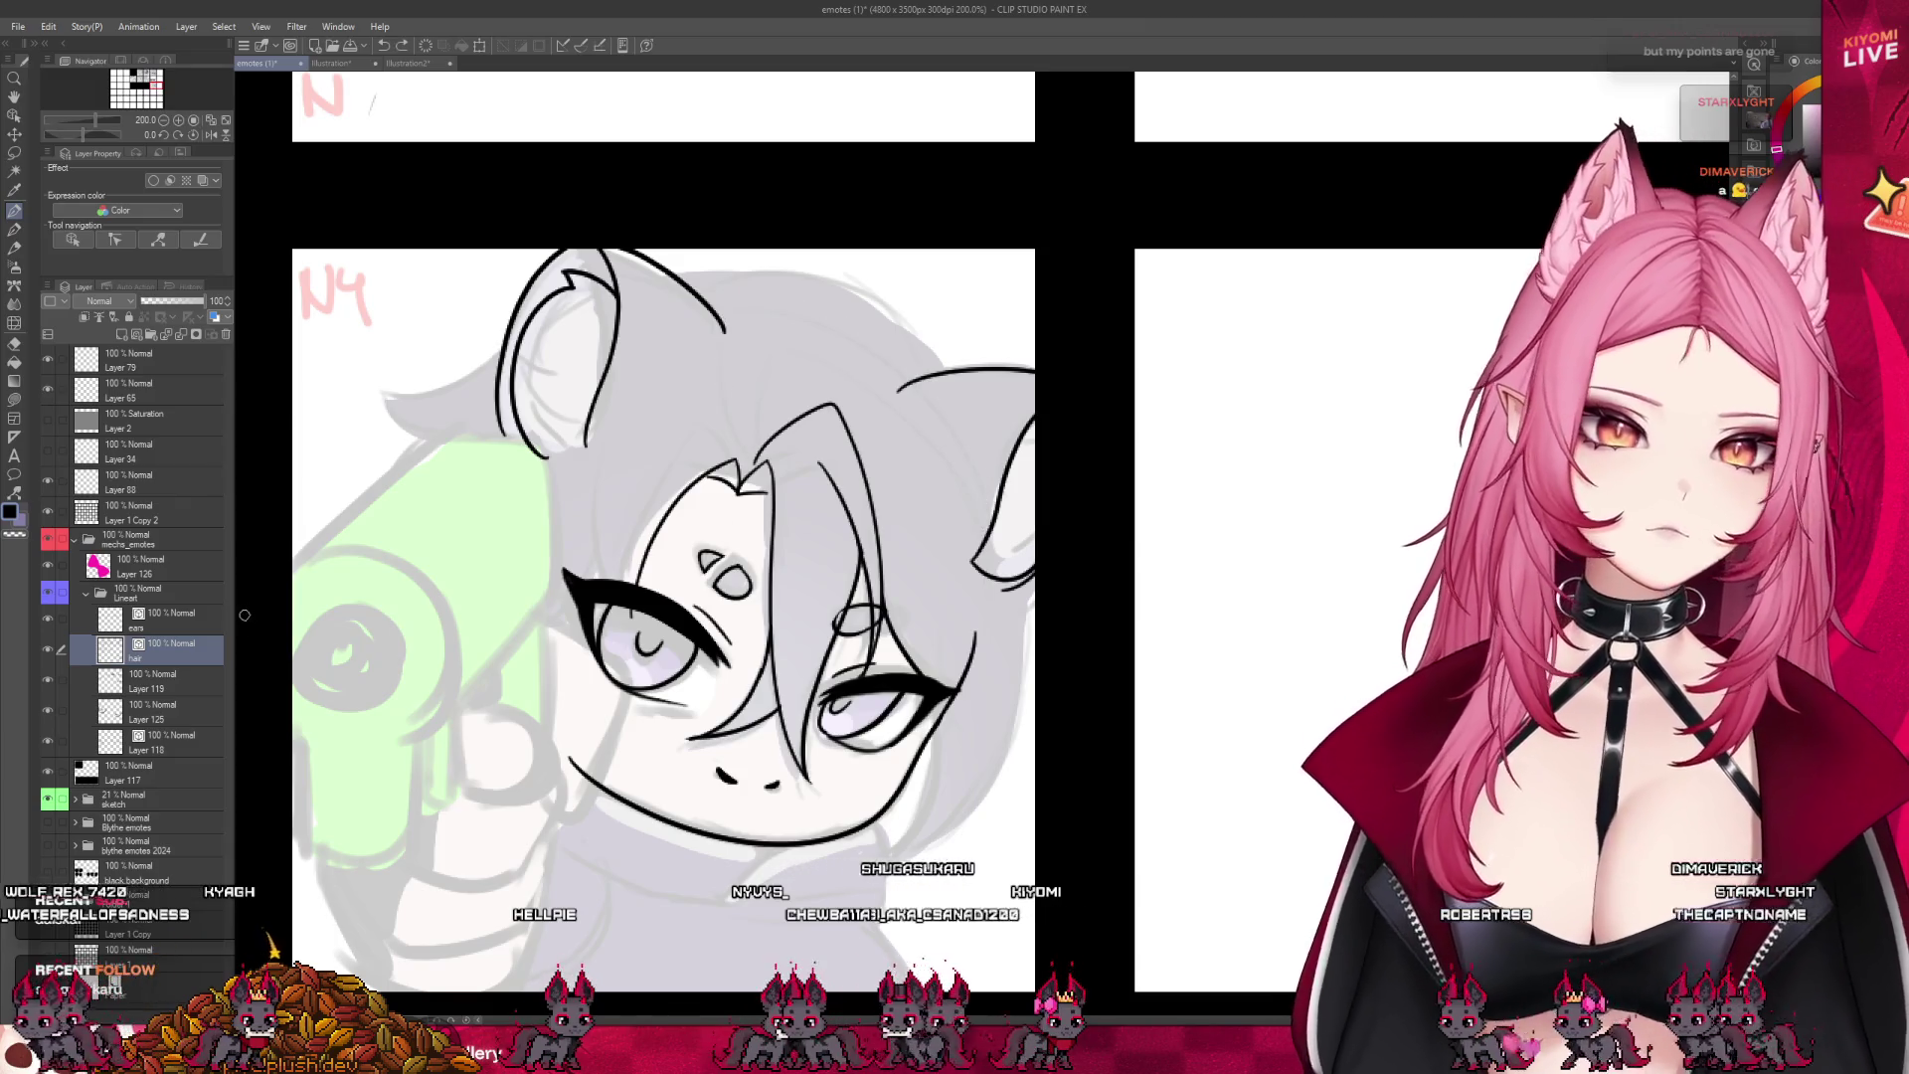
left_click(205, 628)
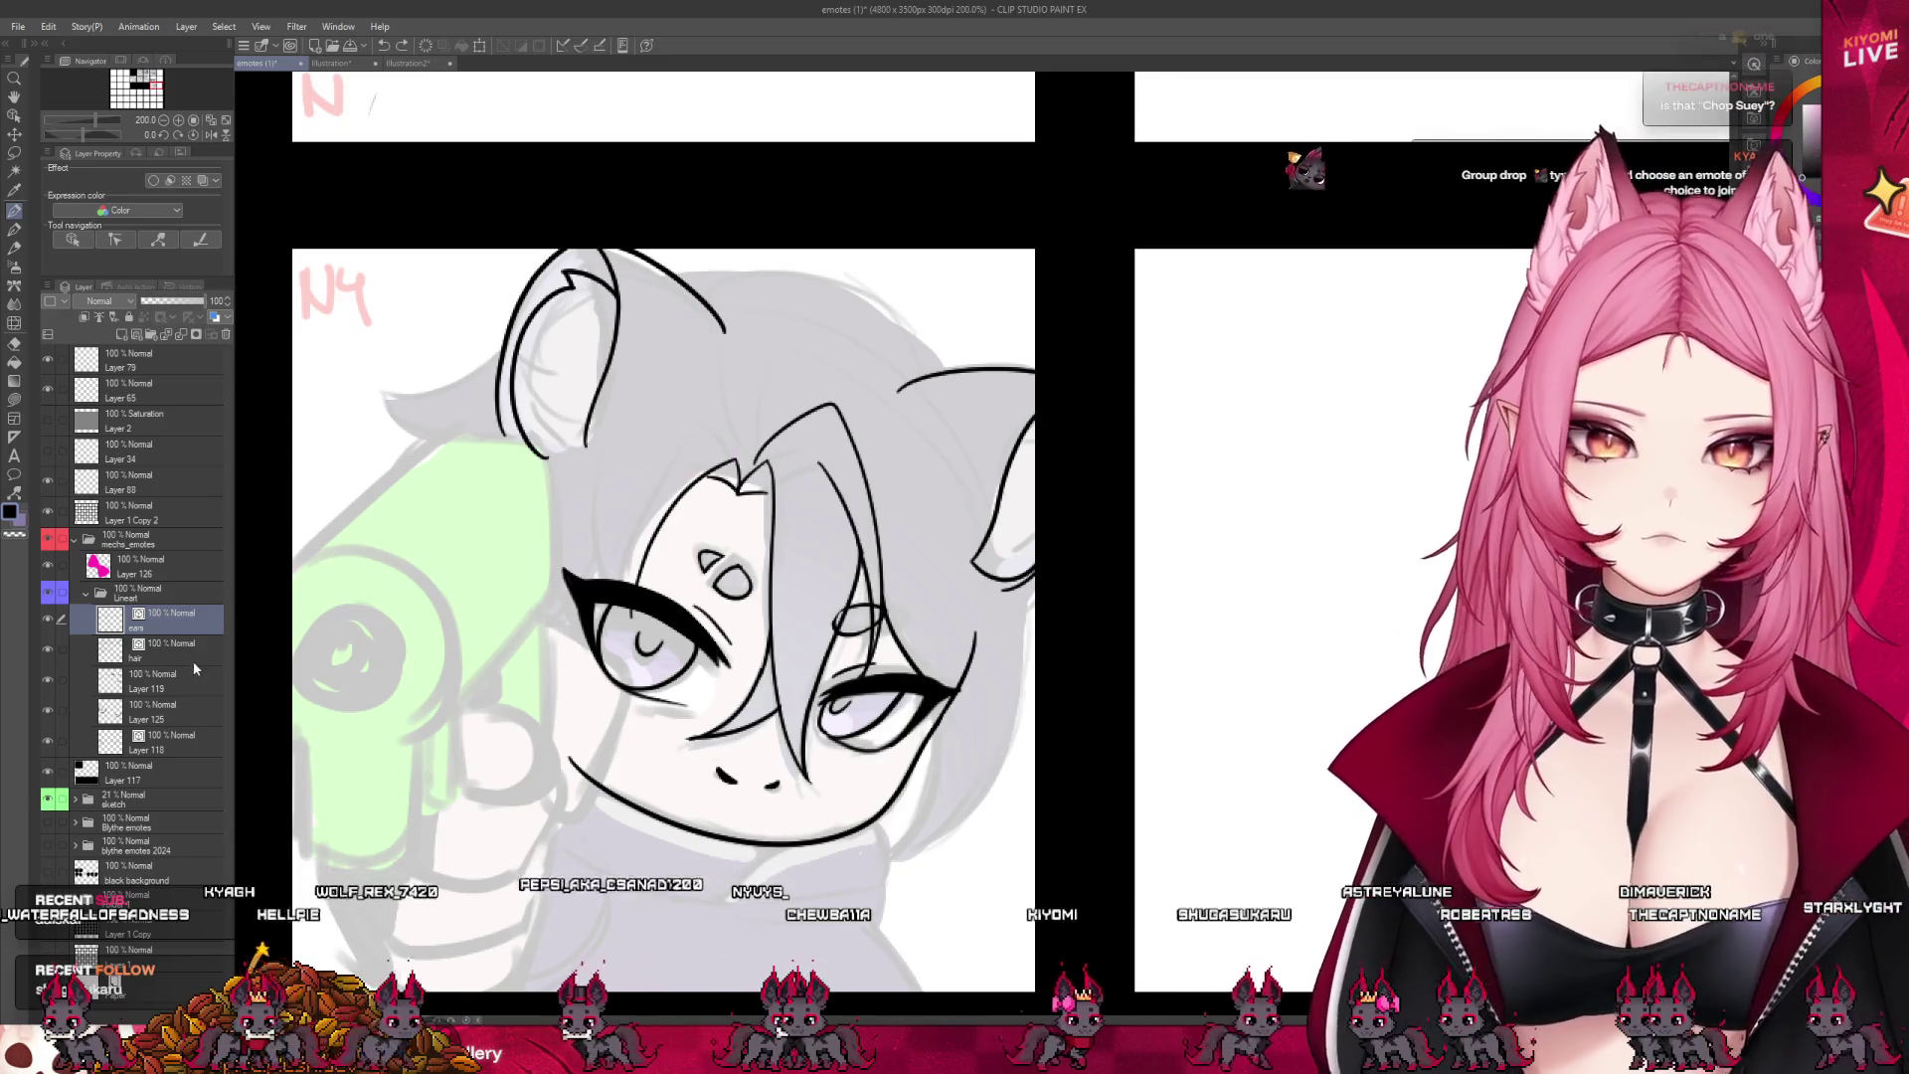
key("alt+[")
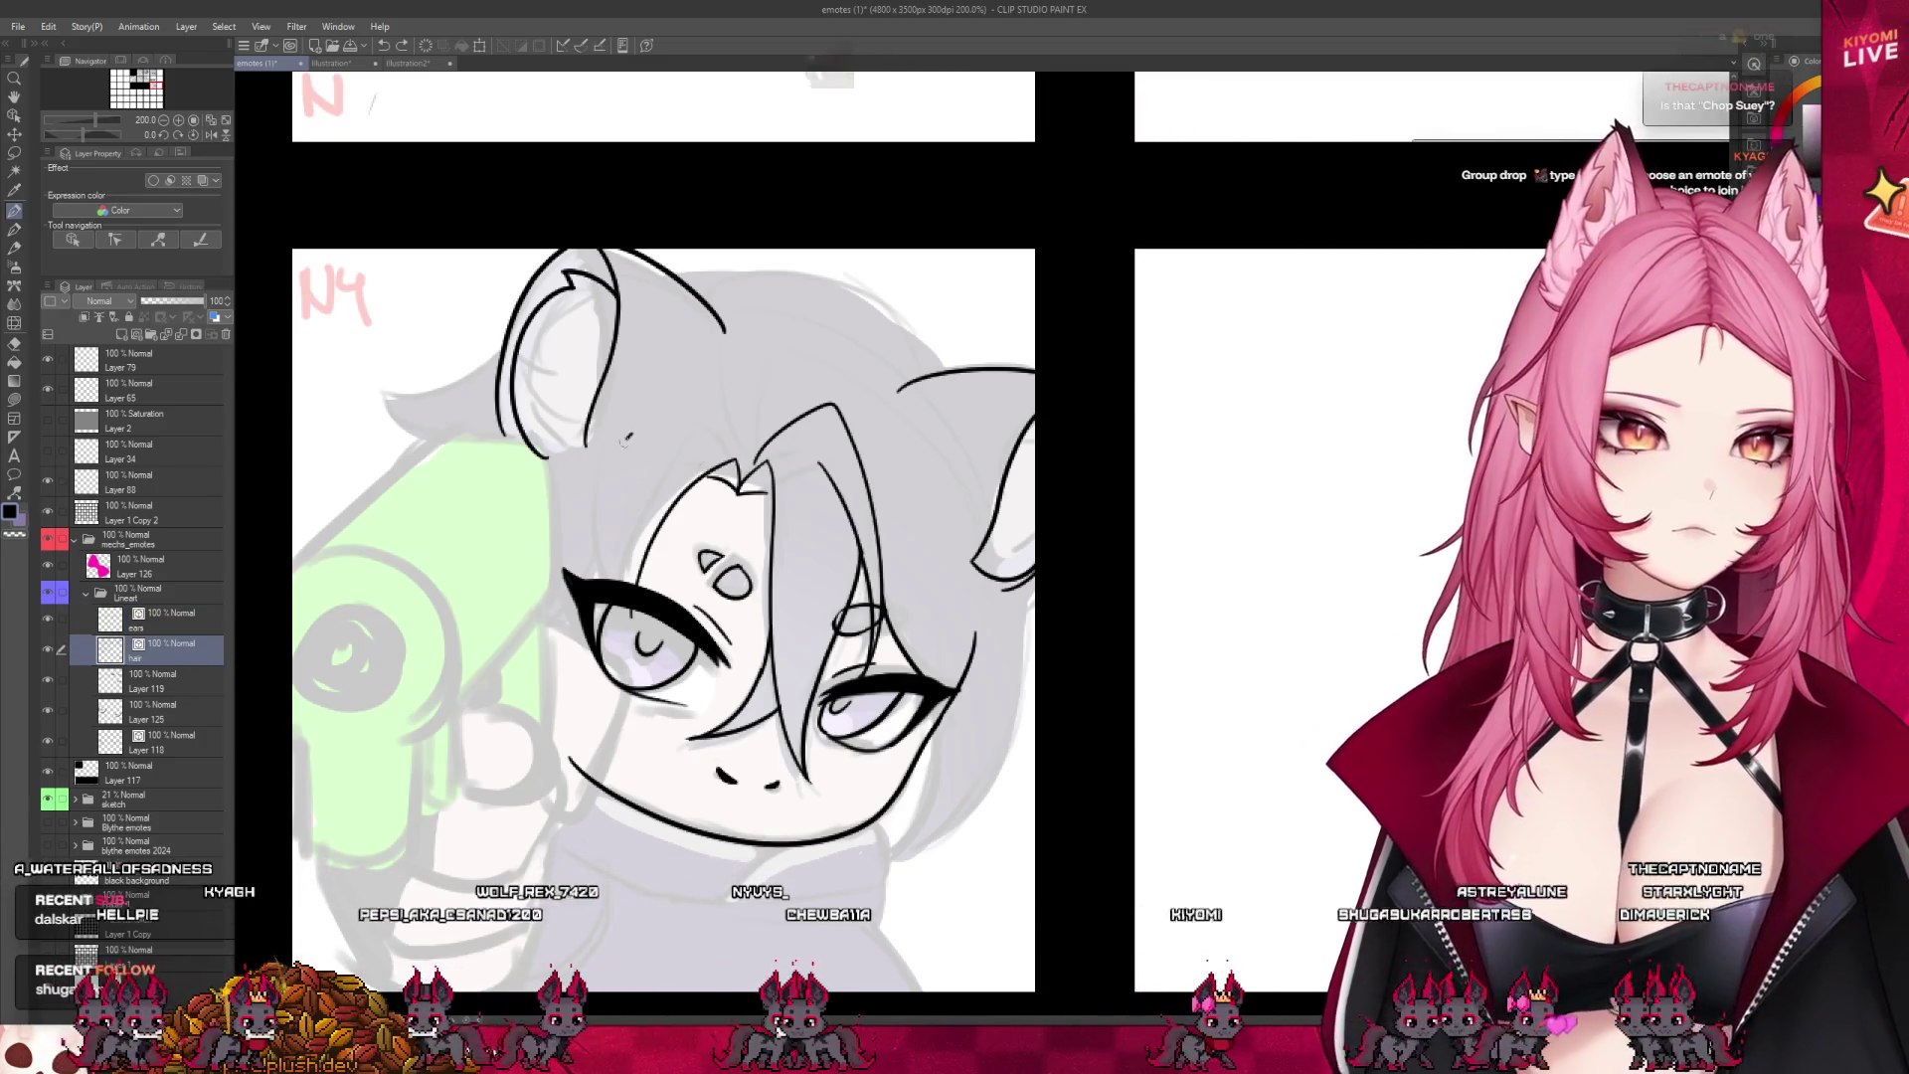
- Ink a fringe strand, a diagonal stroke and the hair outline across the top of the head
left_click_drag(616, 454, 609, 562)
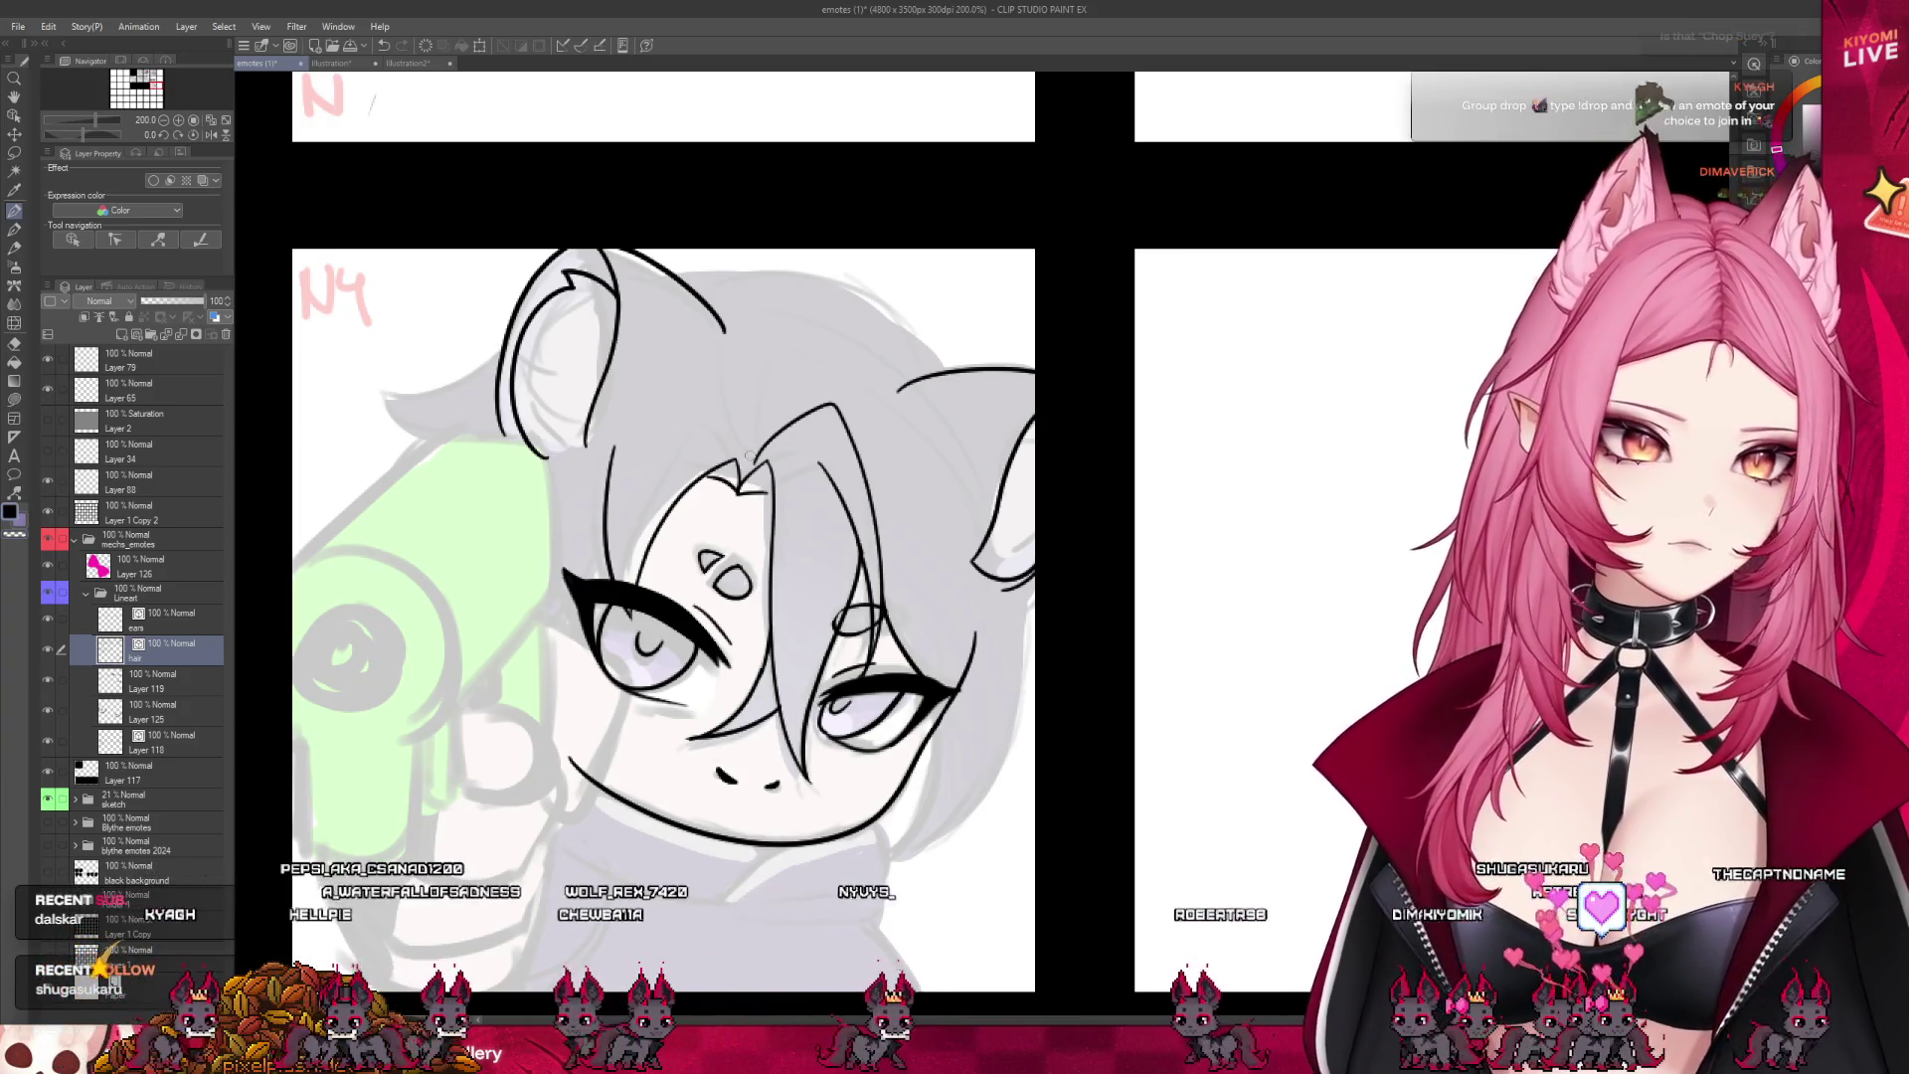
left_click_drag(717, 339, 534, 478)
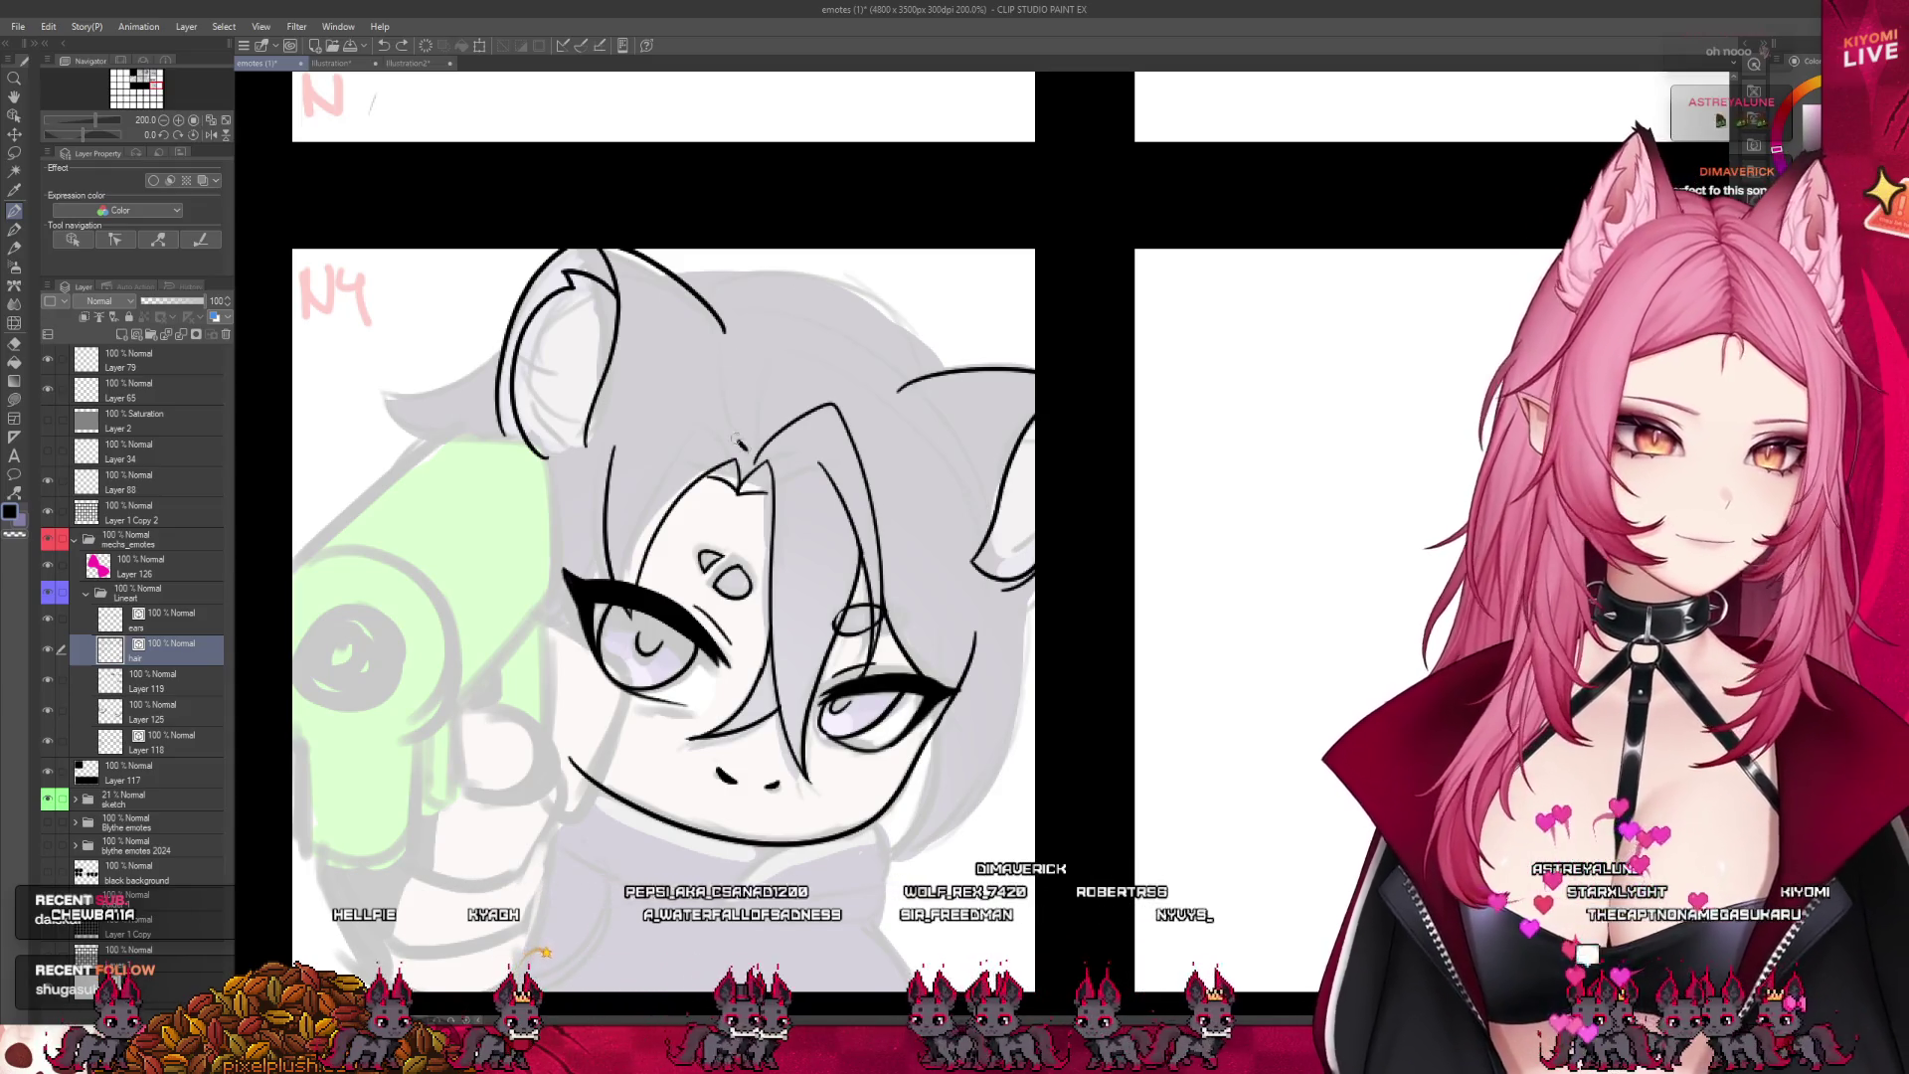
mouse_move(720, 314)
left_mouse_down()
mouse_move(907, 385)
mouse_move(970, 555)
left_mouse_up()
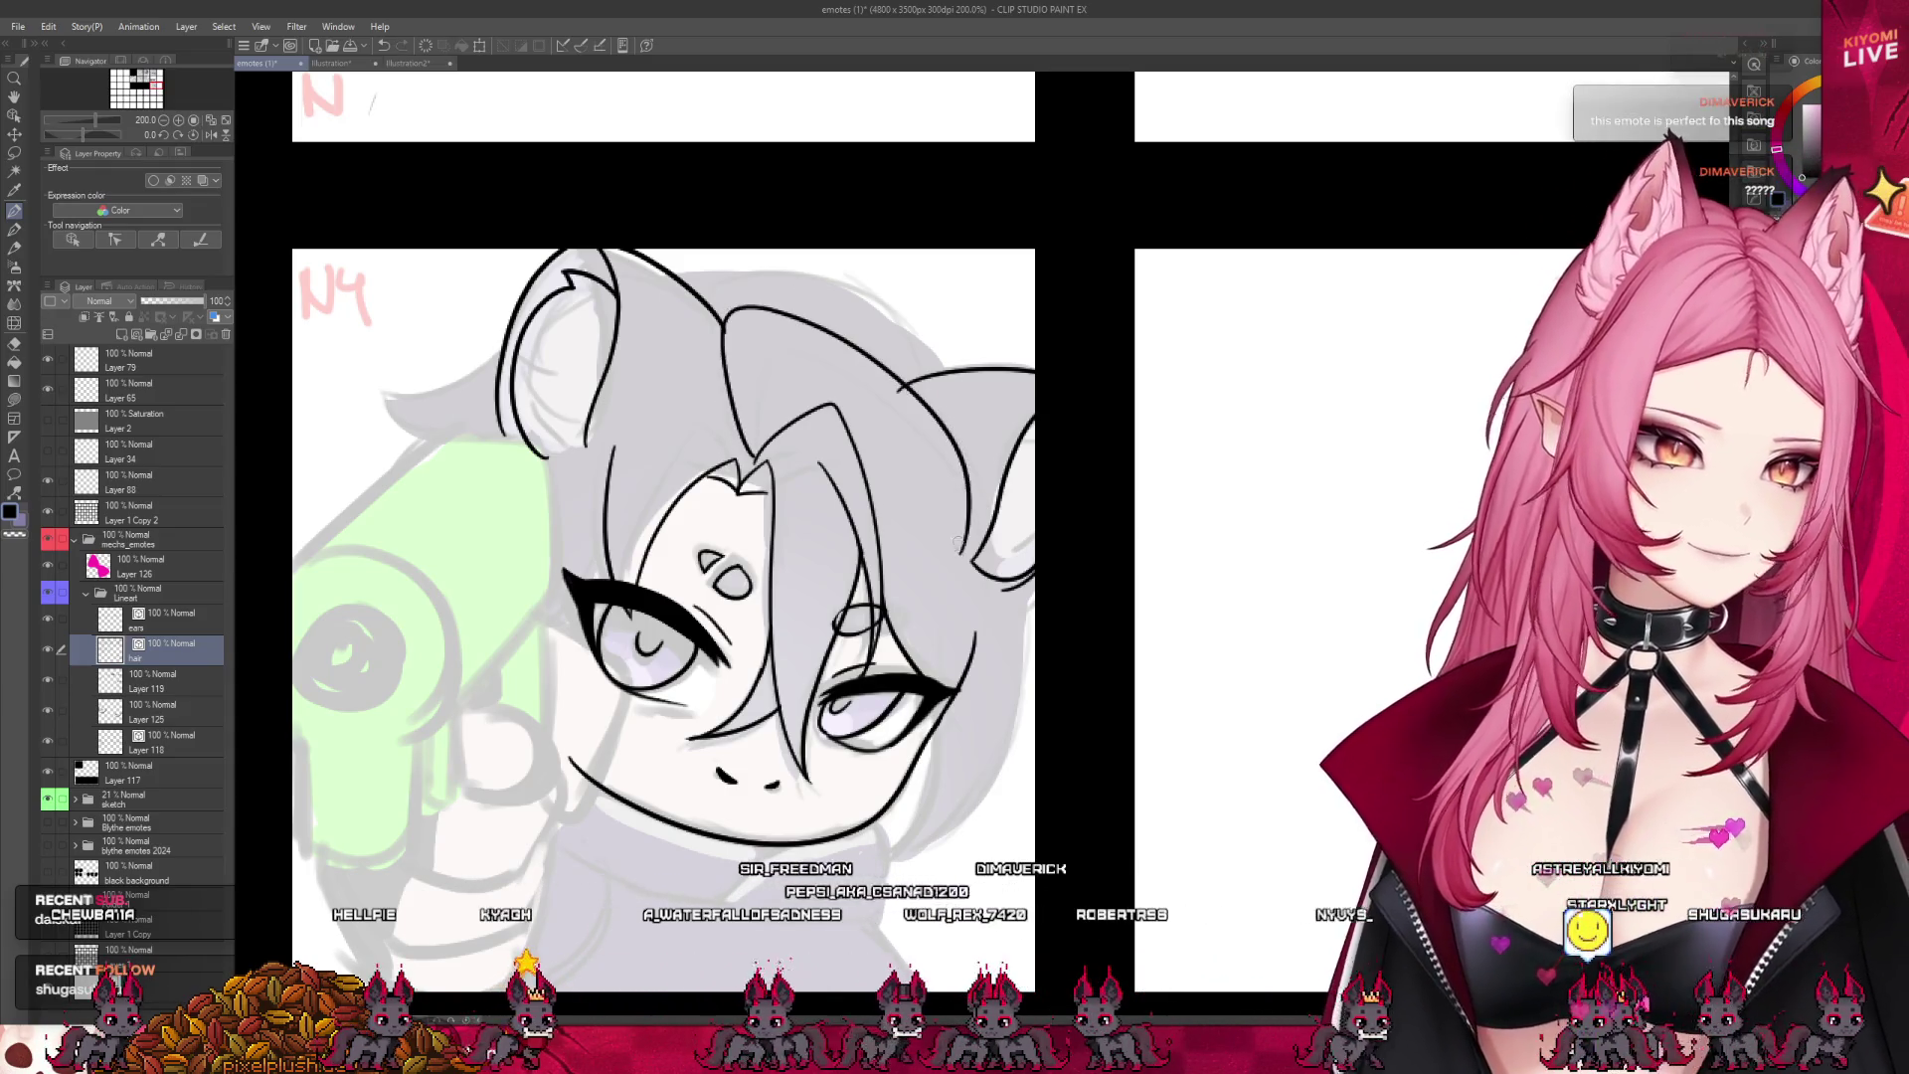
key("ctrl+z")
key("ctrl+z")
left_click_drag(744, 459, 734, 309)
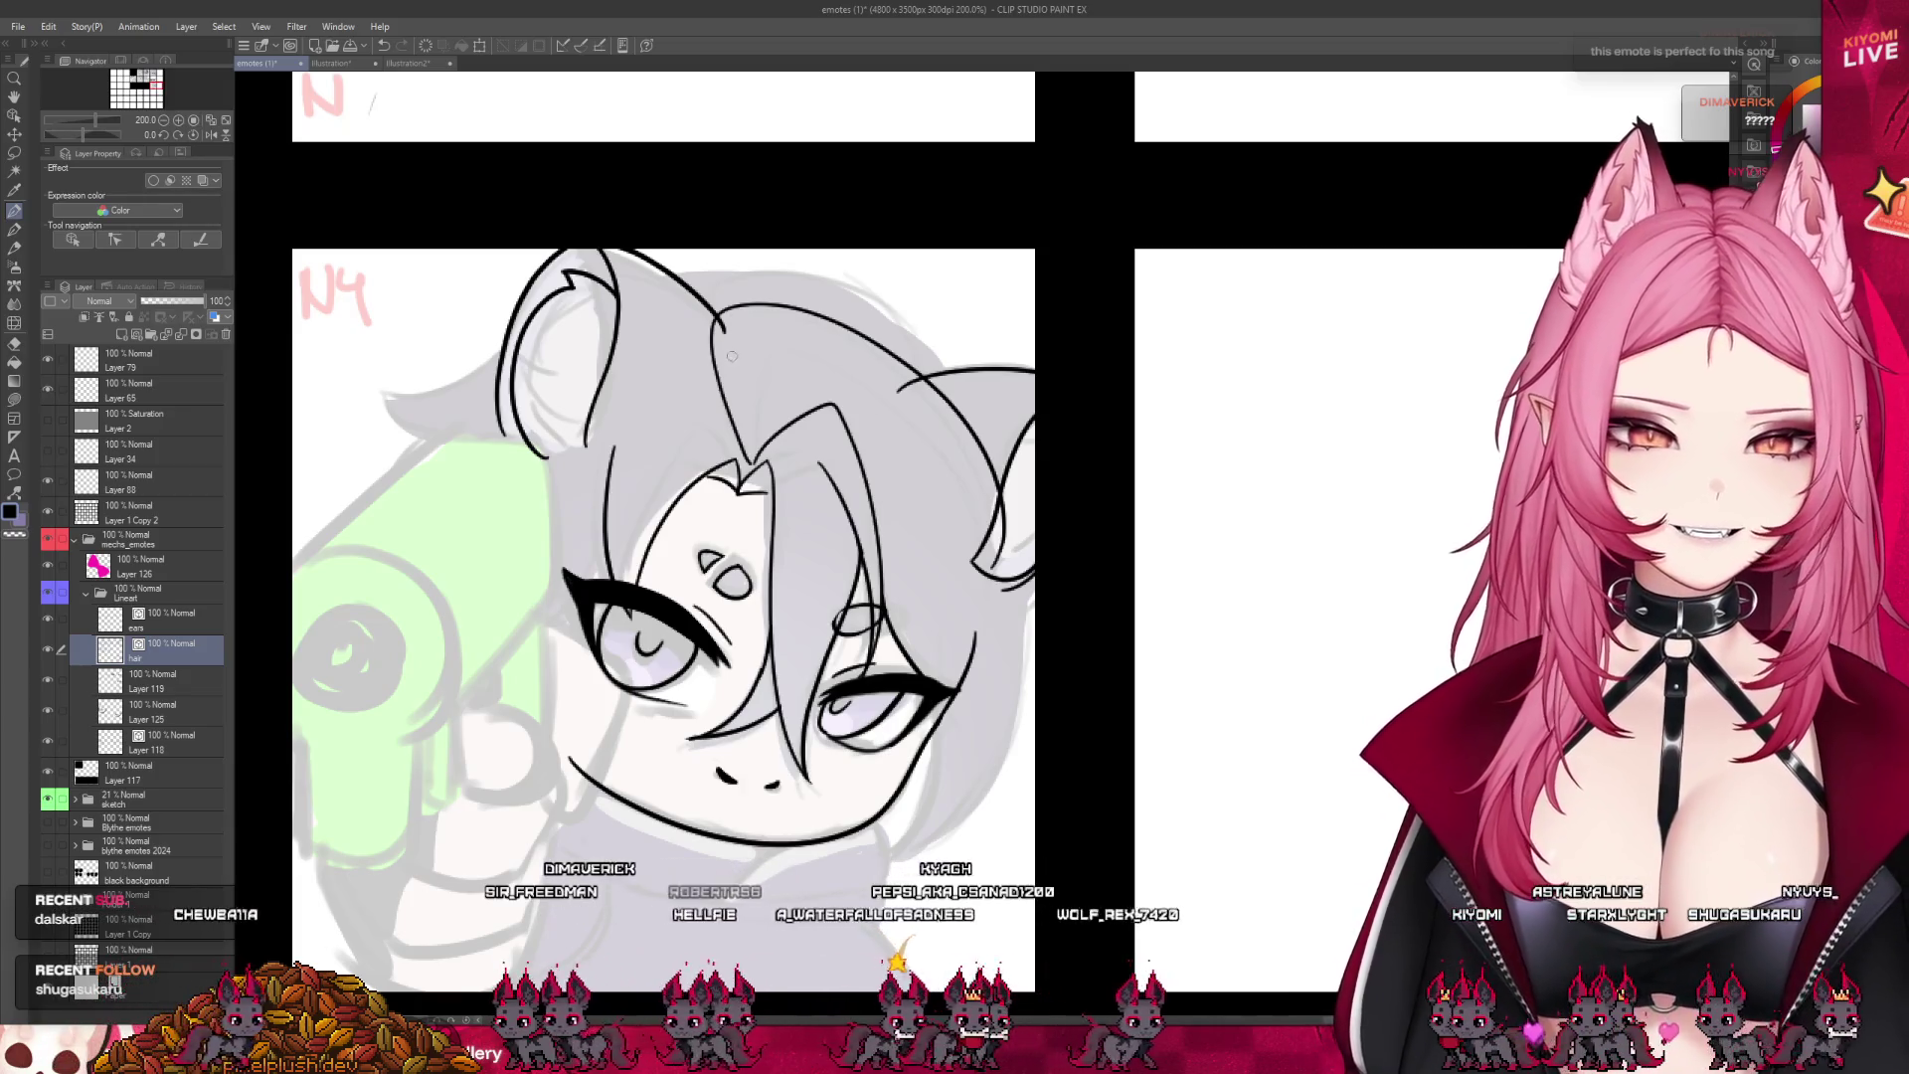
key("ctrl+z")
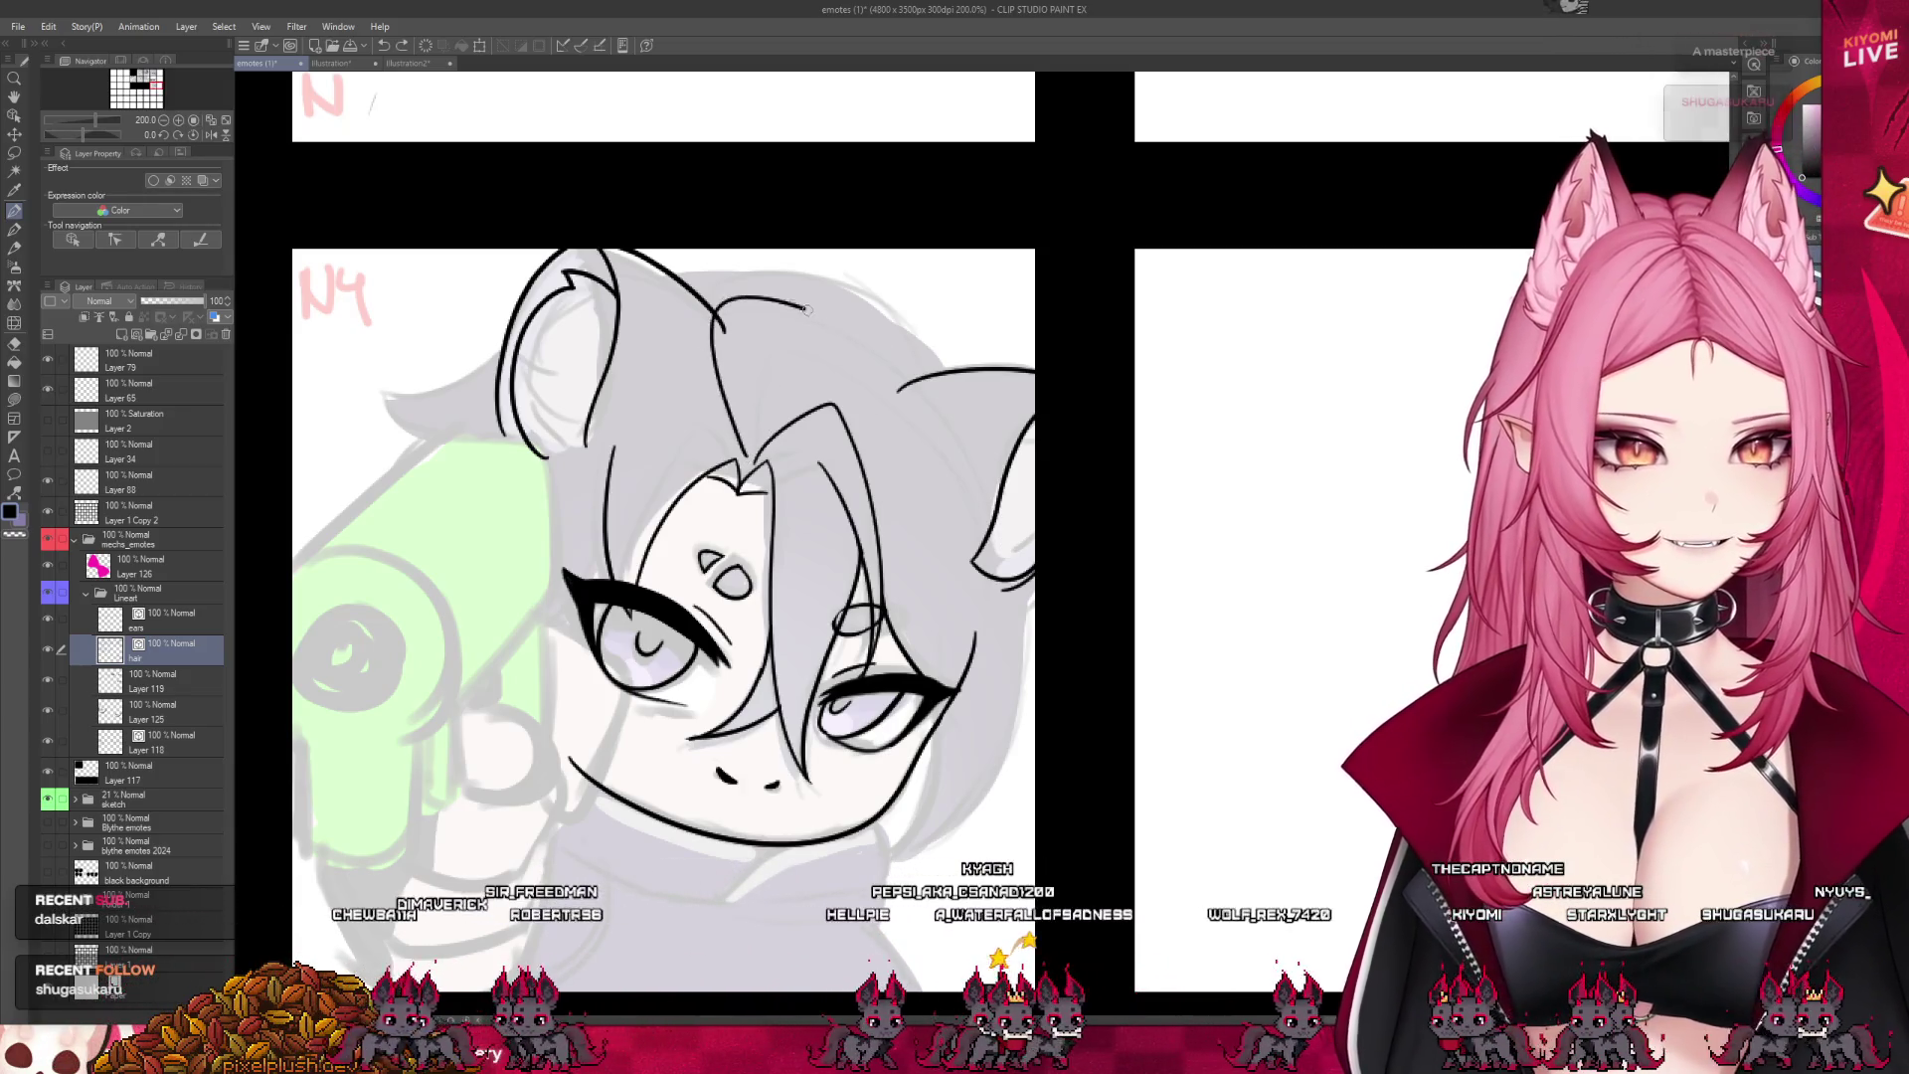
mouse_move(714, 317)
left_mouse_down()
mouse_move(838, 400)
mouse_move(895, 383)
left_mouse_up()
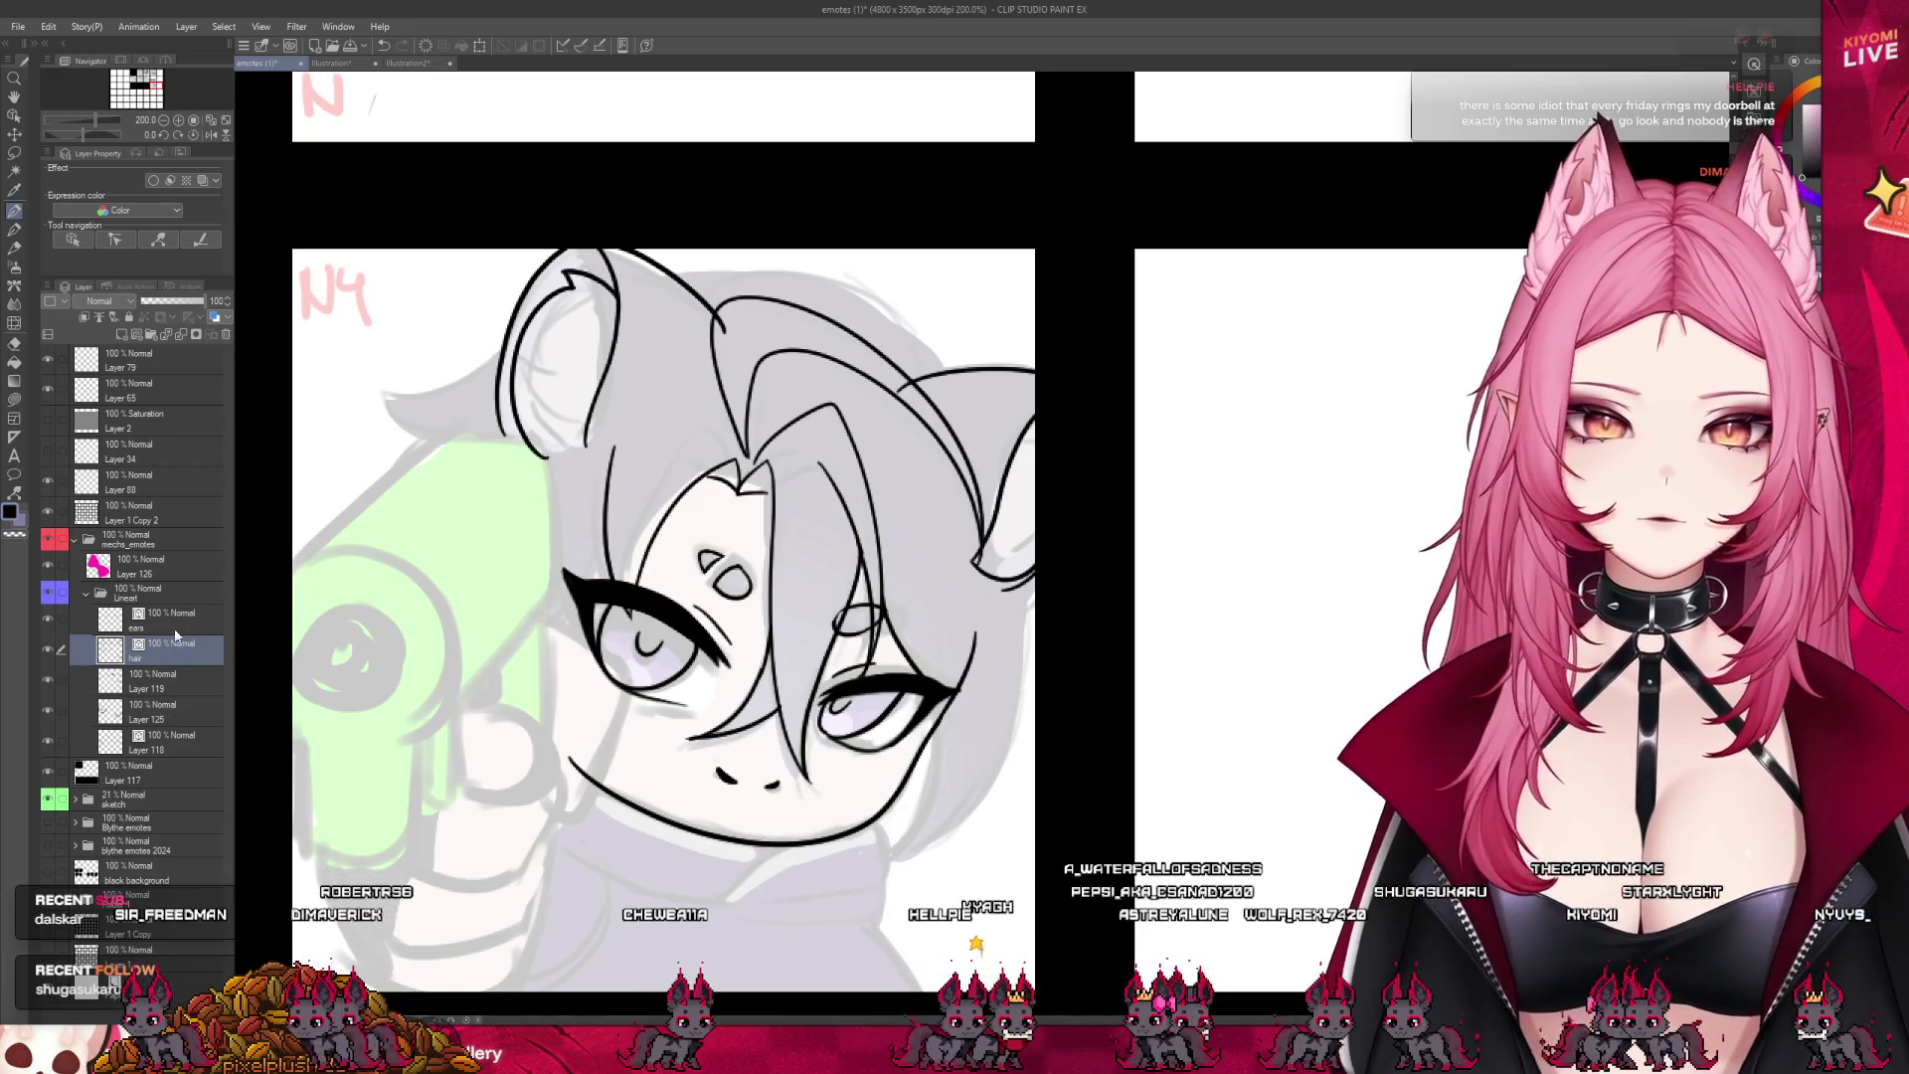
- On the ears layer, toggle the hair lineart visibility to check the ears, then undo the top-right strokes
left_click(175, 625)
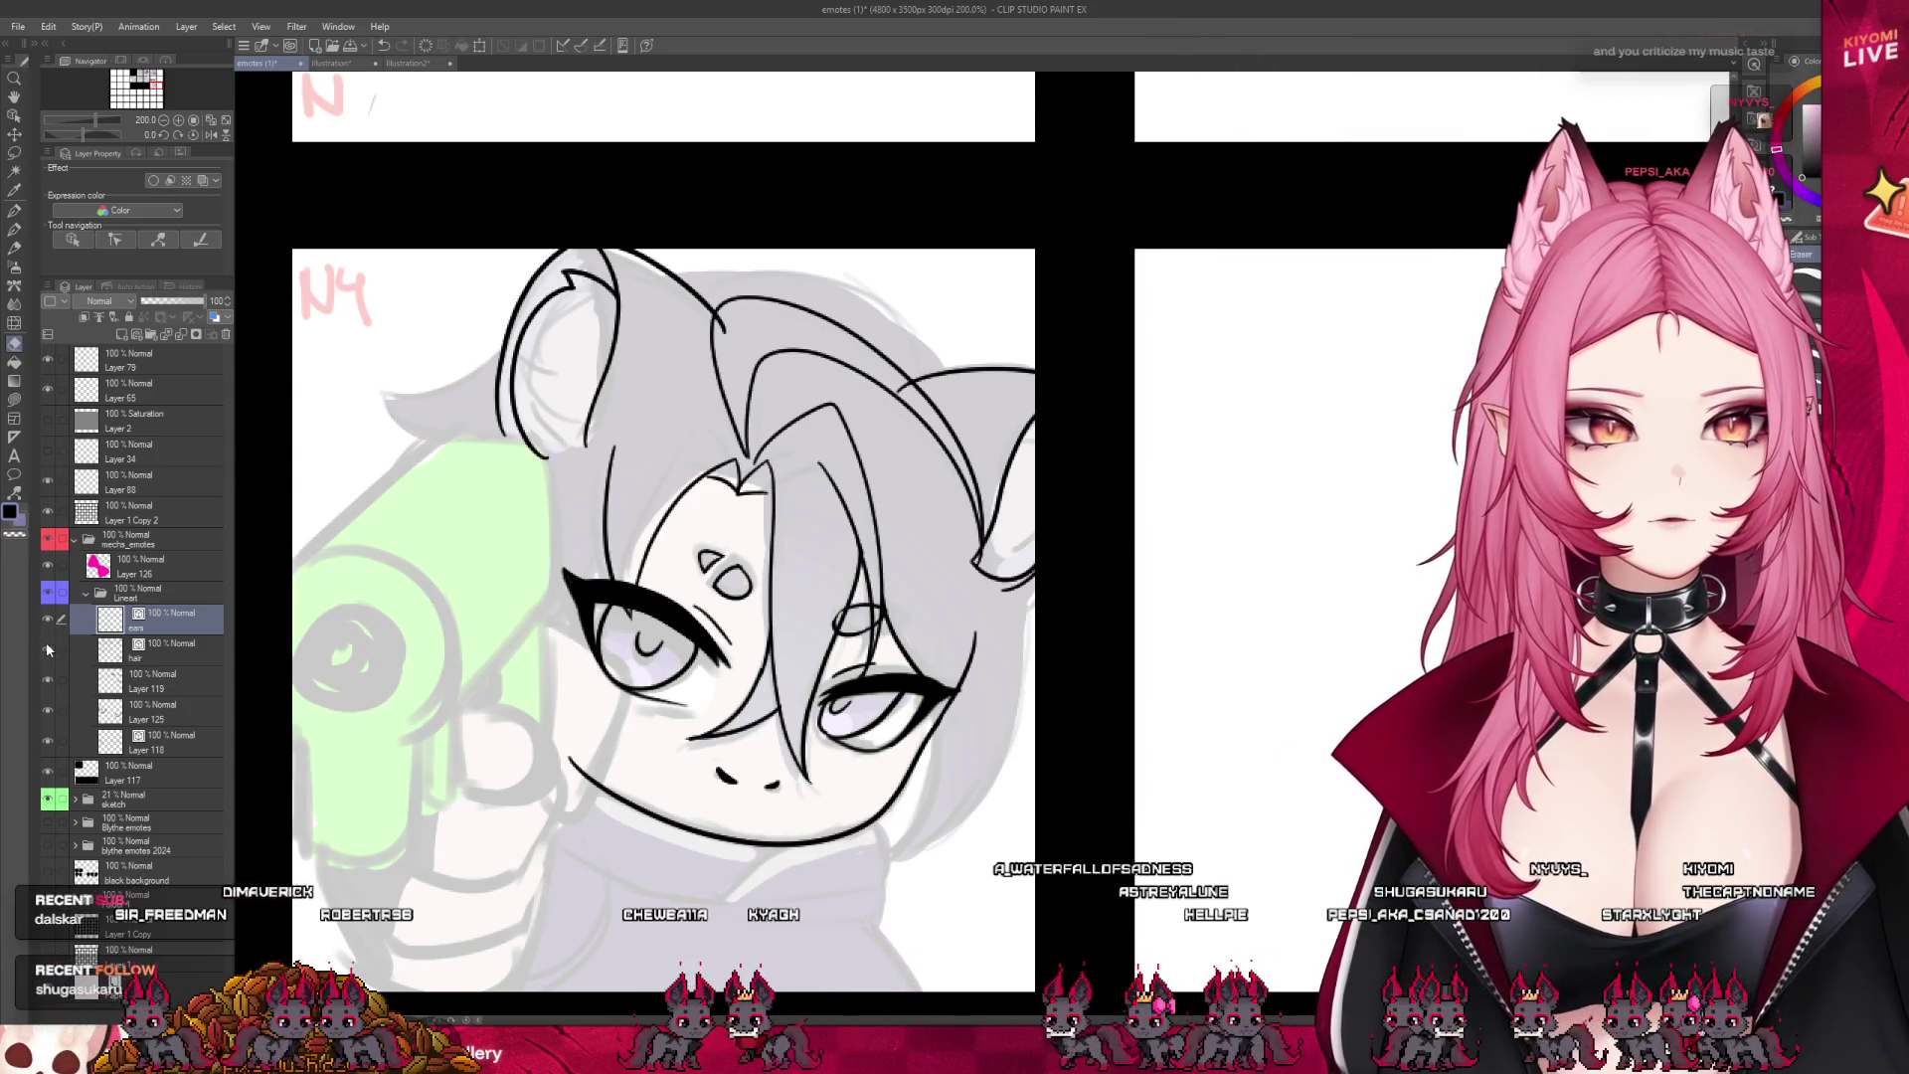
left_click(48, 648)
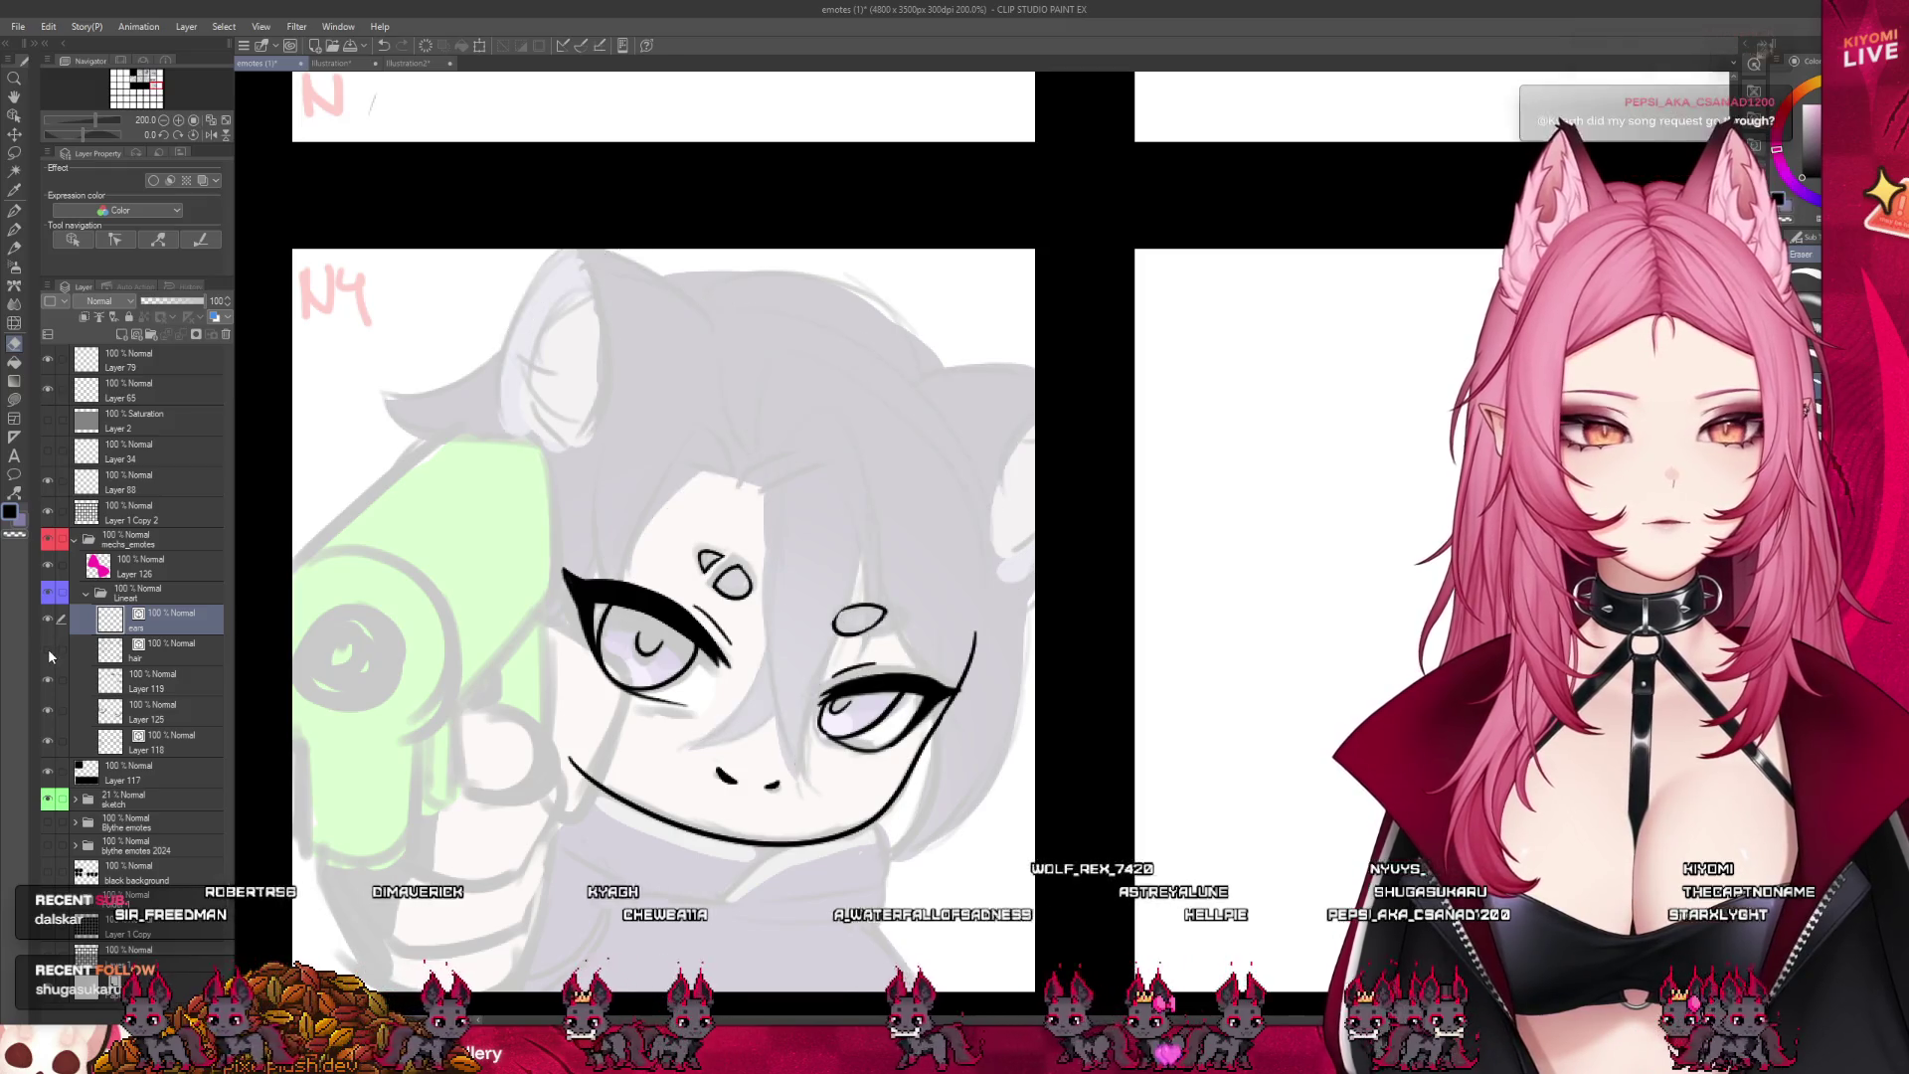
left_click(48, 649)
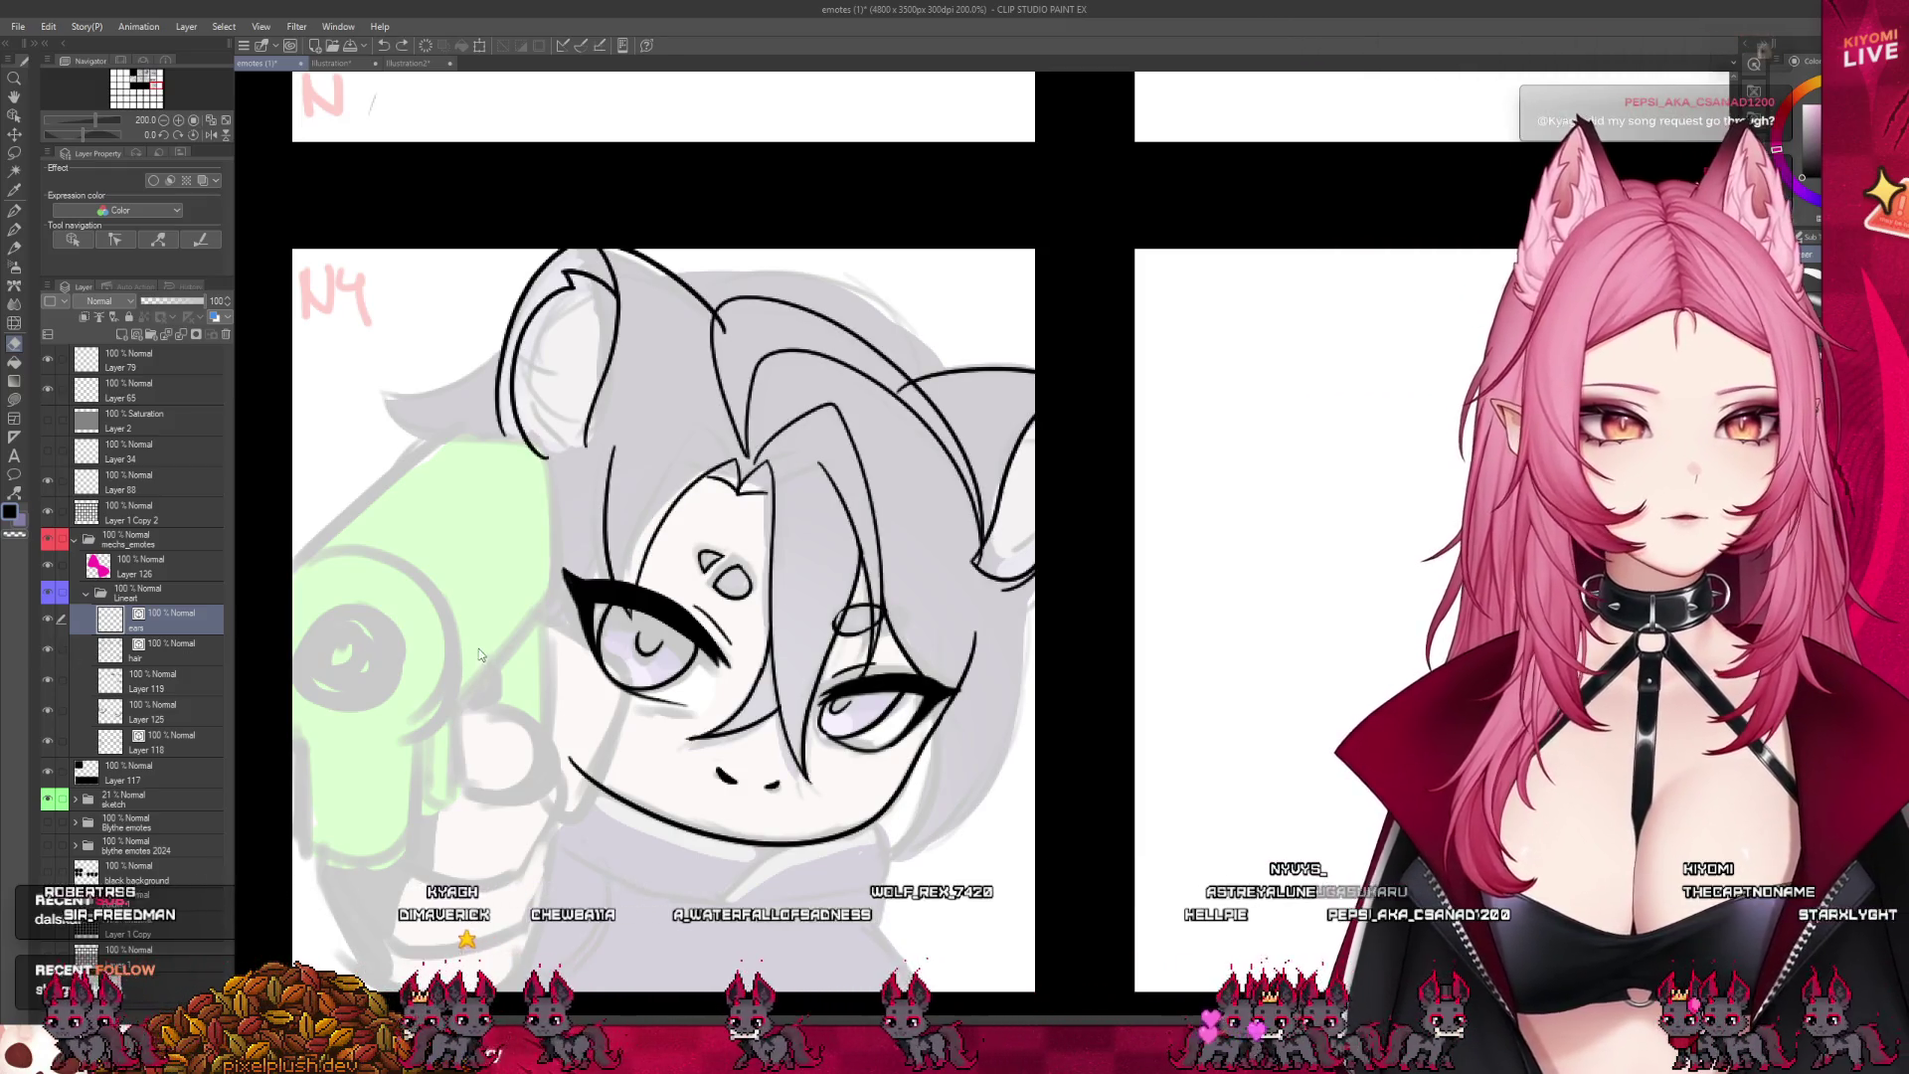
key("ctrl+z")
key("ctrl+z")
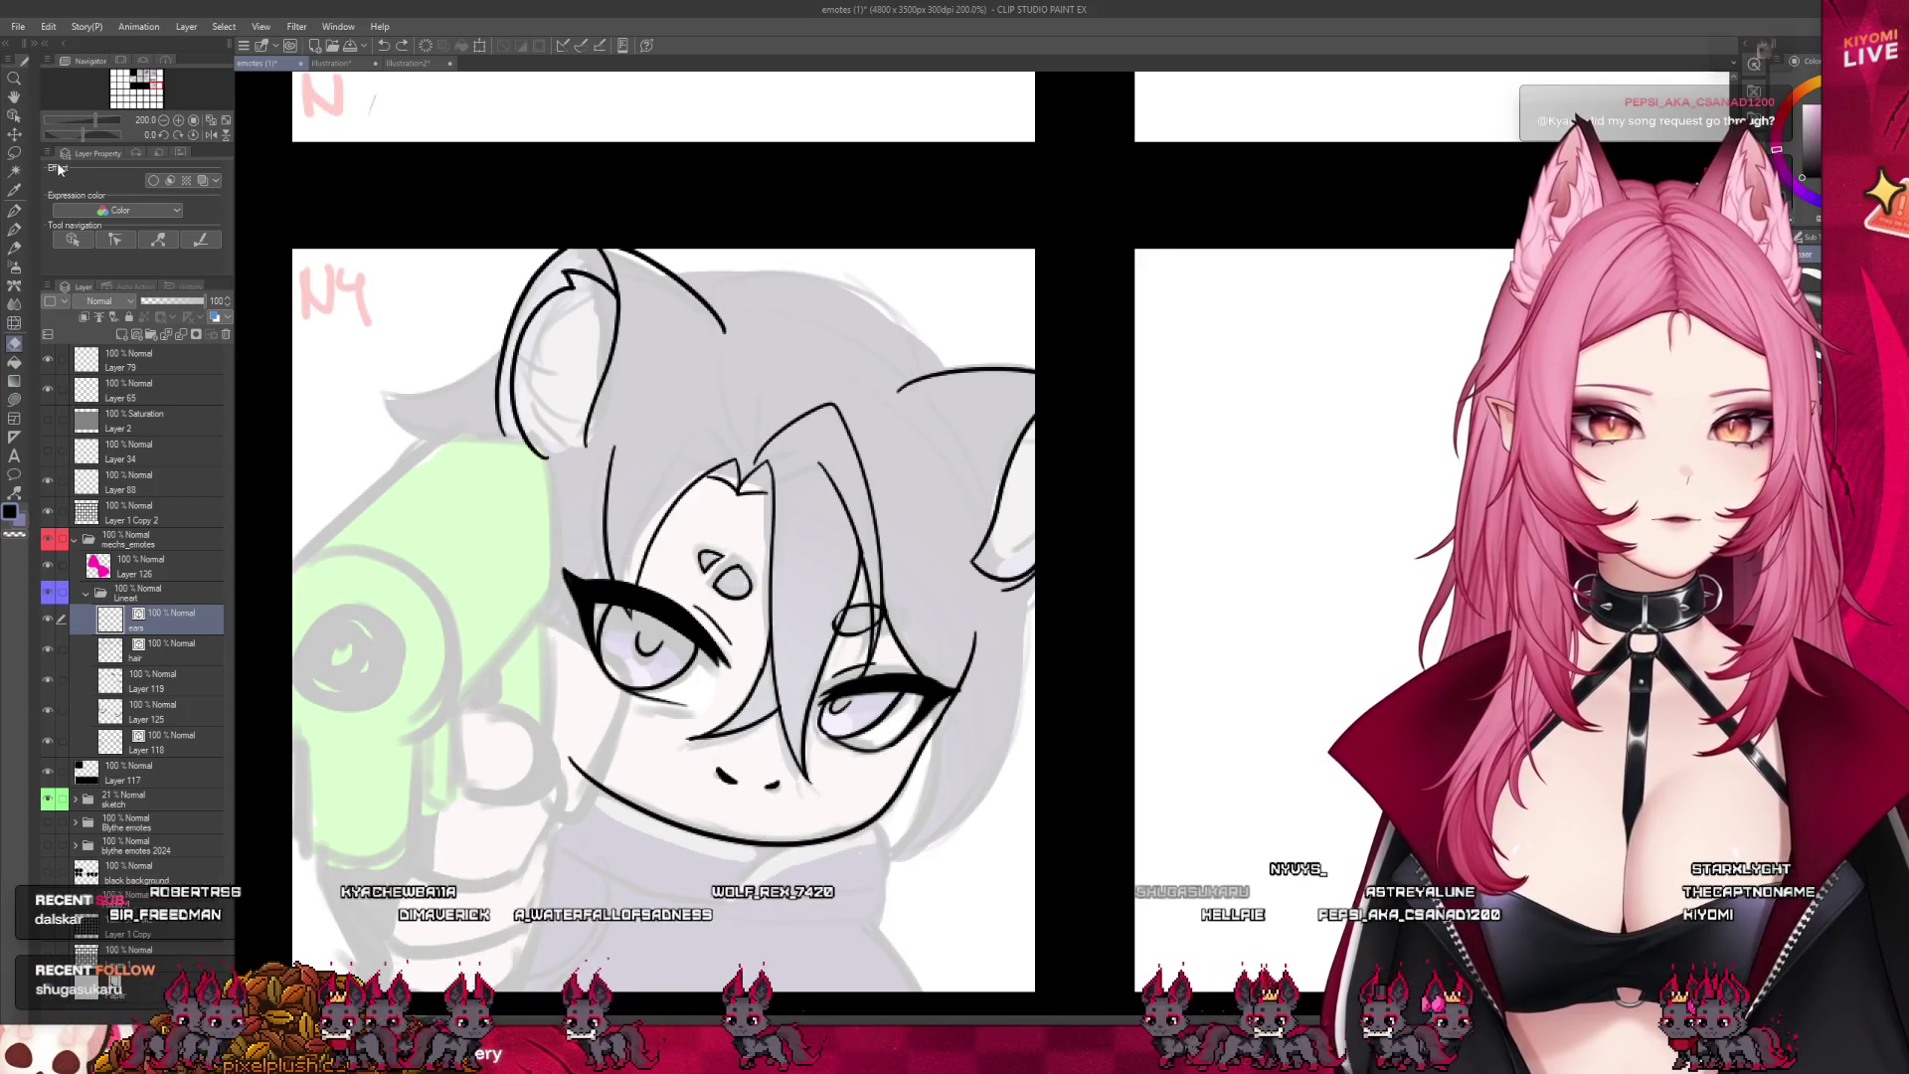
- Lasso both ear regions, cut that linework from the hair layer and paste it onto a new layer
key("m")
mouse_move(753, 291)
left_mouse_down()
mouse_move(494, 474)
mouse_move(756, 298)
left_mouse_up()
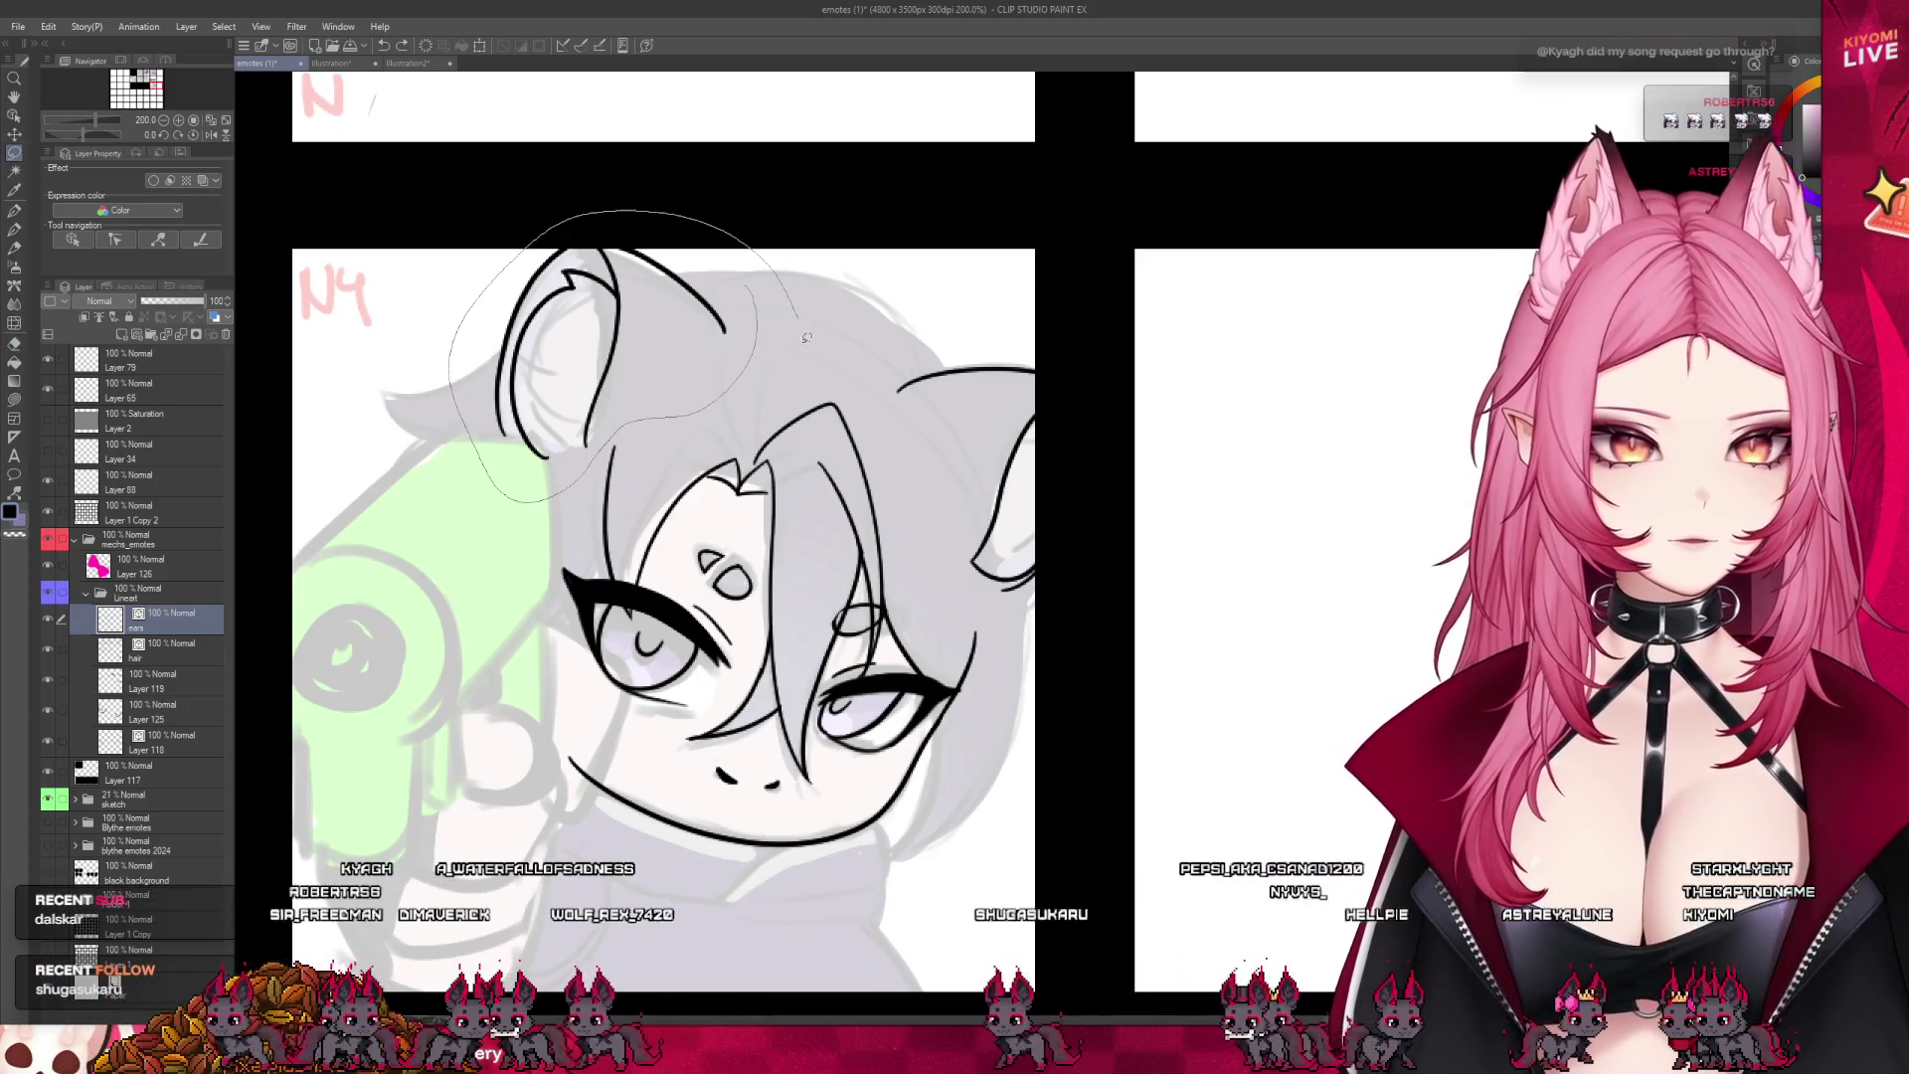
mouse_move(1023, 346)
left_mouse_down()
mouse_move(925, 572)
mouse_move(1023, 349)
mouse_move(1087, 601)
mouse_move(1103, 379)
left_mouse_up()
left_click(186, 659)
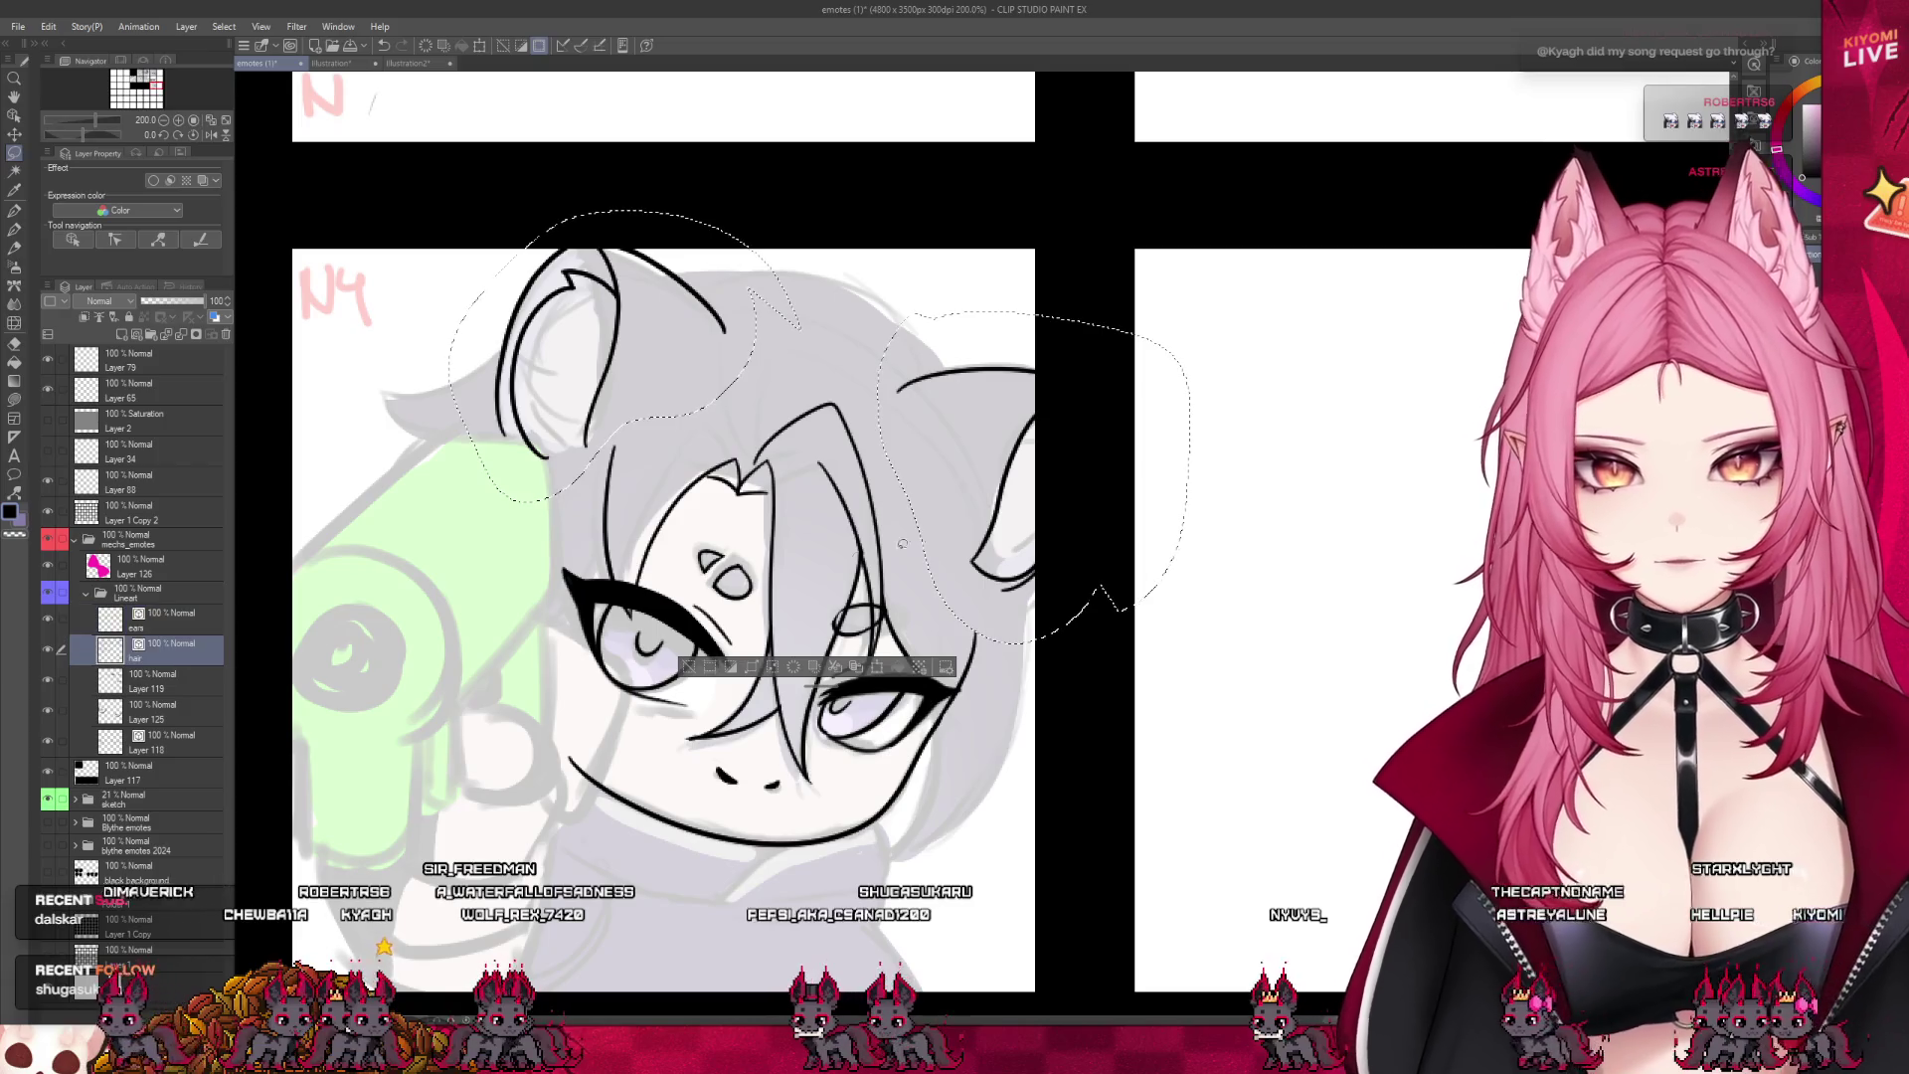
key("Delete")
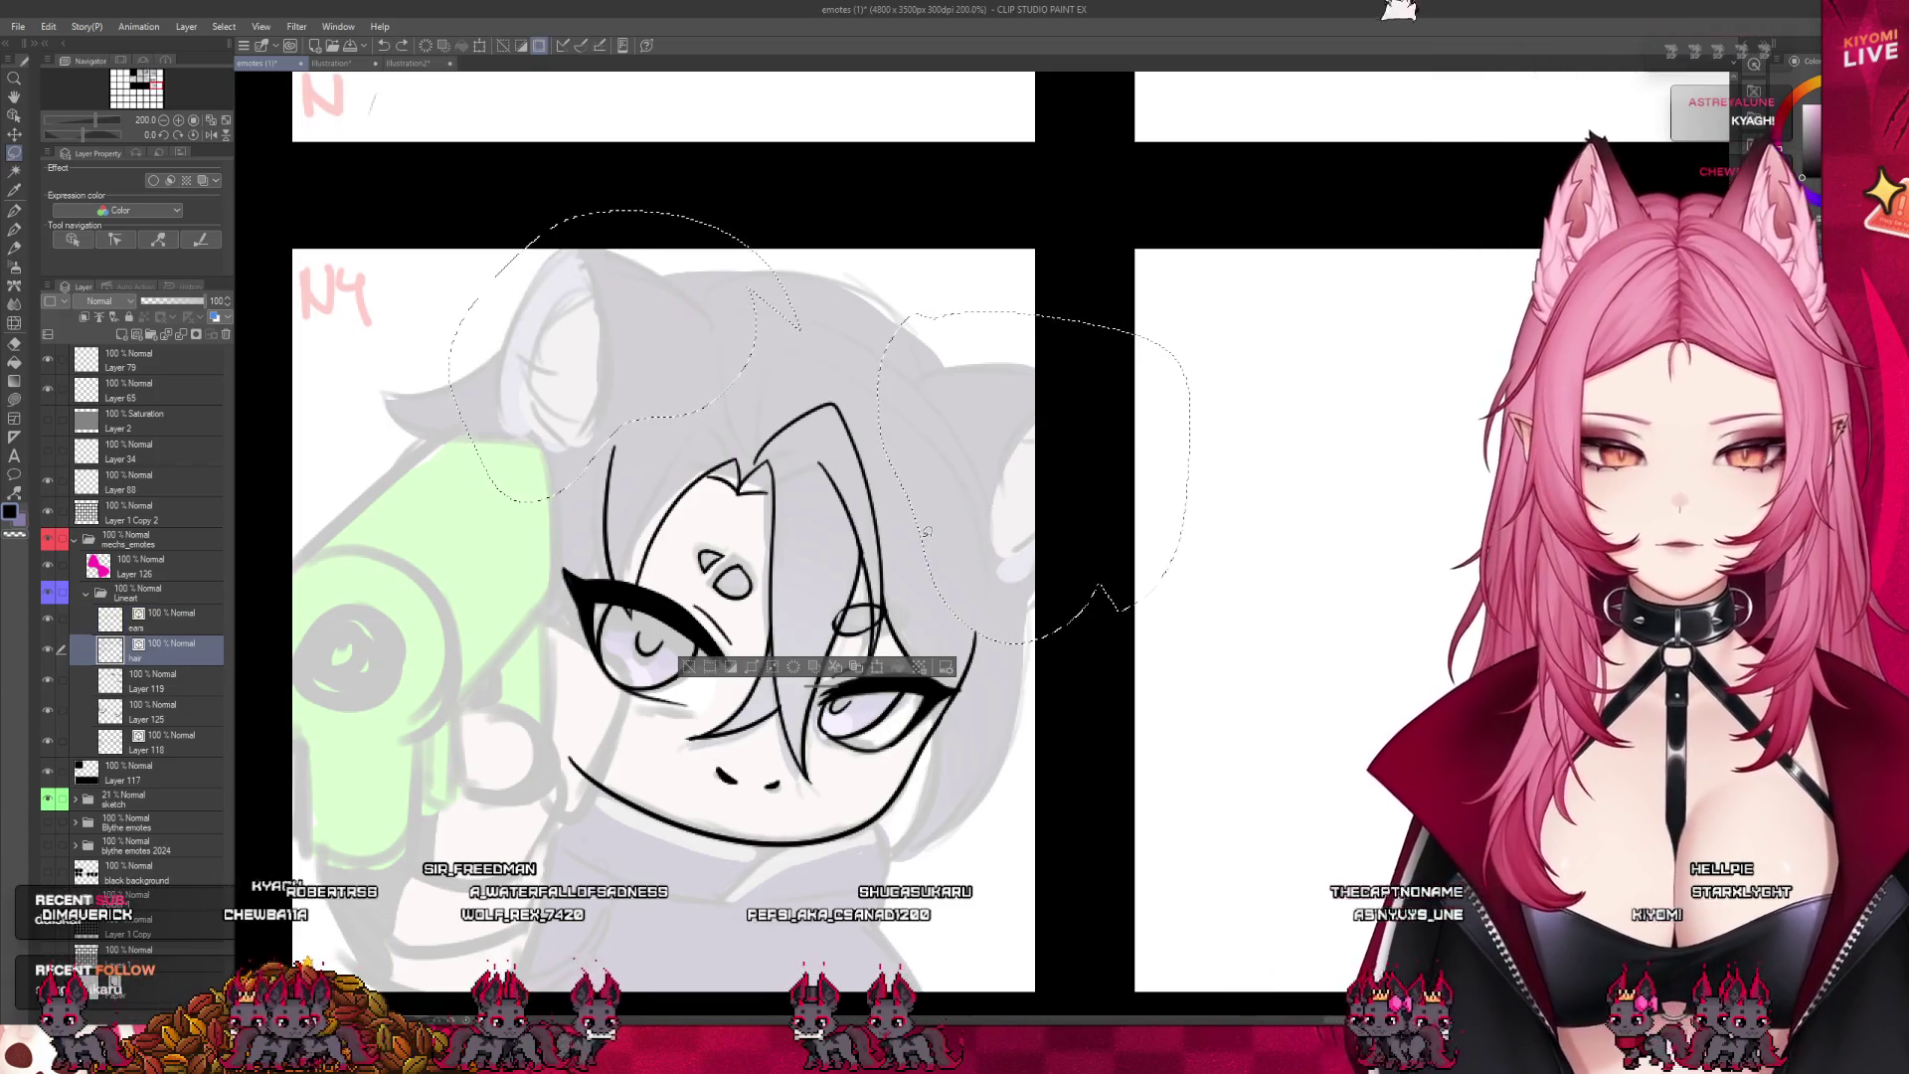
key("ctrl+v")
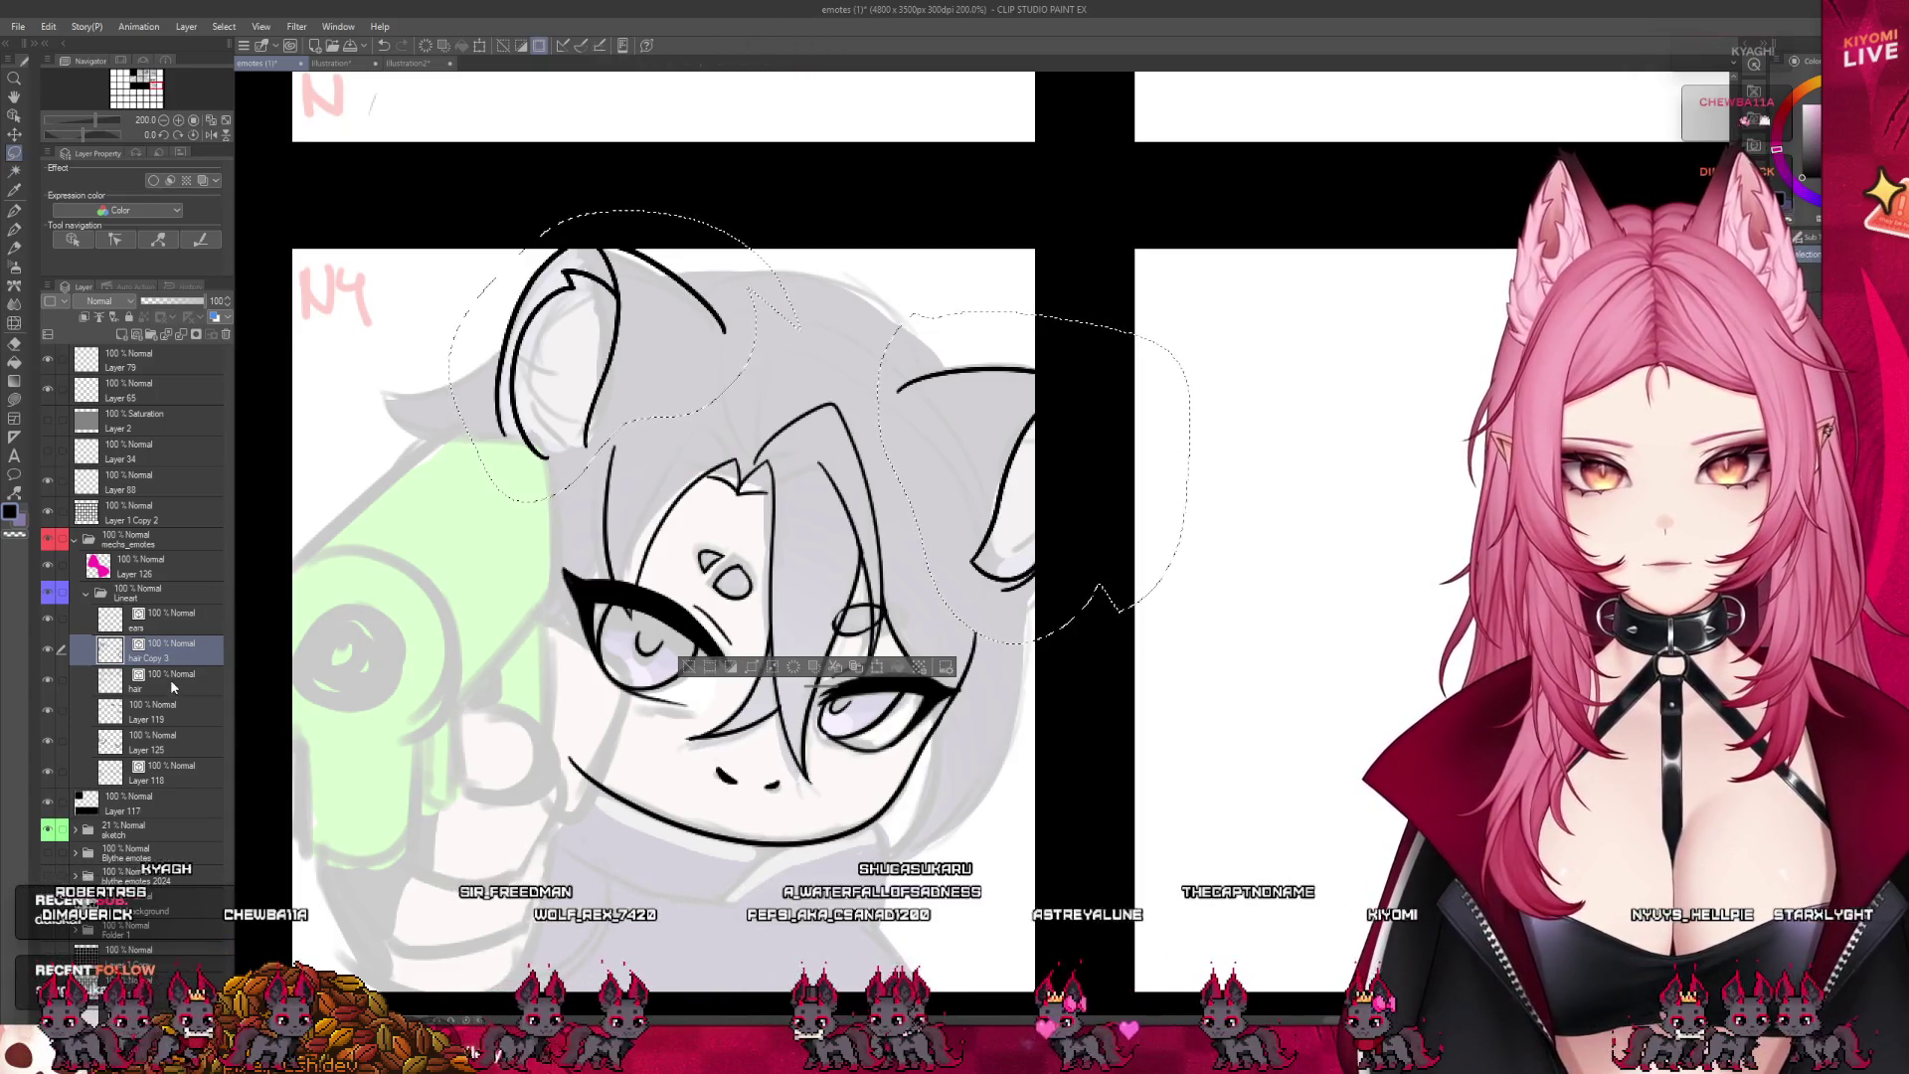
- Deselect, move the hair Copy 3 layer above the ears layer and merge it into ears
left_click(170, 678)
key("ctrl+d")
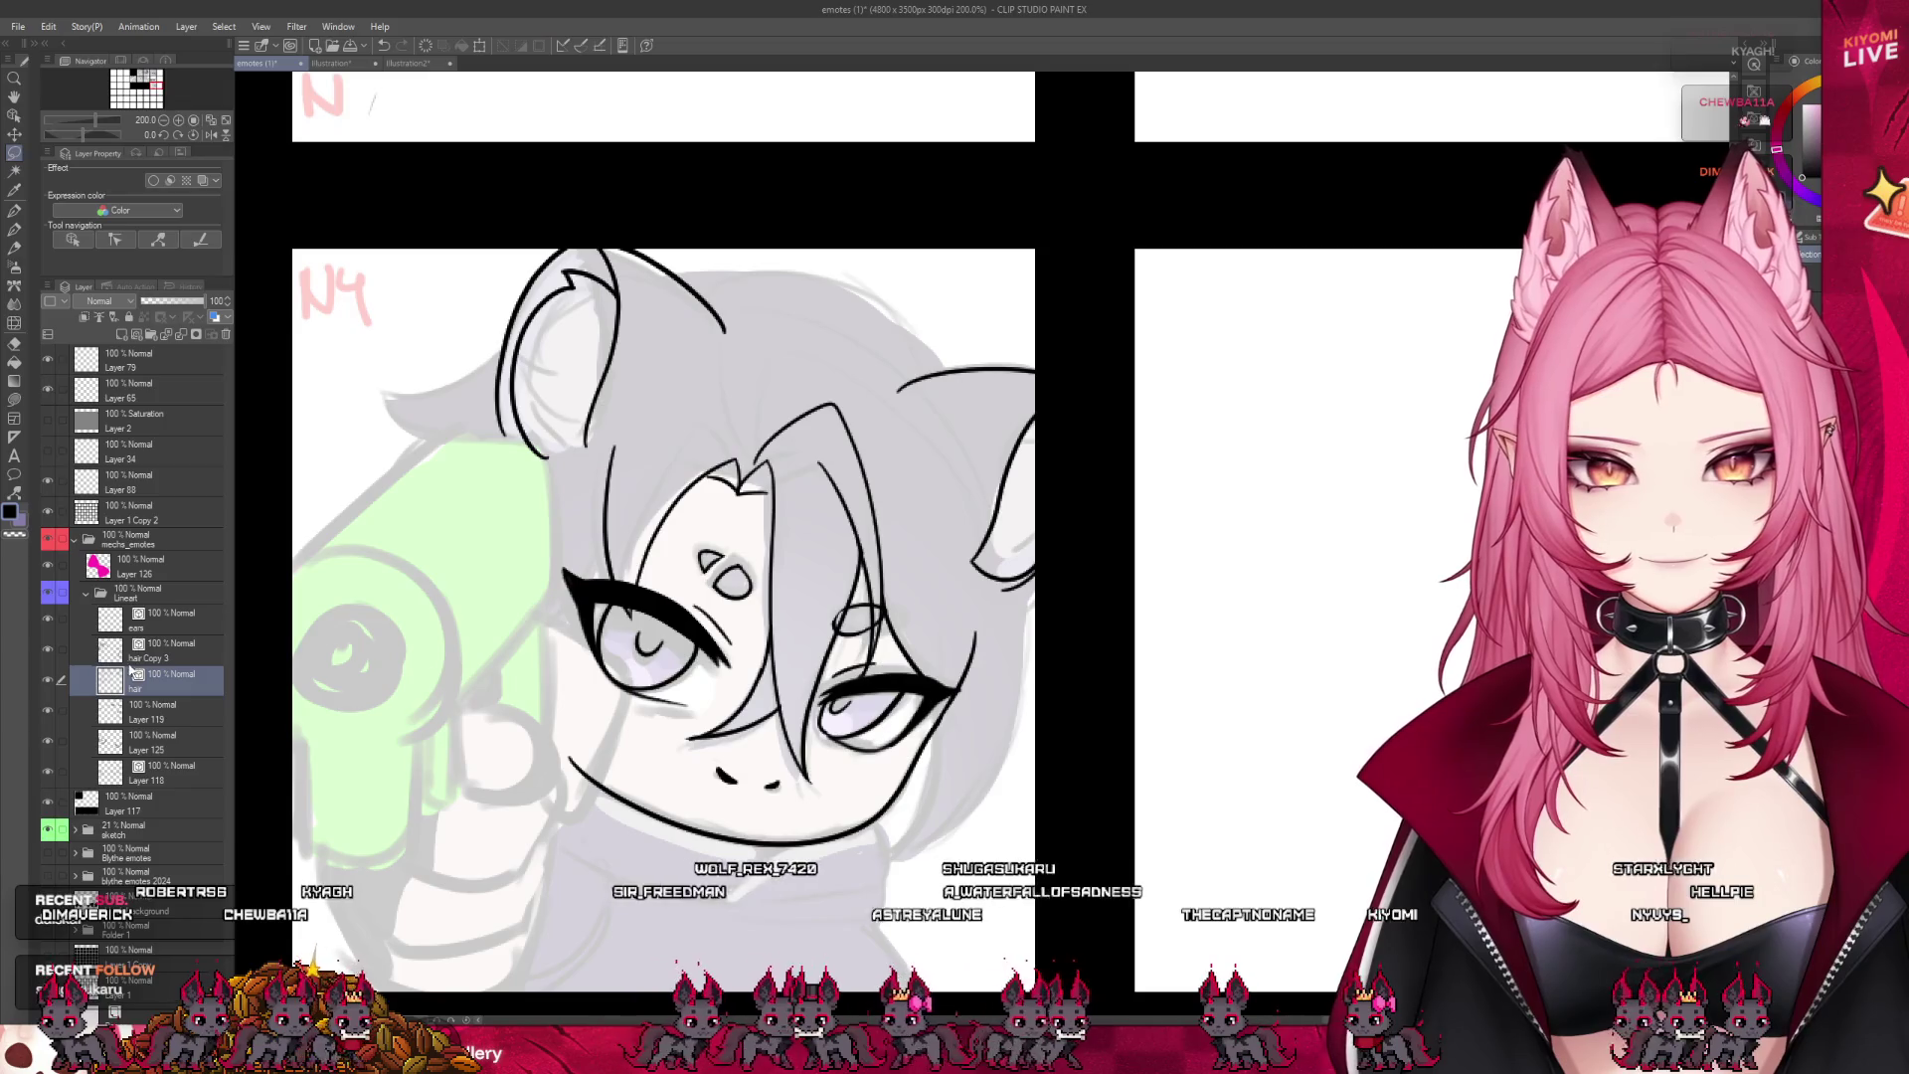
left_click(170, 648)
left_click_drag(170, 648, 173, 620)
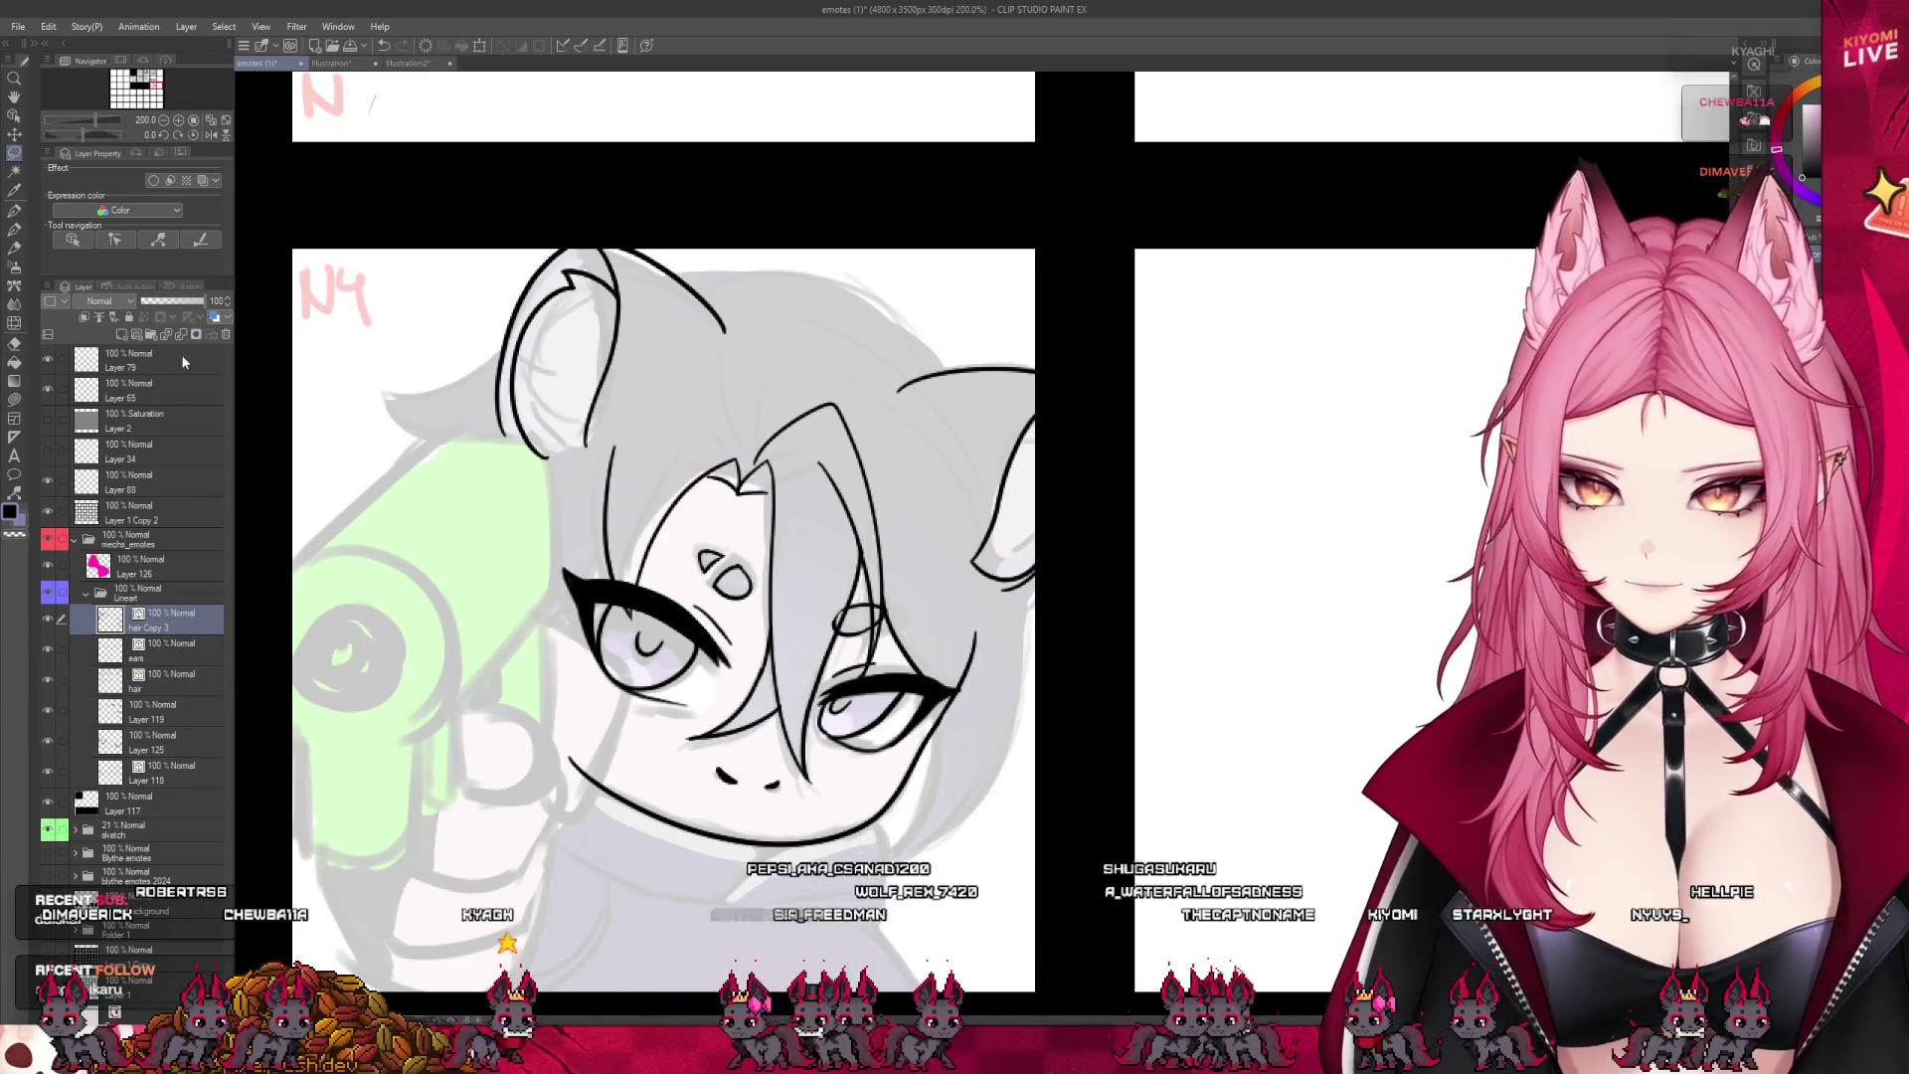
left_click(183, 334)
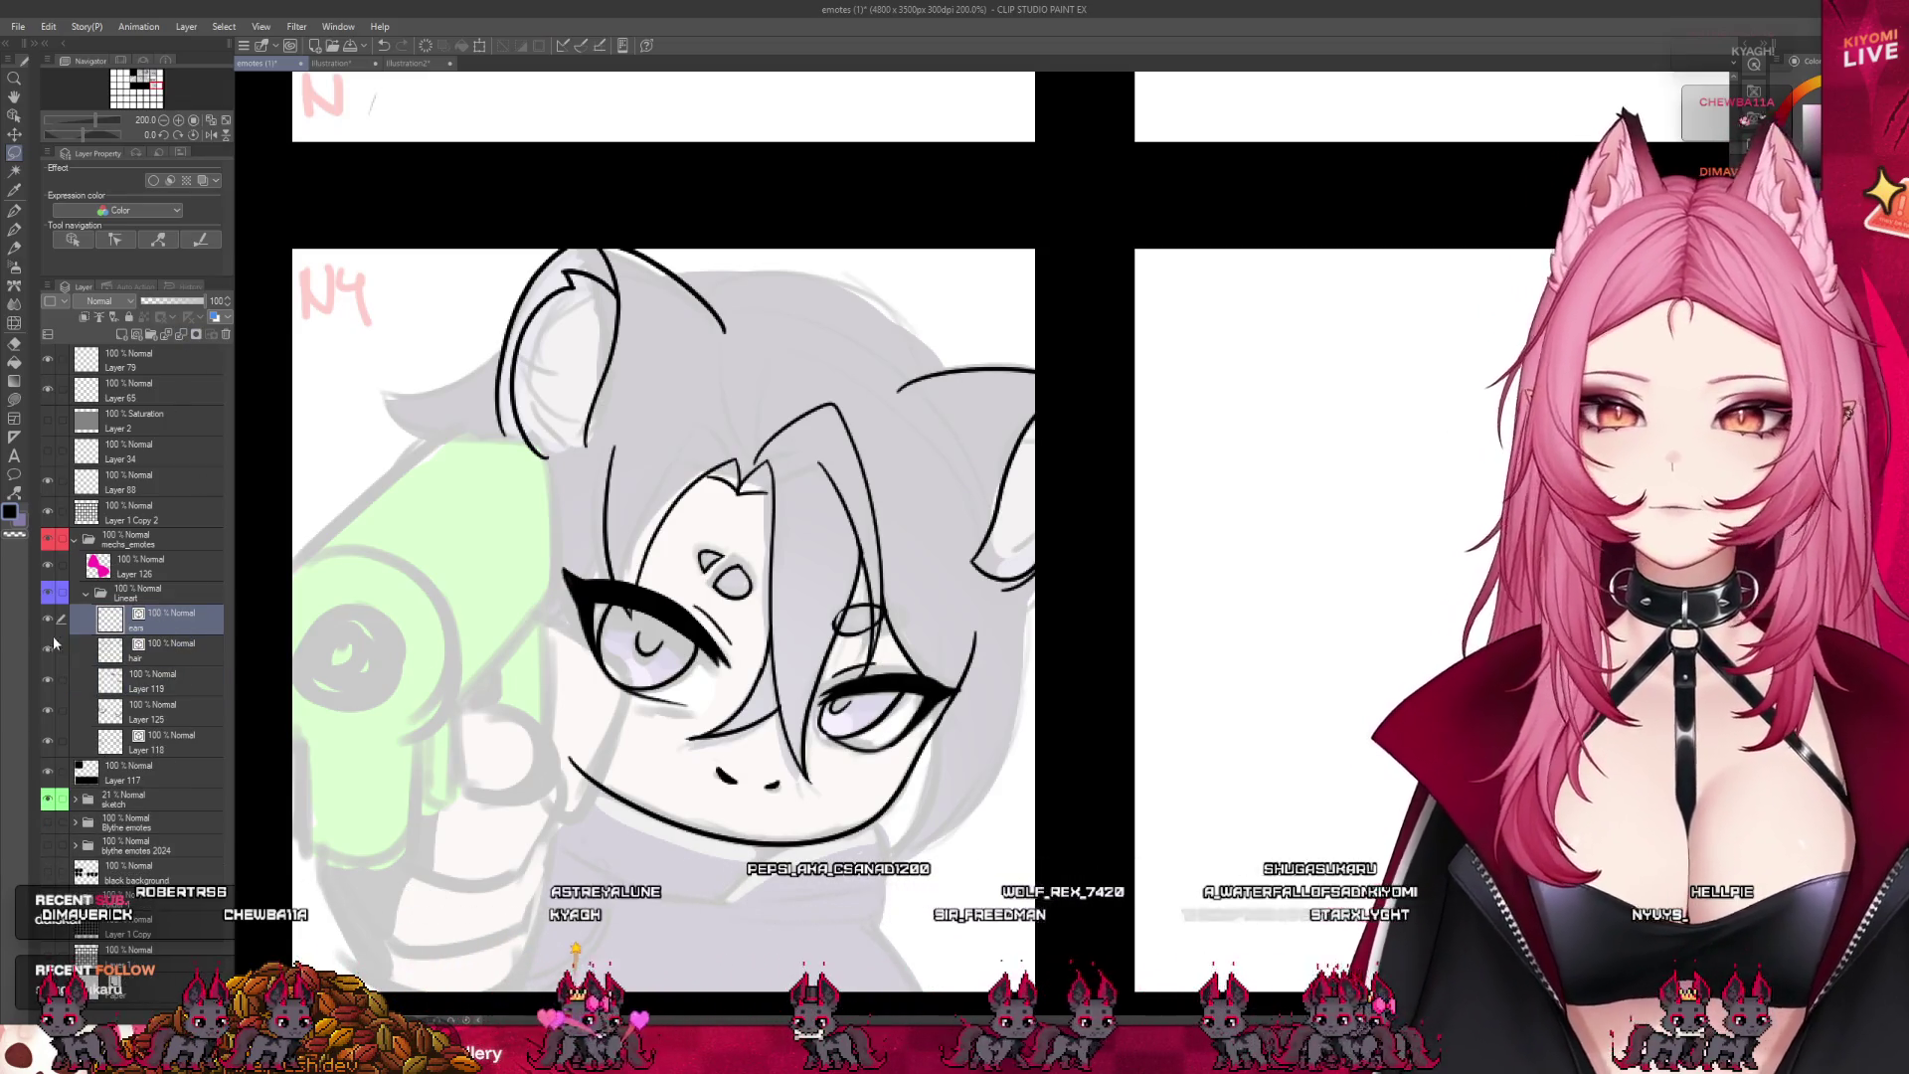
- On the hair layer, ink strands down the forehead and arcing over the head, and show the ear outlines
left_click(153, 646)
scroll(749, 404, "up", 1)
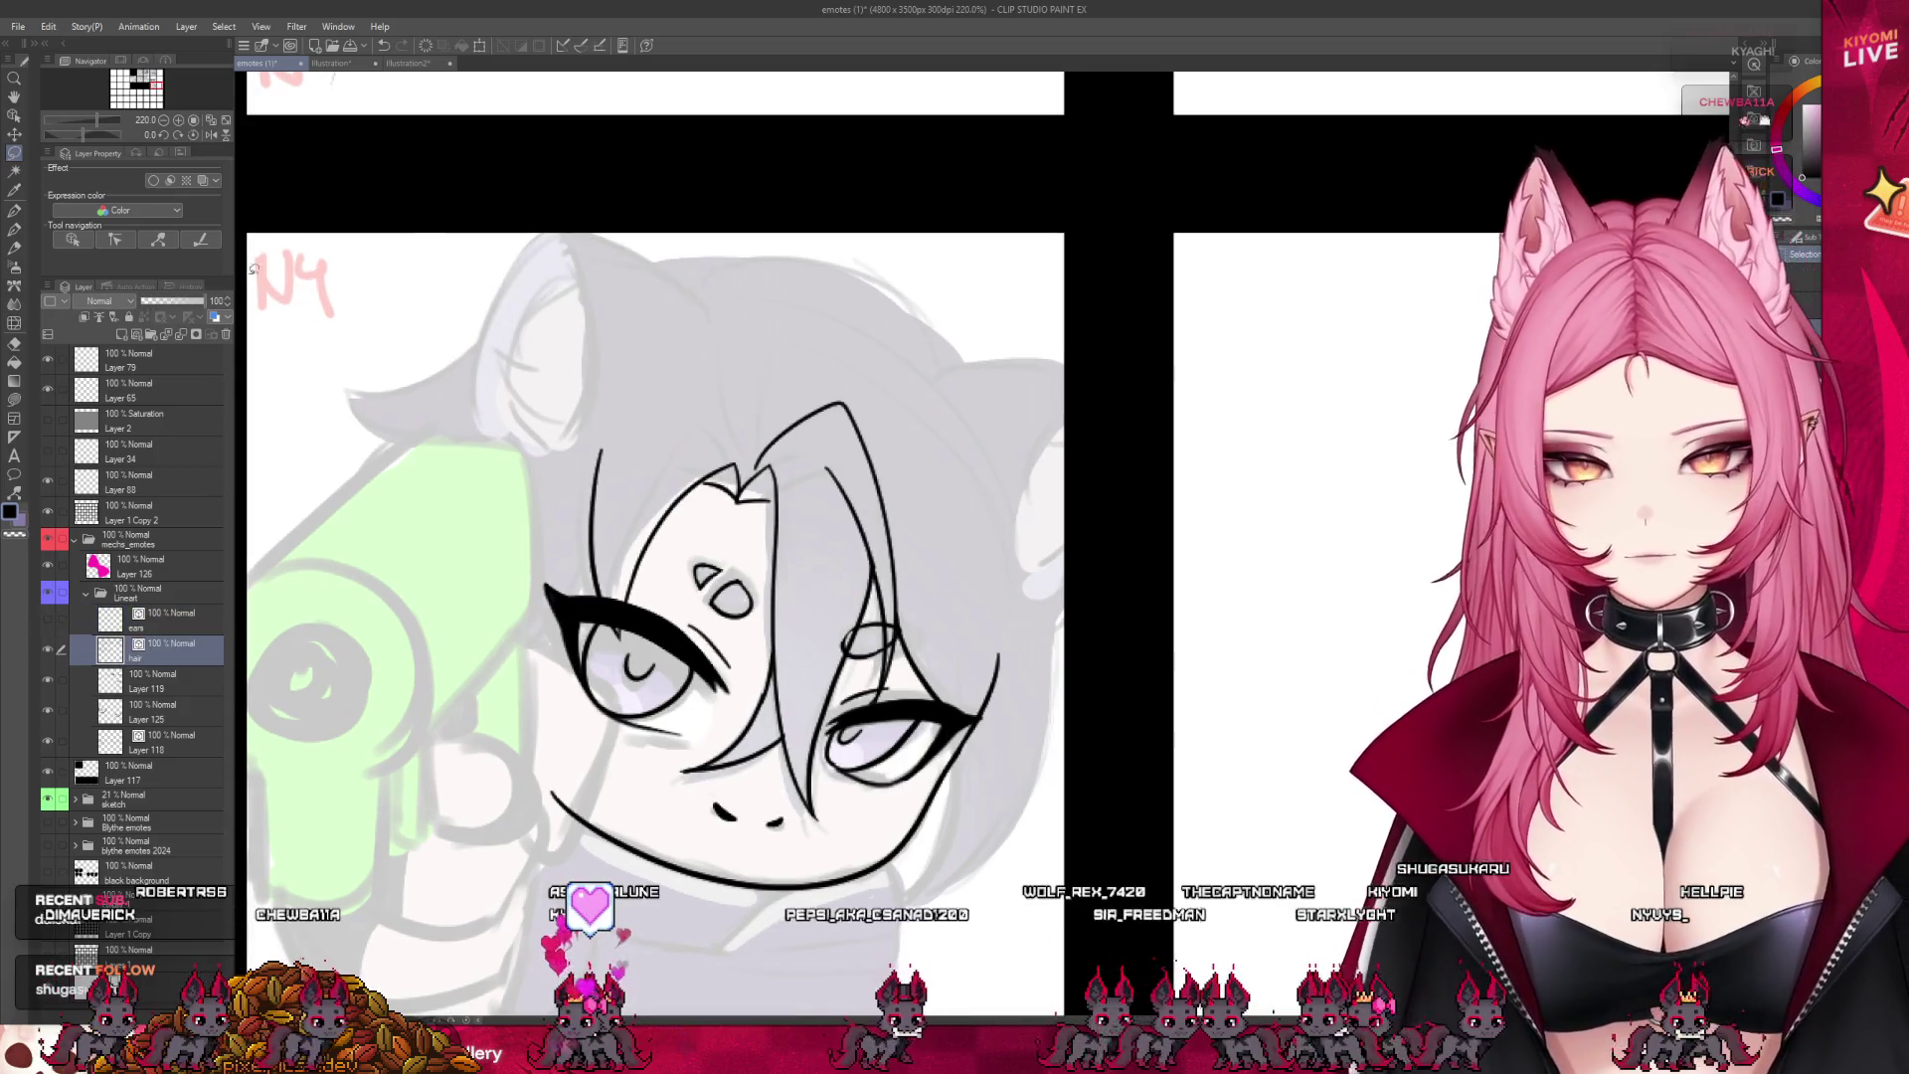
left_click_drag(741, 445, 731, 303)
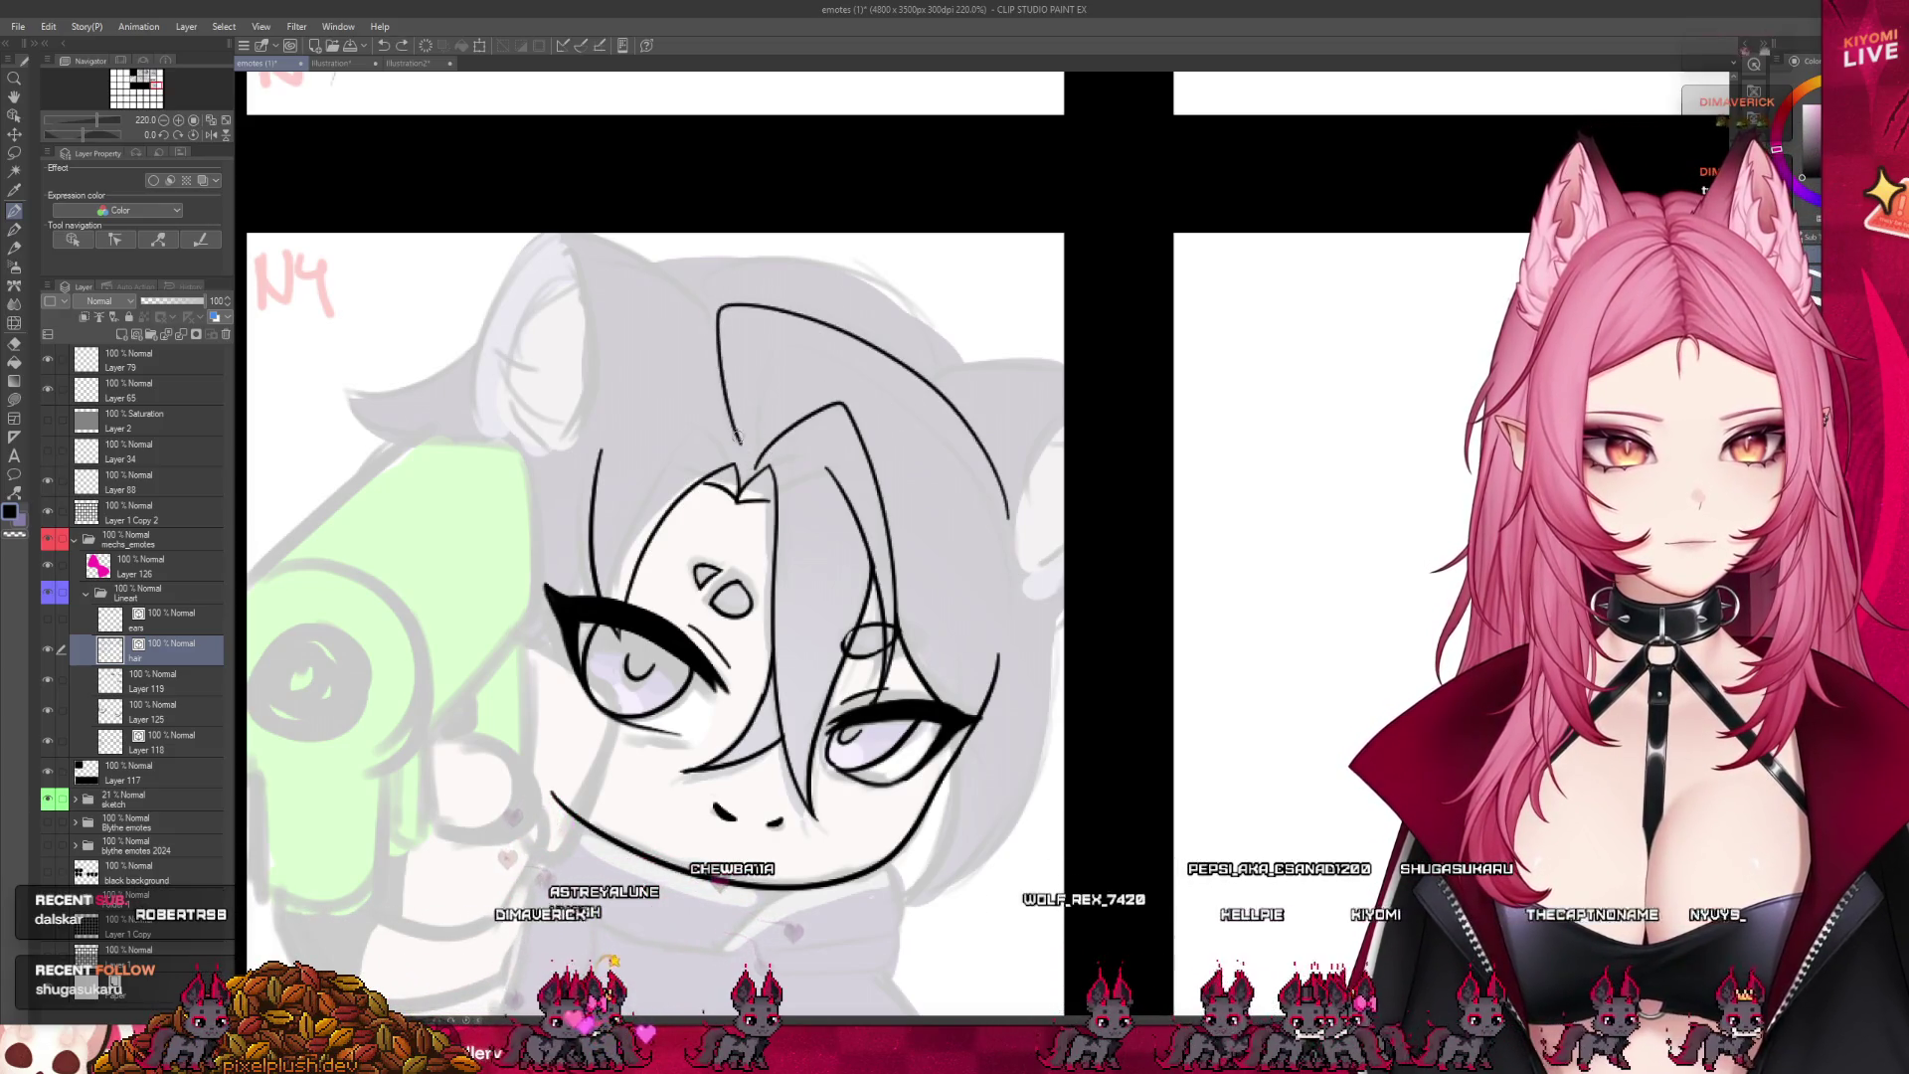
left_click_drag(753, 363, 1018, 532)
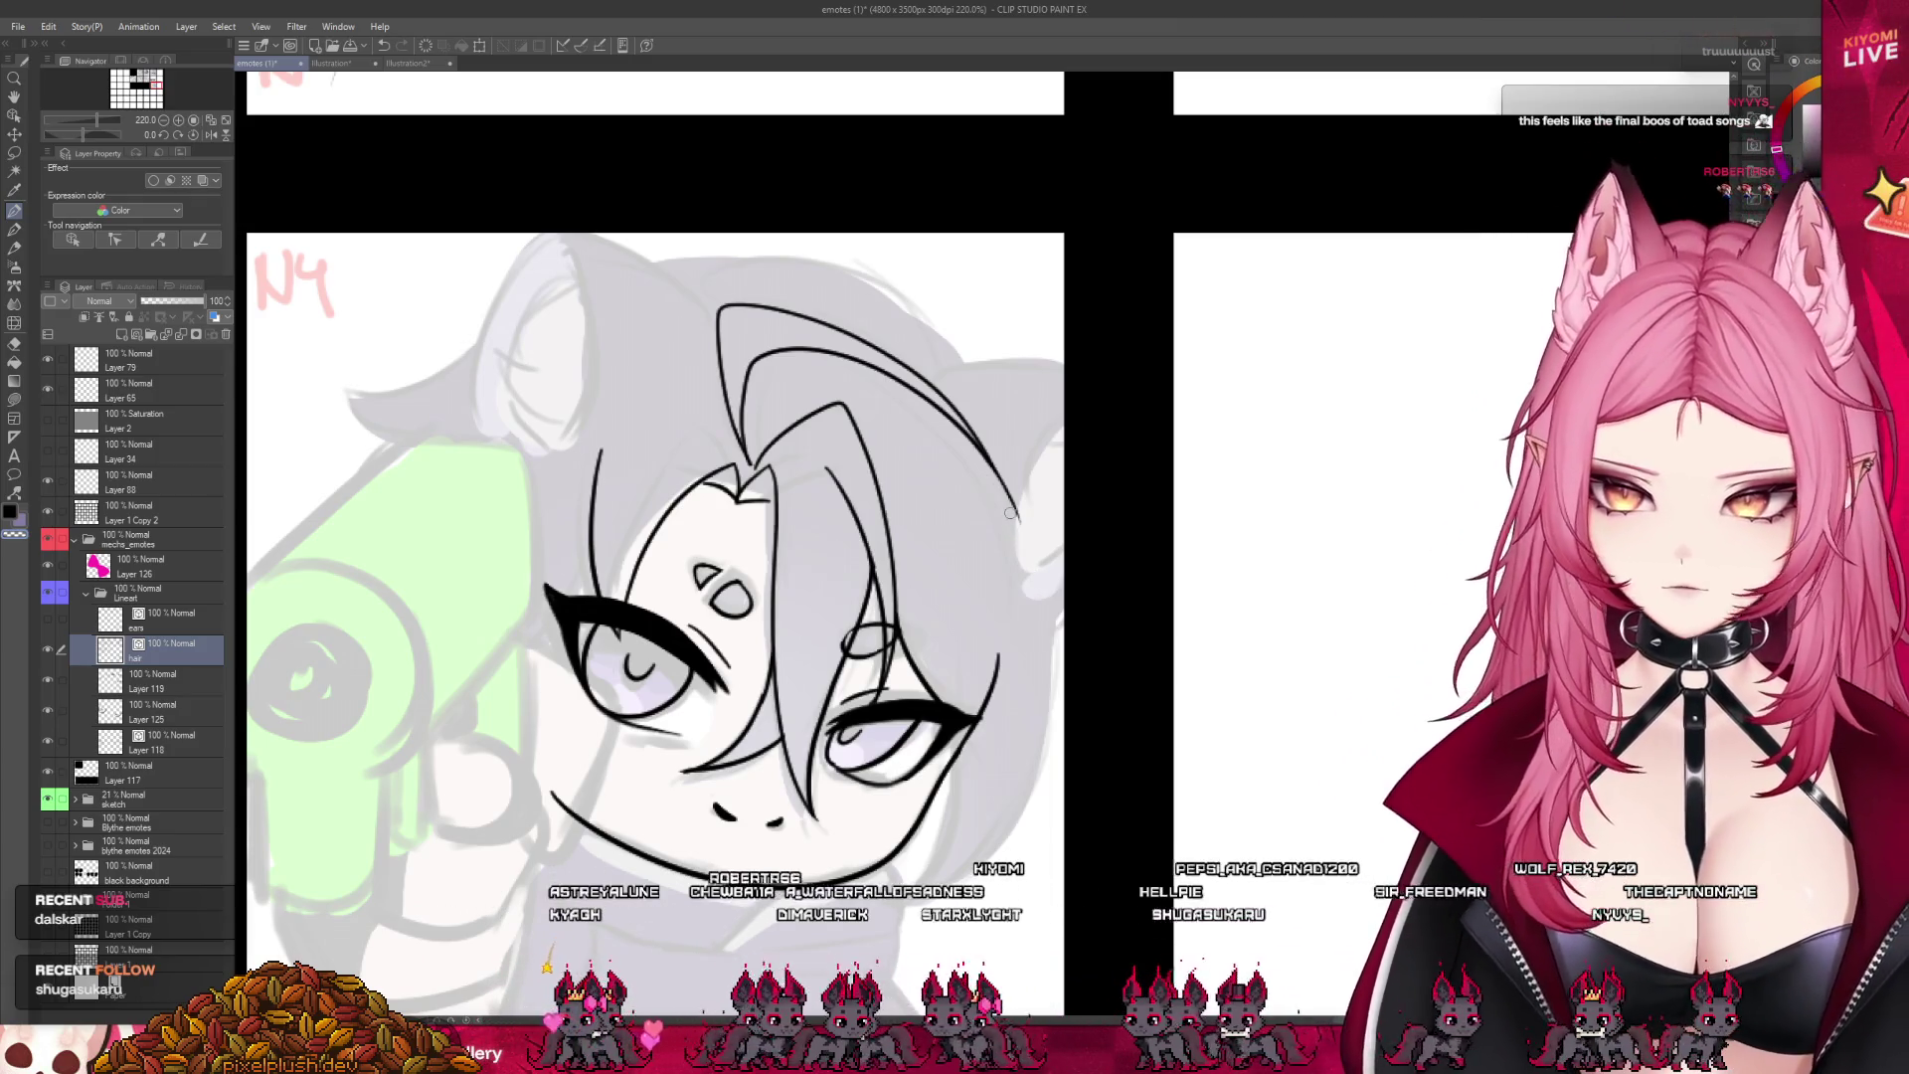
scroll(1010, 513, "down", 2)
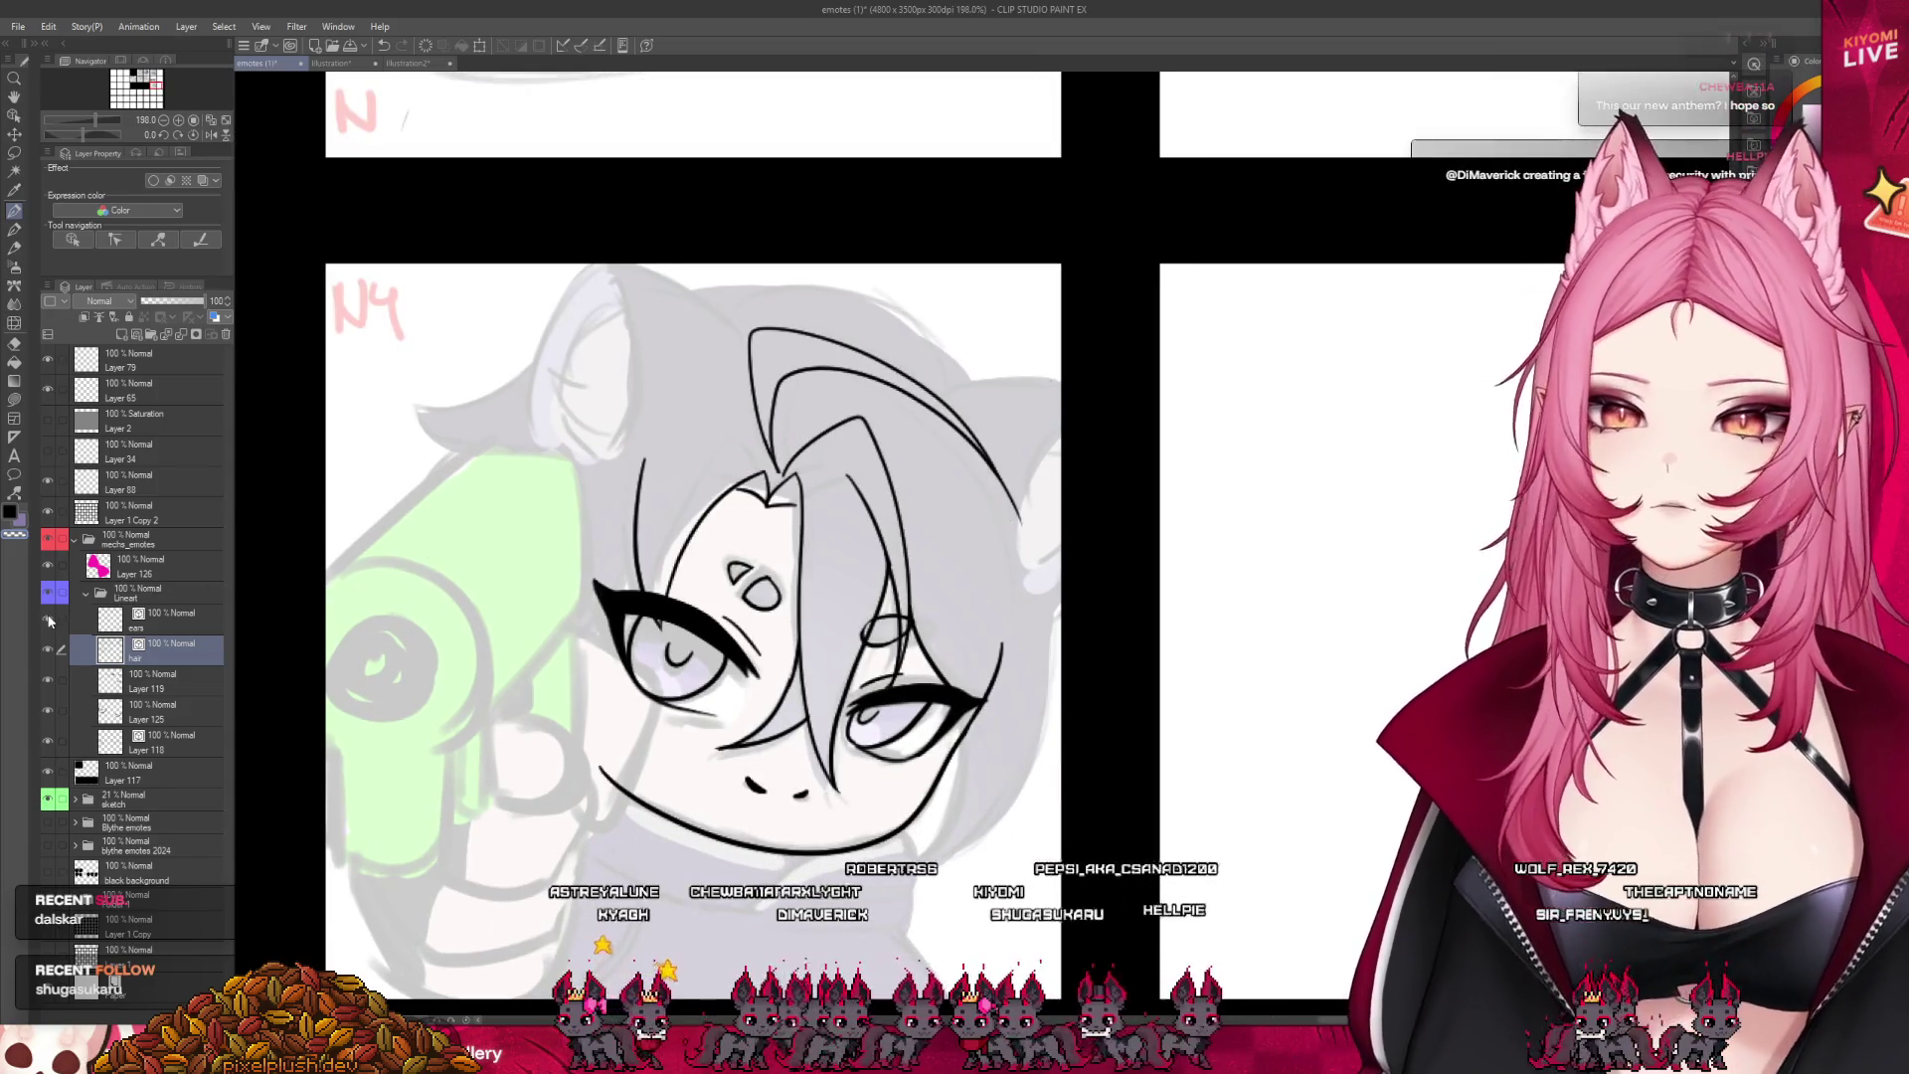
left_click(49, 622)
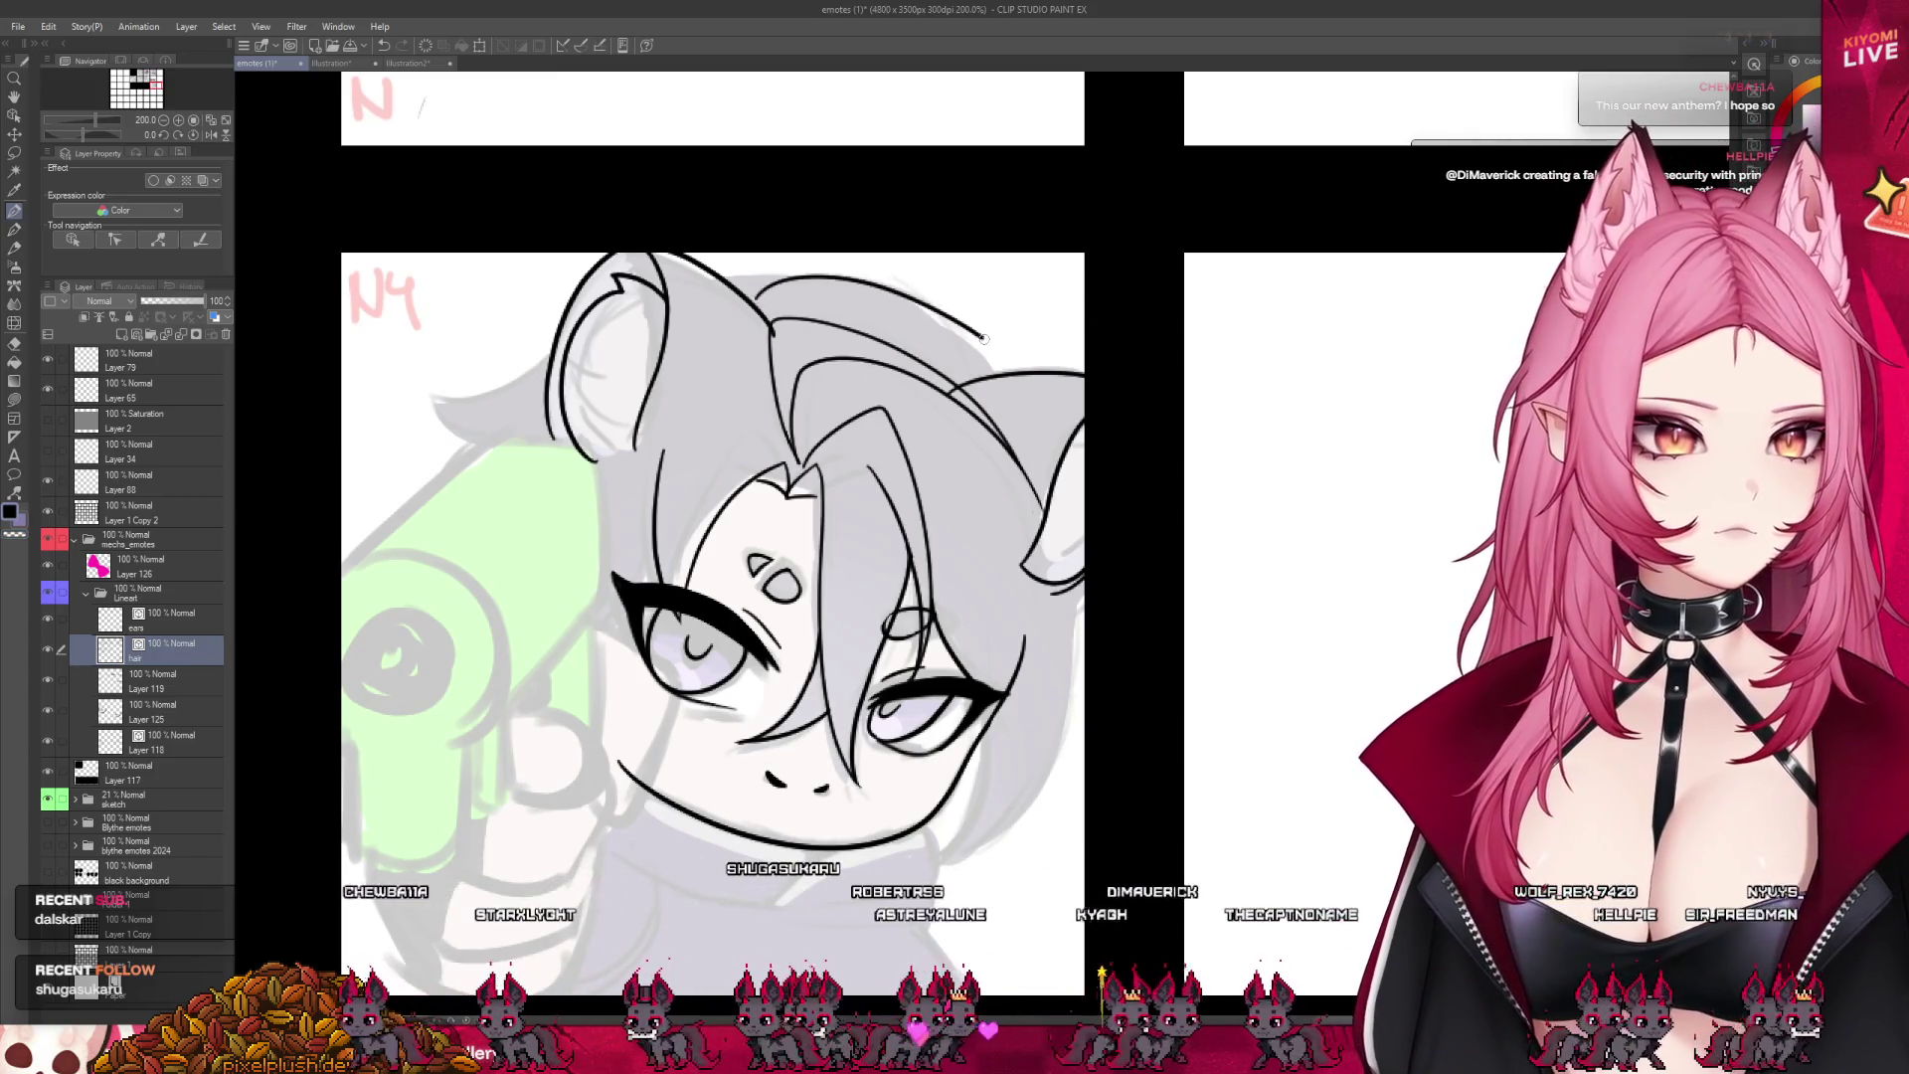
- Redo the top strand shorter and ink a long curved hair line down the left side
key("ctrl+z")
left_click_drag(758, 298, 952, 331)
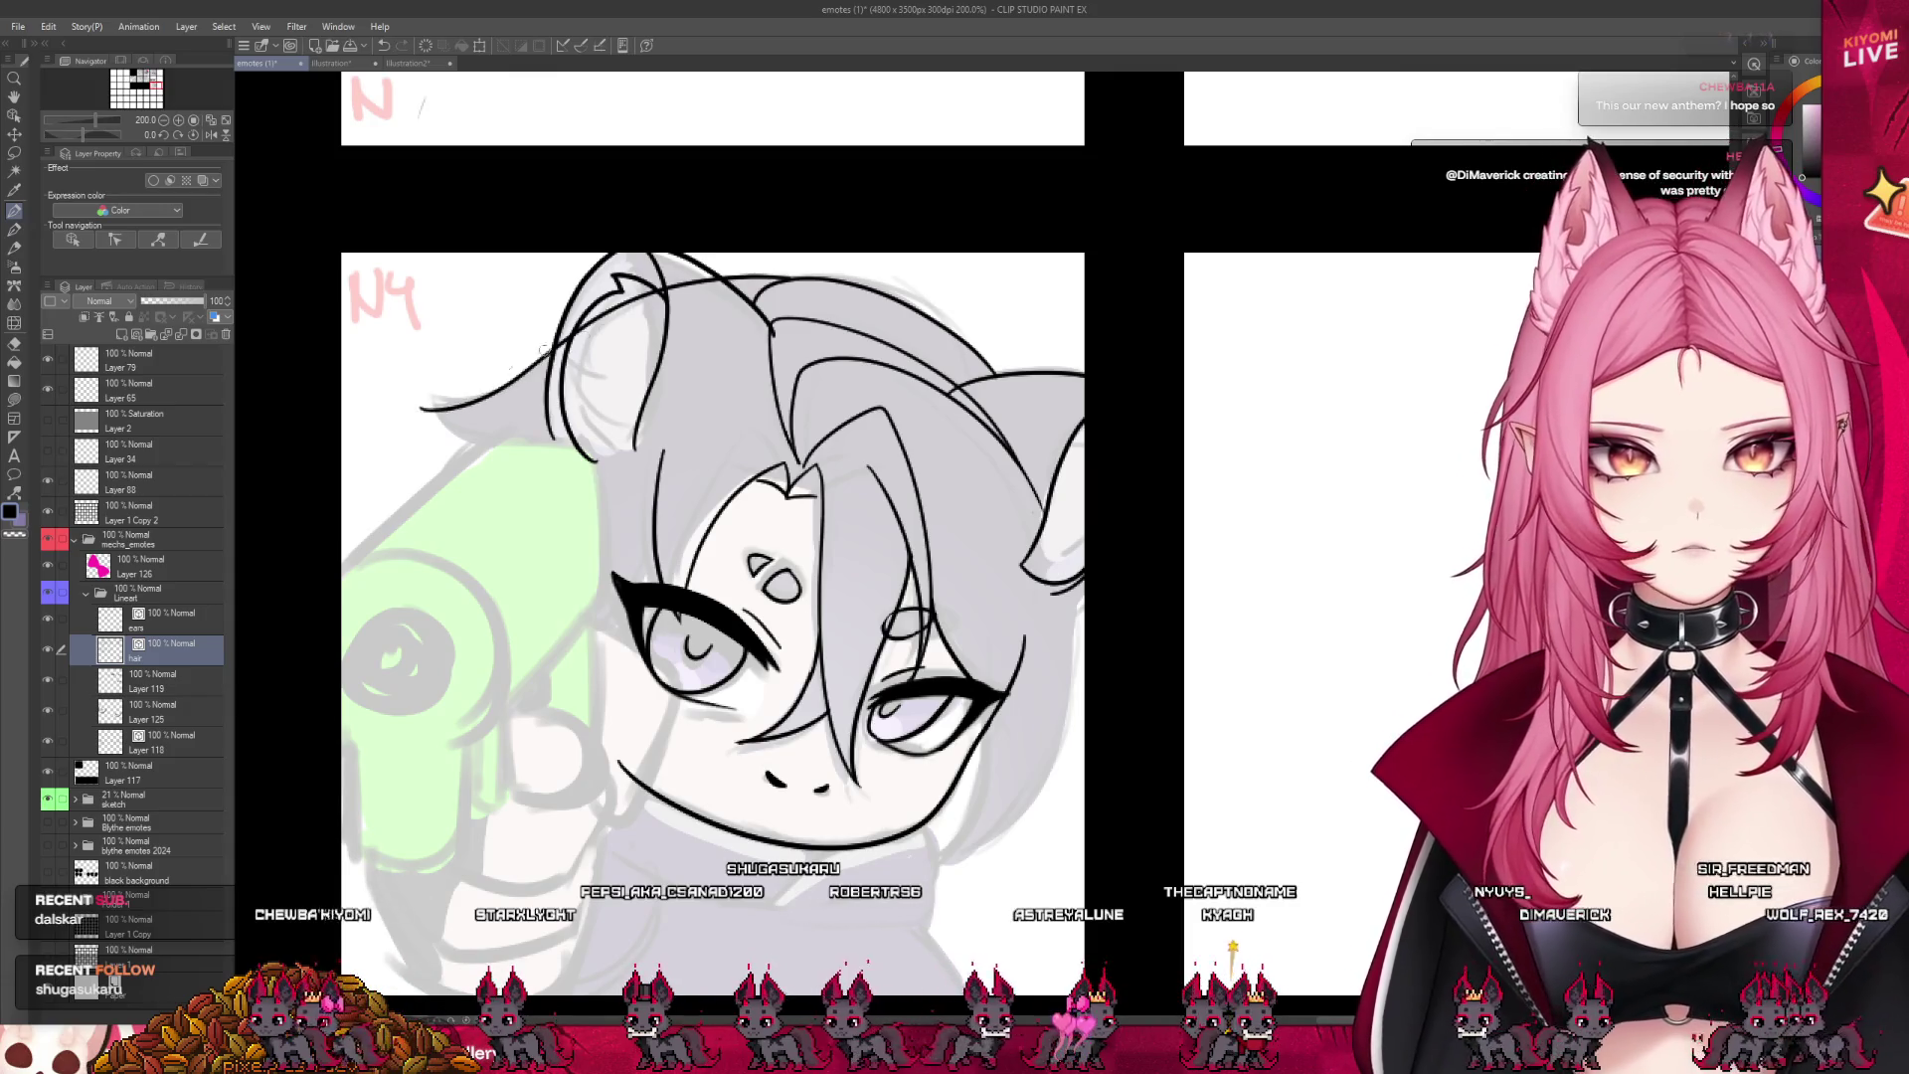
key("ctrl+z")
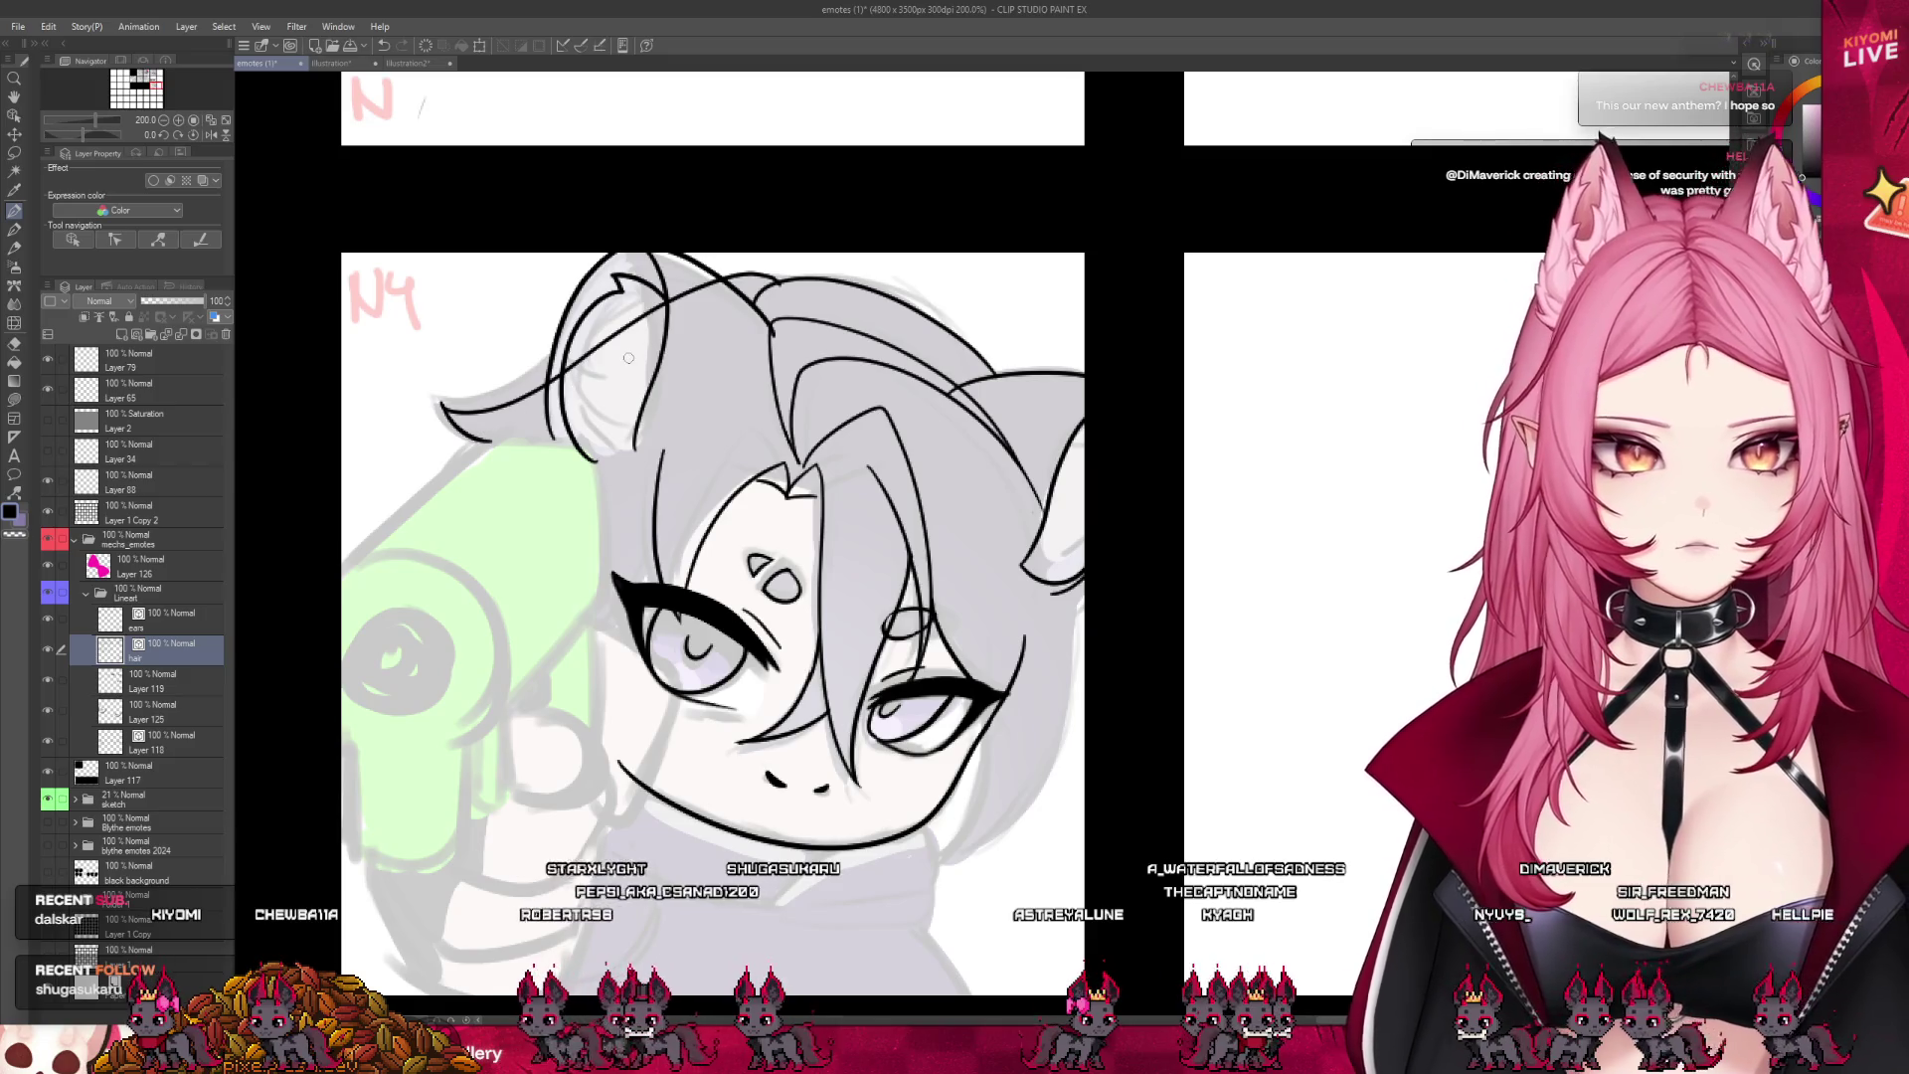
key("ctrl+z")
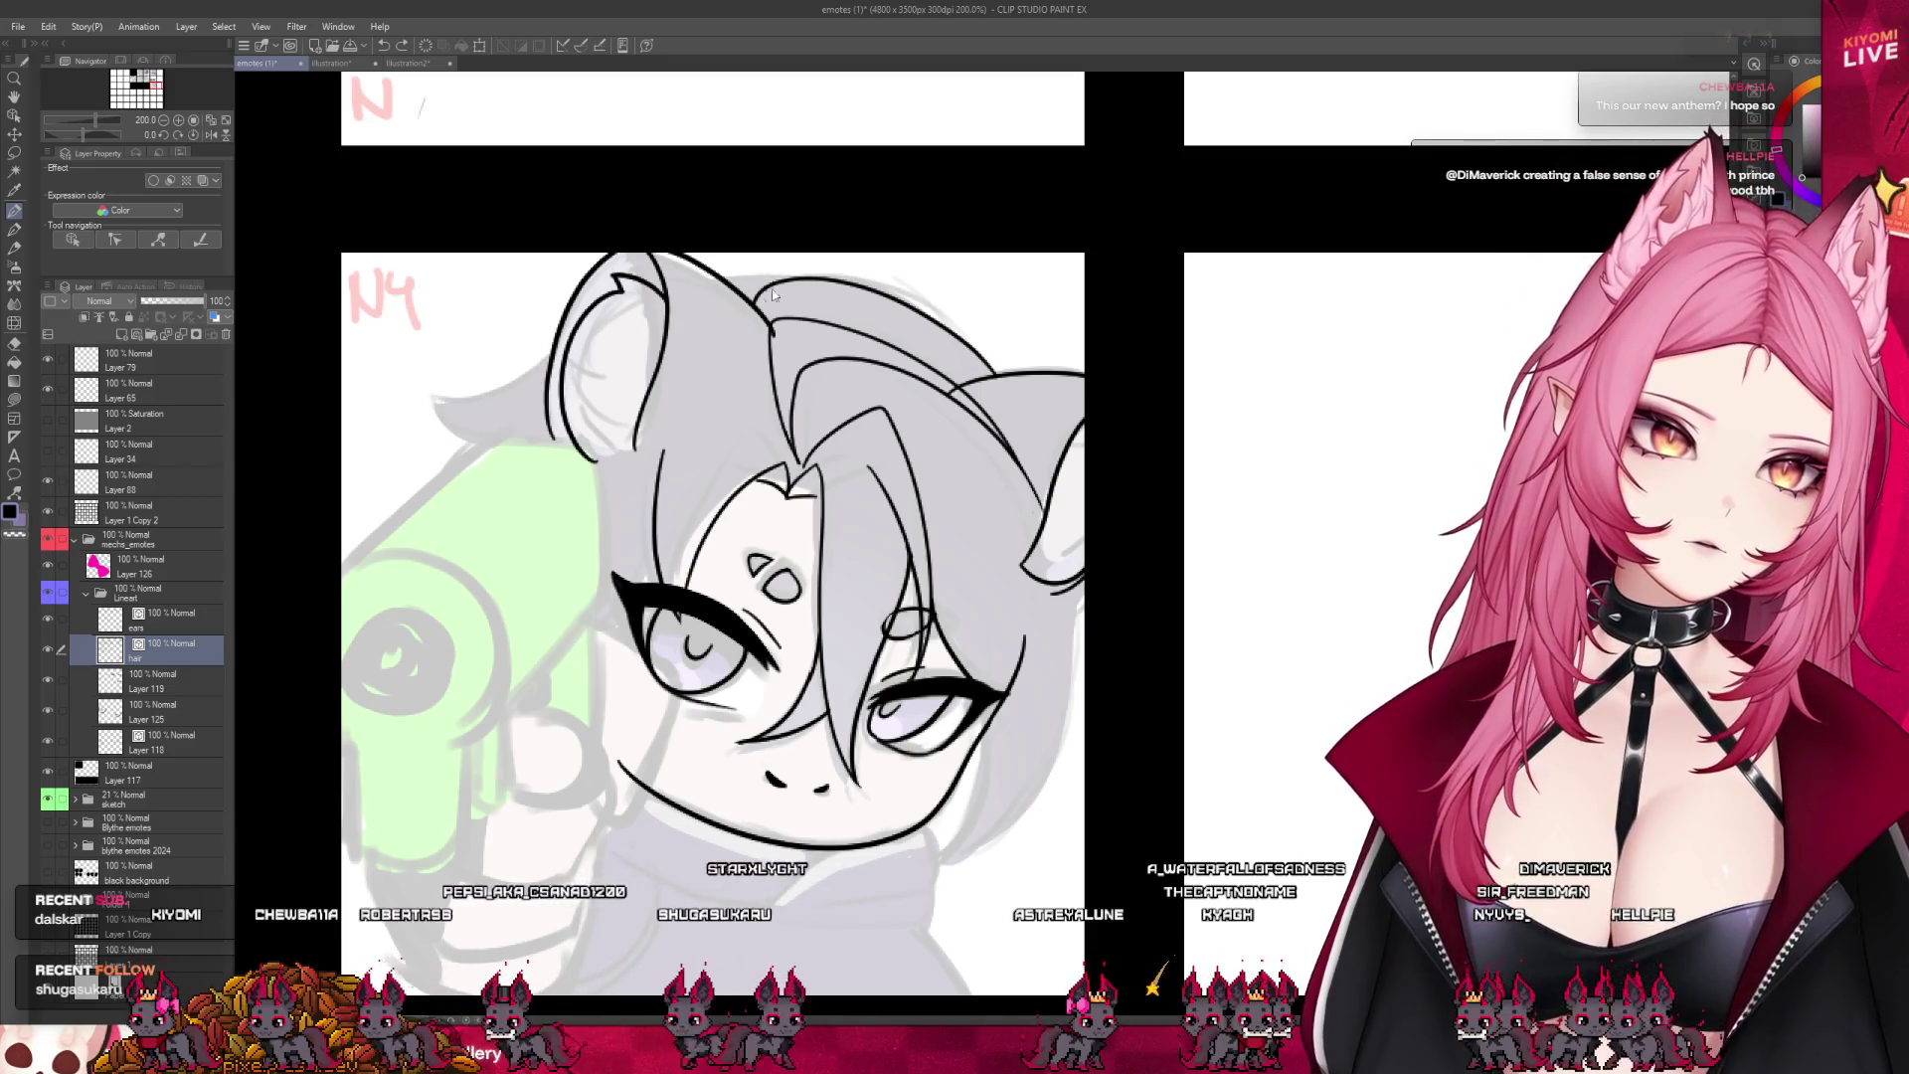
mouse_move(761, 288)
left_mouse_down()
mouse_move(457, 455)
mouse_move(517, 411)
mouse_move(474, 479)
left_mouse_up()
key("ctrl+z")
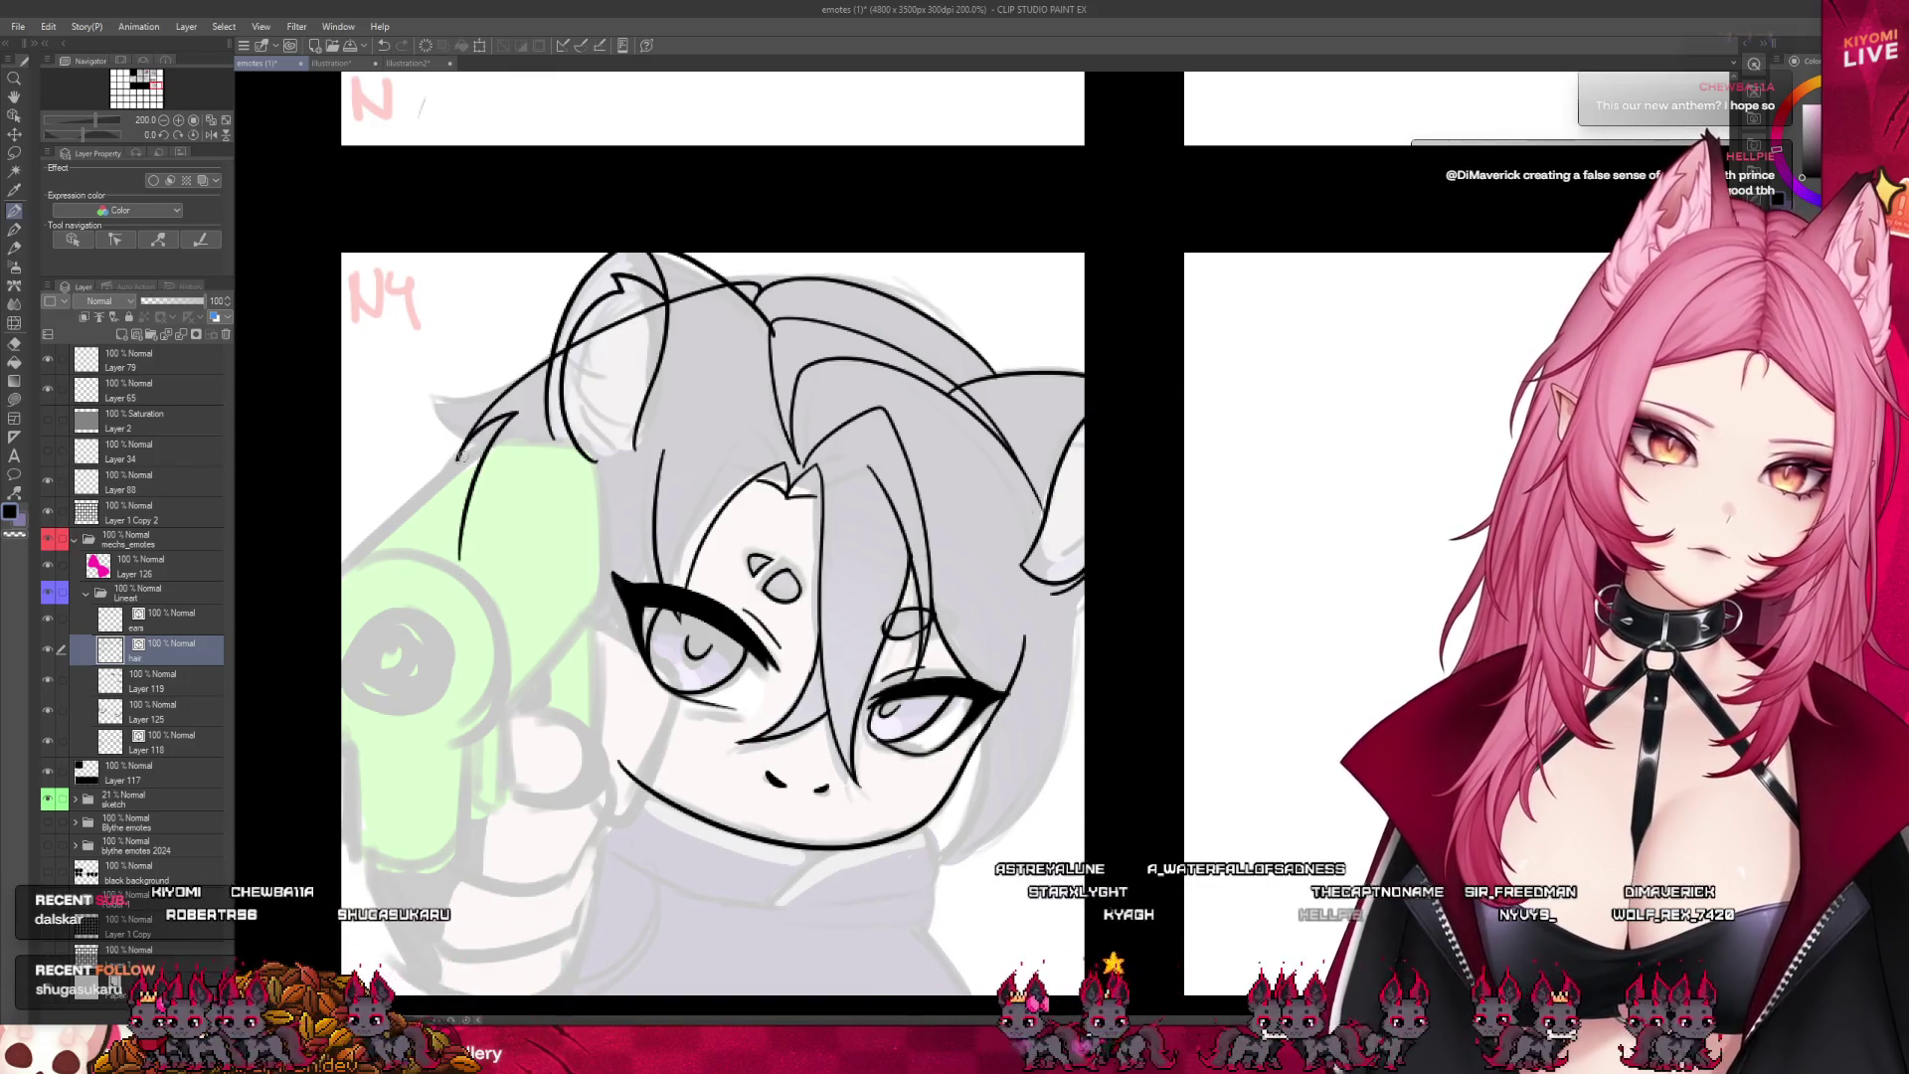
left_click_drag(516, 416, 459, 559)
- Lasso the left ear lines, rotate them counter-clockwise with Ctrl+T, confirm and deselect
scroll(629, 391, "down", 4)
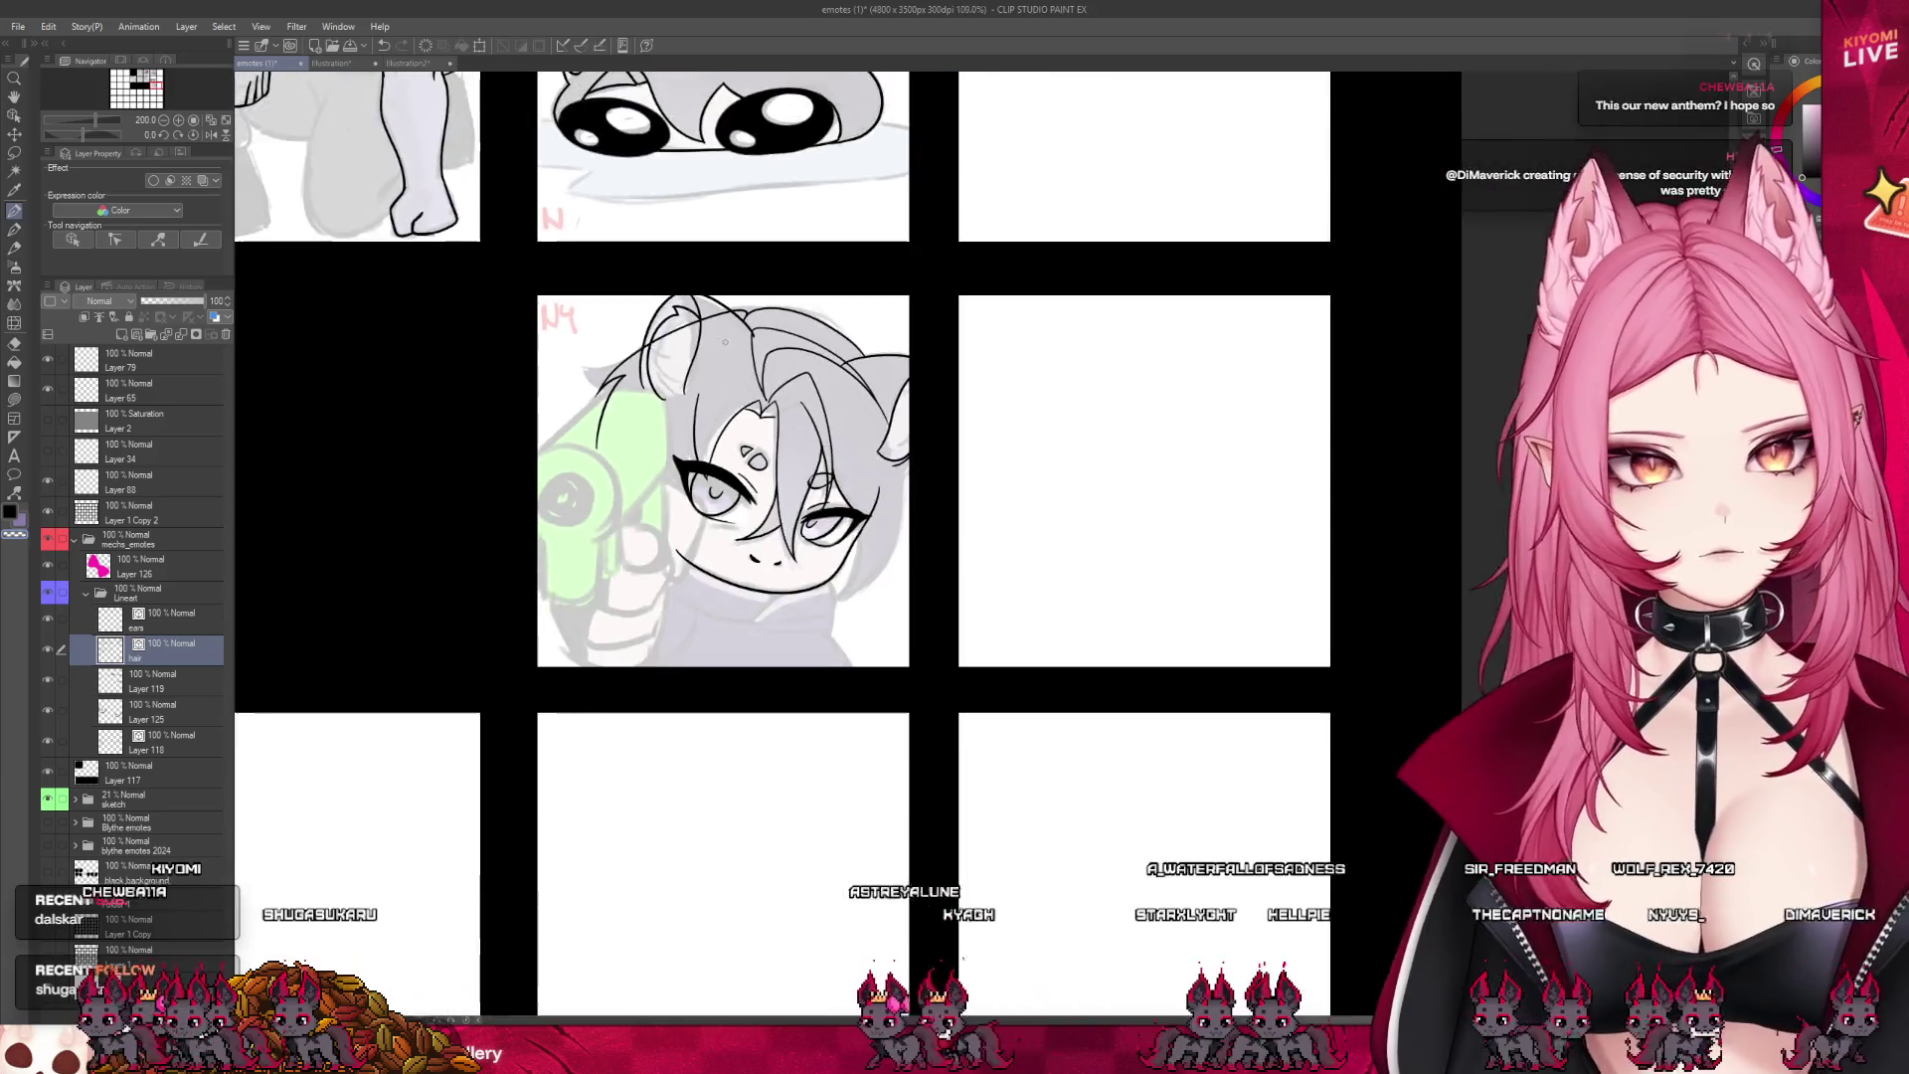
scroll(629, 392, "up", 2)
key("m")
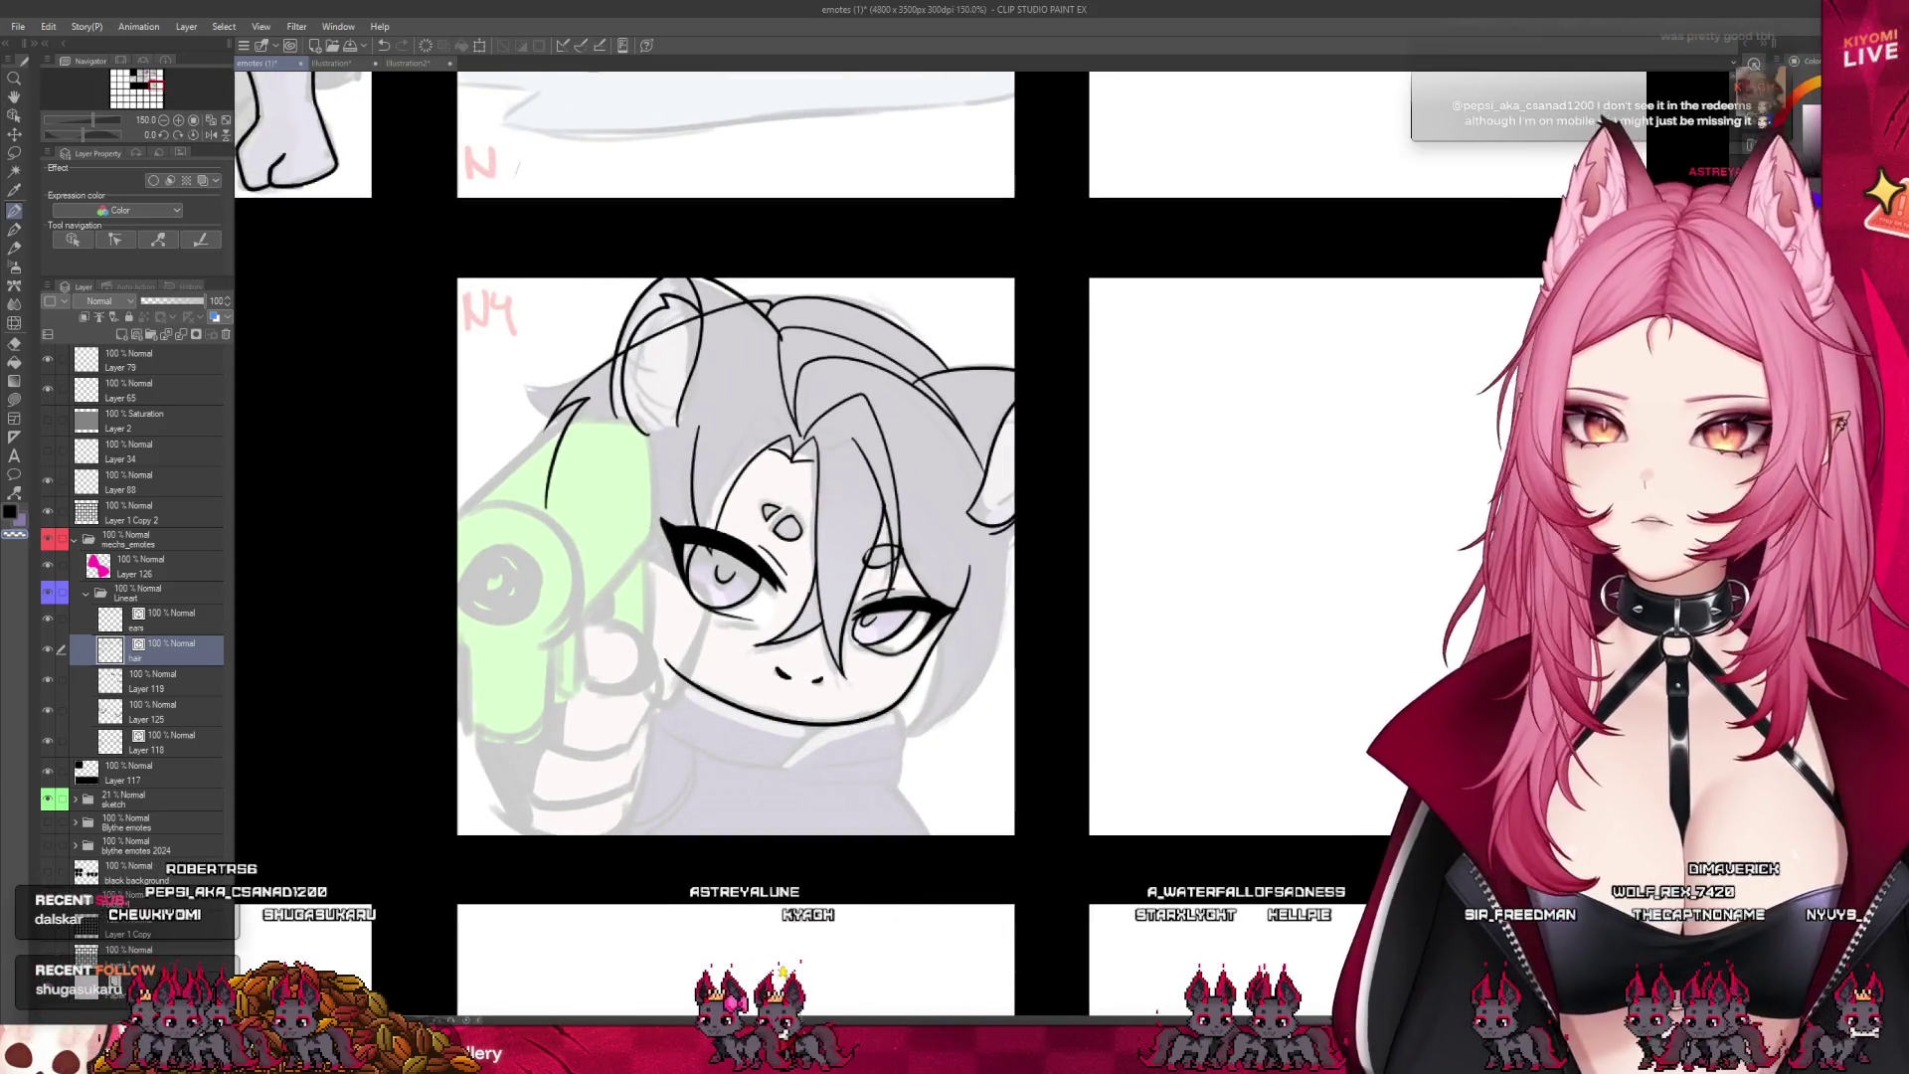
mouse_move(540, 544)
left_mouse_down()
mouse_move(768, 308)
mouse_move(498, 376)
left_mouse_up()
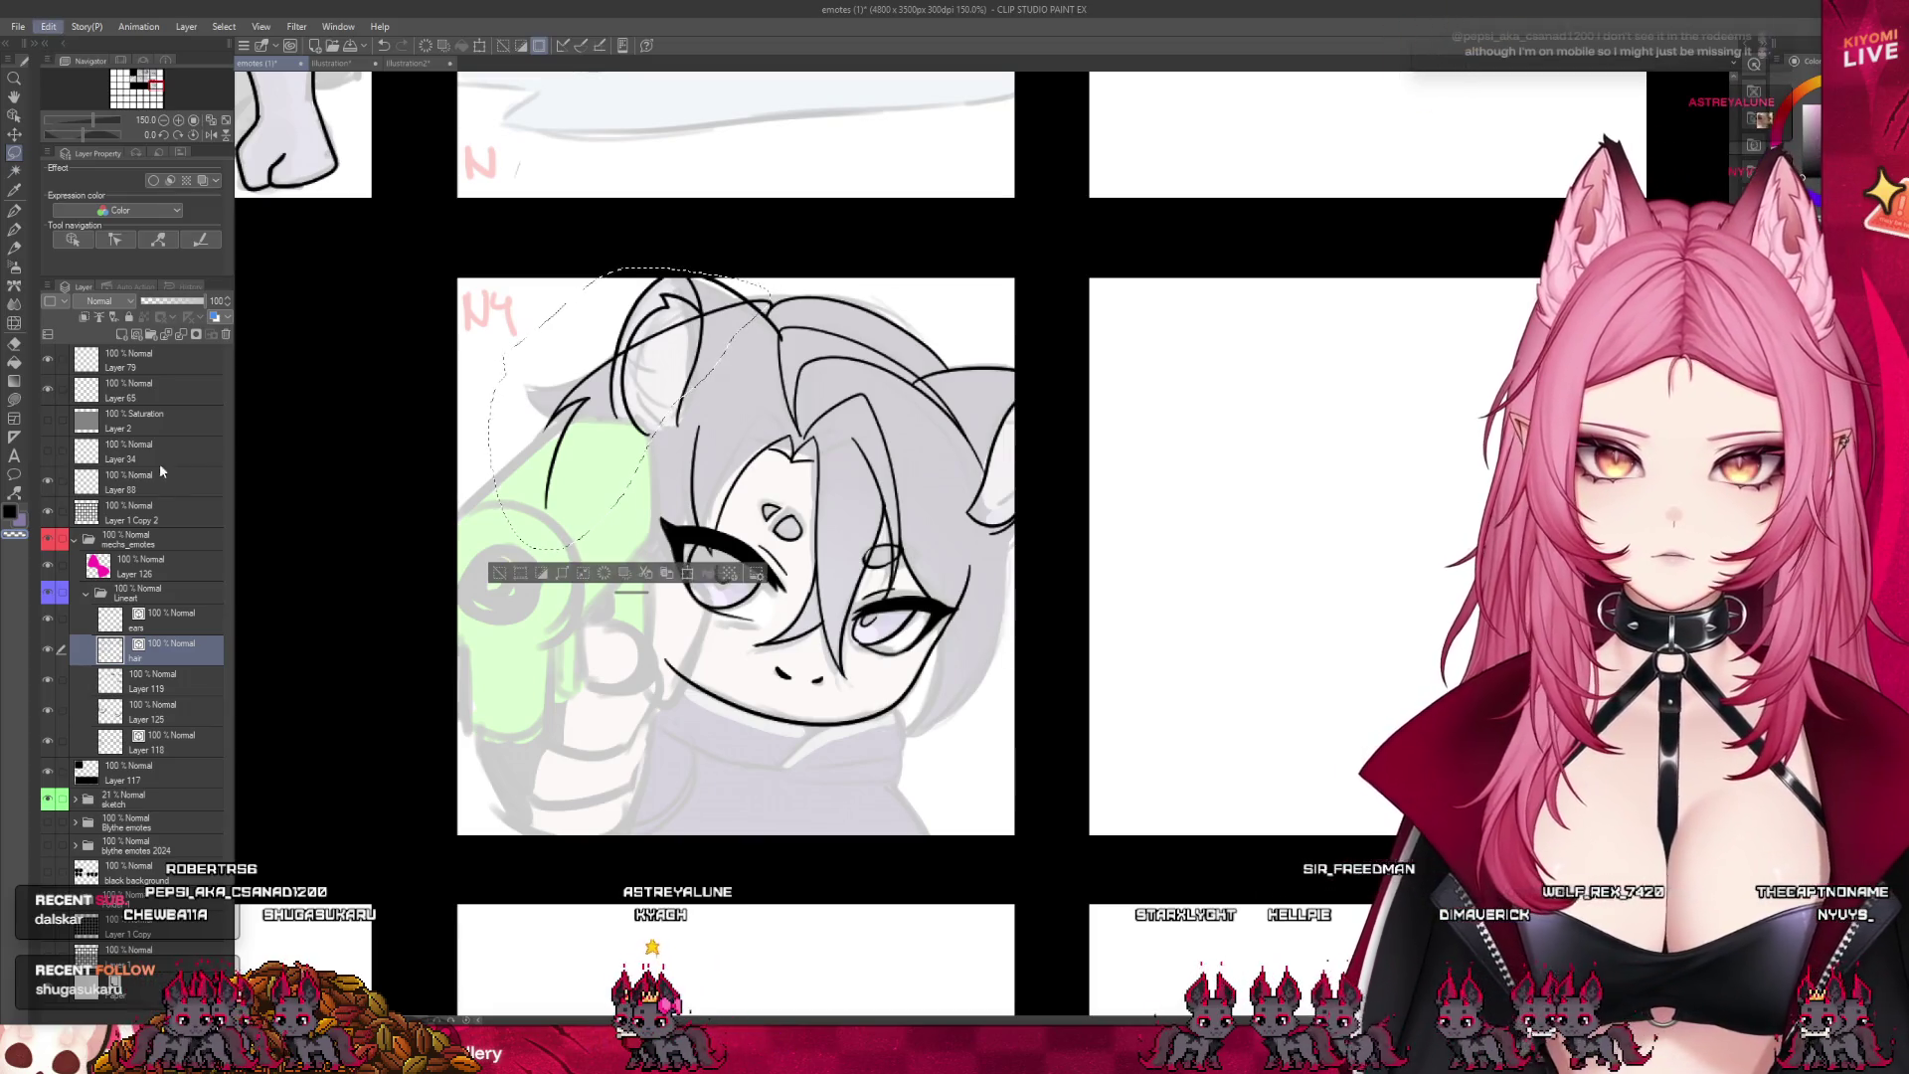
key("ctrl+t")
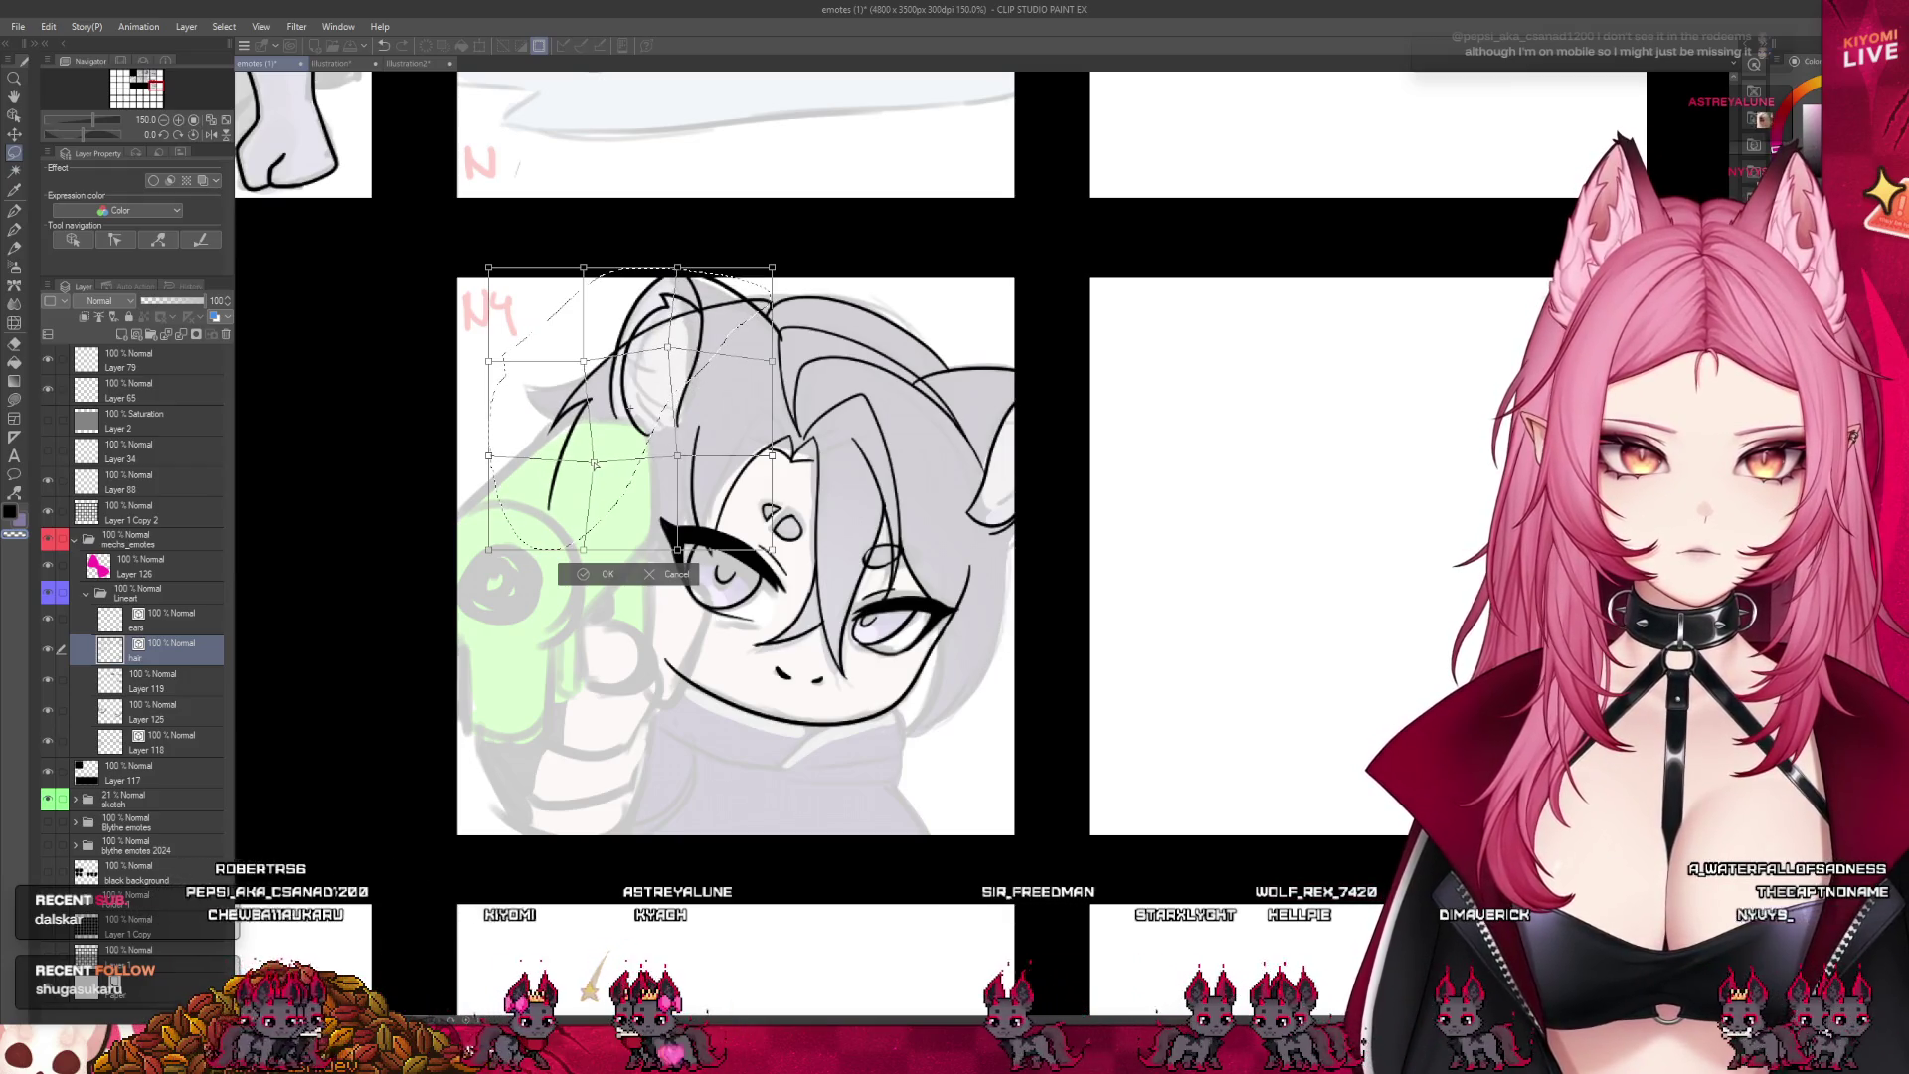
mouse_move(557, 430)
left_mouse_down()
mouse_move(541, 557)
mouse_move(557, 545)
mouse_move(502, 552)
mouse_move(550, 540)
left_mouse_up()
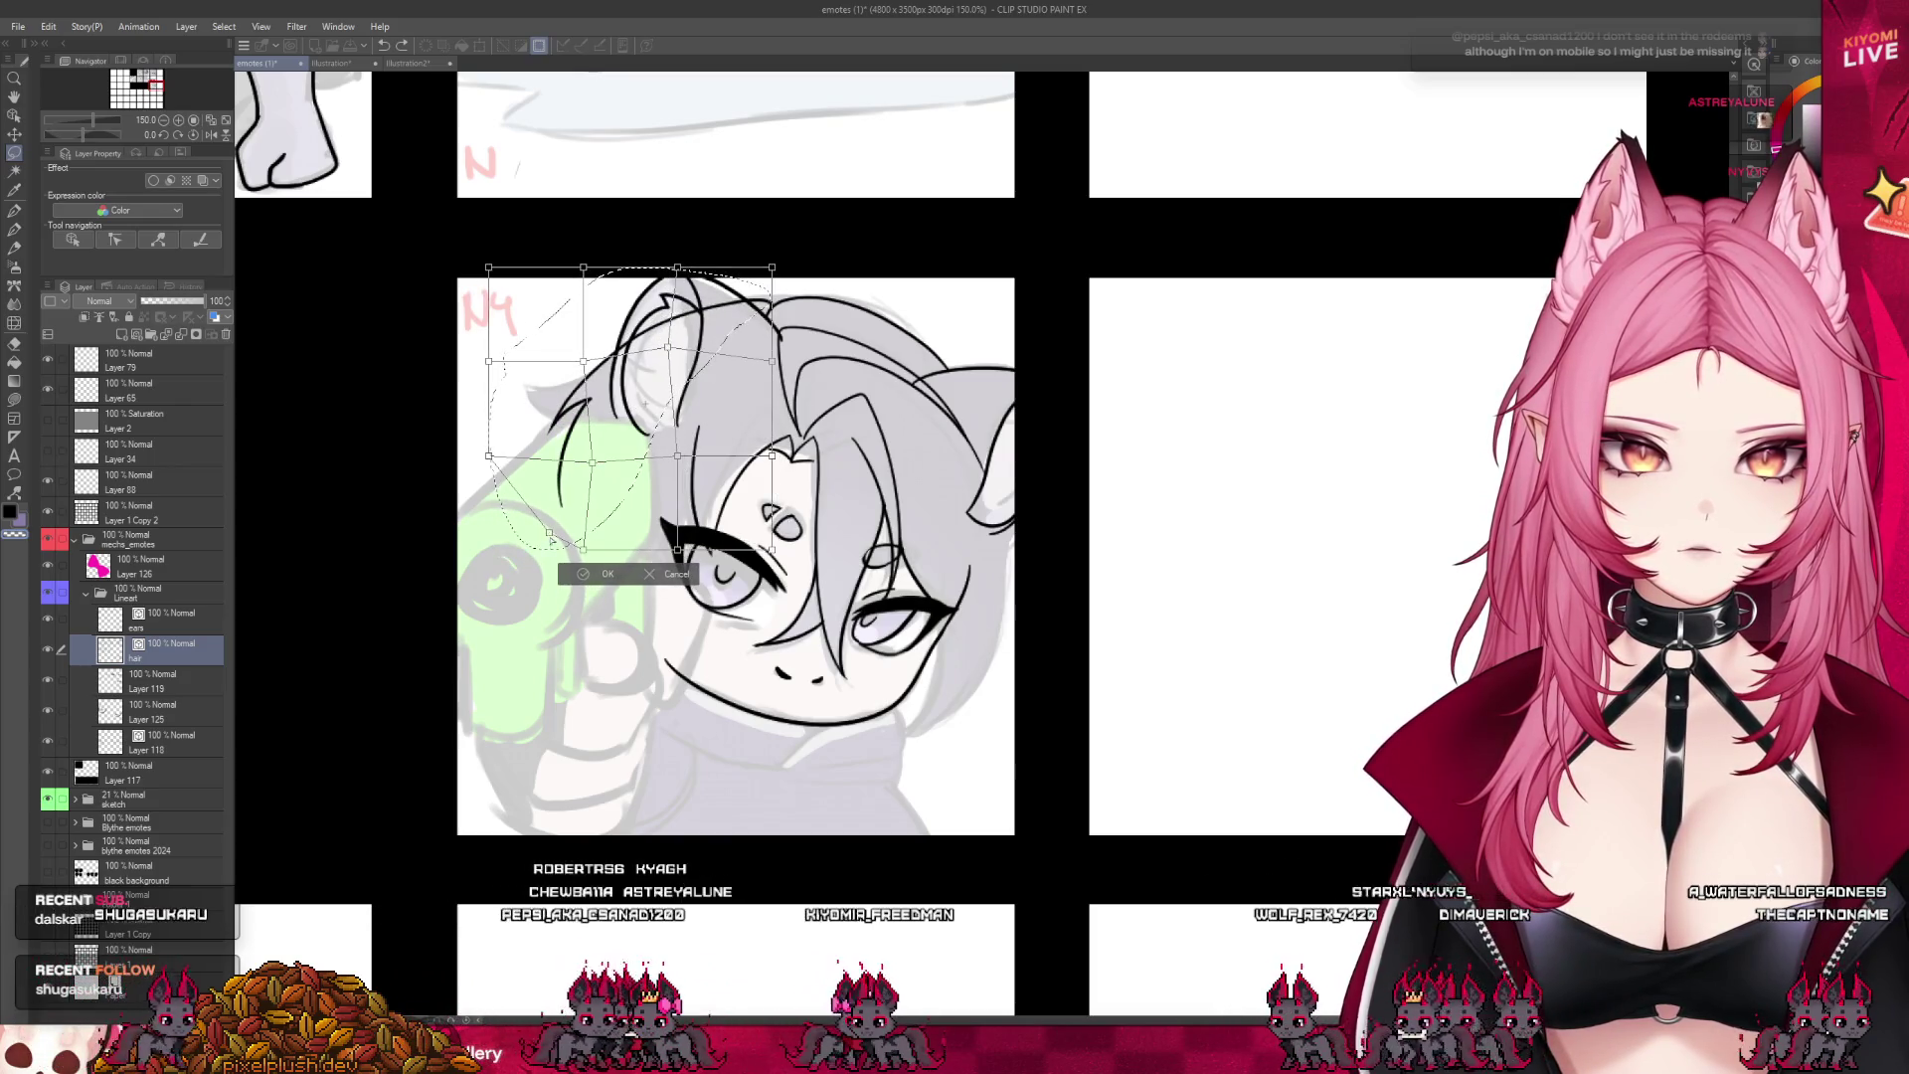
left_click(582, 574)
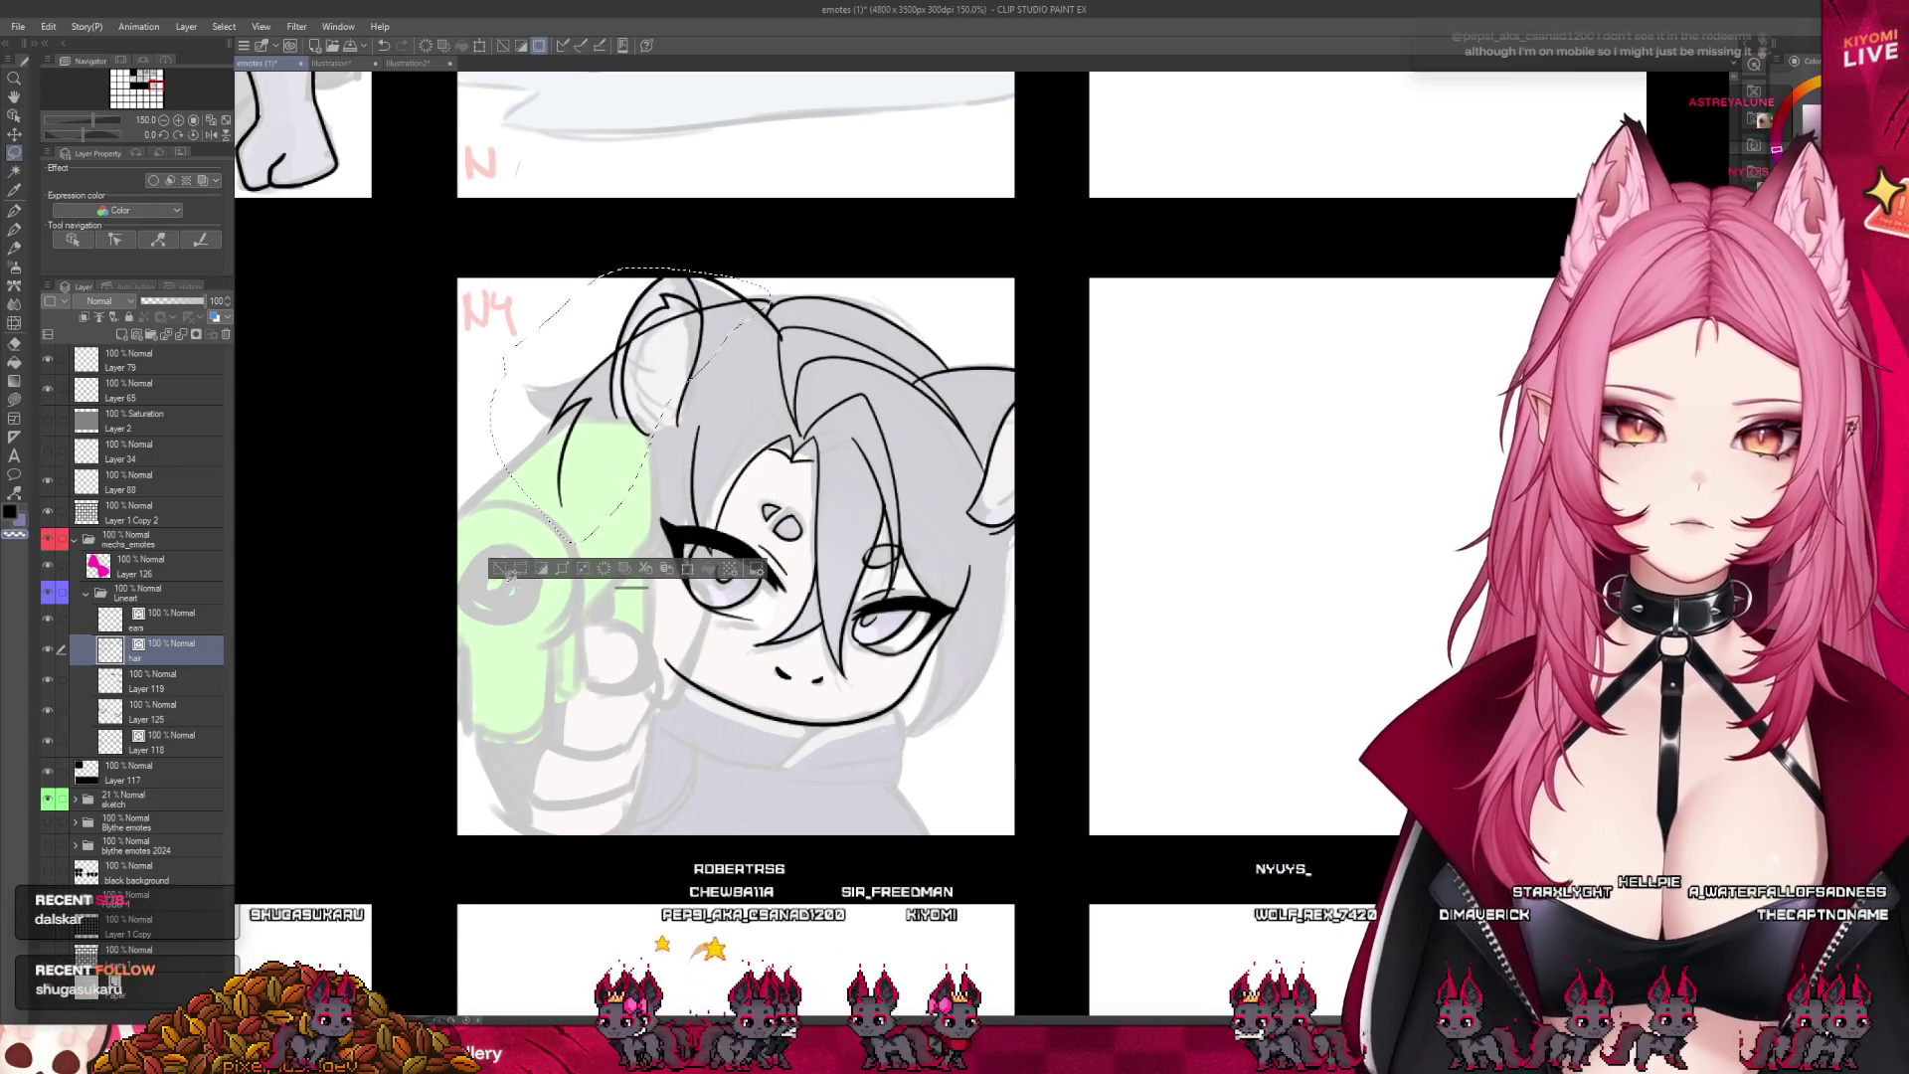
left_click(499, 569)
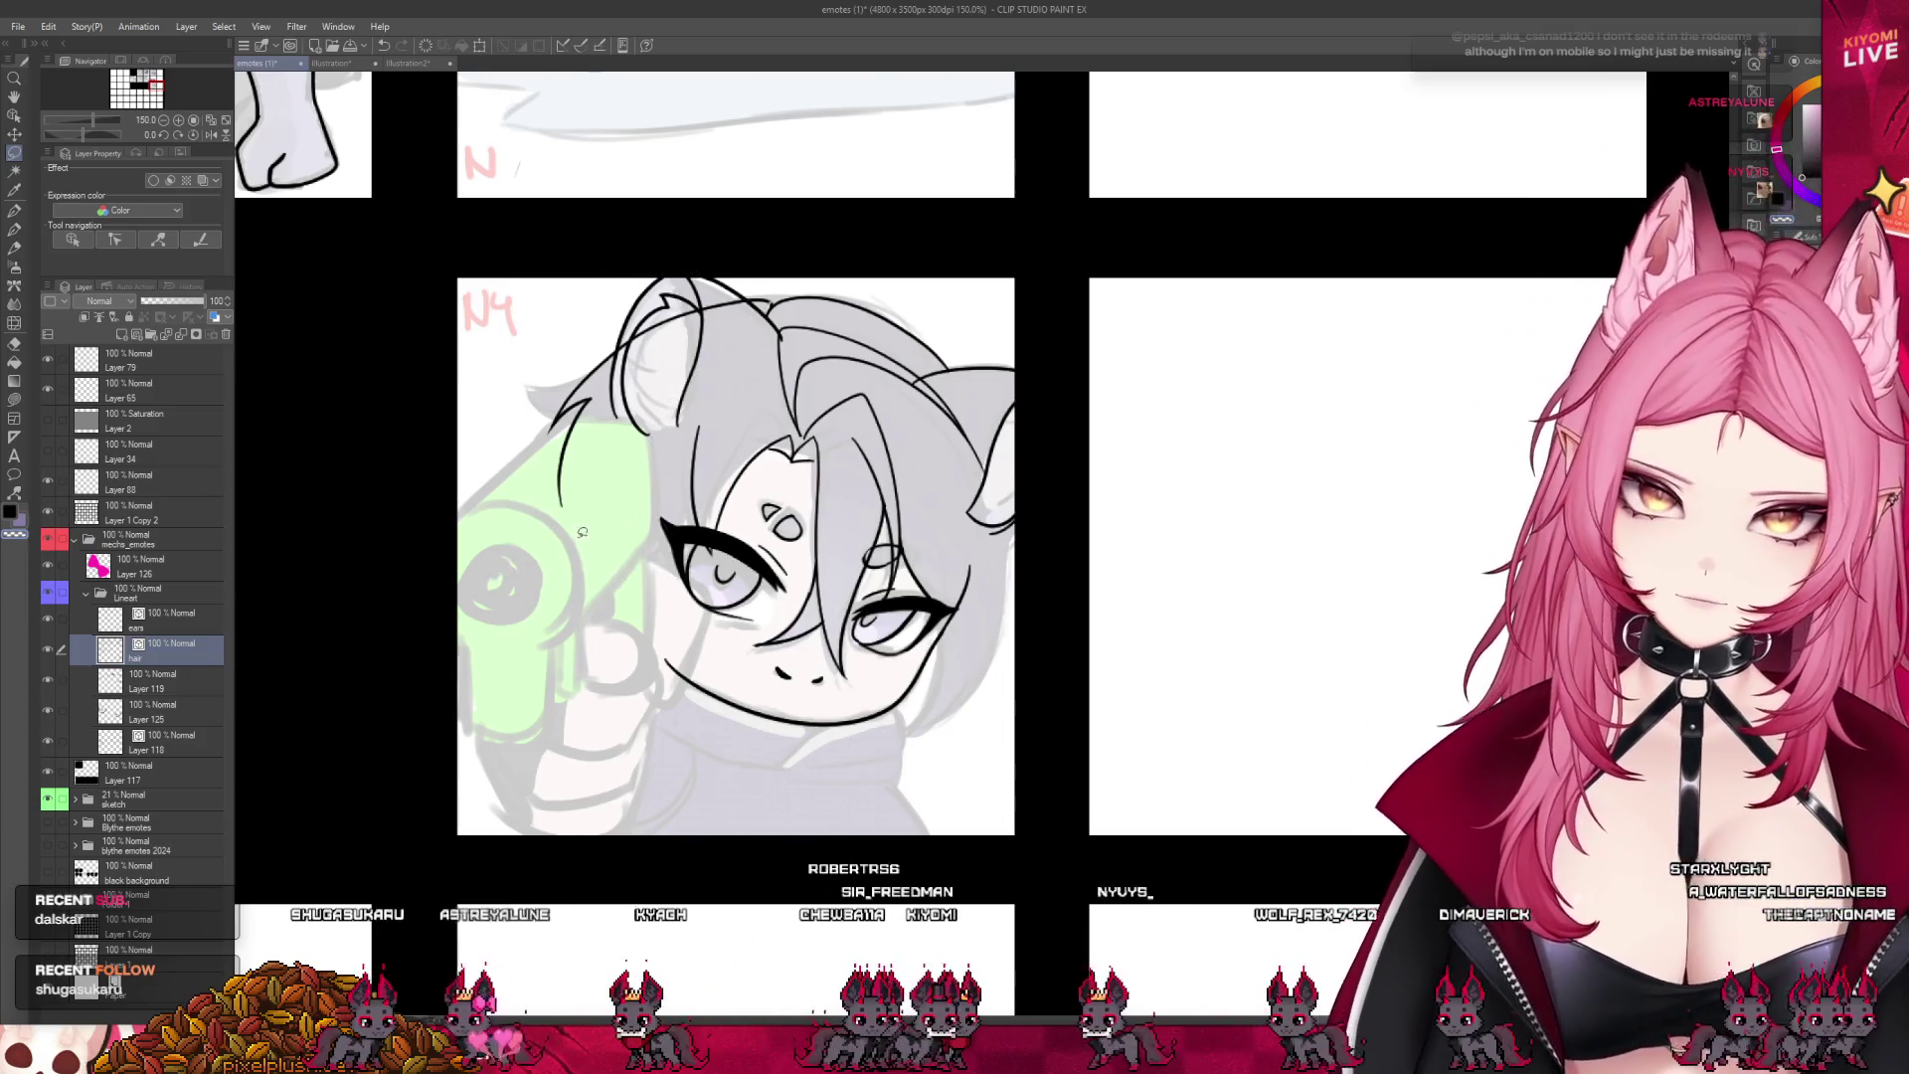
scroll(899, 498, "down", 4)
scroll(899, 443, "up", 2)
scroll(899, 444, "up", 2)
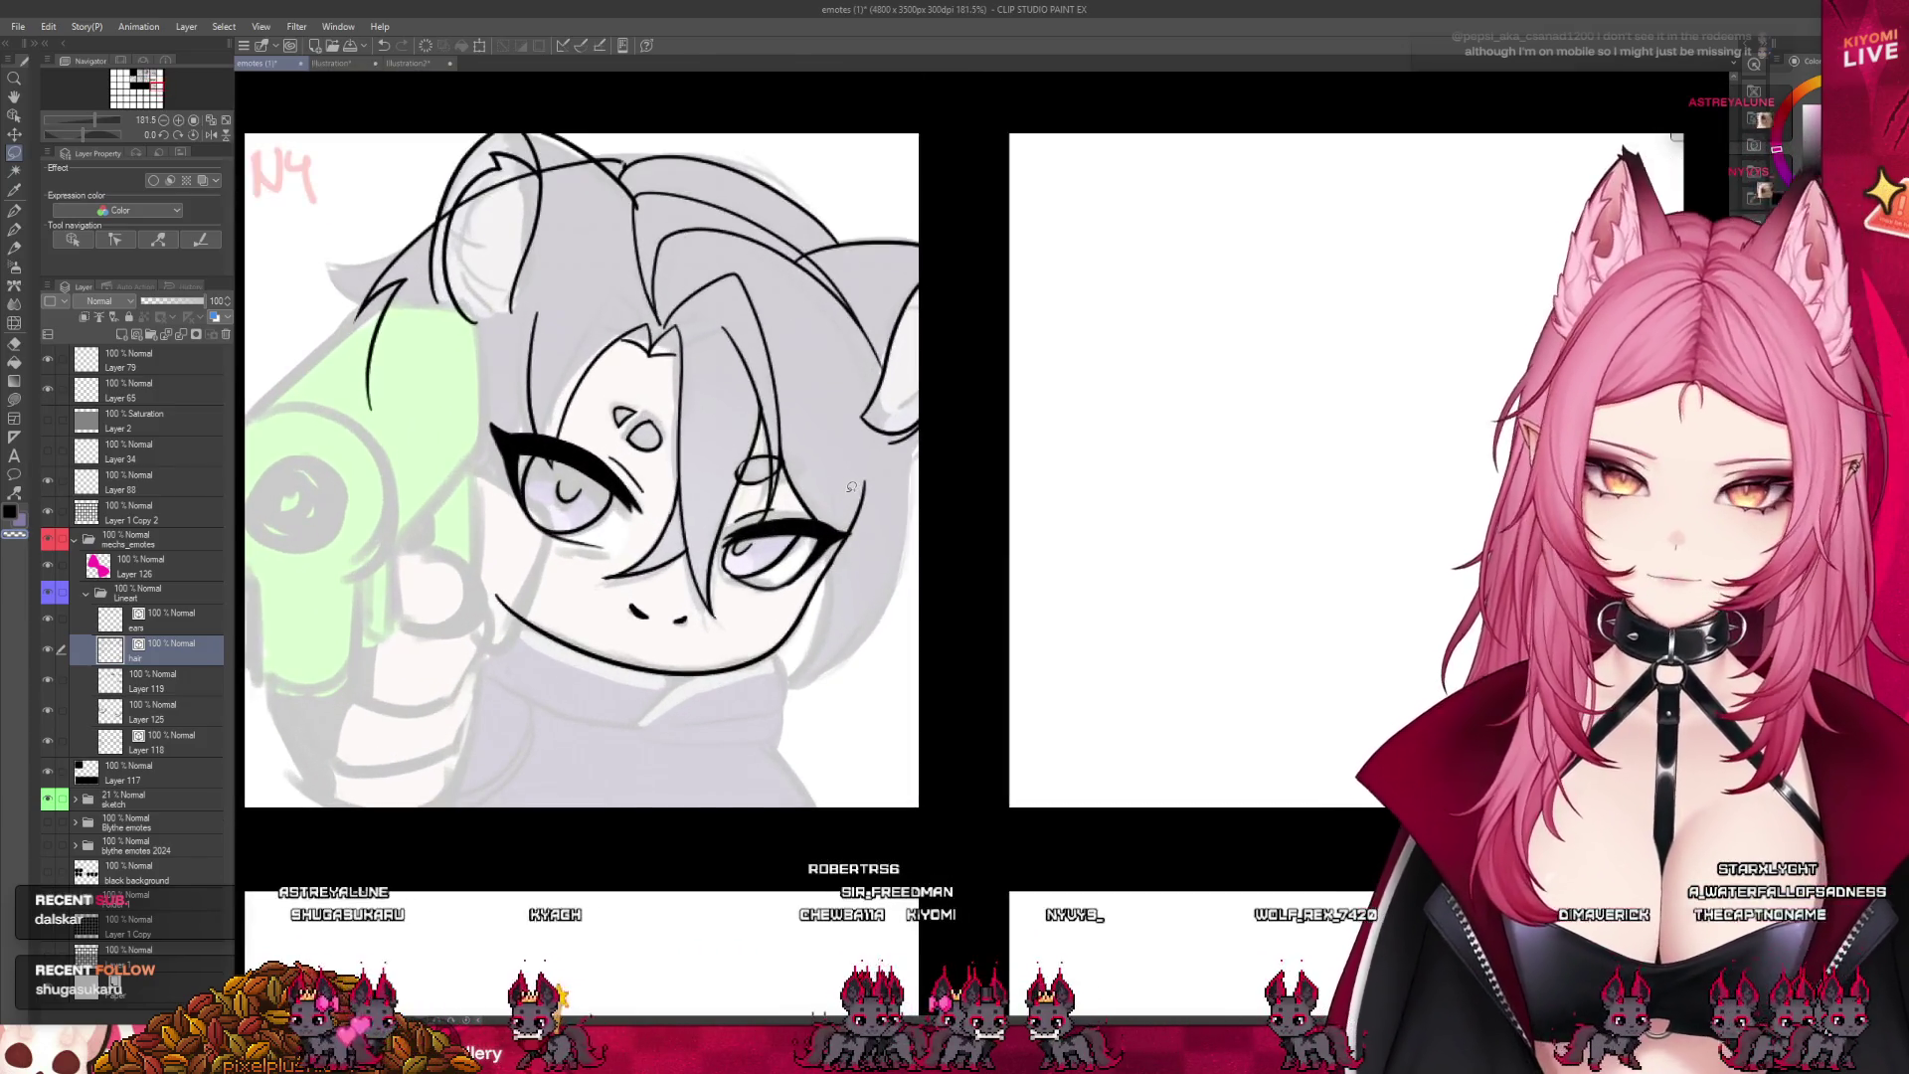
- With the pen, ink the right jaw line and right-side hair strands, redrawing the face line twice
left_click(14, 211)
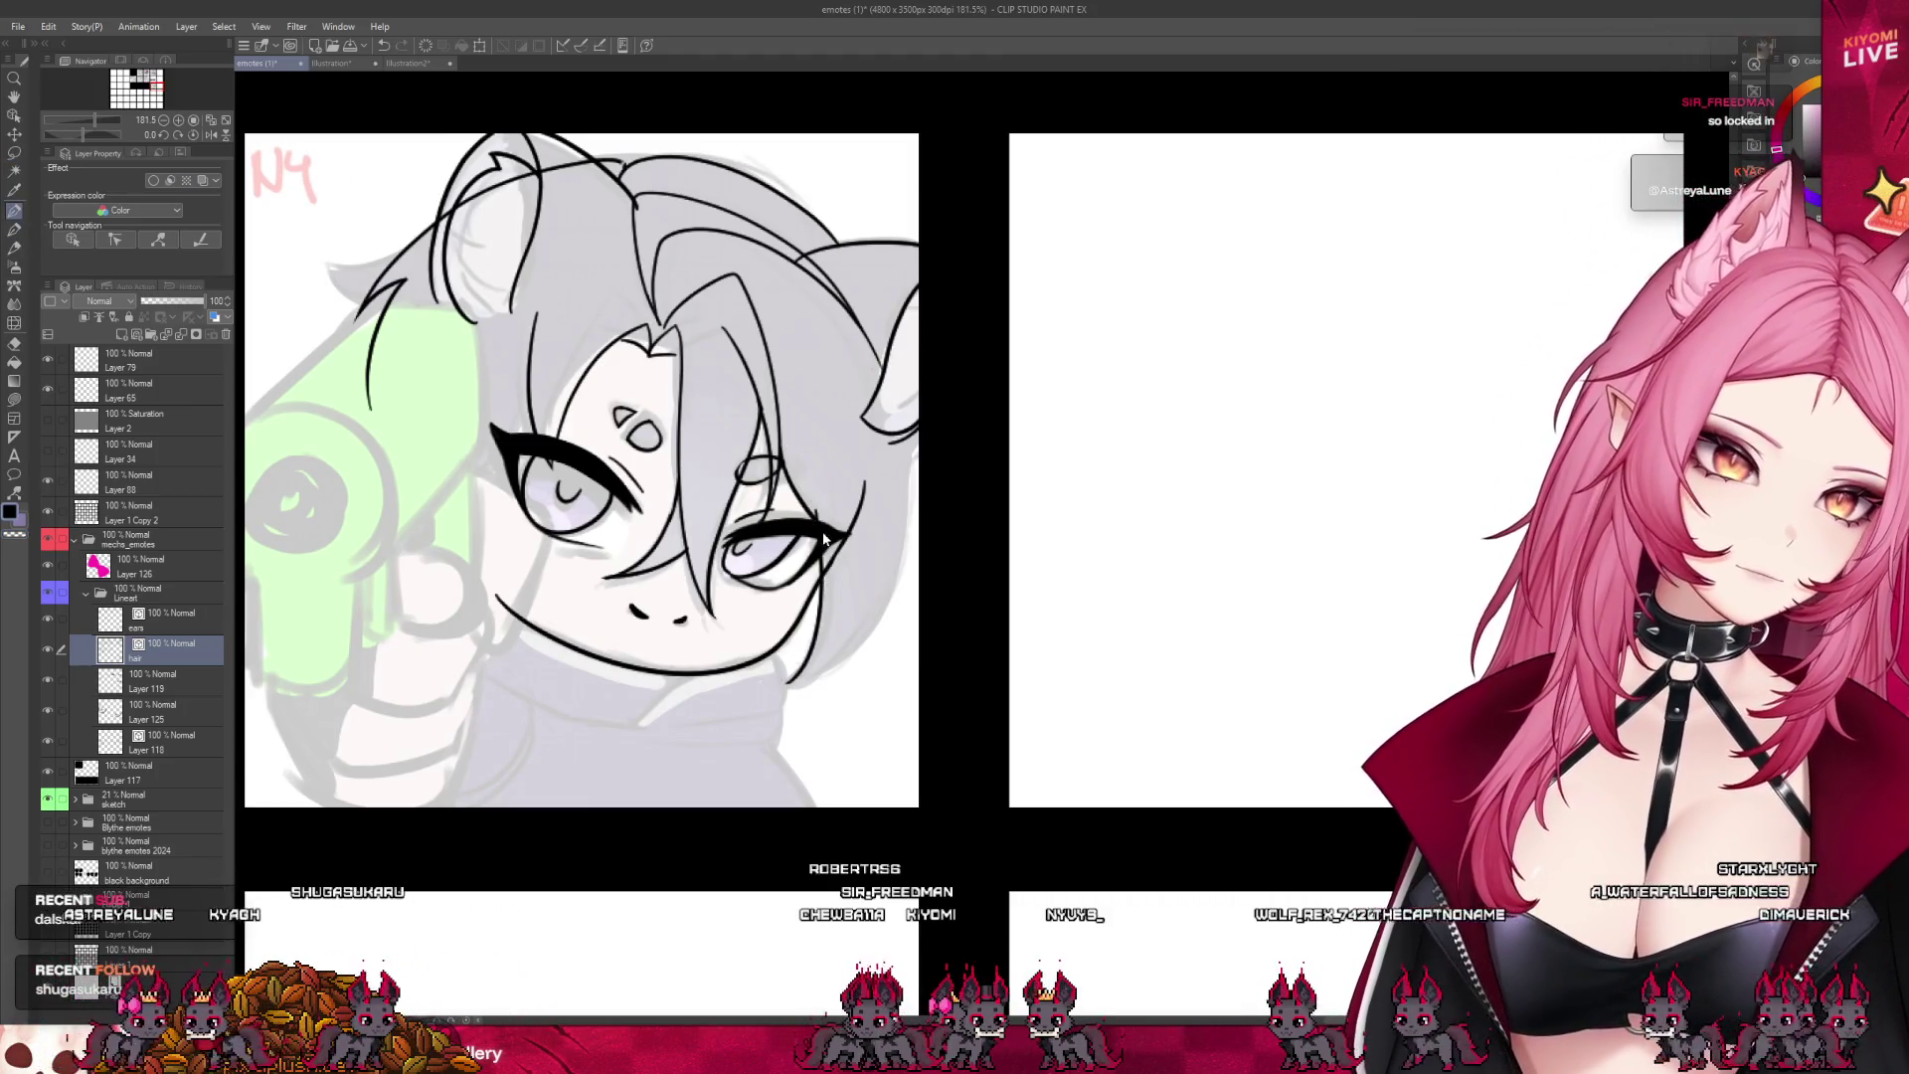
left_click_drag(825, 534, 793, 684)
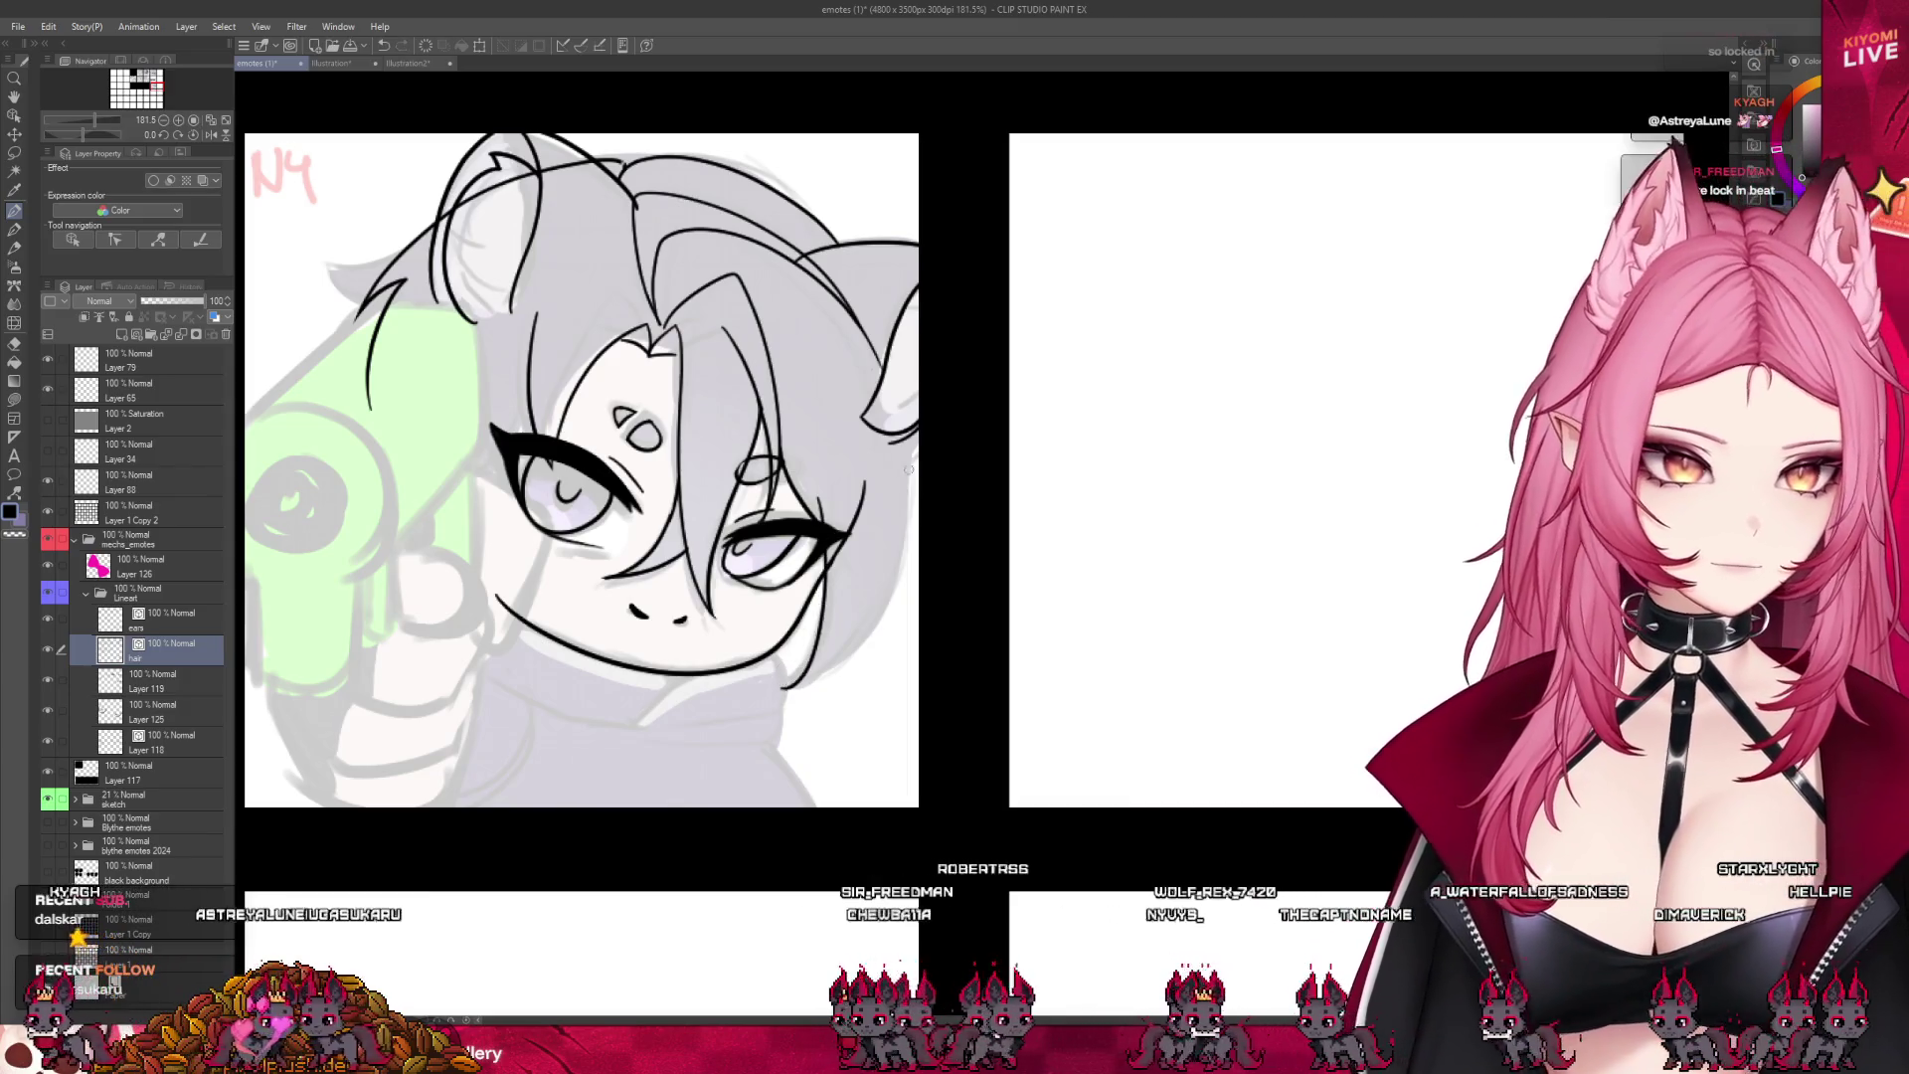
left_click_drag(882, 381, 913, 464)
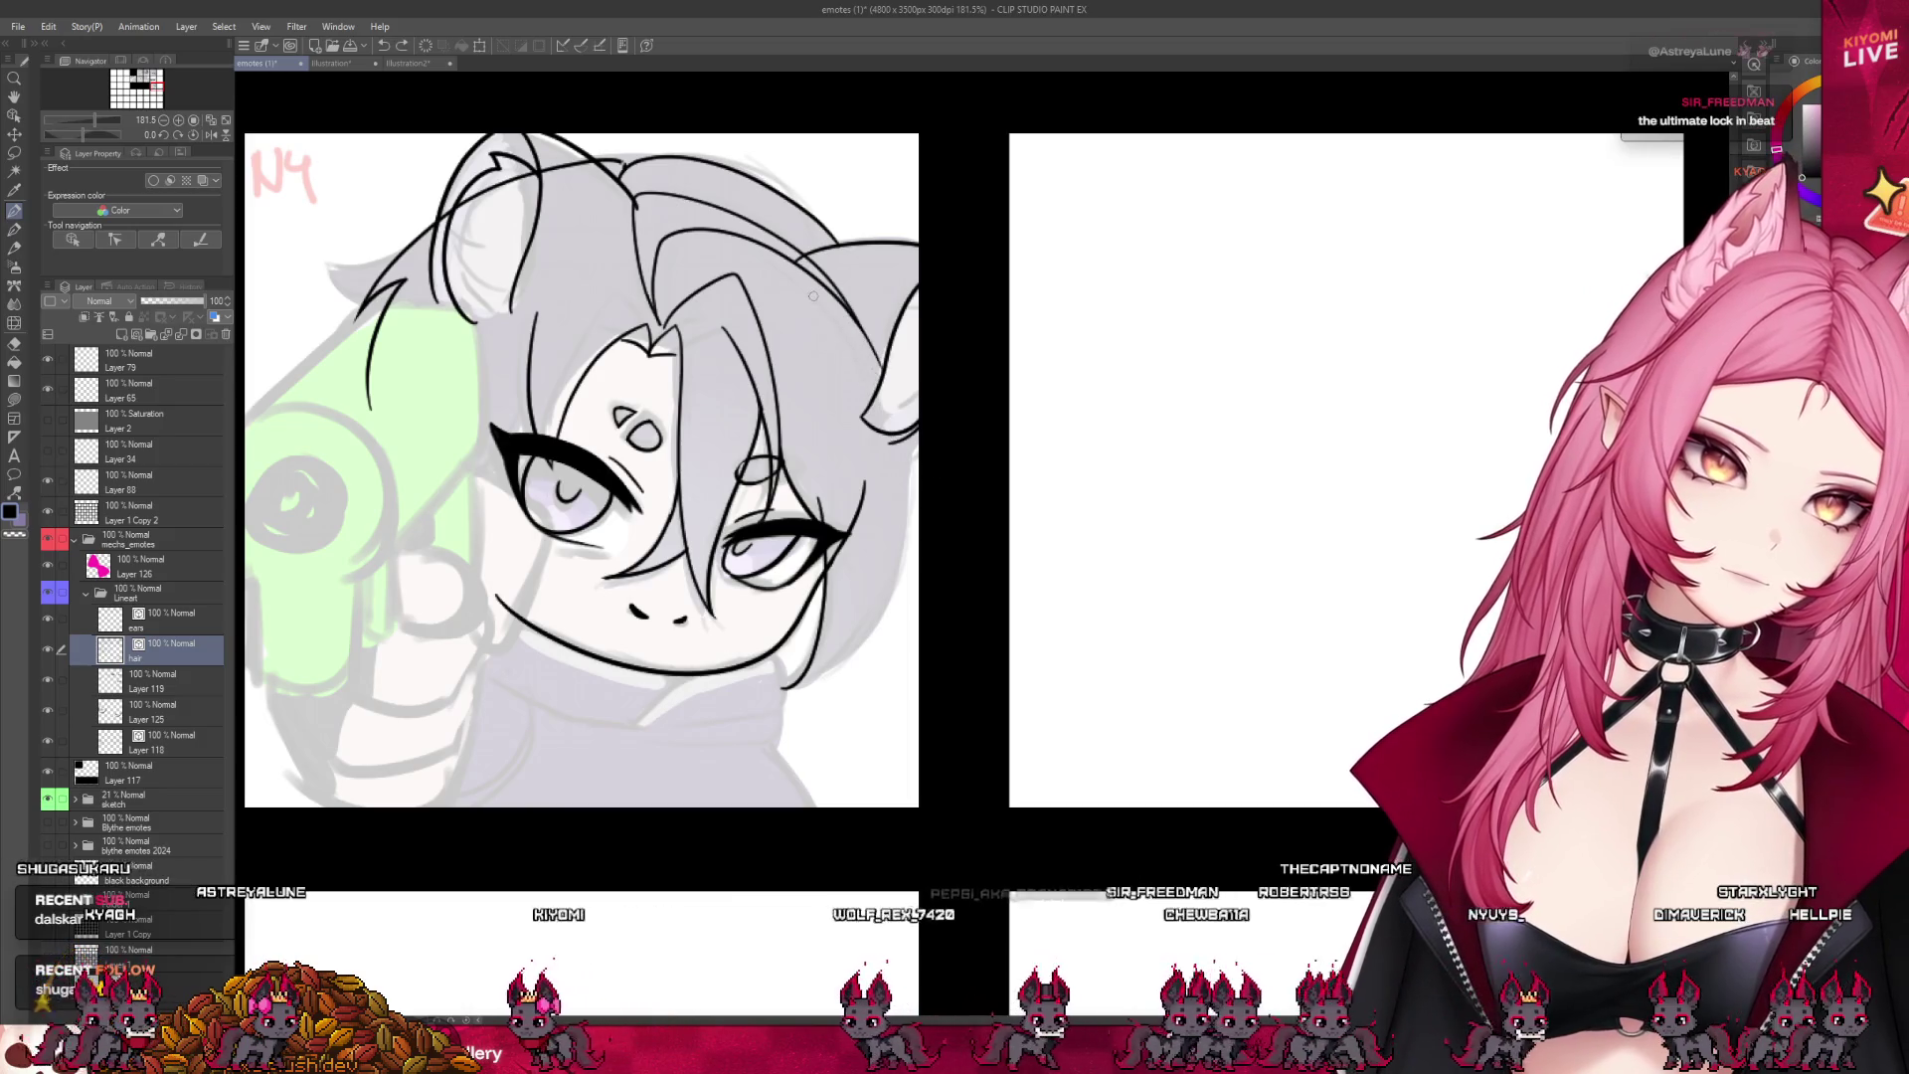
left_click_drag(845, 334, 917, 462)
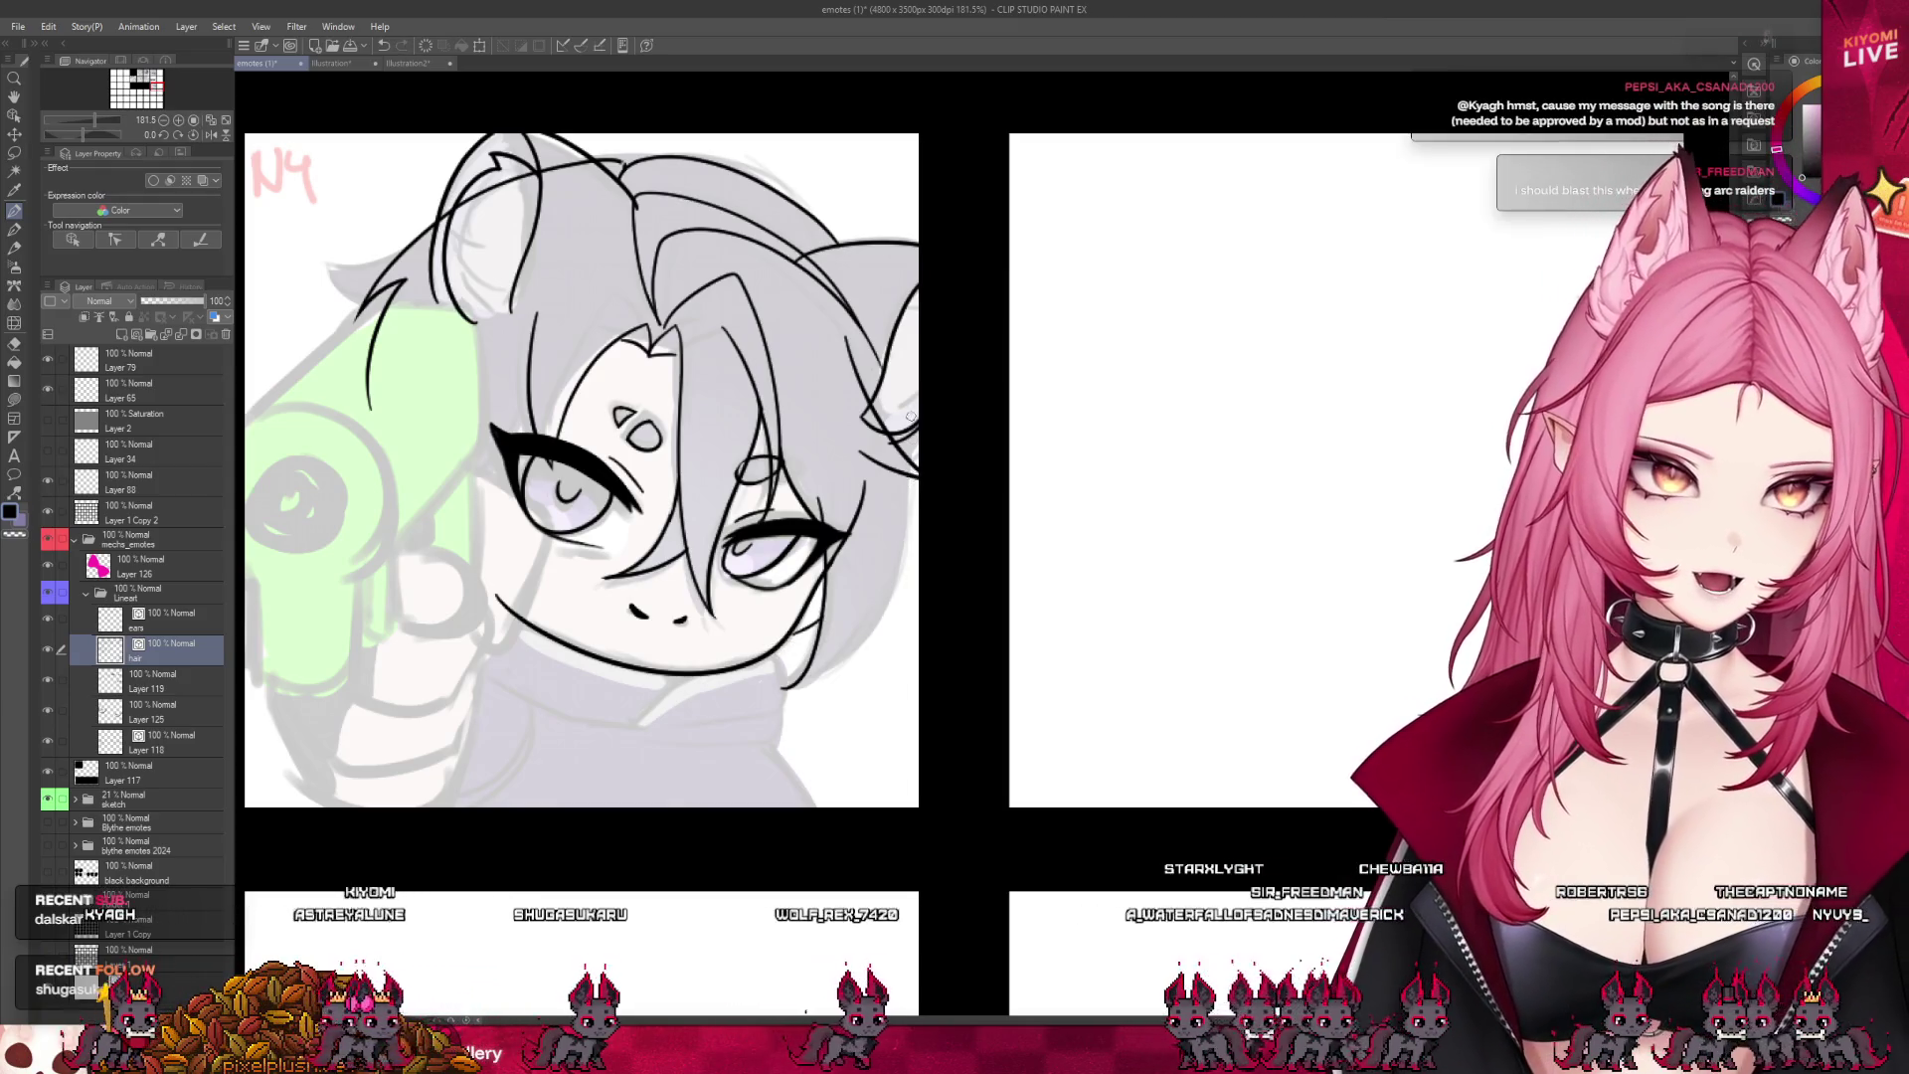
left_click_drag(910, 466, 770, 710)
key("ctrl+z")
left_click_drag(917, 485, 766, 704)
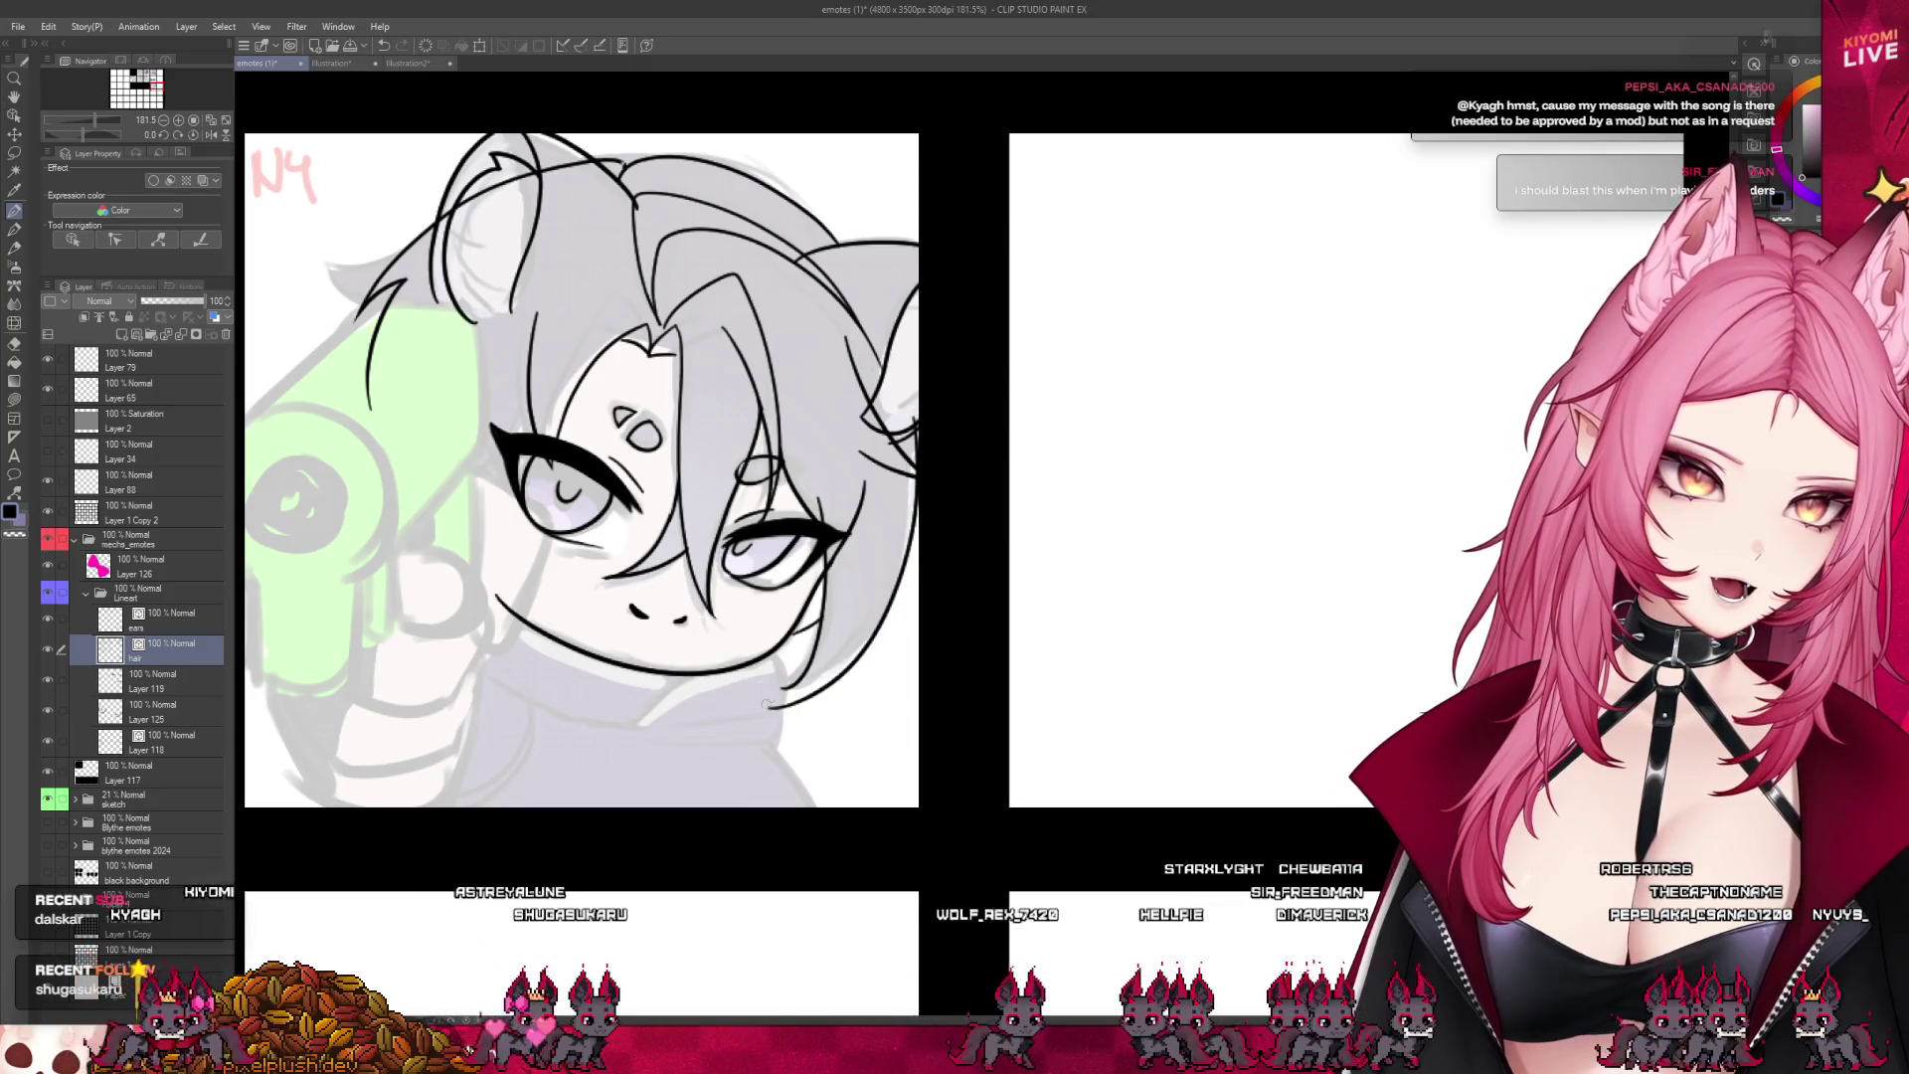
key("ctrl+z")
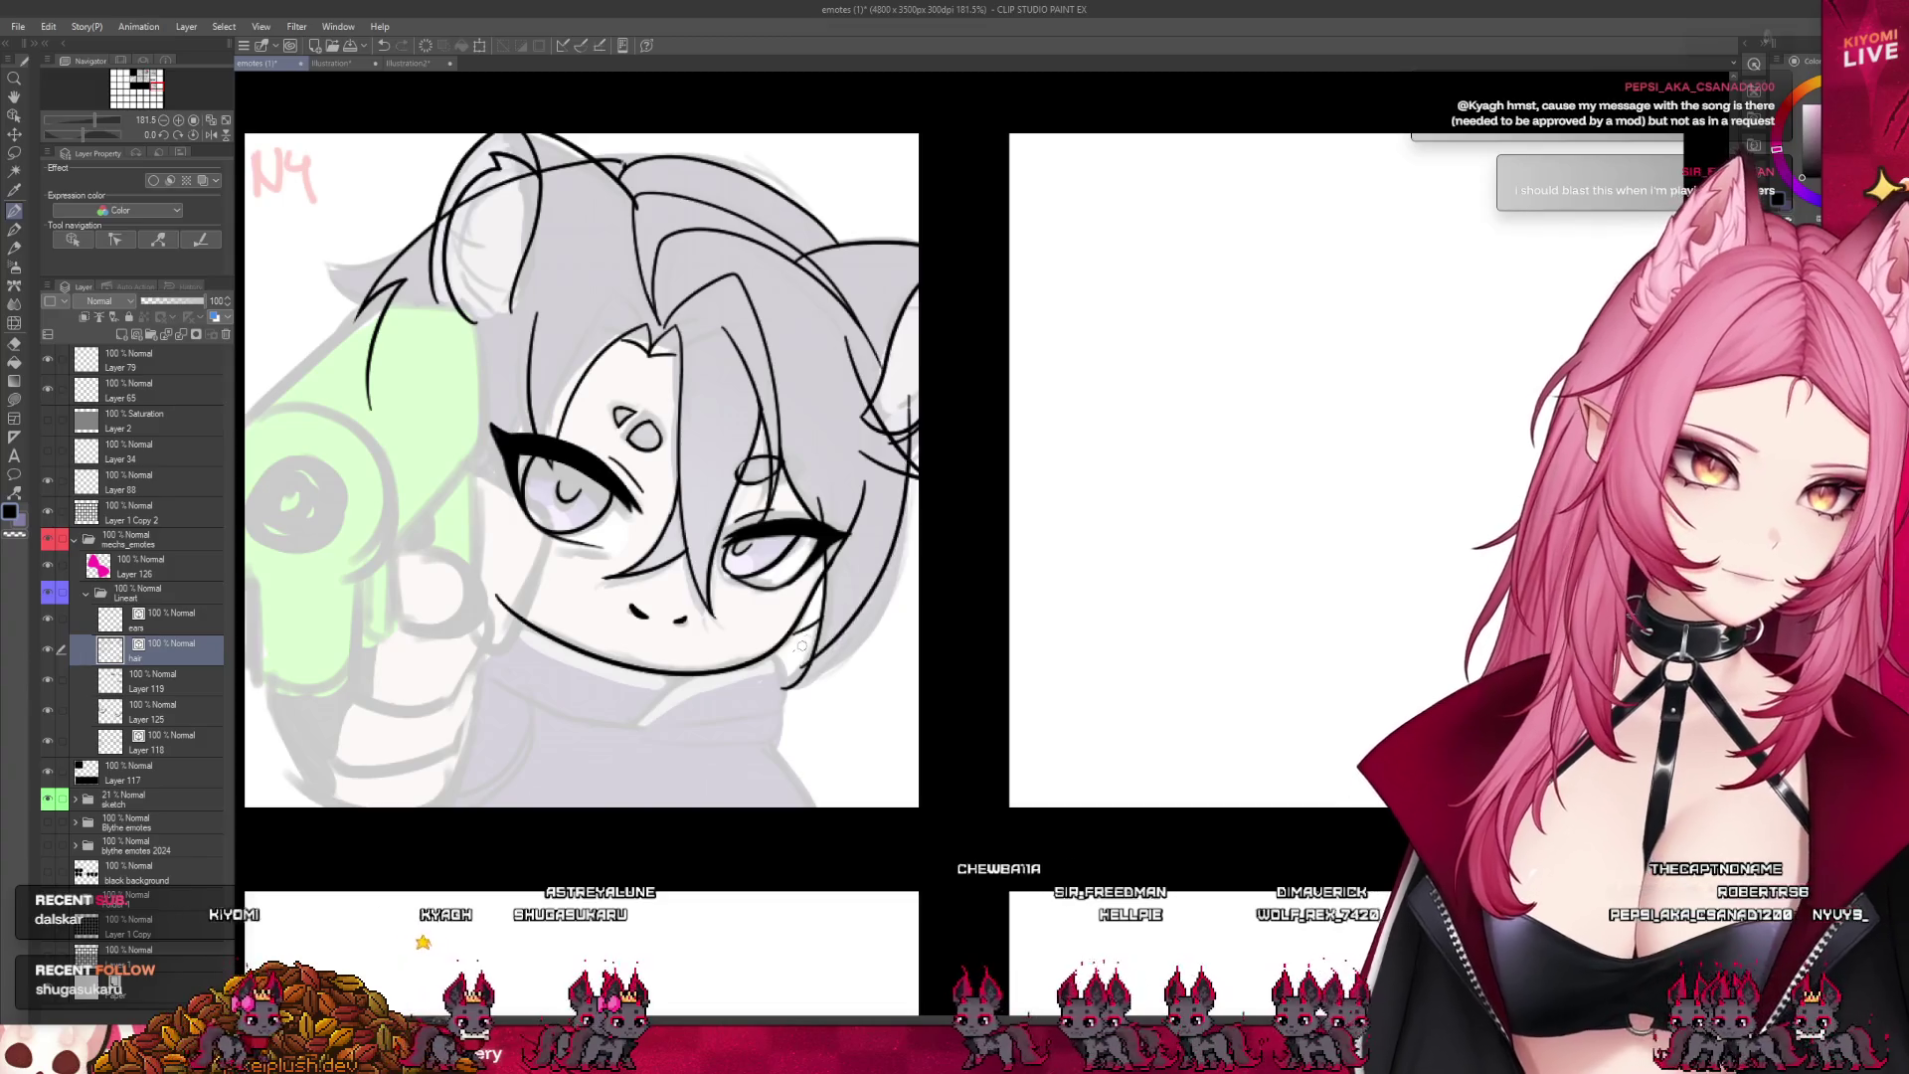
left_click_drag(905, 464, 776, 689)
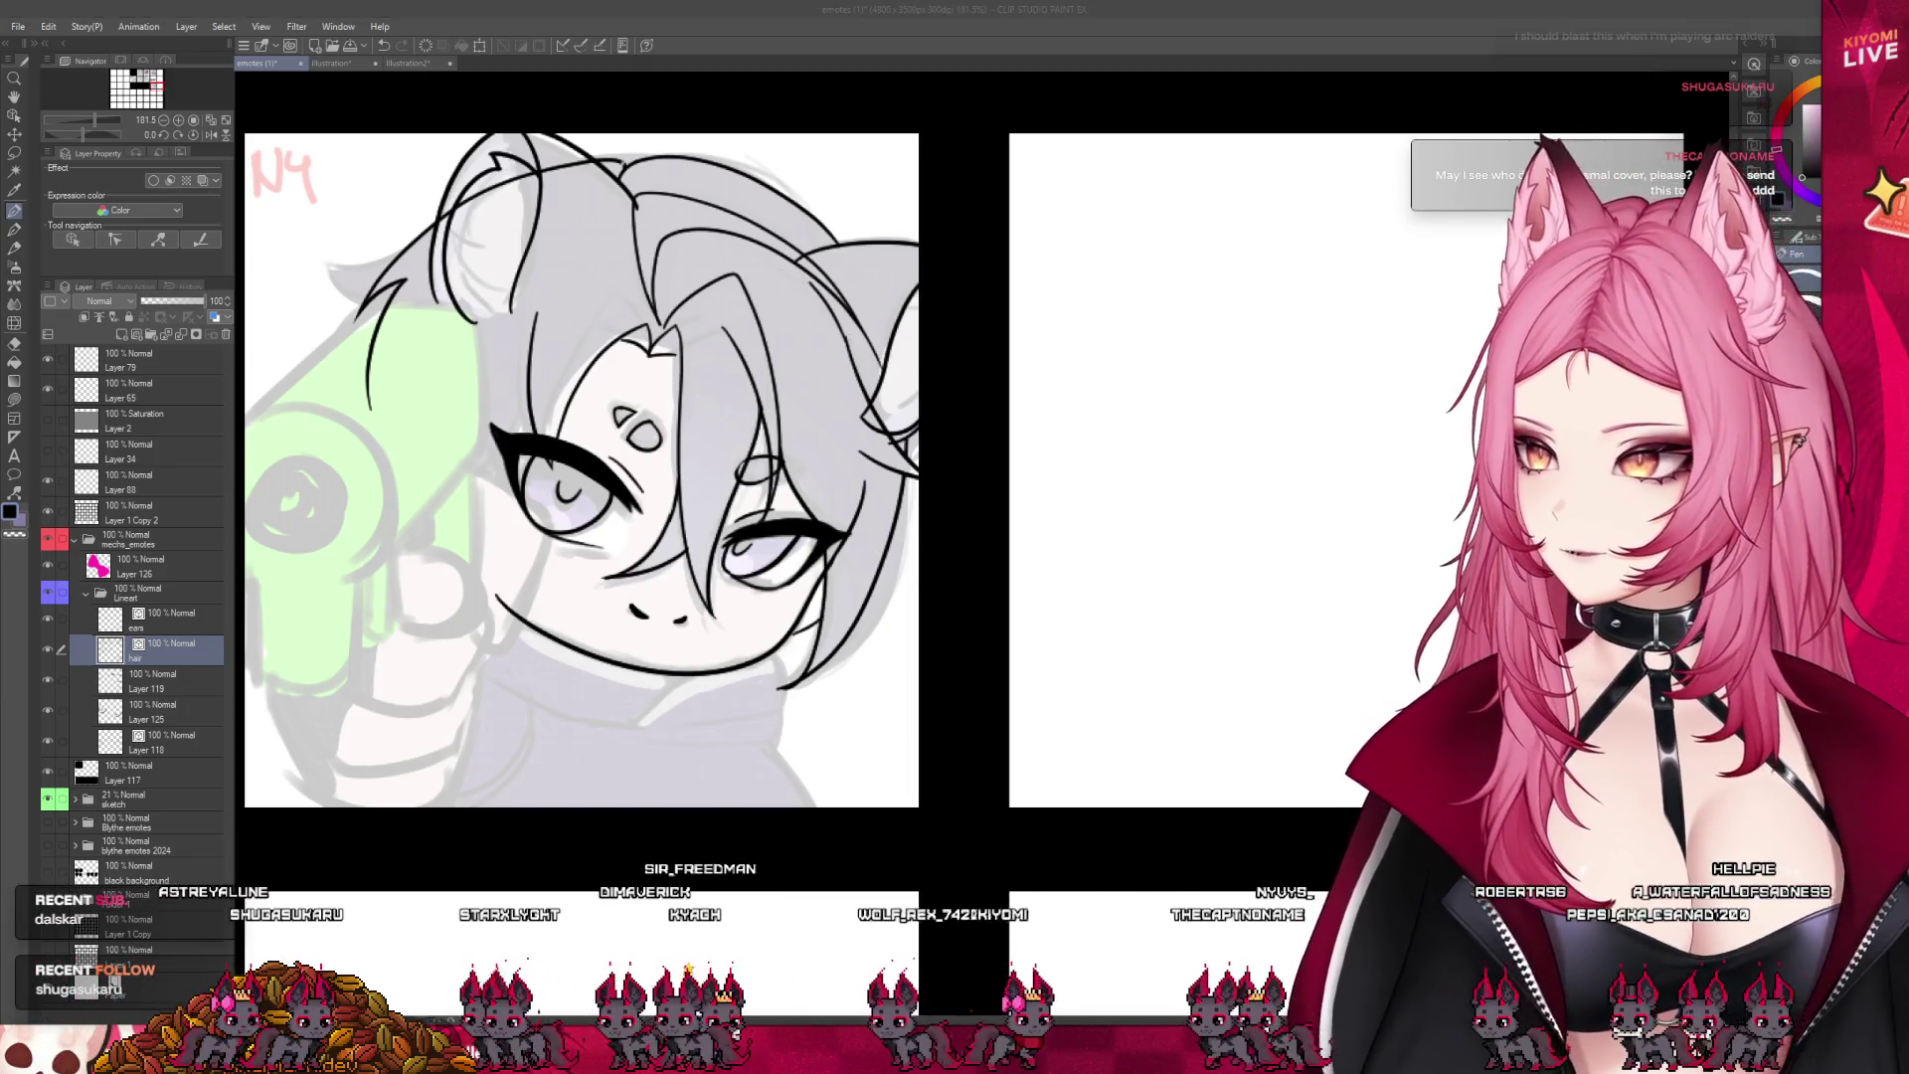
scroll(1151, 583, "down", 5)
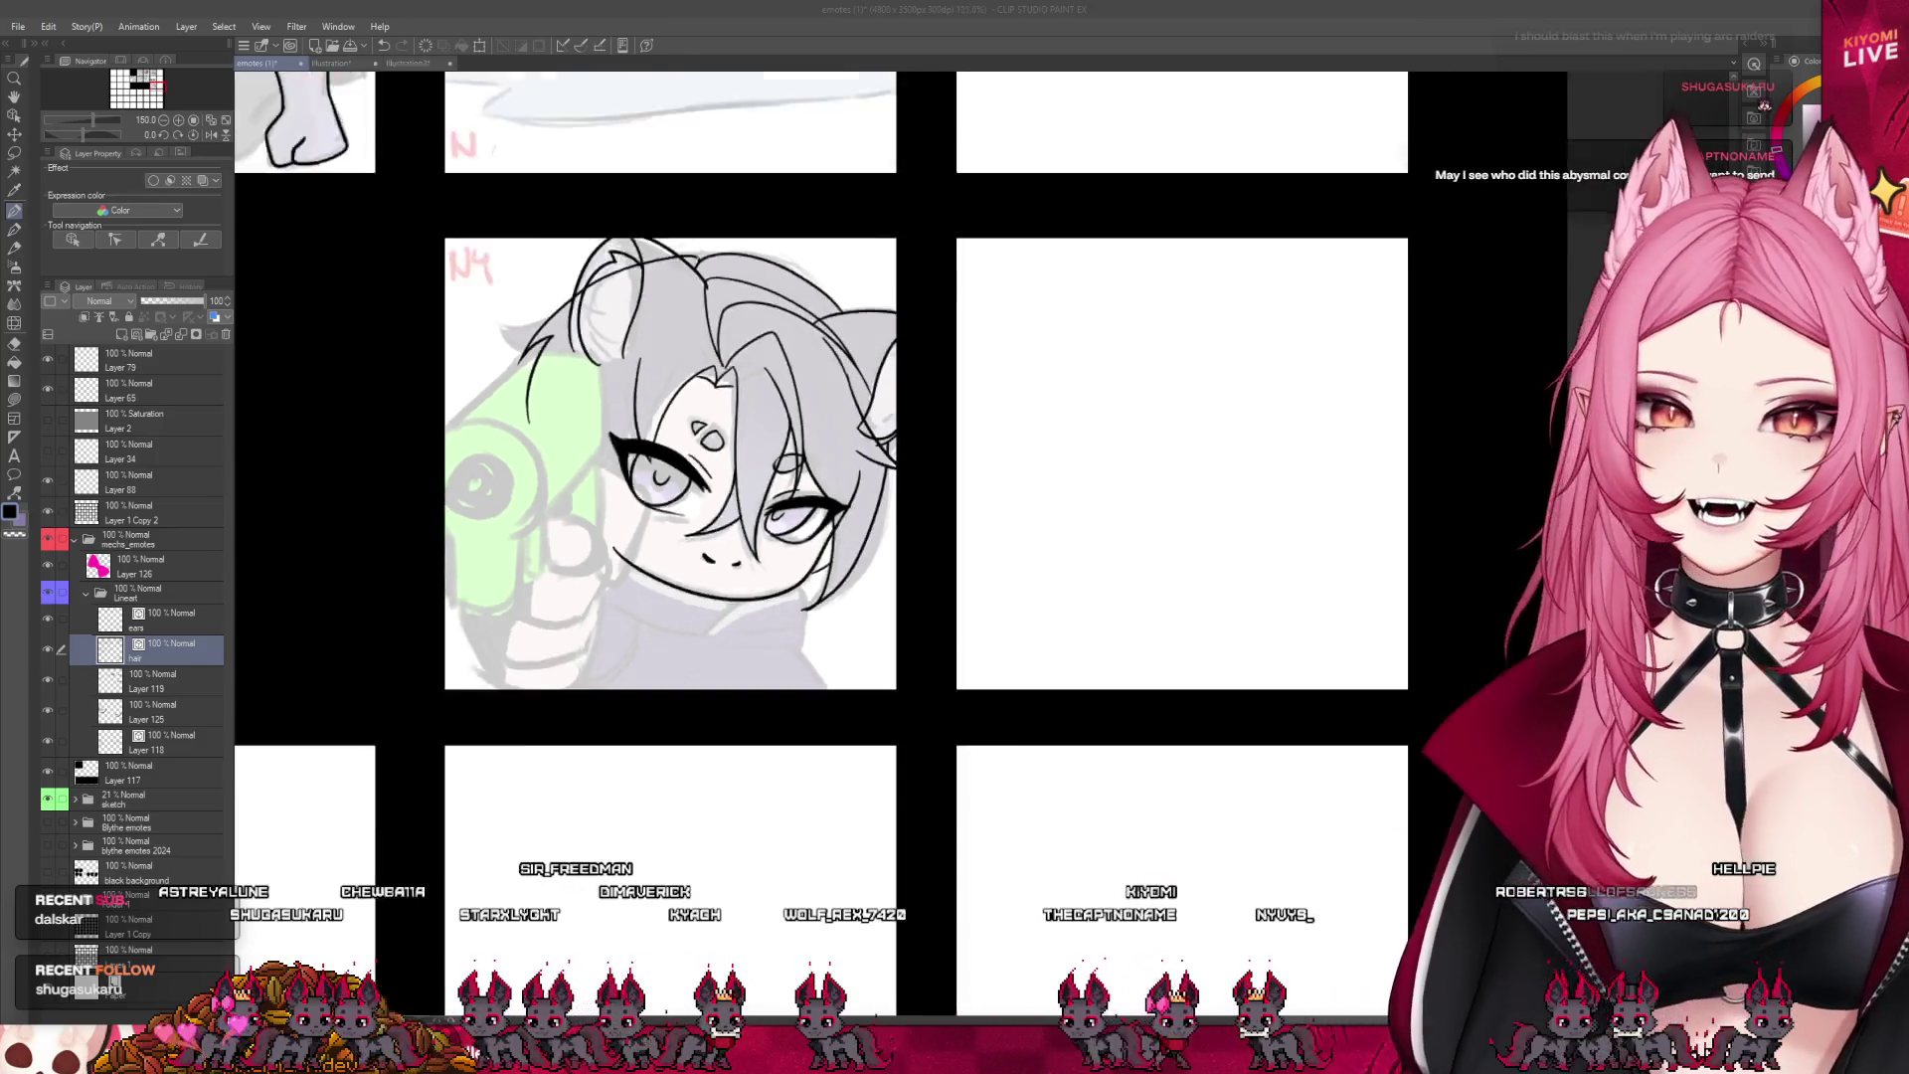
scroll(1151, 583, "down", 3)
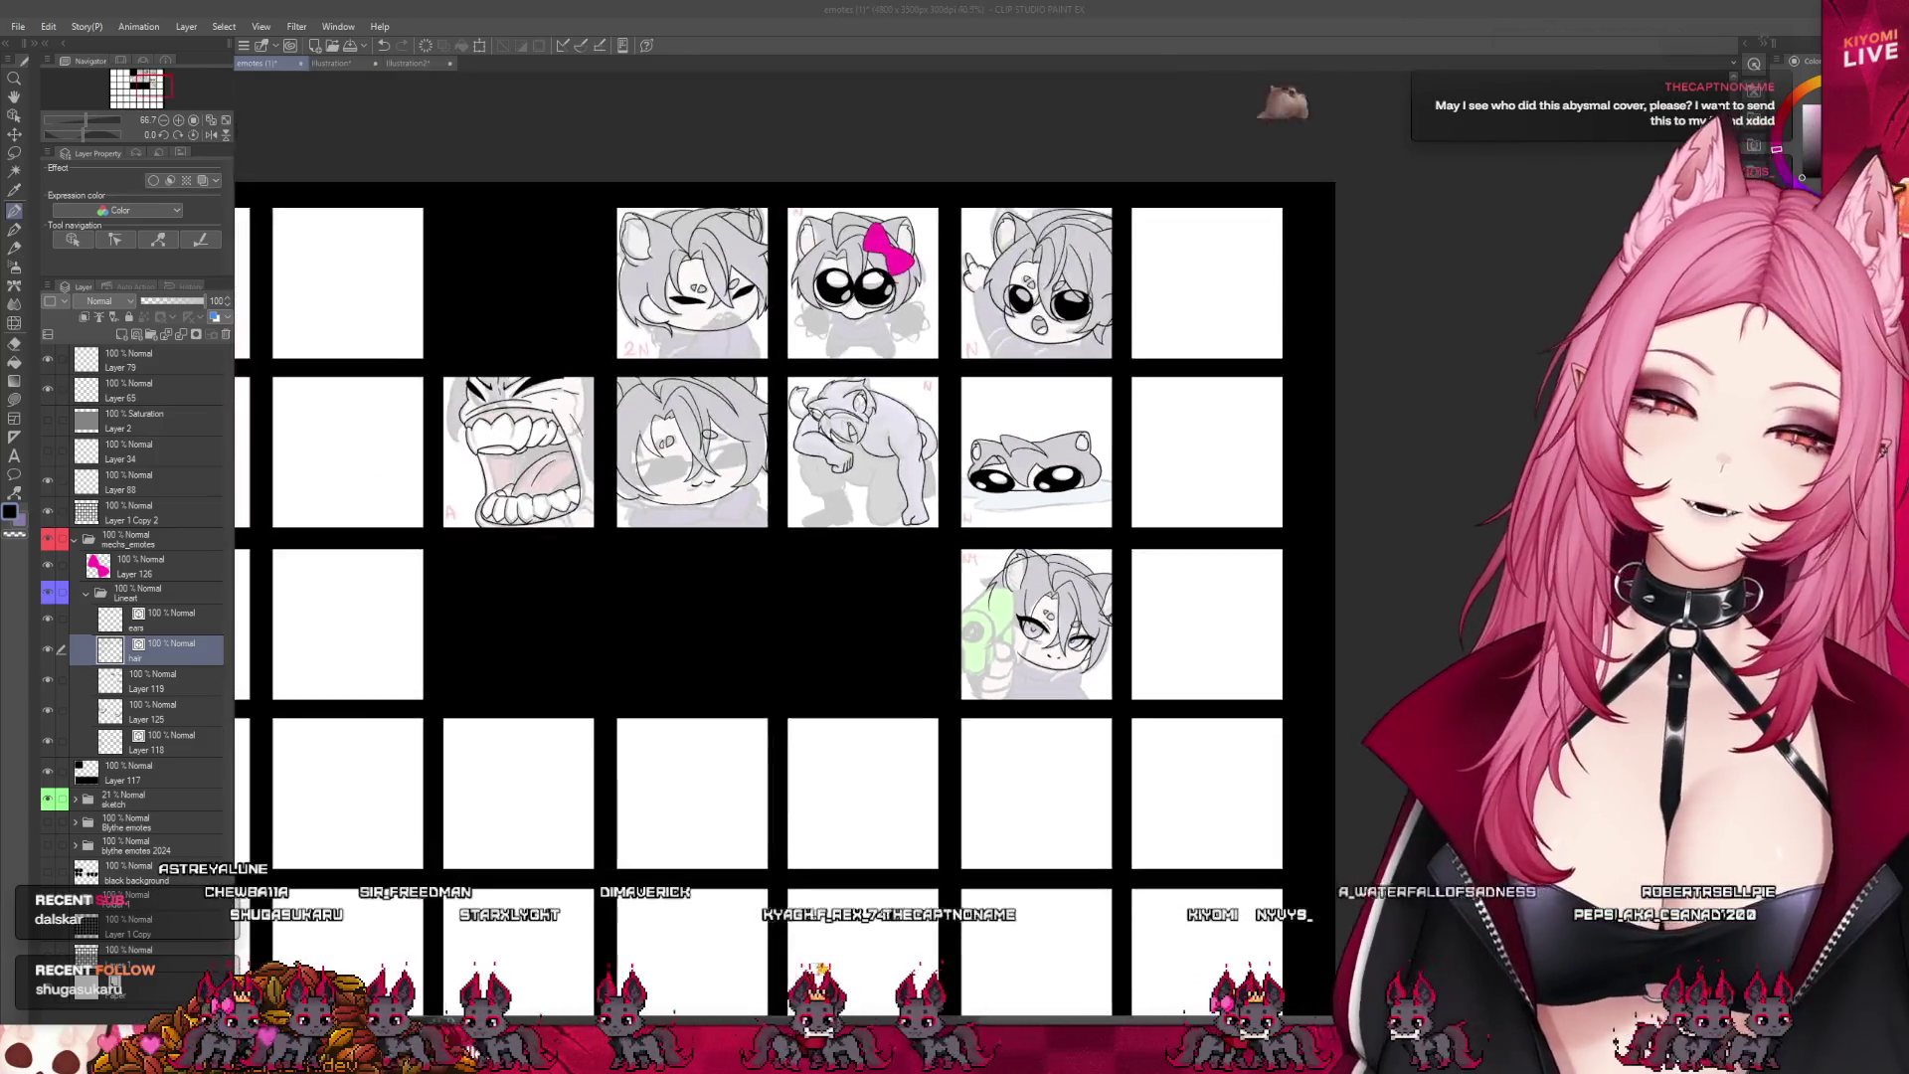
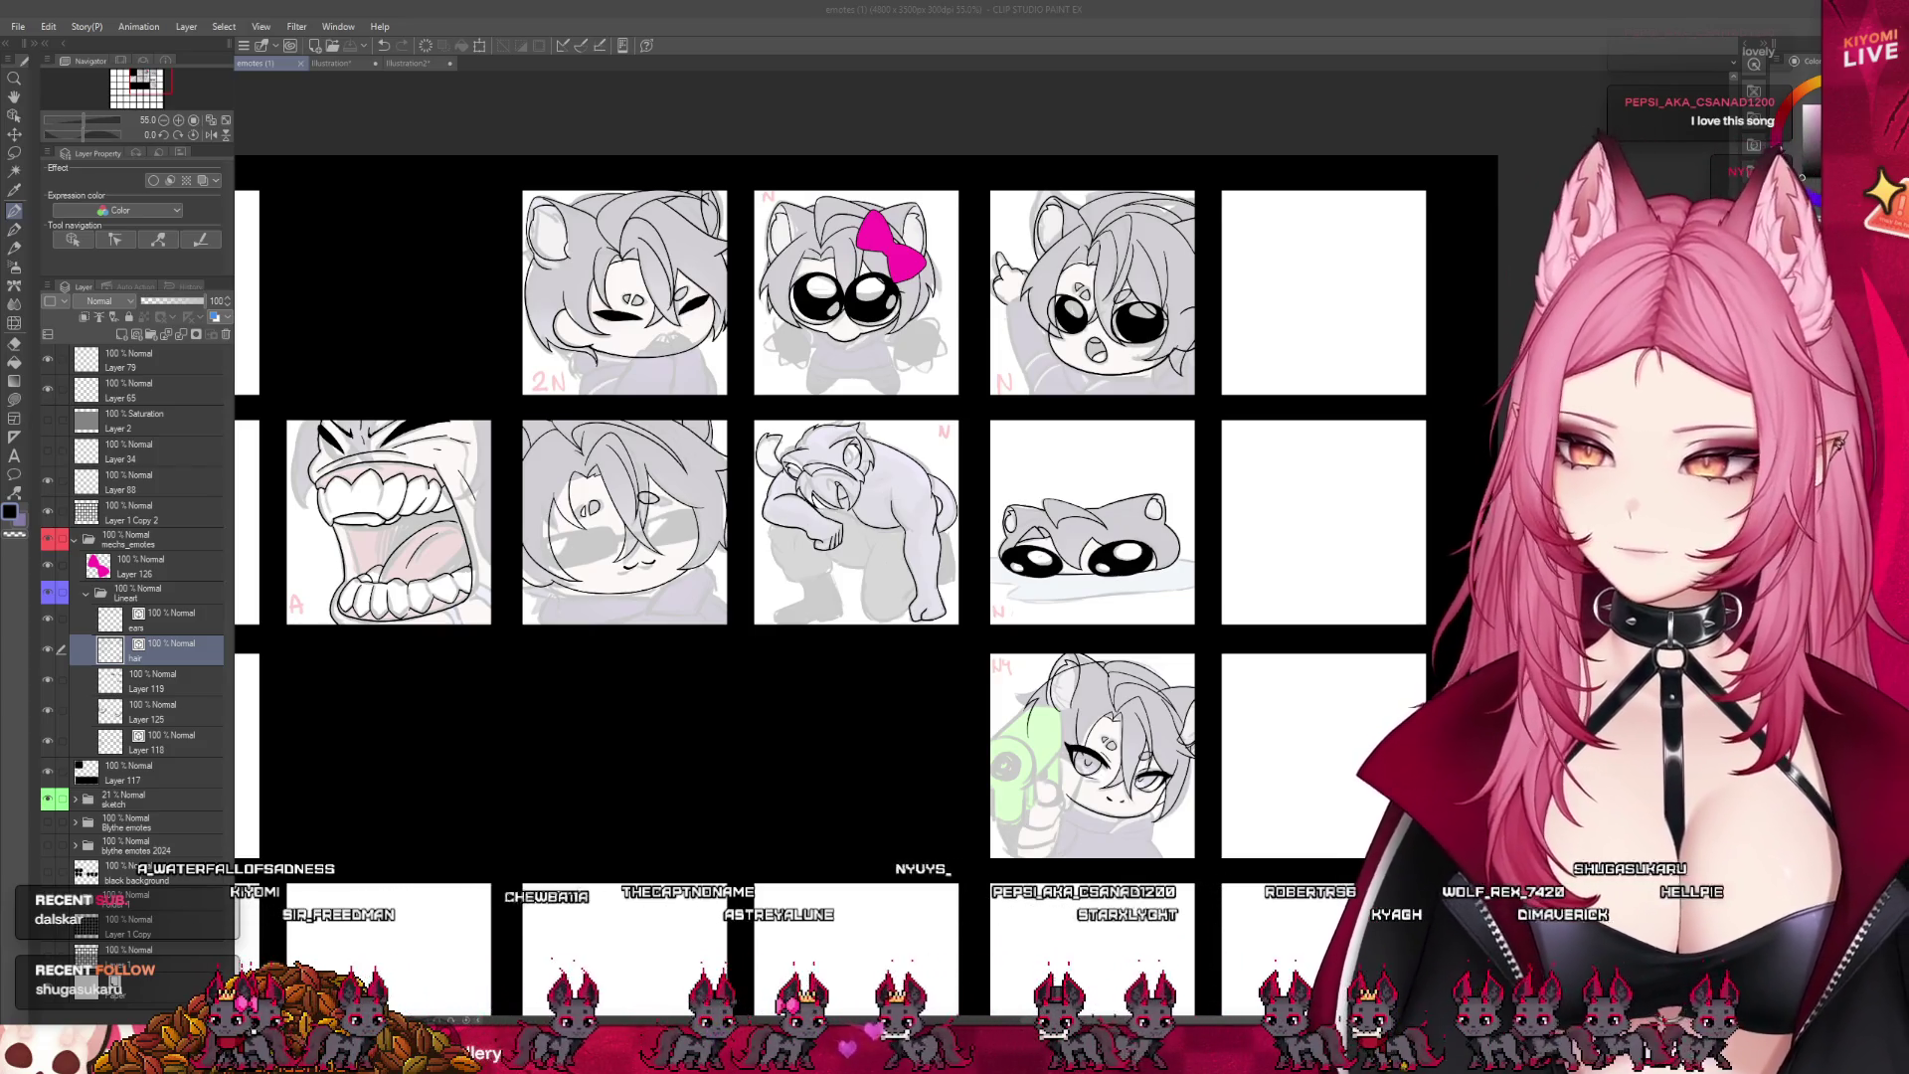
- Zoom from the full emote grid into the N4 gun-pointing tile at about 165%
scroll(852, 487, "down", 2)
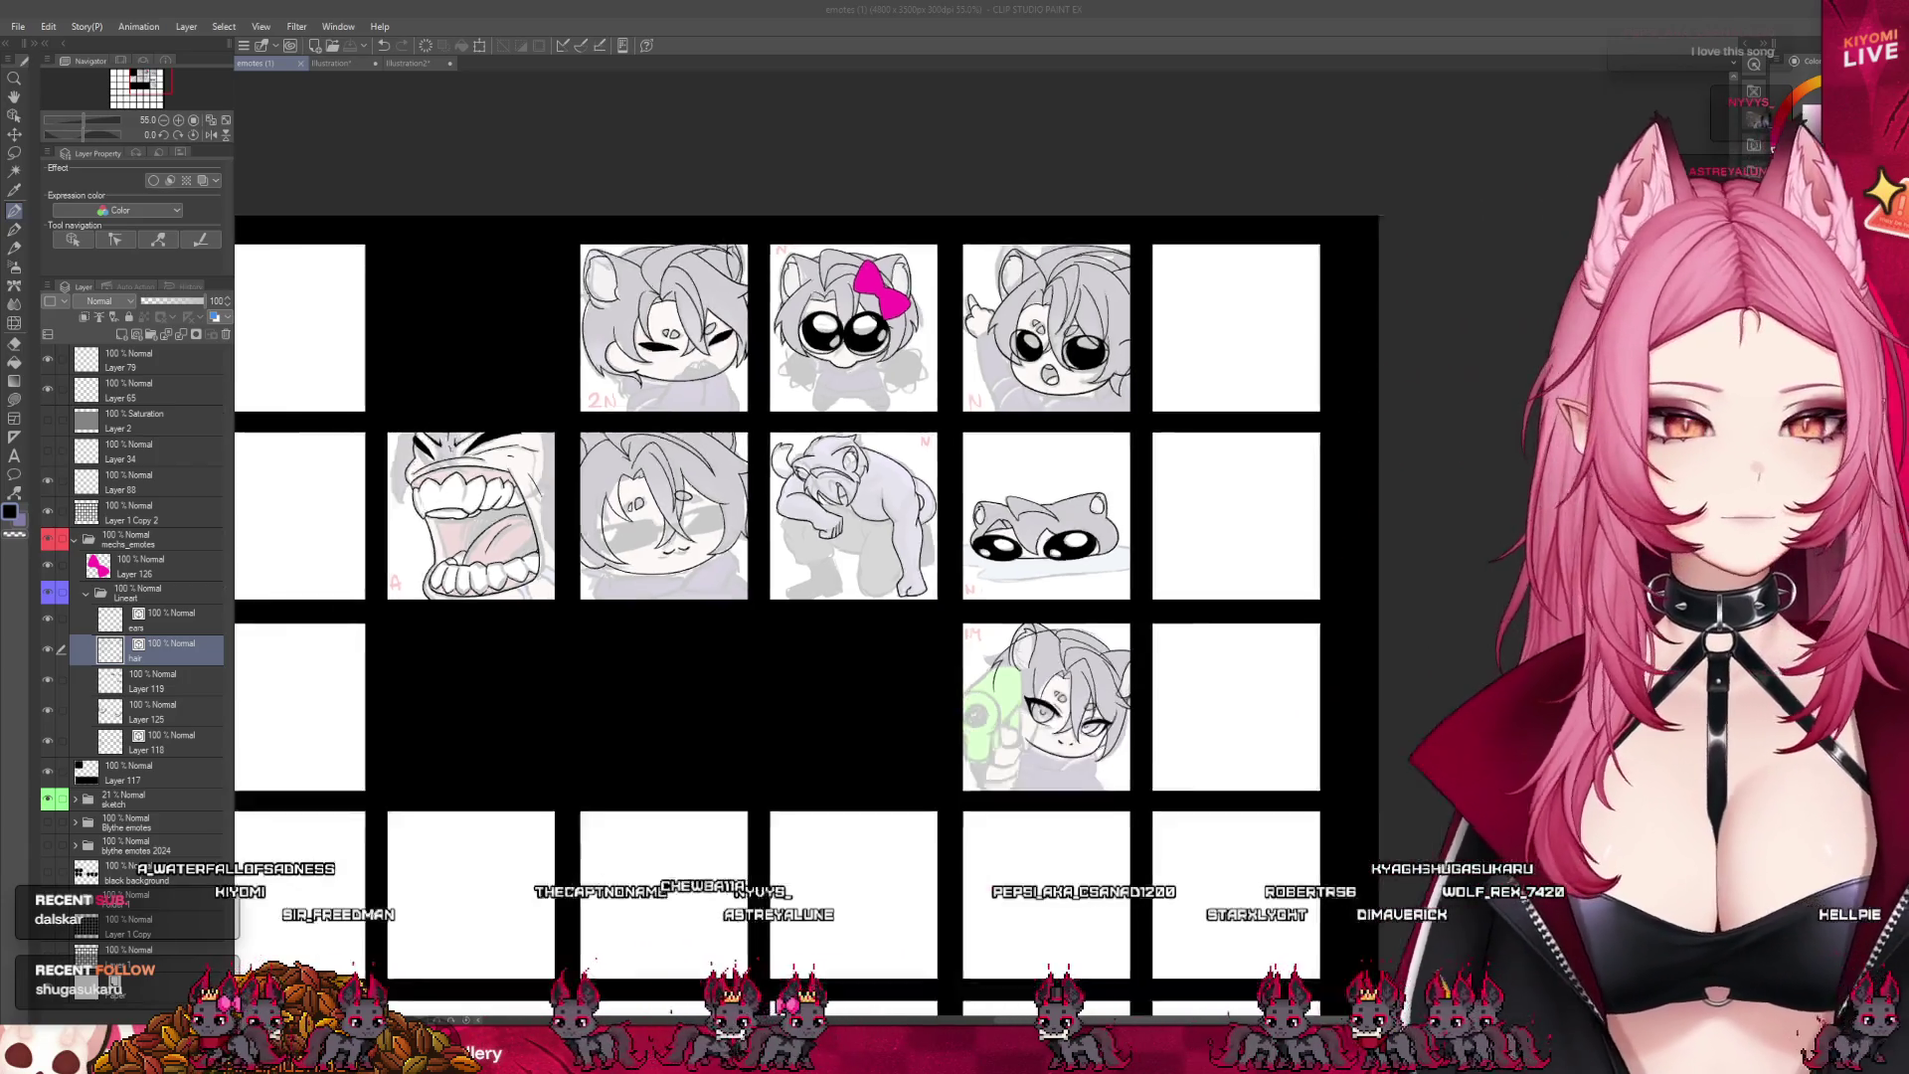
scroll(1434, 432, "up", 2)
scroll(895, 398, "up", 3)
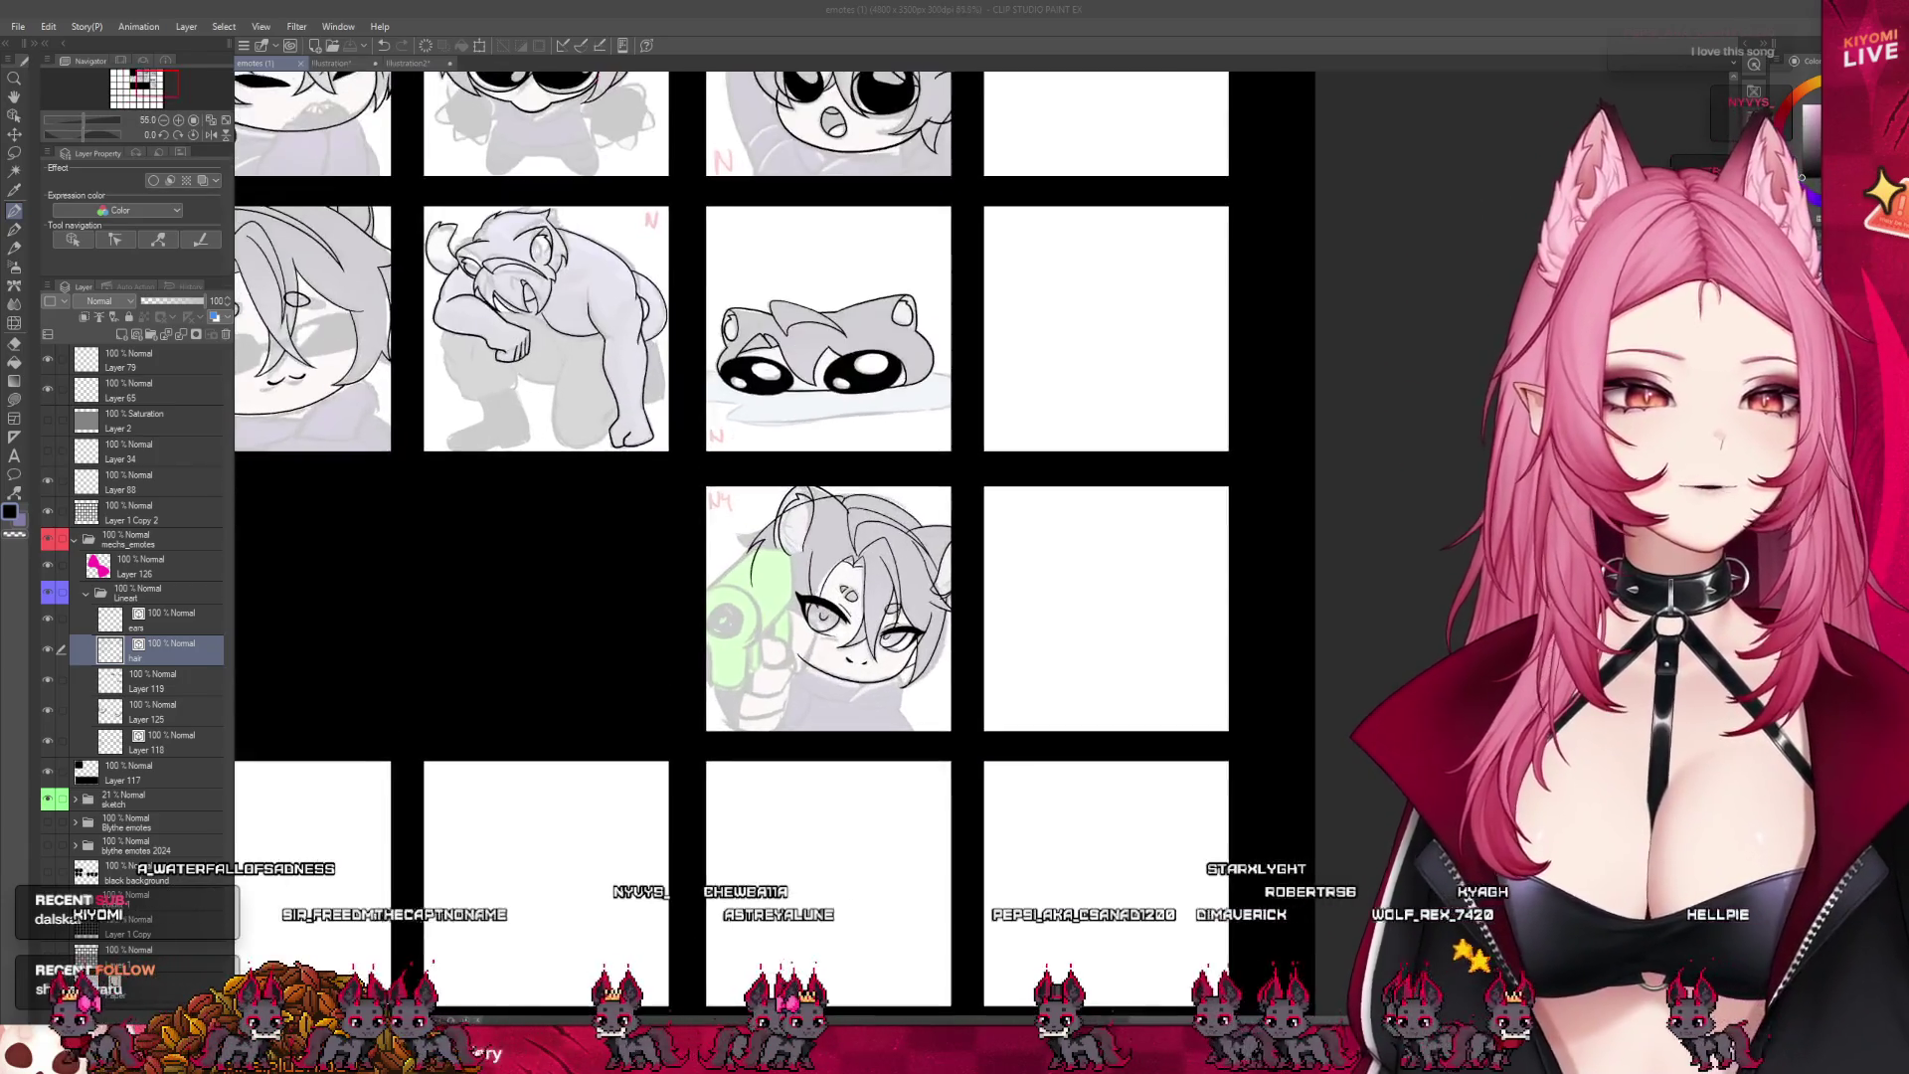
scroll(895, 397, "down", 2)
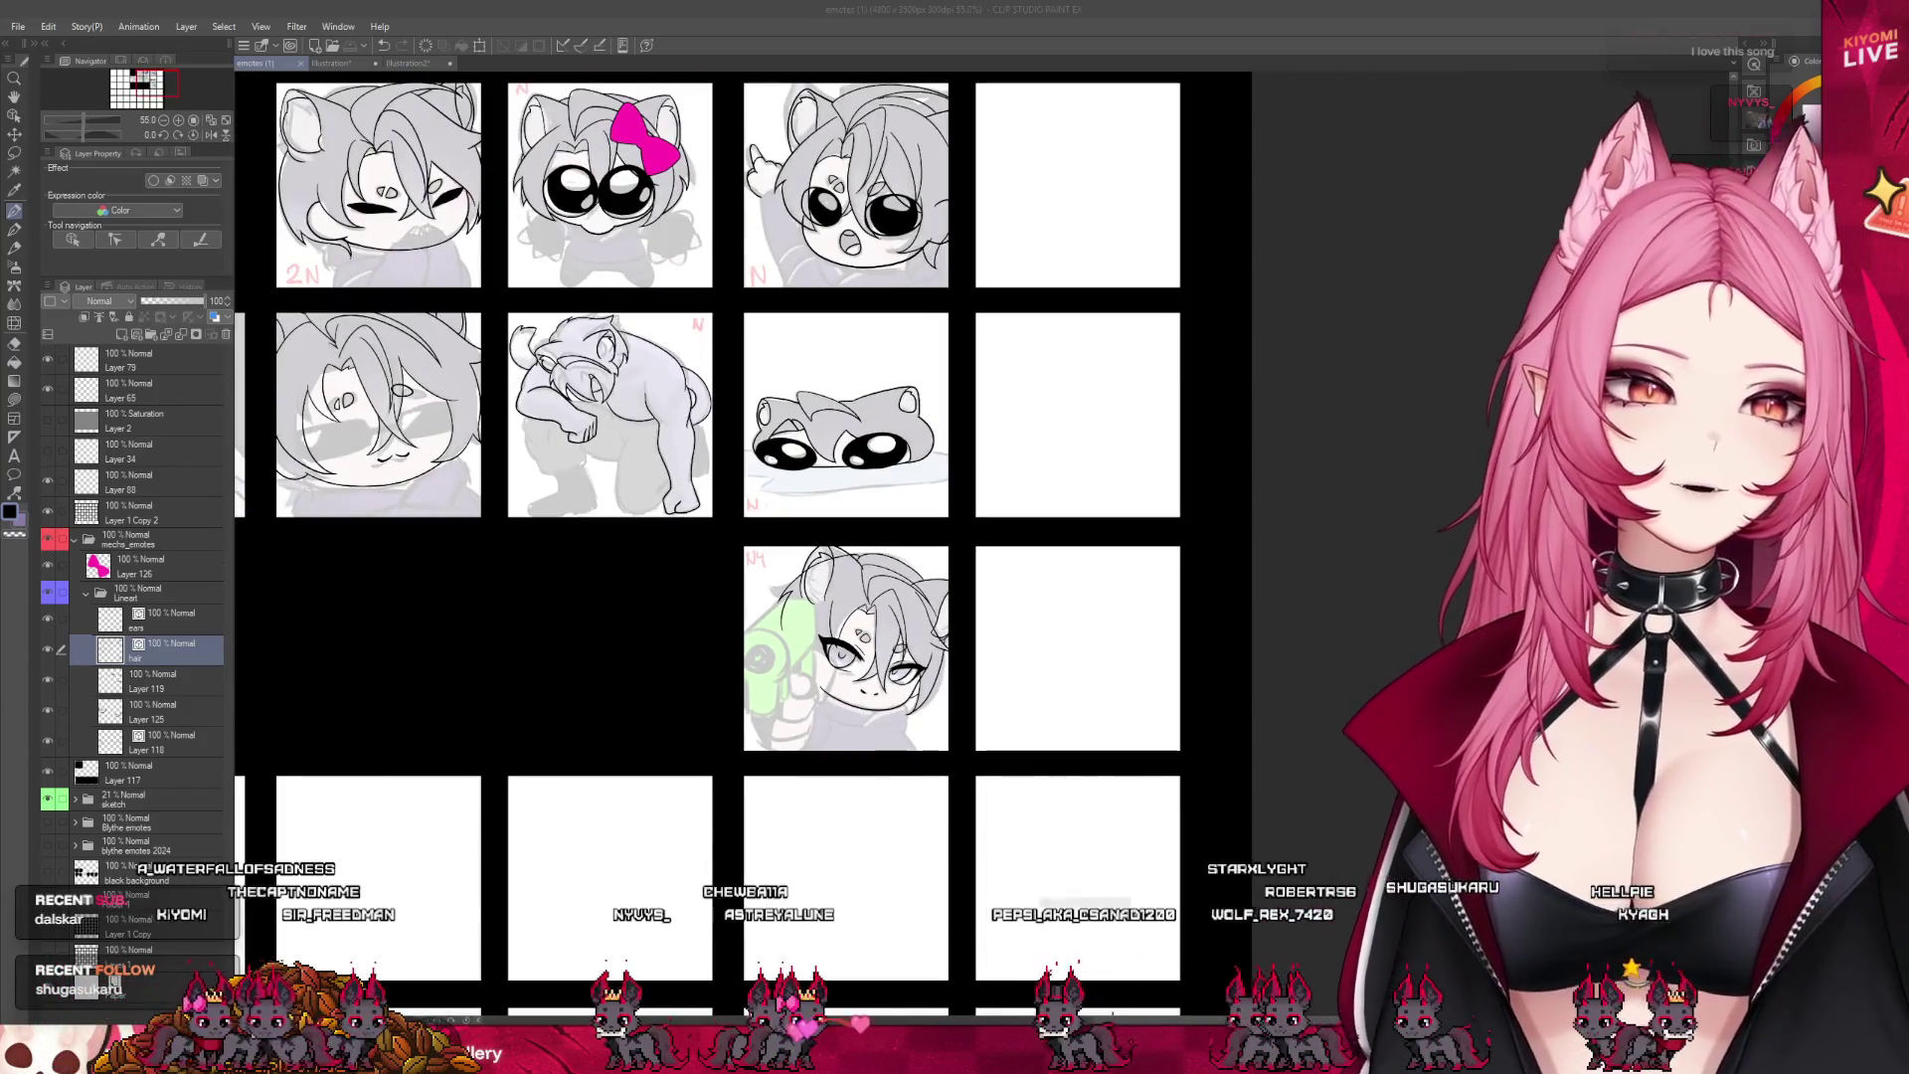
scroll(933, 691, "up", 5)
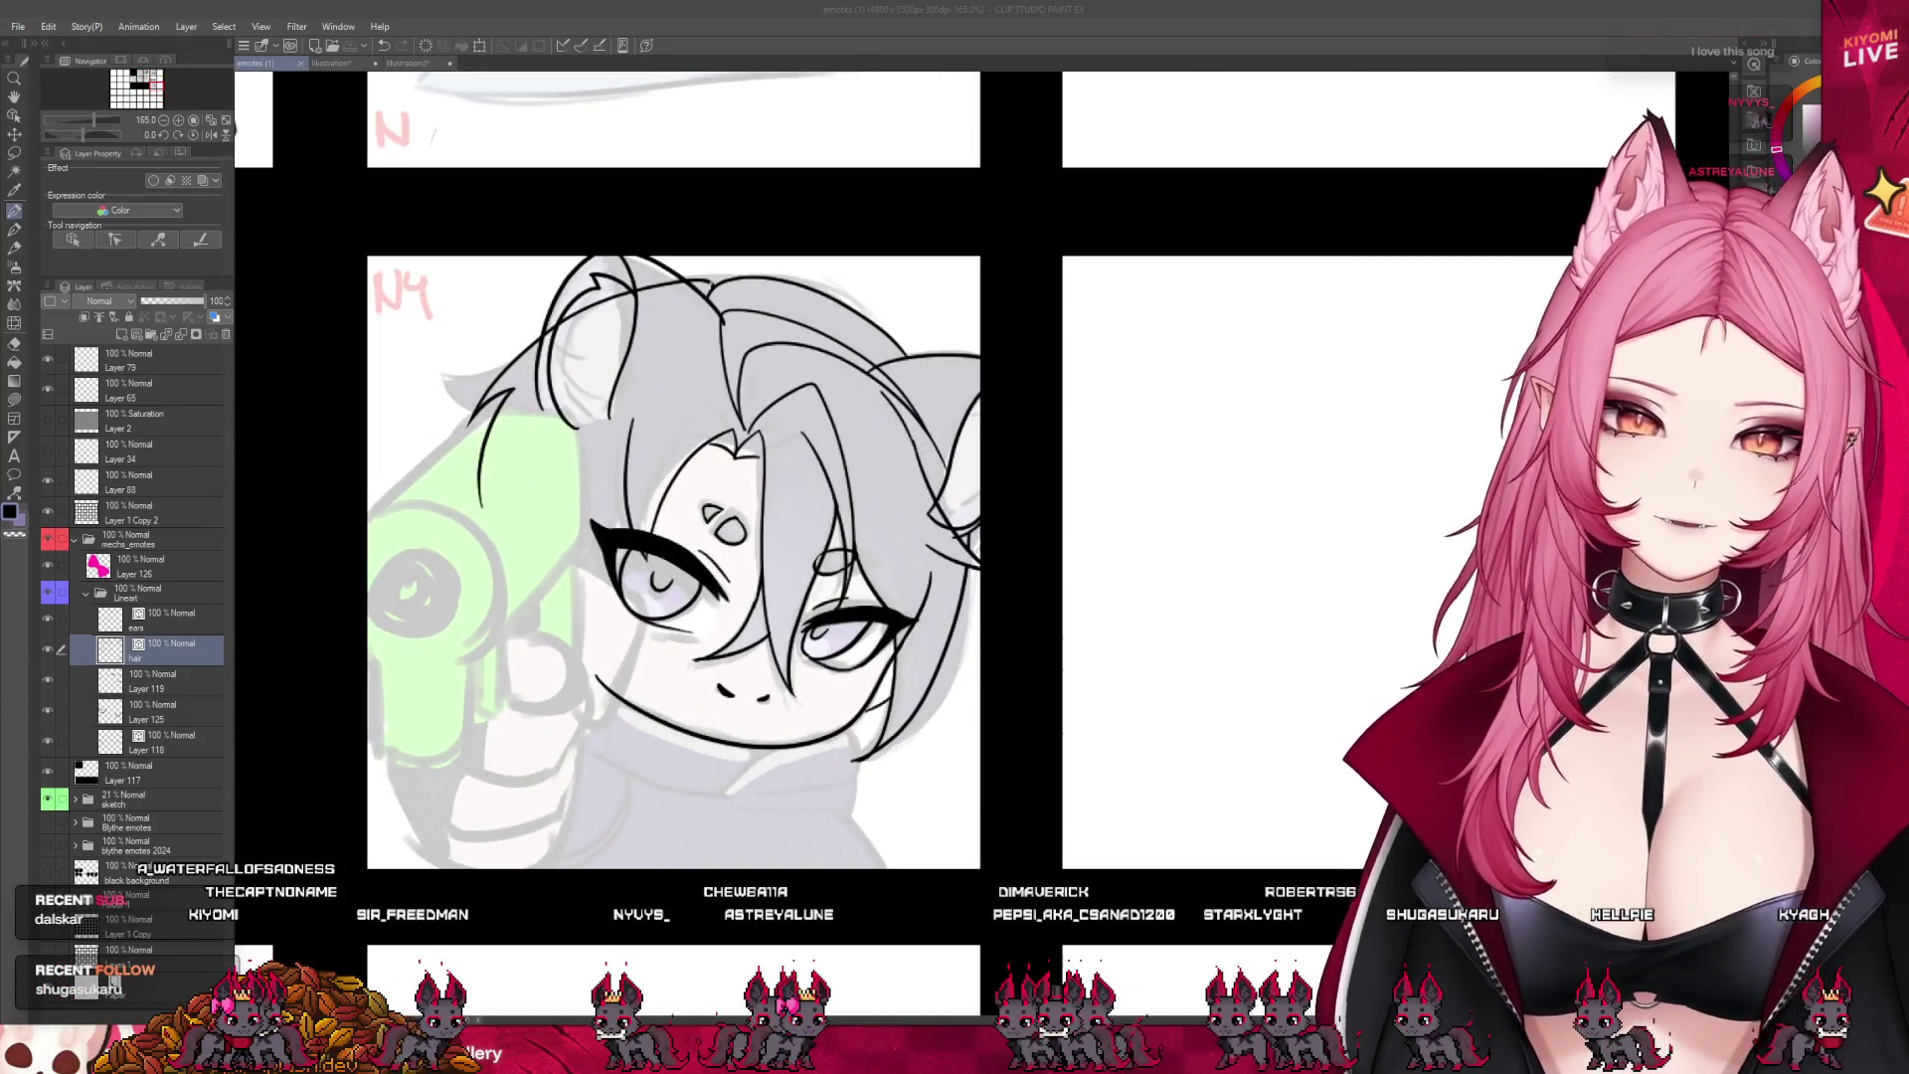
- Lasso the hair strand by the N4 character's right cheek, mesh-warp it into a new curve, and deselect
left_click(26, 353)
left_click_drag(943, 704, 868, 729)
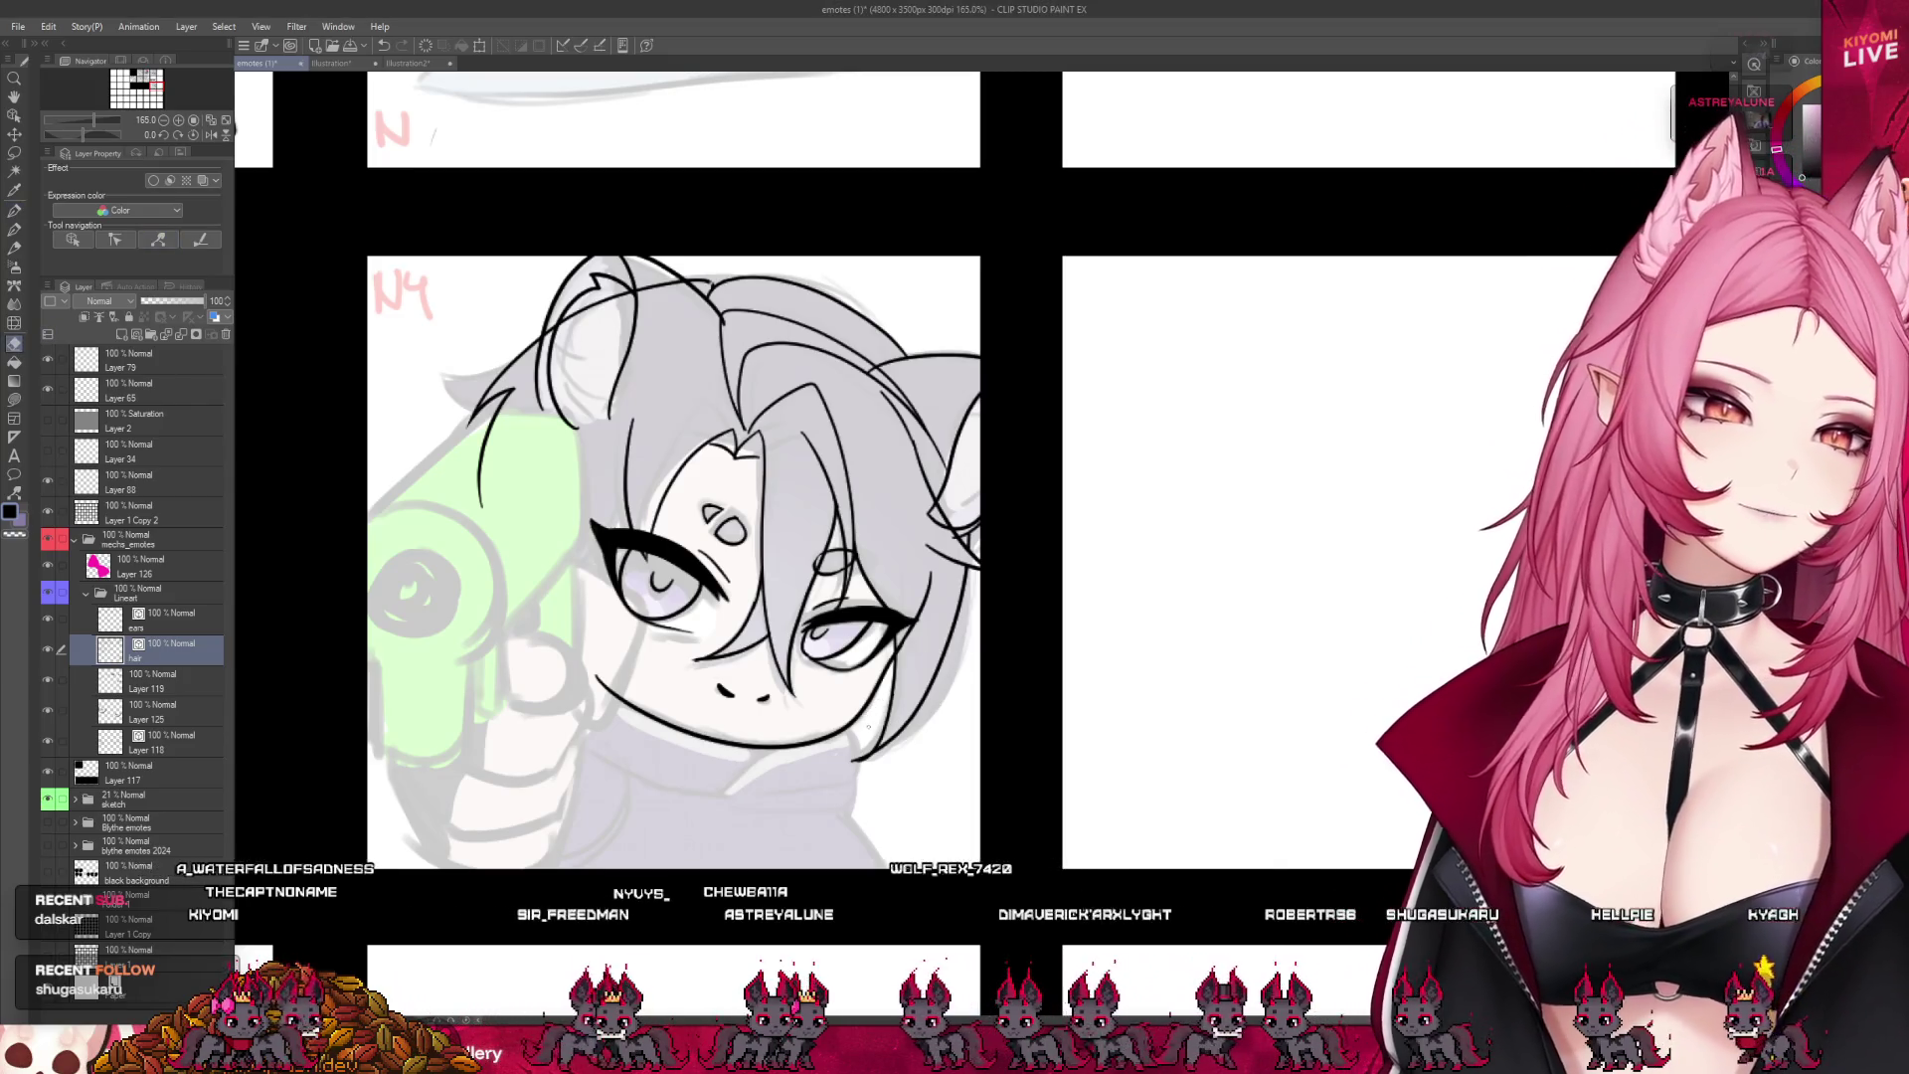
key("p")
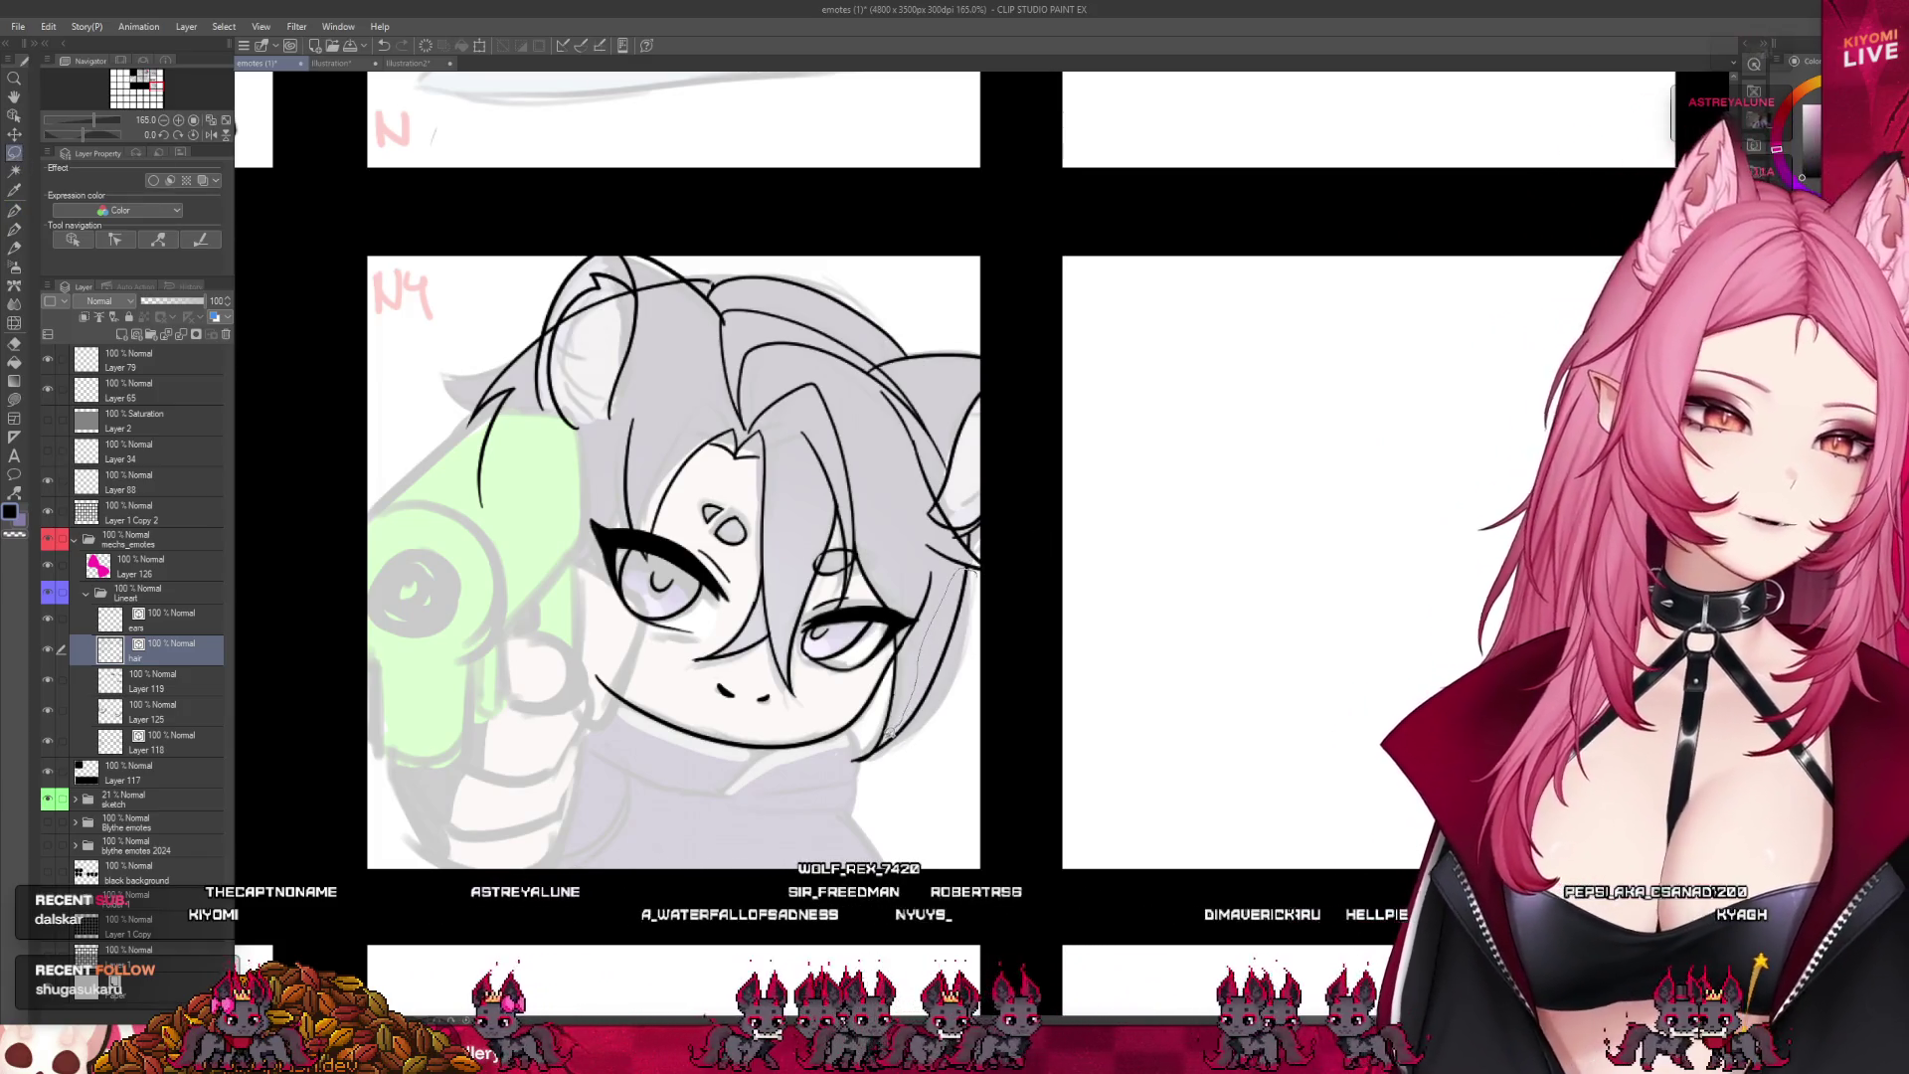
left_click_drag(1017, 608, 1012, 609)
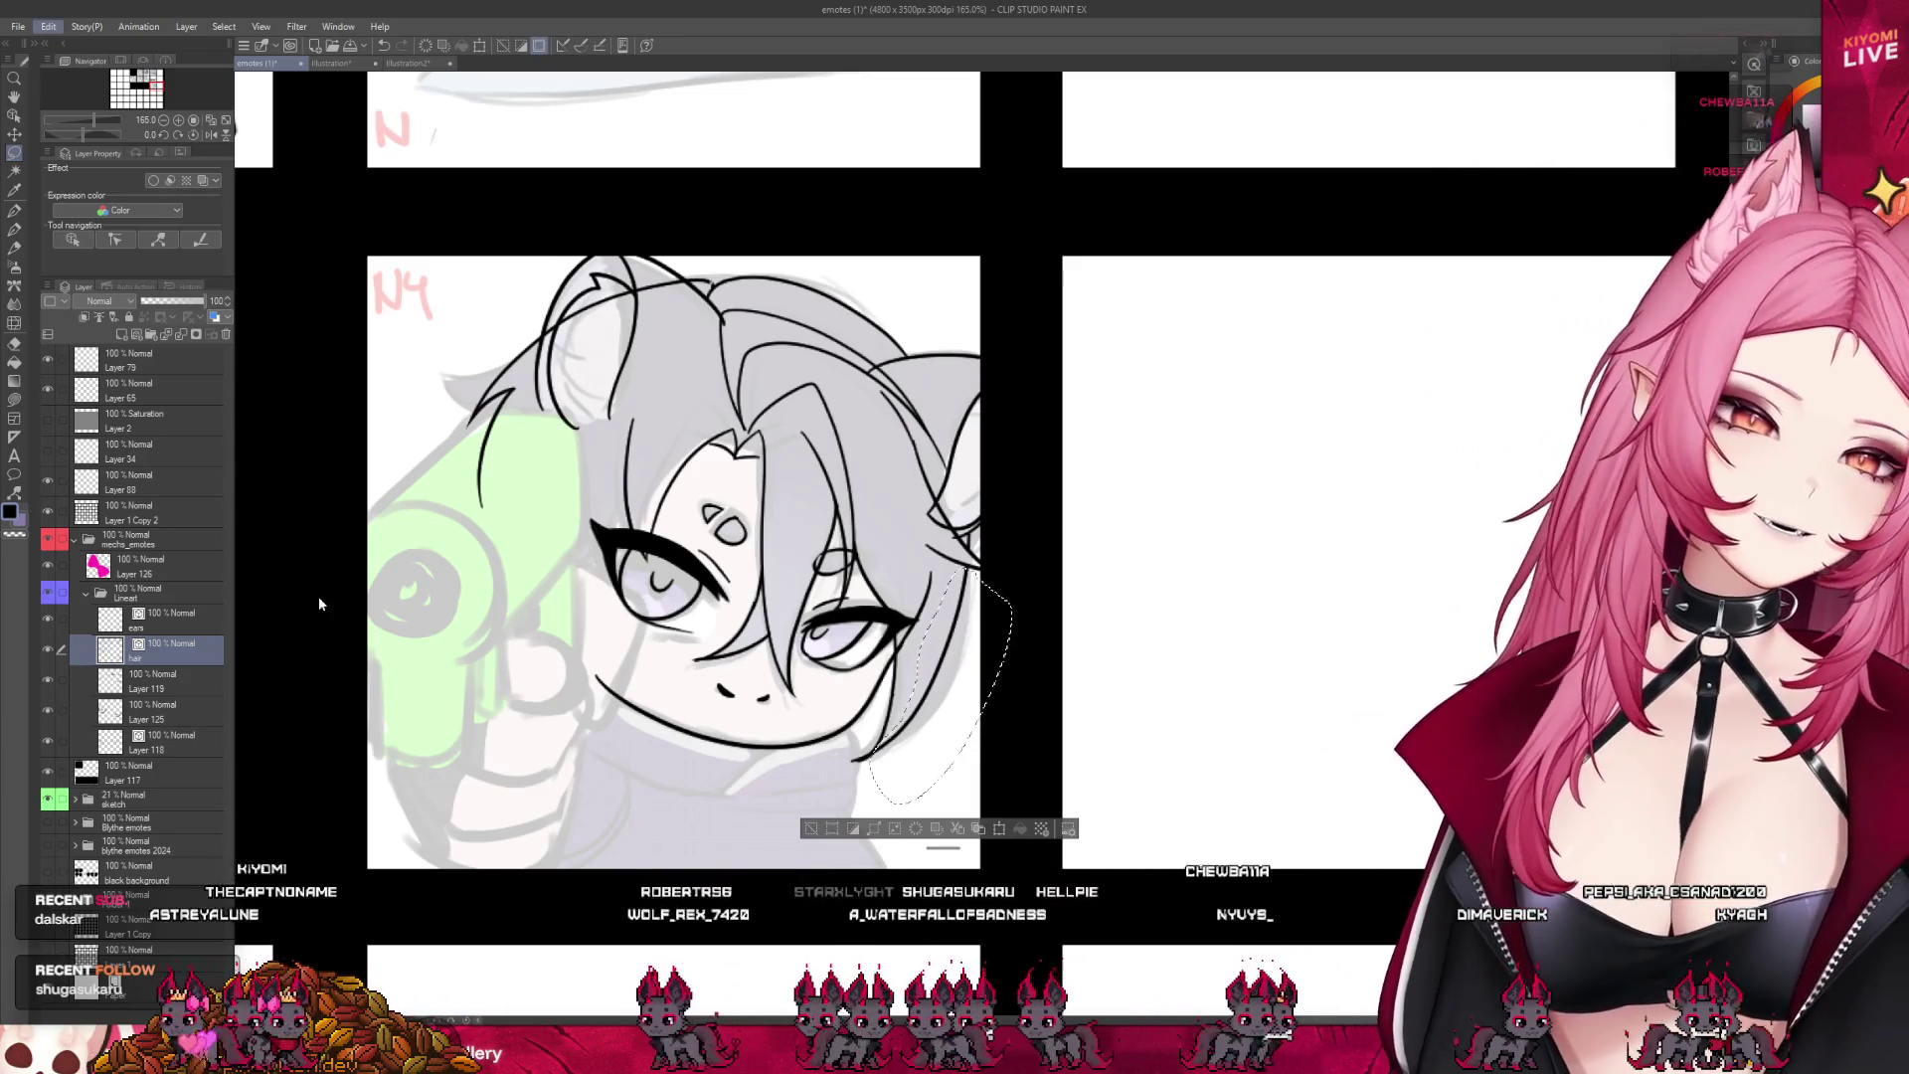
key("ctrl+t")
left_click_drag(923, 733, 927, 736)
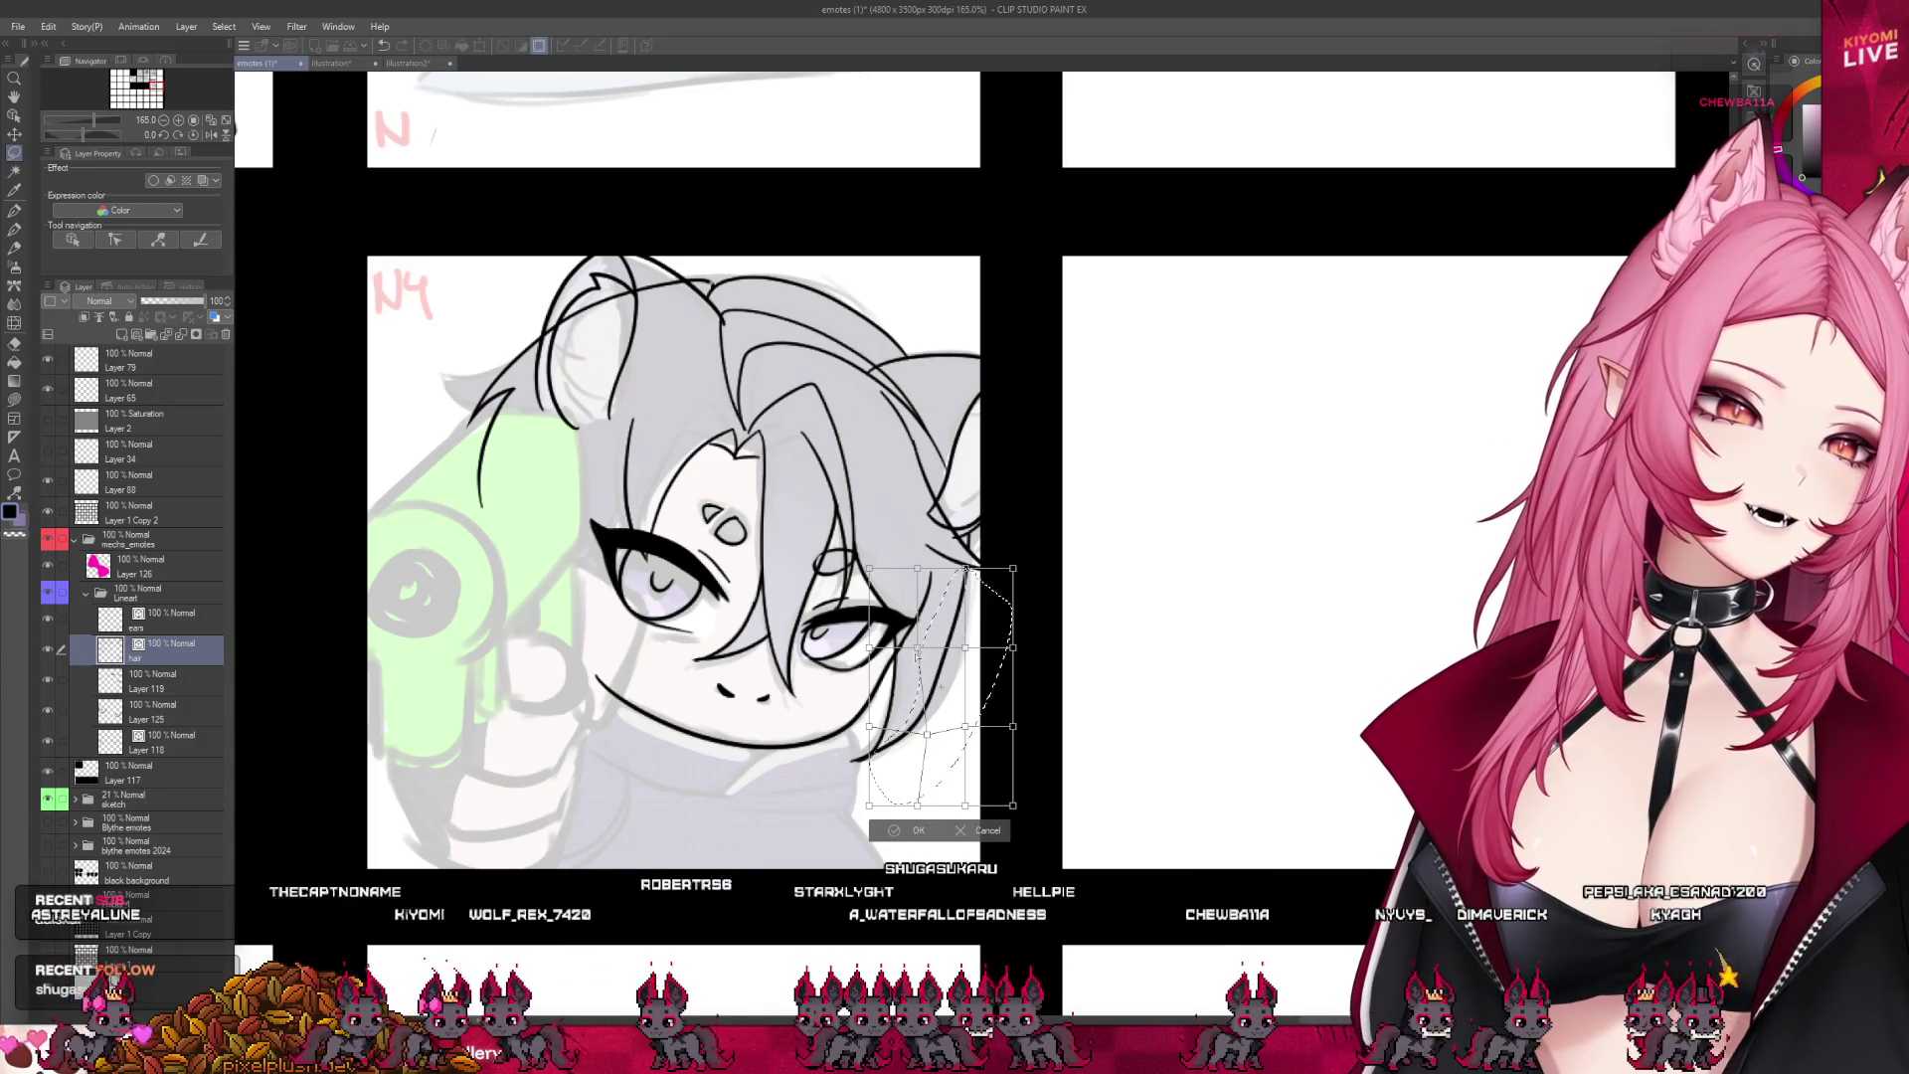
left_click_drag(917, 647, 973, 647)
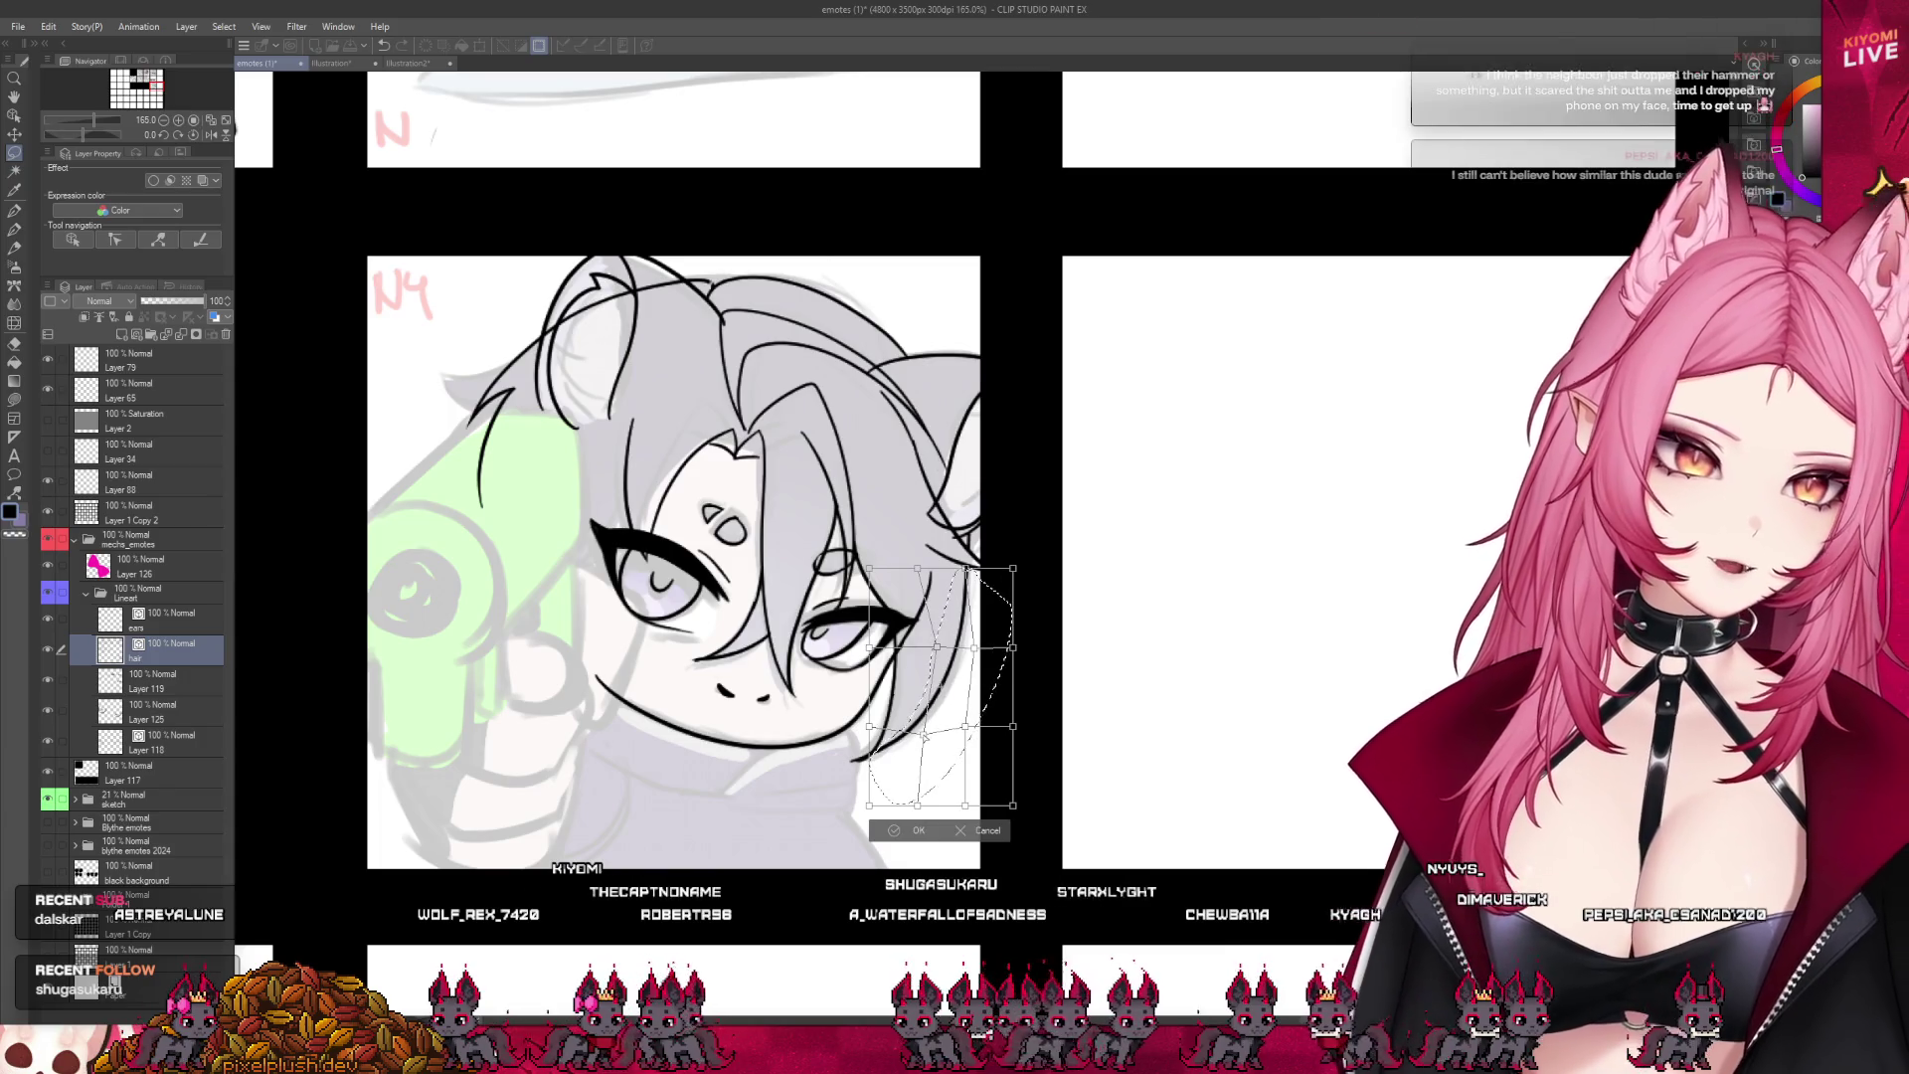
key("Return")
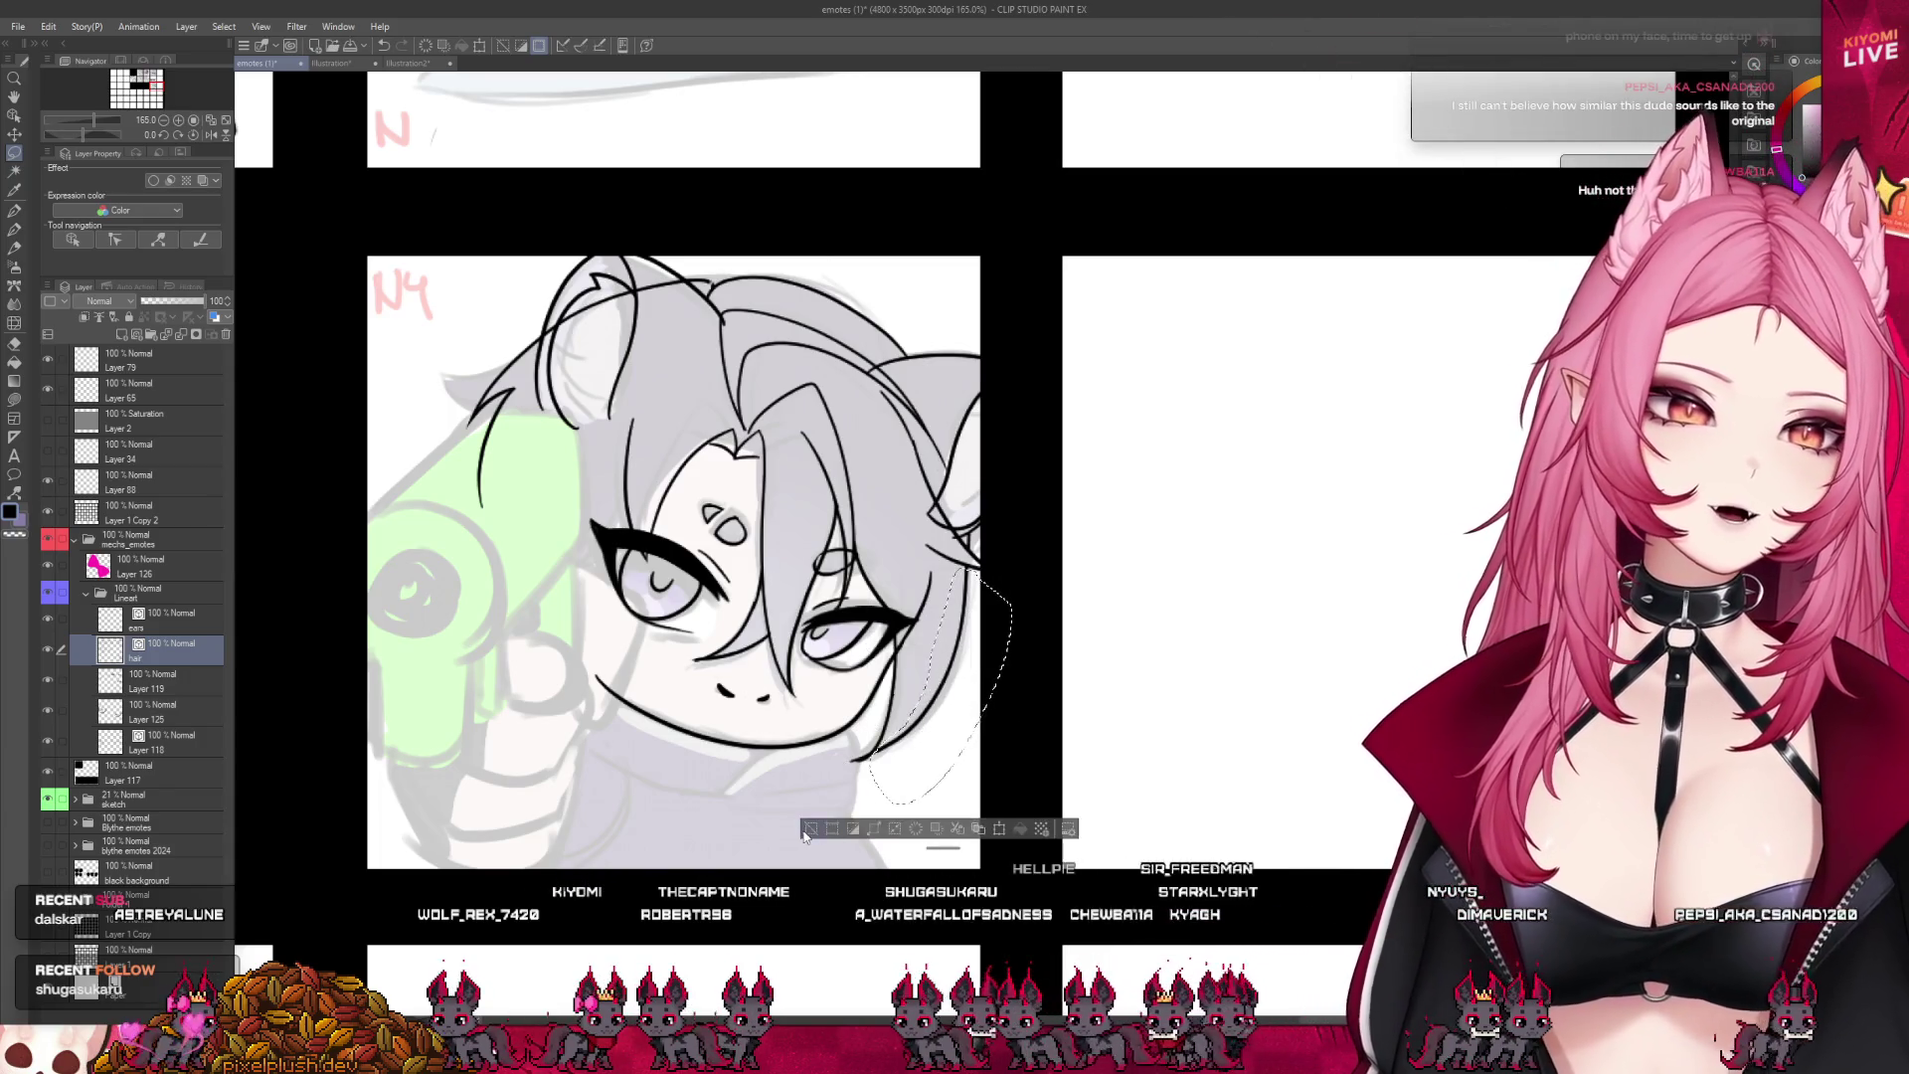
left_click(808, 830)
scroll(890, 731, "up", 2)
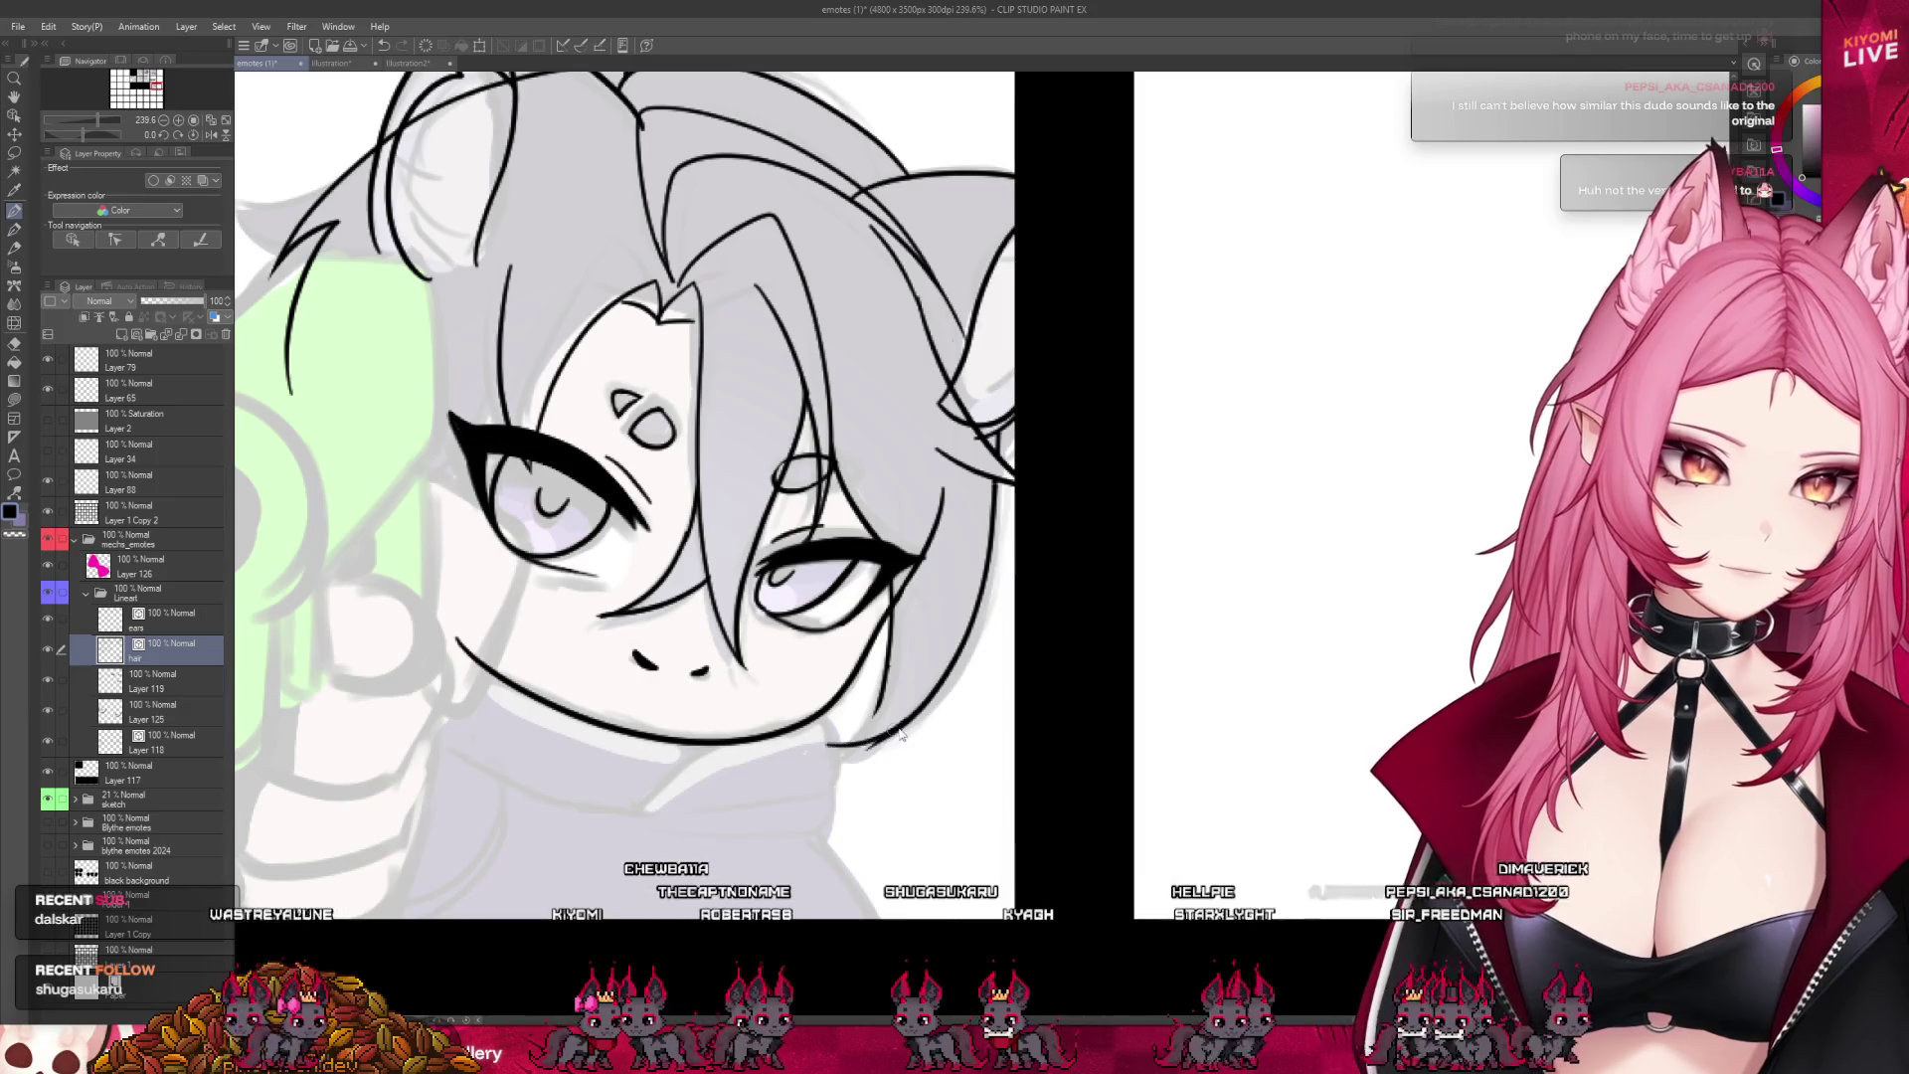
- Ink a line from the jaw up the right edge of the hair
left_click_drag(818, 748, 985, 588)
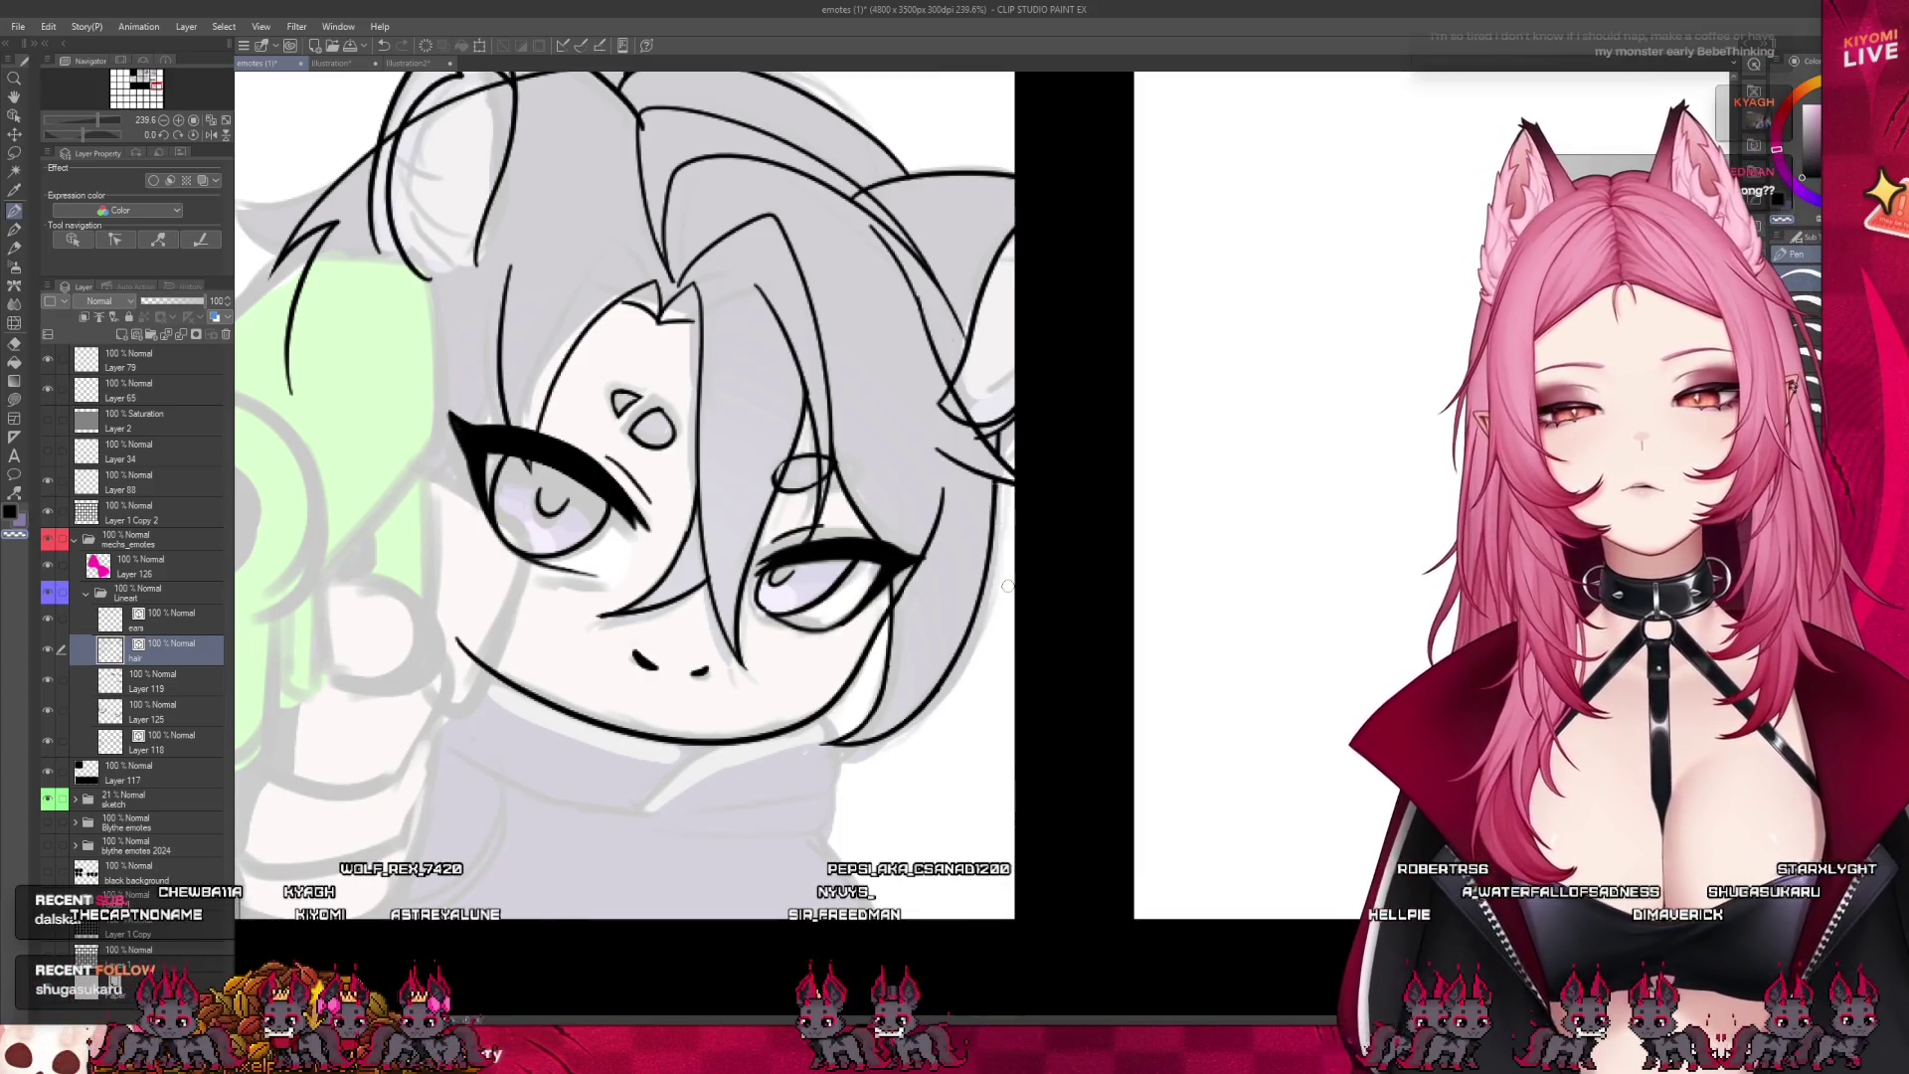
scroll(1005, 586, "down", 5)
scroll(710, 513, "up", 3)
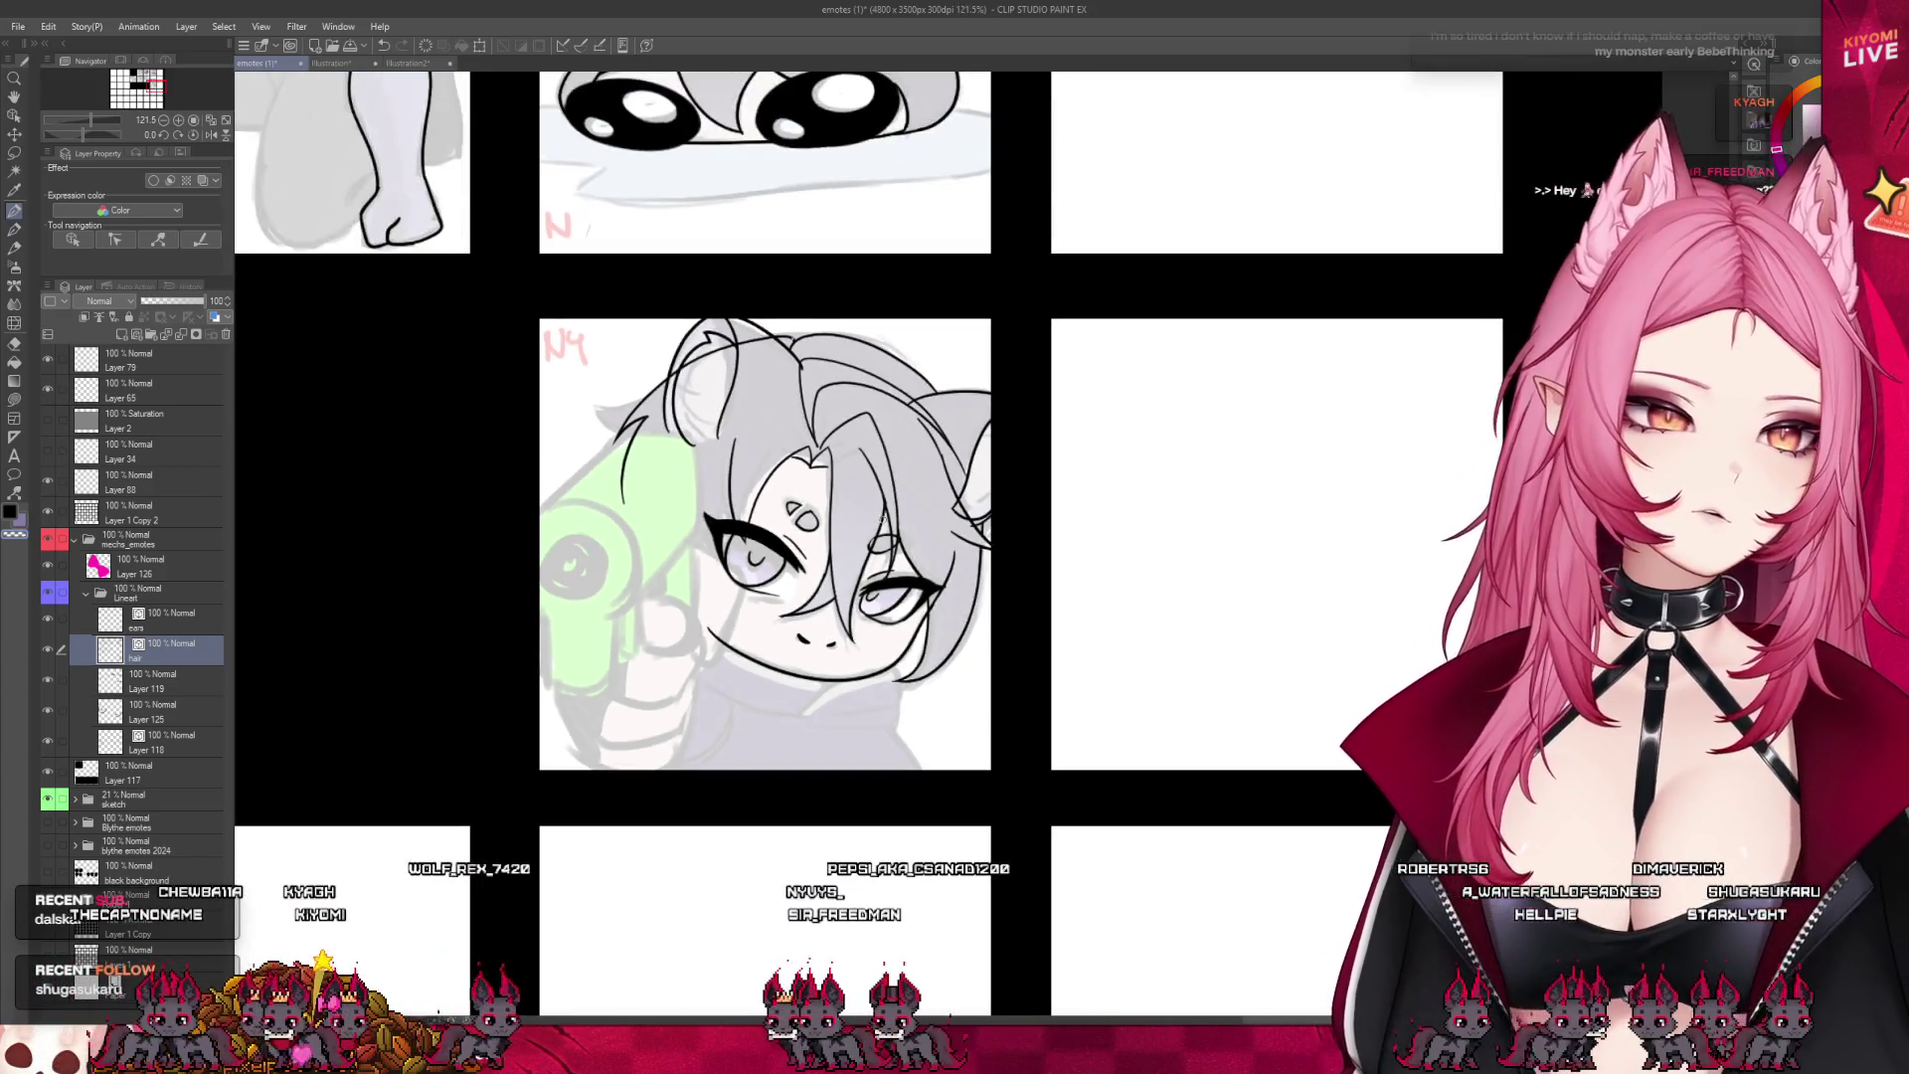
scroll(710, 513, "up", 3)
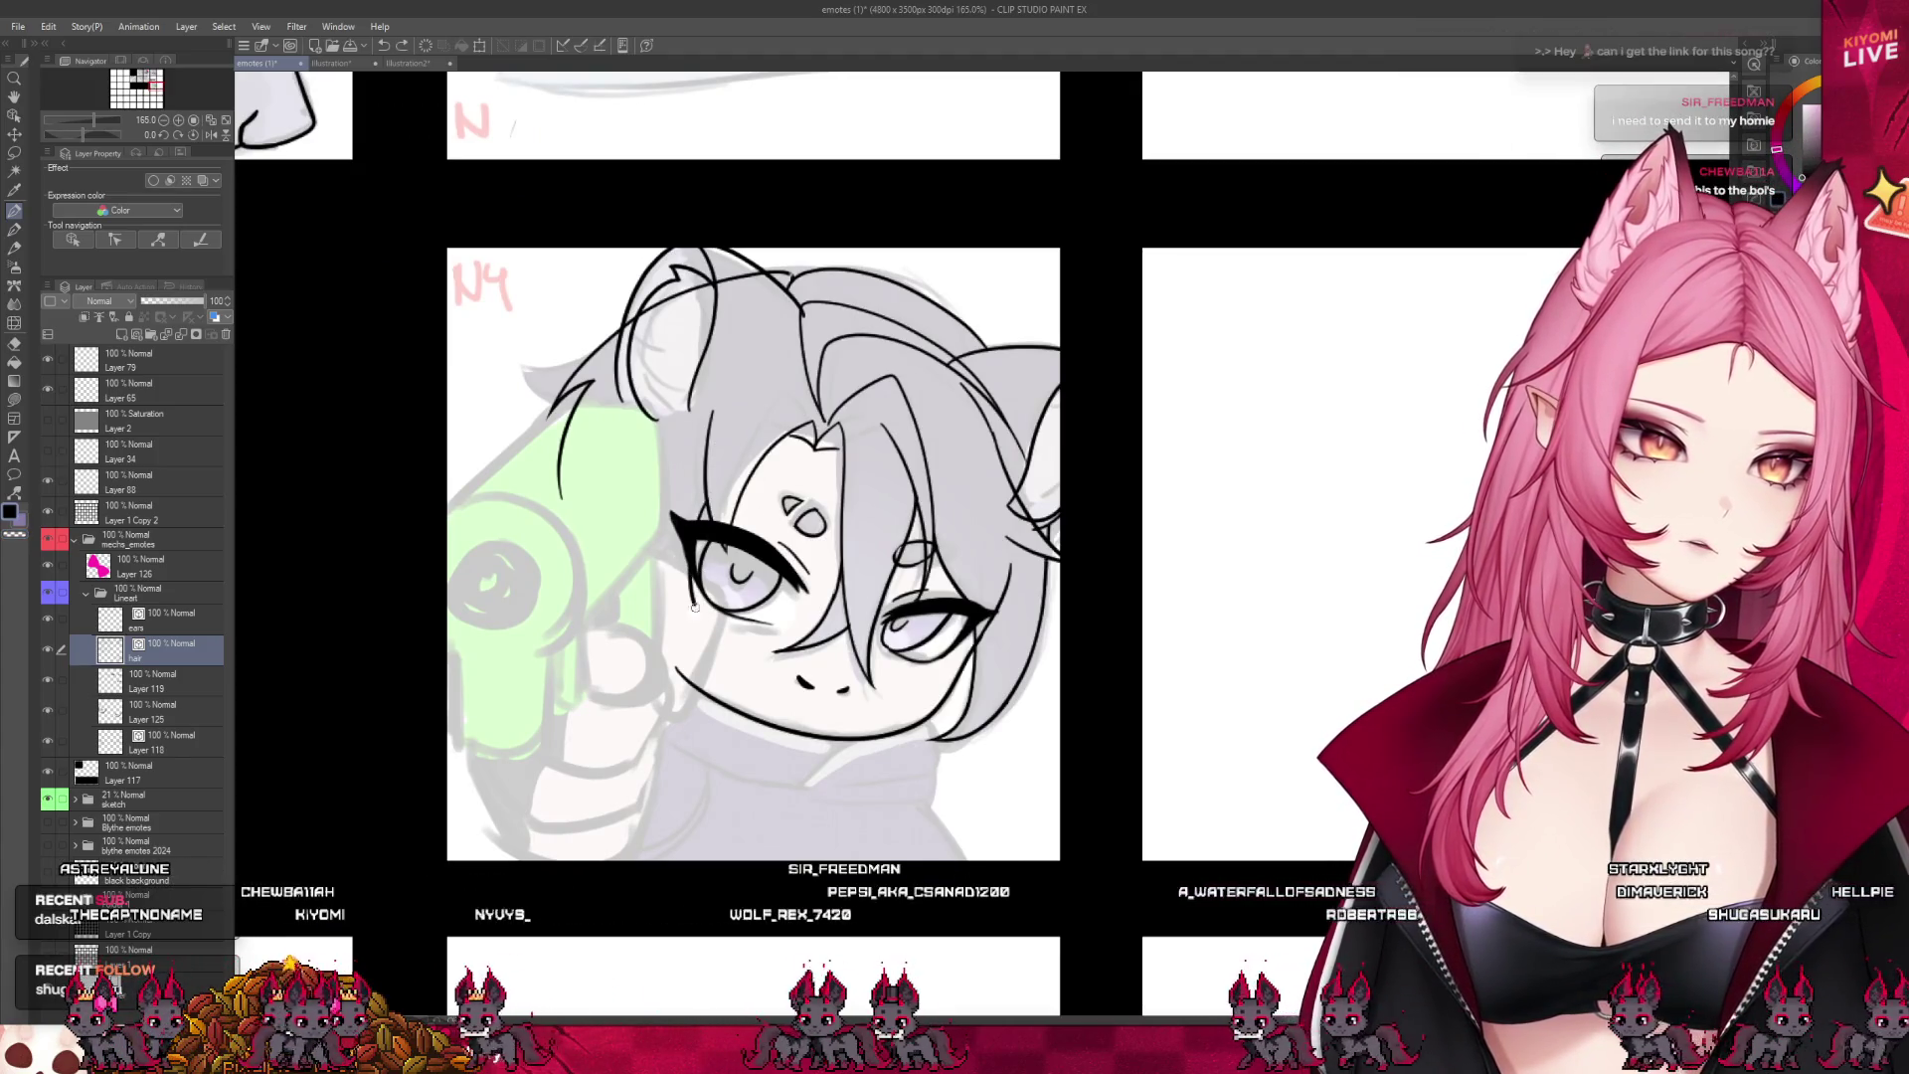
- Ink a hair strand left of the face, redrawing it slightly further right
left_click_drag(627, 469, 696, 634)
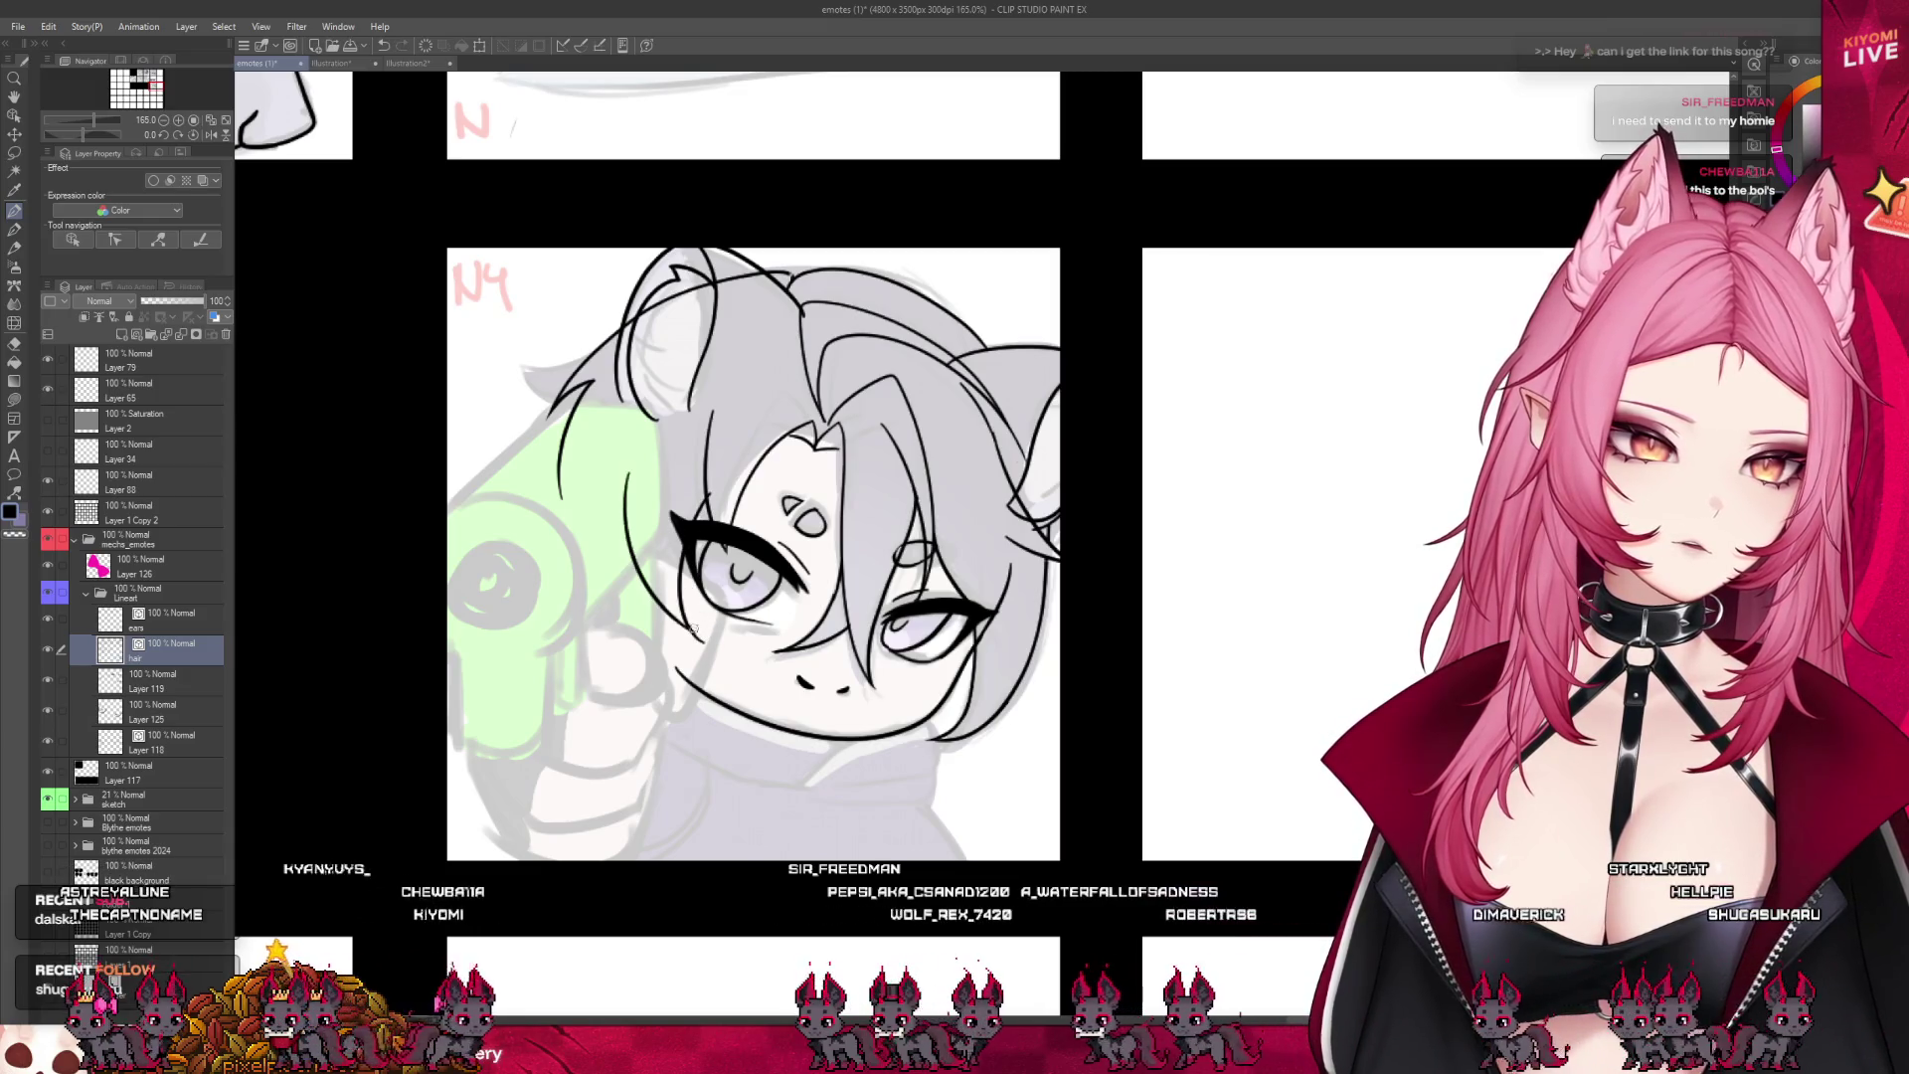
key("ctrl+z")
left_click_drag(645, 476, 694, 618)
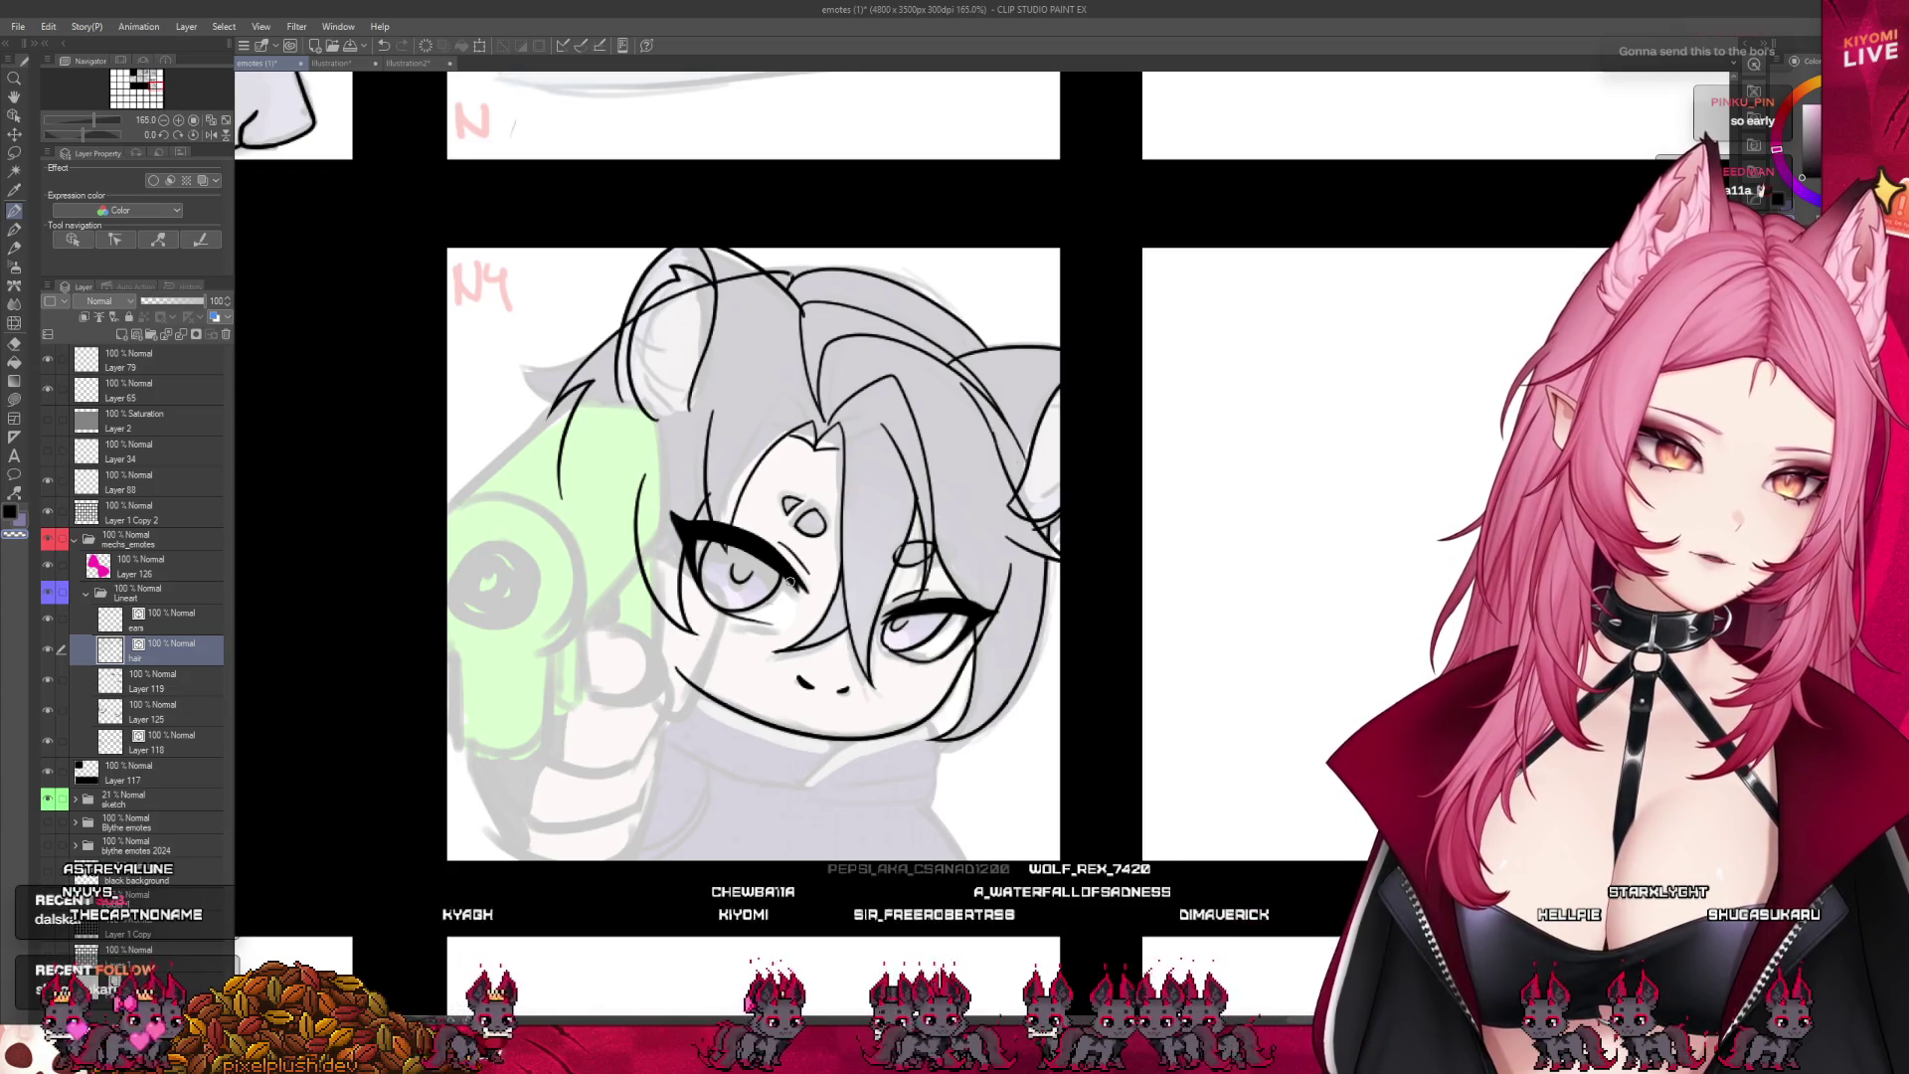
scroll(789, 581, "down", 5)
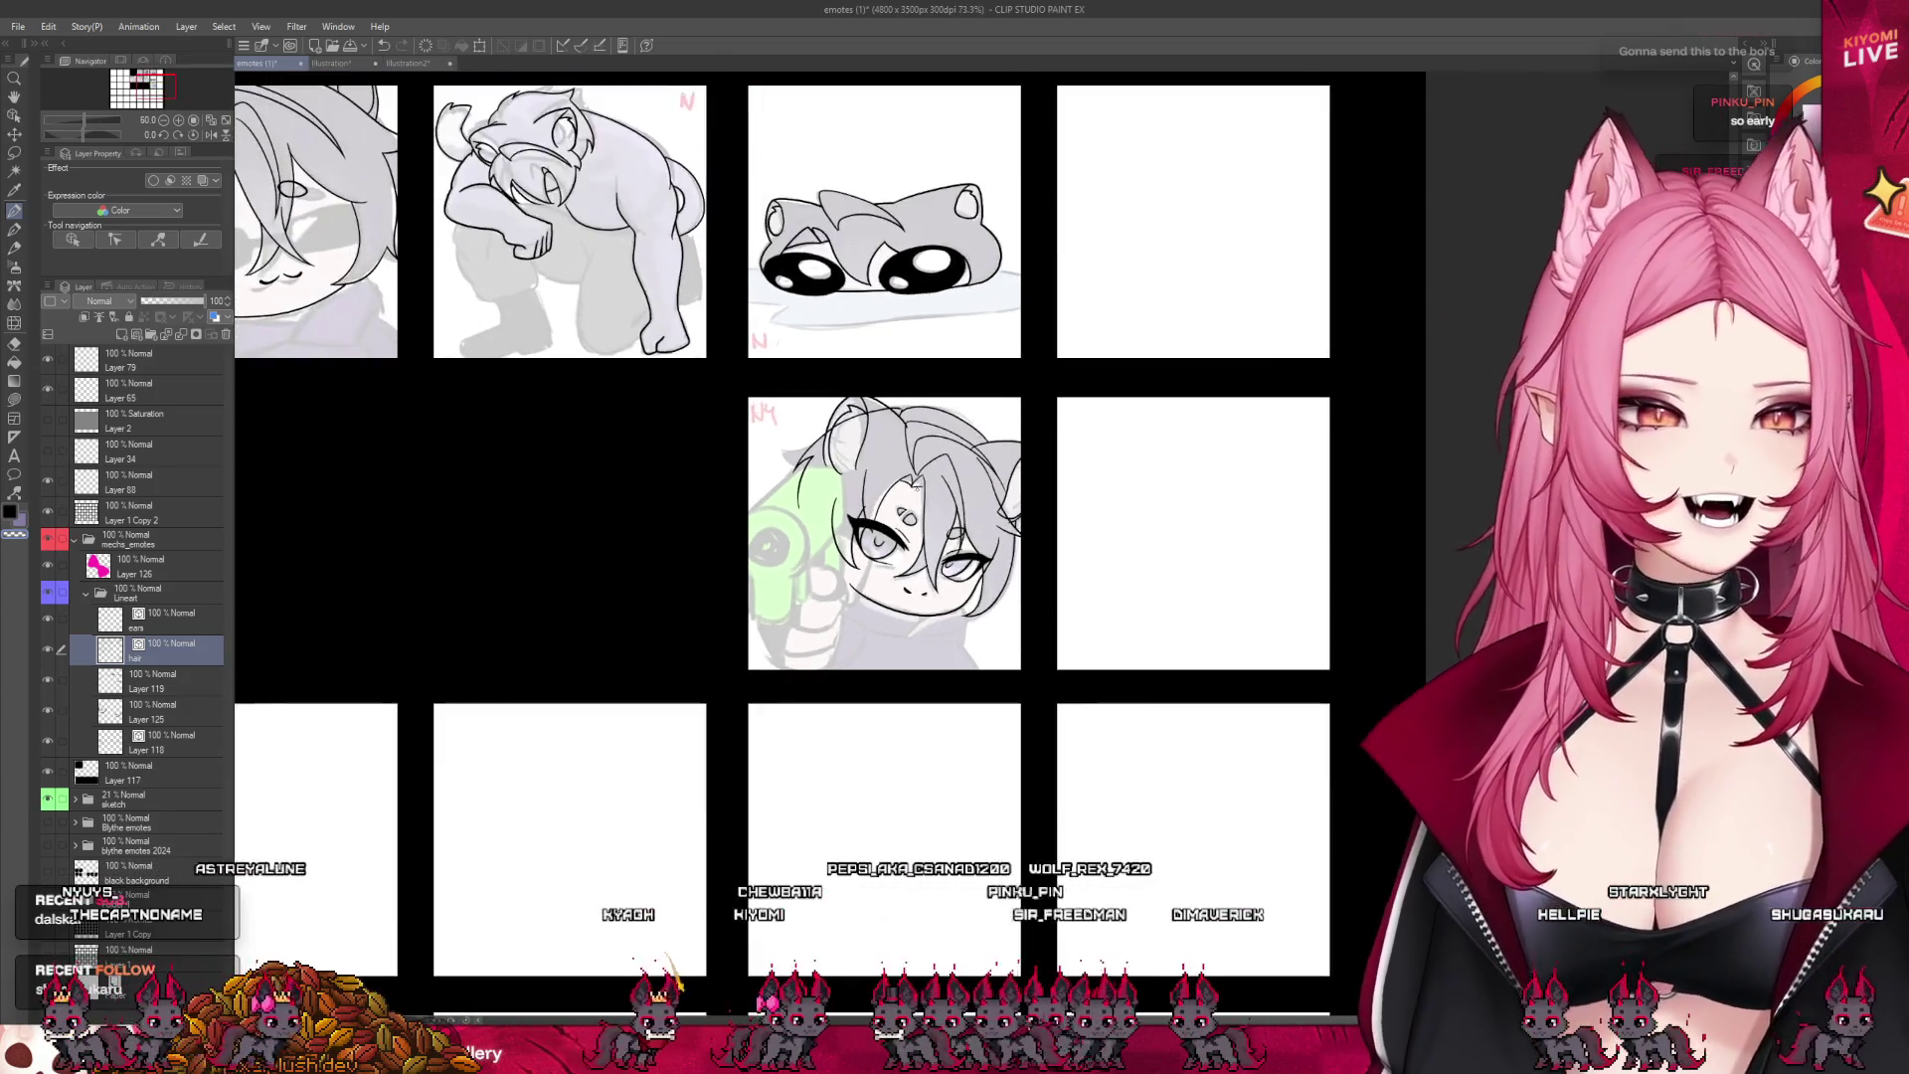
- Save the emote sheet with Ctrl+S
key("ctrl+s")
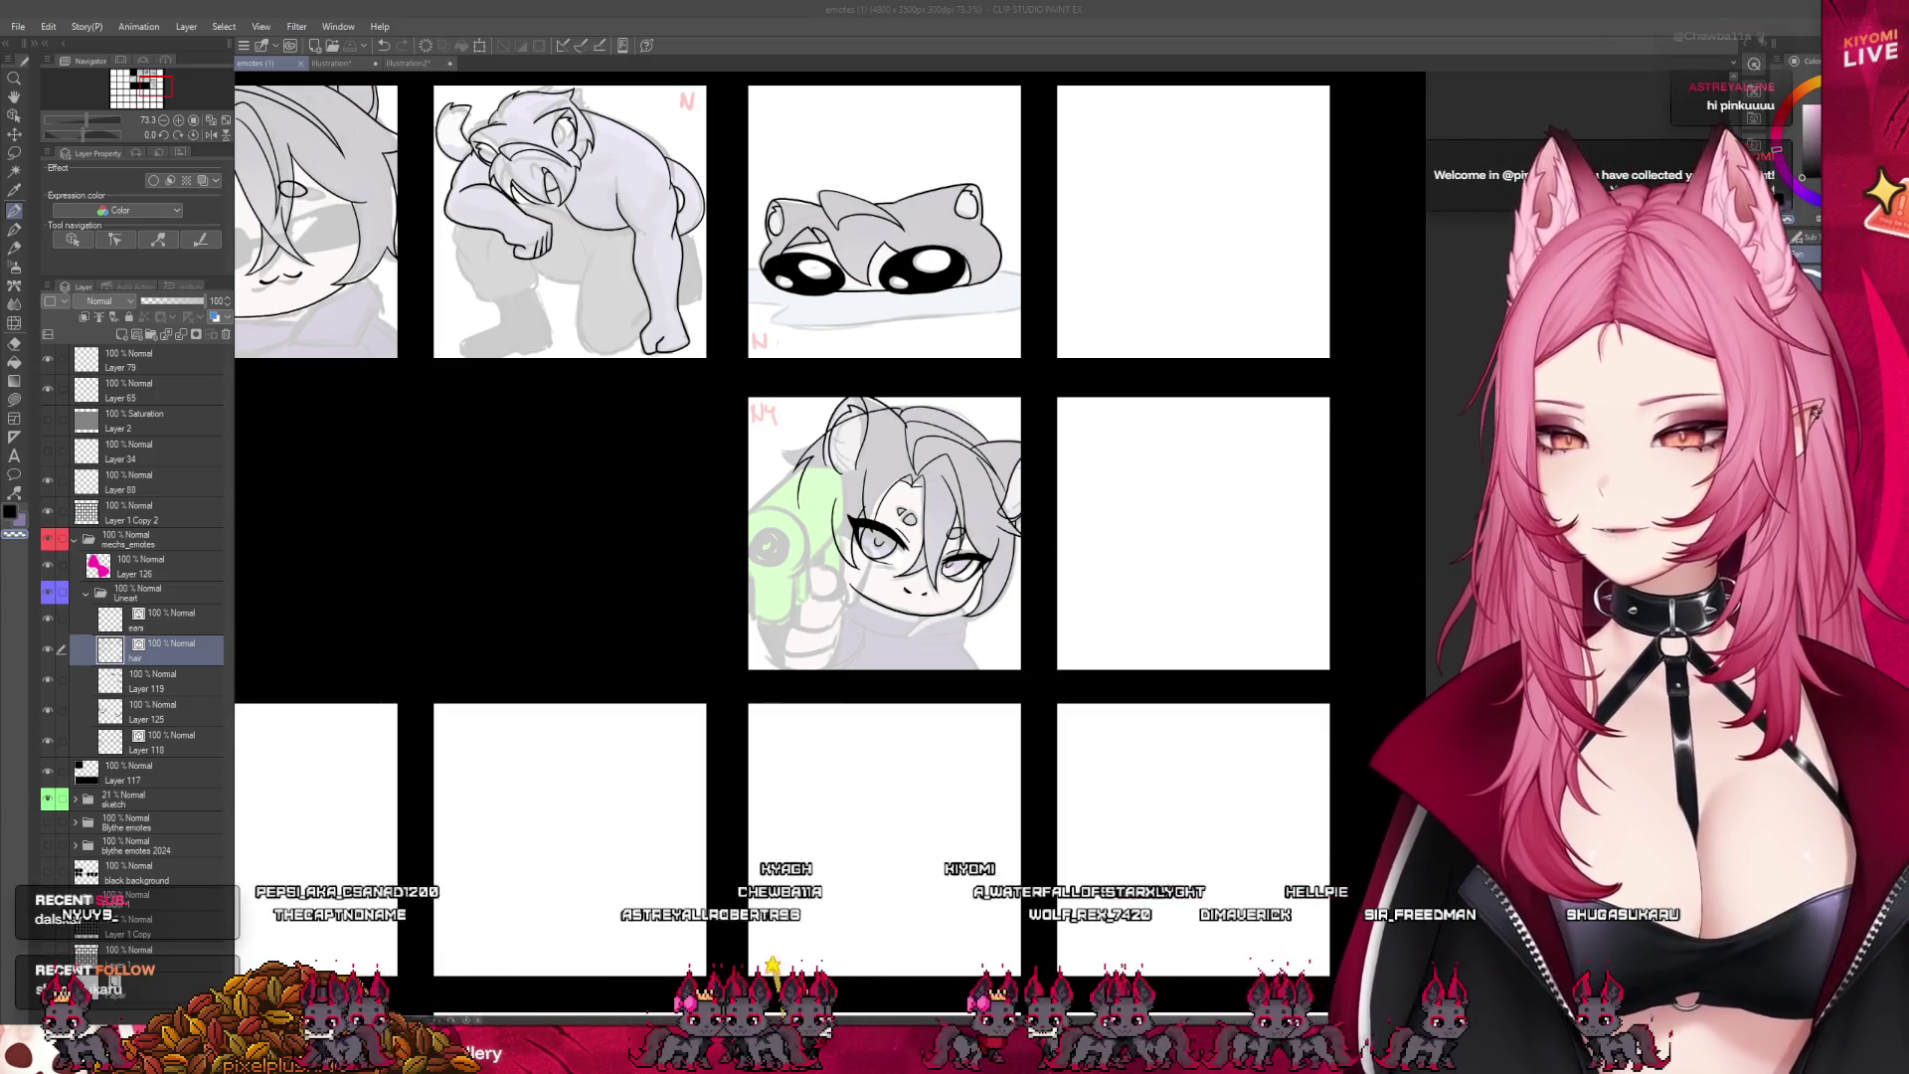
scroll(916, 606, "down", 1)
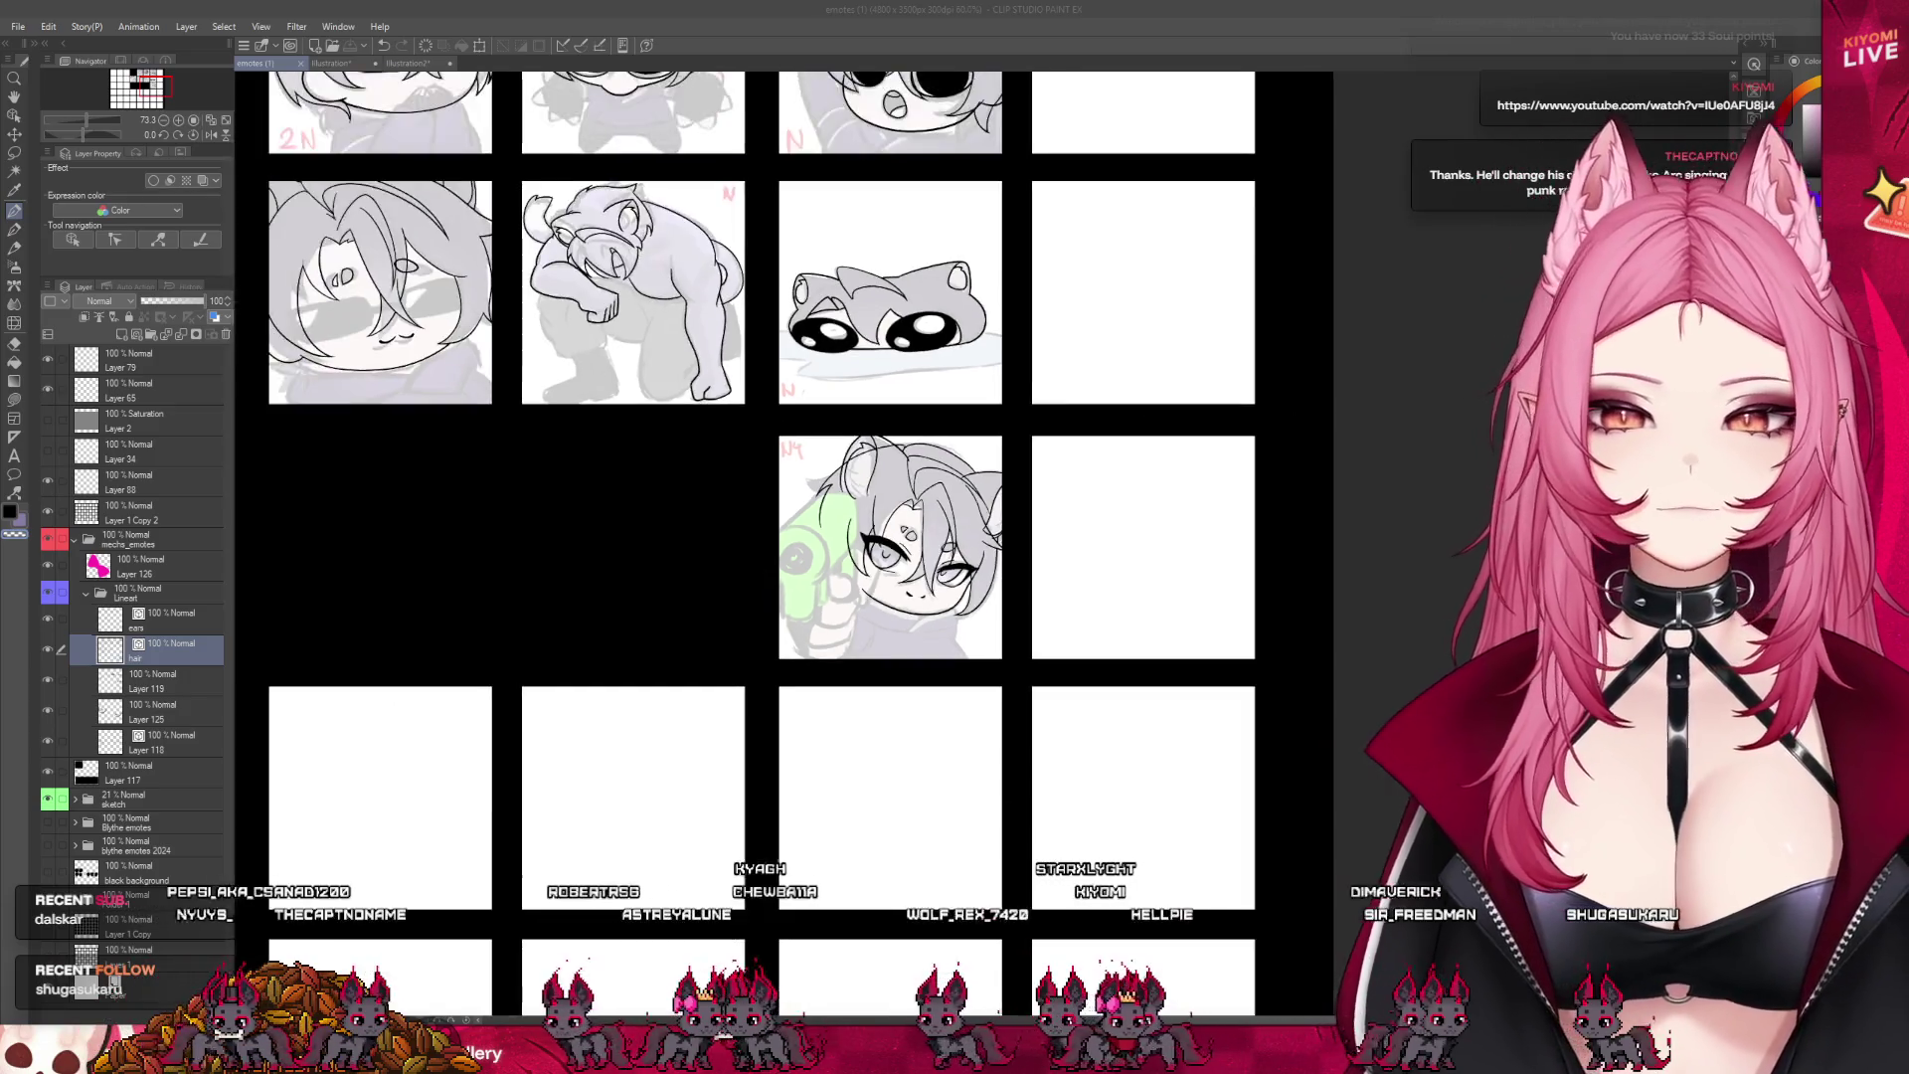
scroll(786, 547, "down", 2)
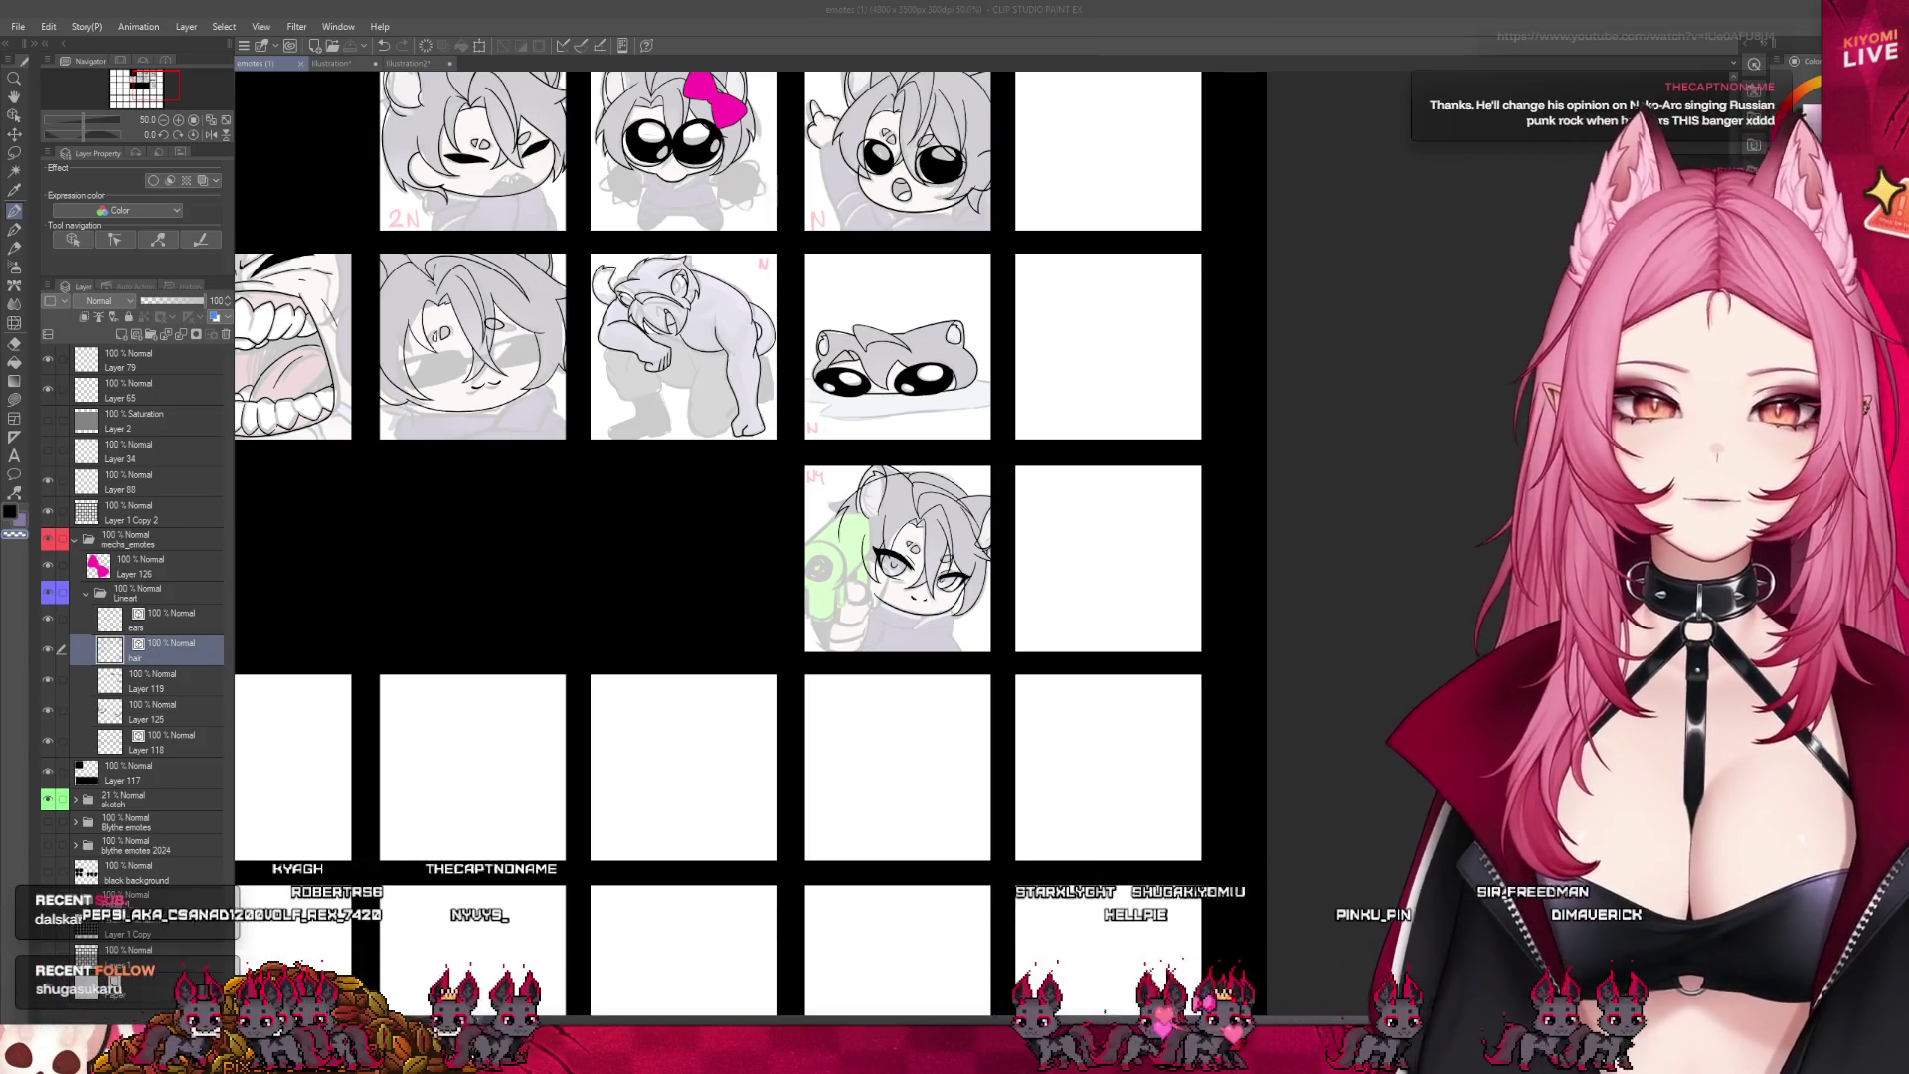
scroll(1258, 776, "up", 2)
scroll(890, 481, "up", 5)
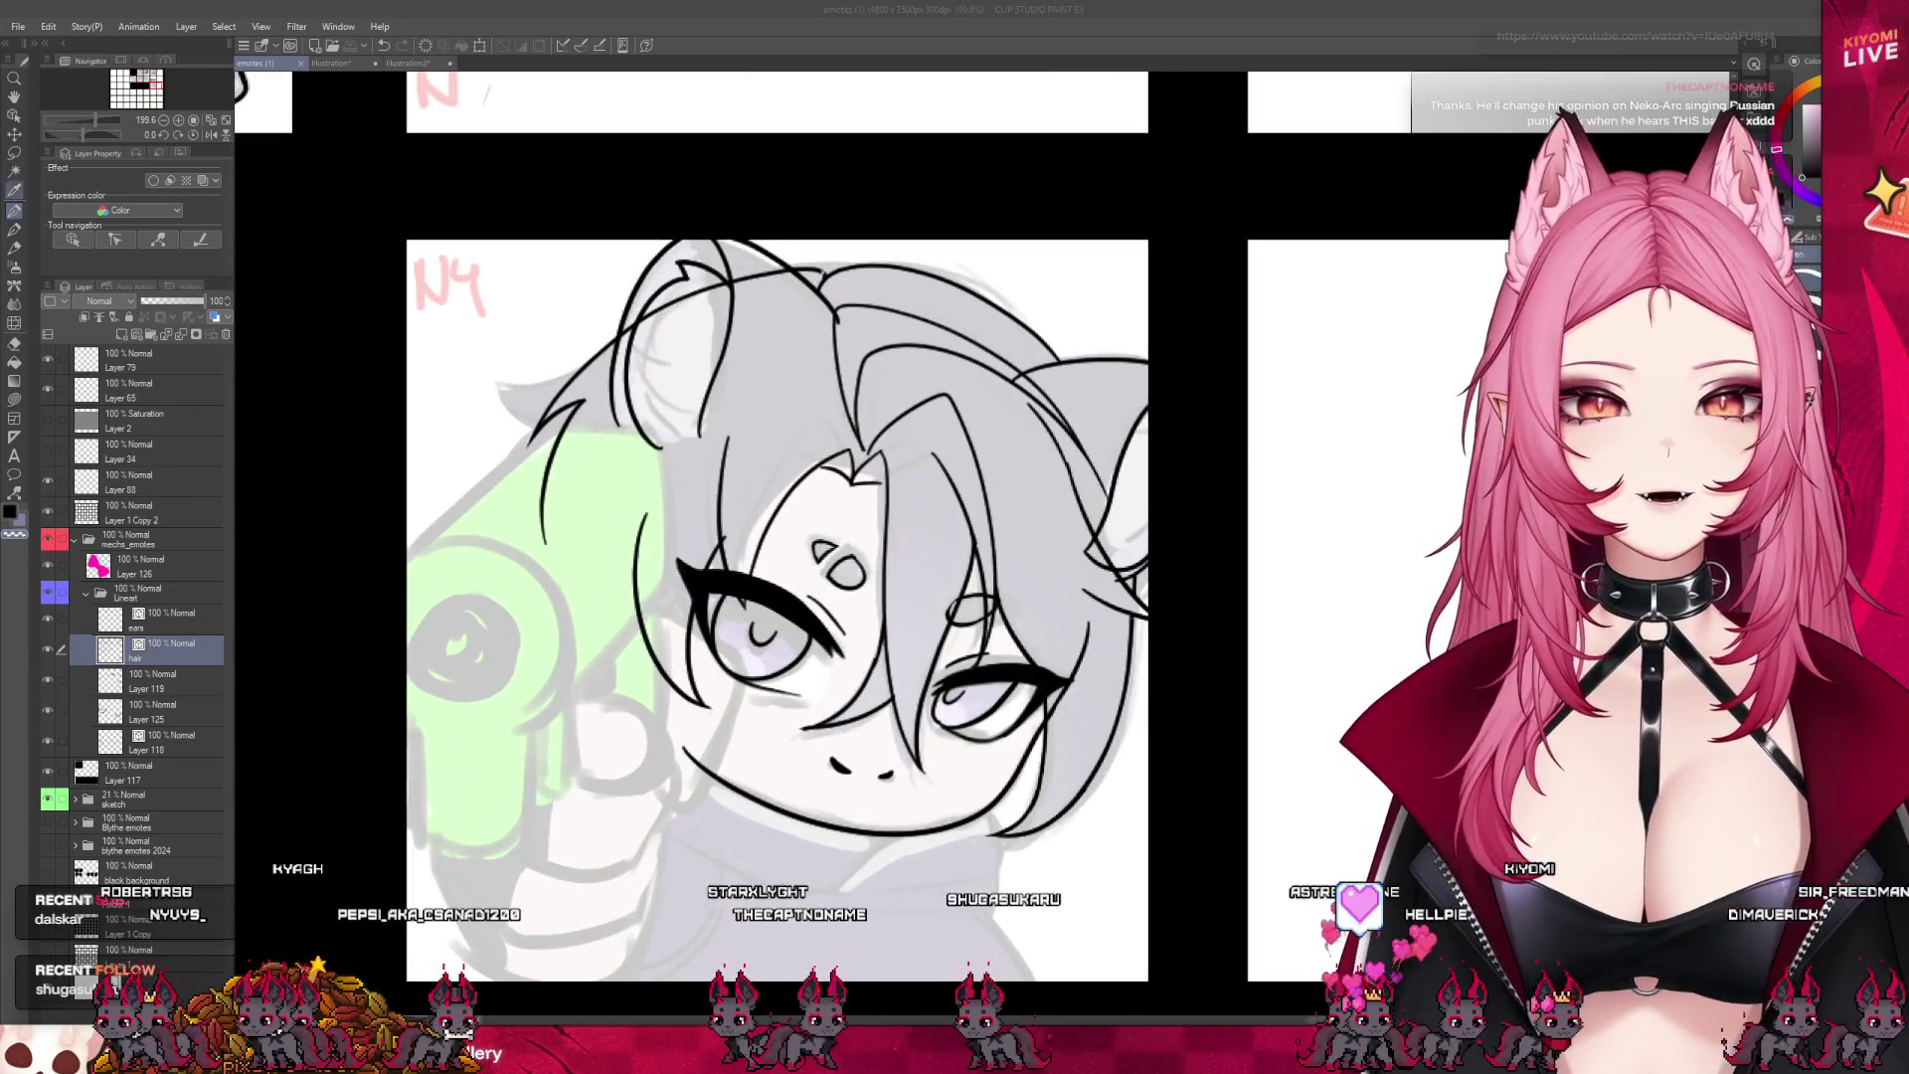
- Lasso the upper-left ear and hair, rotate them slightly clockwise, and deselect
key("m")
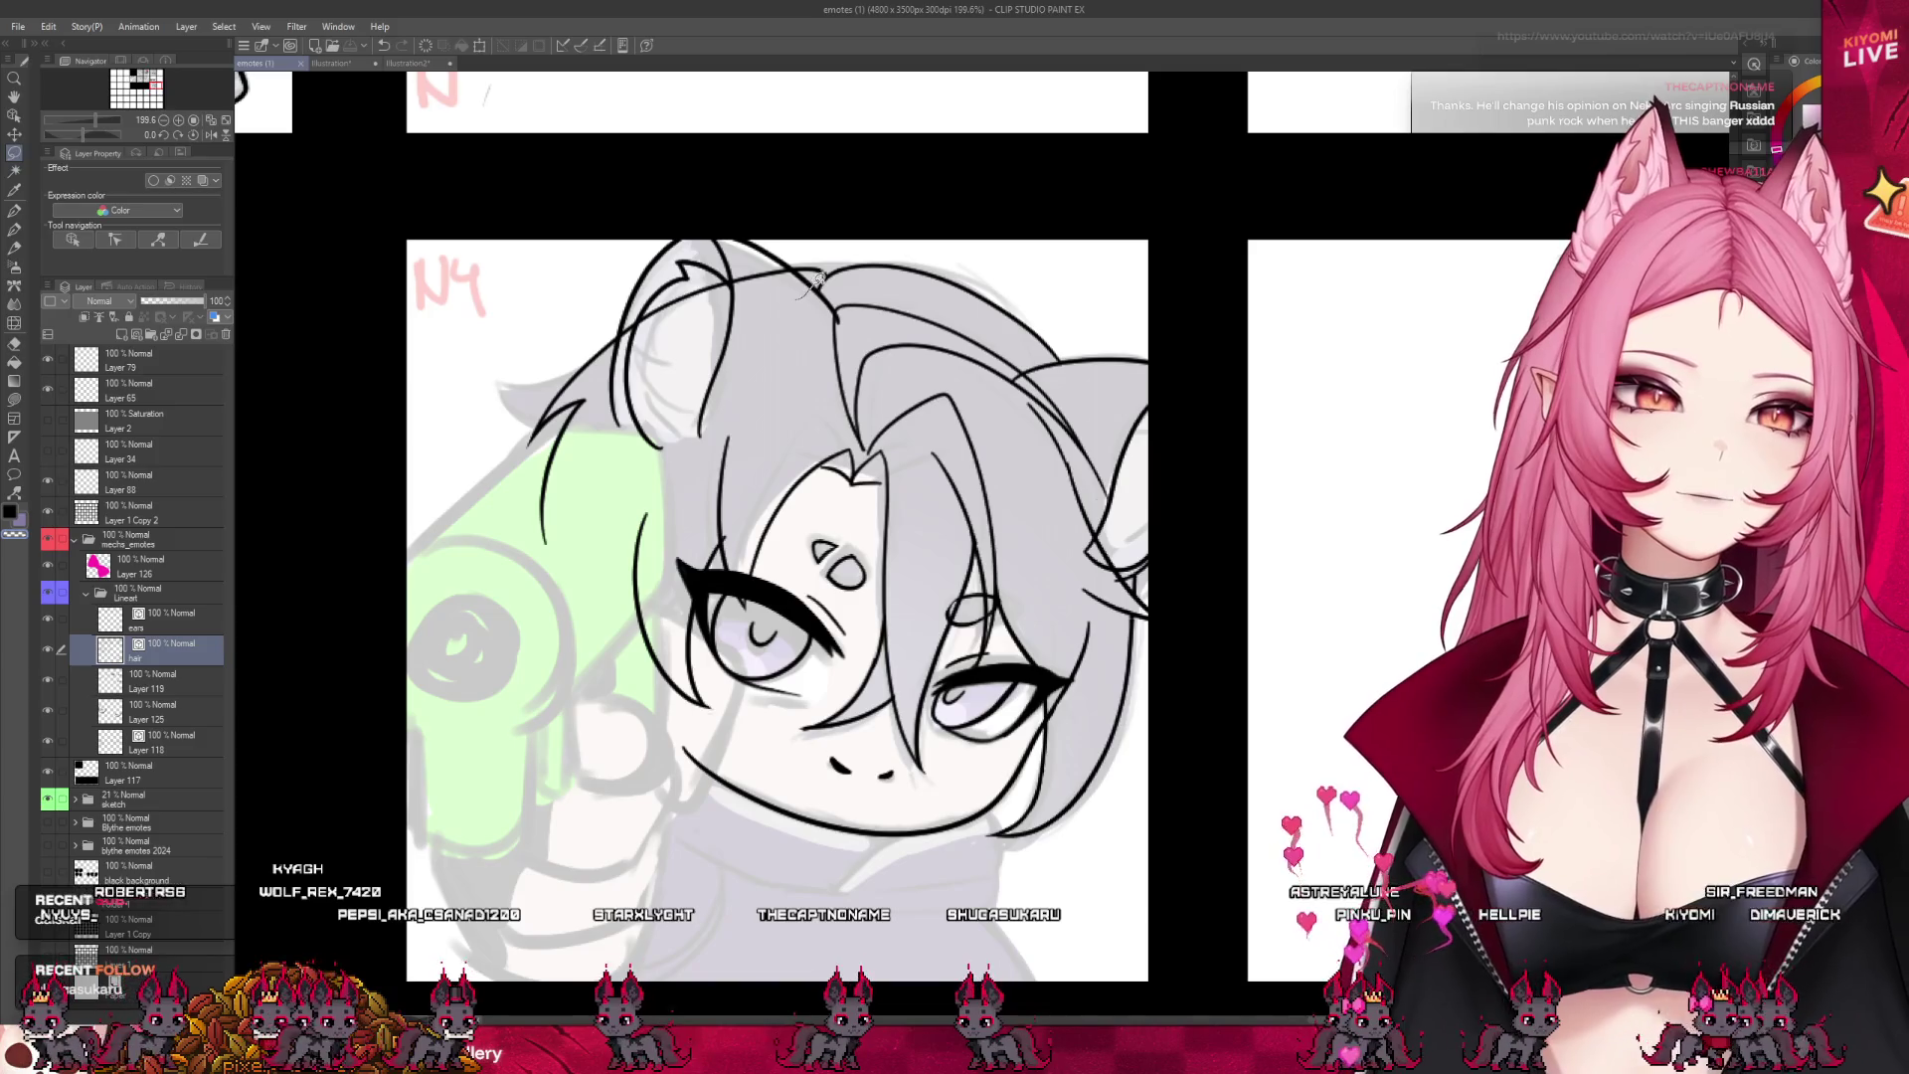
left_click_drag(810, 283, 607, 557)
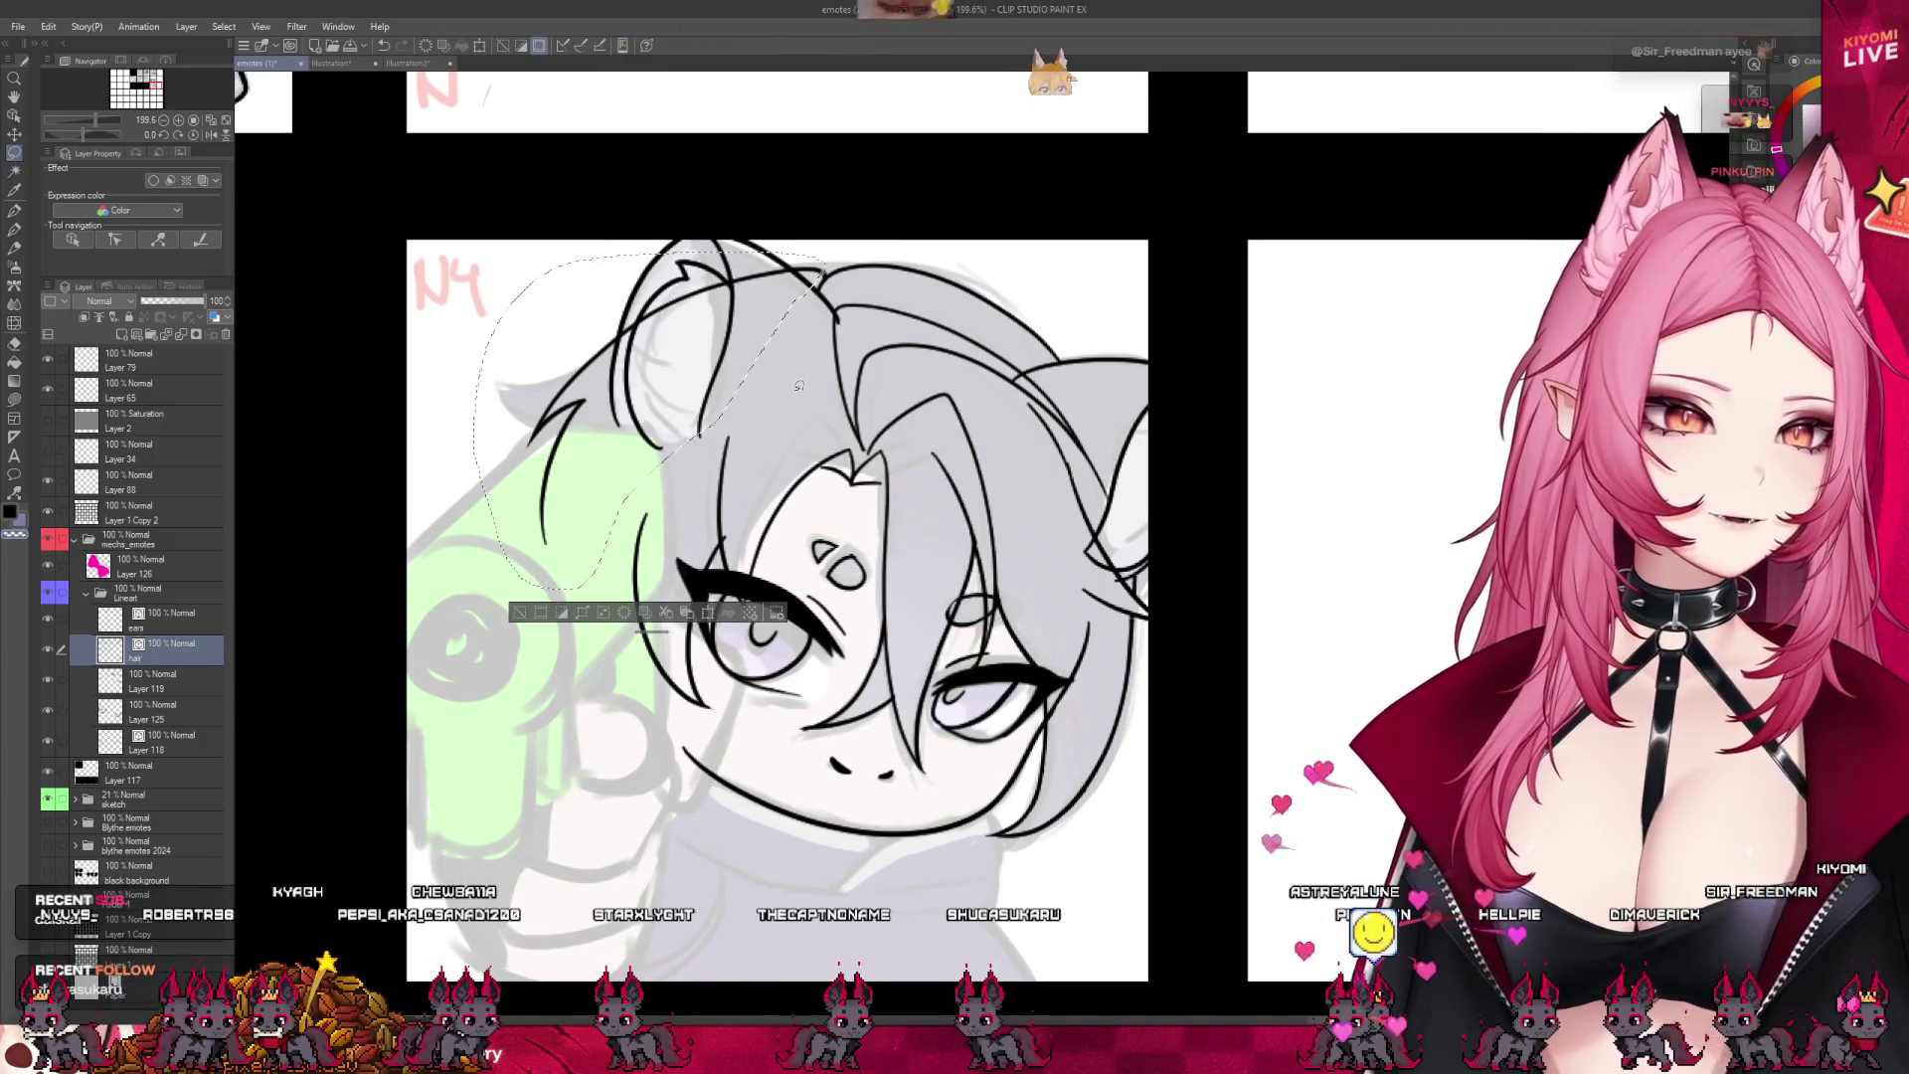
key("ctrl+t")
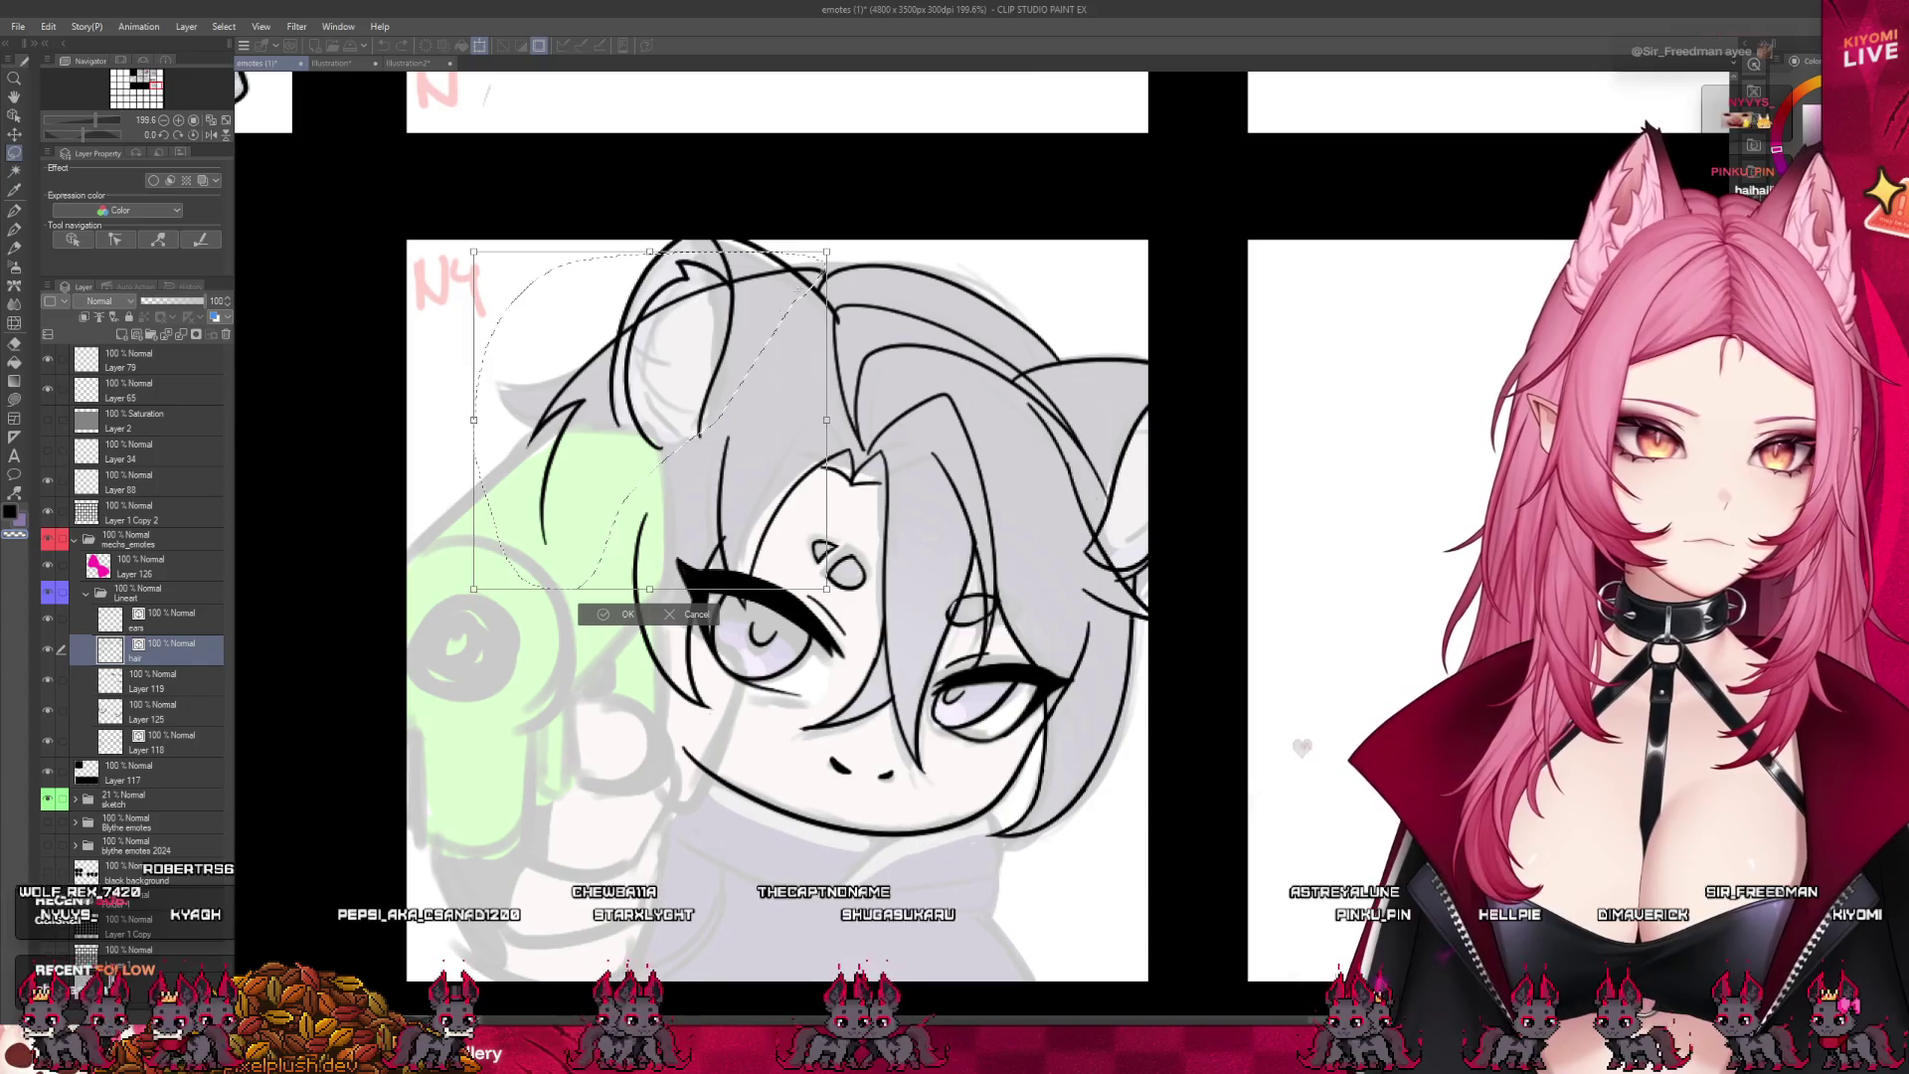
left_click_drag(857, 266, 864, 289)
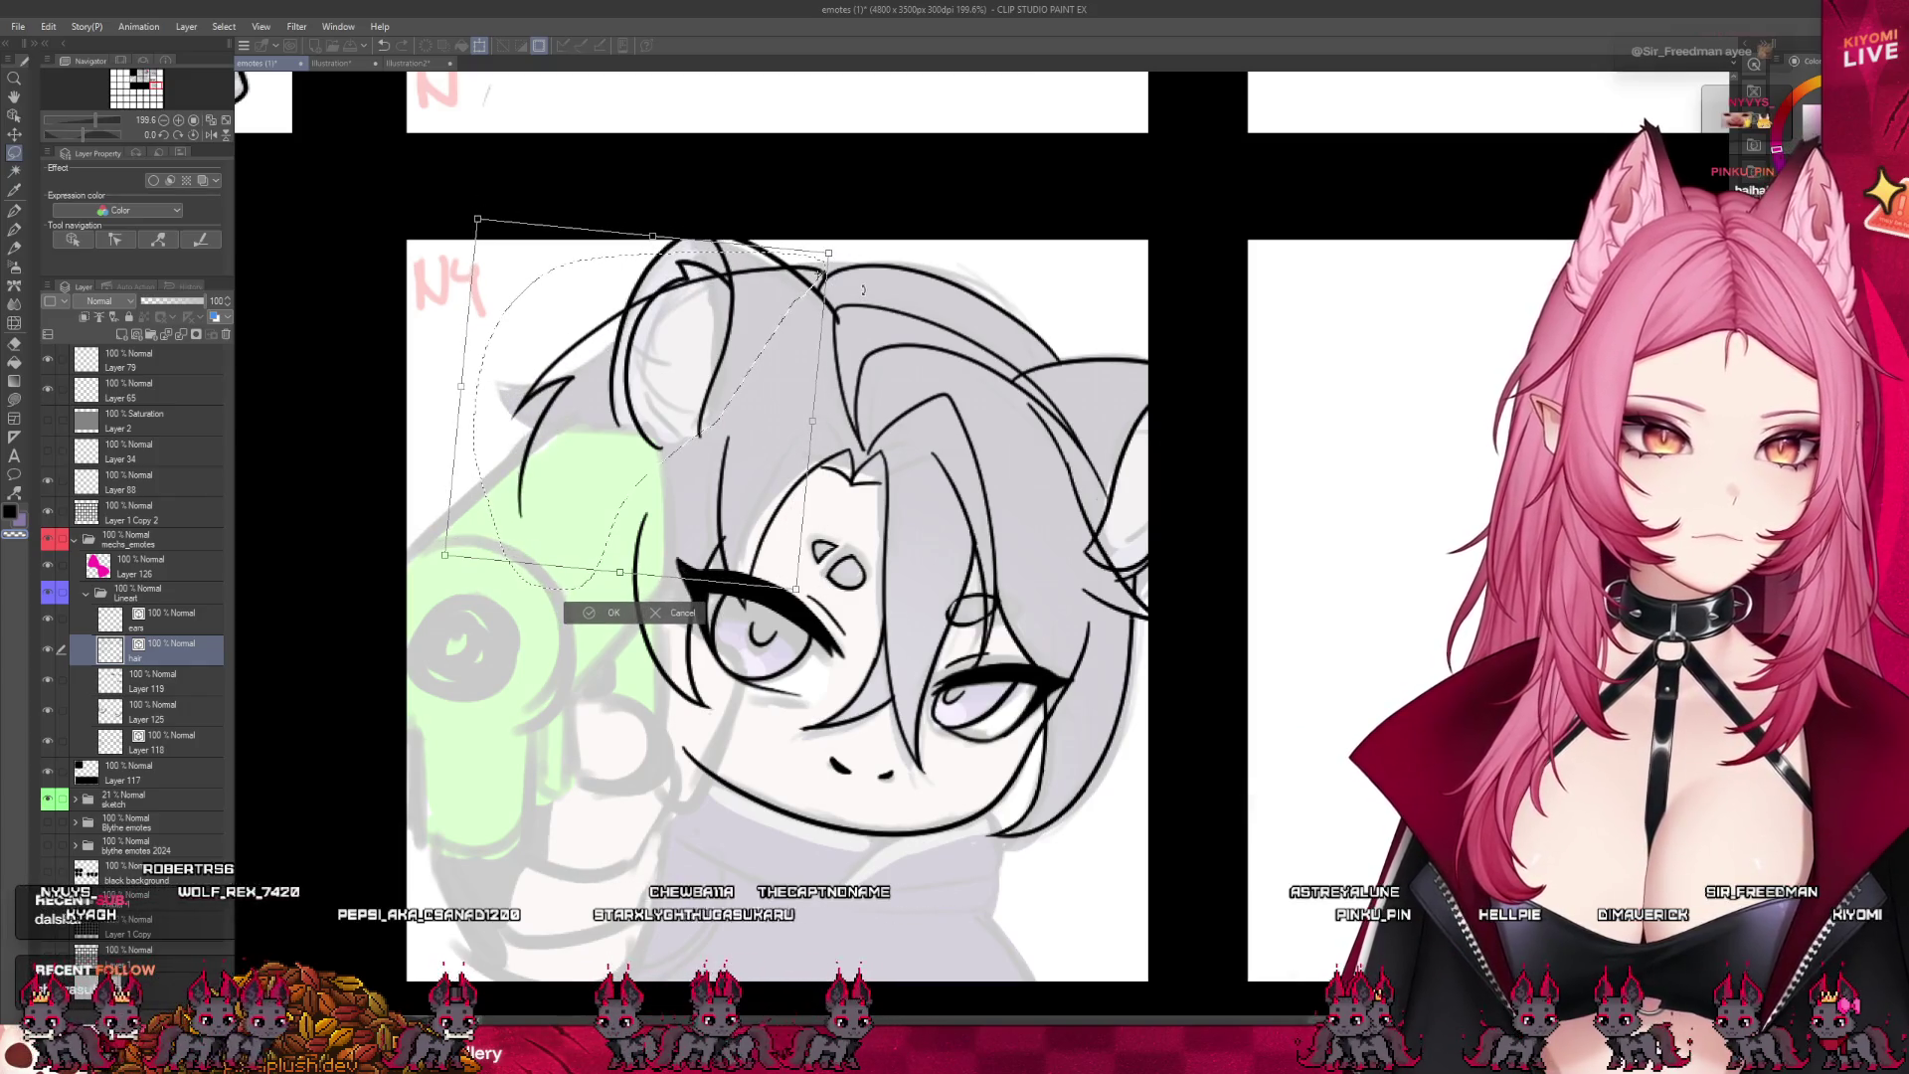
key("Return")
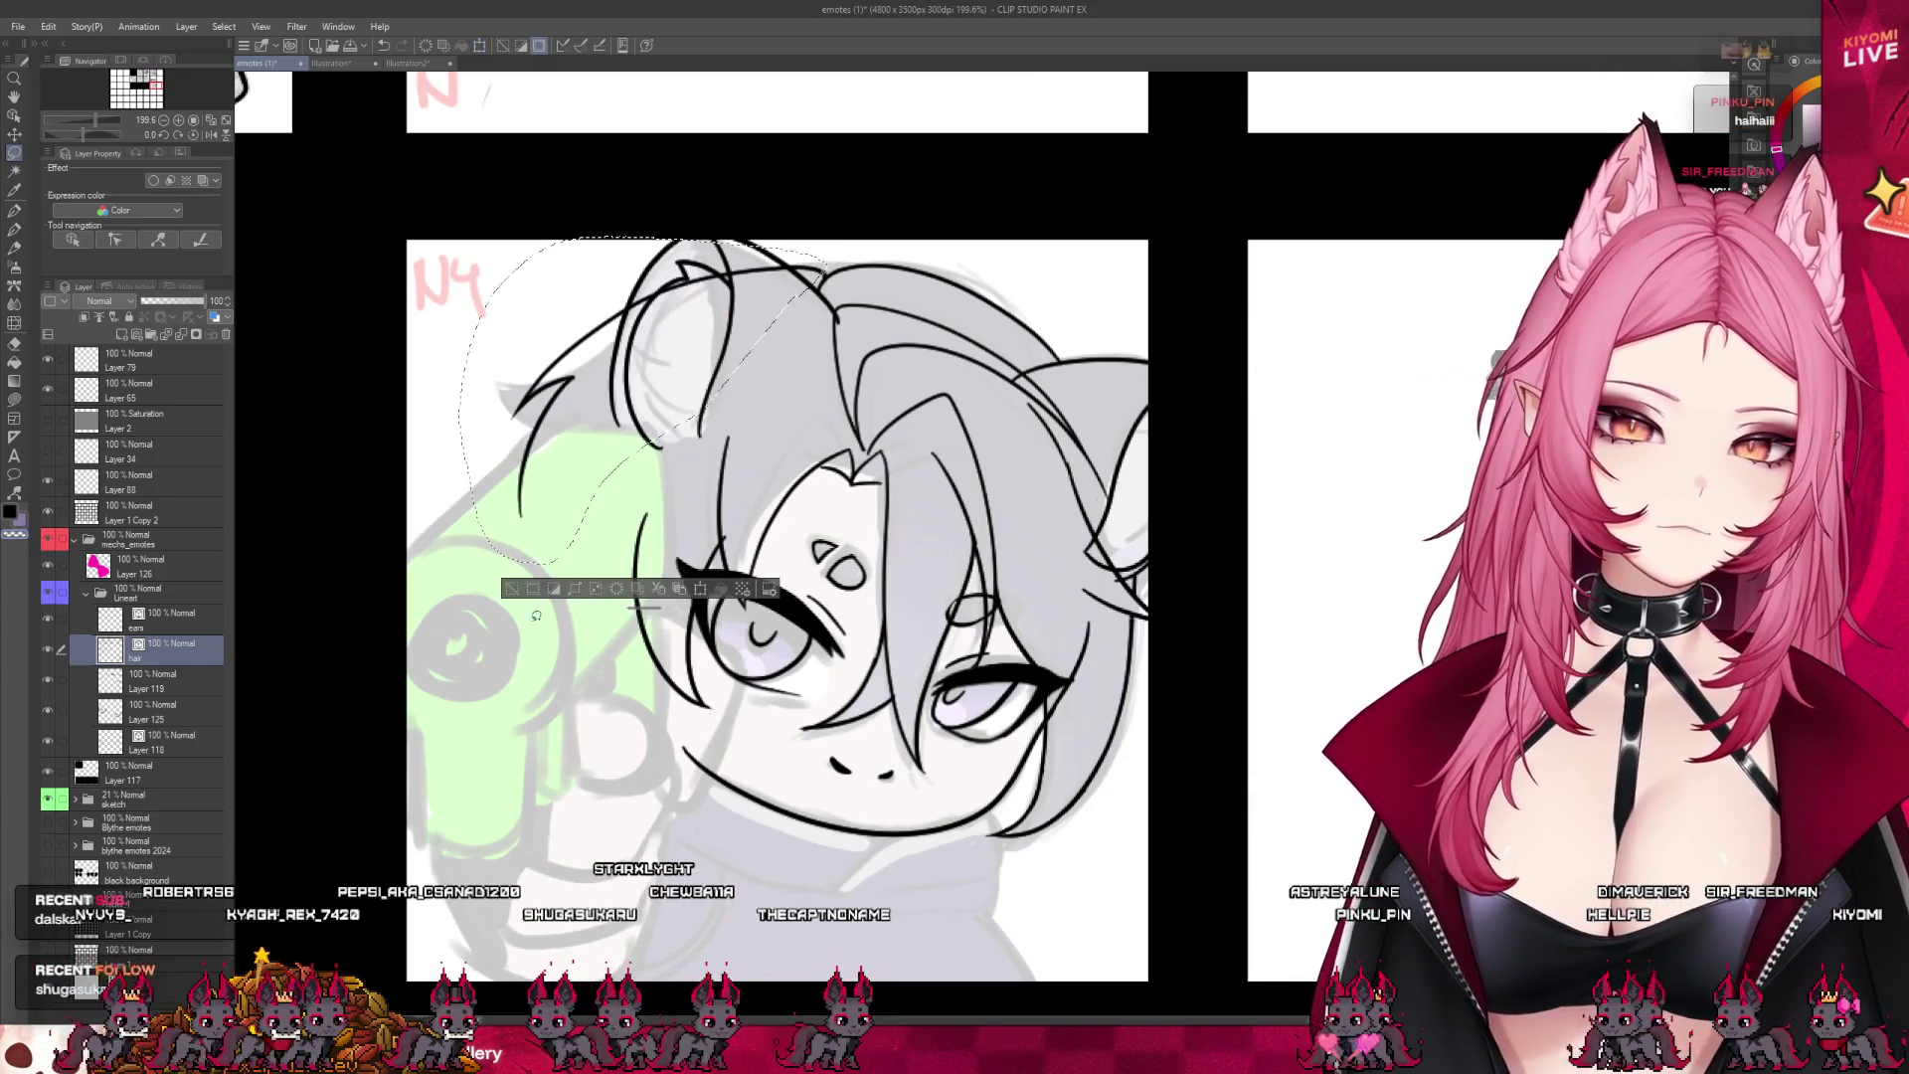
left_click(507, 590)
scroll(847, 219, "up", 2)
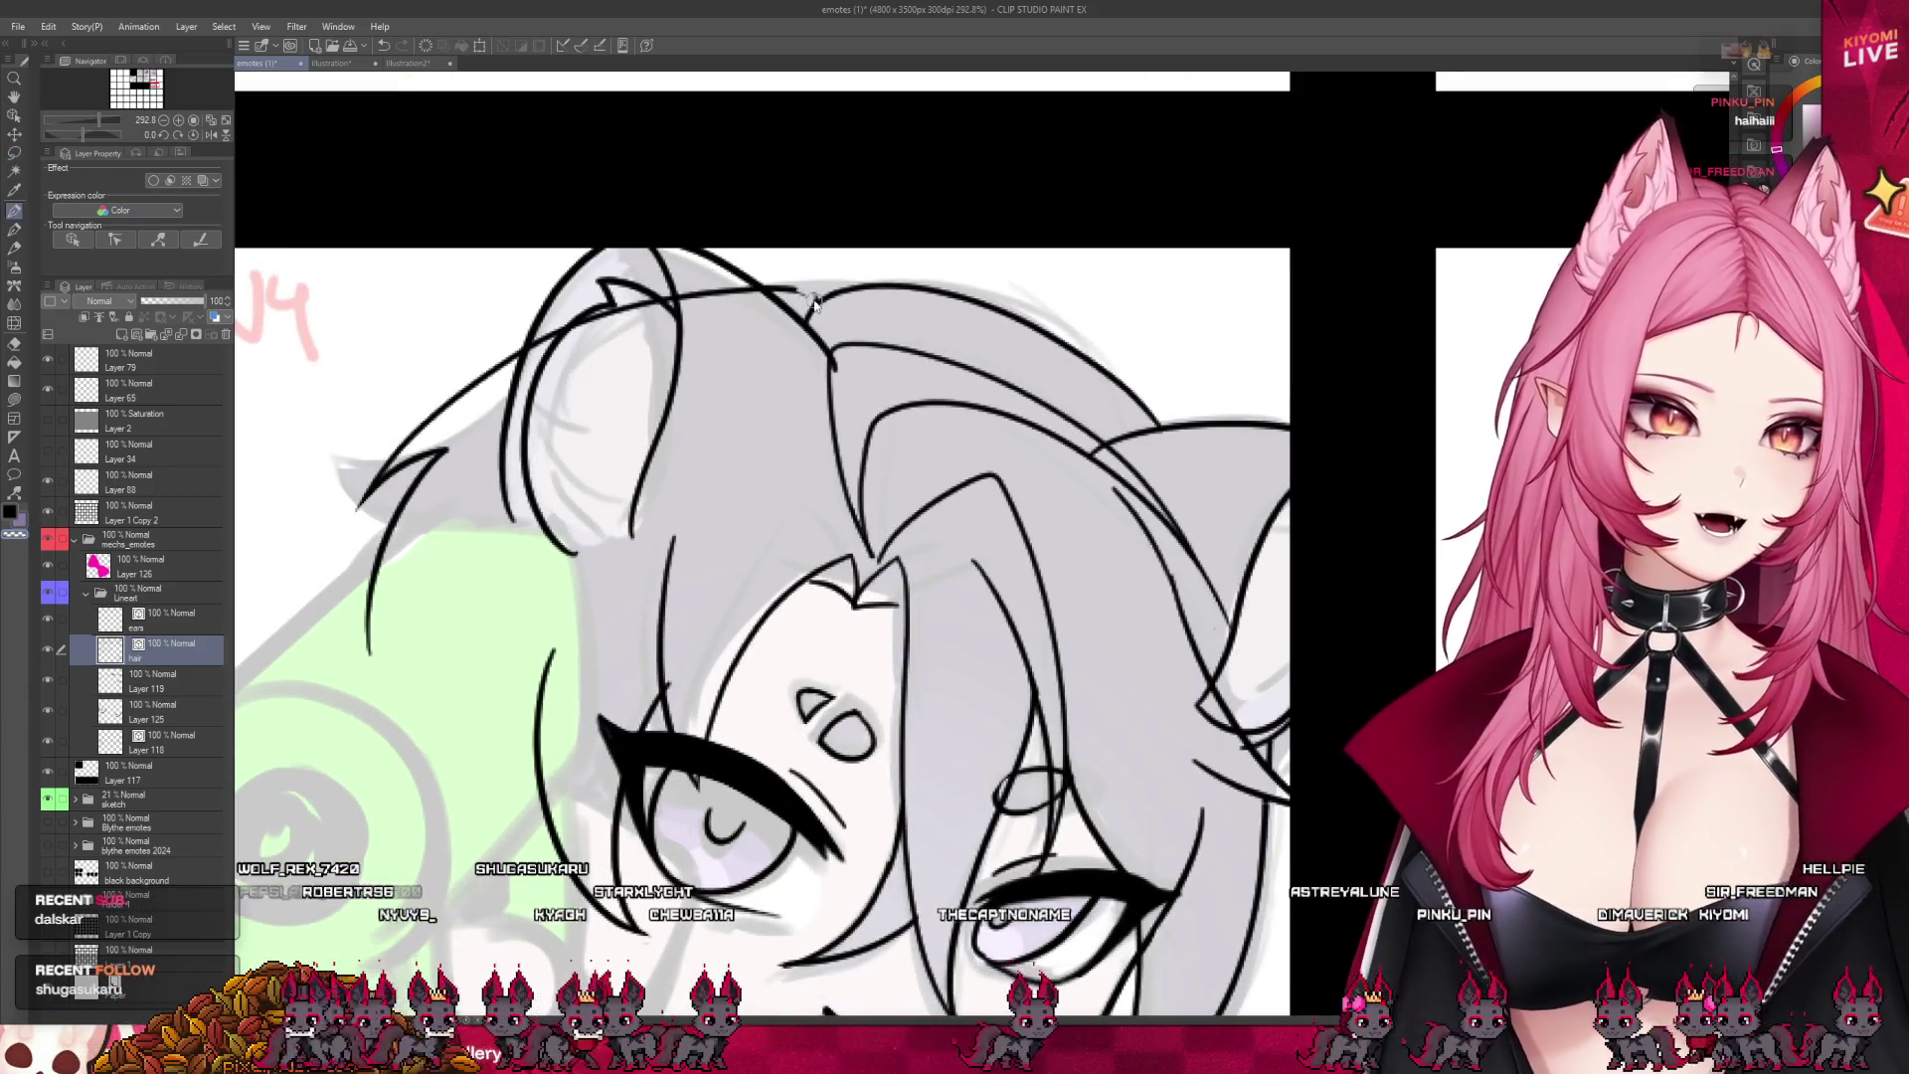
key("e")
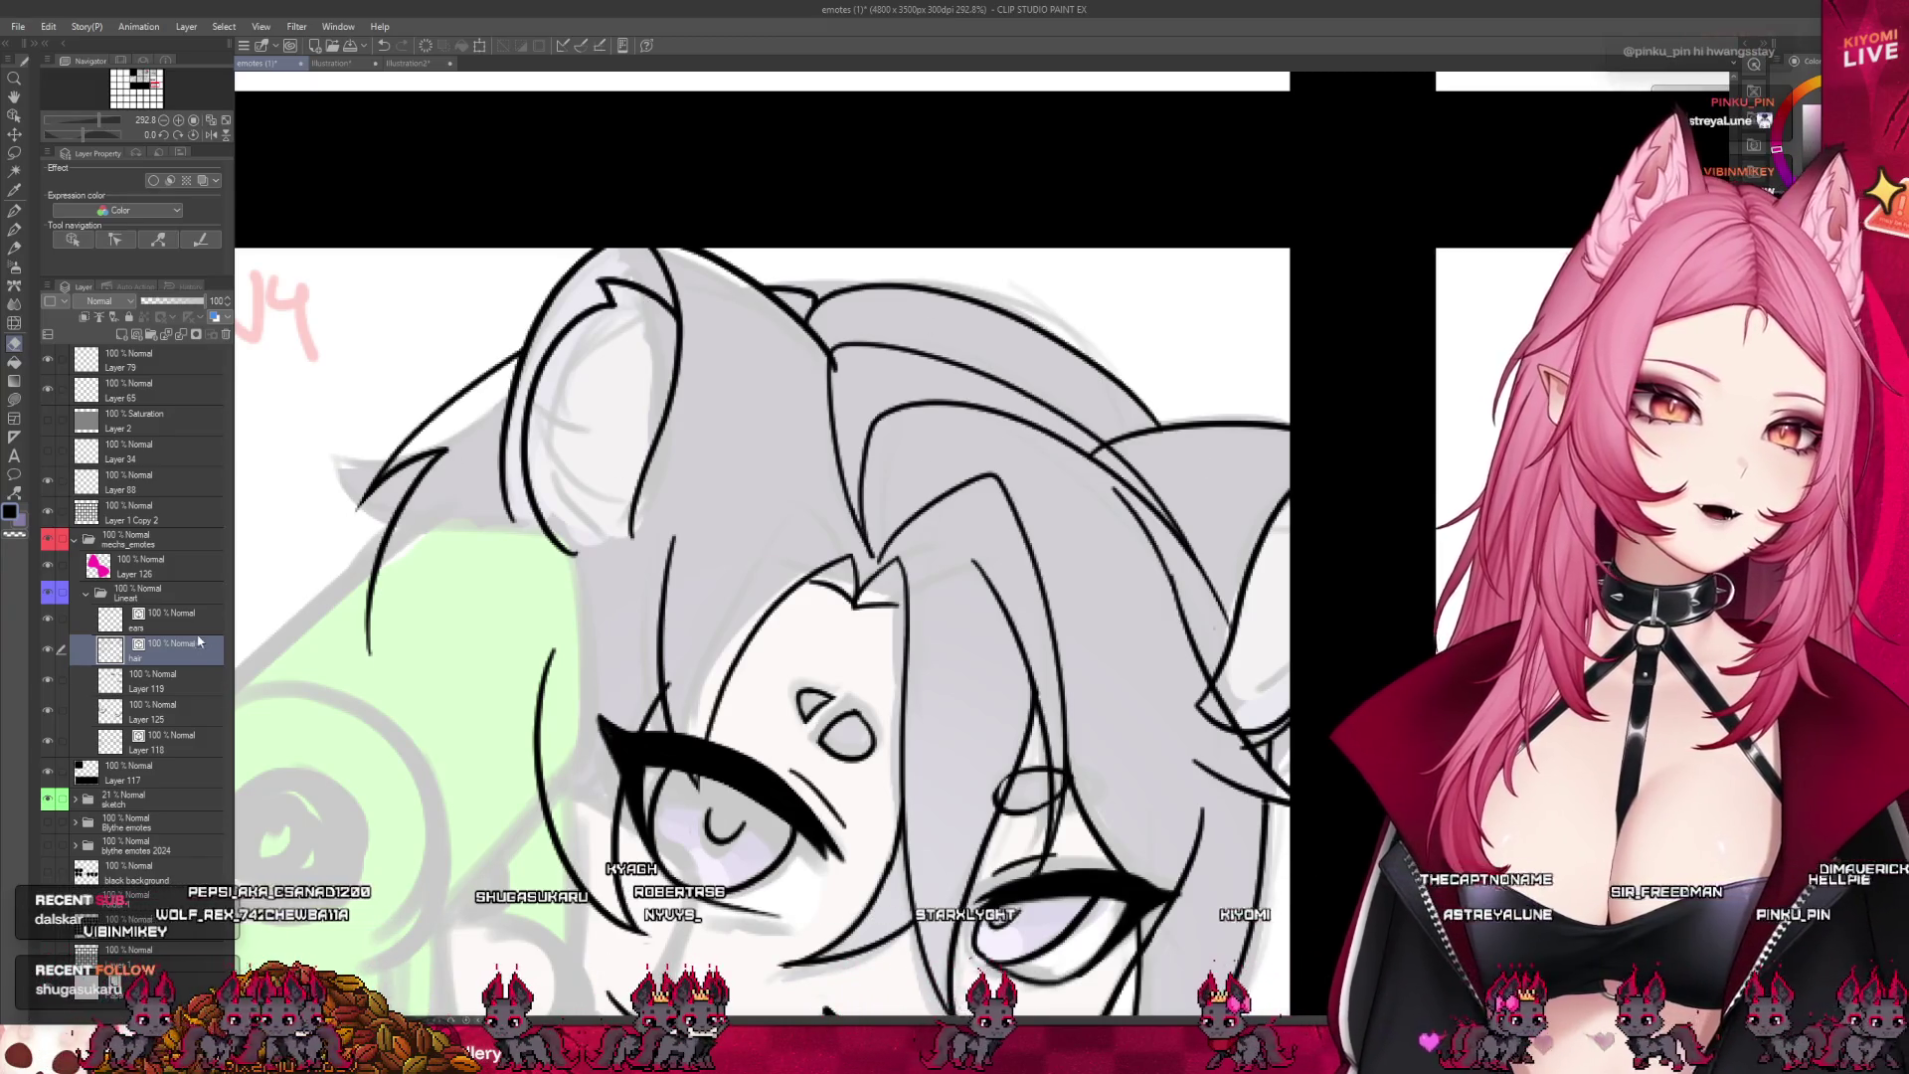
left_click(618, 546, "ctrl+shift")
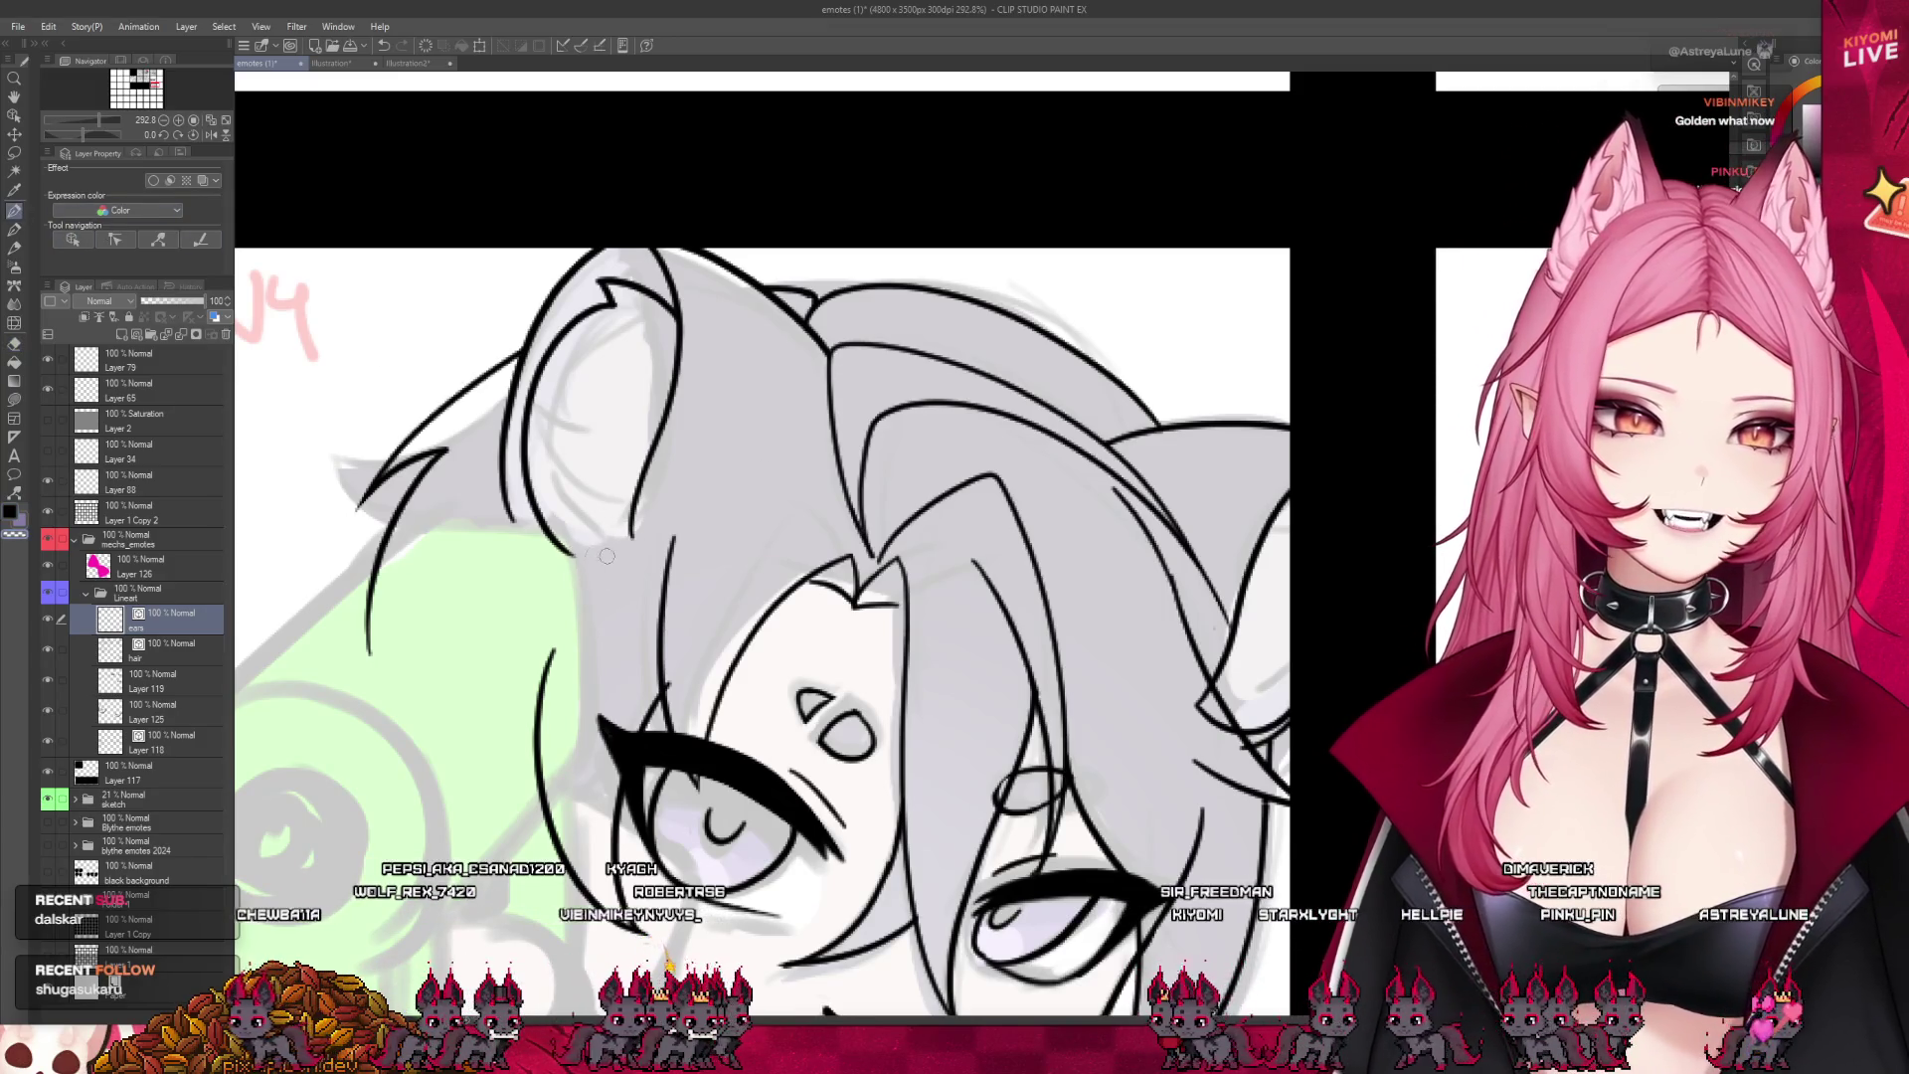
left_click_drag(567, 547, 628, 527)
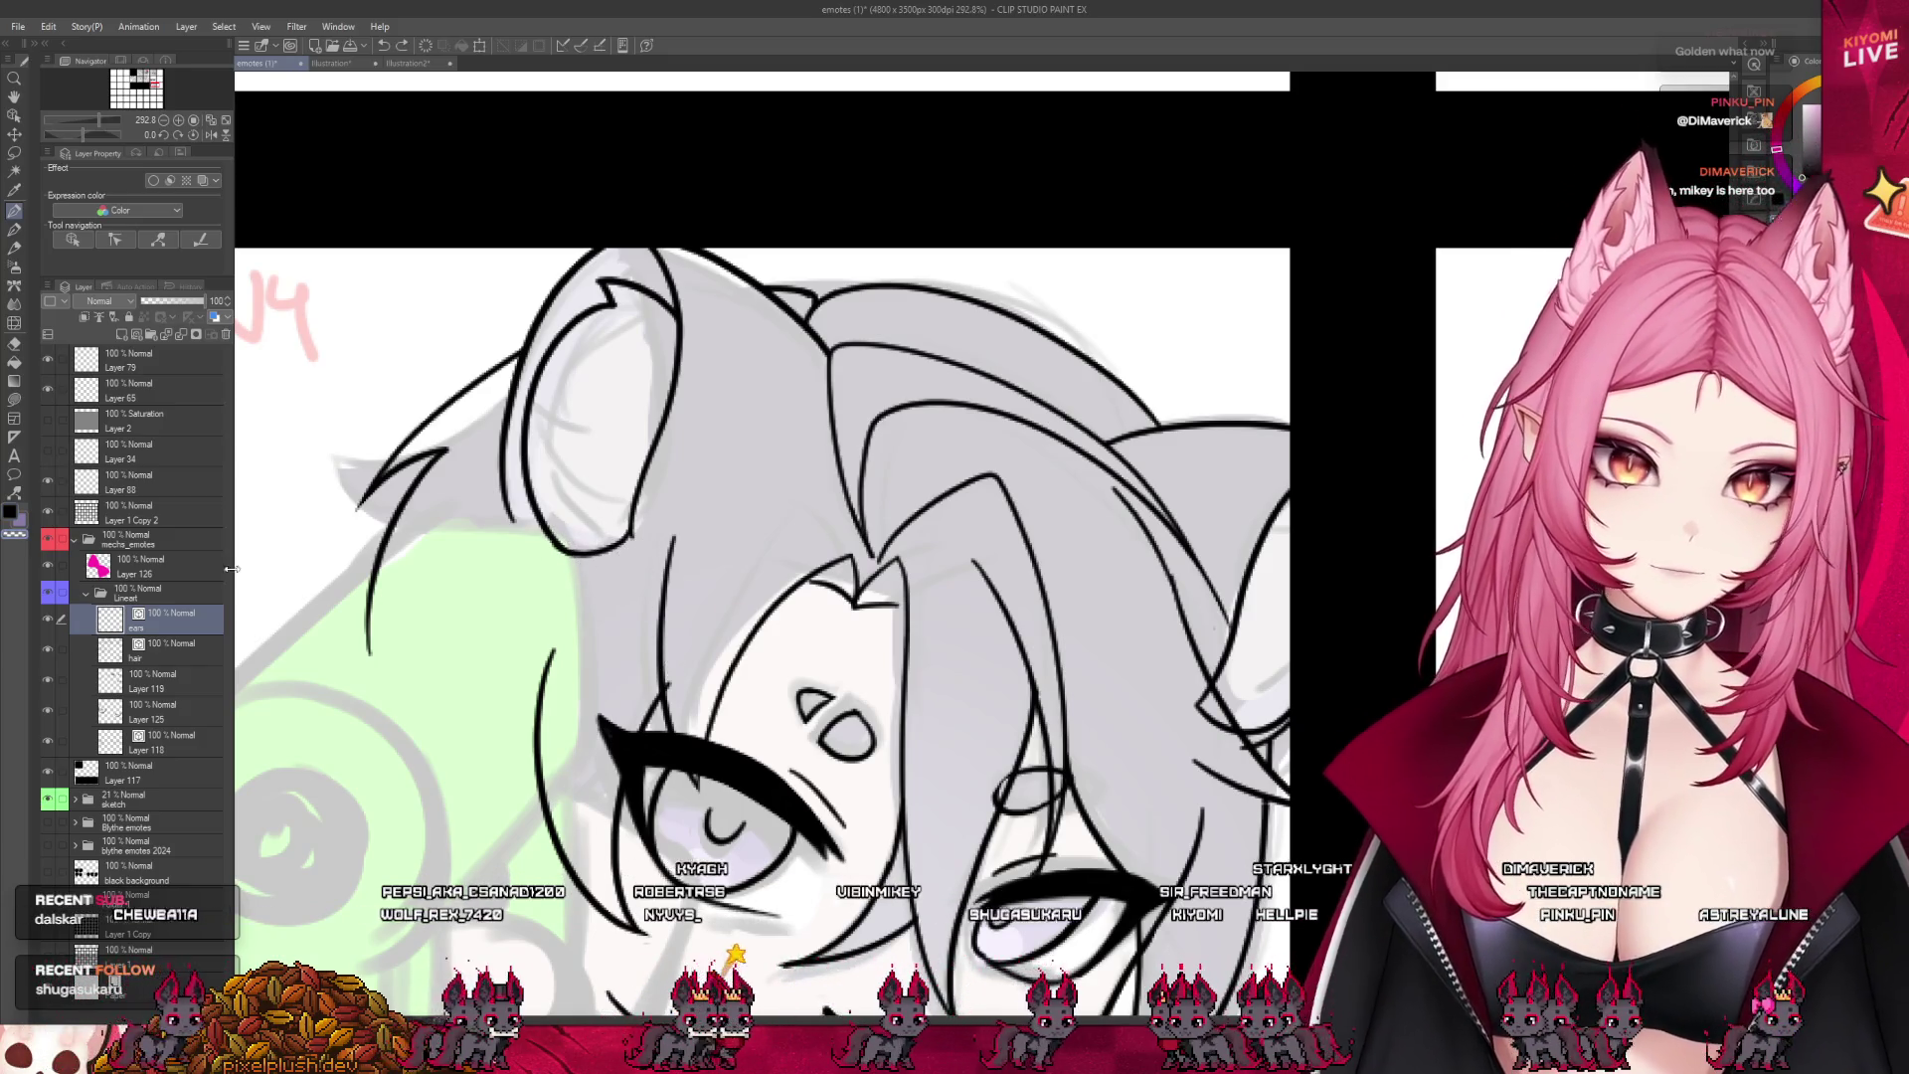
left_click(136, 658)
key("e")
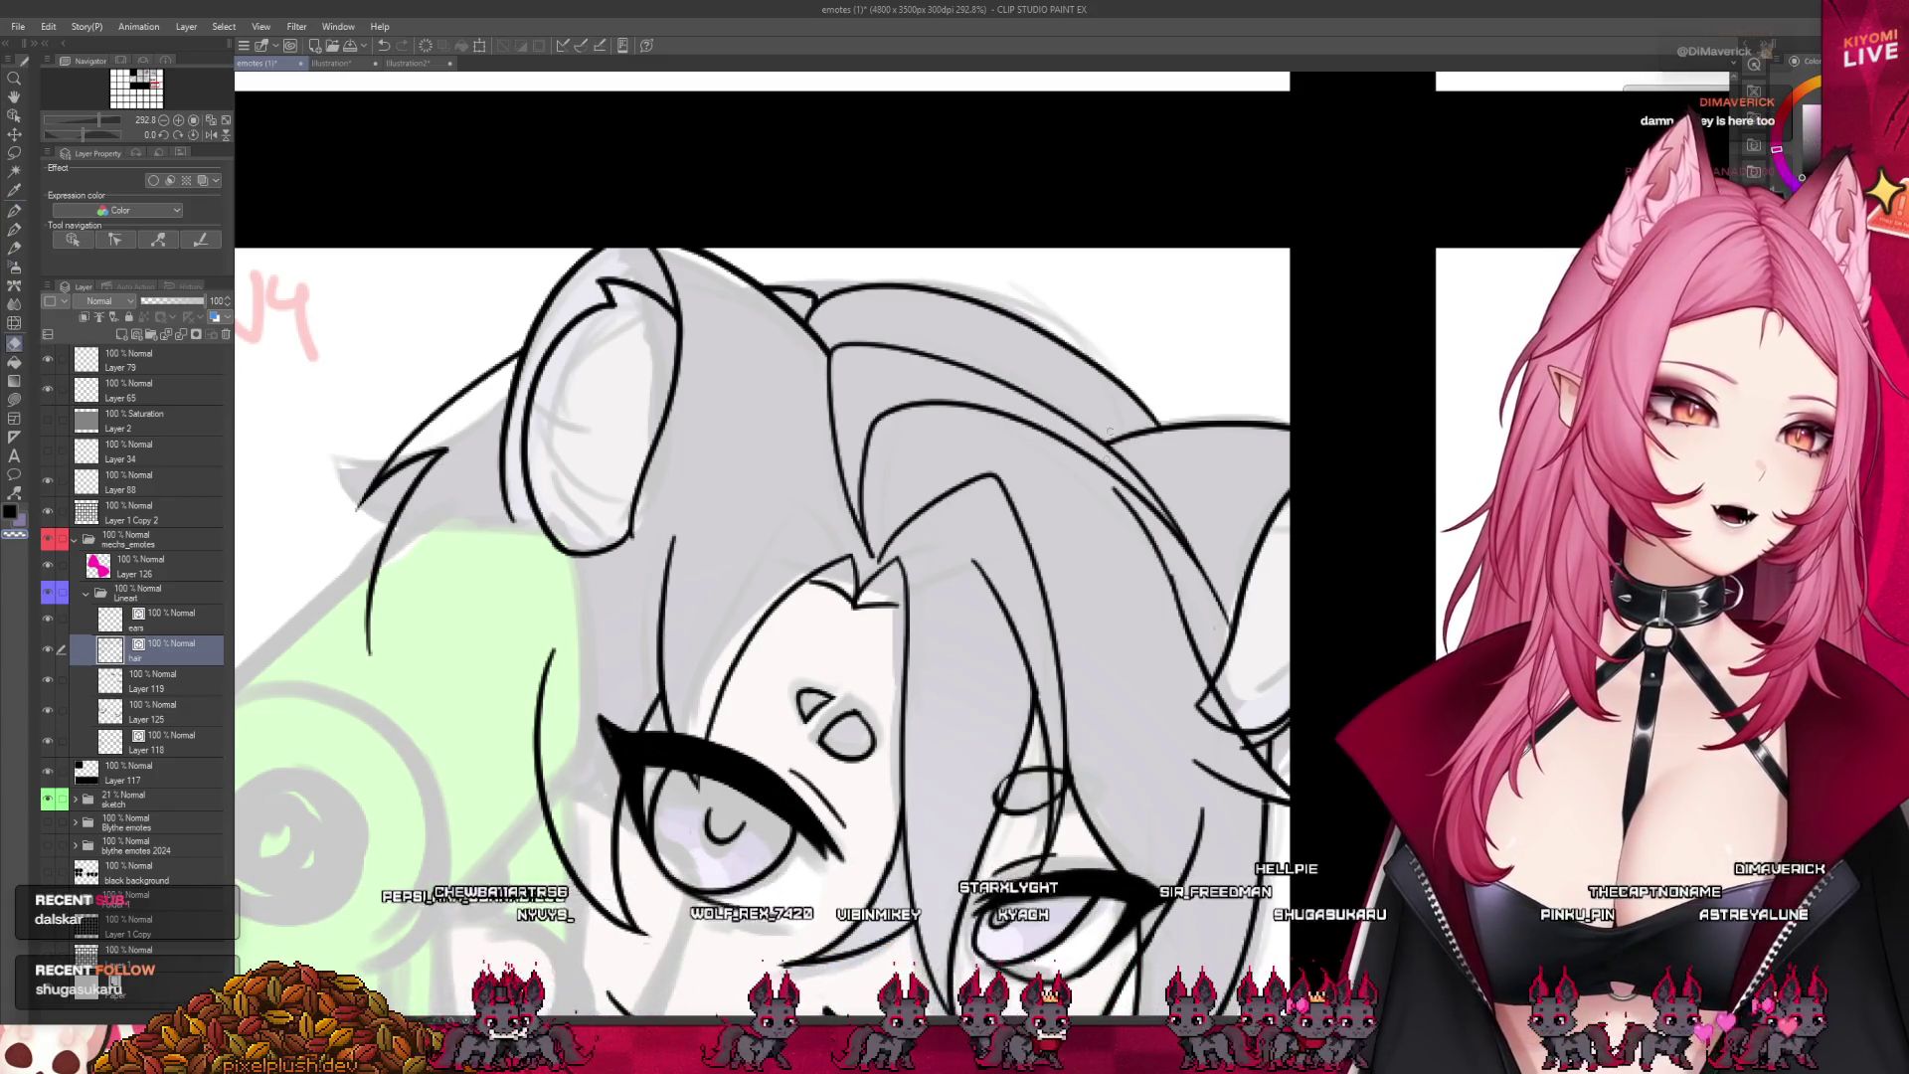
scroll(963, 294, "down", 2)
scroll(1201, 485, "up", 2)
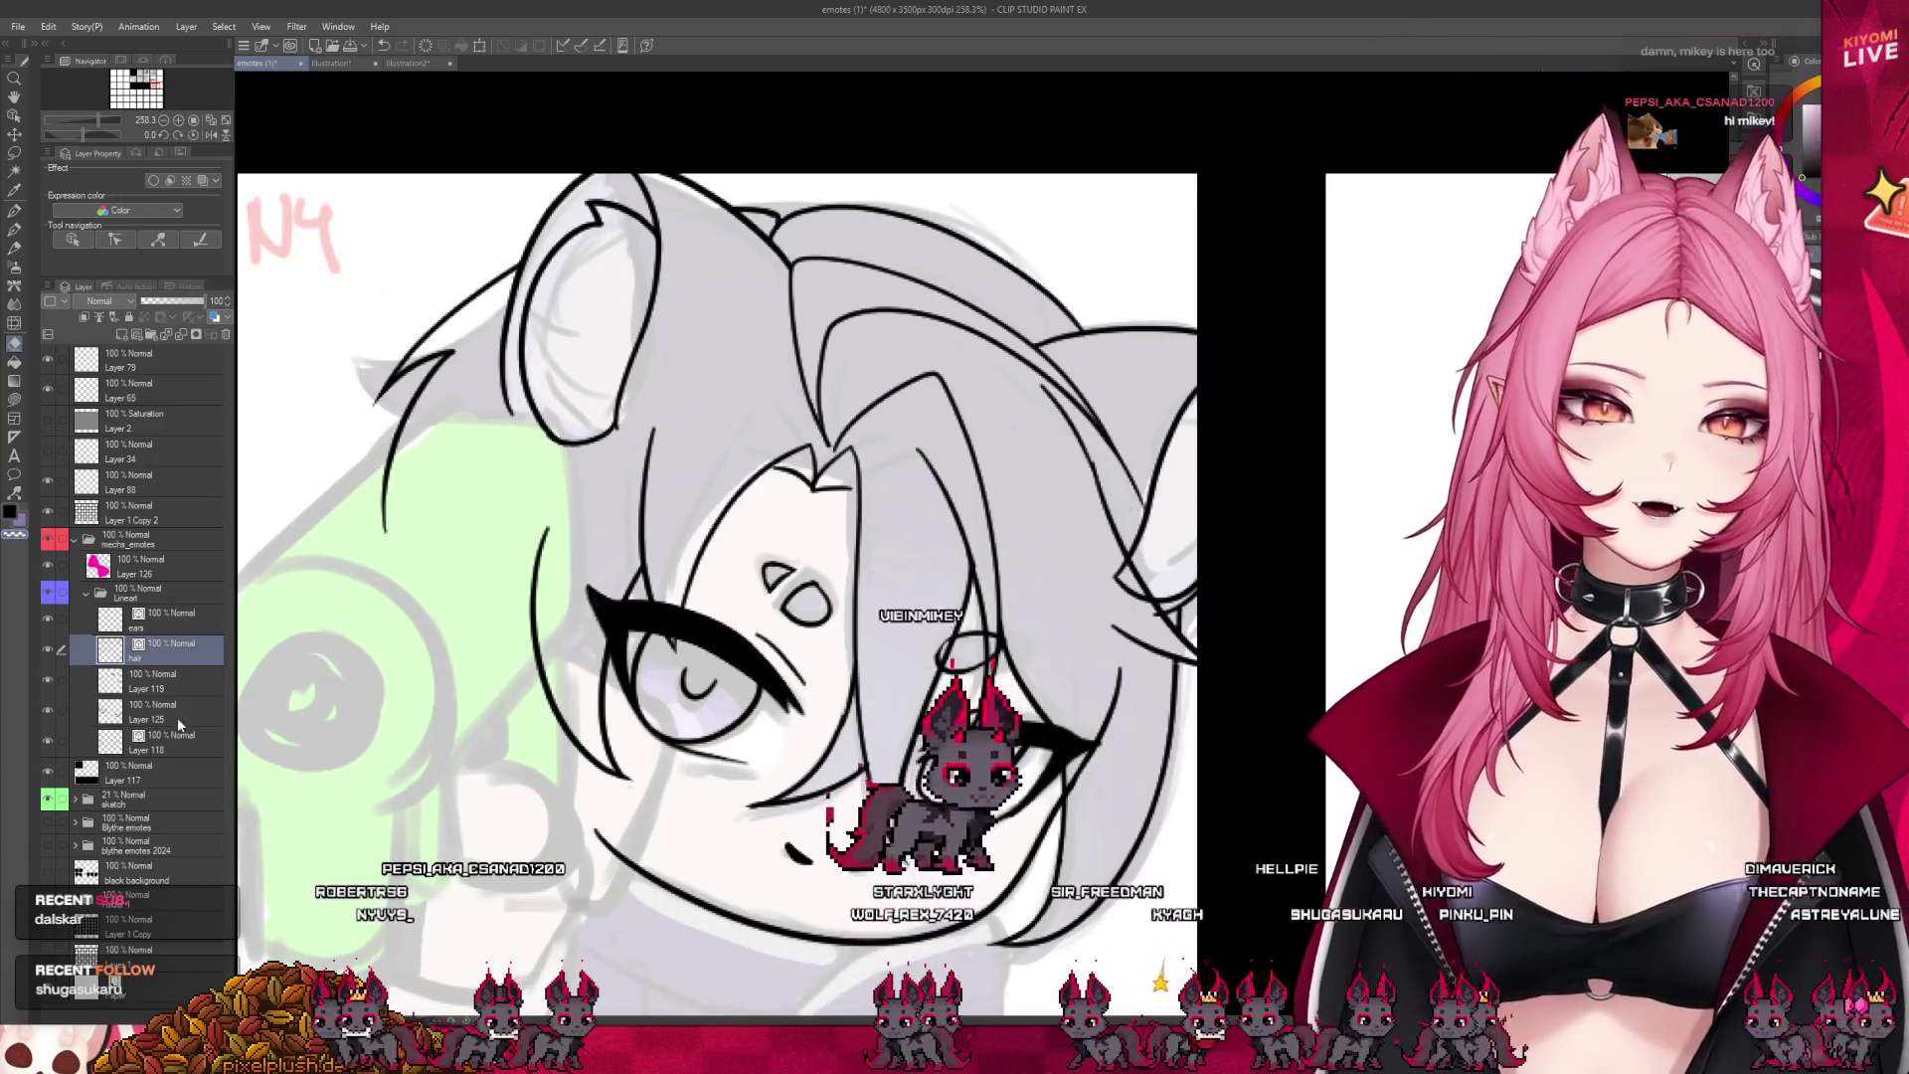
left_click(164, 741)
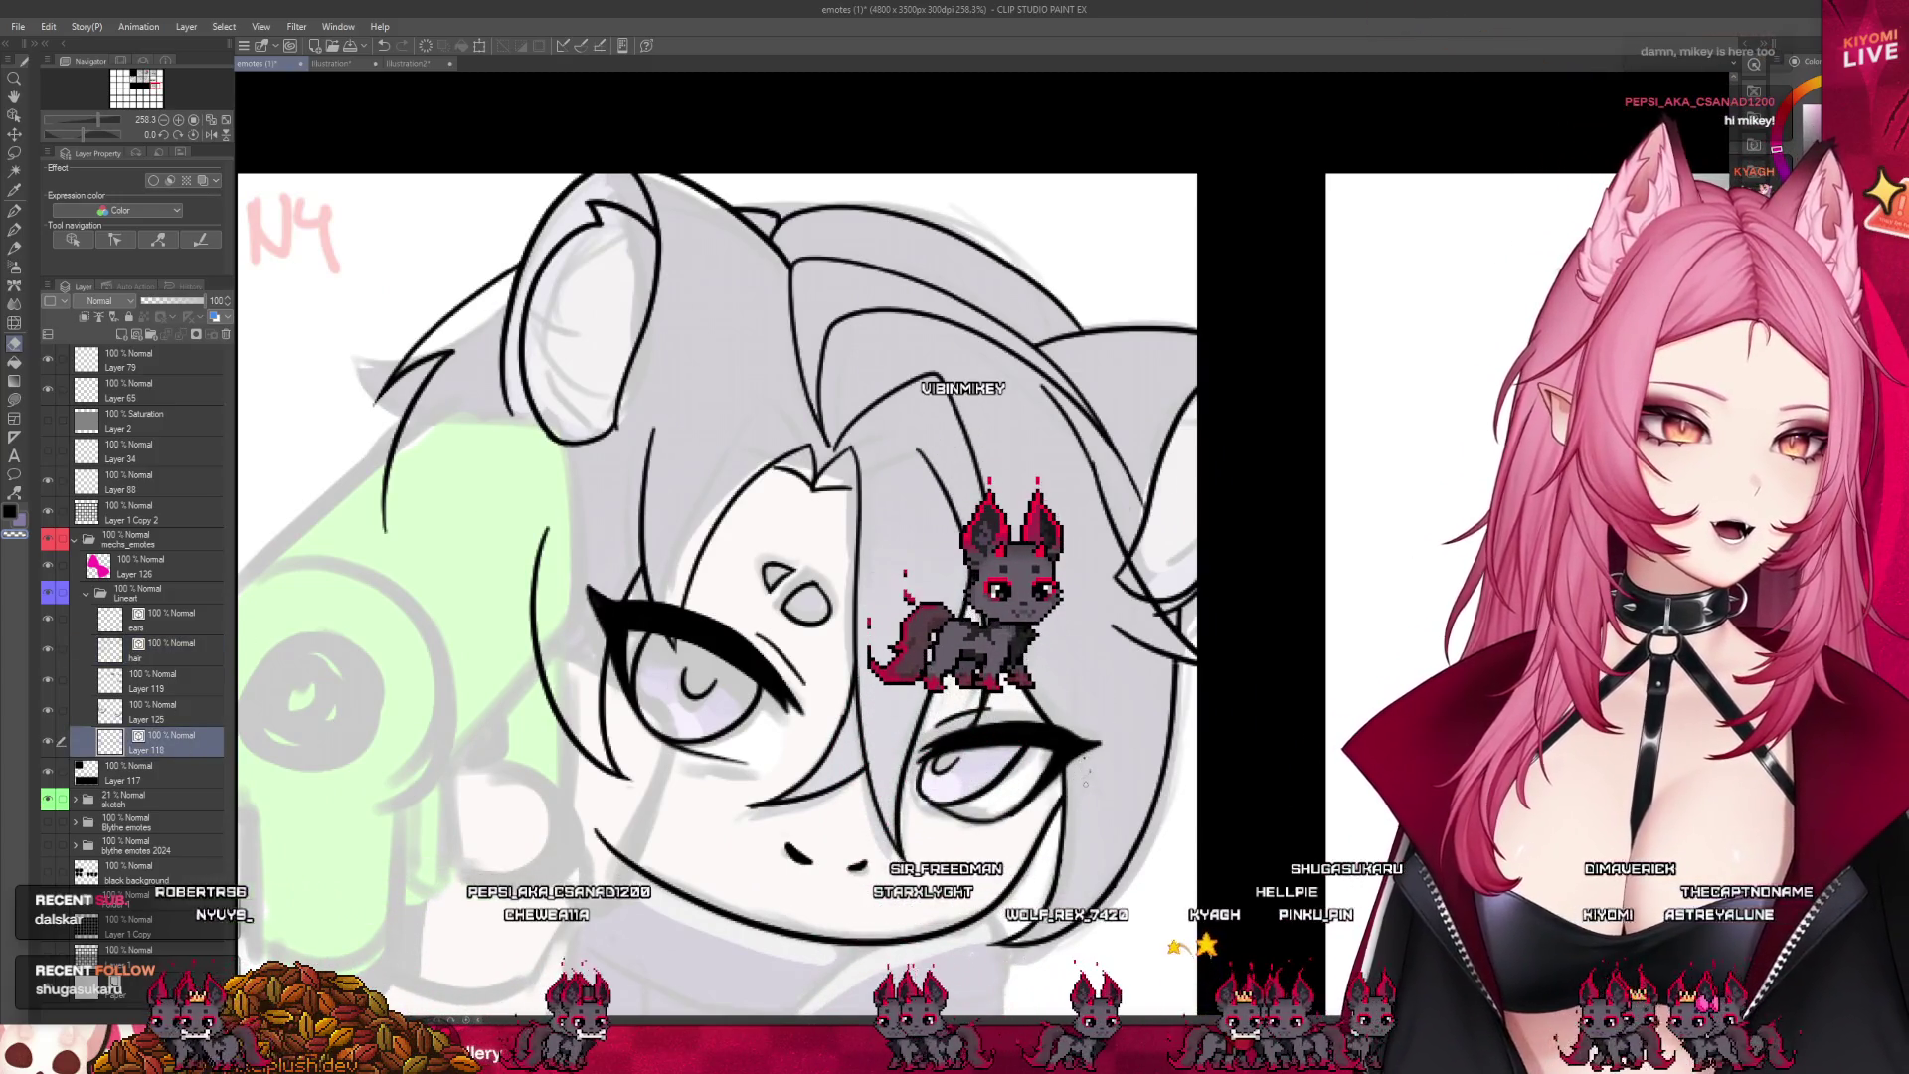
left_click(194, 619)
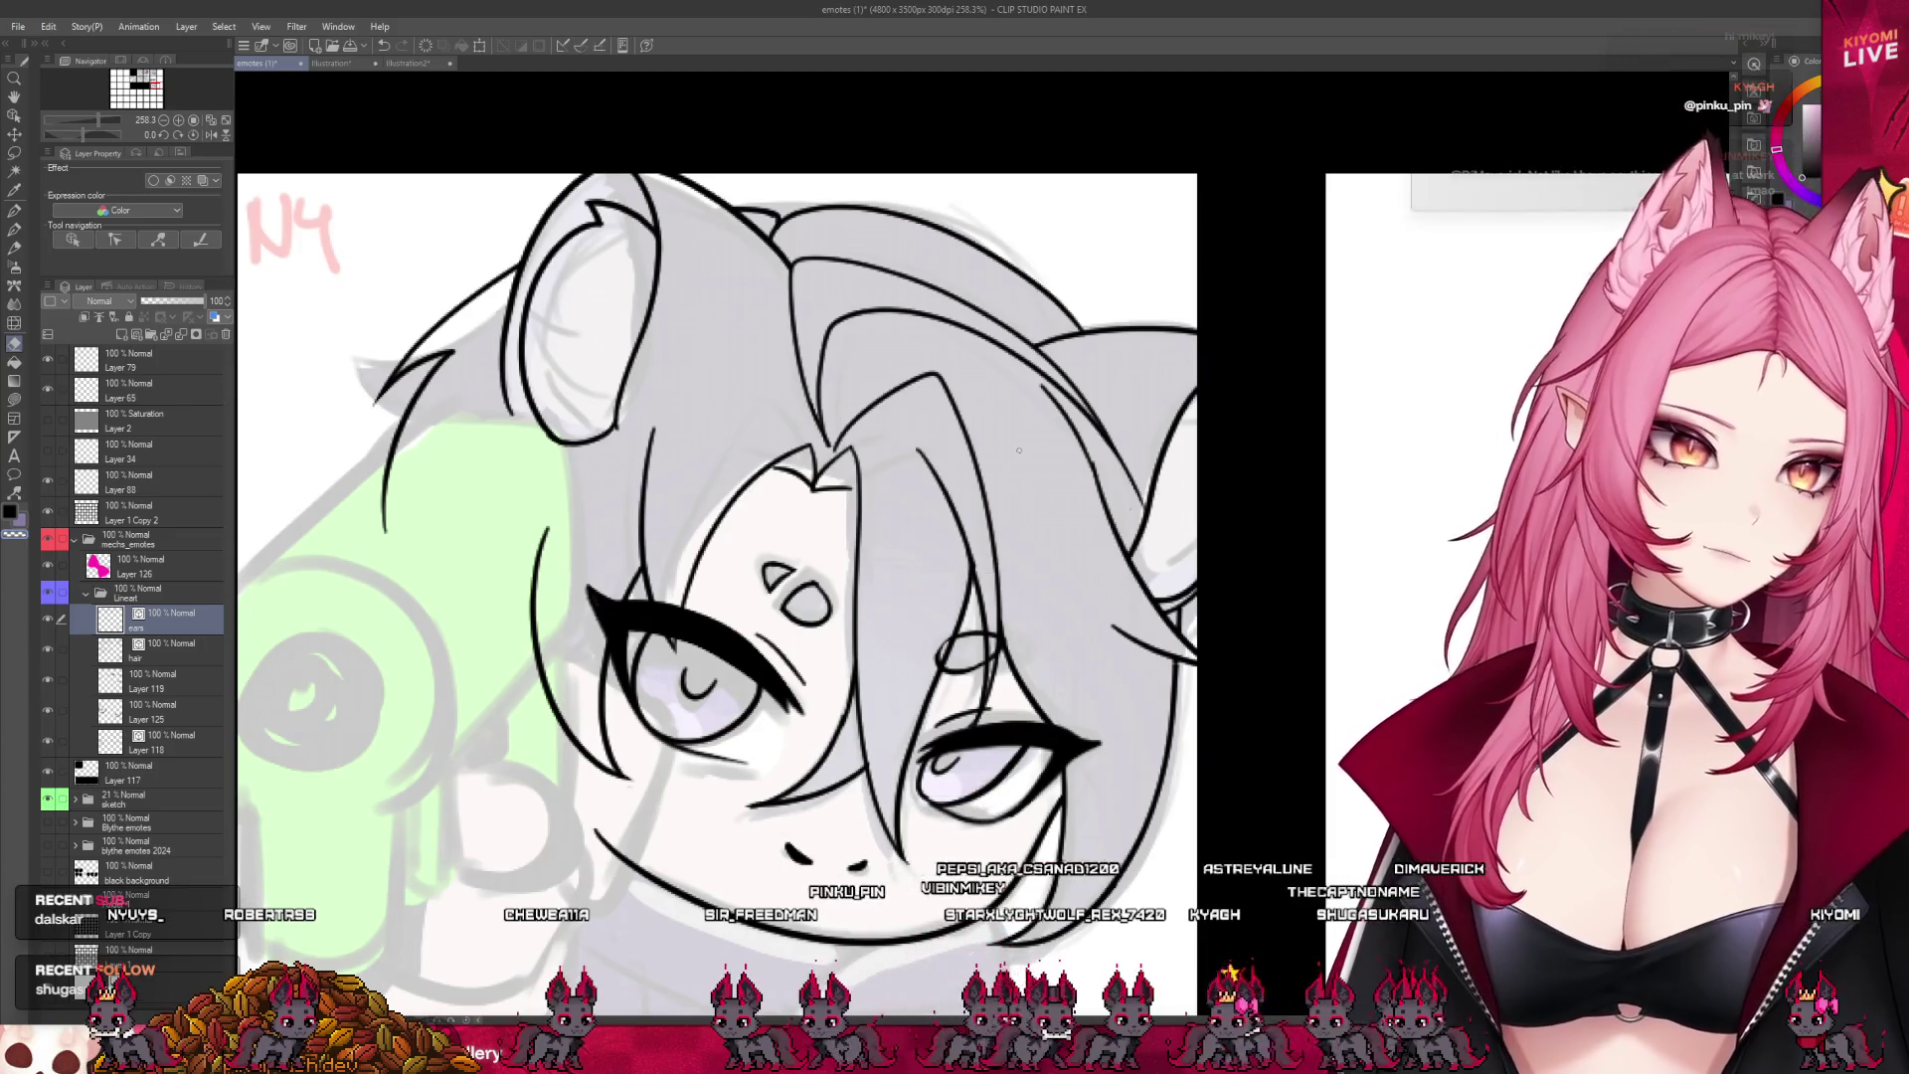
scroll(1019, 449, "down", 6)
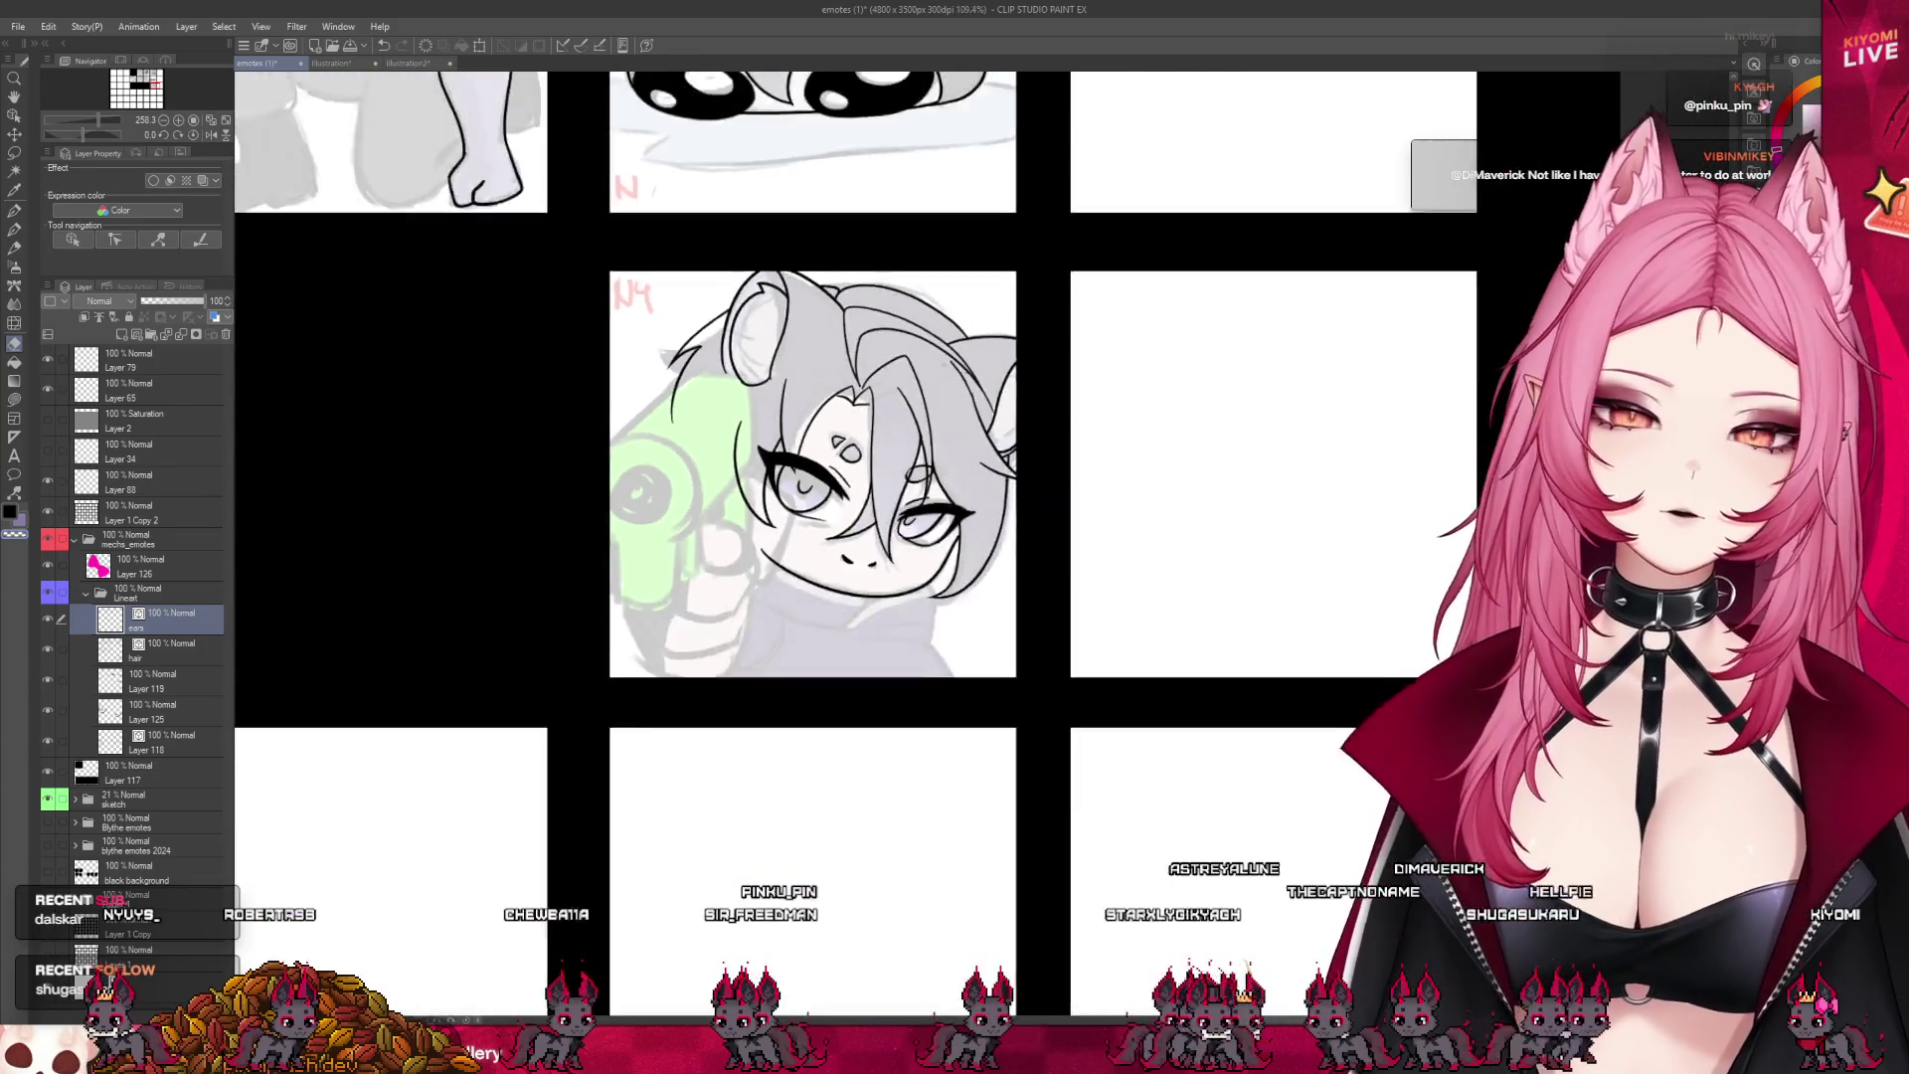
scroll(1043, 513, "down", 3)
scroll(960, 392, "up", 3)
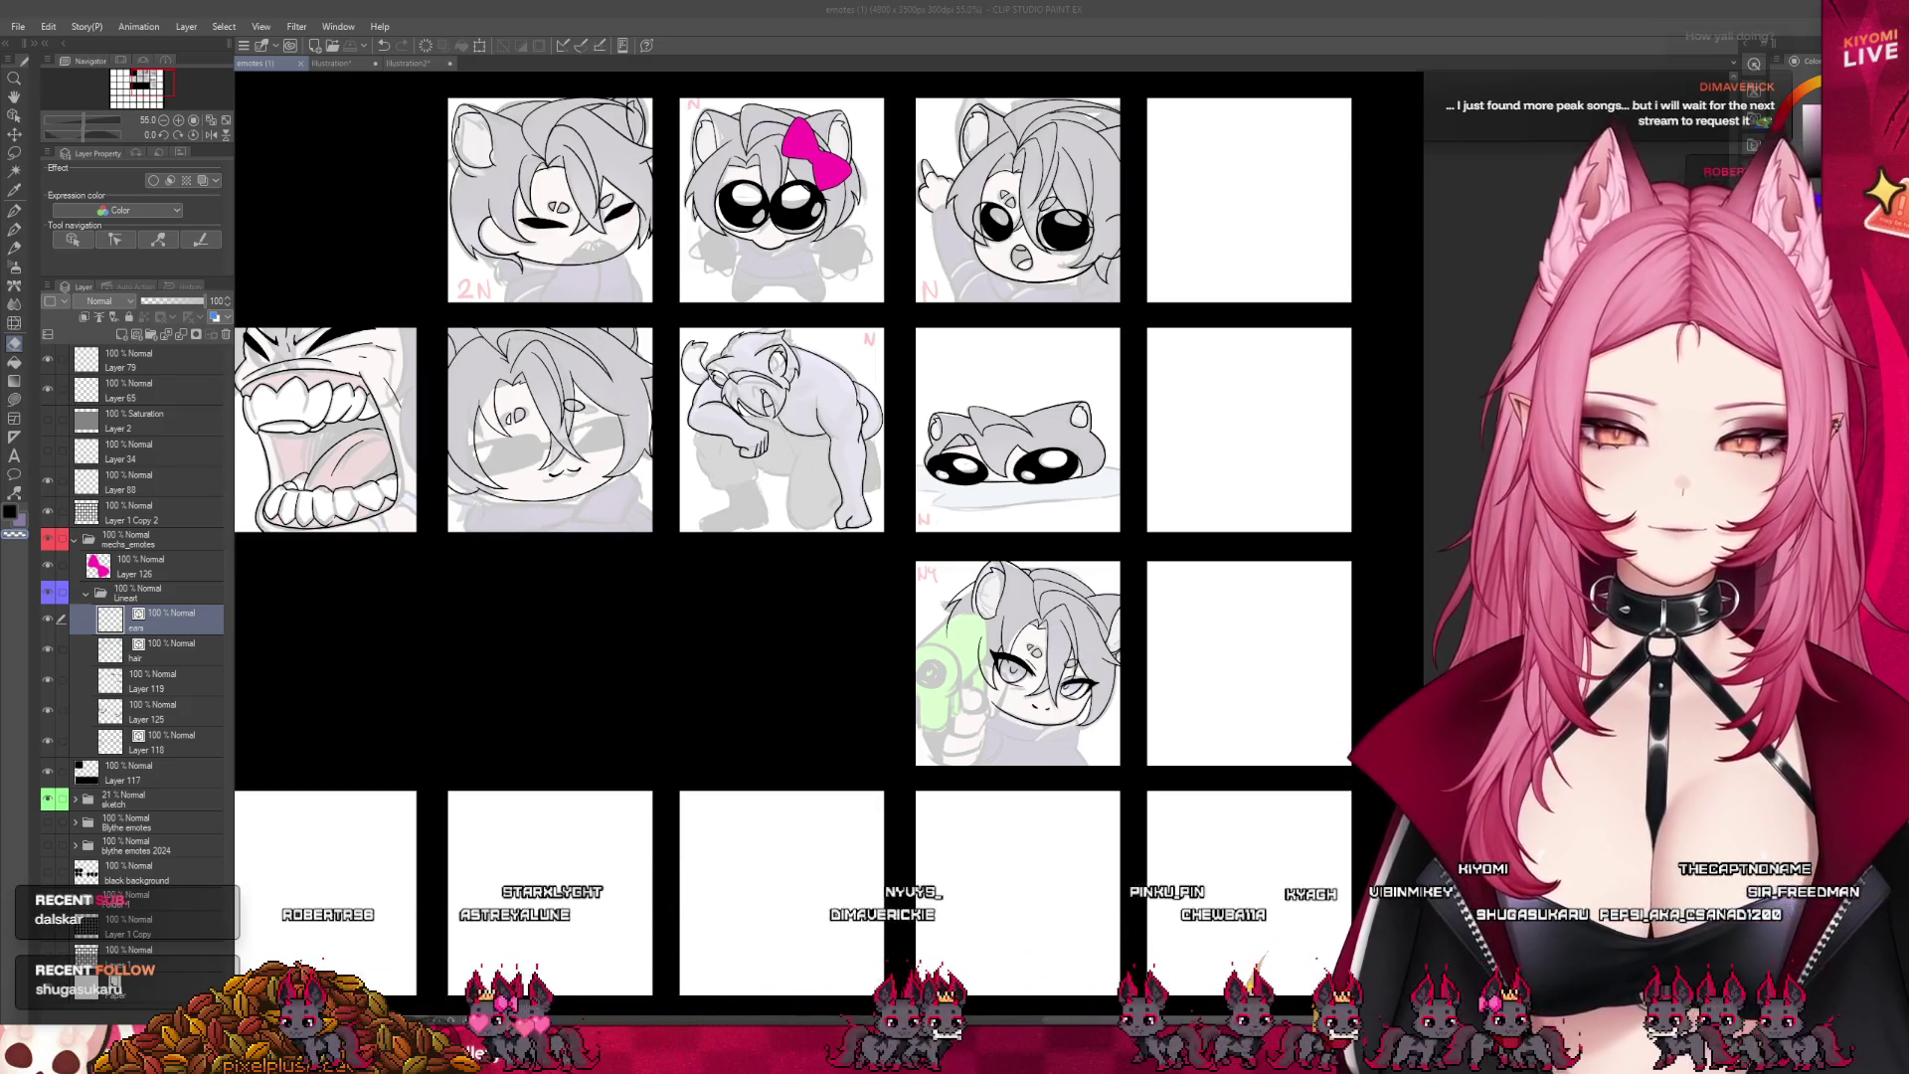
scroll(1080, 652, "down", 2)
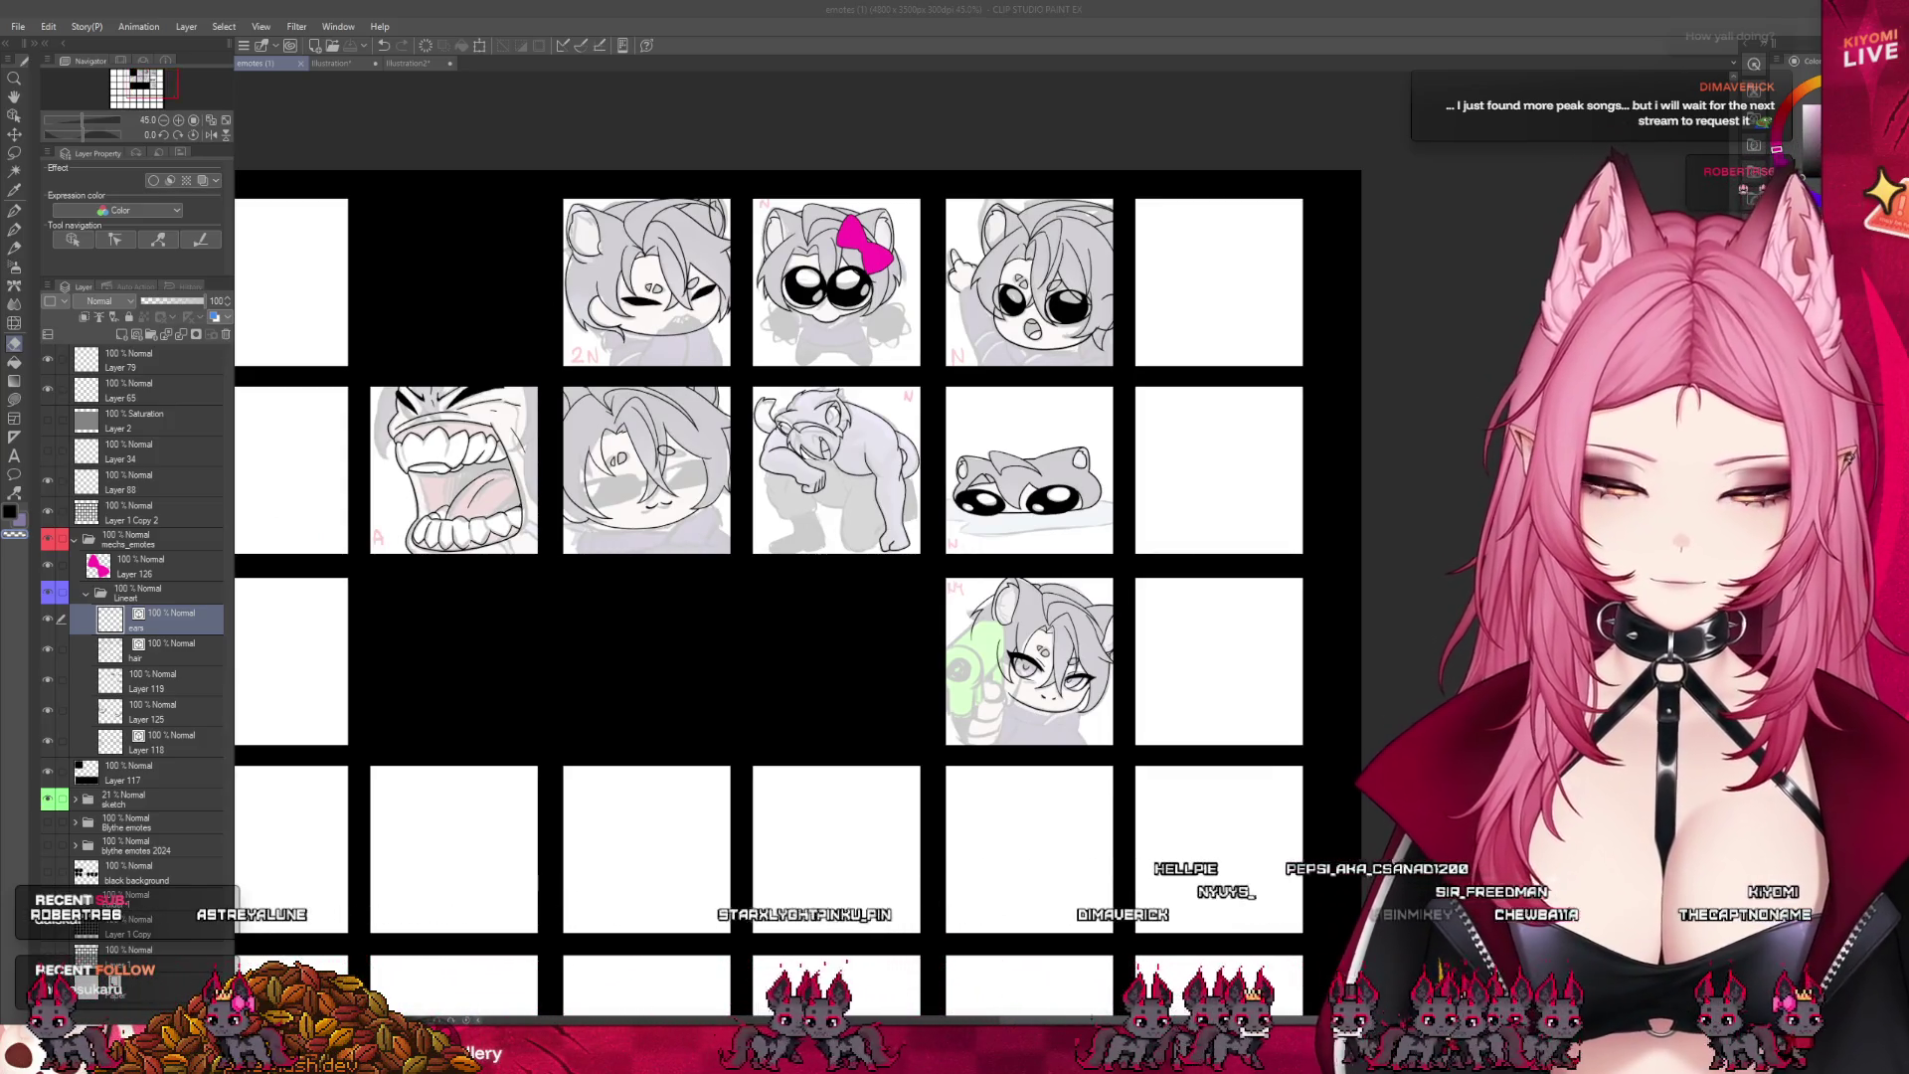
scroll(850, 206, "up", 6)
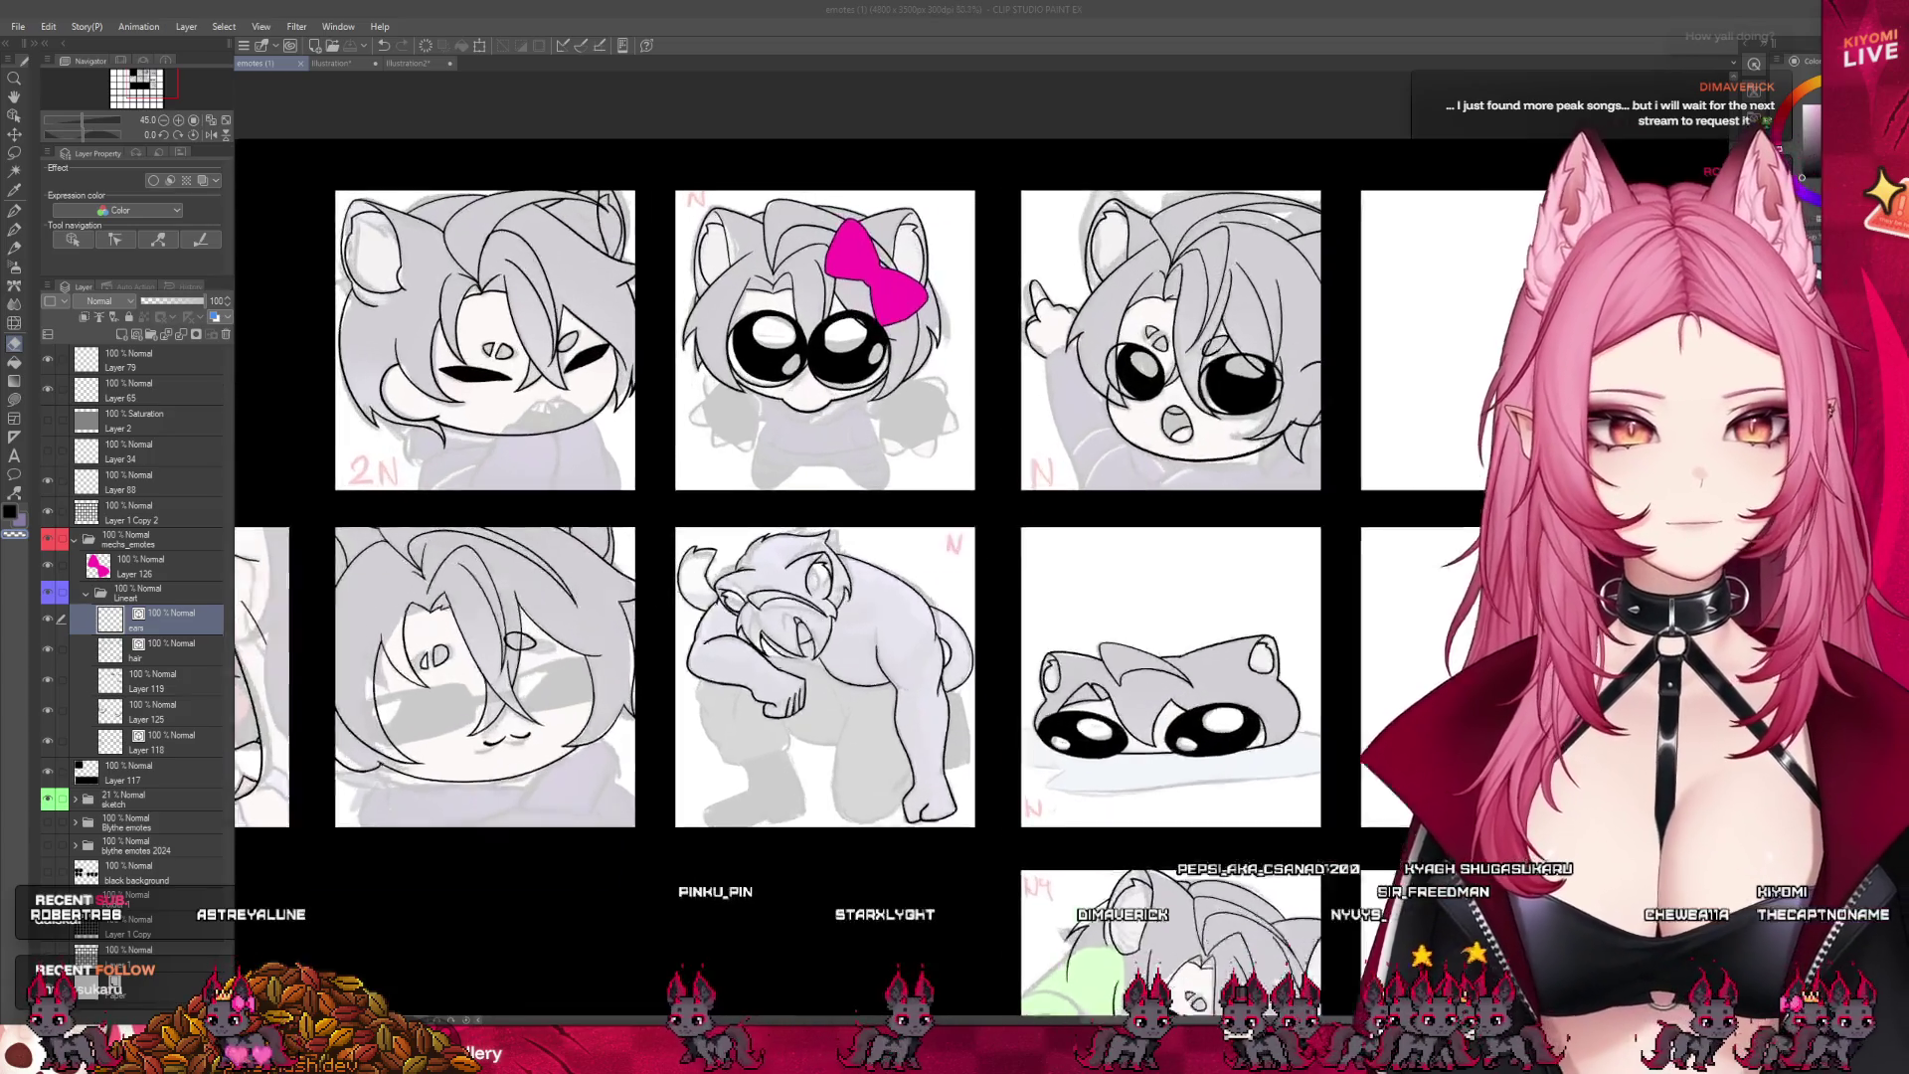
scroll(817, 371, "down", 5)
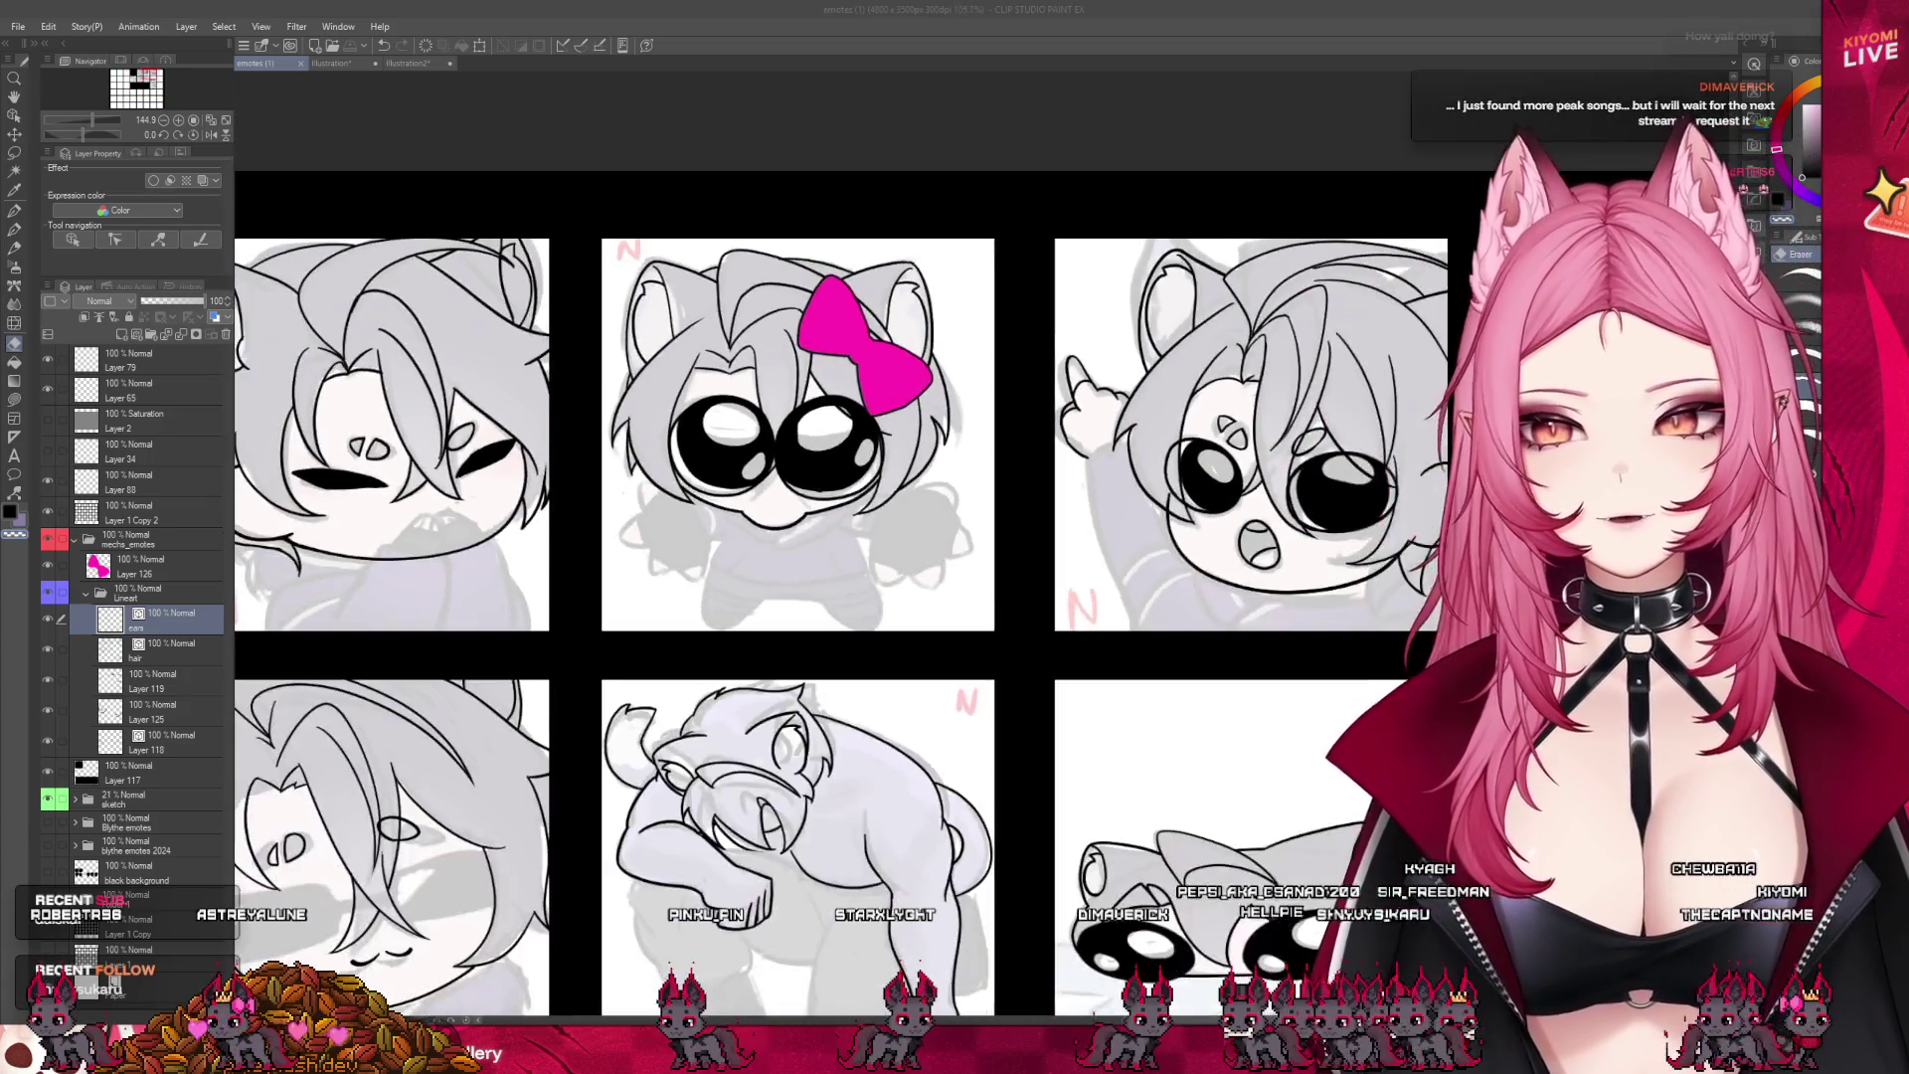
scroll(879, 538, "up", 2)
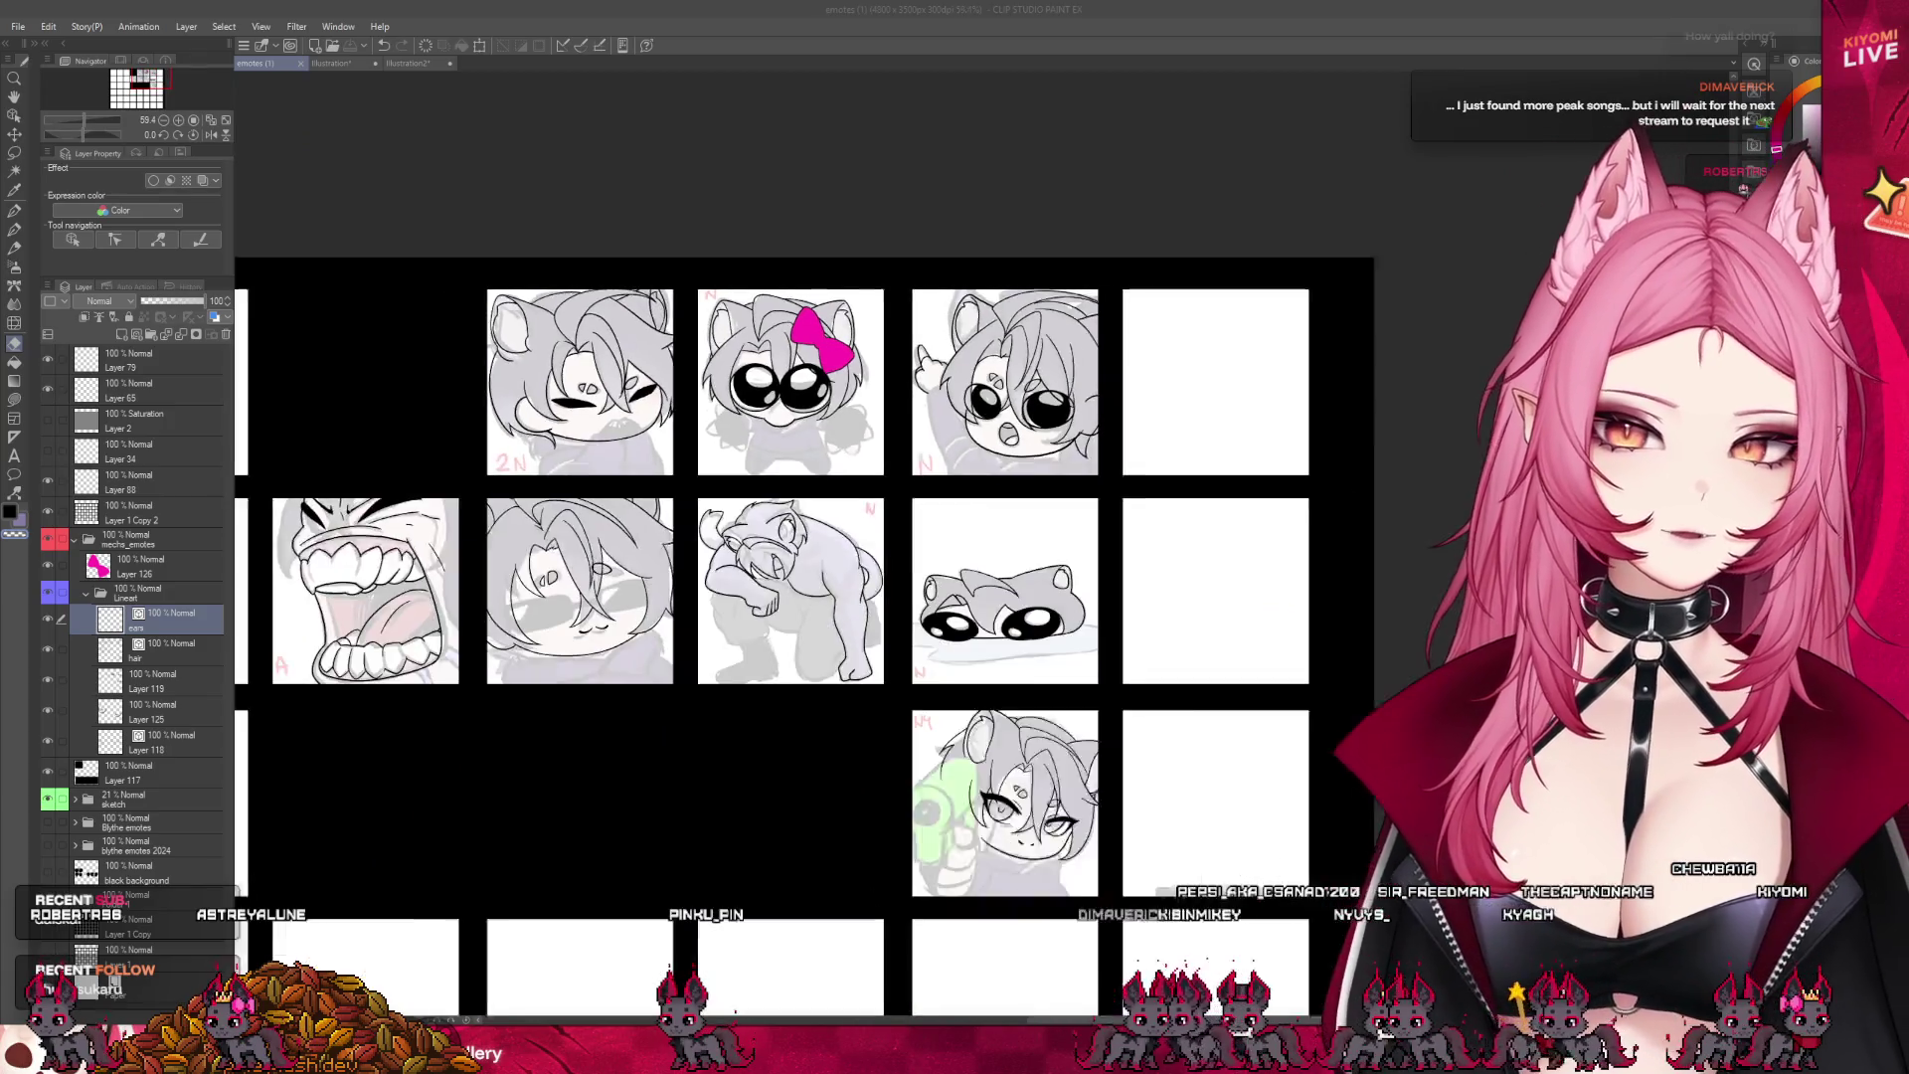
scroll(978, 736, "up", 3)
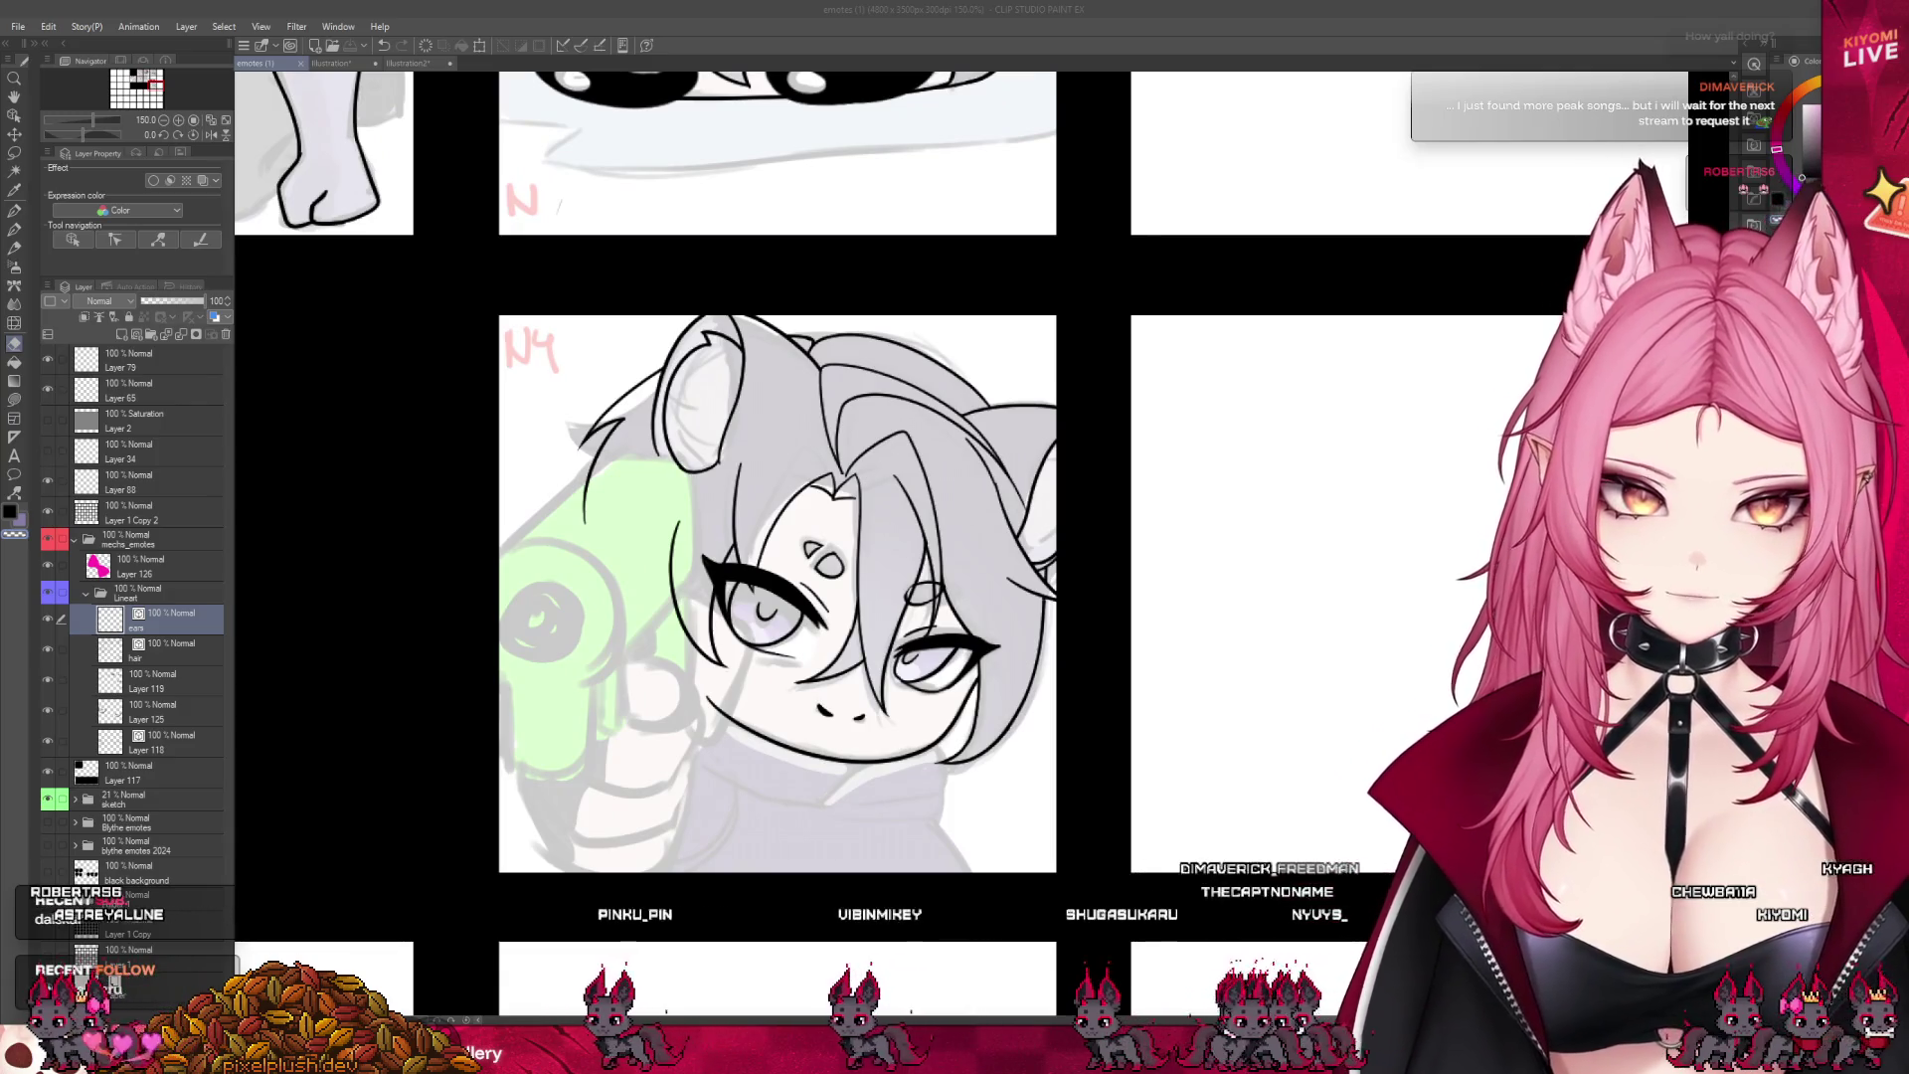
scroll(822, 793, "up", 1)
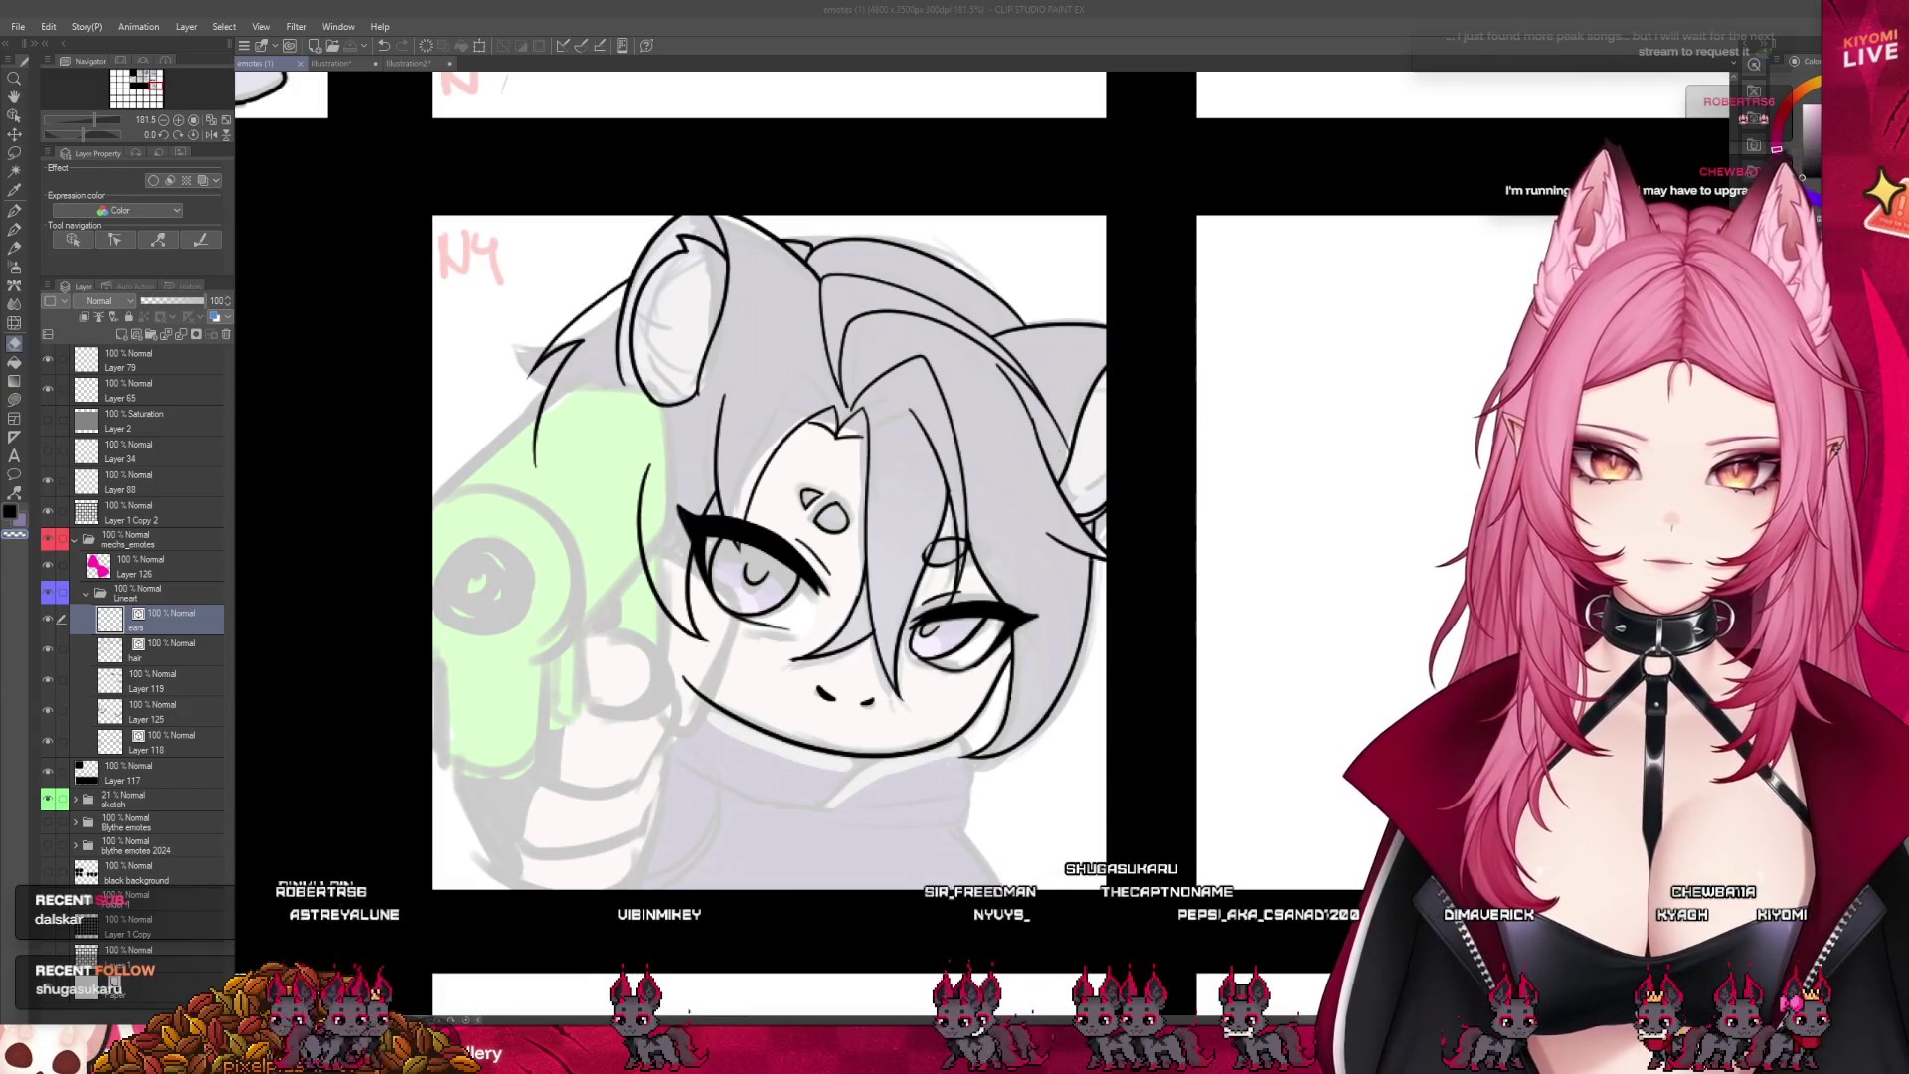
- Hide the sketch folder and make the hair layer active
left_click(48, 800)
scroll(861, 658, "down", 3)
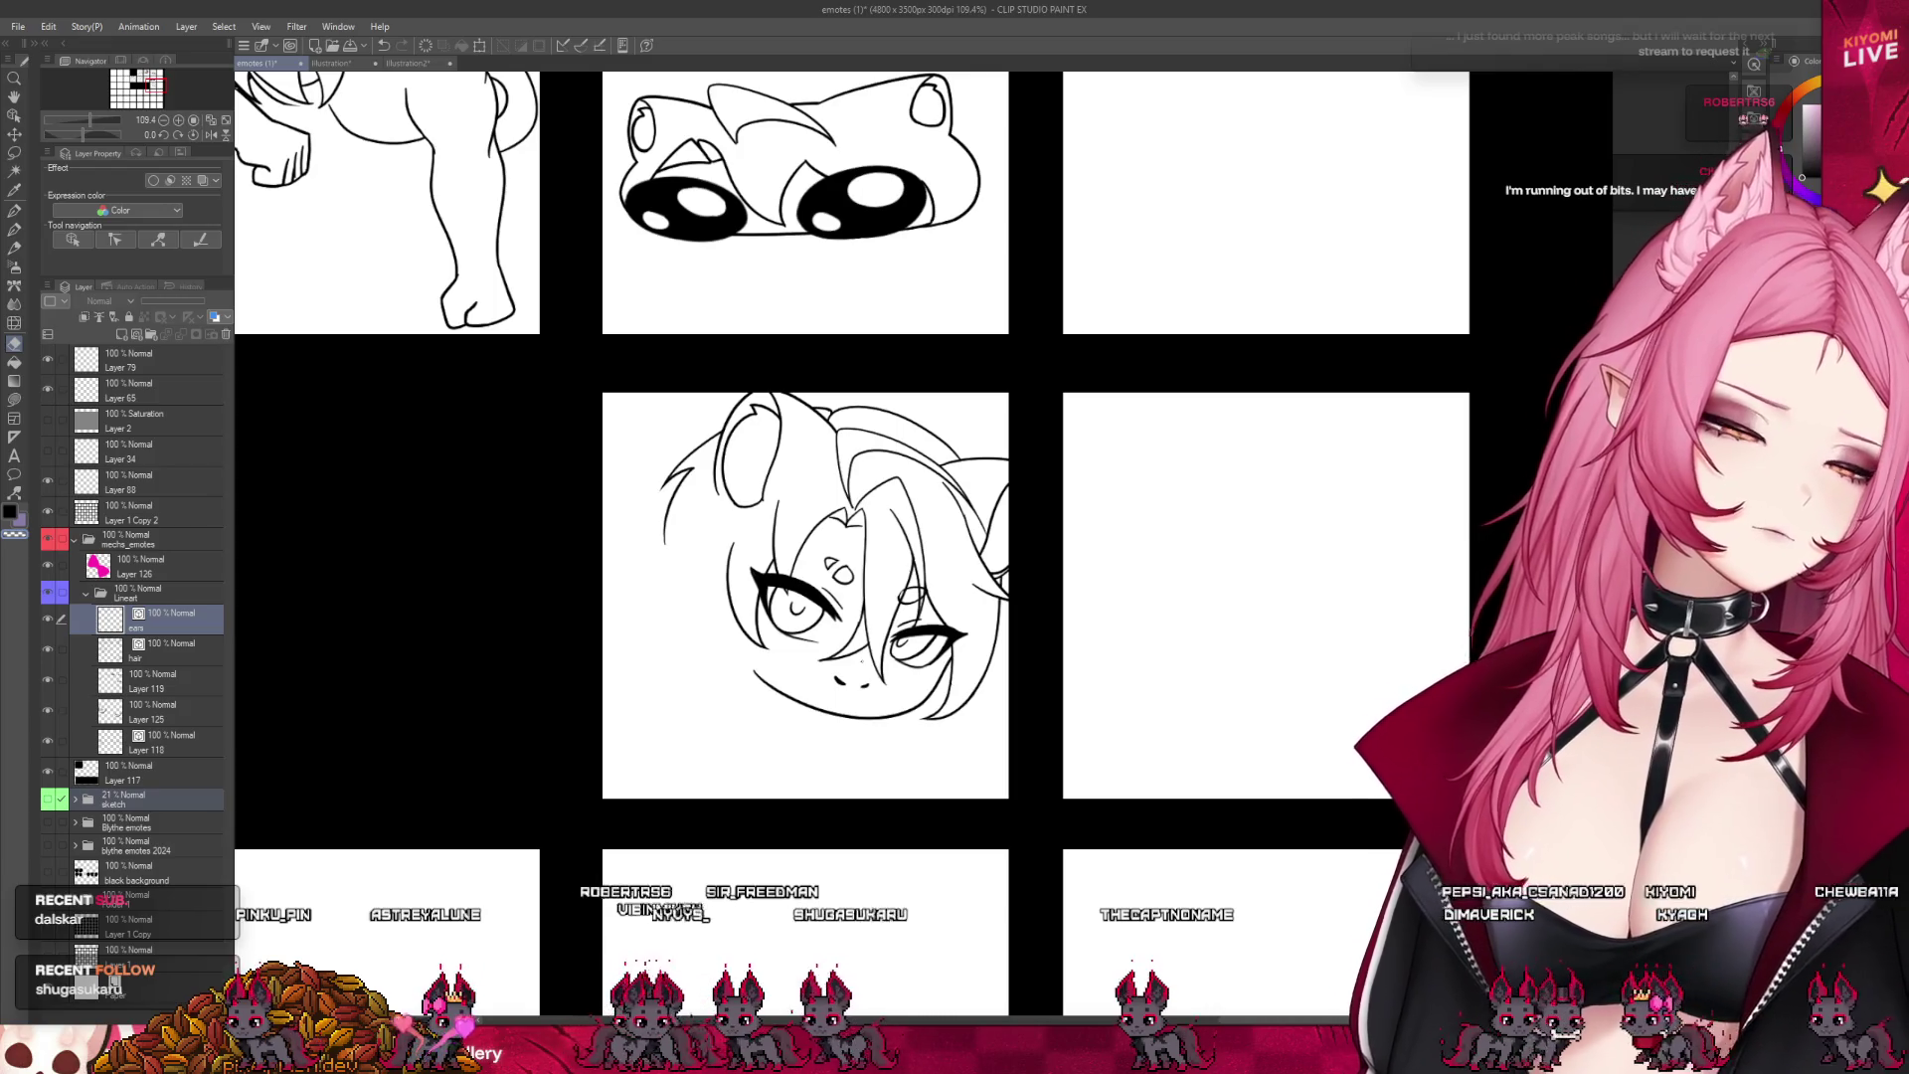
scroll(819, 510, "up", 1)
key("alt+bracketleft")
scroll(820, 510, "up", 2)
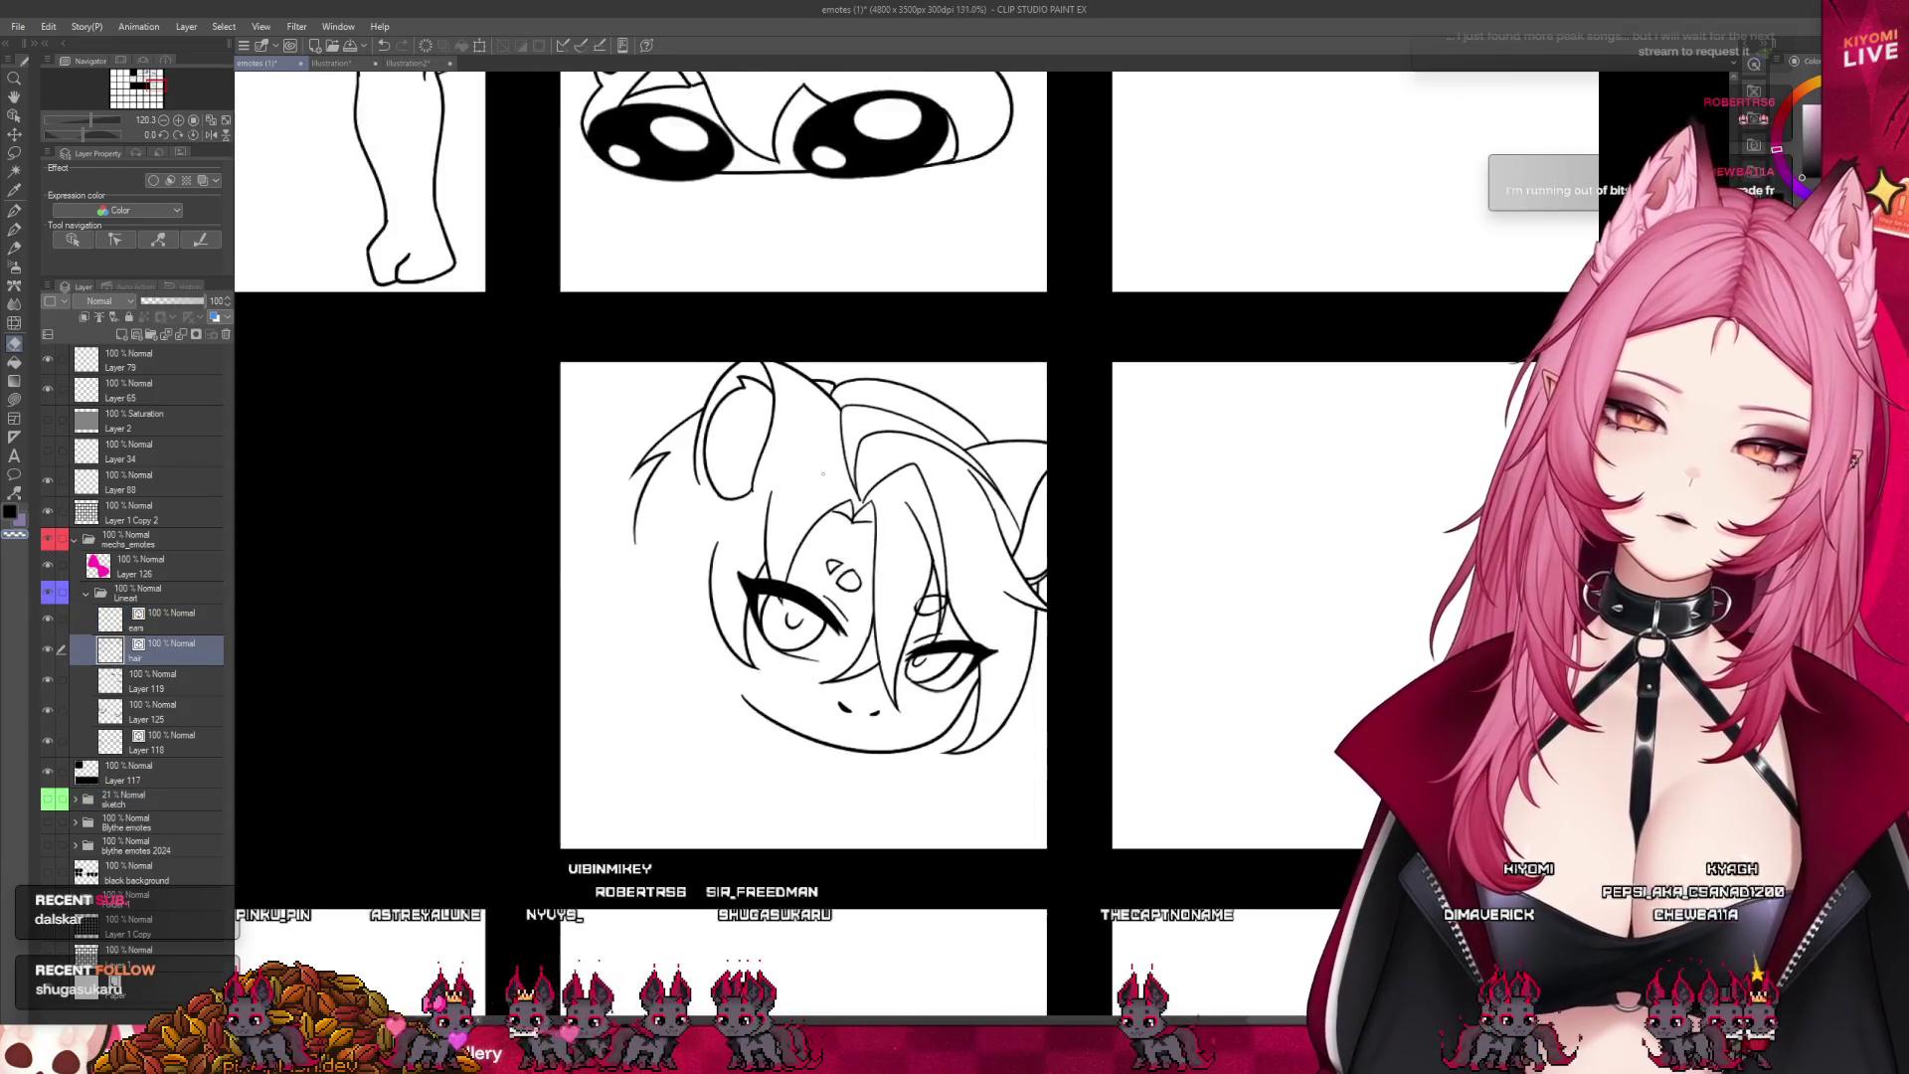
- With the Pen, redraw the ear's lower line running down and left
left_click(14, 213)
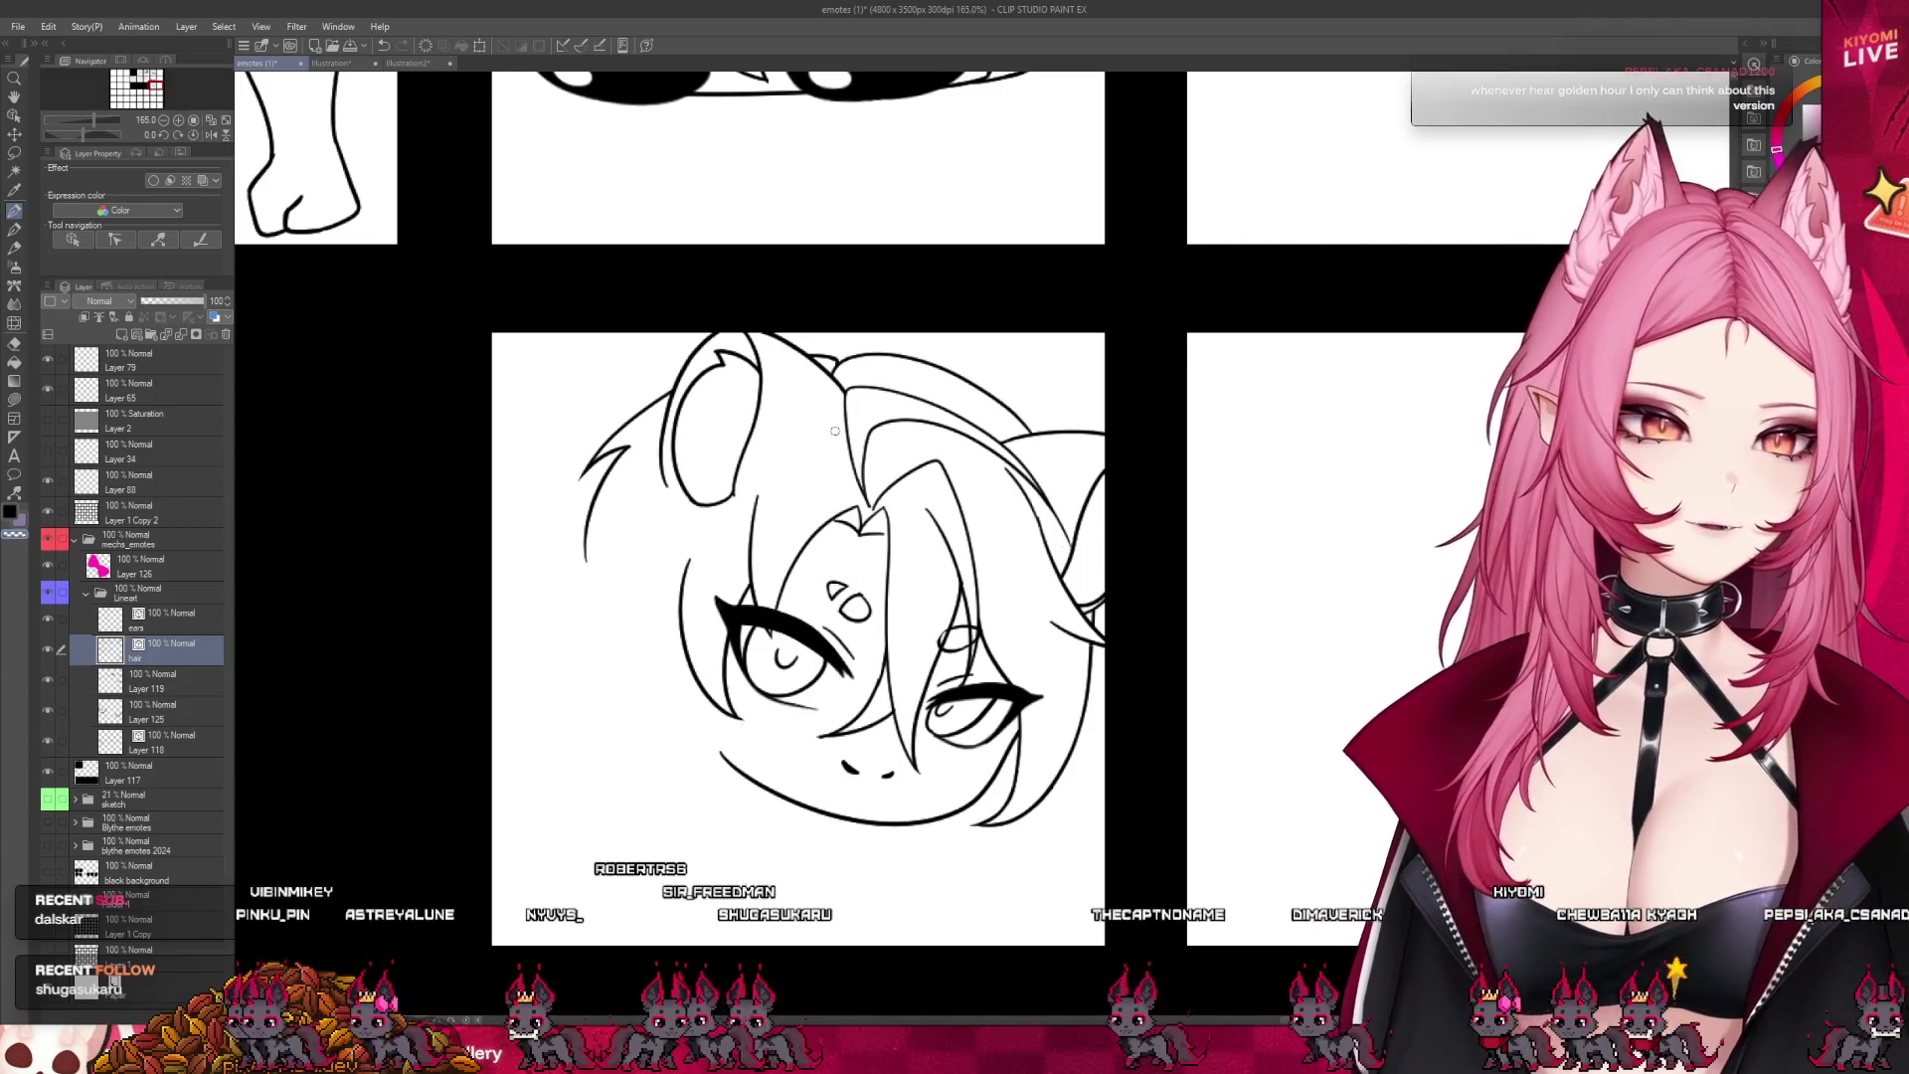
left_click_drag(841, 423, 736, 494)
key("ctrl+z")
key("ctrl+z")
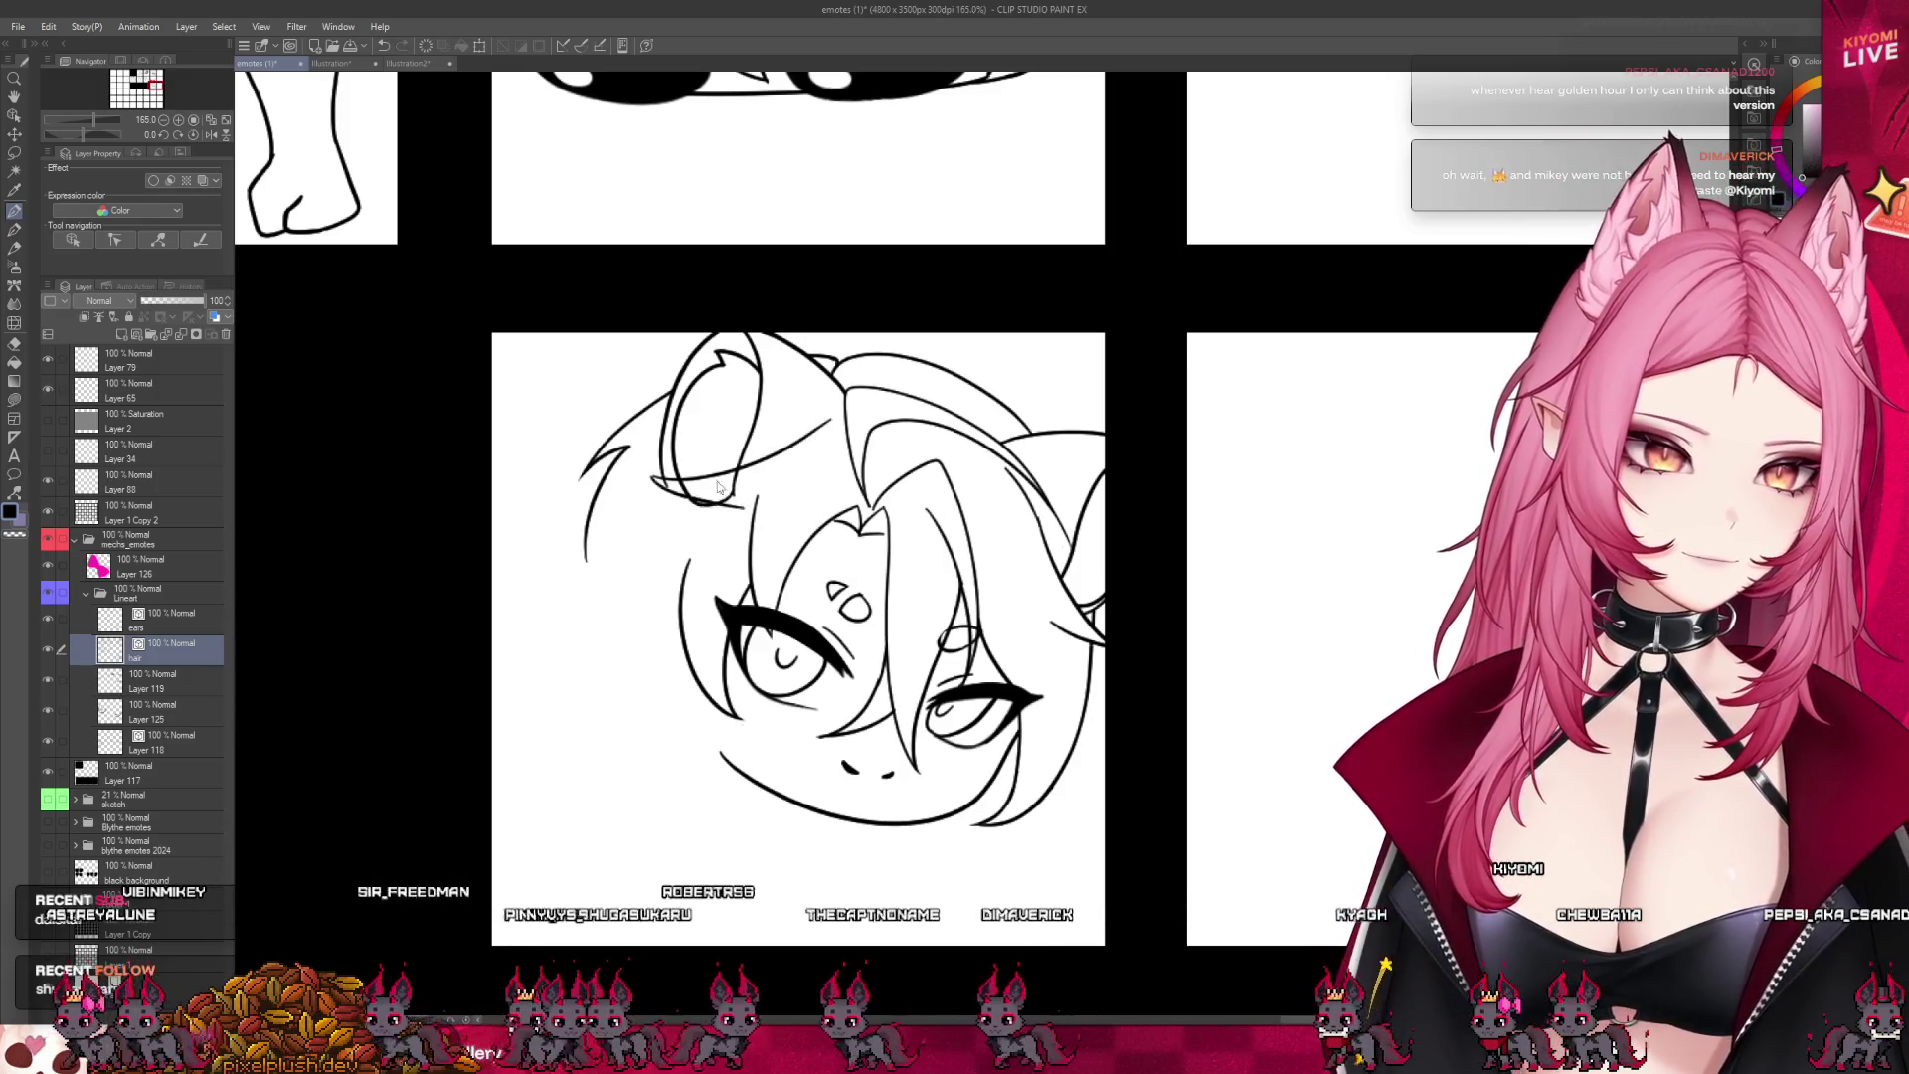
key("ctrl+z")
mouse_move(735, 494)
left_mouse_down()
mouse_move(634, 592)
mouse_move(687, 546)
left_mouse_up()
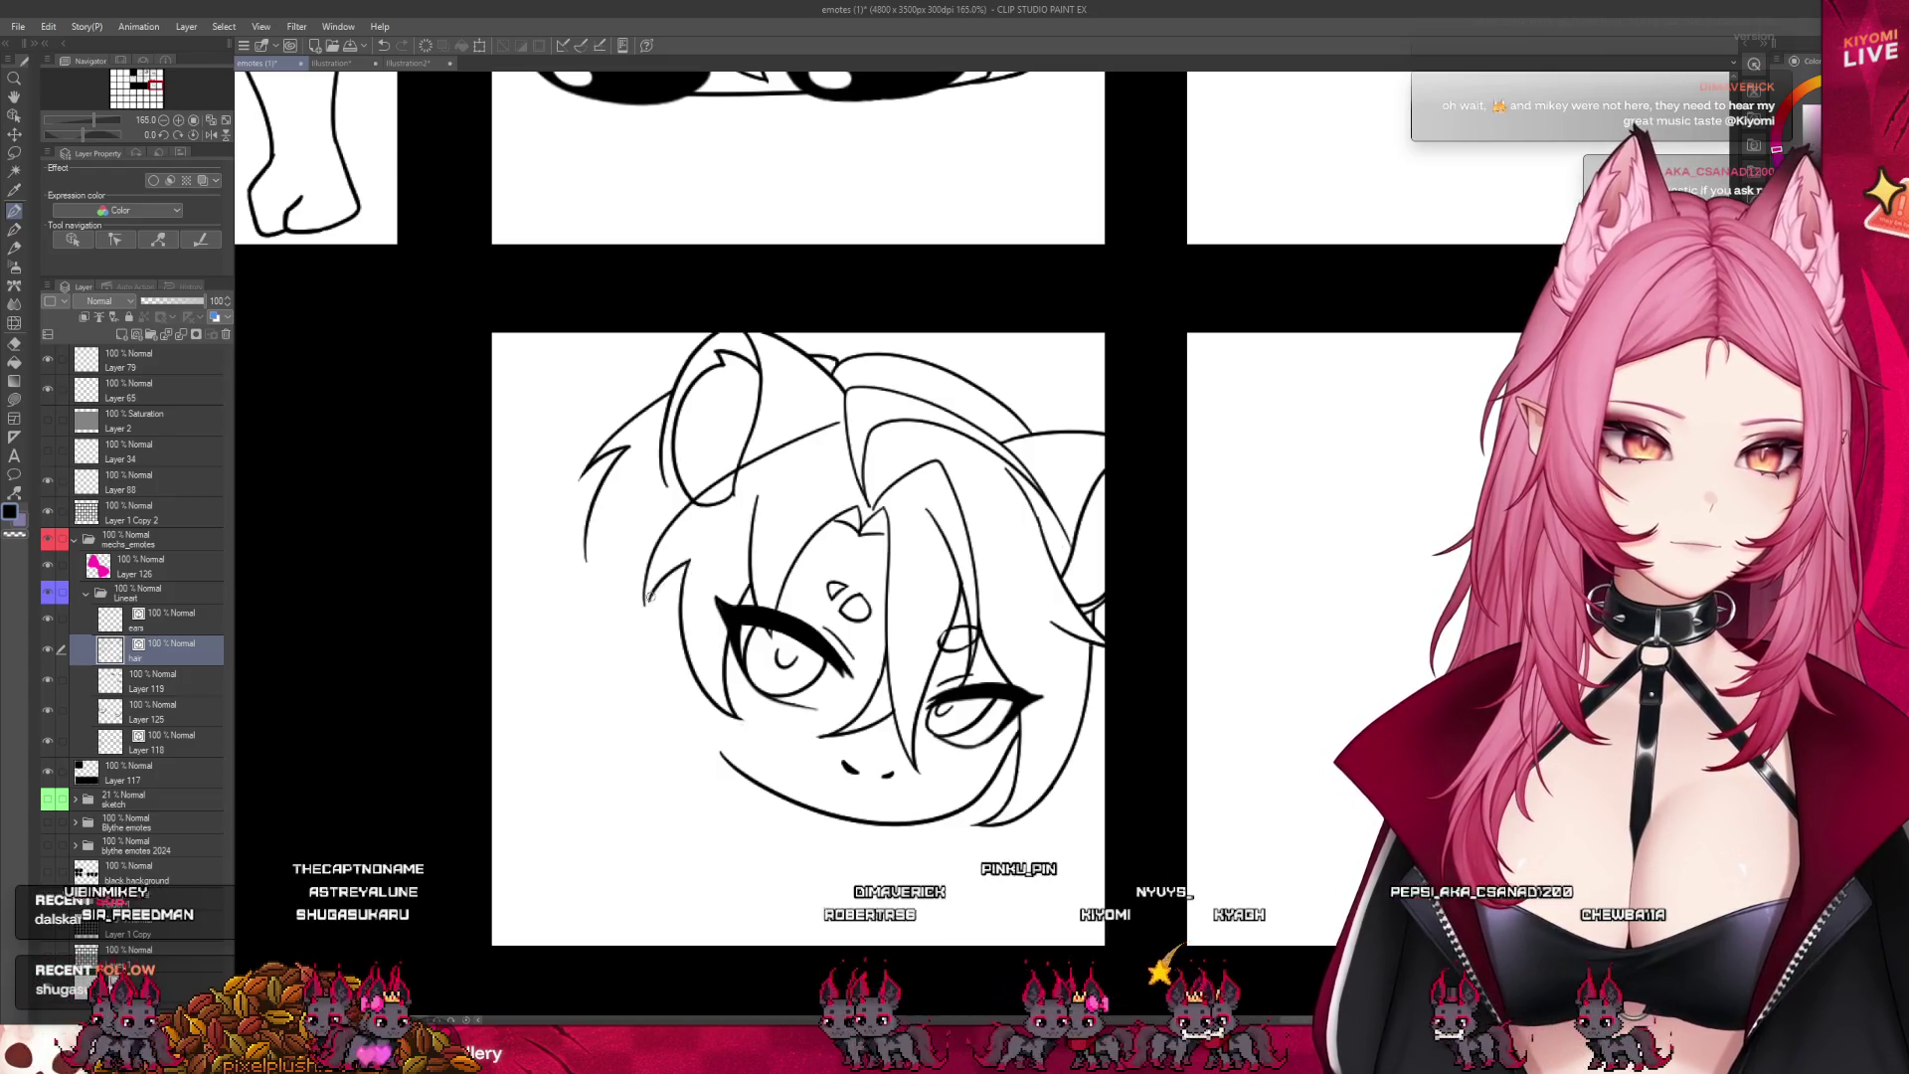
- Paste the copied Grow a Garden image as a new canvas and fit it to view
left_click(174, 621)
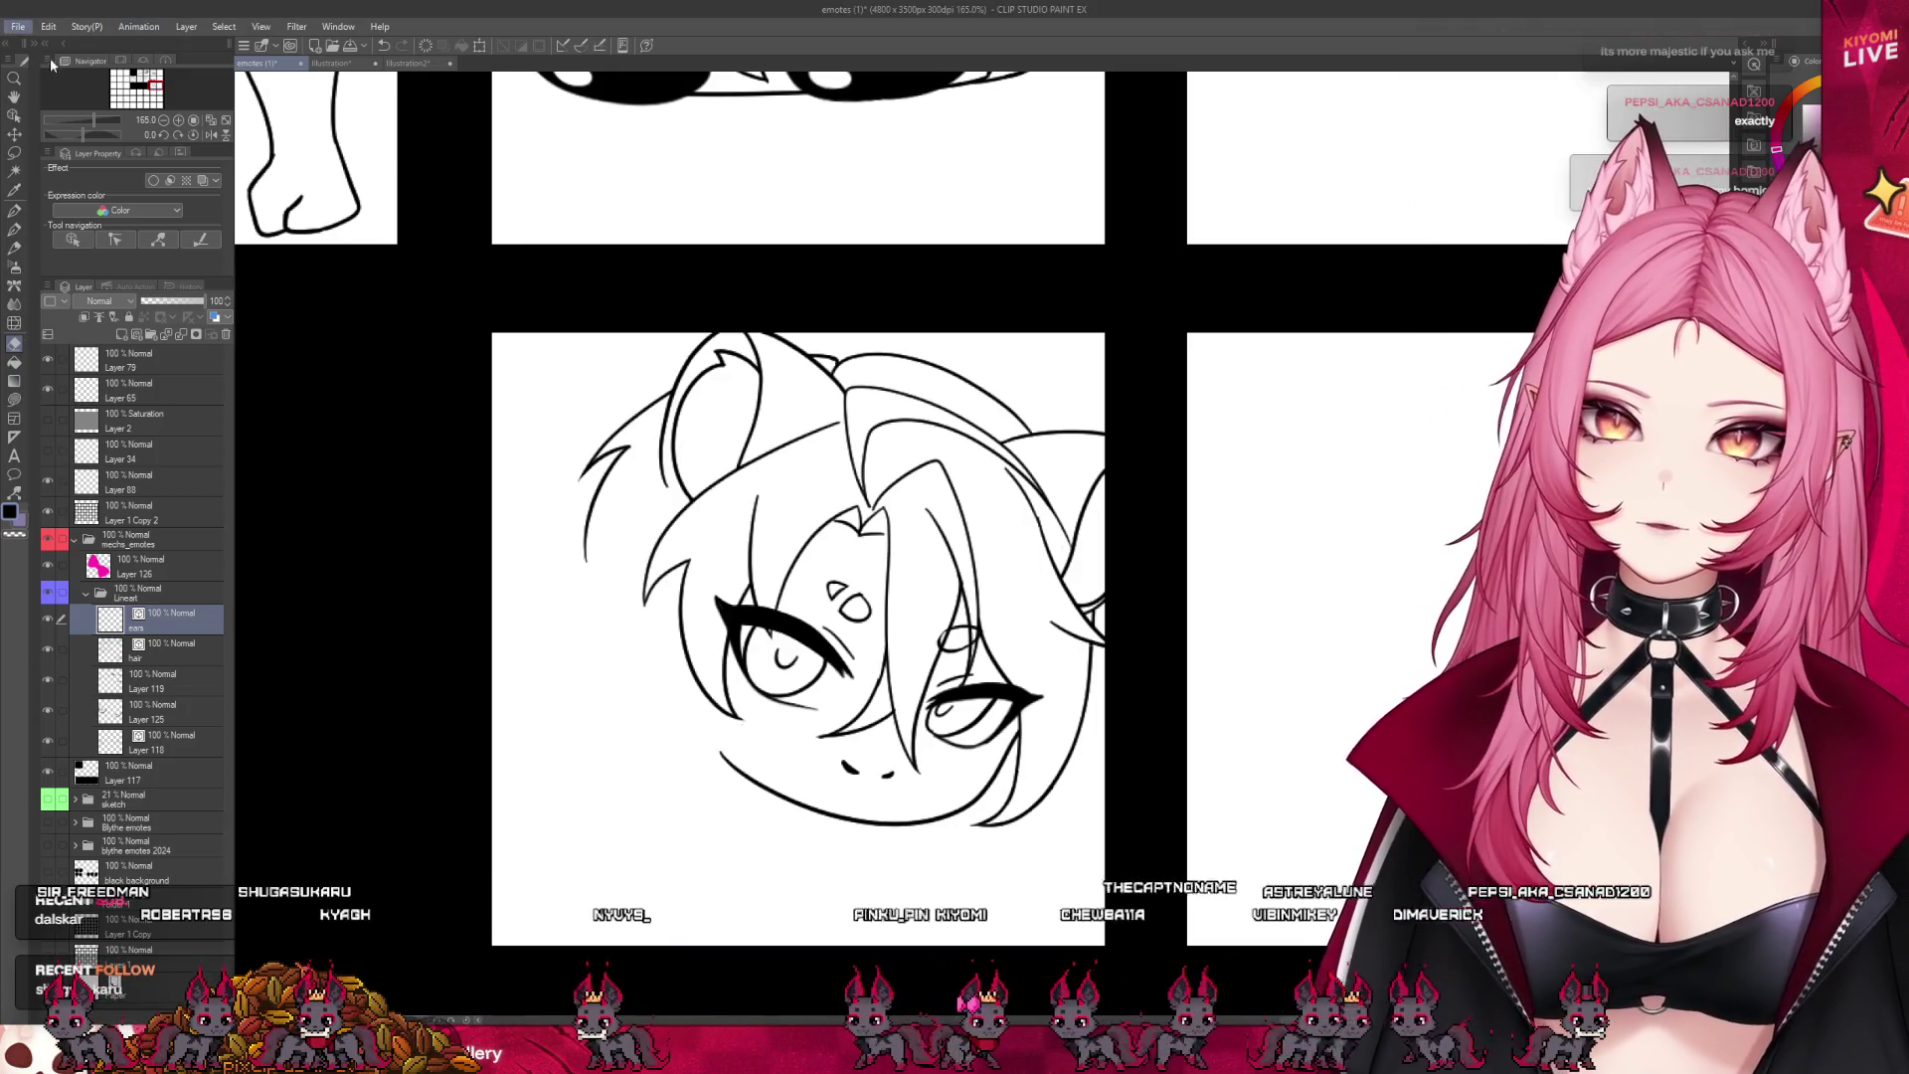
key("ctrl+alt+shift+n")
key("ctrl+0")
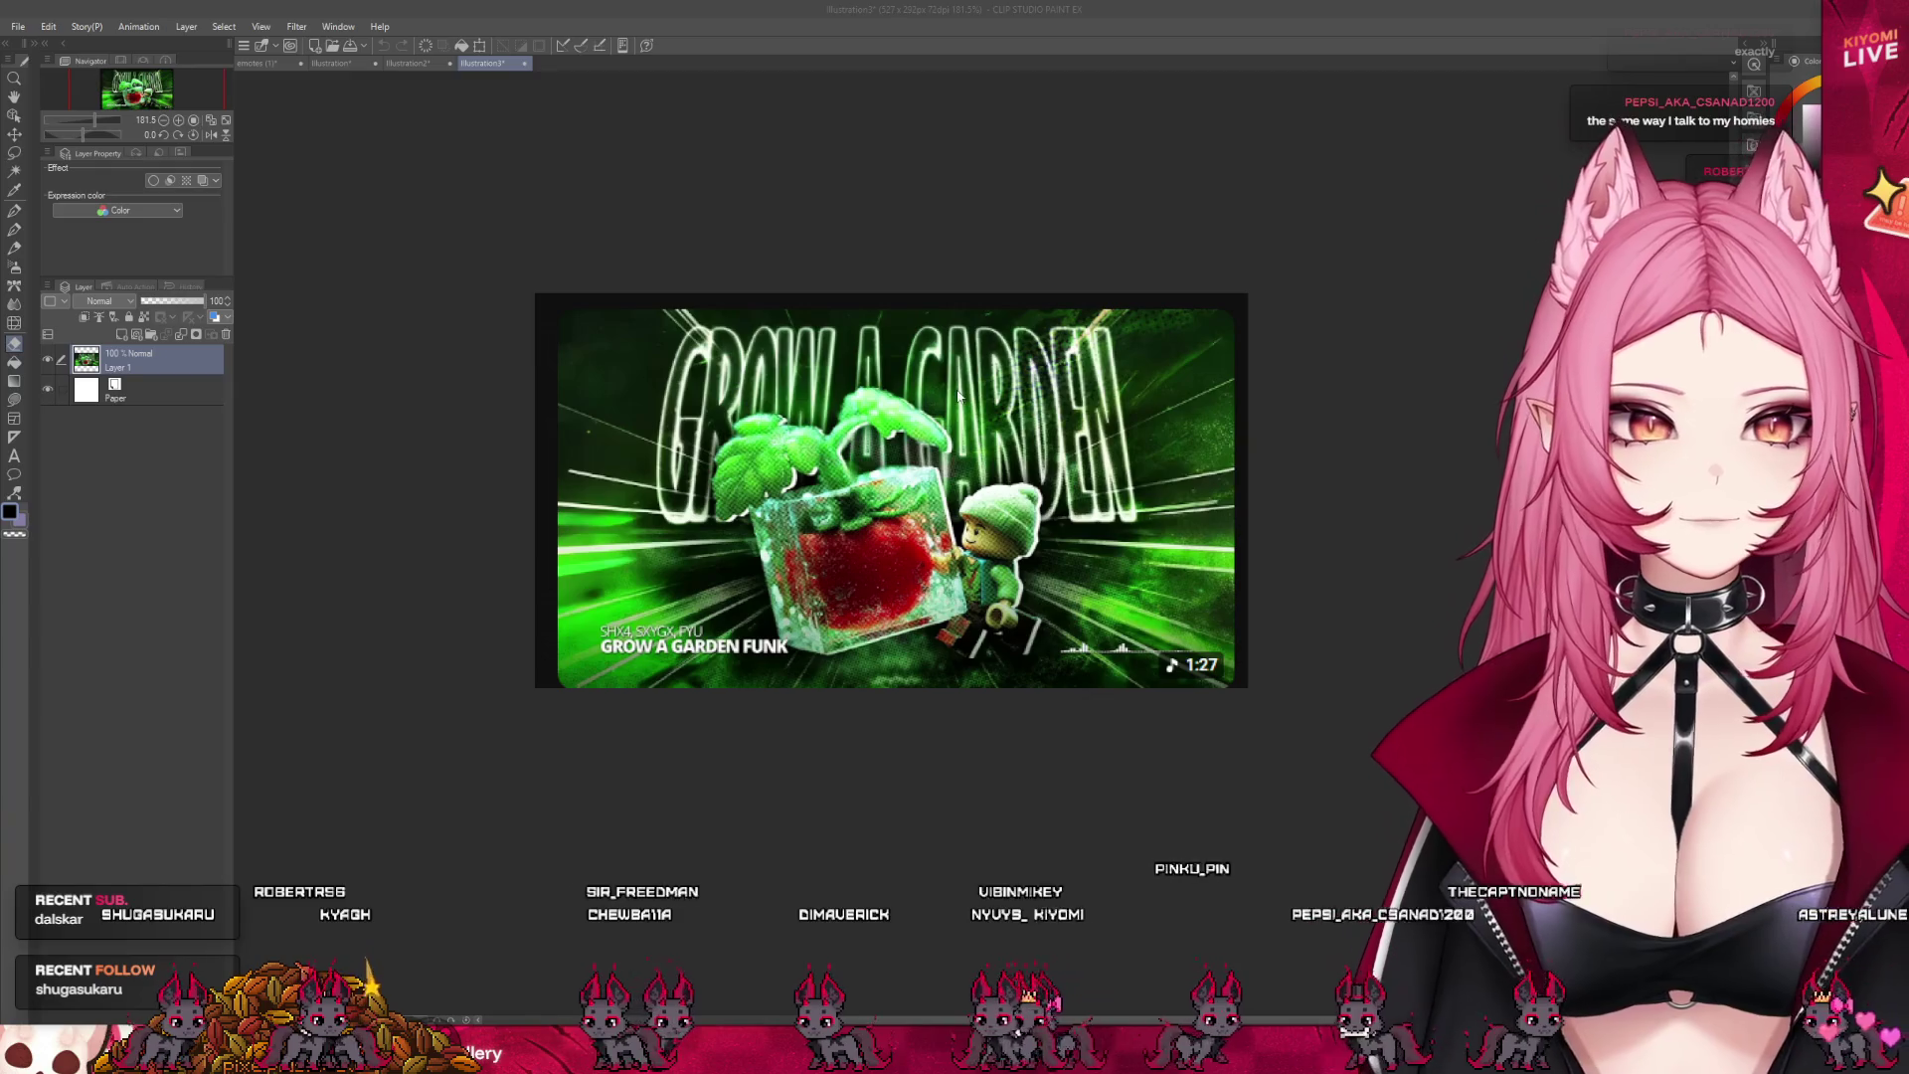
- Close the Illustration3 and Illustration2 canvases and return to the emotes sheet
left_click(525, 63)
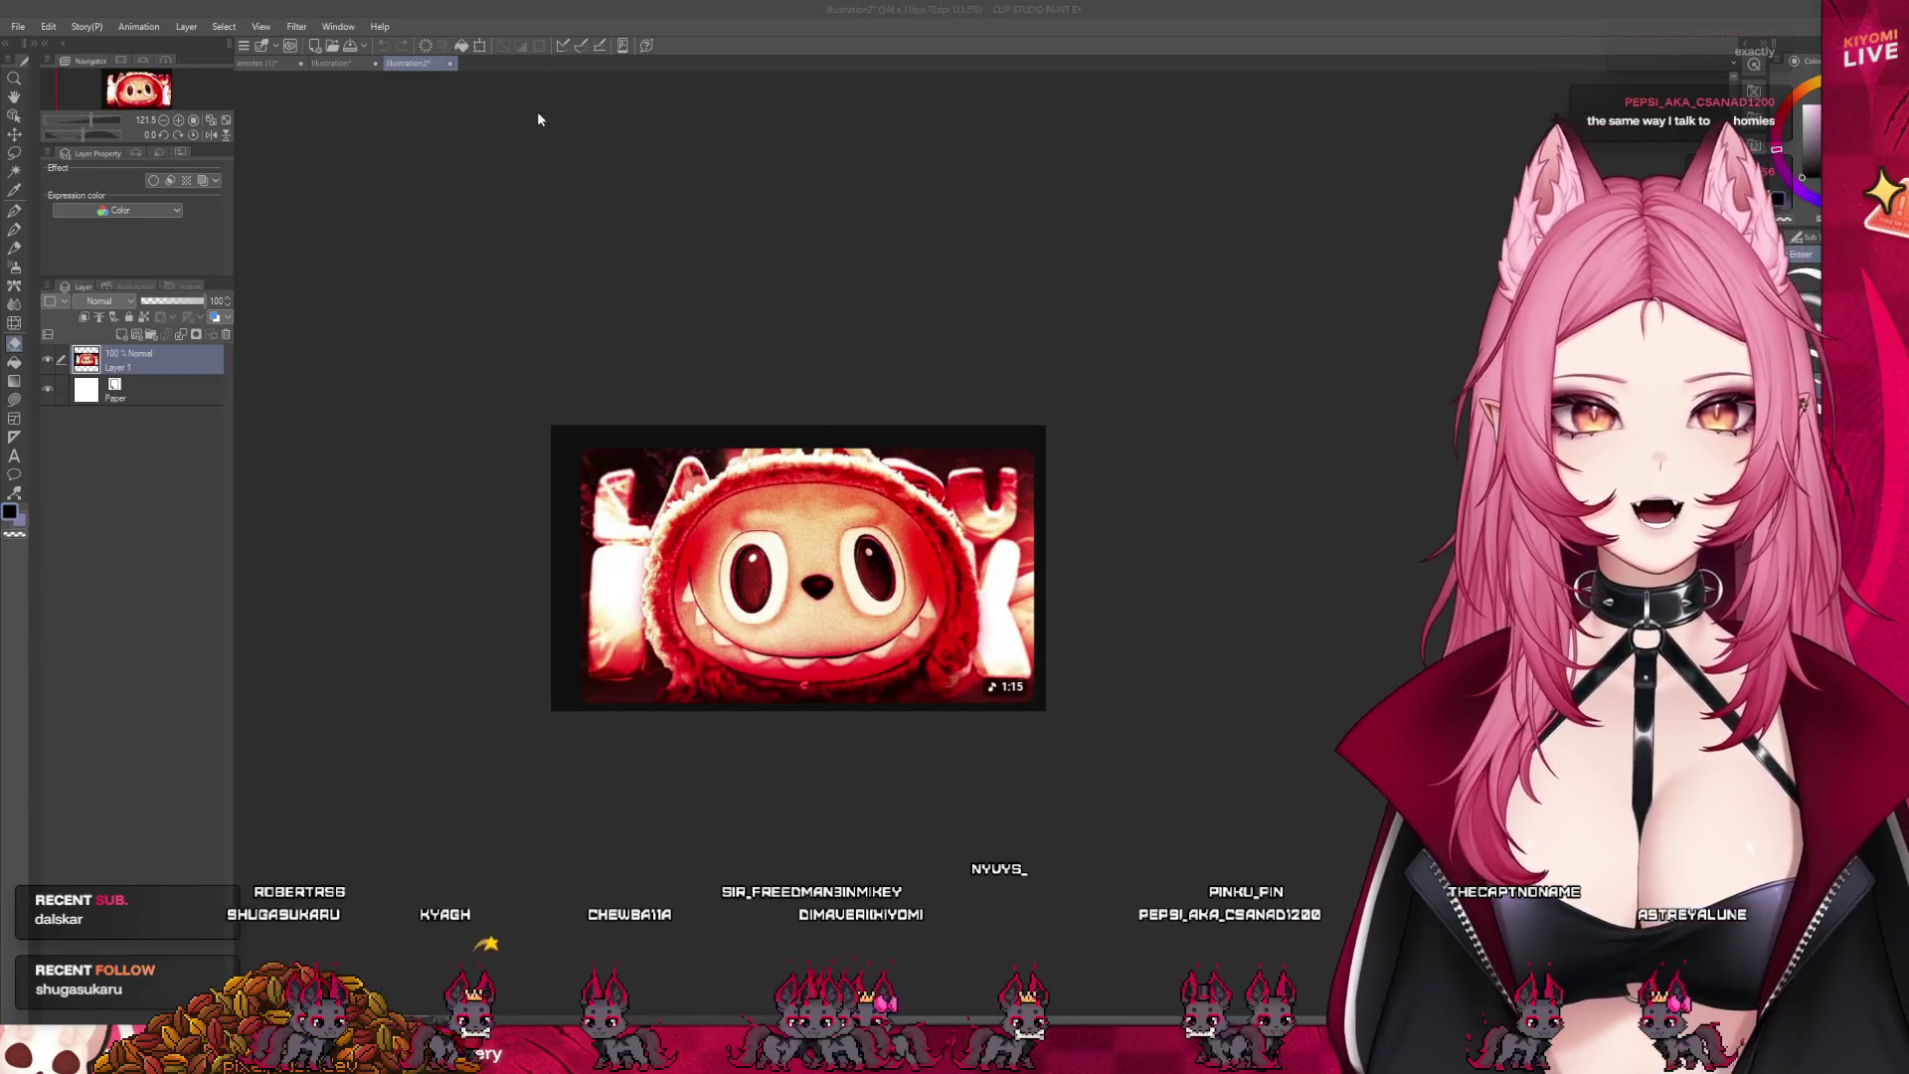
left_click(449, 63)
left_click(254, 64)
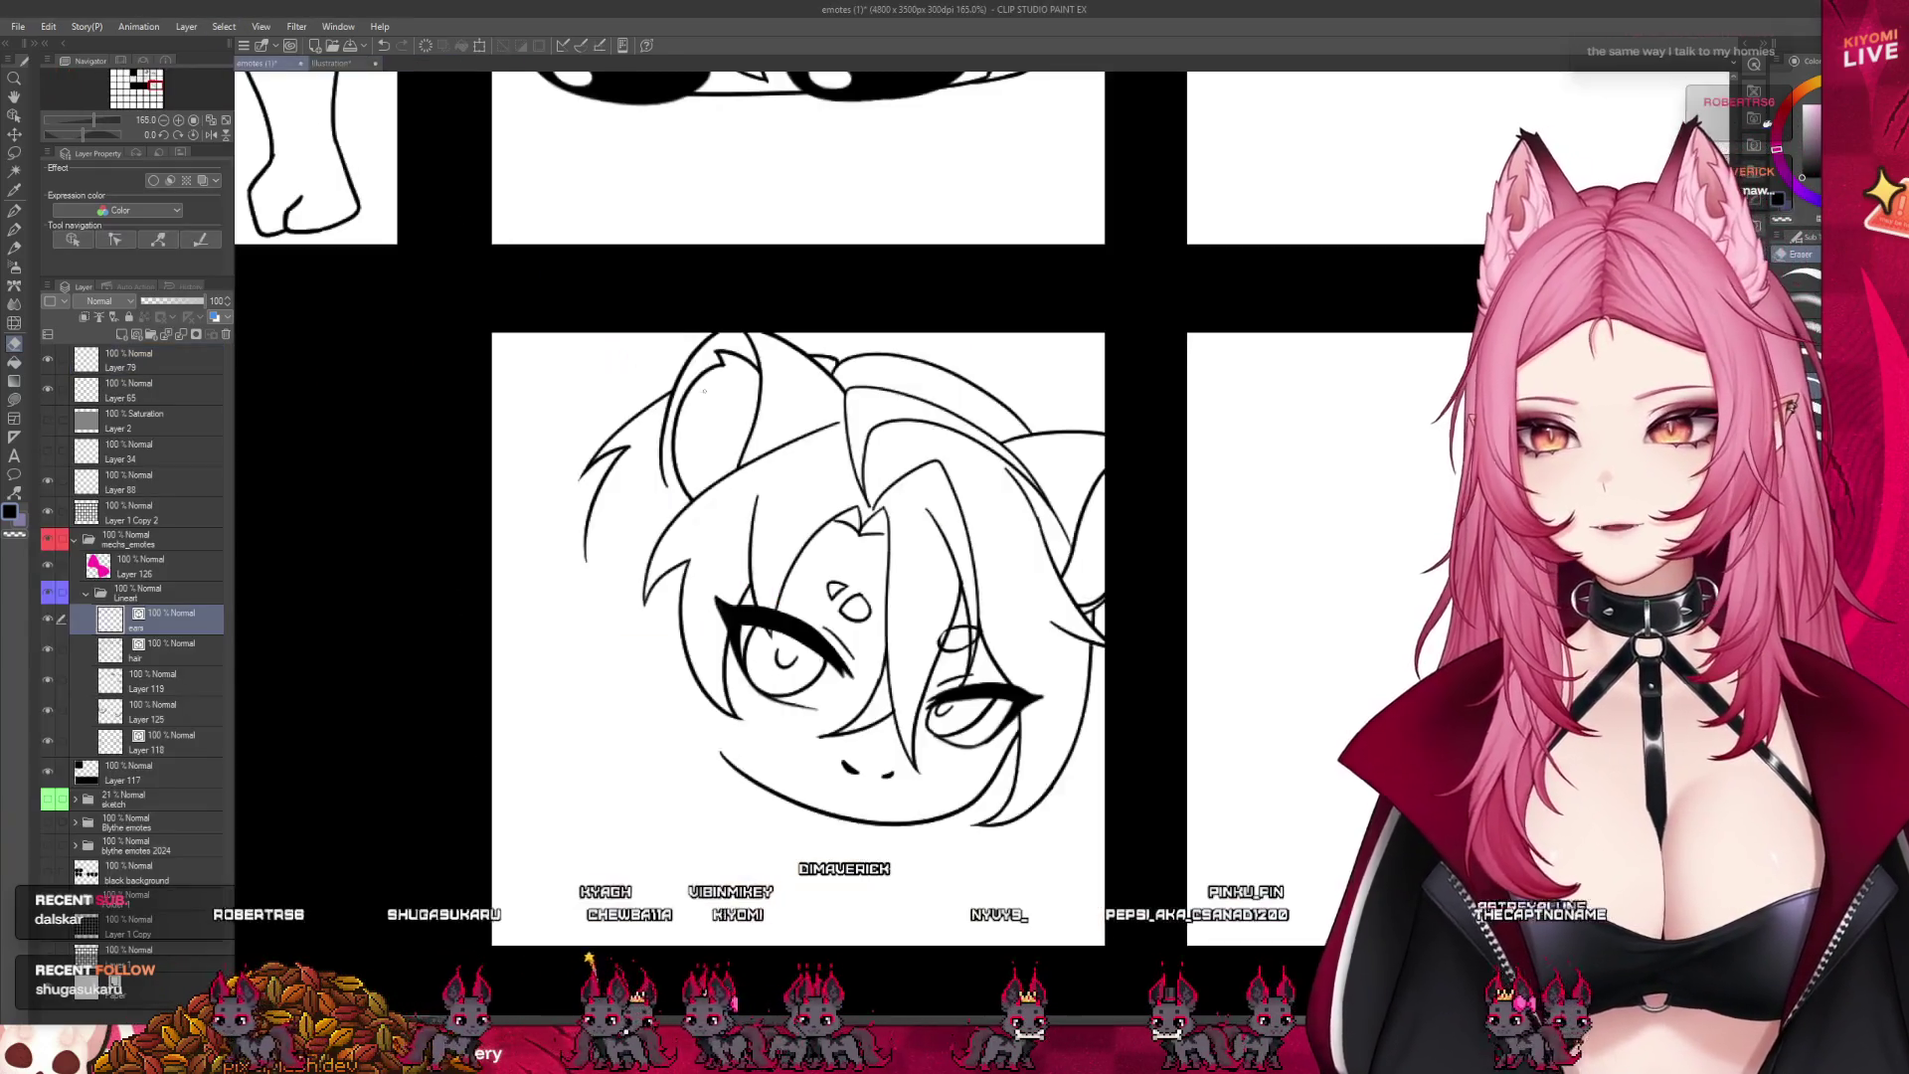
scroll(999, 629, "down", 3)
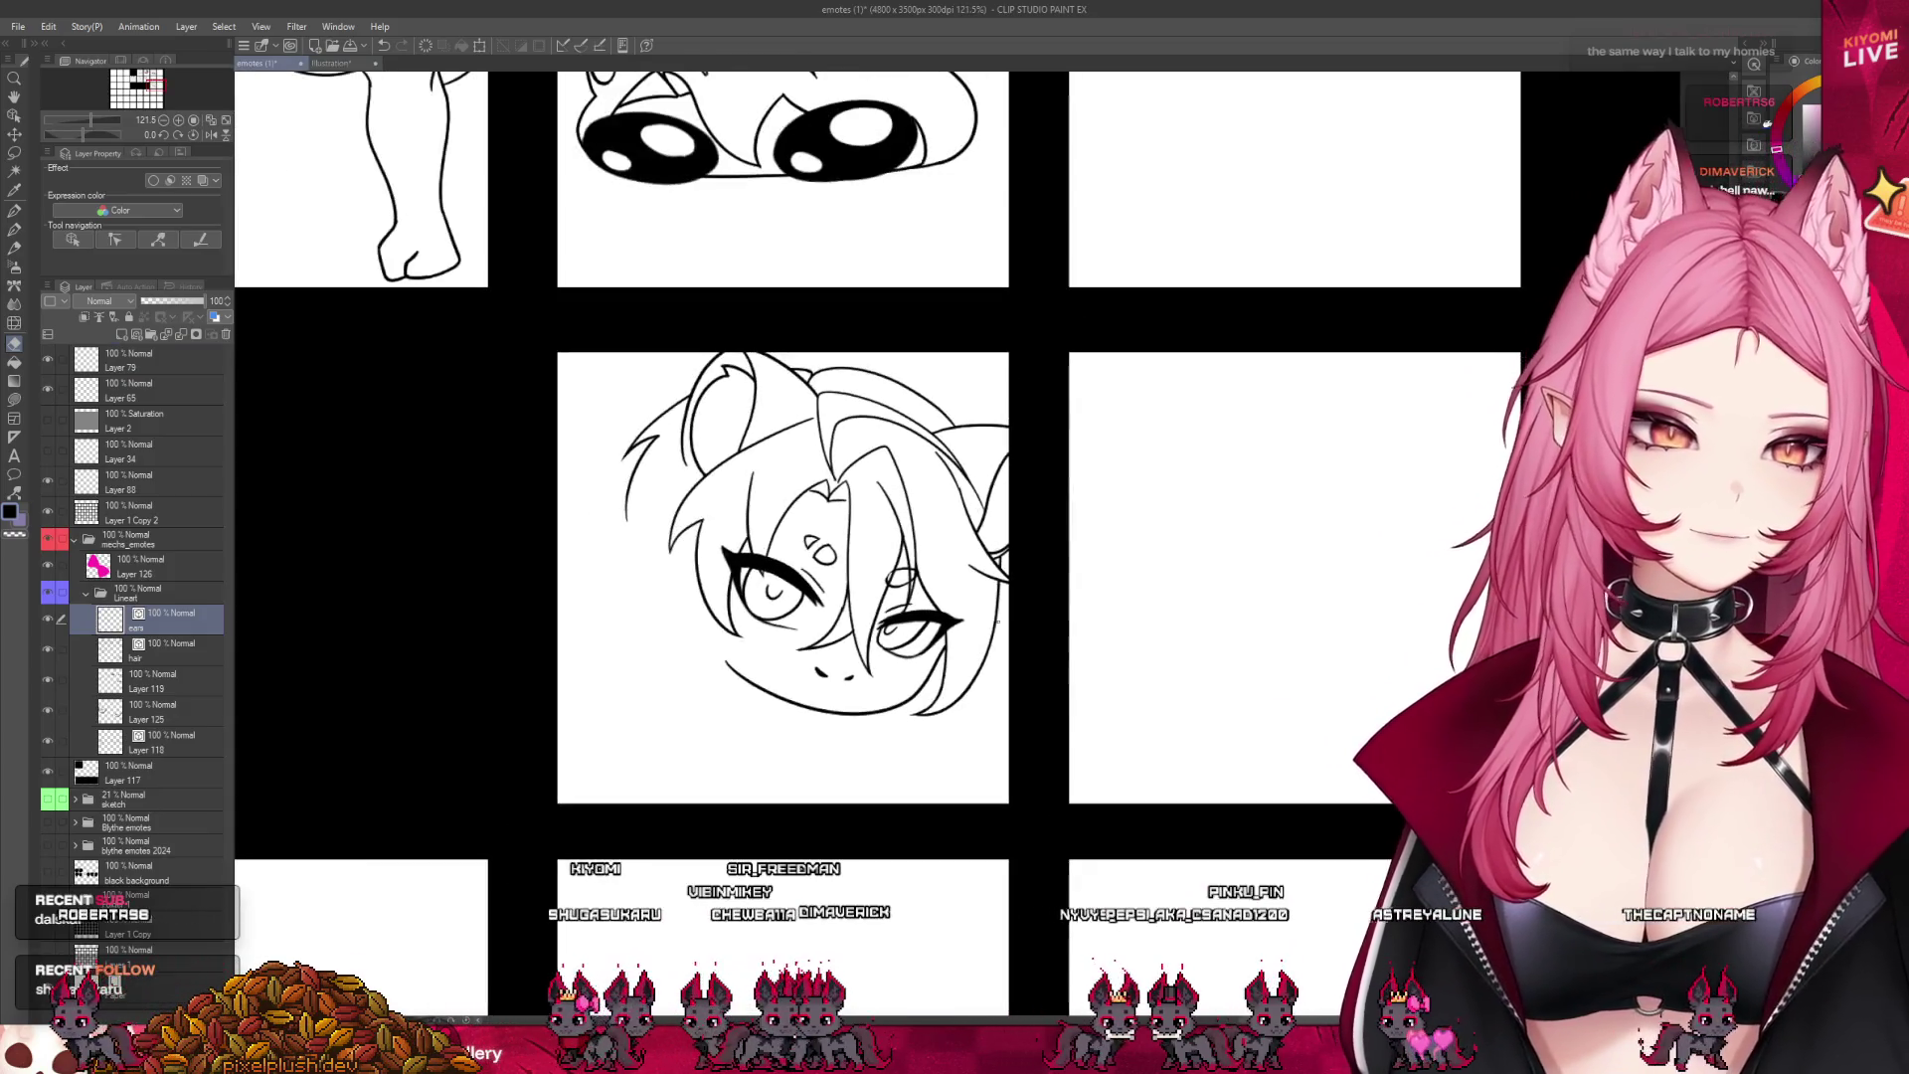
scroll(1000, 628, "down", 4)
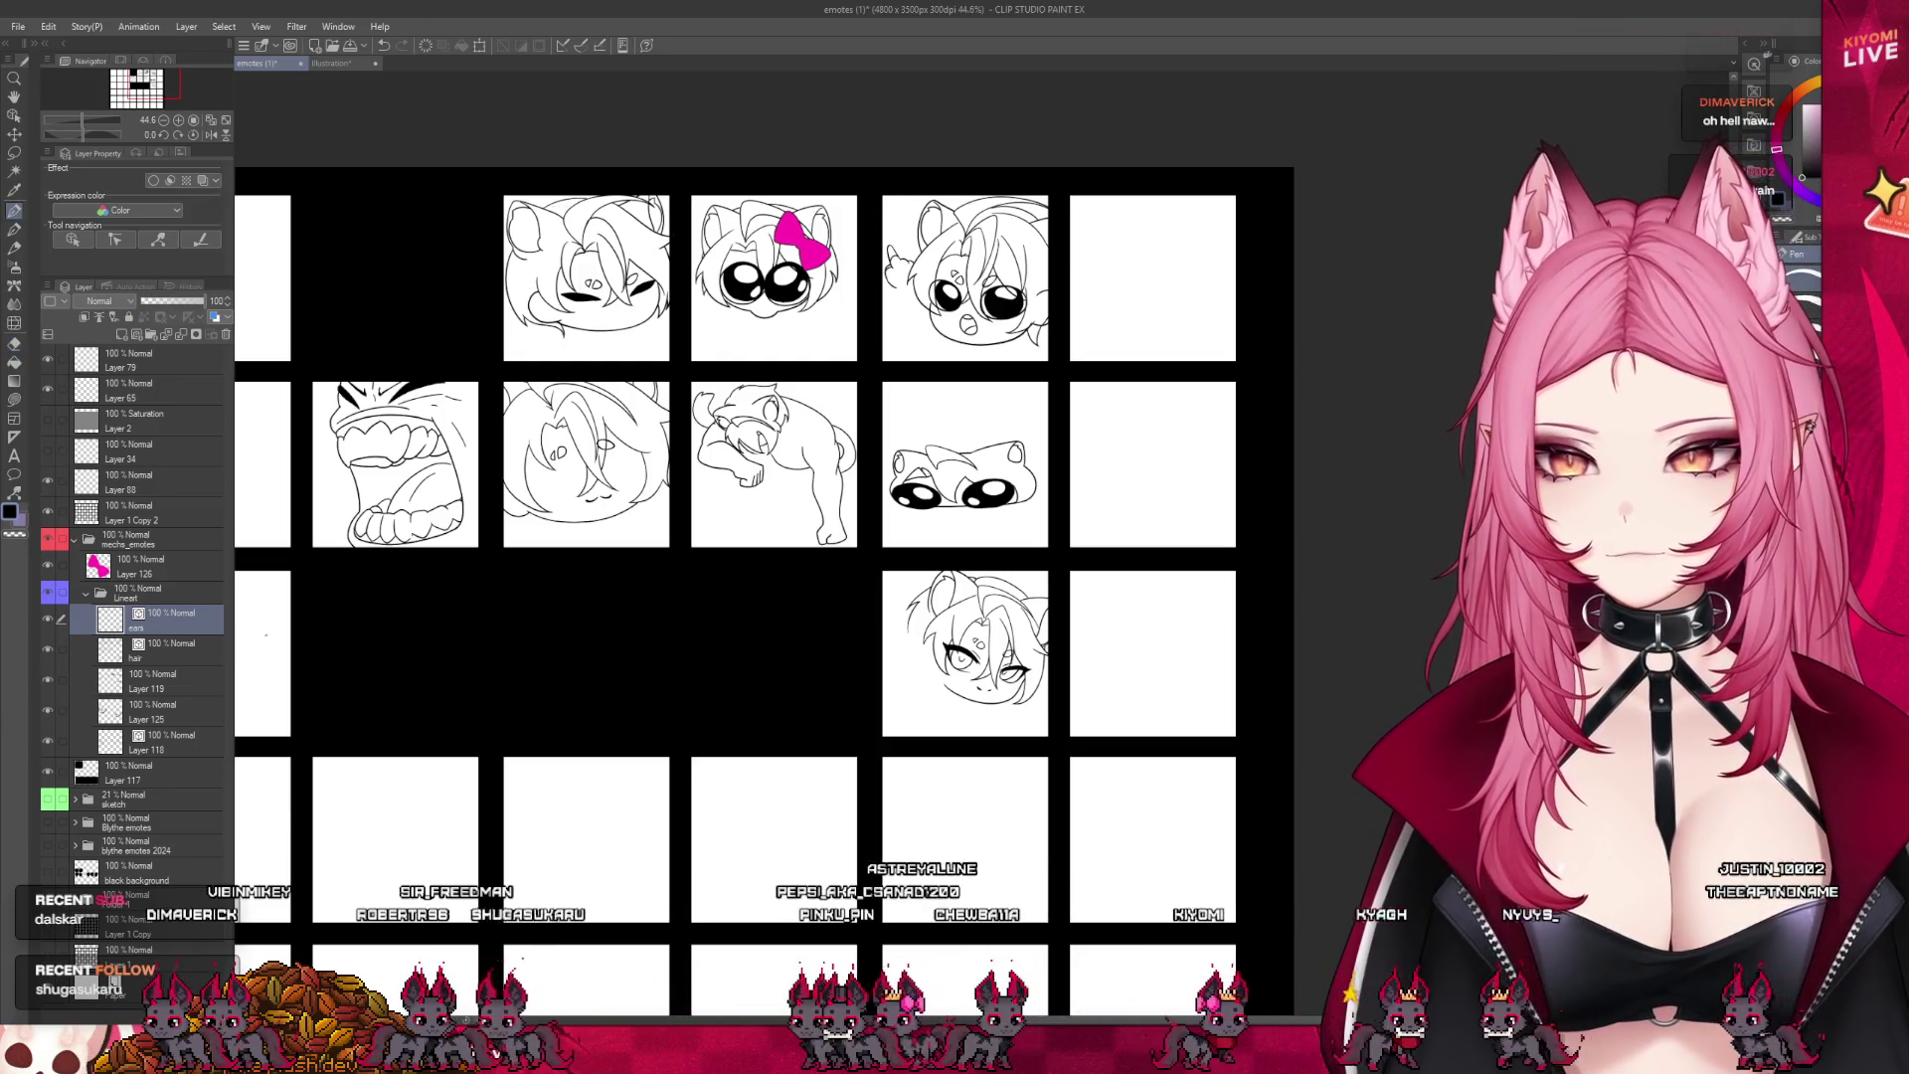
- Add a new raster layer above ears and name it 'hands'
left_click(174, 734)
key("ctrl+plus")
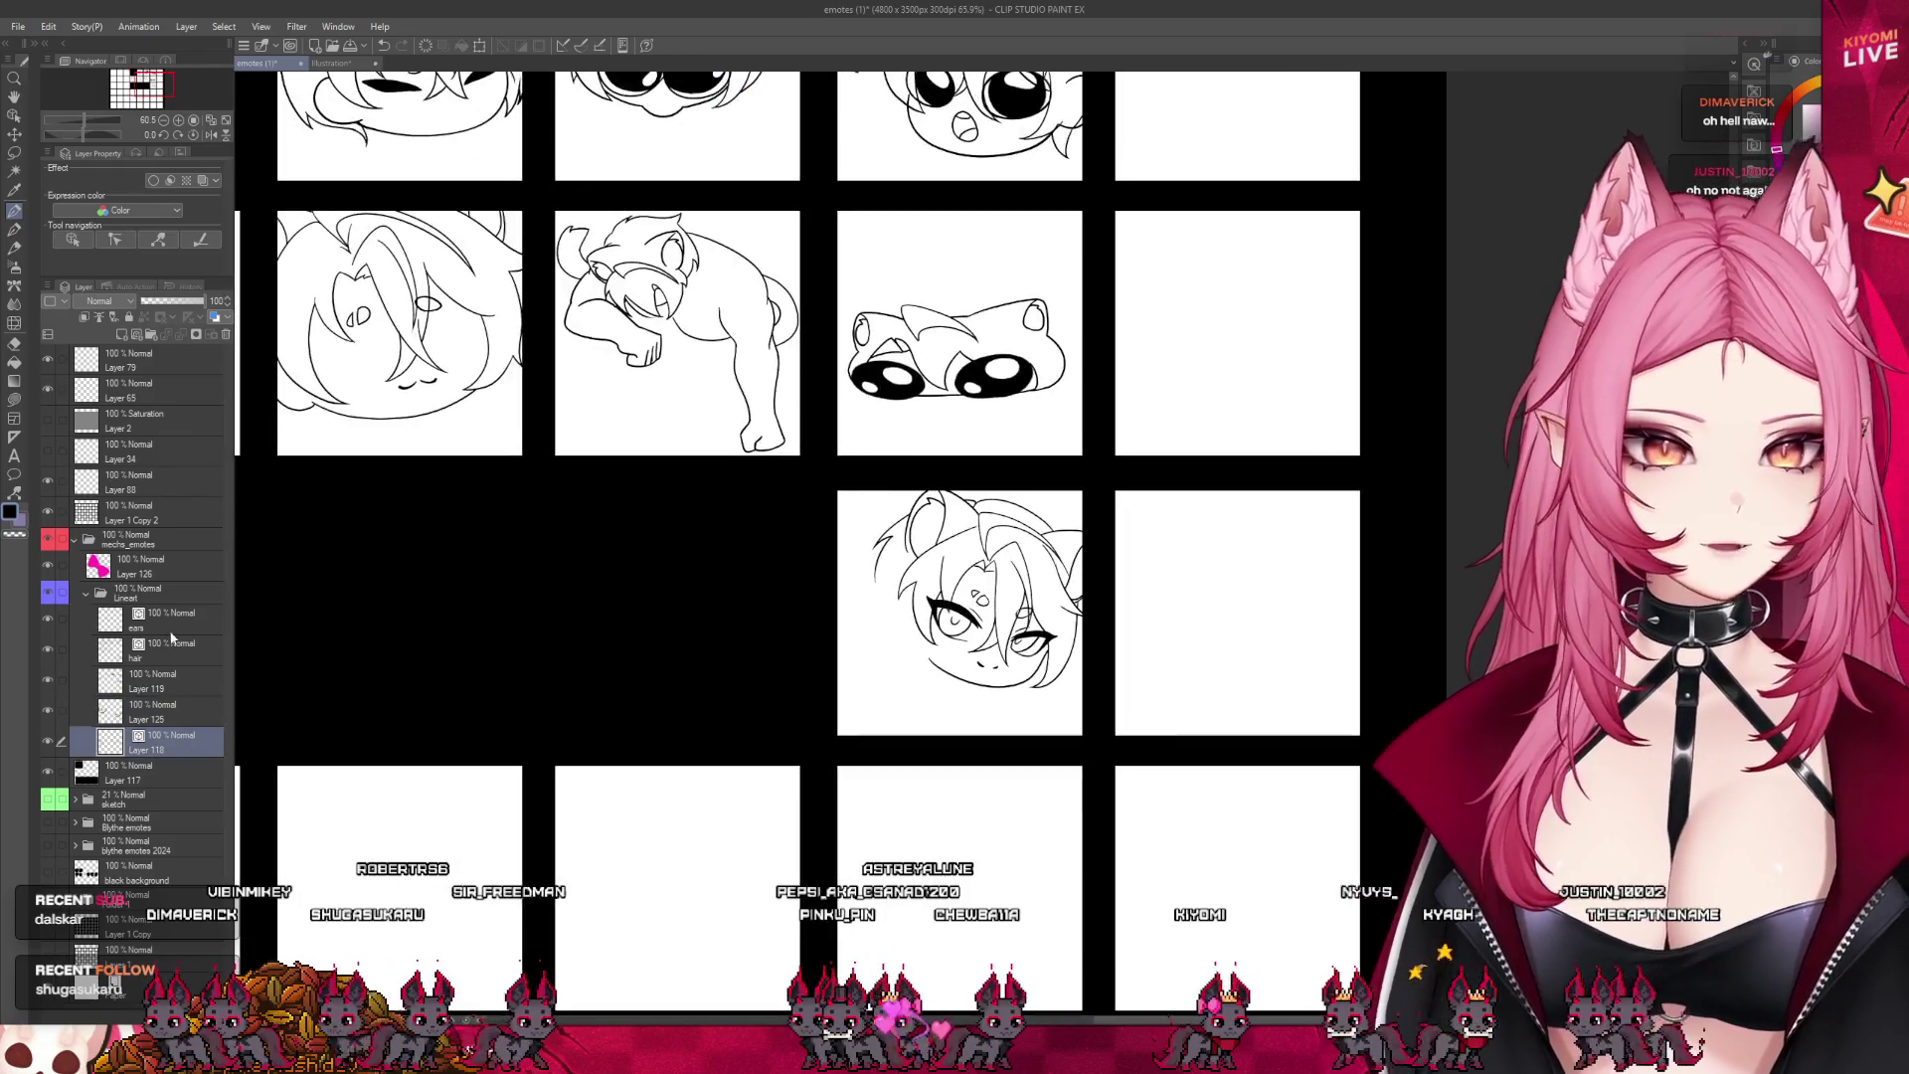
left_click(146, 627)
key("ctrl+shift+n")
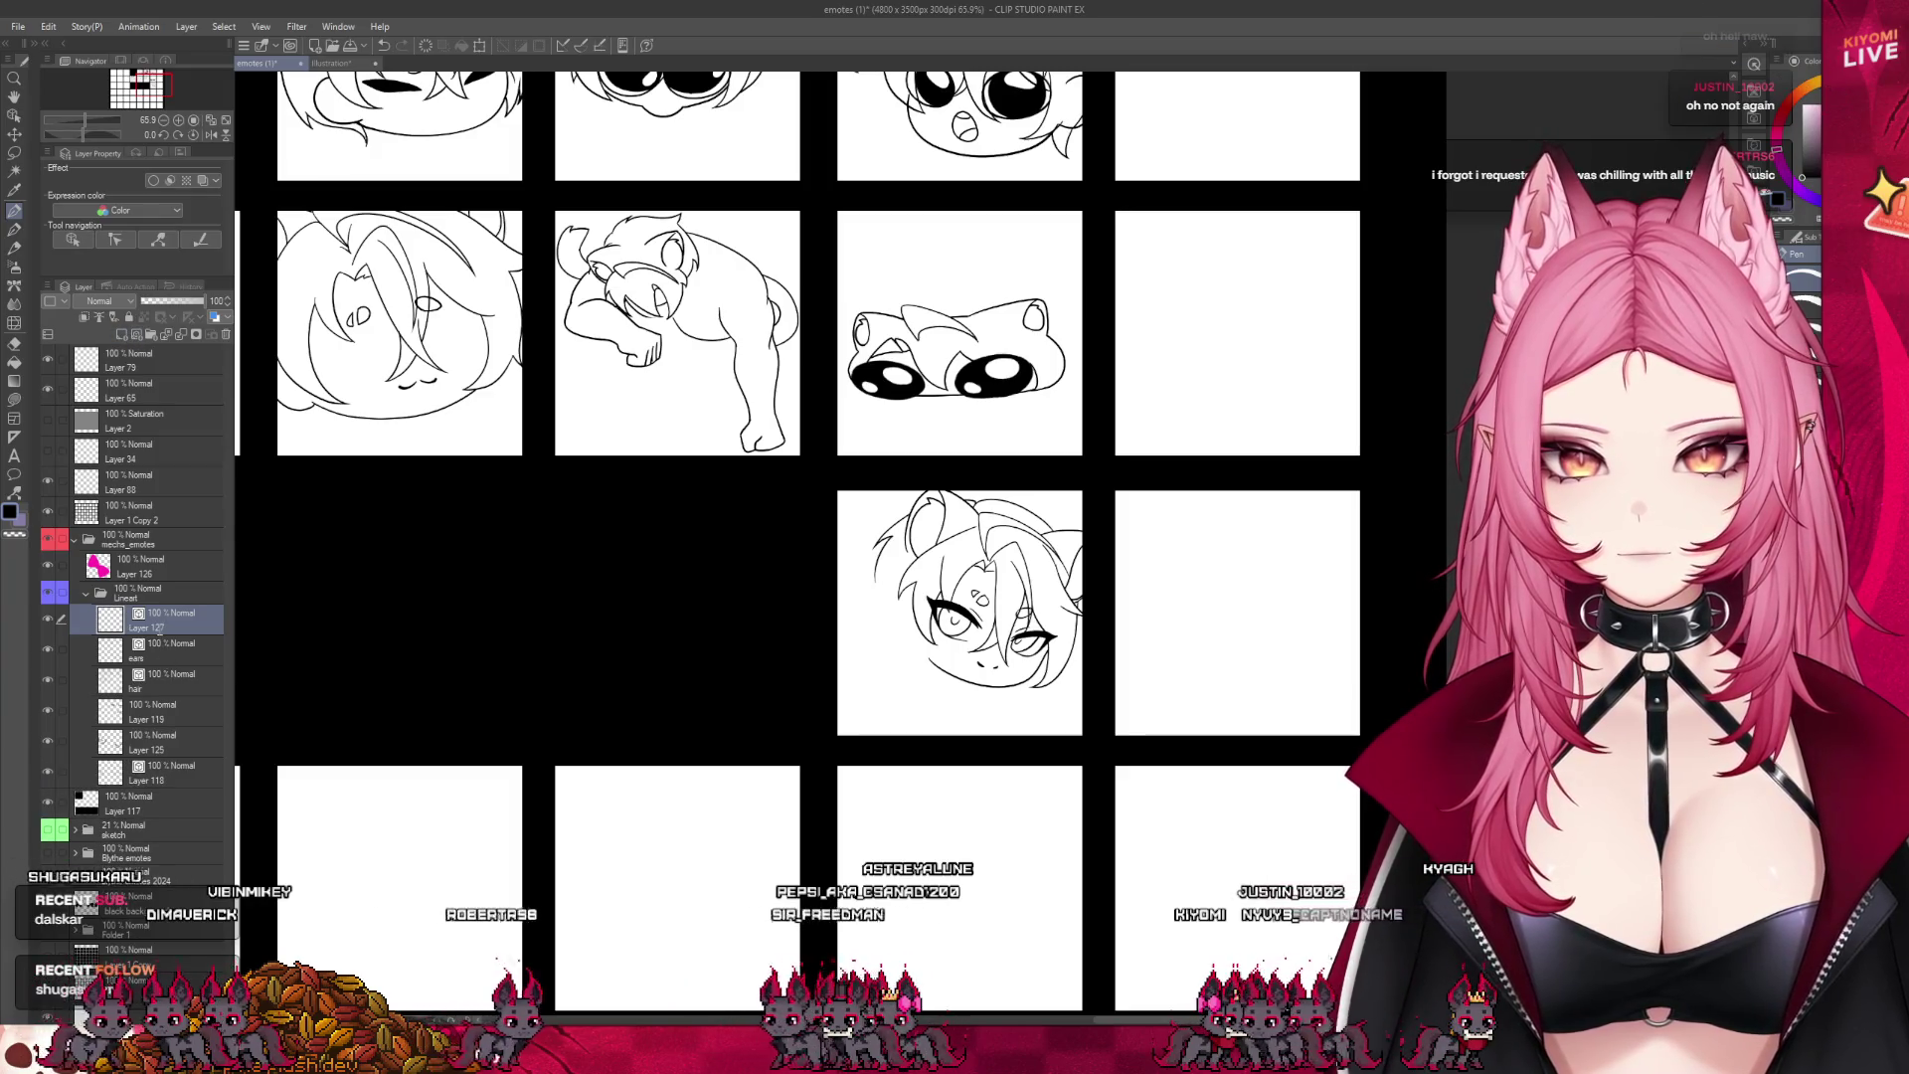
double_click(159, 629)
type("hands")
key("Return")
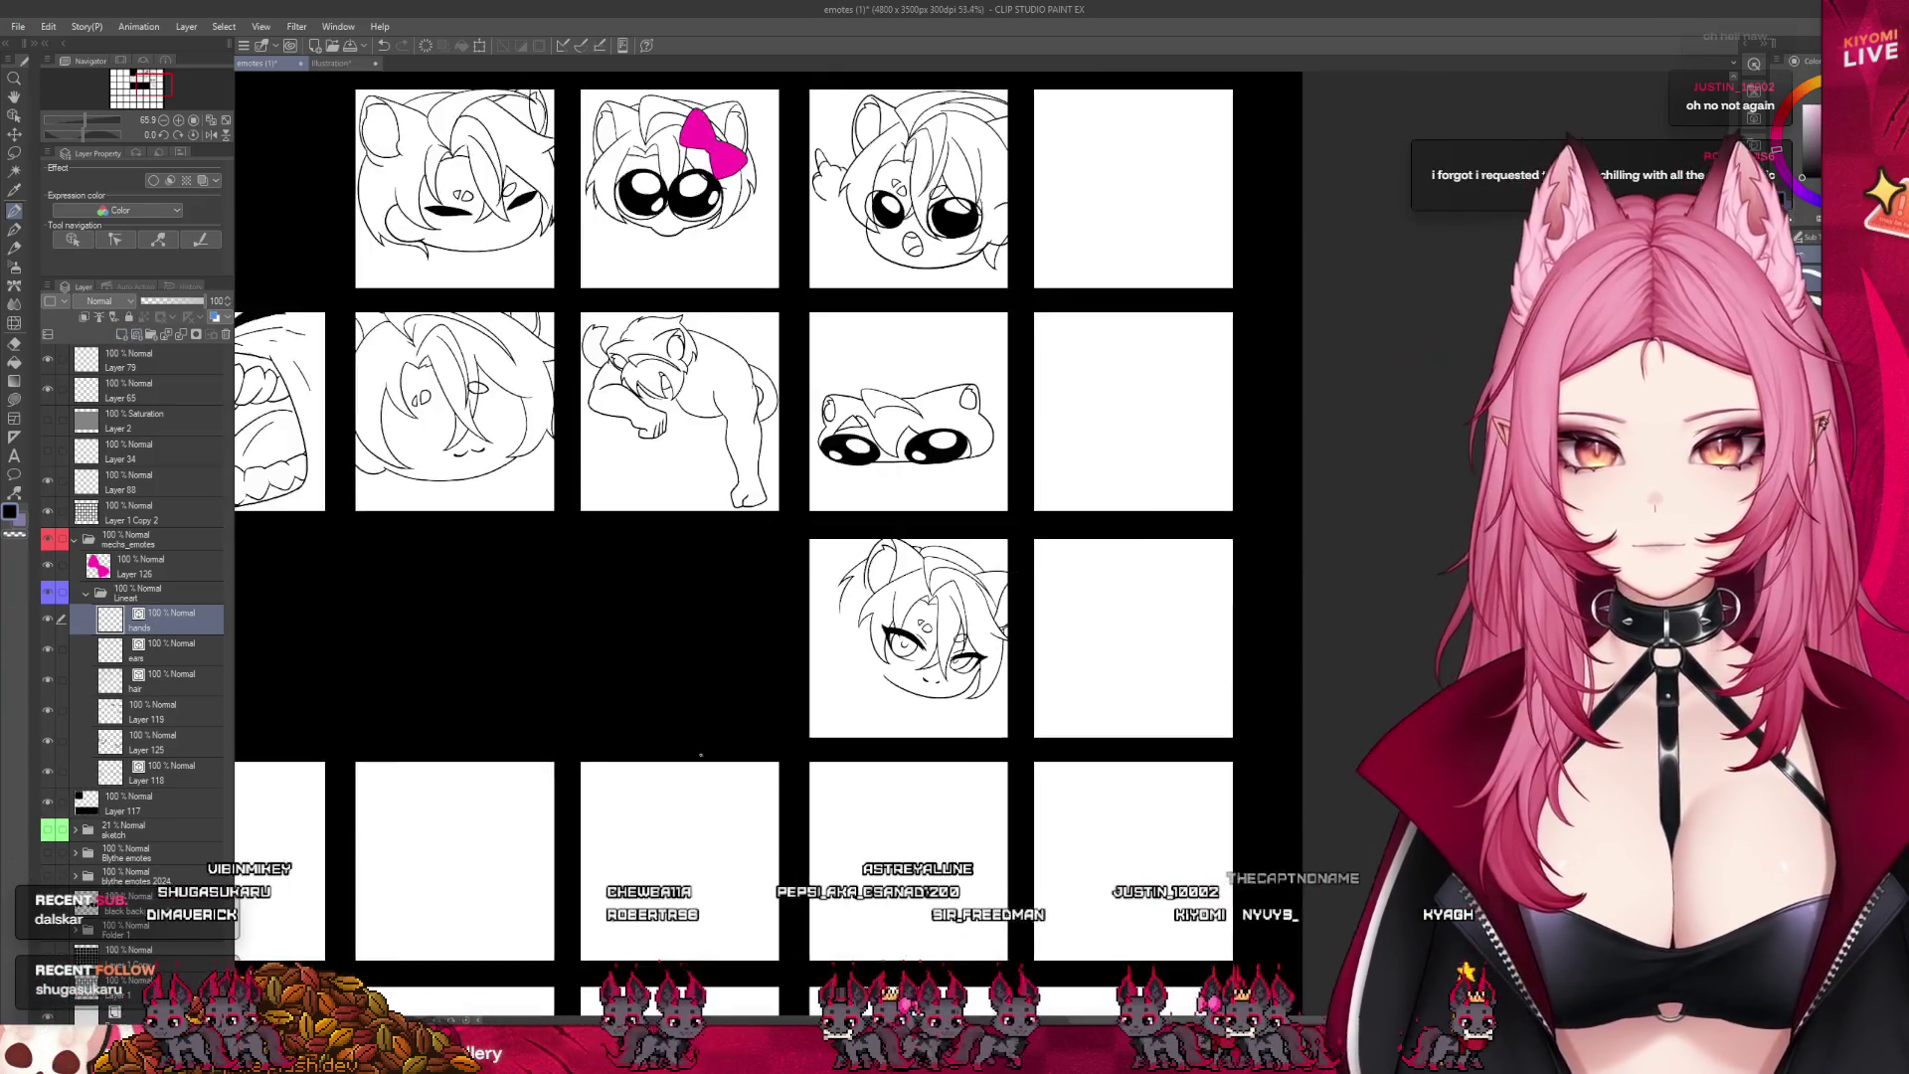
- Show the sketch again, redraw the mouth's right side, and ink two paw lines curving down from it
scroll(405, 246, "up", 3)
left_click(48, 829)
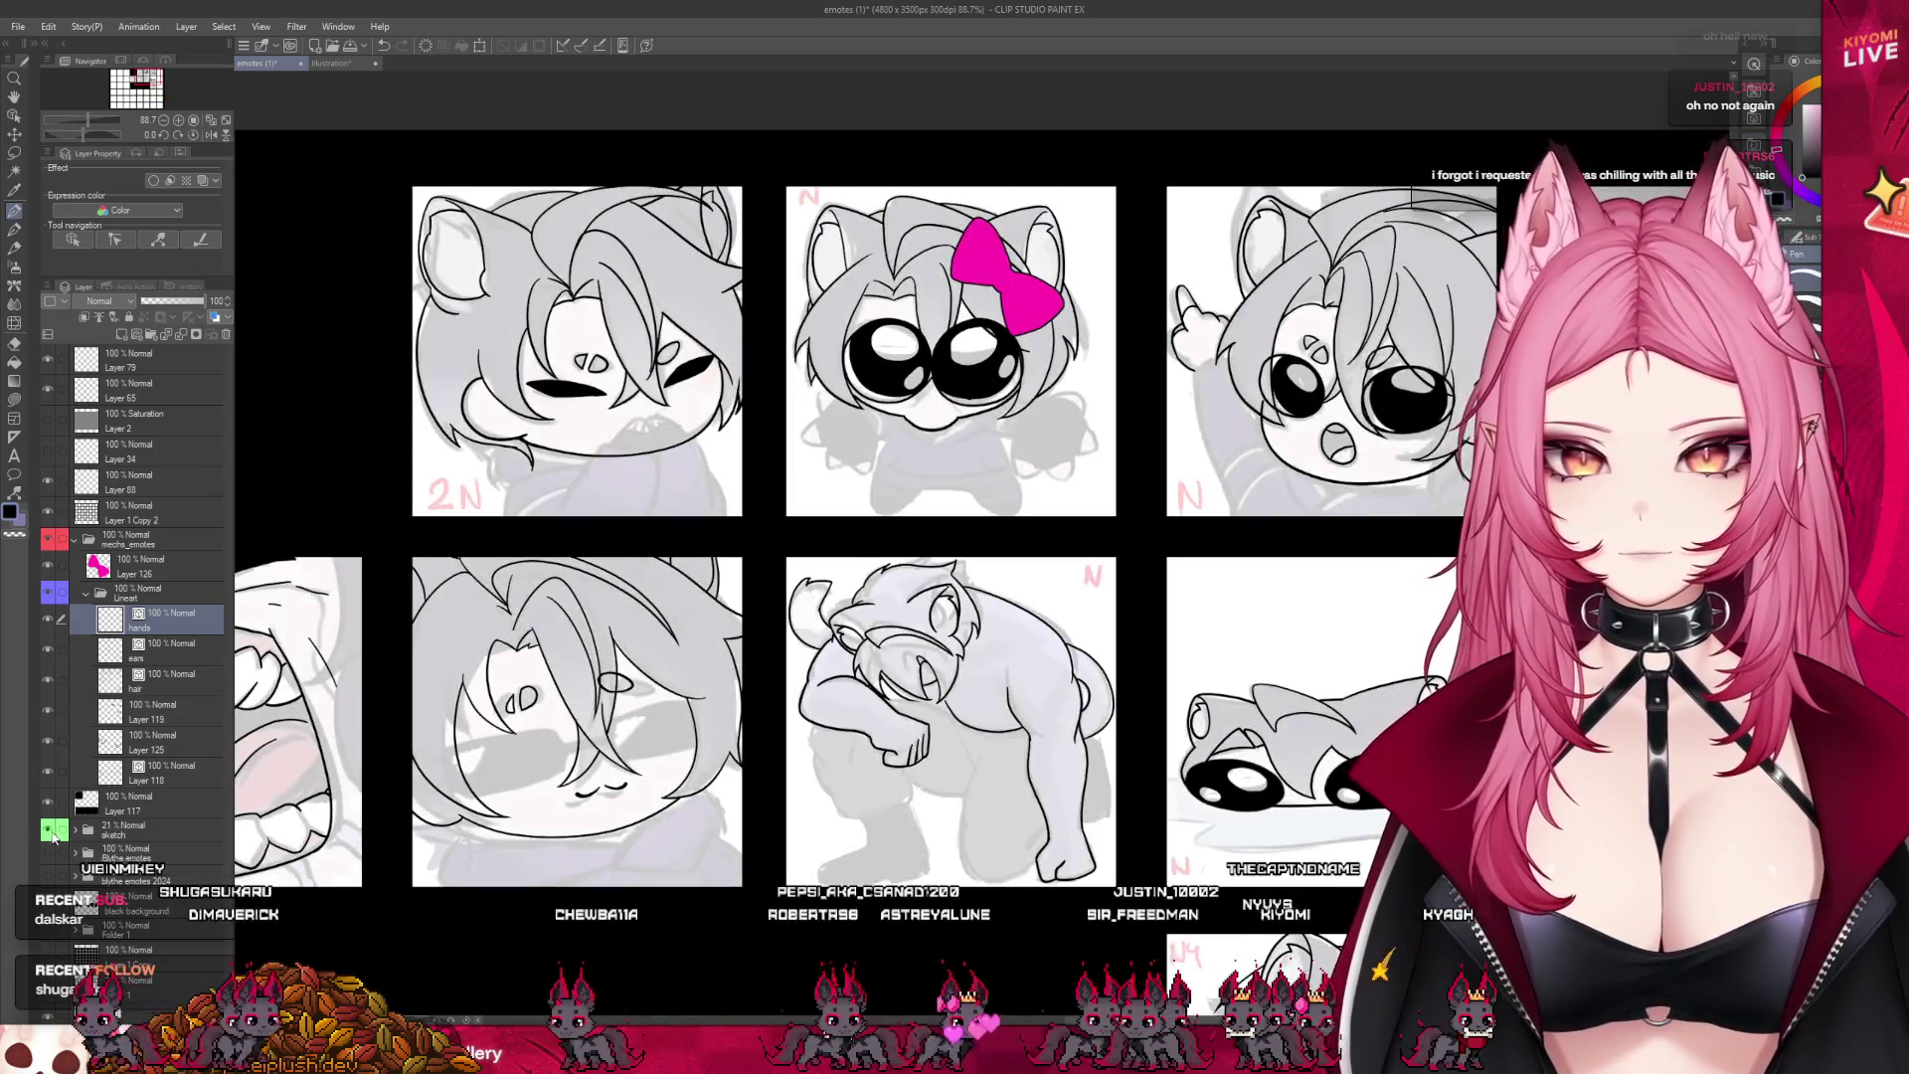
scroll(654, 408, "up", 5)
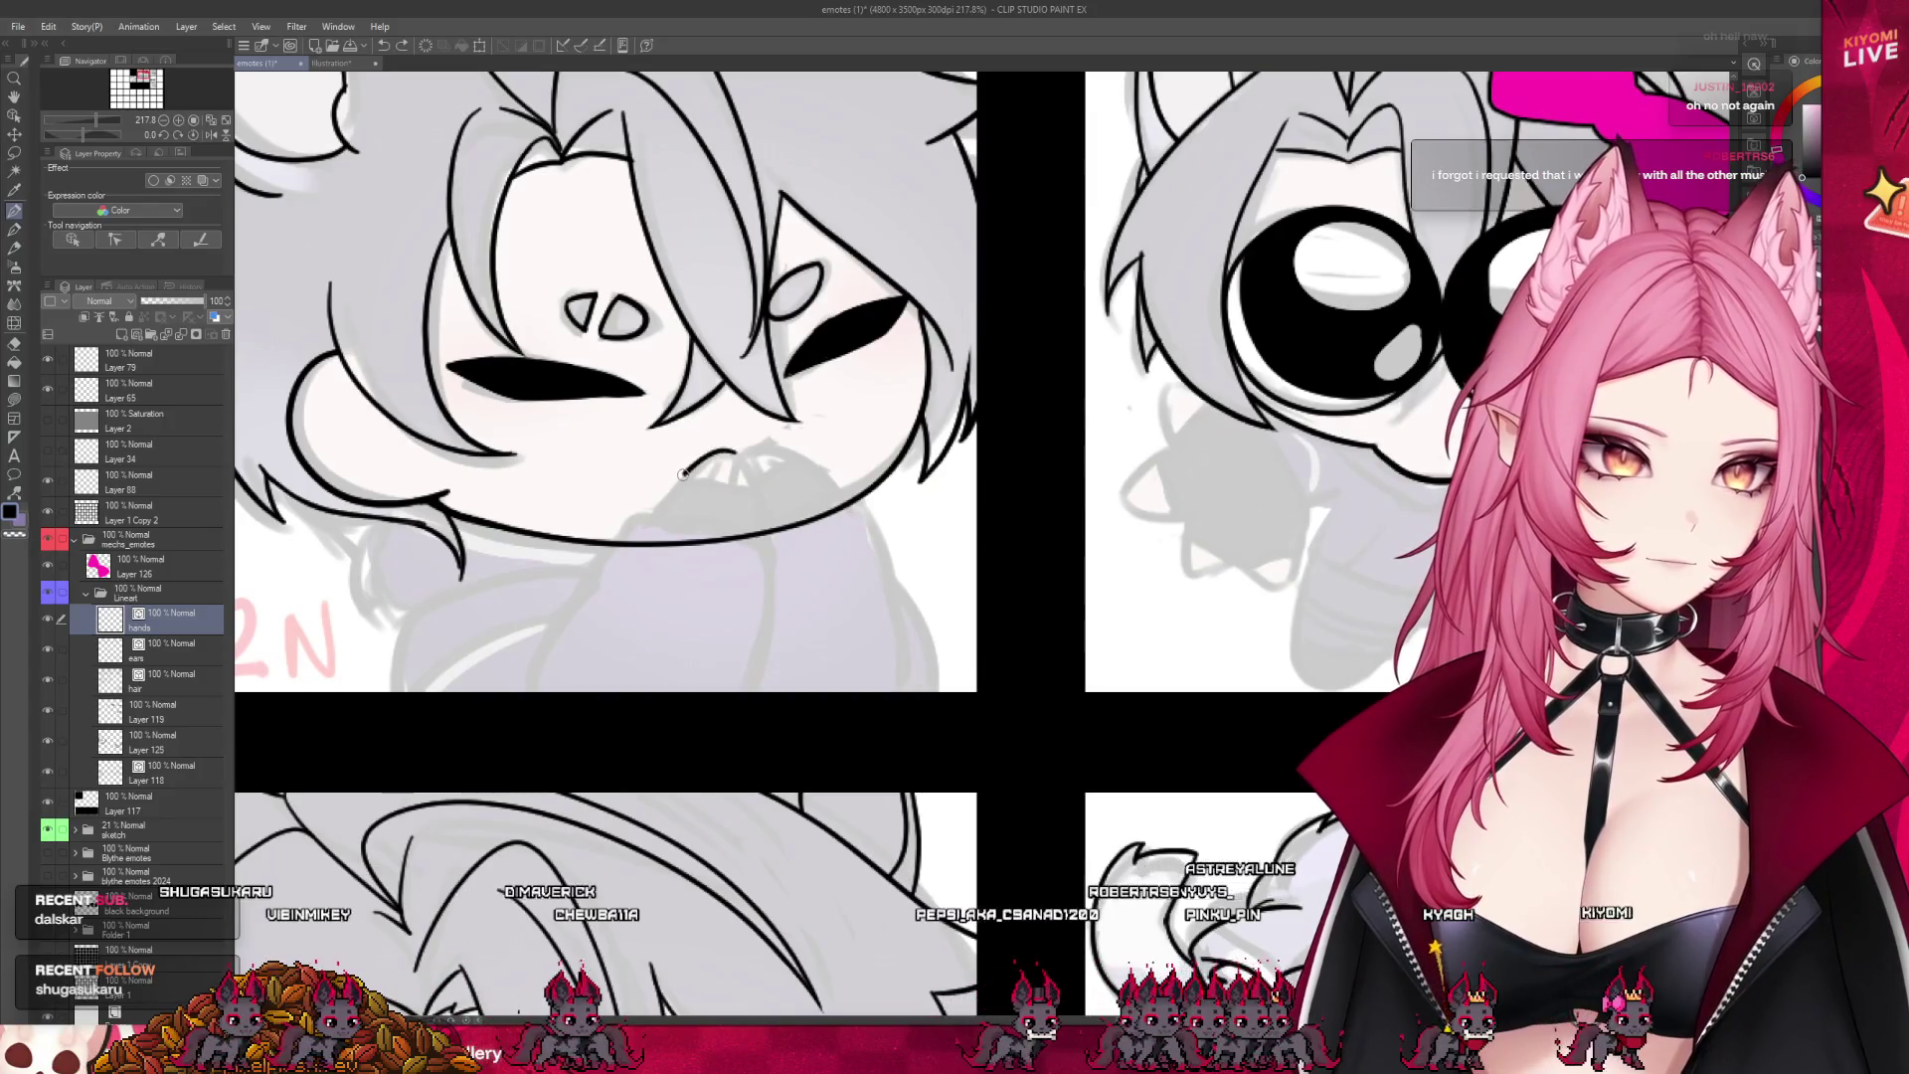
key("ctrl+z")
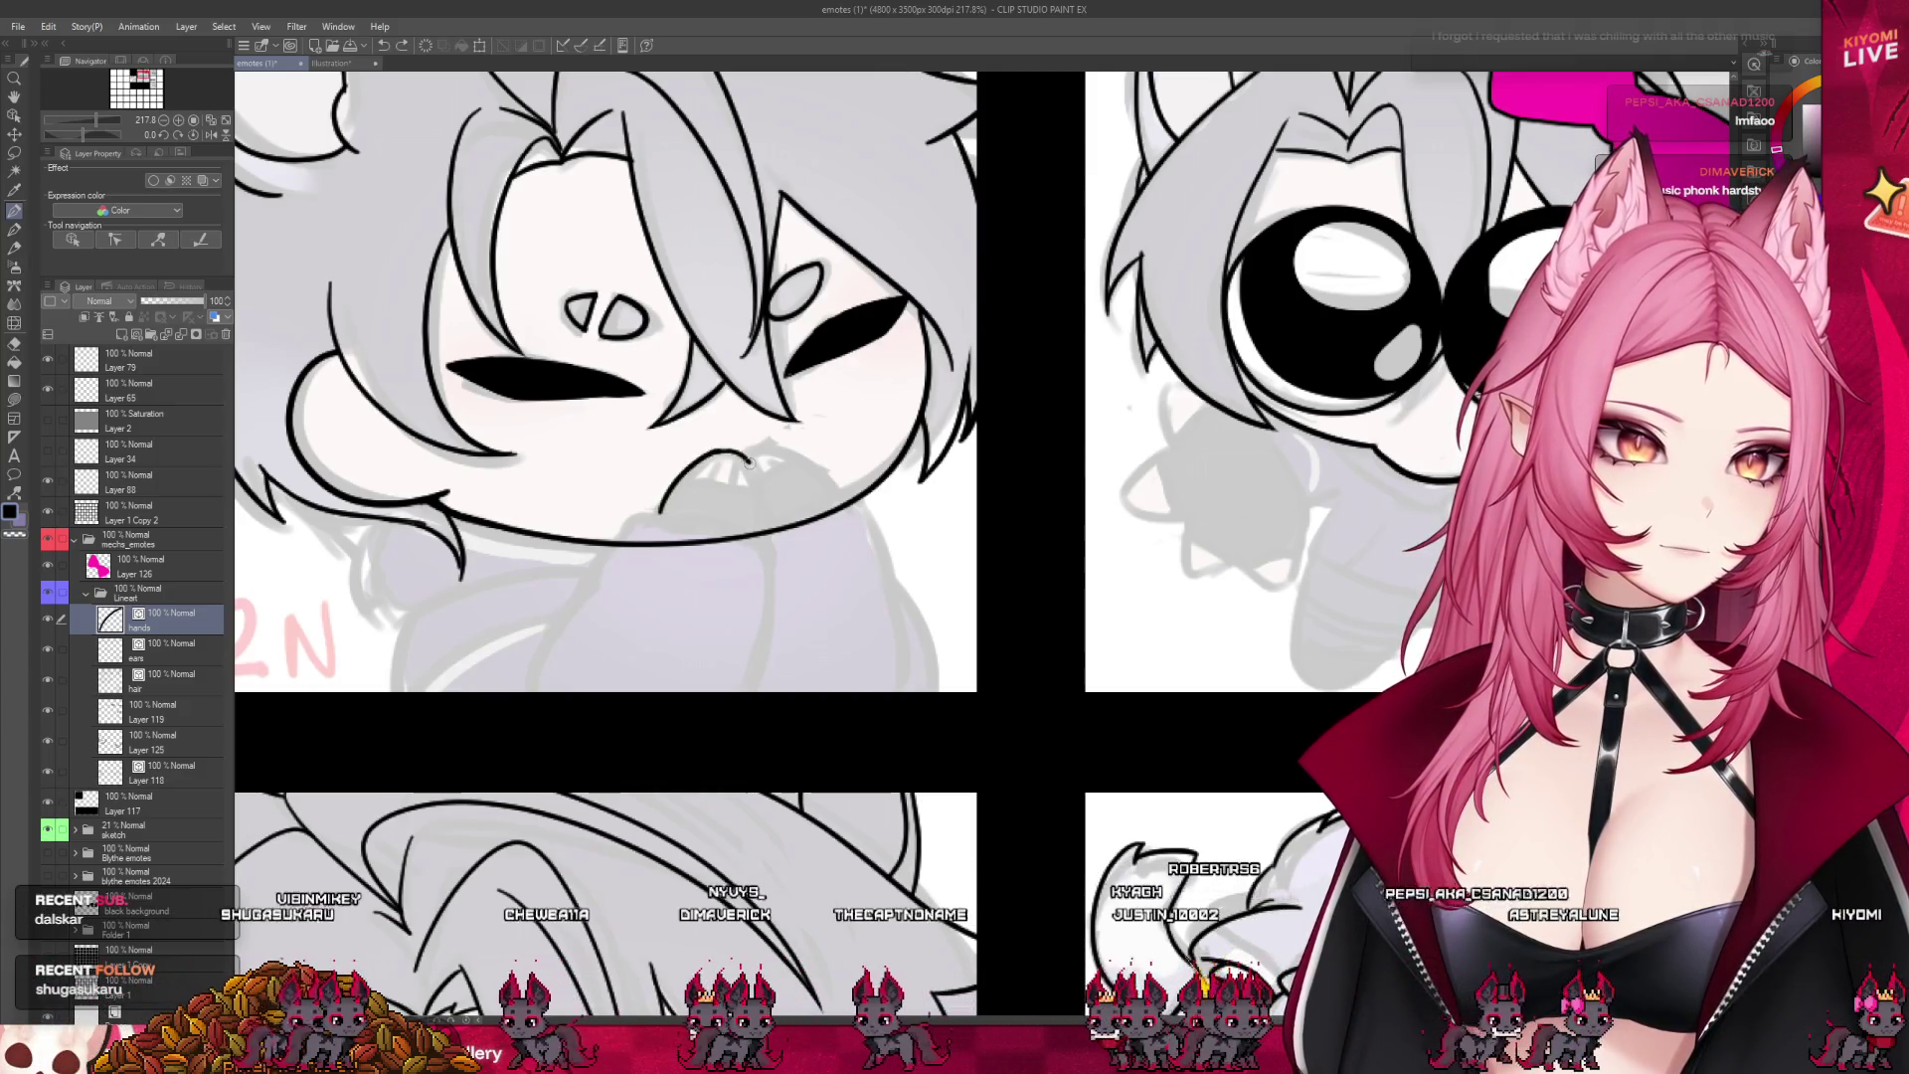
left_click_drag(765, 531, 776, 445)
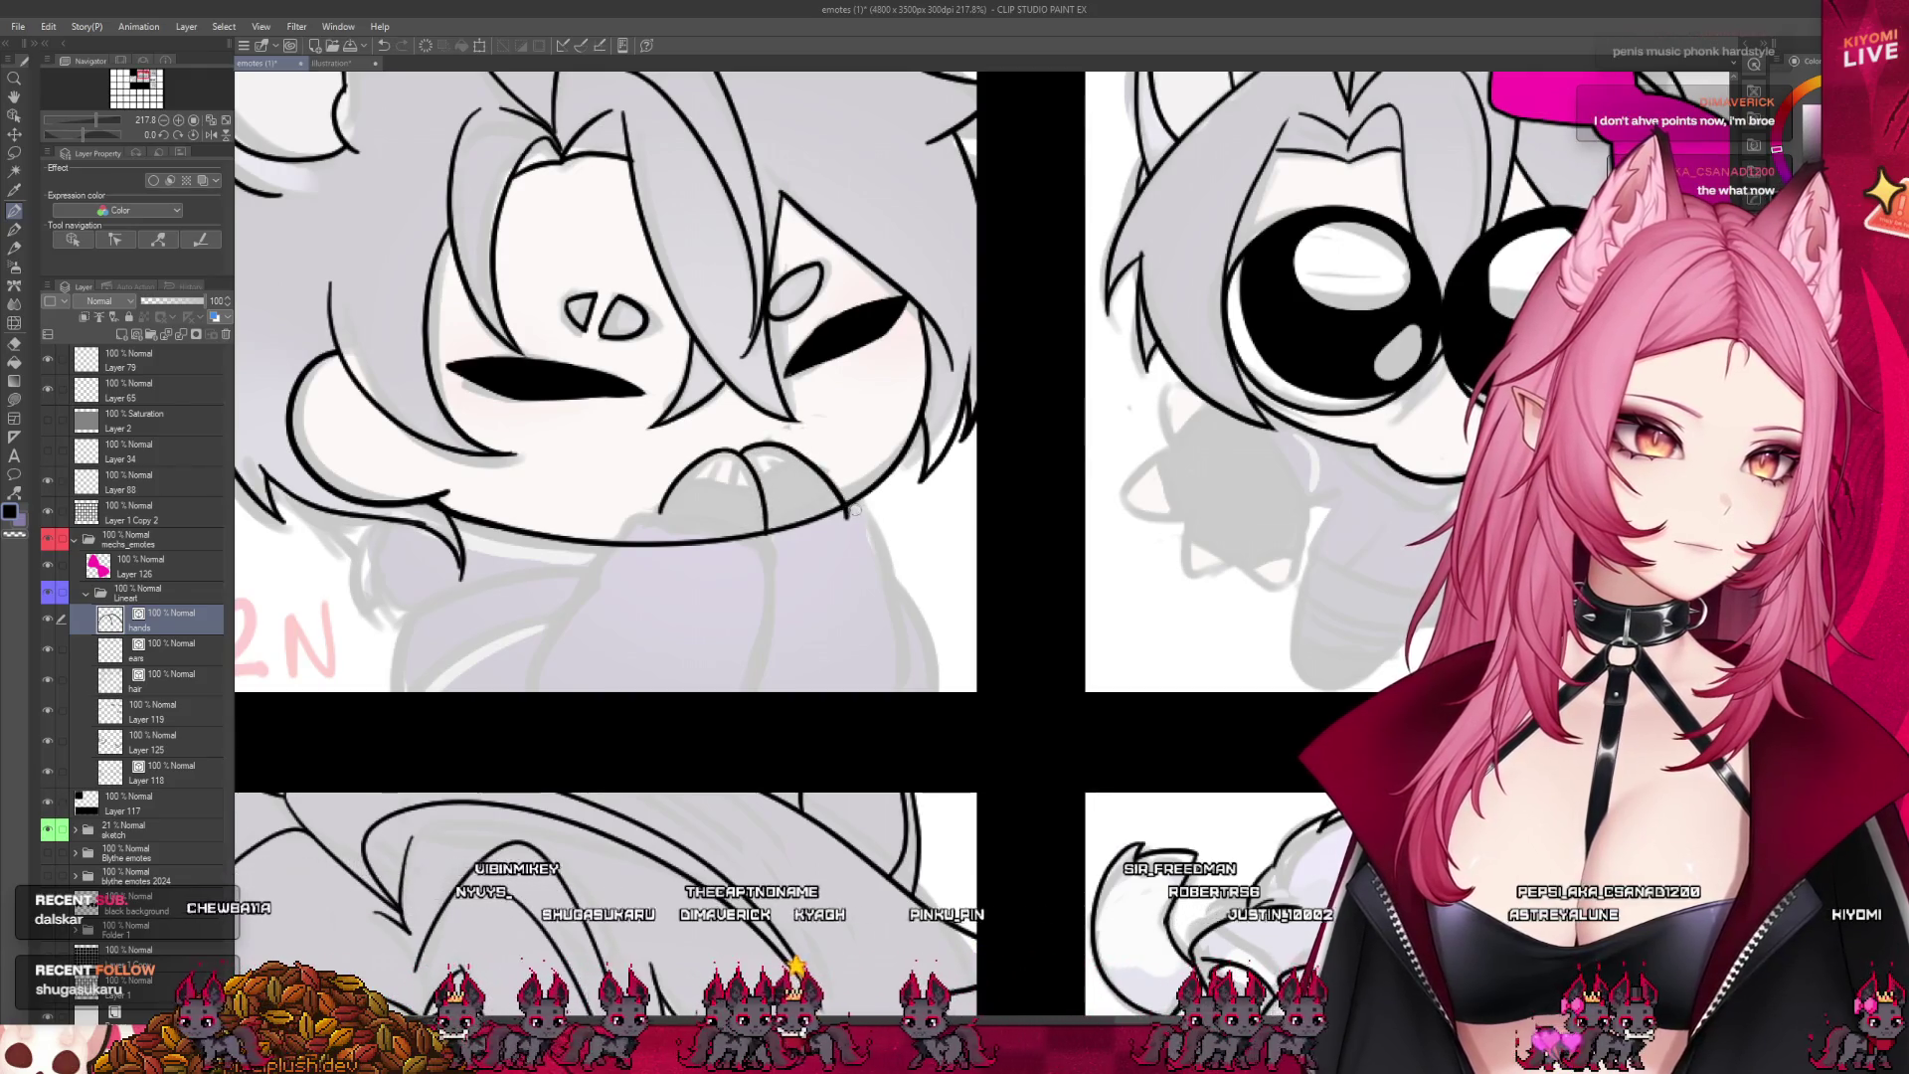
mouse_move(768, 447)
left_mouse_down()
mouse_move(877, 522)
mouse_move(905, 689)
left_mouse_up()
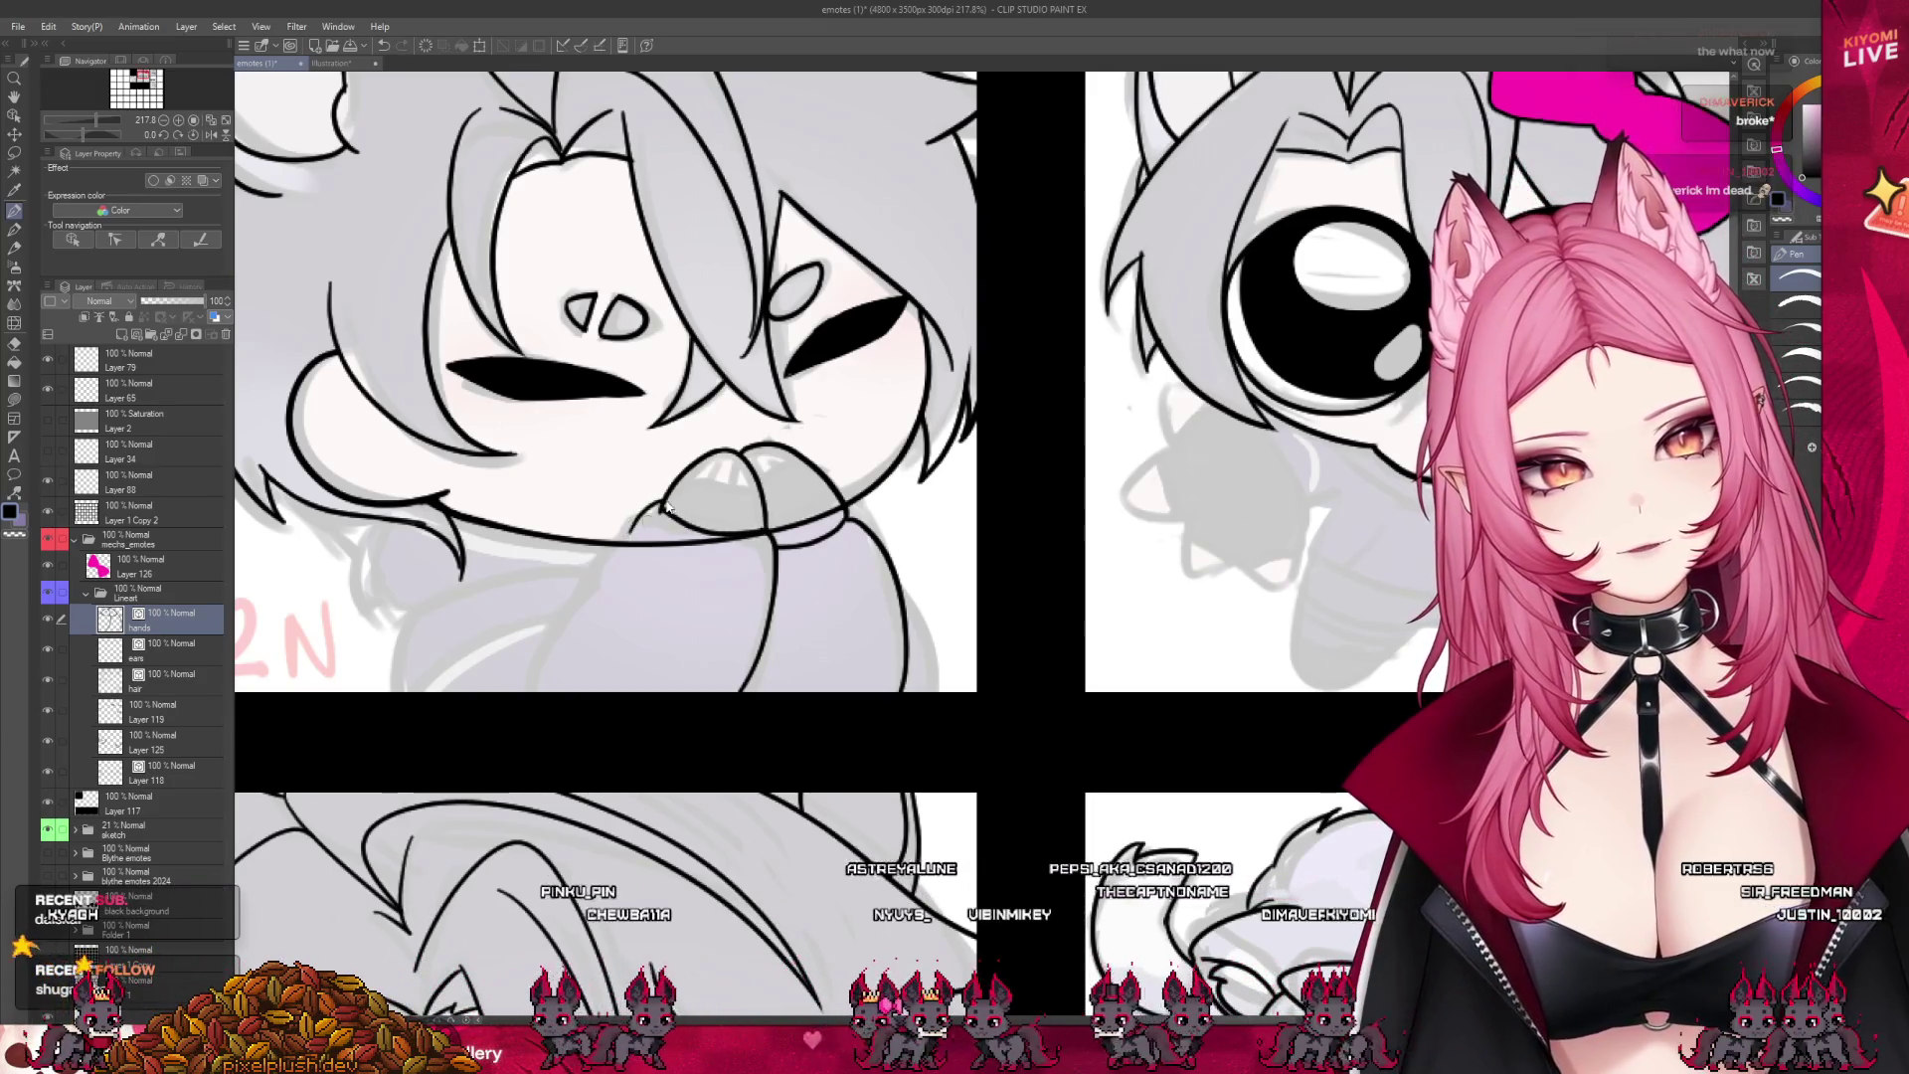
left_click_drag(660, 506, 537, 688)
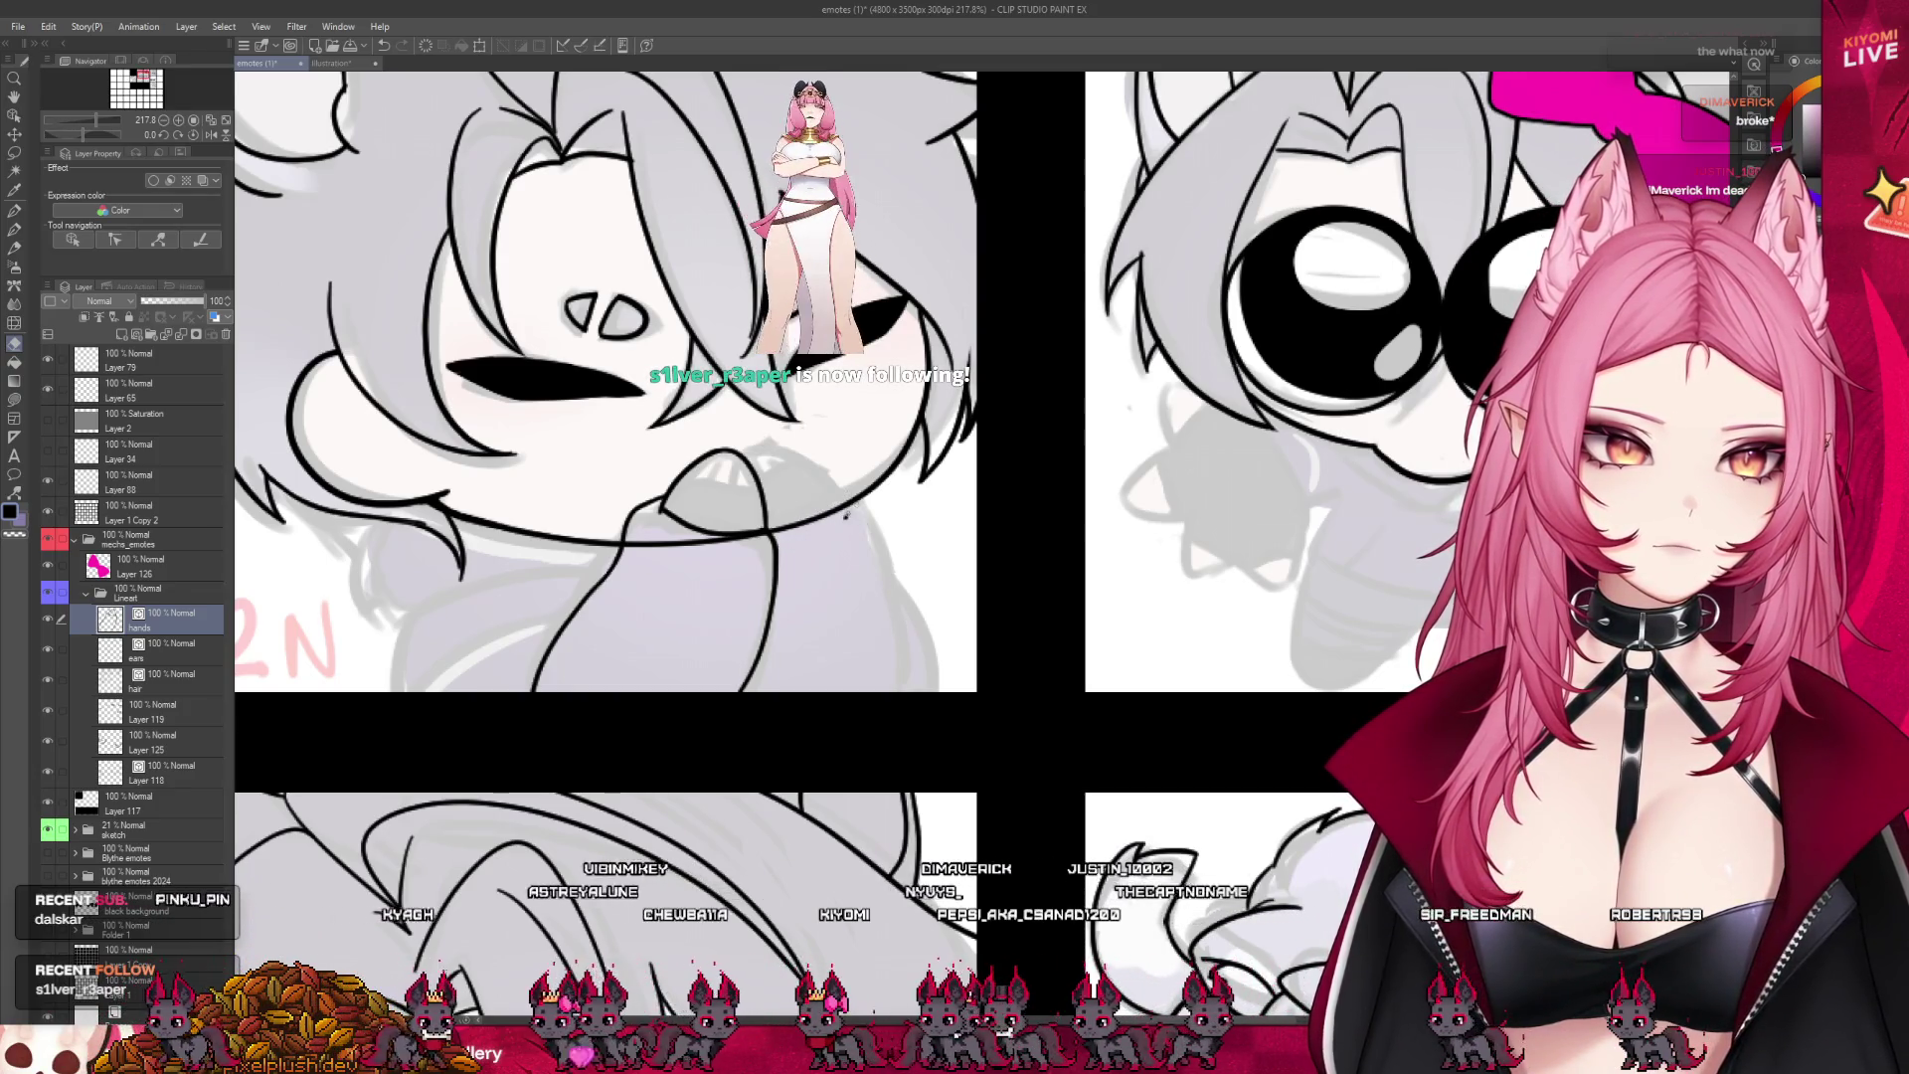
key("p")
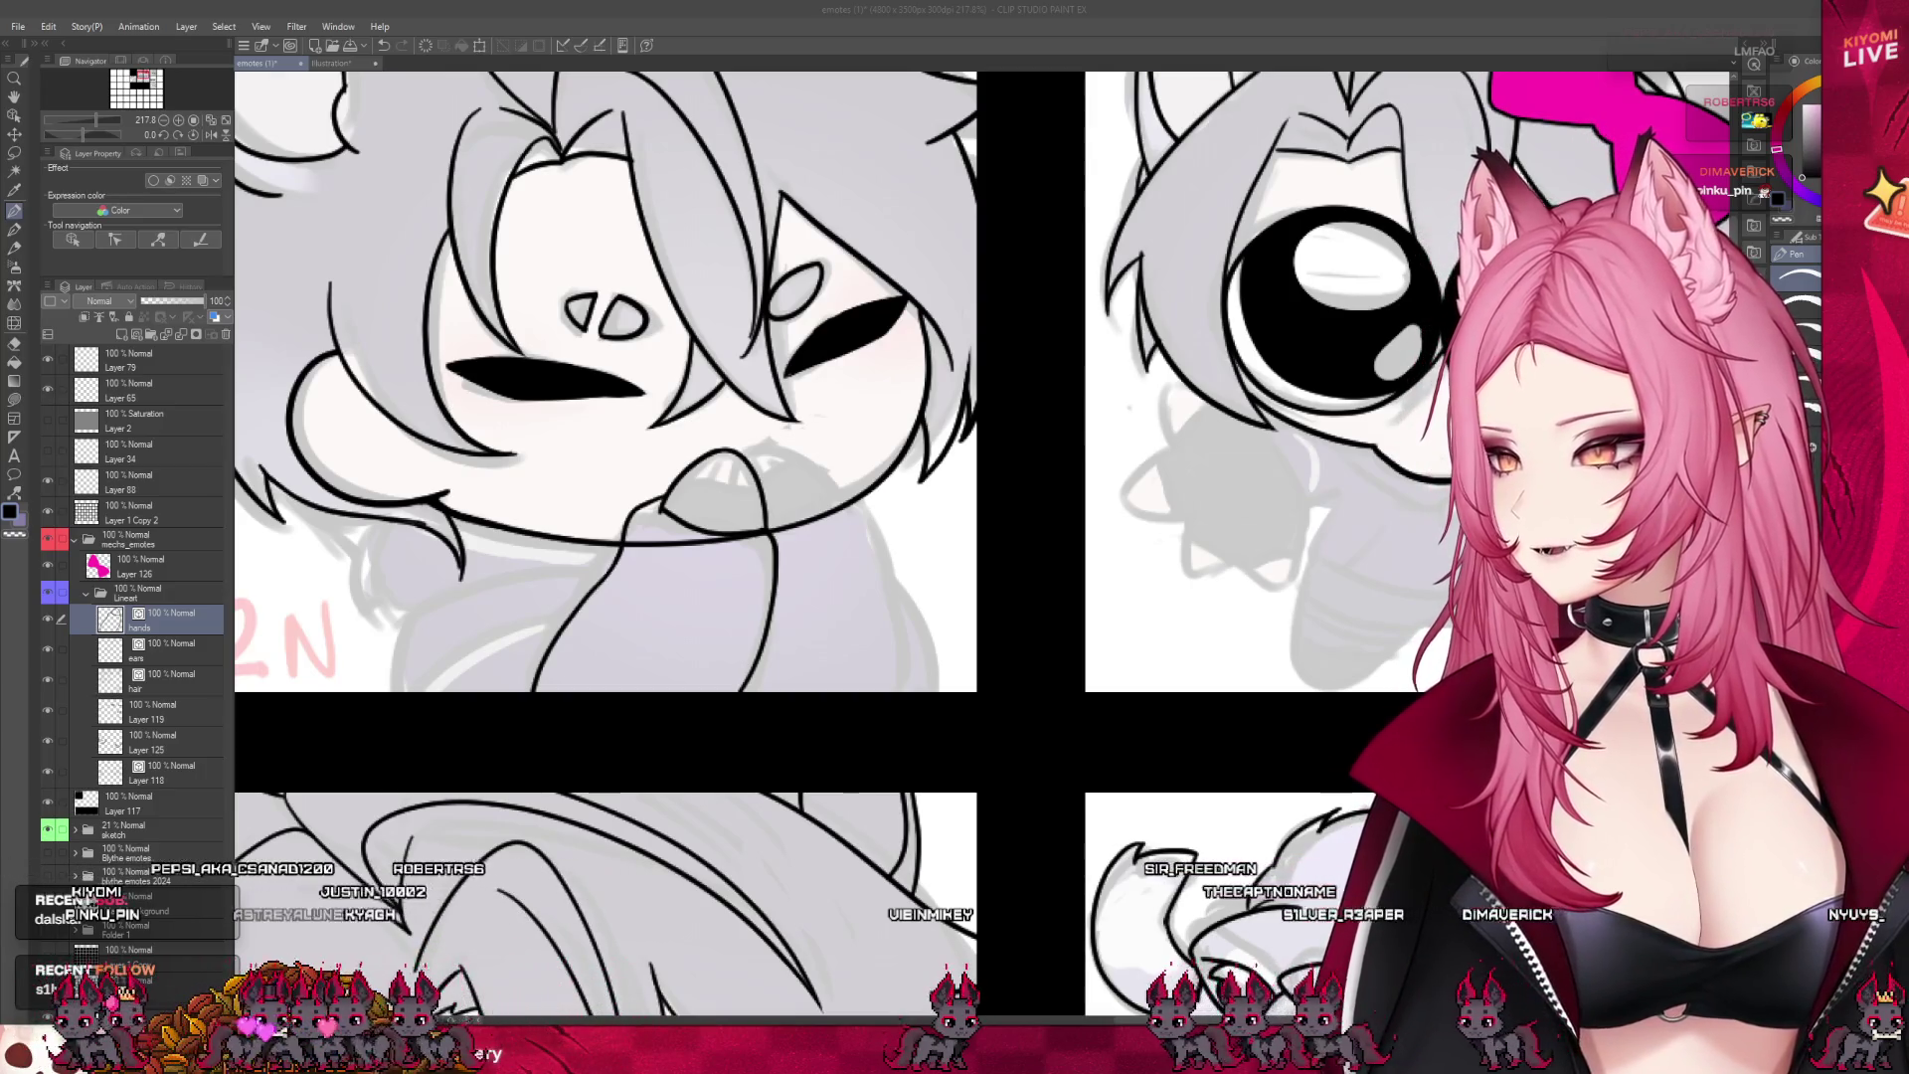
- Ink a line across the top of the paws, touching it up with the Eraser
scroll(729, 212, "down", 3)
scroll(729, 212, "up", 4)
scroll(906, 467, "up", 2)
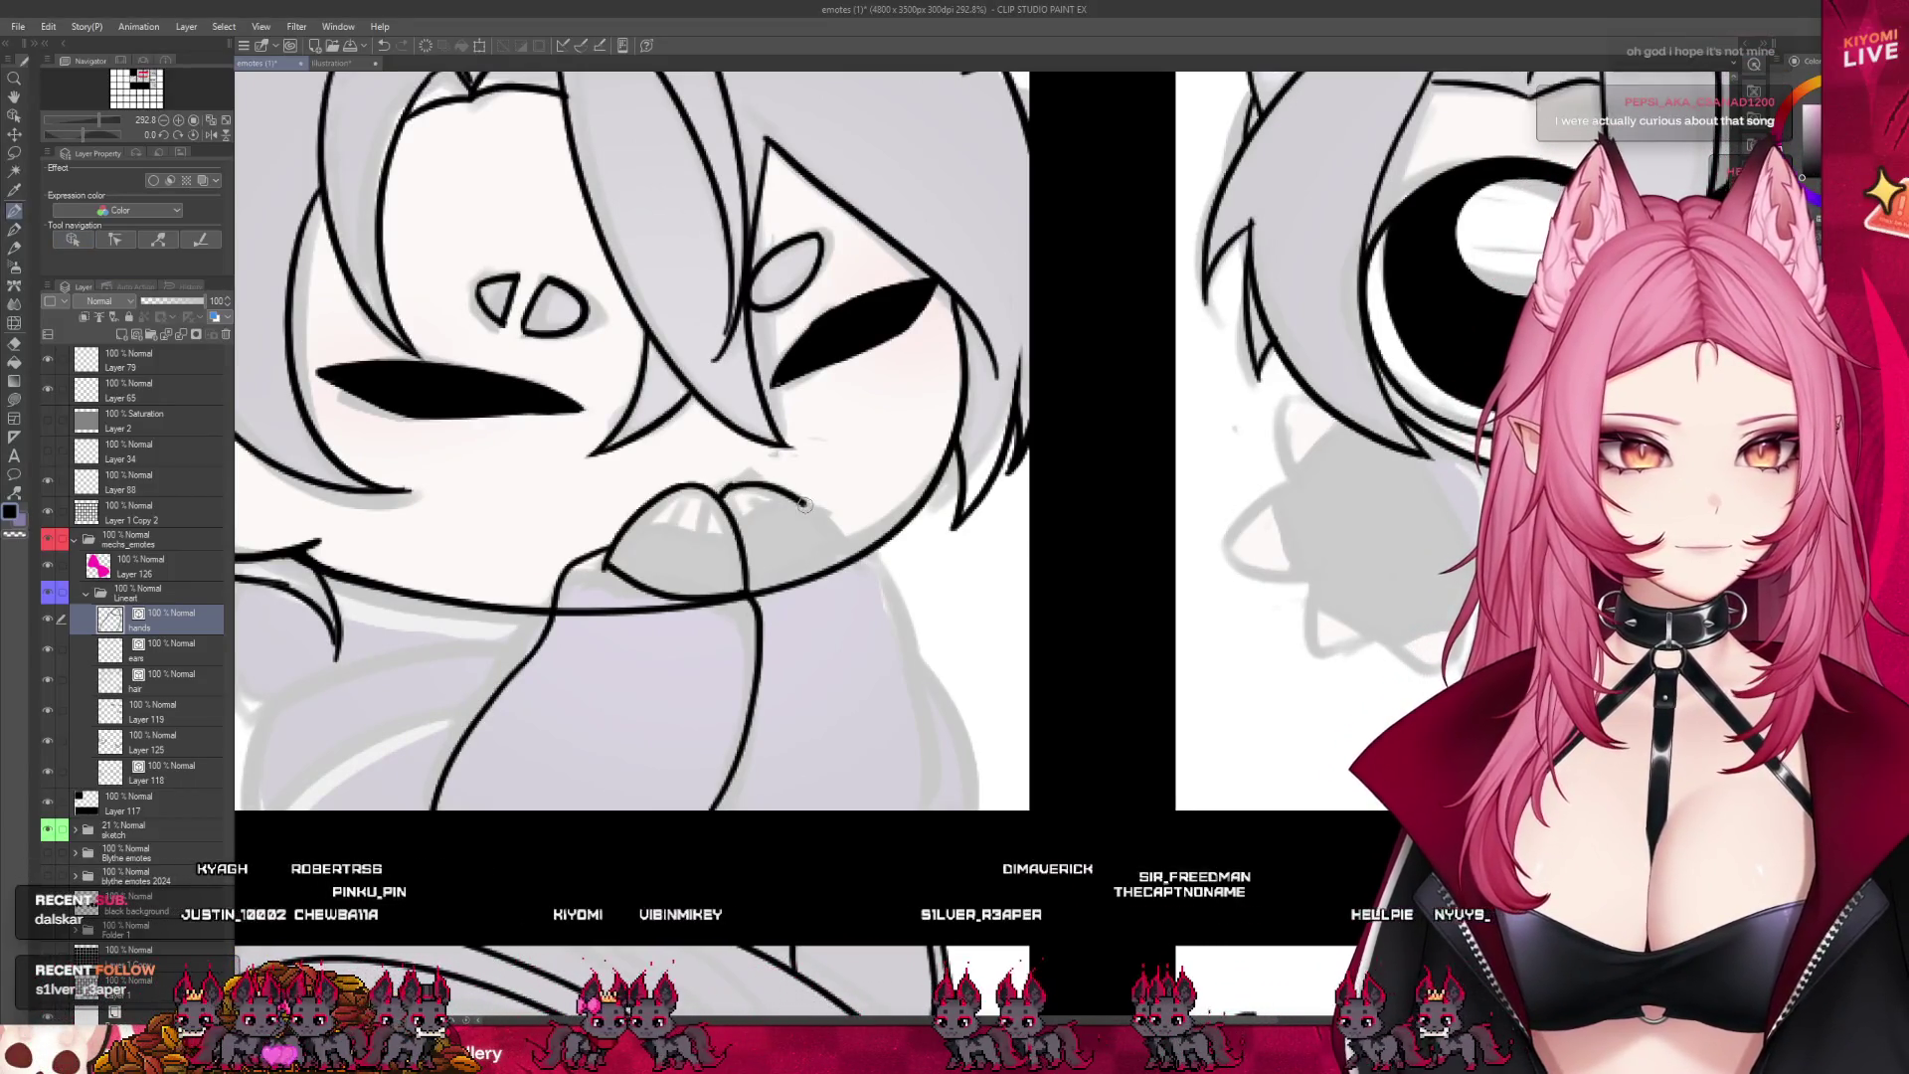
mouse_move(724, 490)
left_mouse_down()
mouse_move(836, 544)
mouse_move(938, 790)
left_mouse_up()
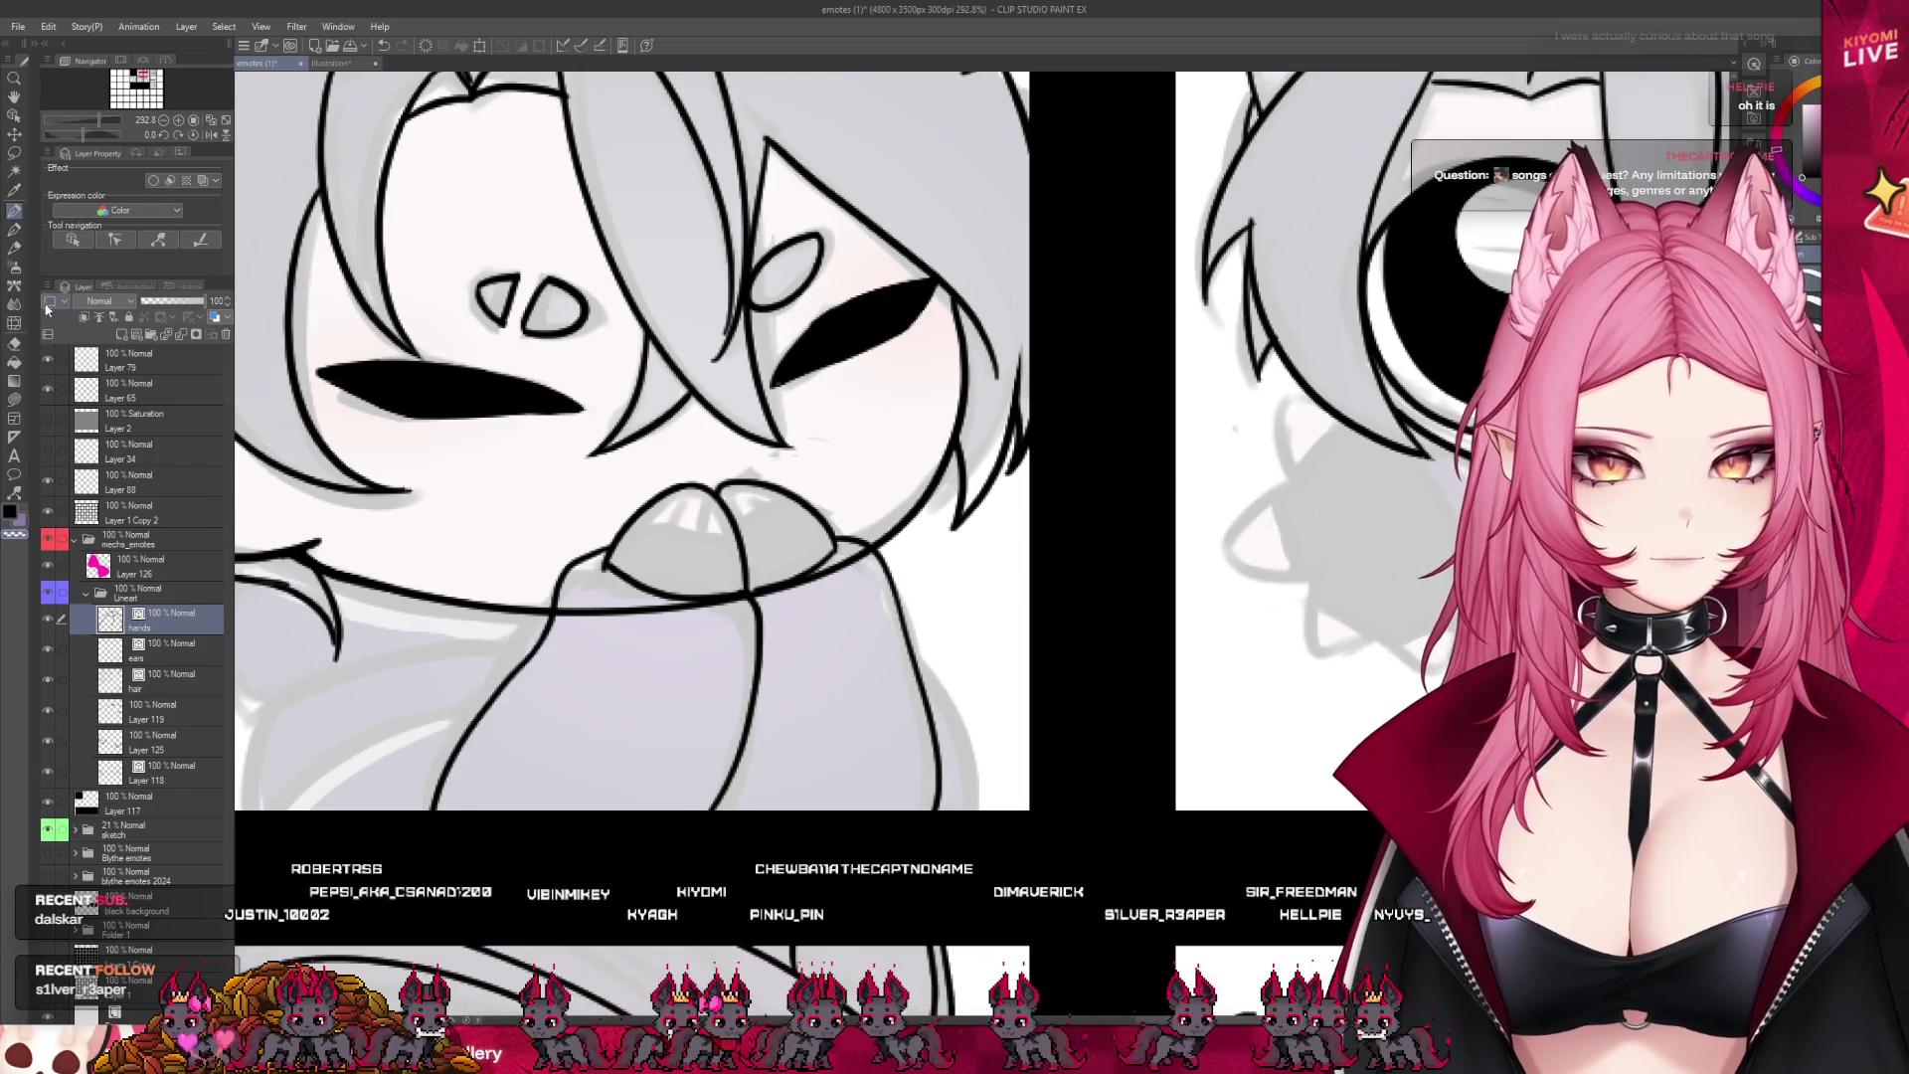
left_click(13, 343)
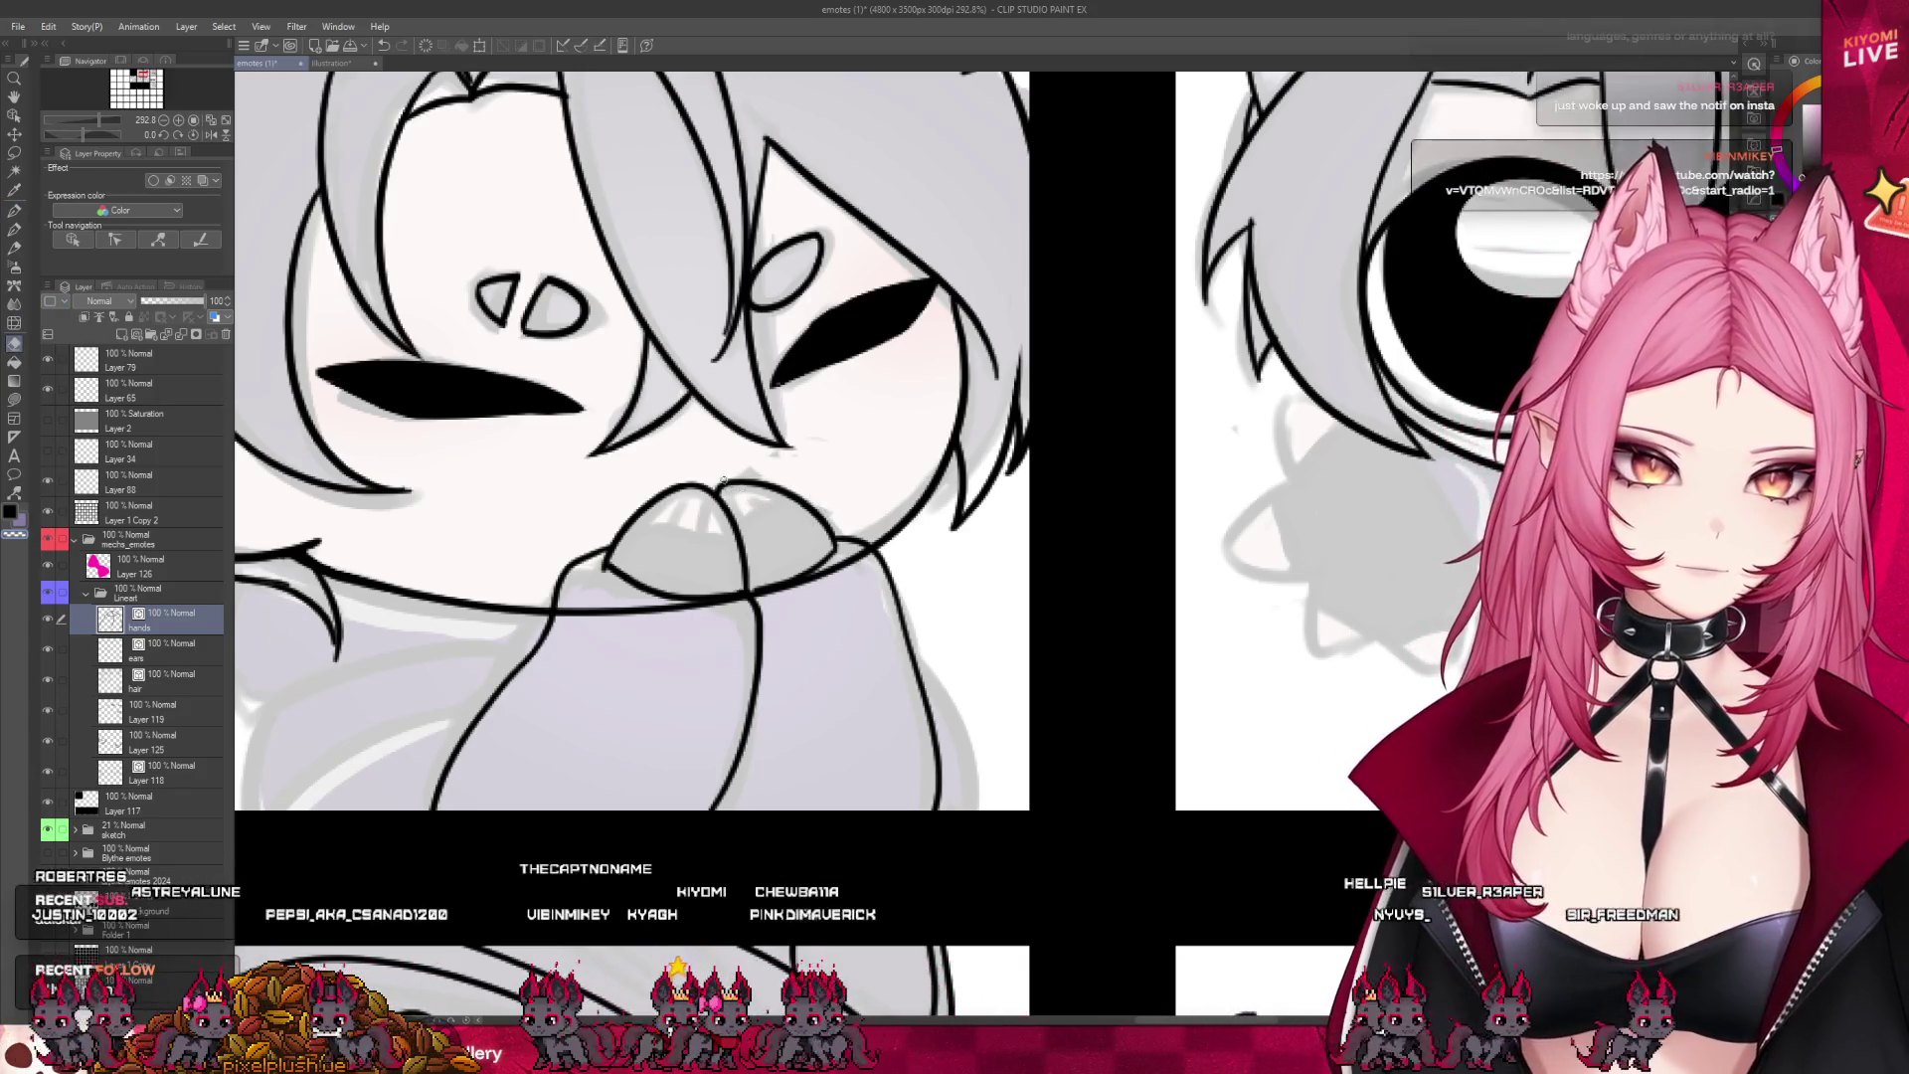
left_click(14, 212)
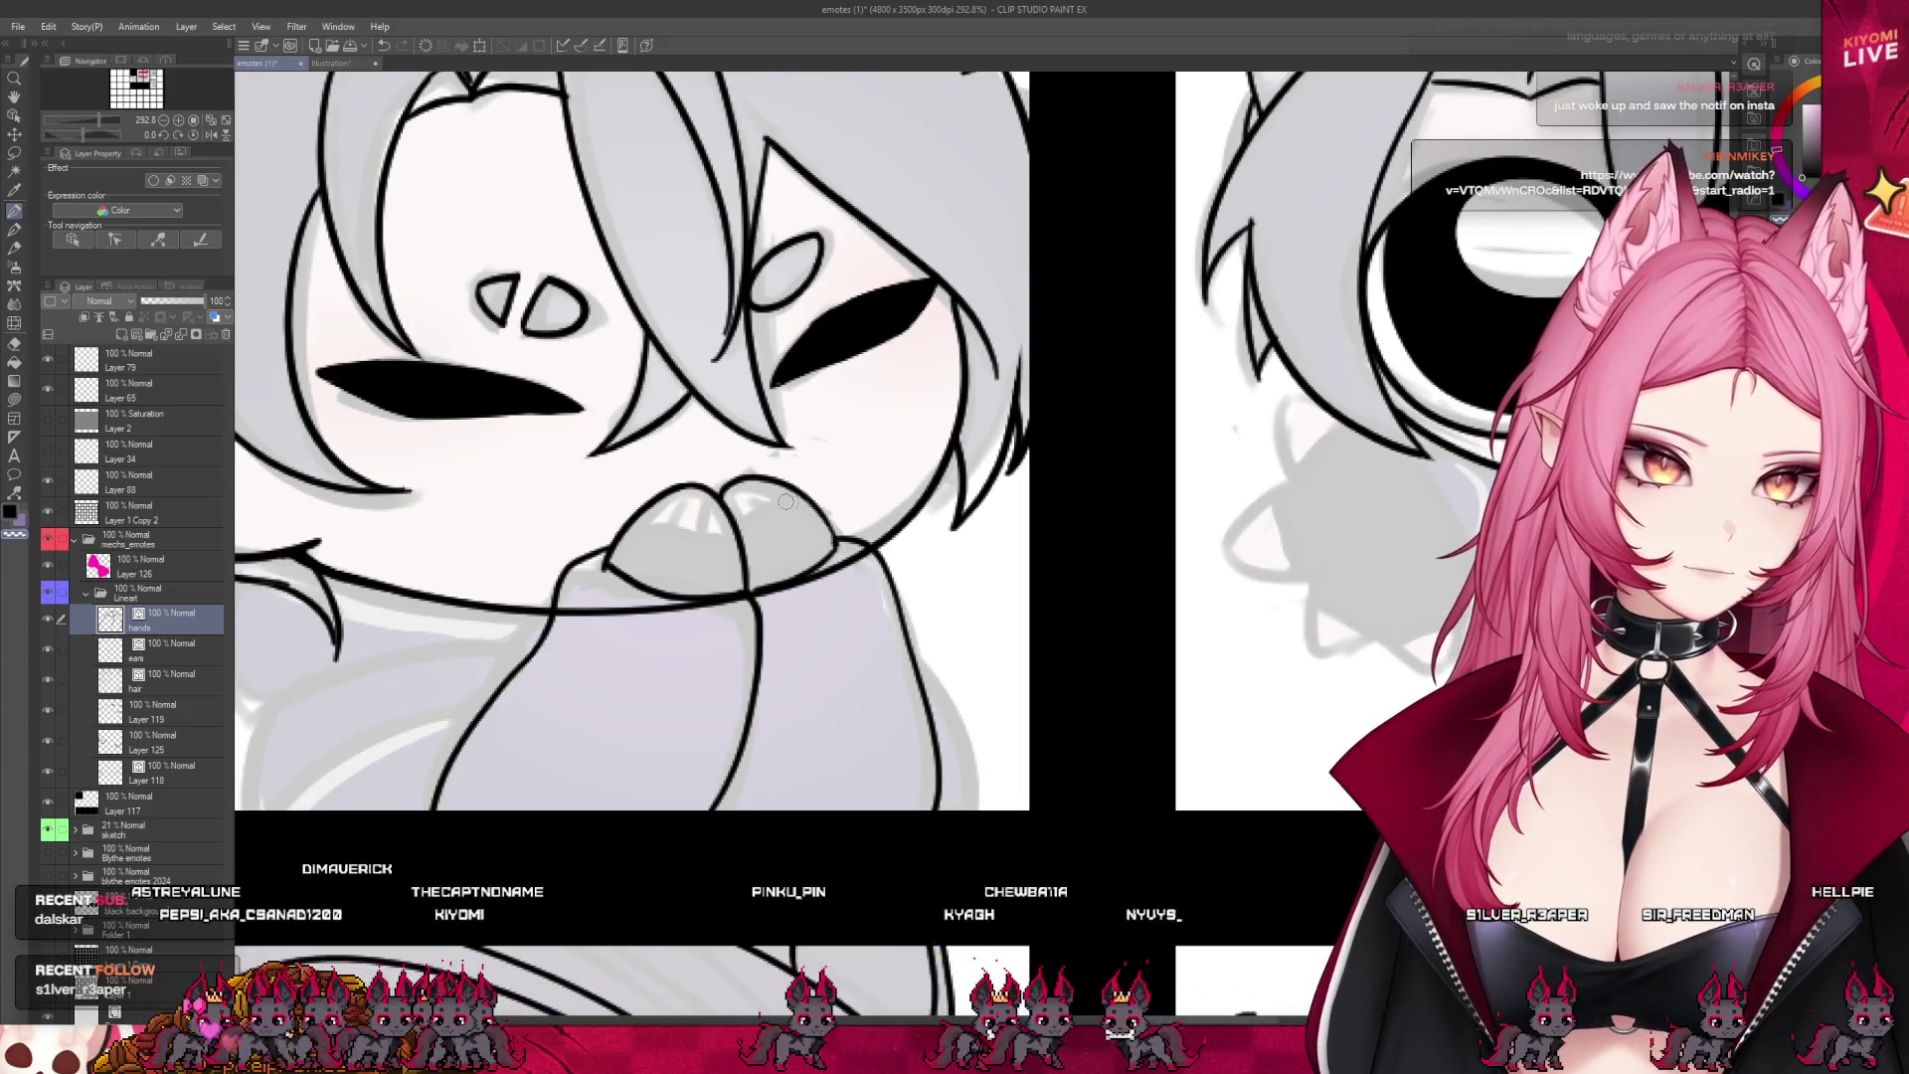
- Undo the rough strokes and redraw the curved paw-tip line at the mouth
key("ctrl+z")
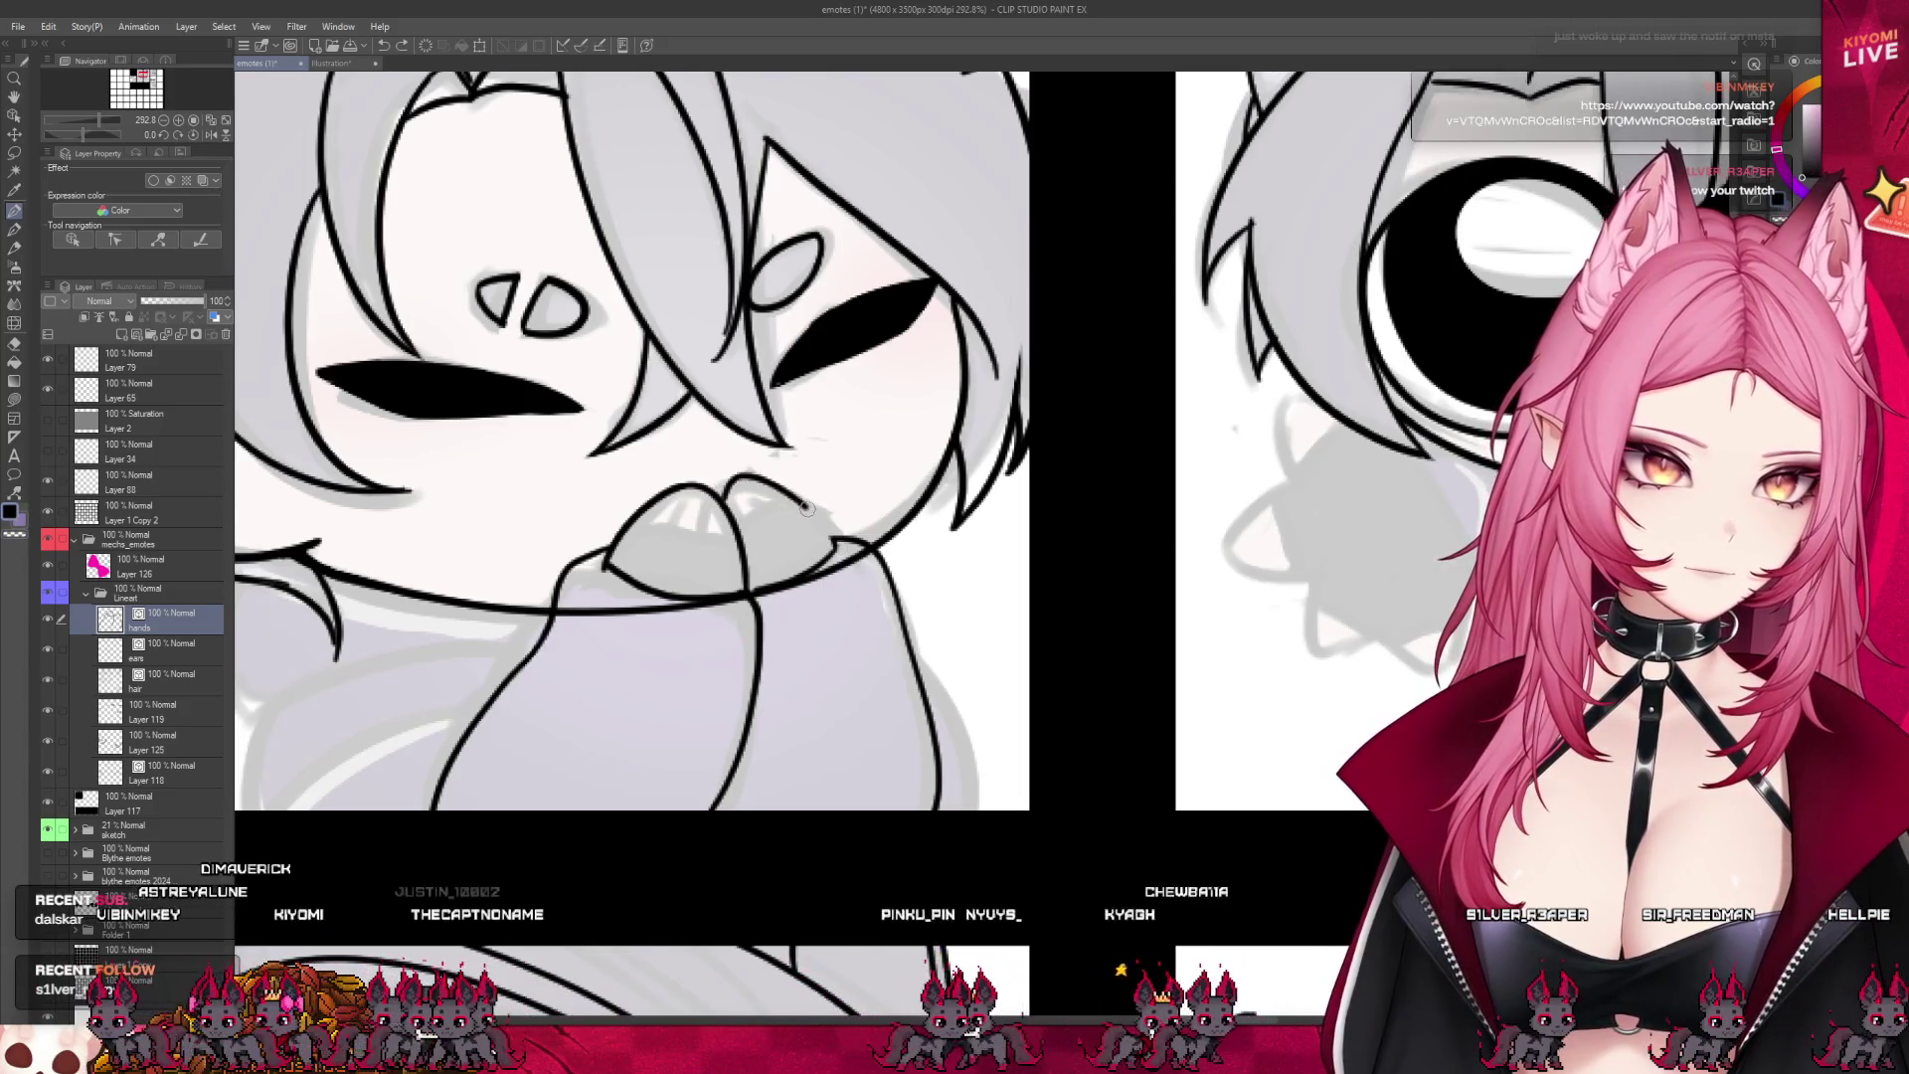
key("ctrl+z")
left_click_drag(778, 493, 718, 494)
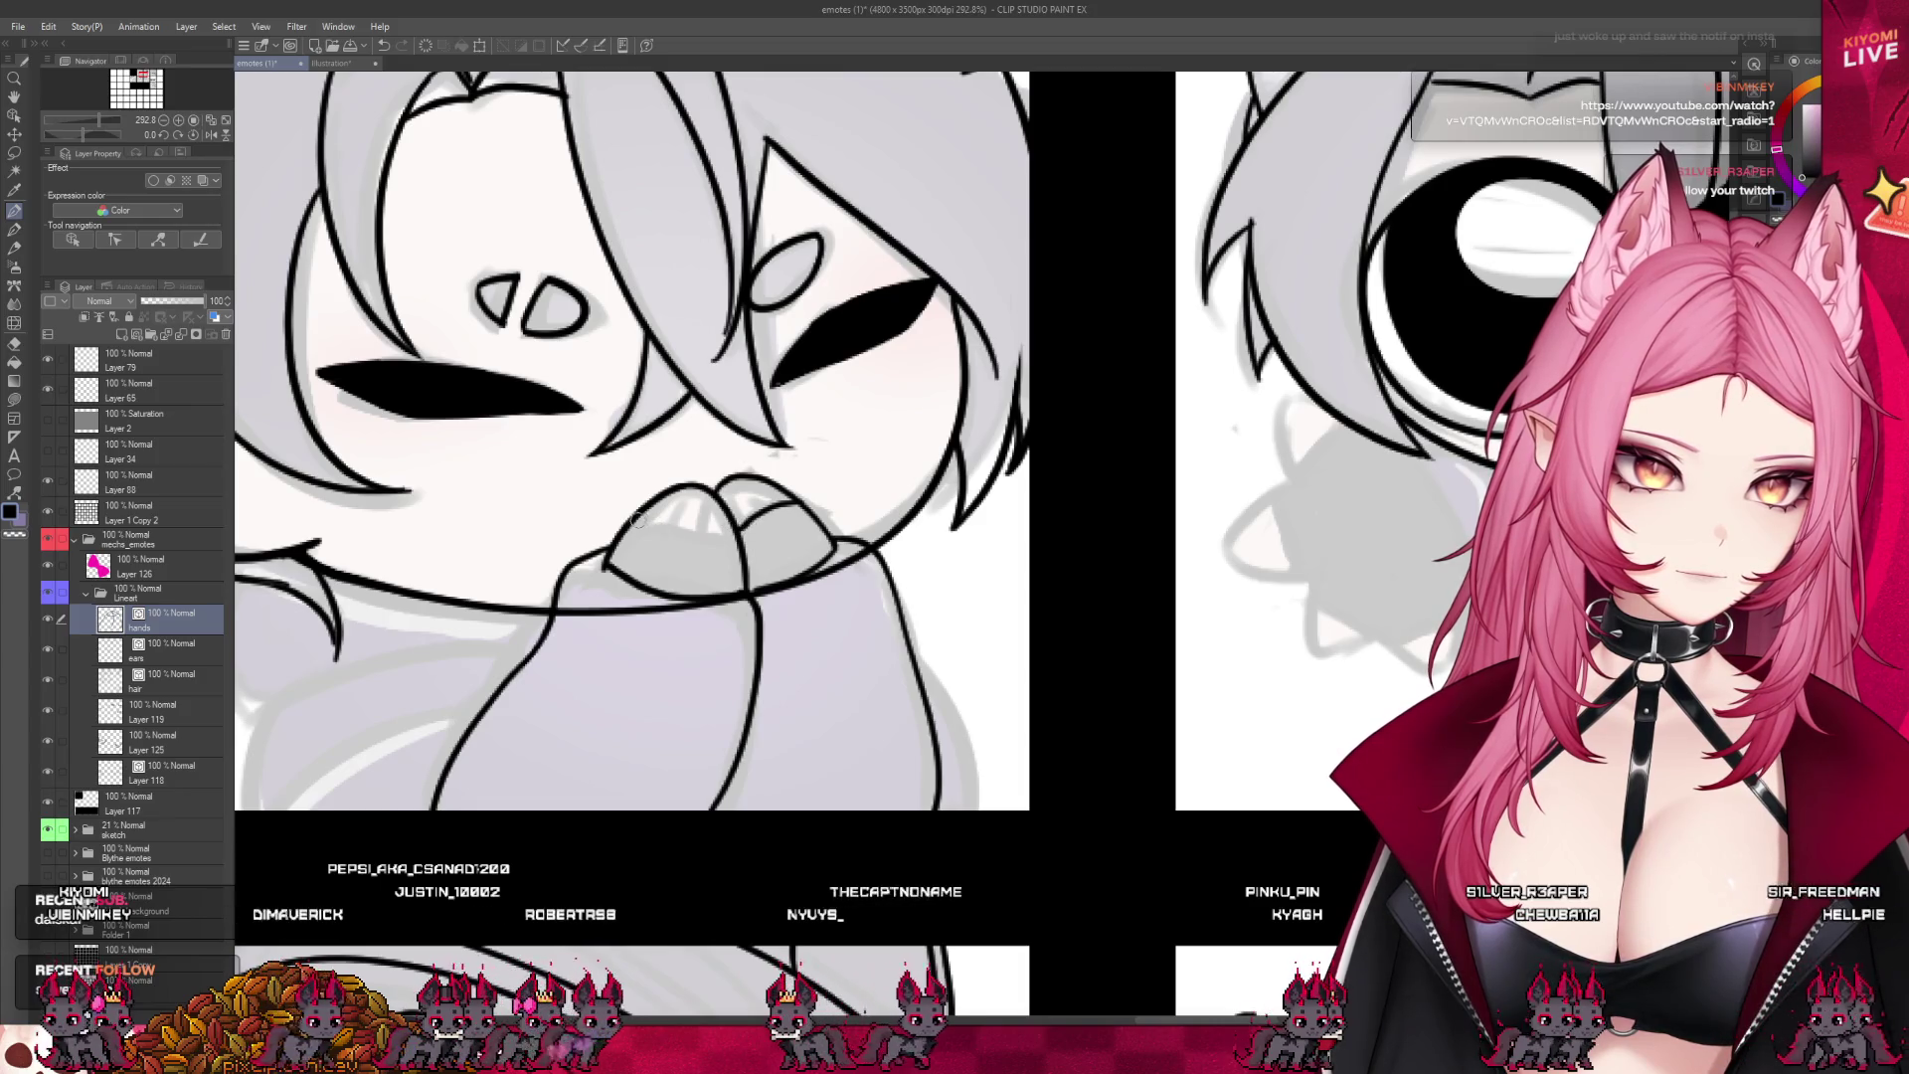
key("ctrl+z")
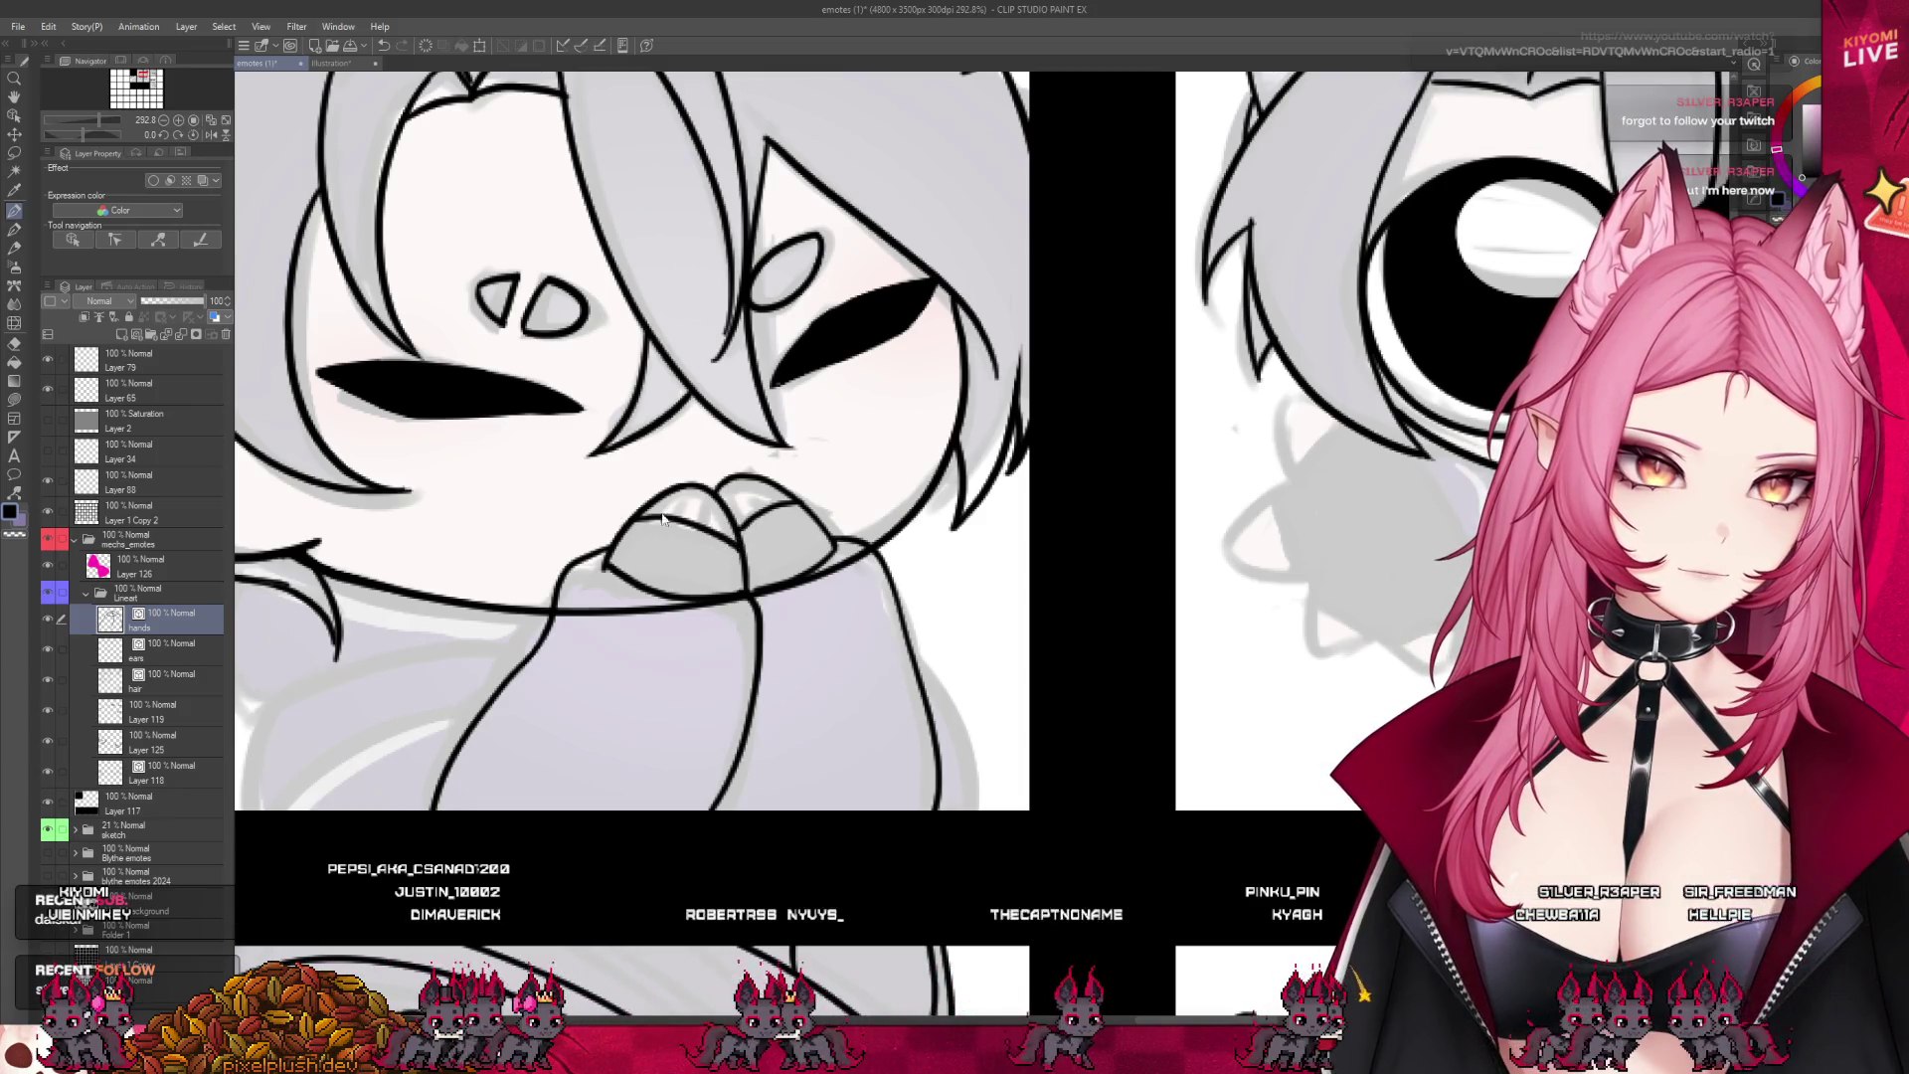
left_click_drag(629, 524, 693, 522)
key("ctrl+z")
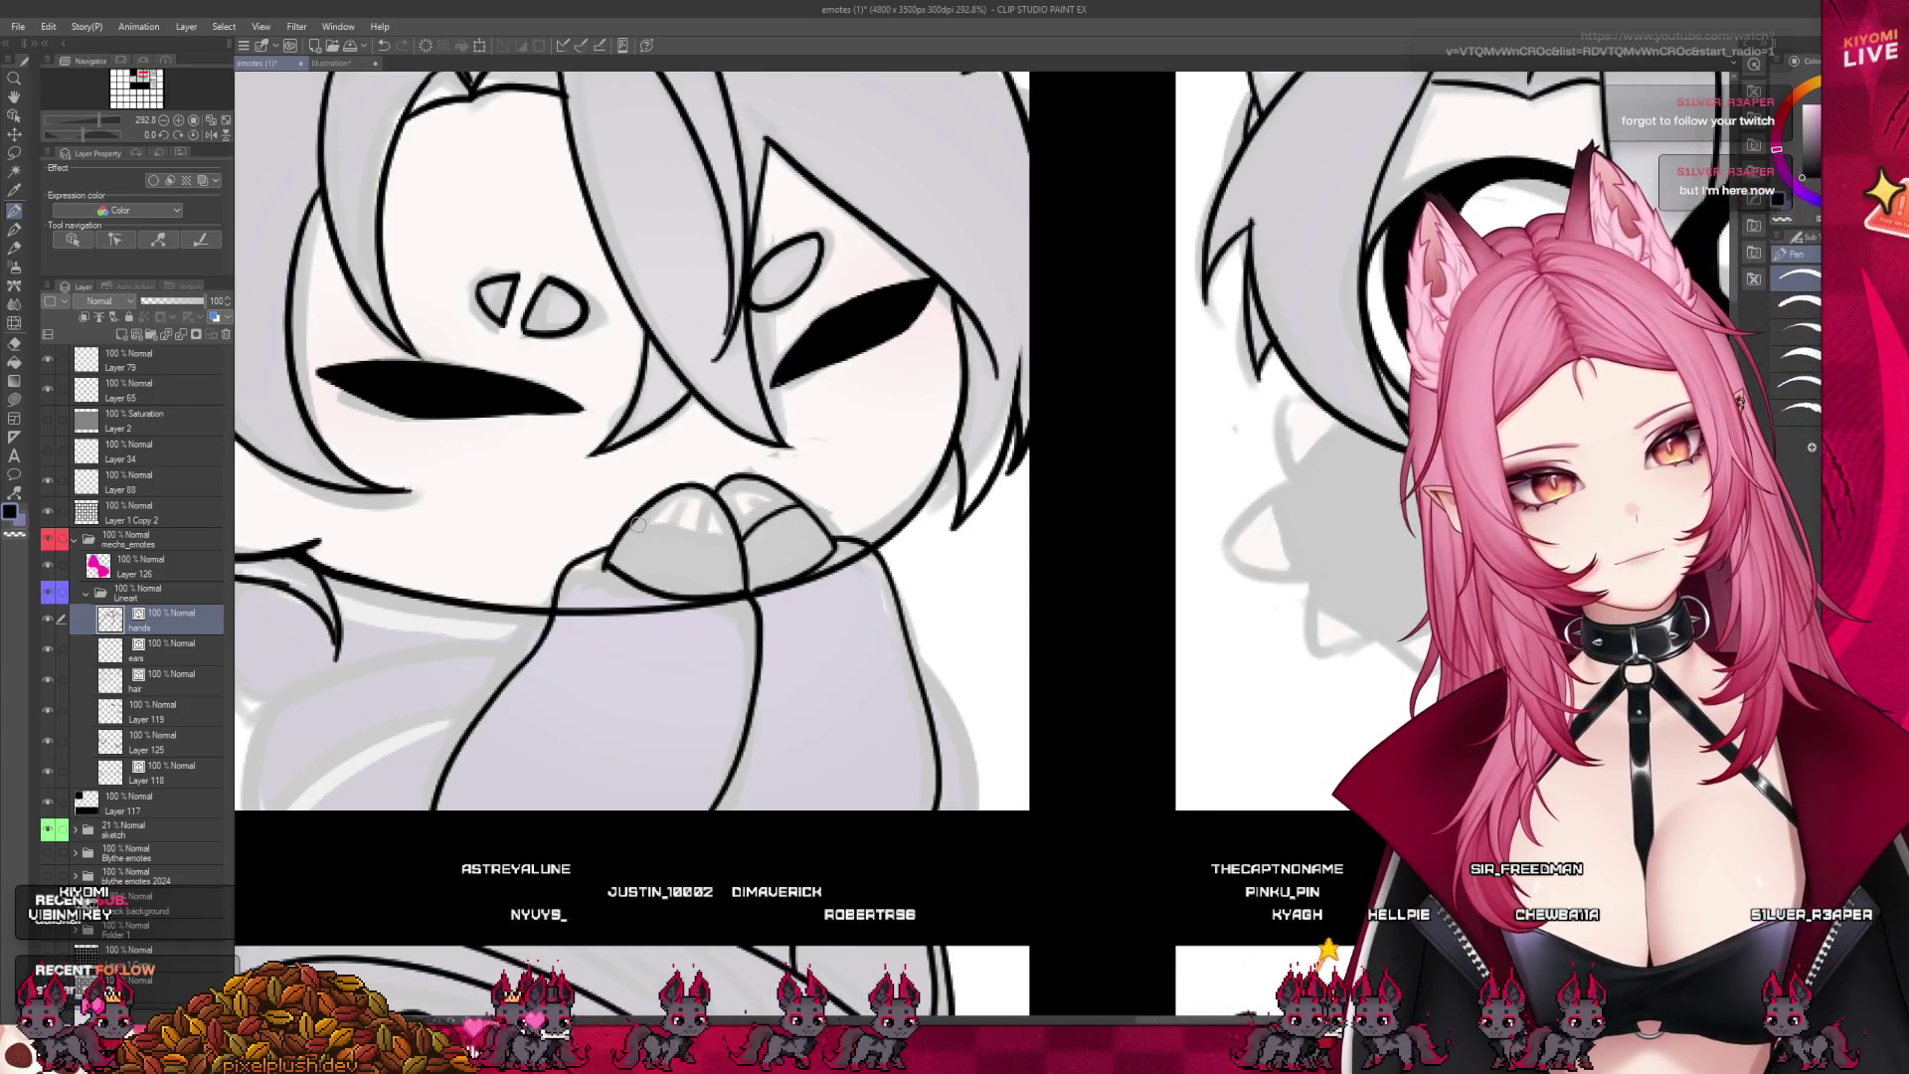
left_click_drag(739, 537, 663, 529)
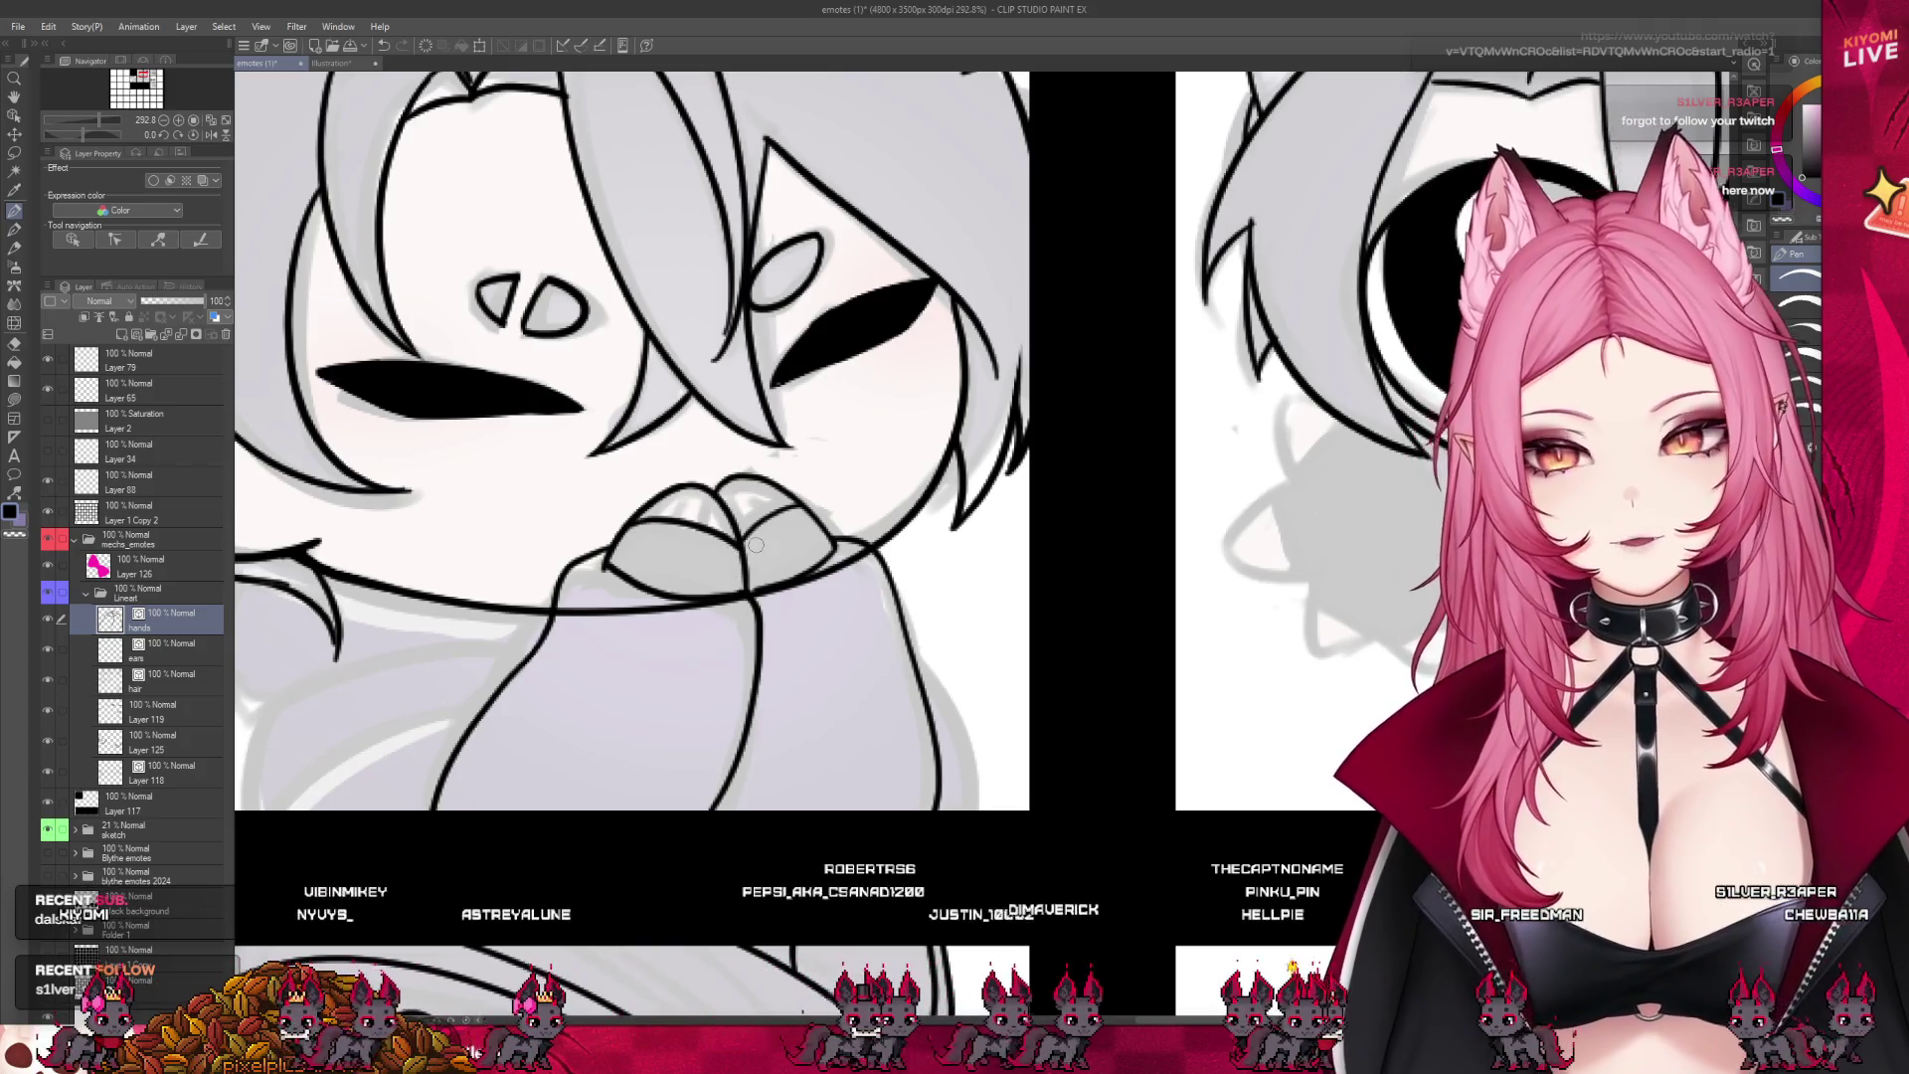
scroll(942, 463, "down", 5)
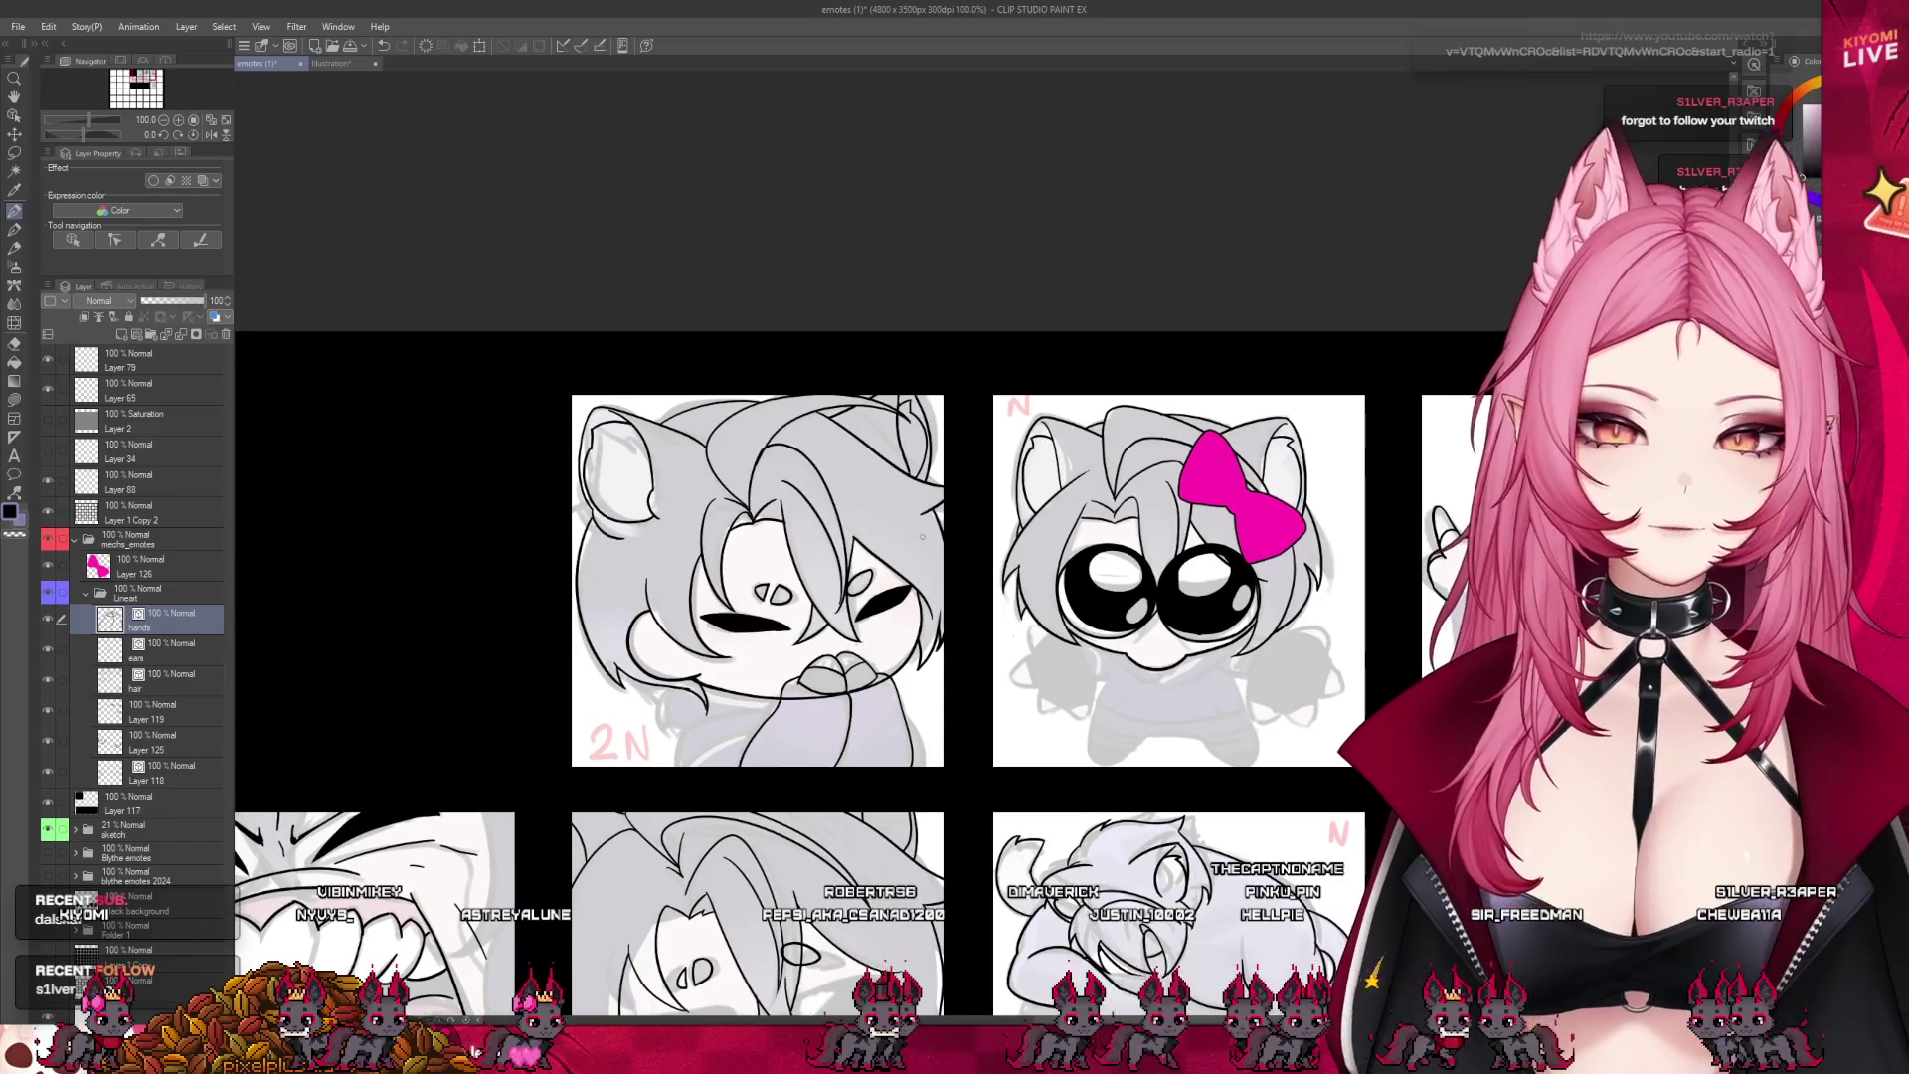
- Zoom out to the whole emote sheet, then in on the N4 green-gun tile at about 165%
scroll(941, 464, "down", 4)
scroll(925, 458, "up", 3)
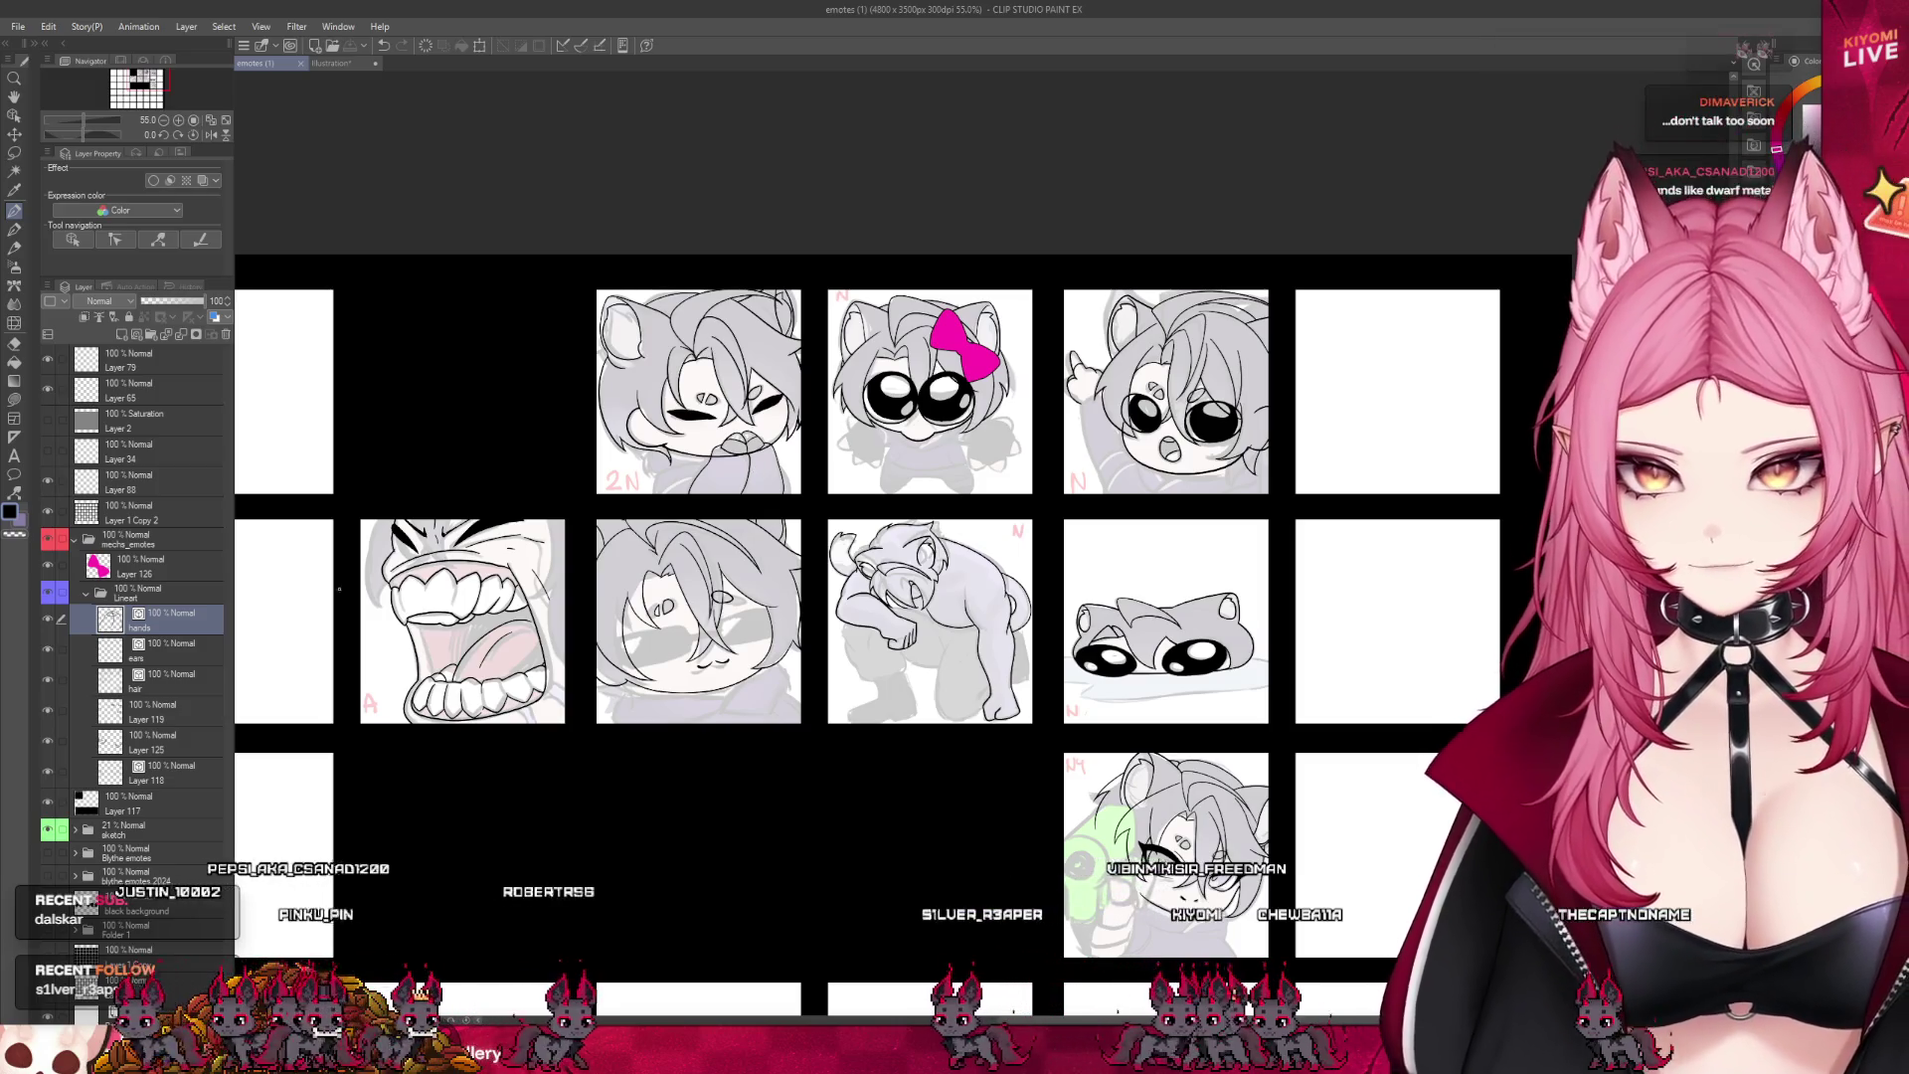
scroll(1039, 703, "down", 2)
scroll(844, 626, "up", 5)
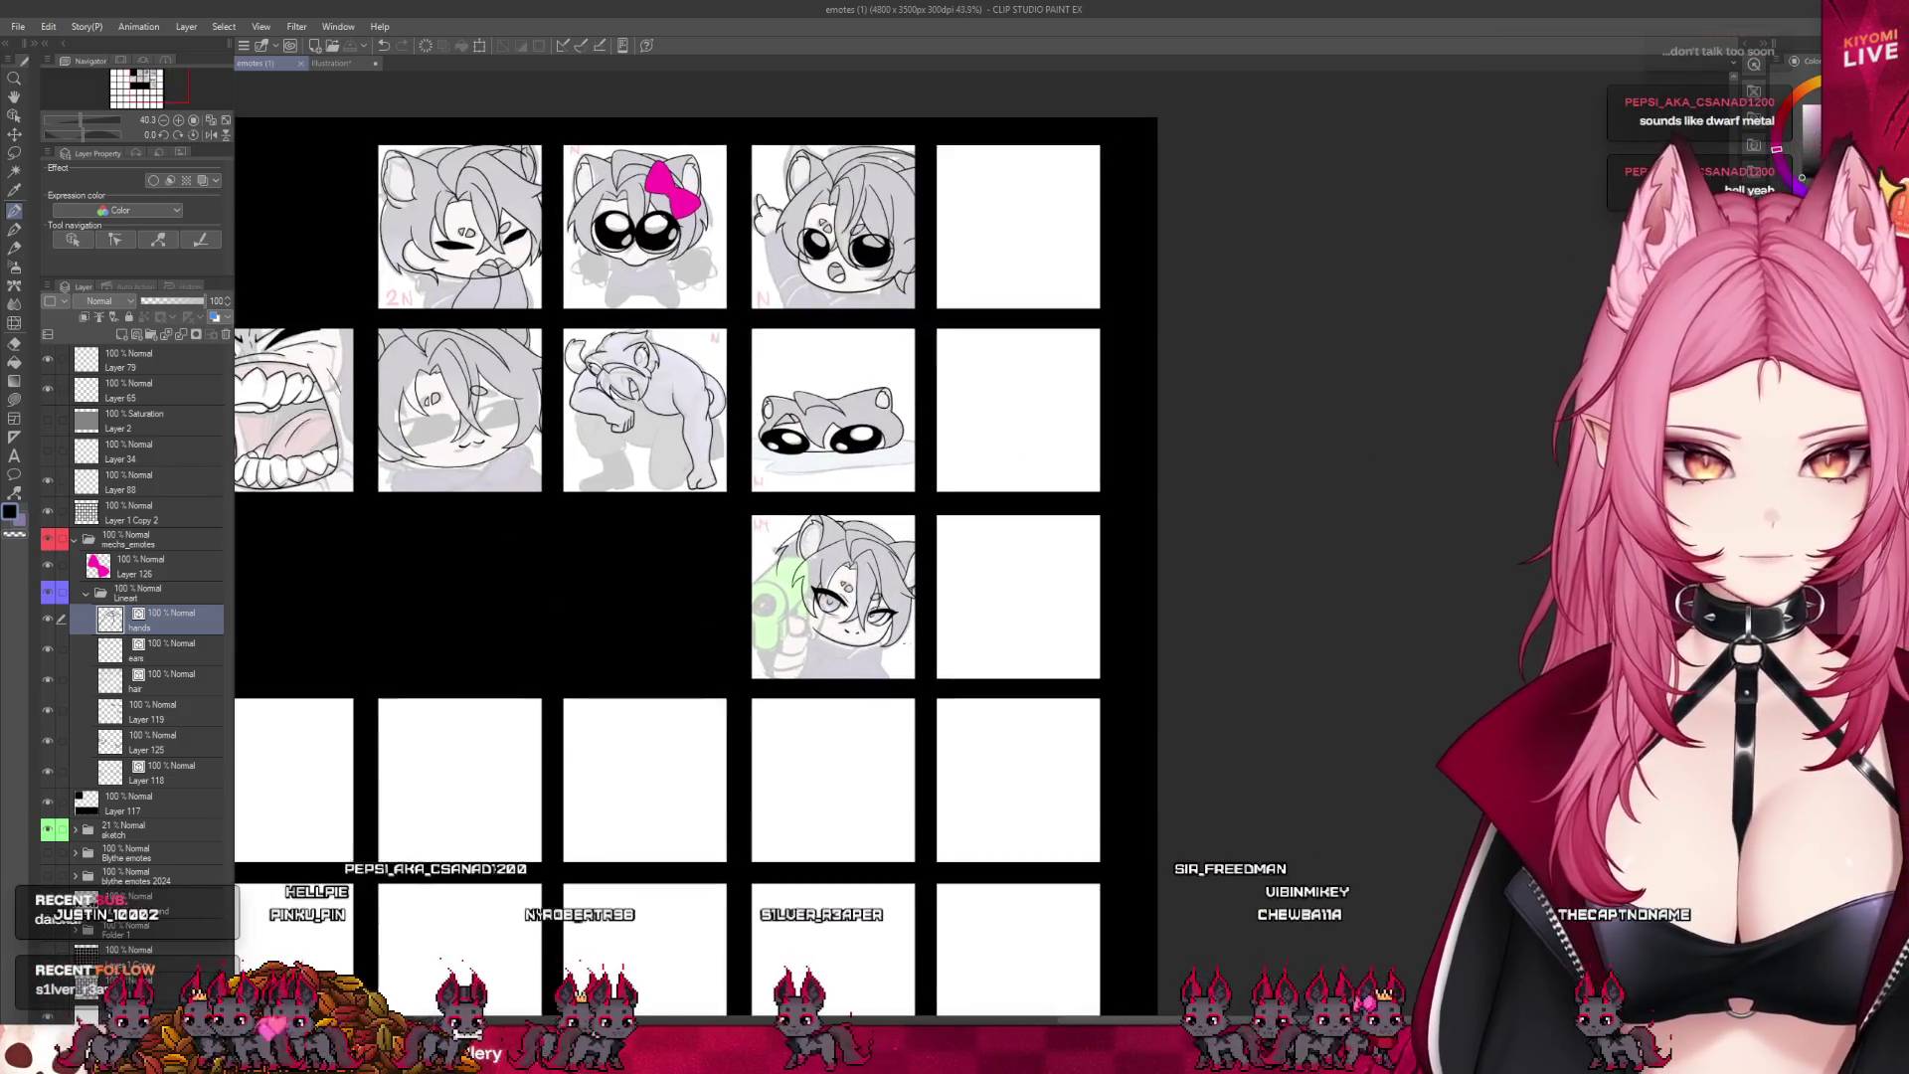
- Trace the green finger-gun's outline in ink, trimming the left-edge overshoot and undoing a stray straight line
scroll(781, 617, "up", 1)
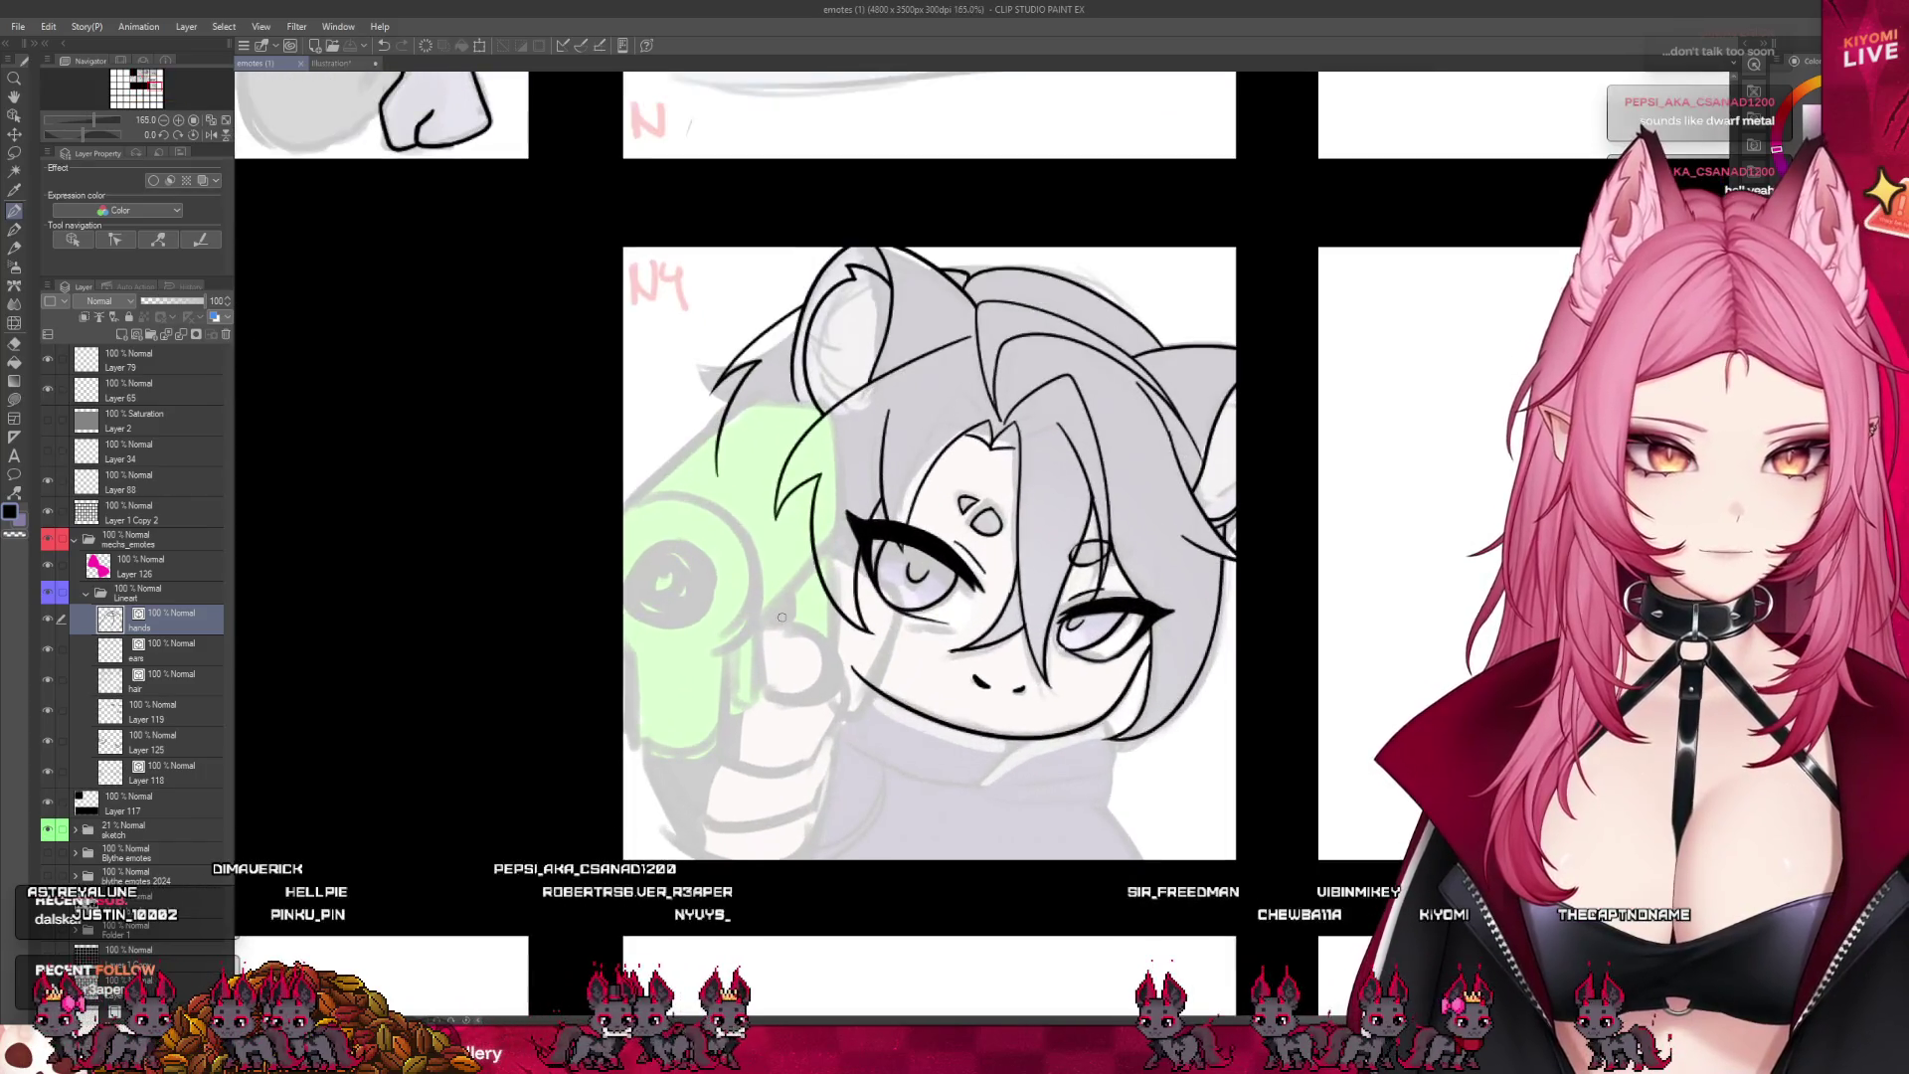
left_click_drag(778, 407, 843, 412)
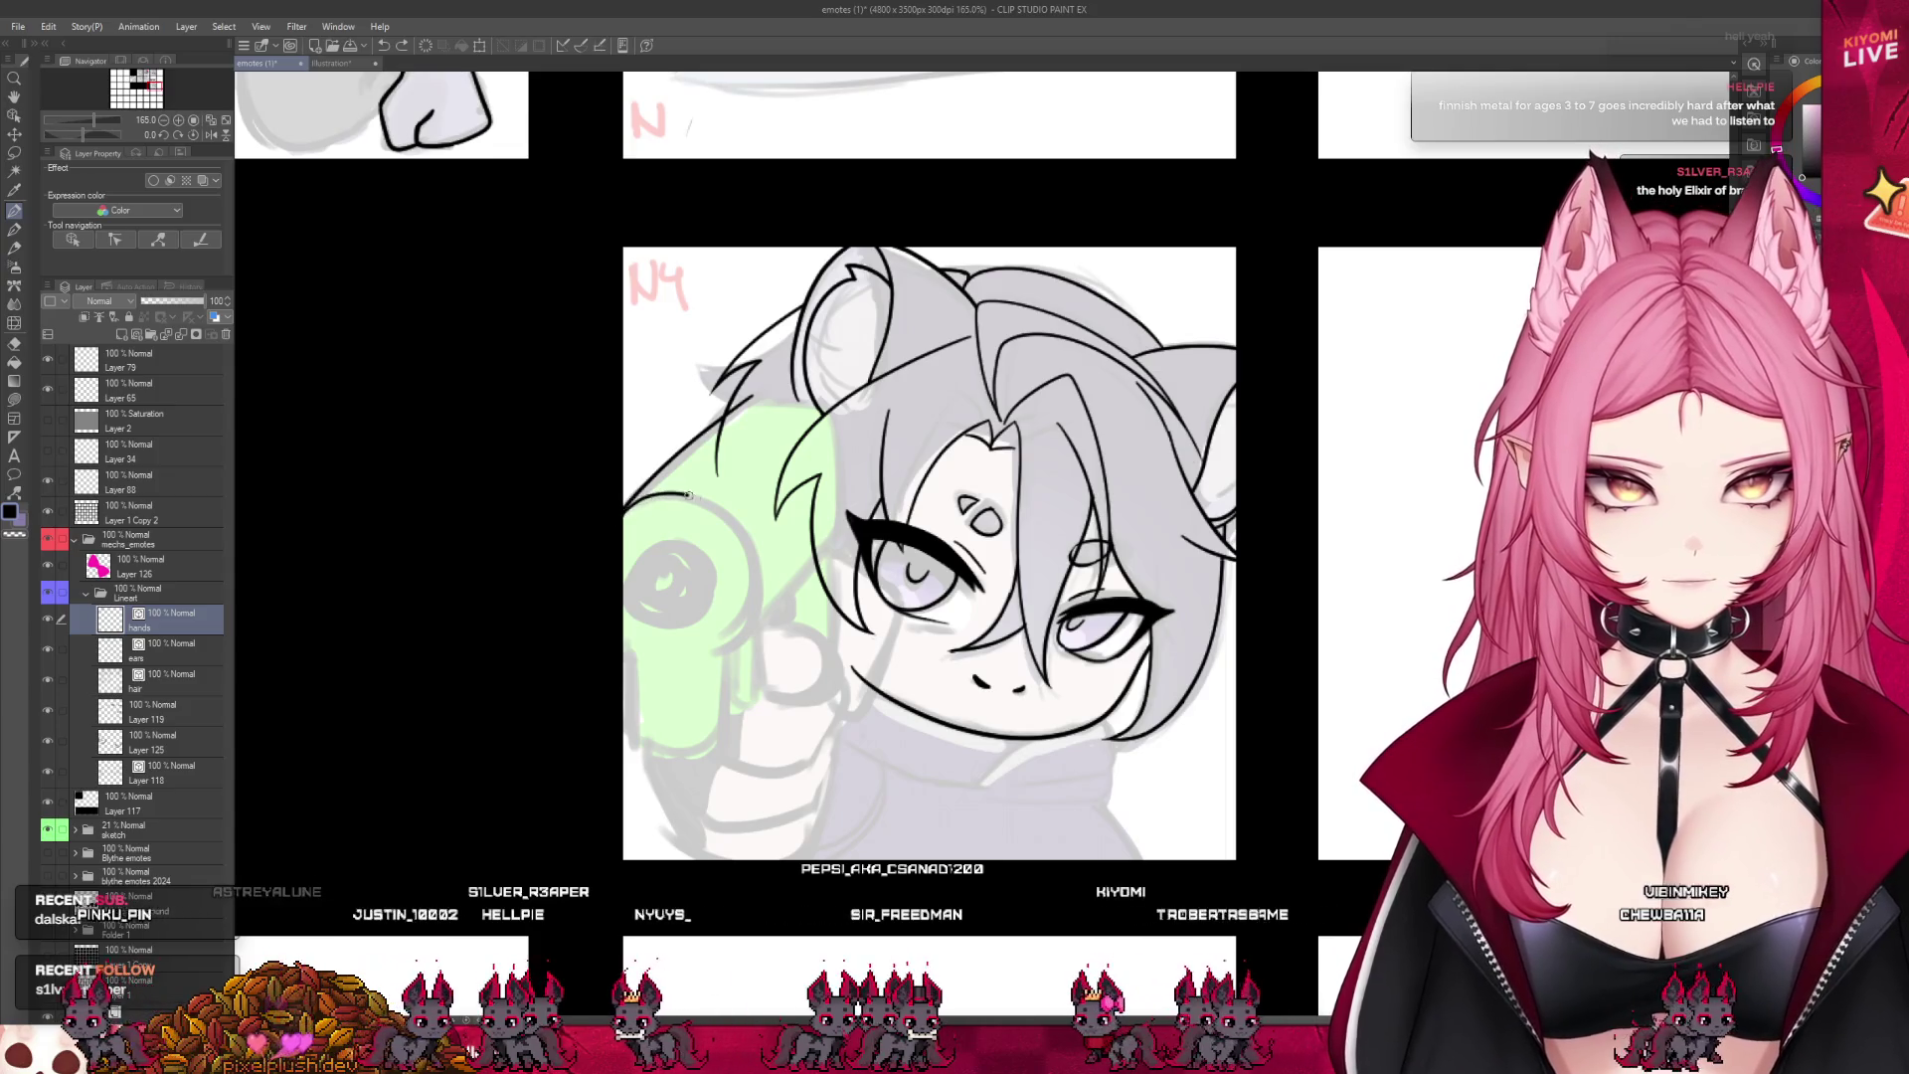
mouse_move(688, 494)
left_mouse_down()
mouse_move(753, 557)
mouse_move(716, 651)
mouse_move(722, 714)
left_mouse_up()
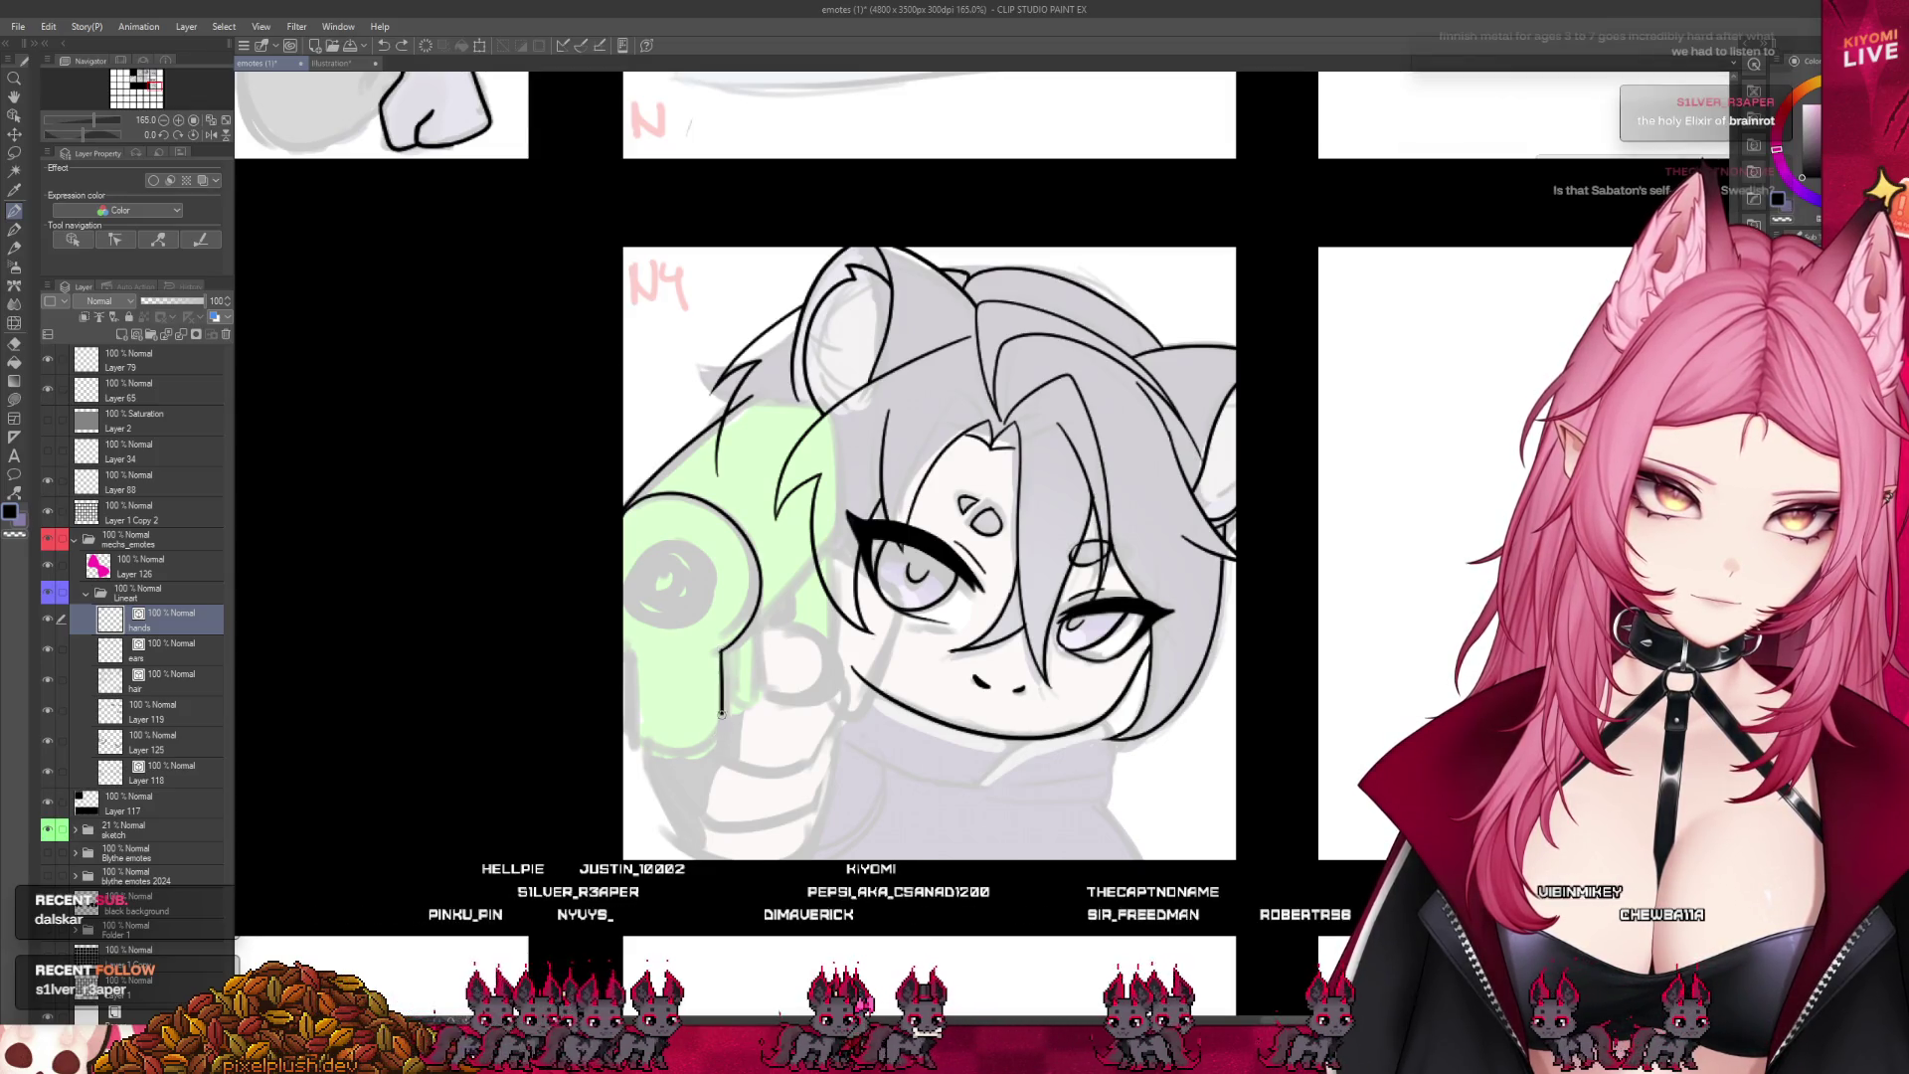
left_click_drag(629, 659, 630, 705)
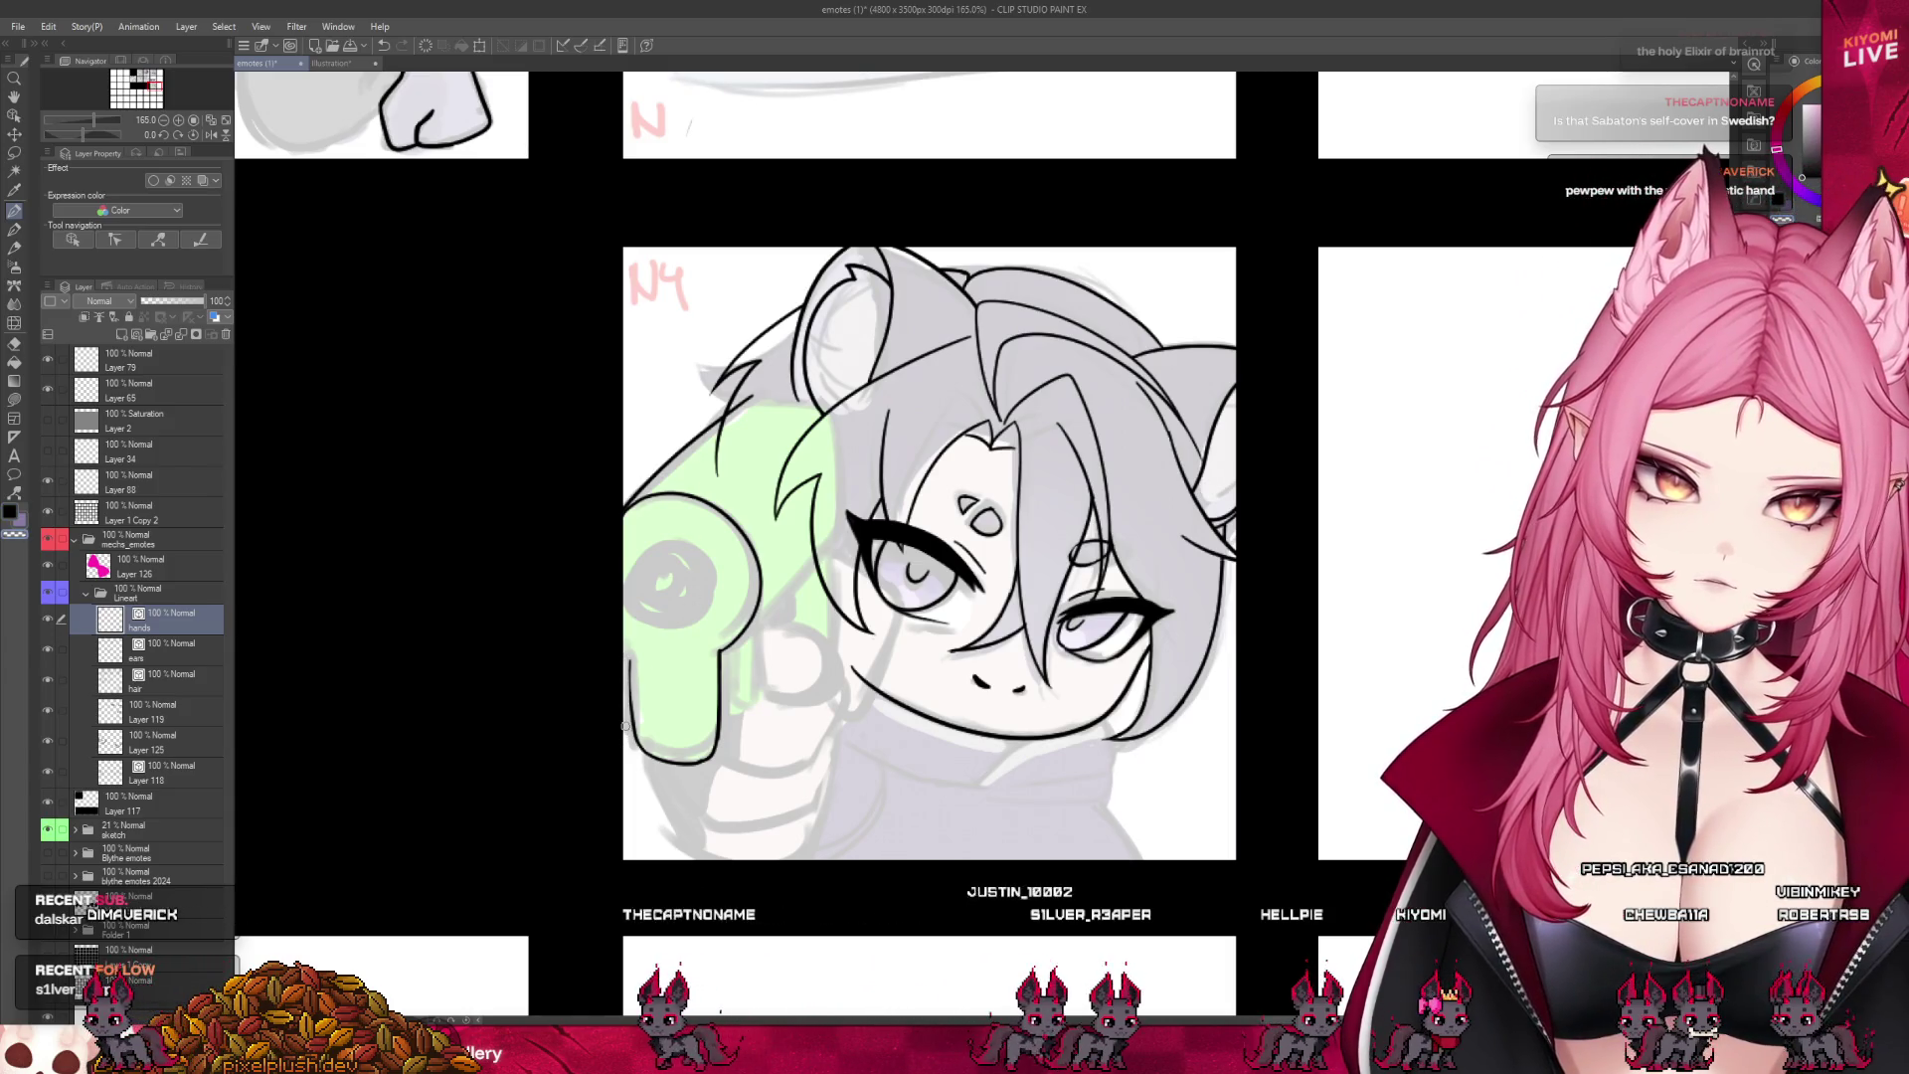
left_click_drag(631, 662, 631, 679)
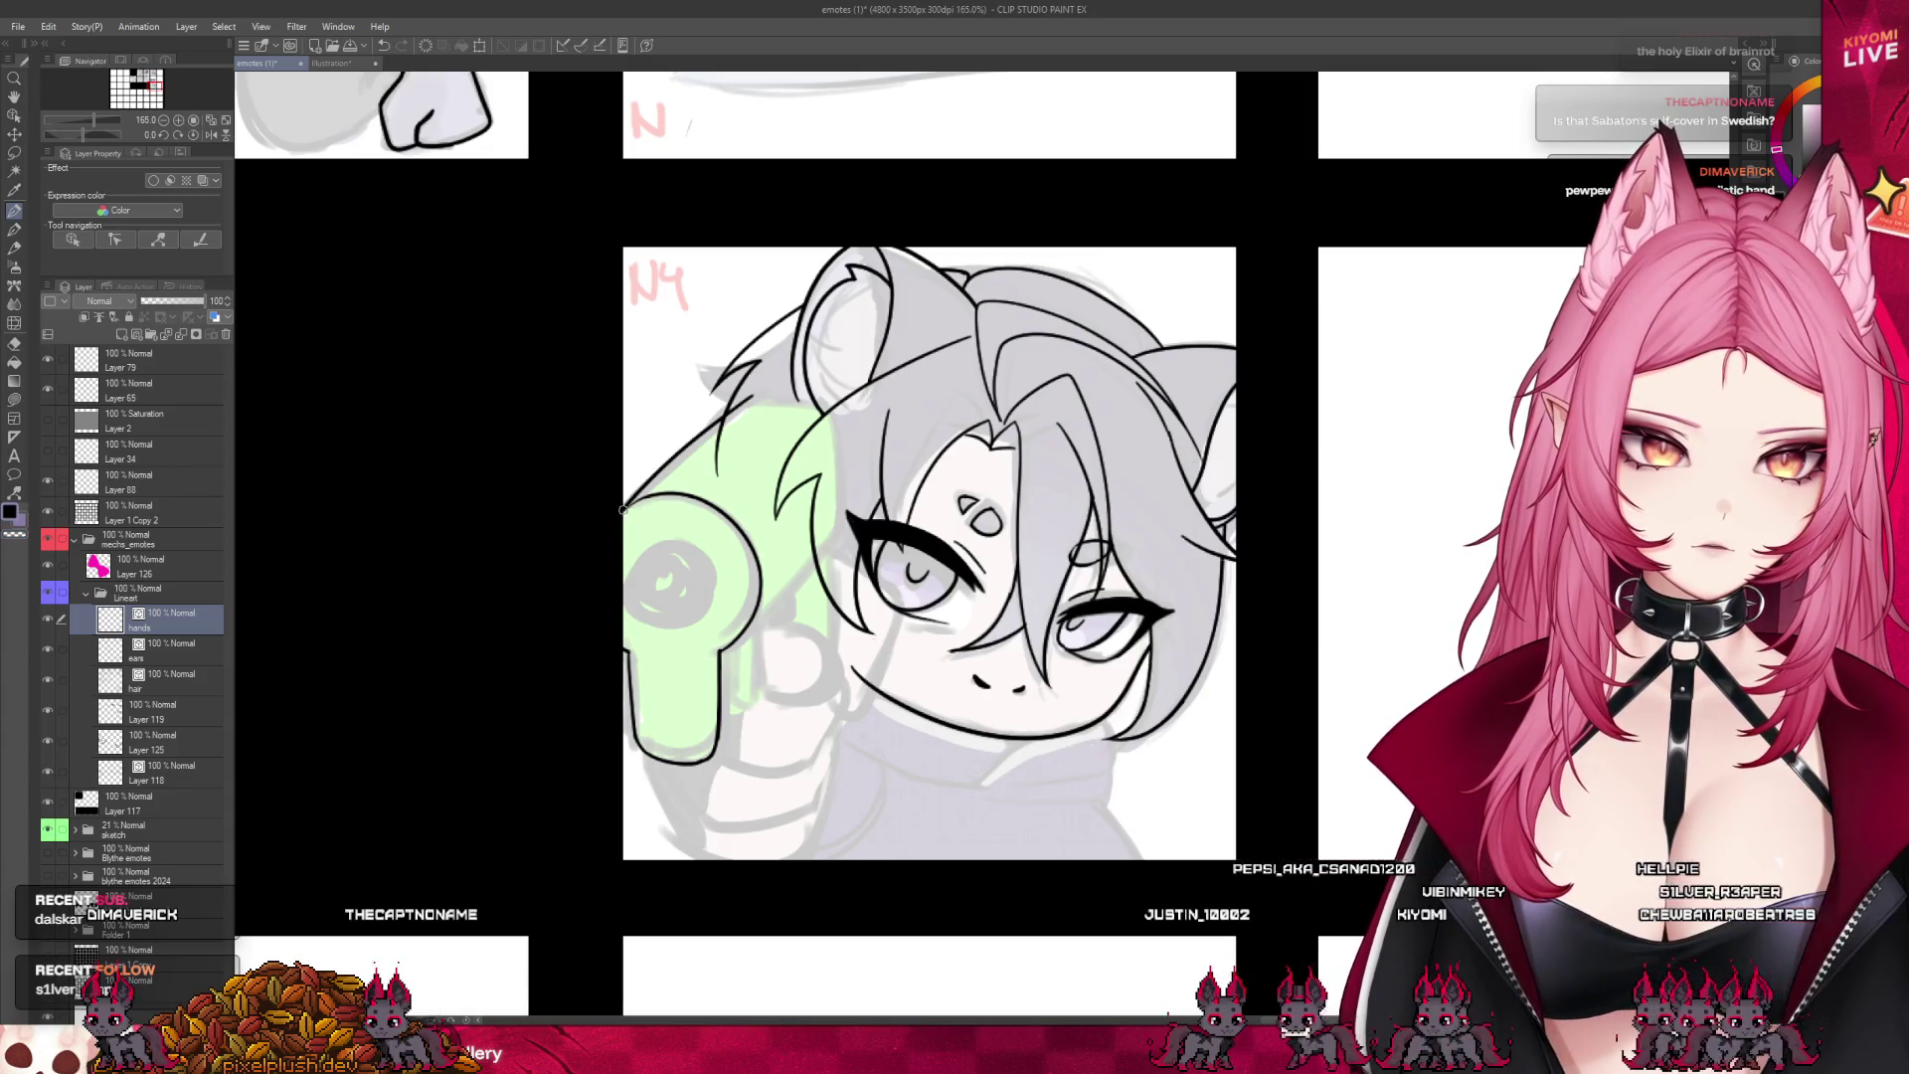
key("e")
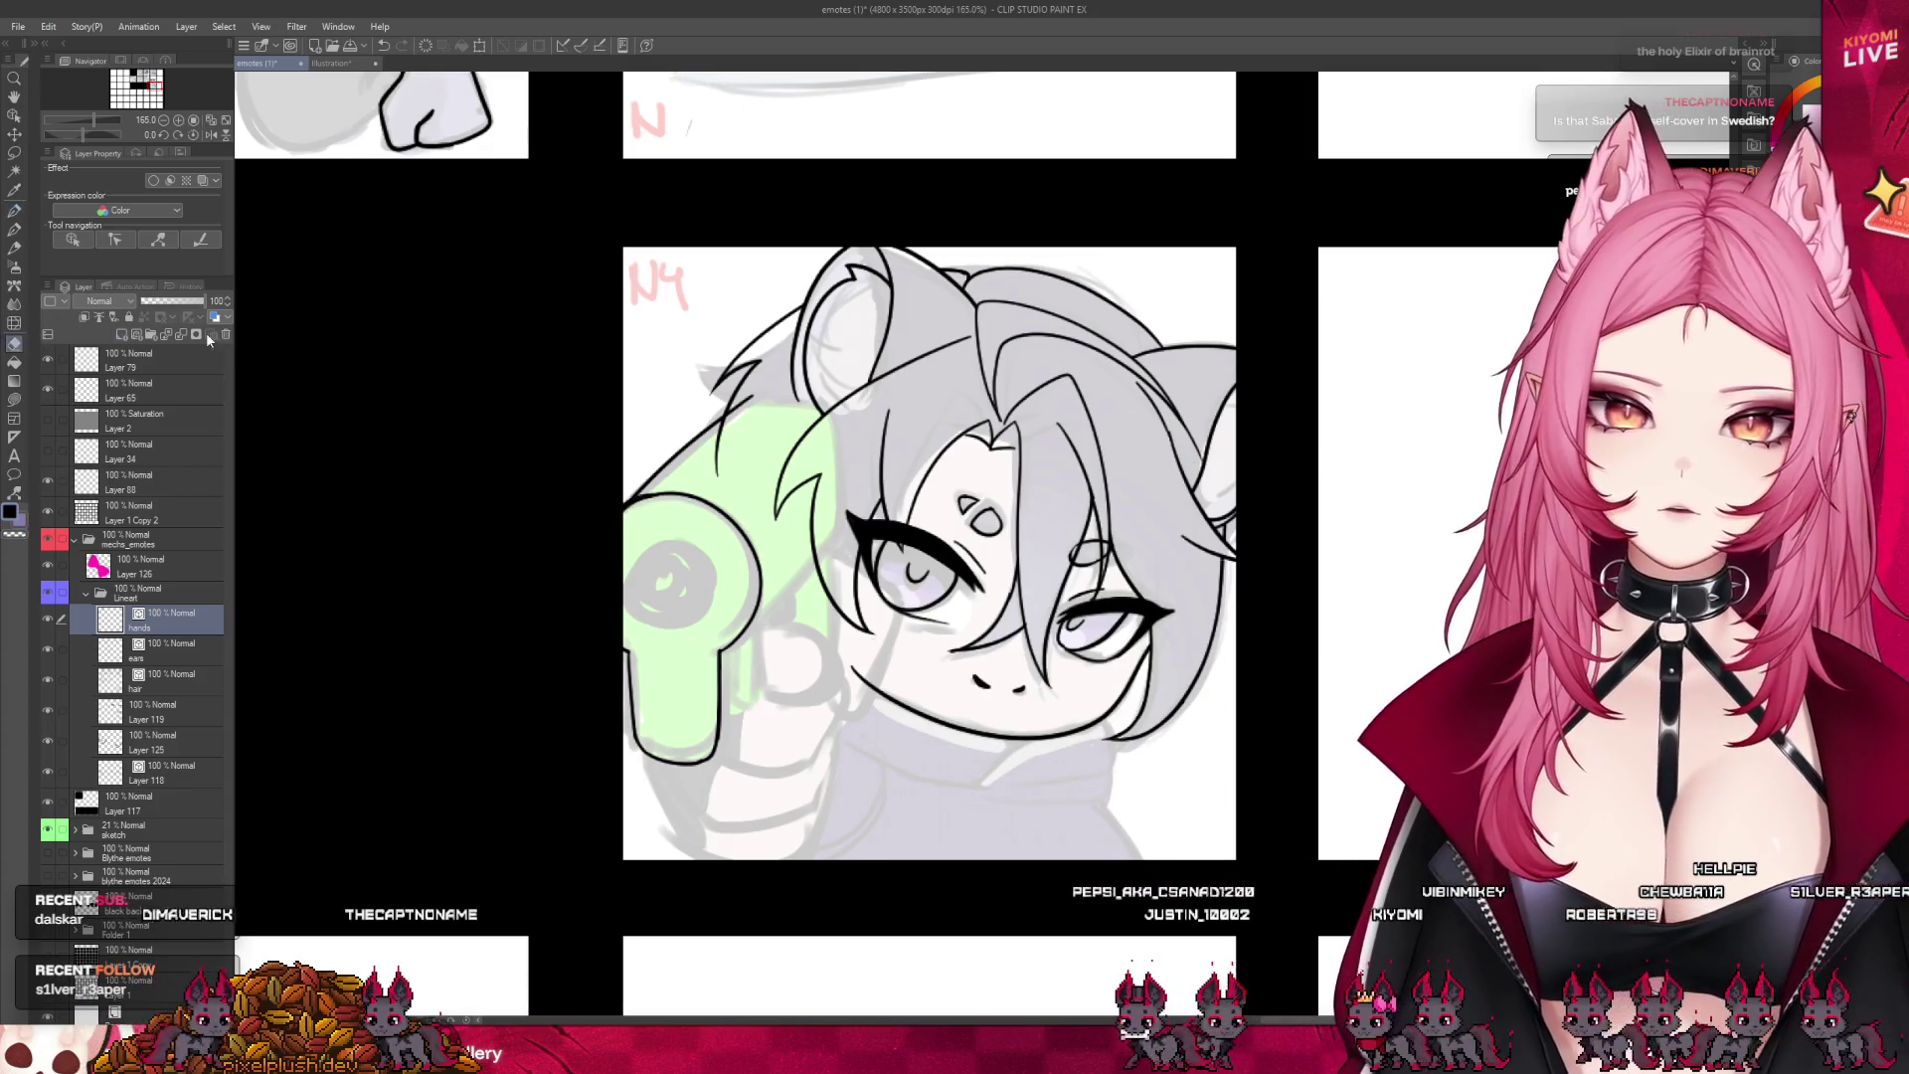
key("p")
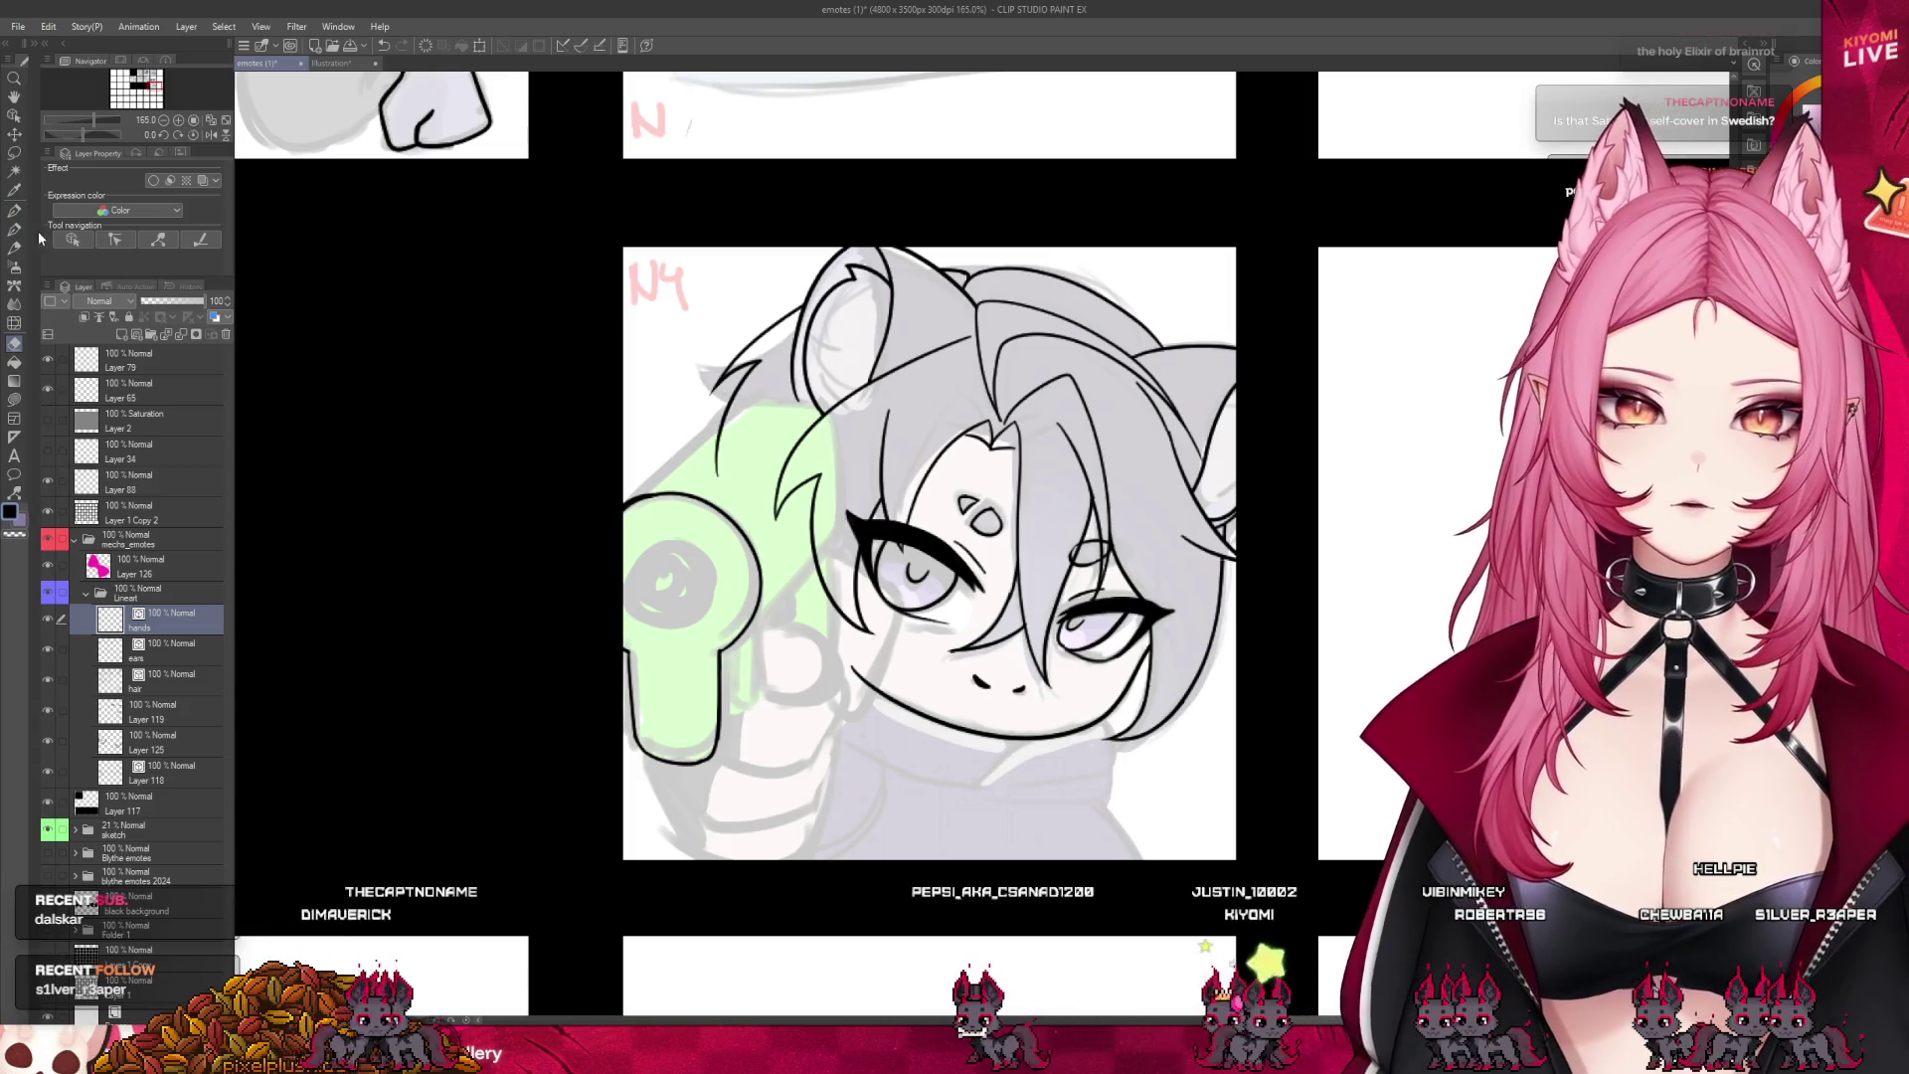
left_click_drag(756, 398, 625, 497)
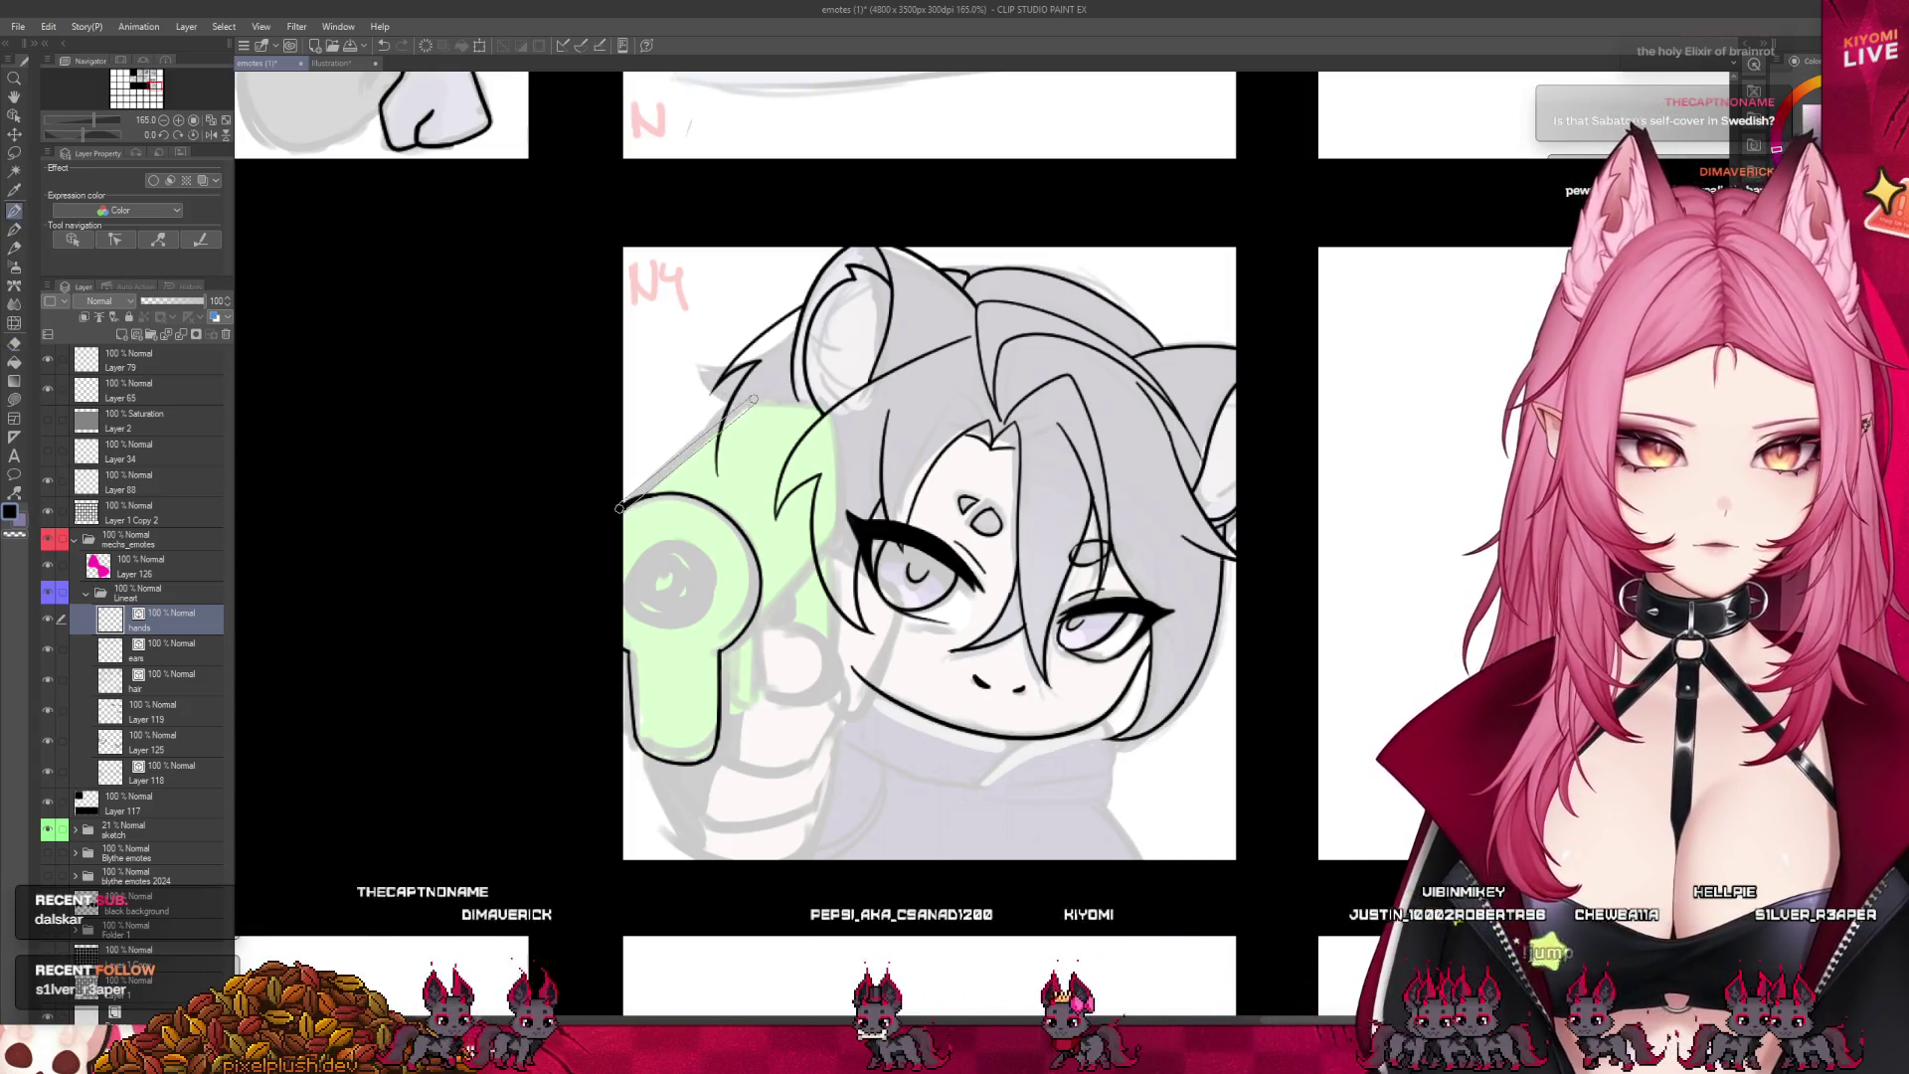
key("ctrl+z")
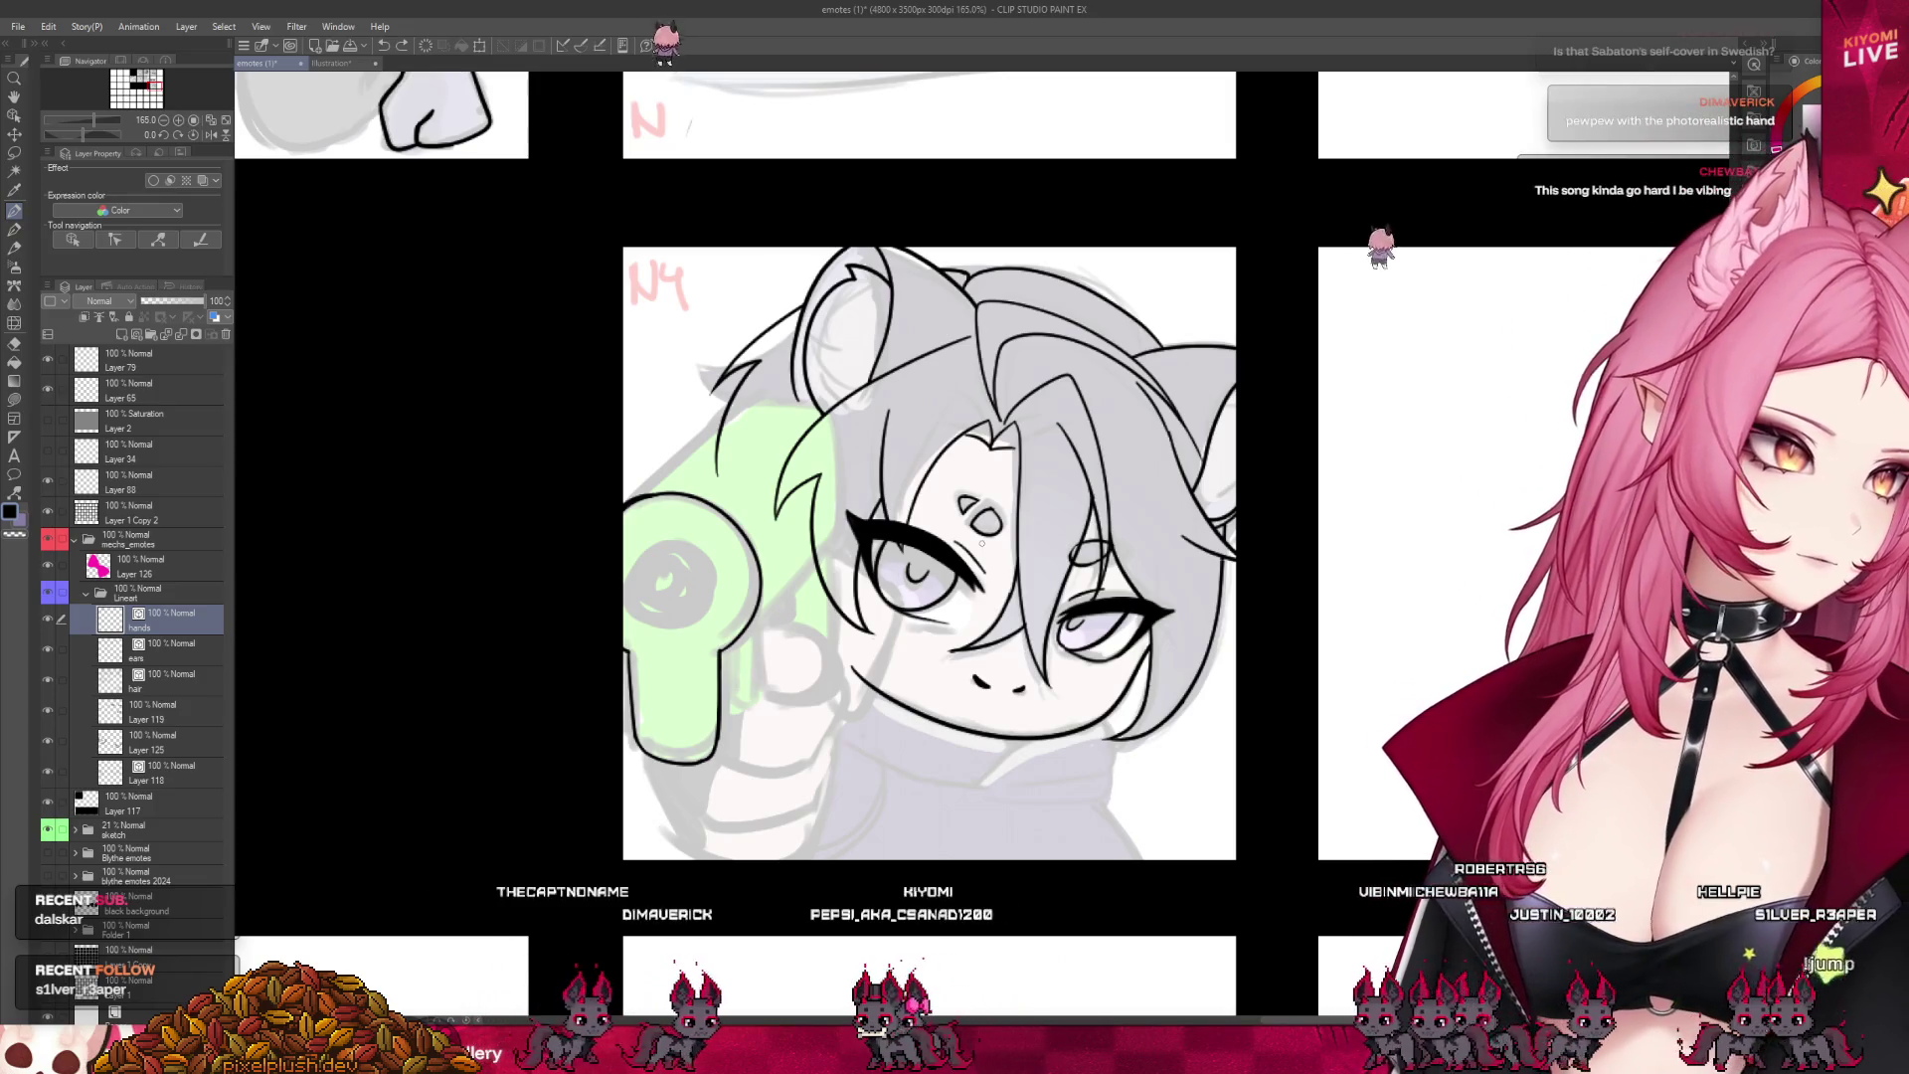
- Ink straight lines along the gun's top edge, then redo the horizontal line below the ear
left_click_drag(731, 407, 619, 509)
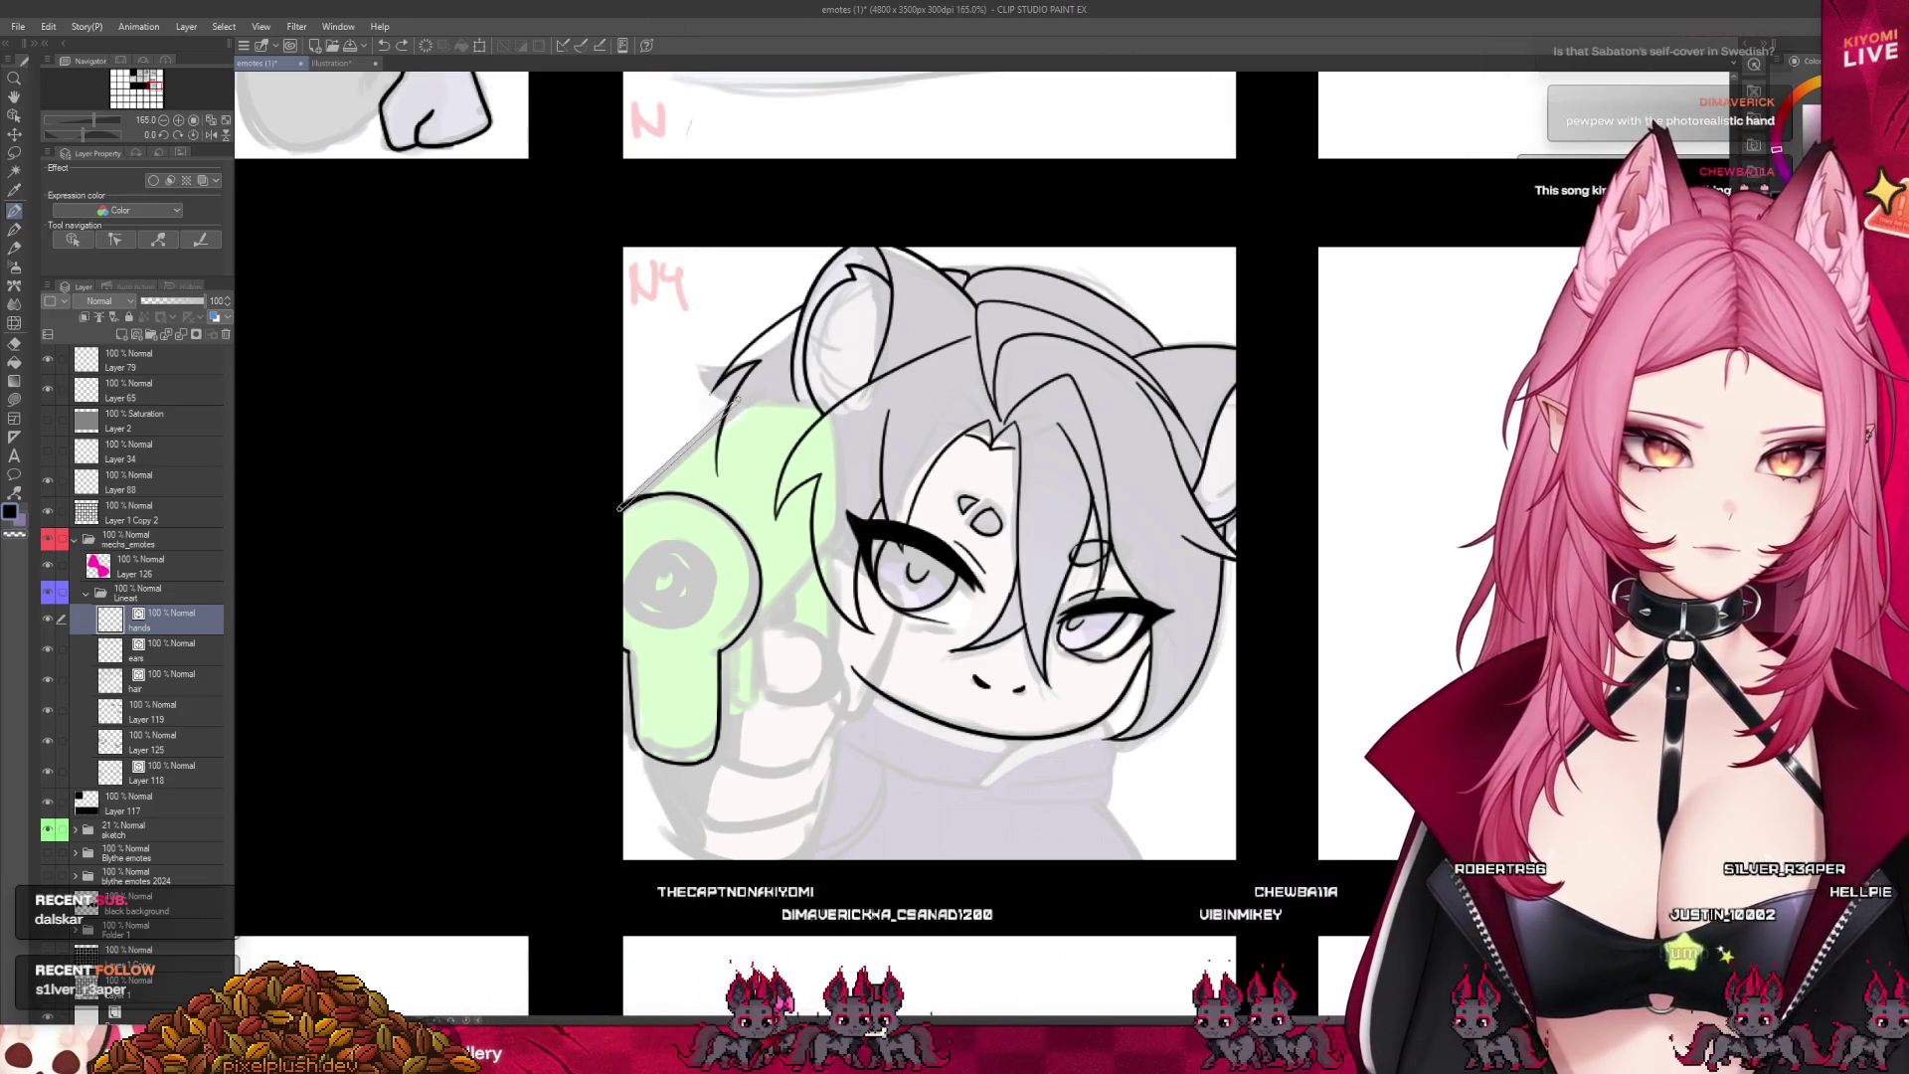
mouse_move(736, 397)
left_mouse_down()
mouse_move(816, 396)
mouse_move(846, 430)
left_mouse_up()
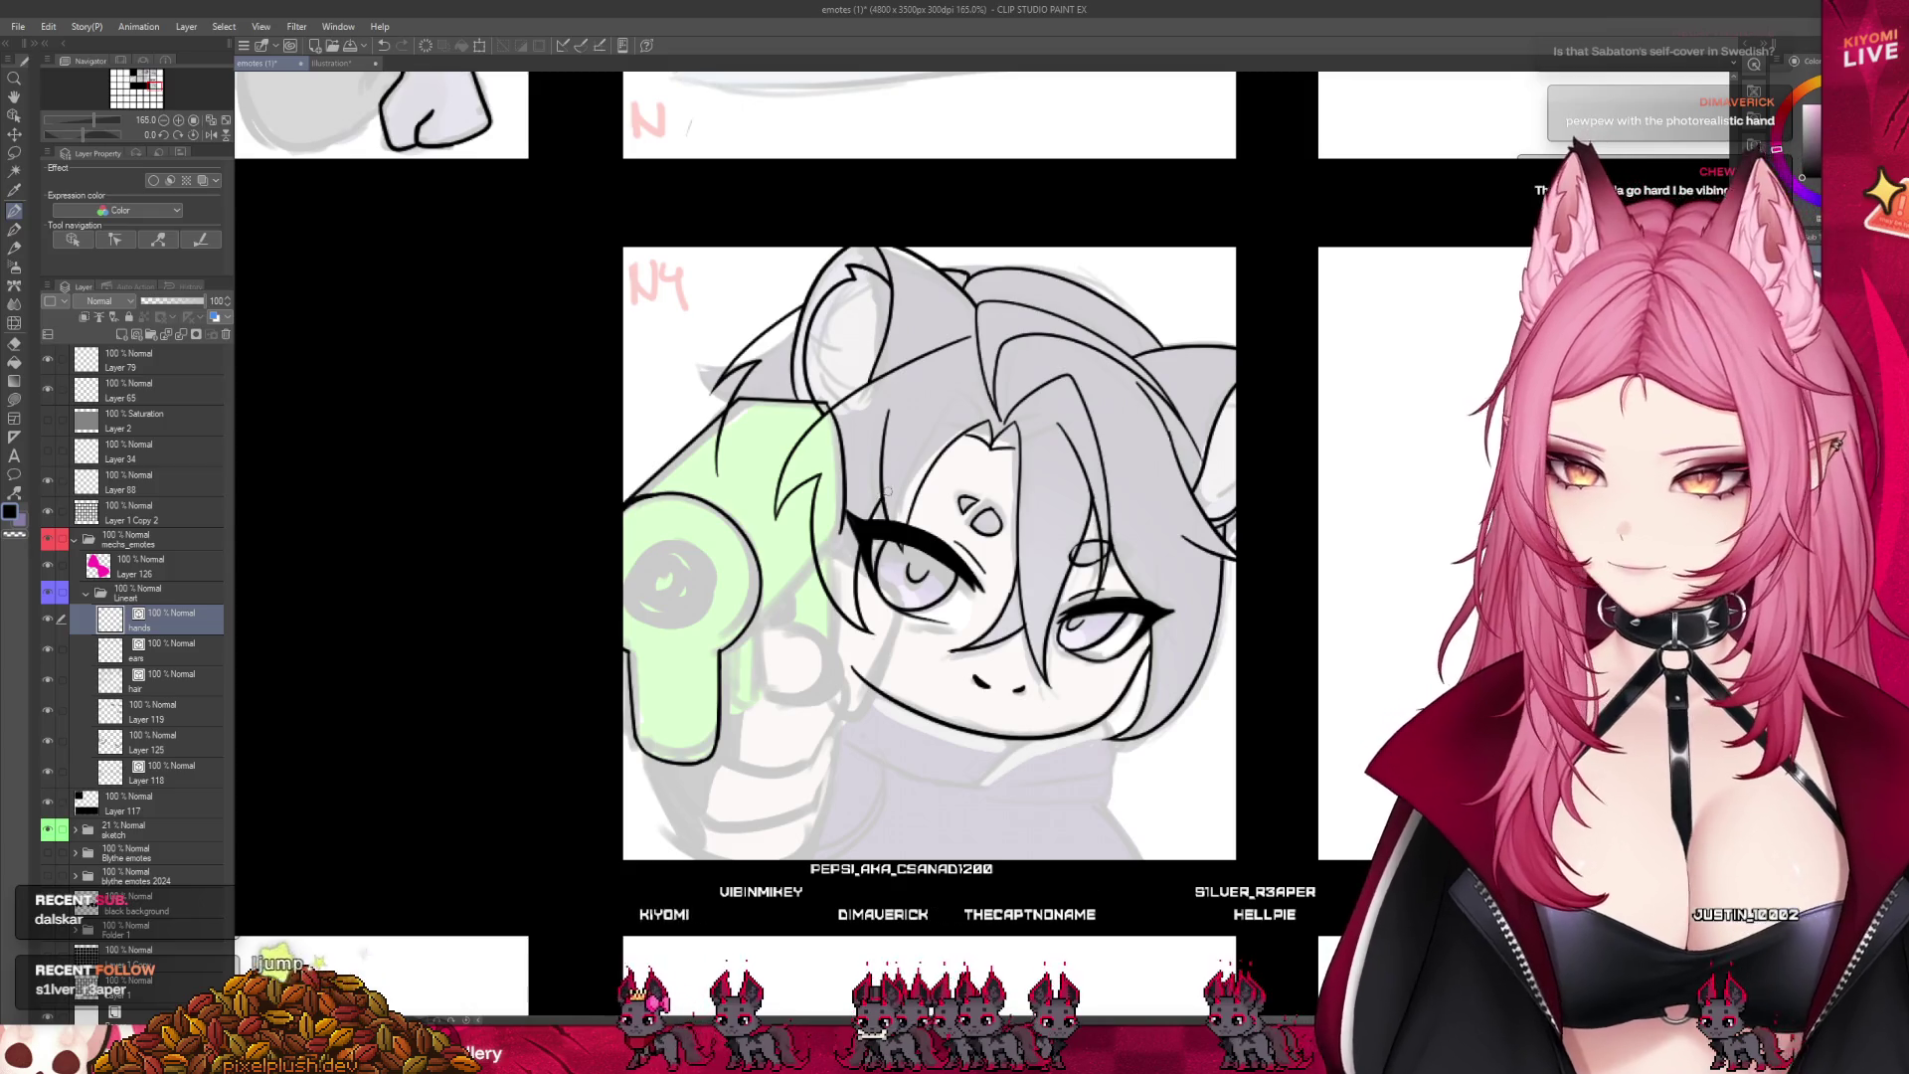
left_click_drag(817, 294, 1009, 395)
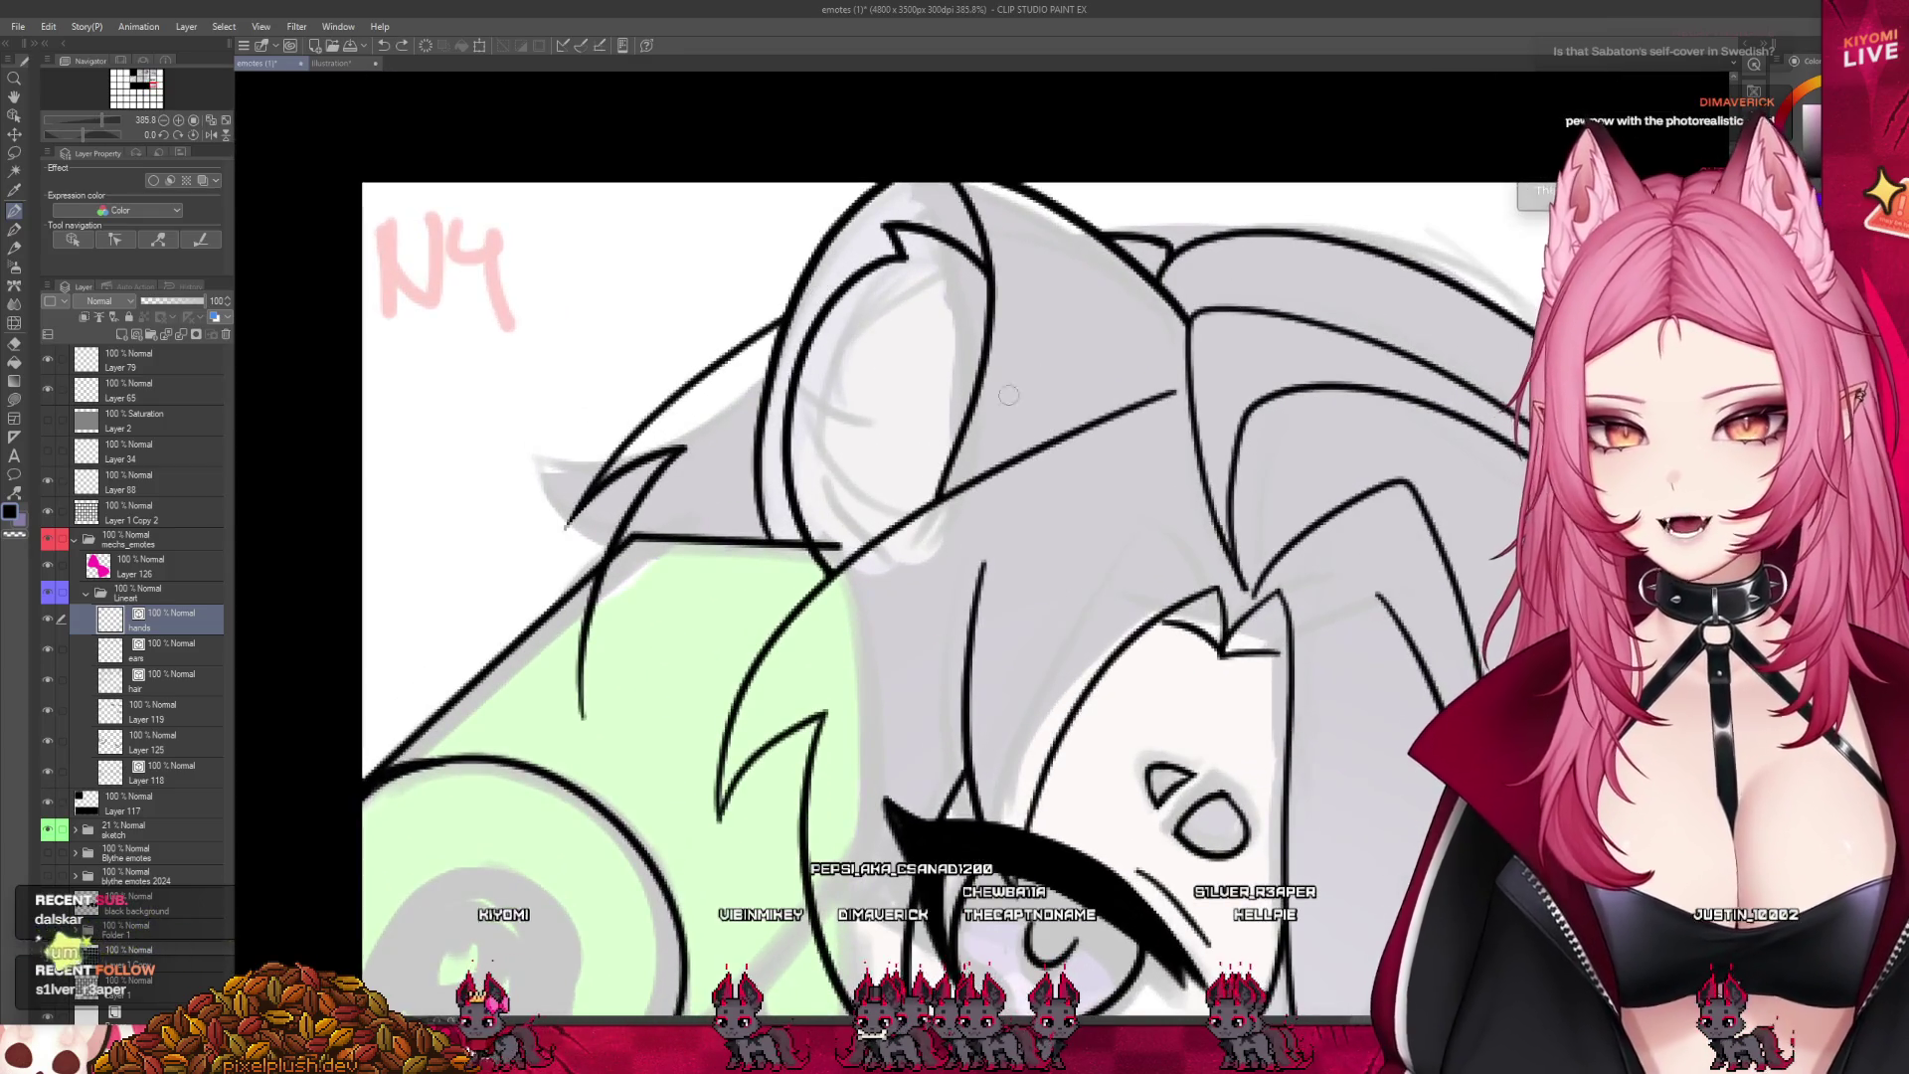
key("ctrl+z")
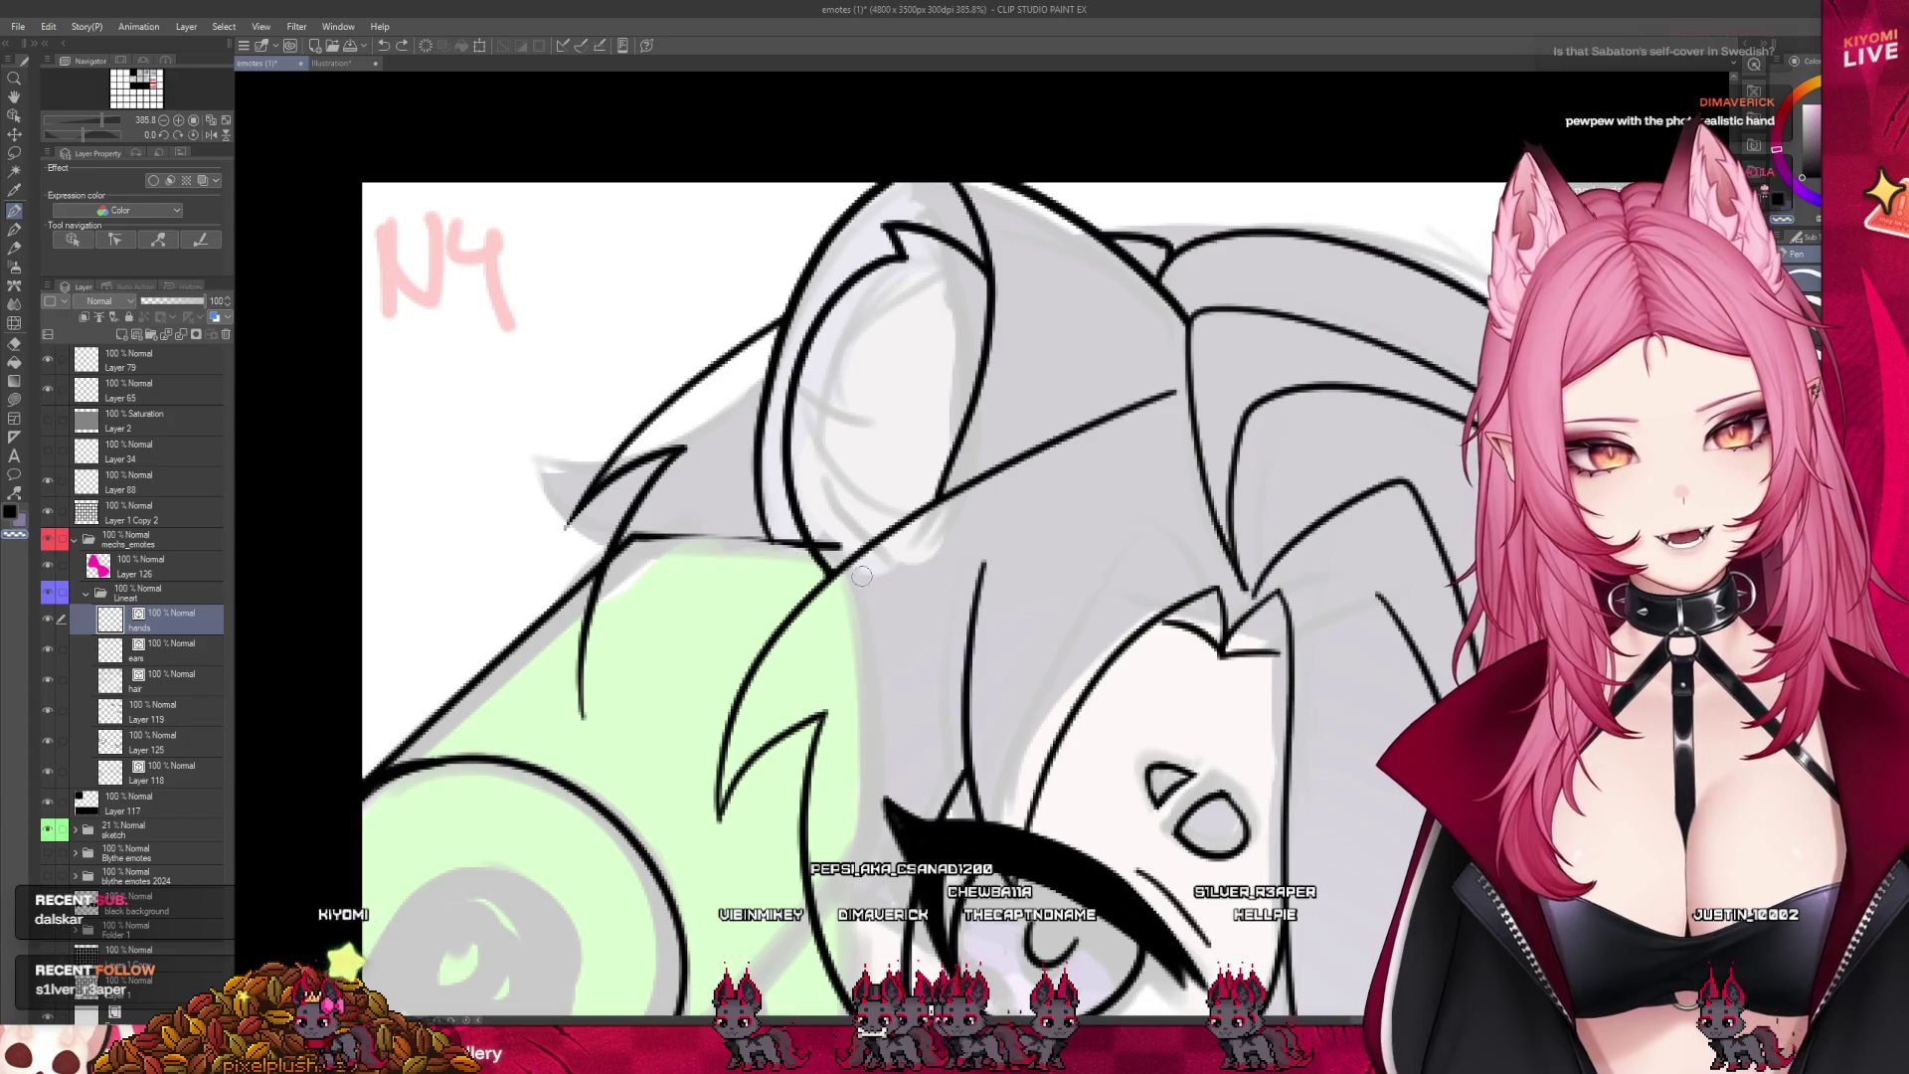
key("ctrl+z")
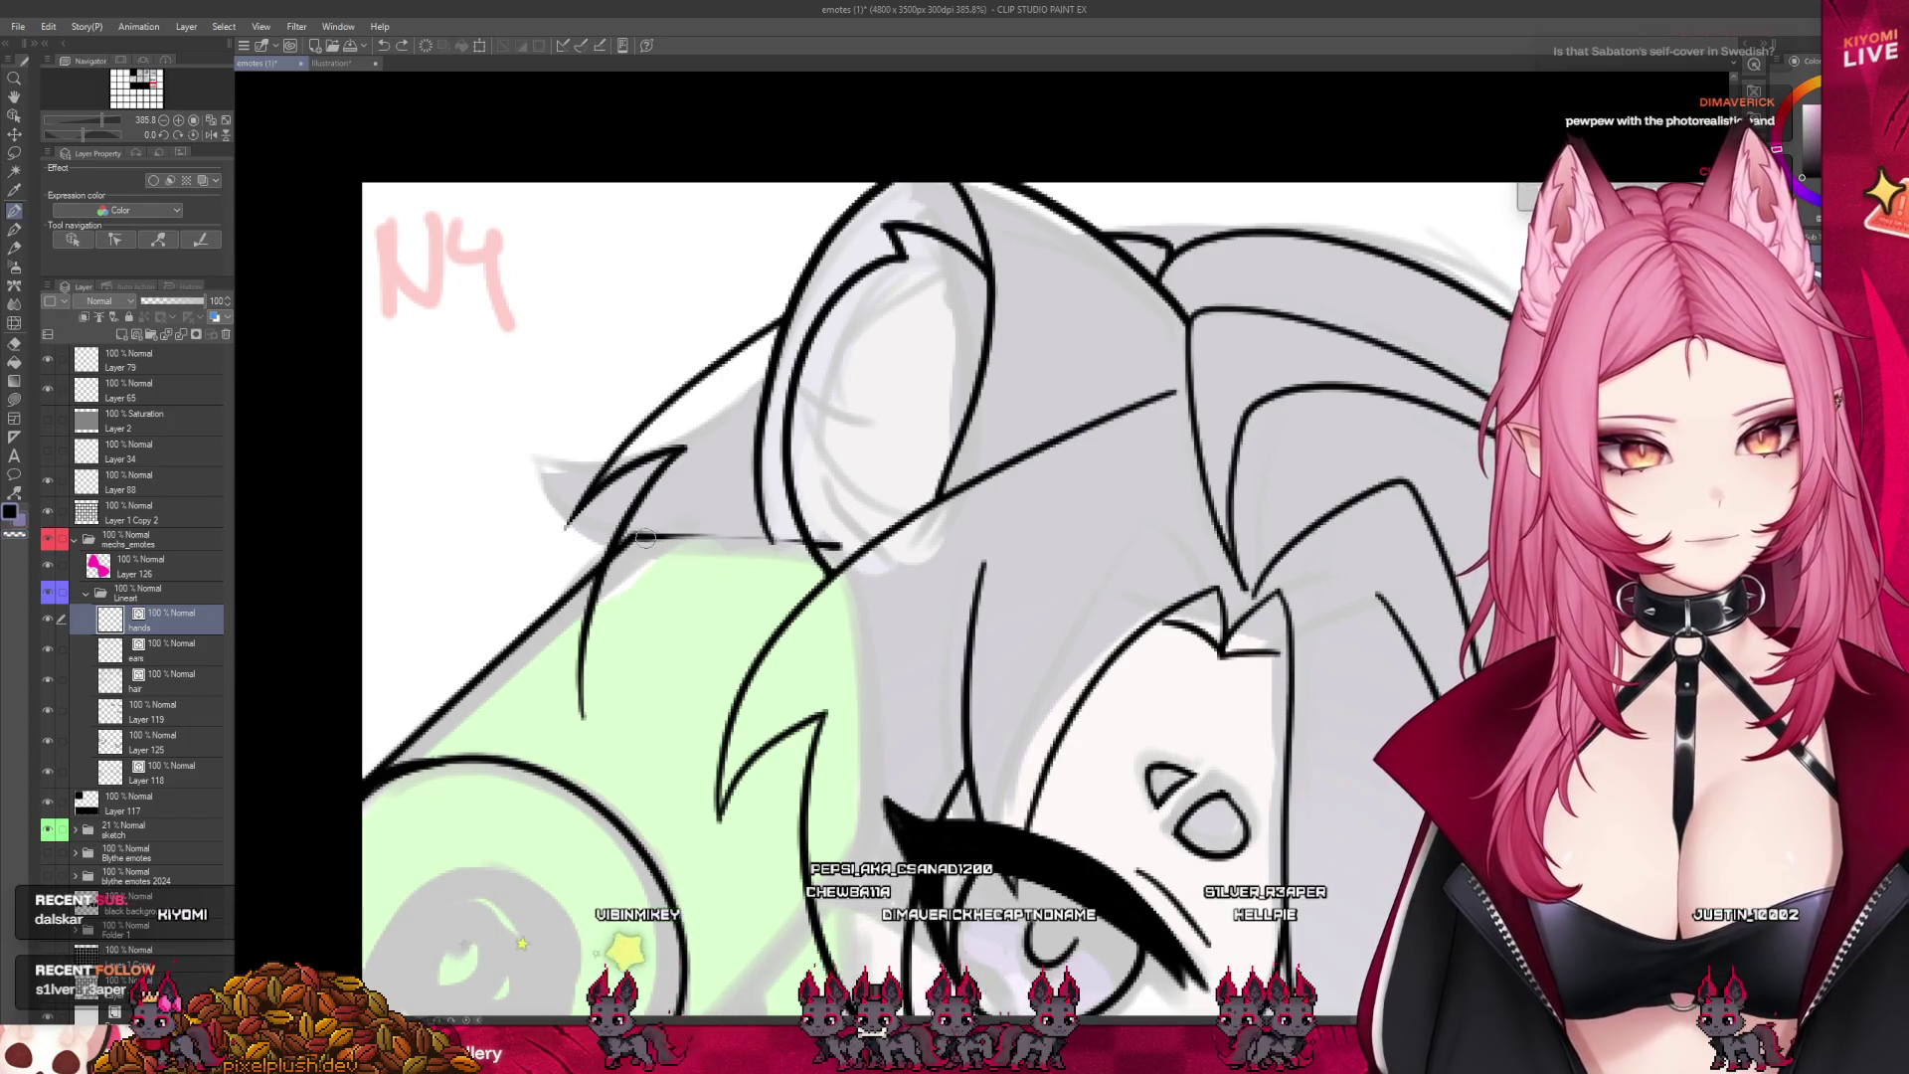
left_click_drag(642, 537, 846, 542)
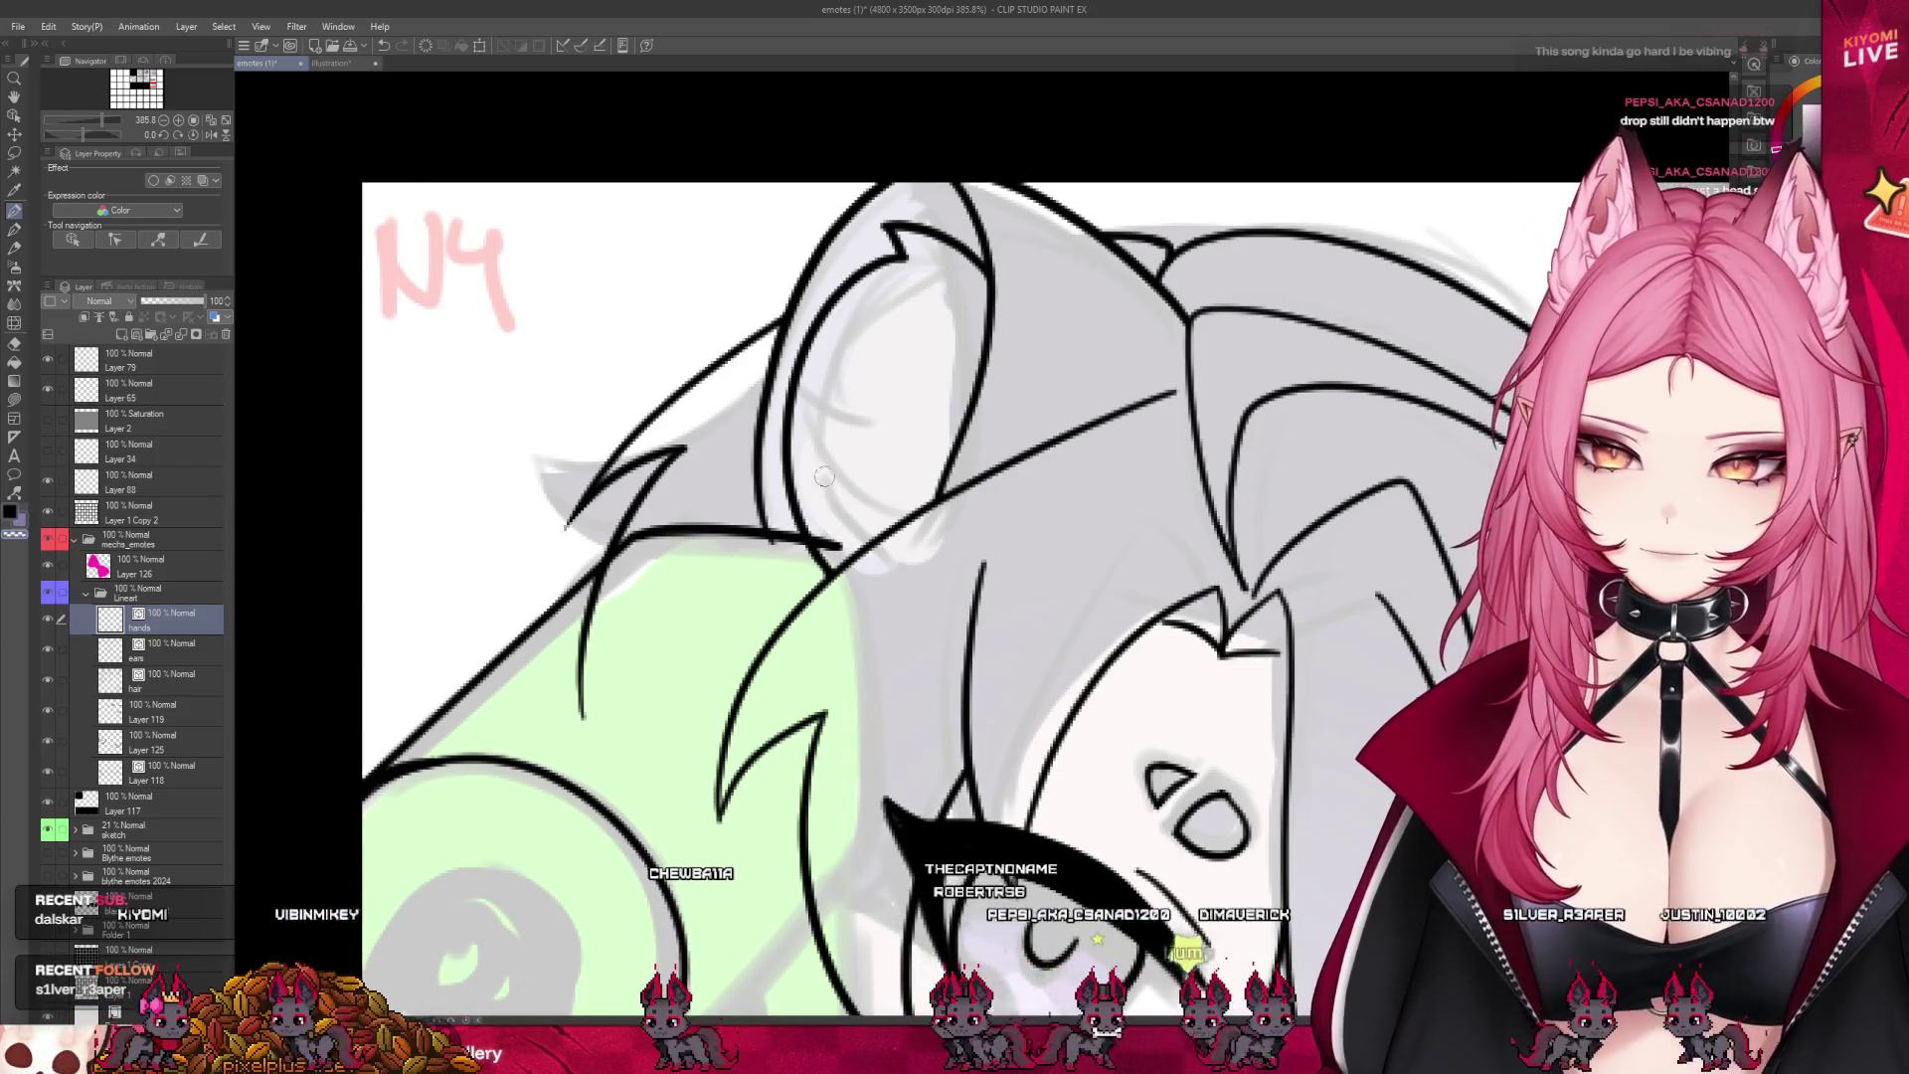
- Darken the hair line beside the eye and extend it down toward the eye
scroll(825, 477, "down", 2)
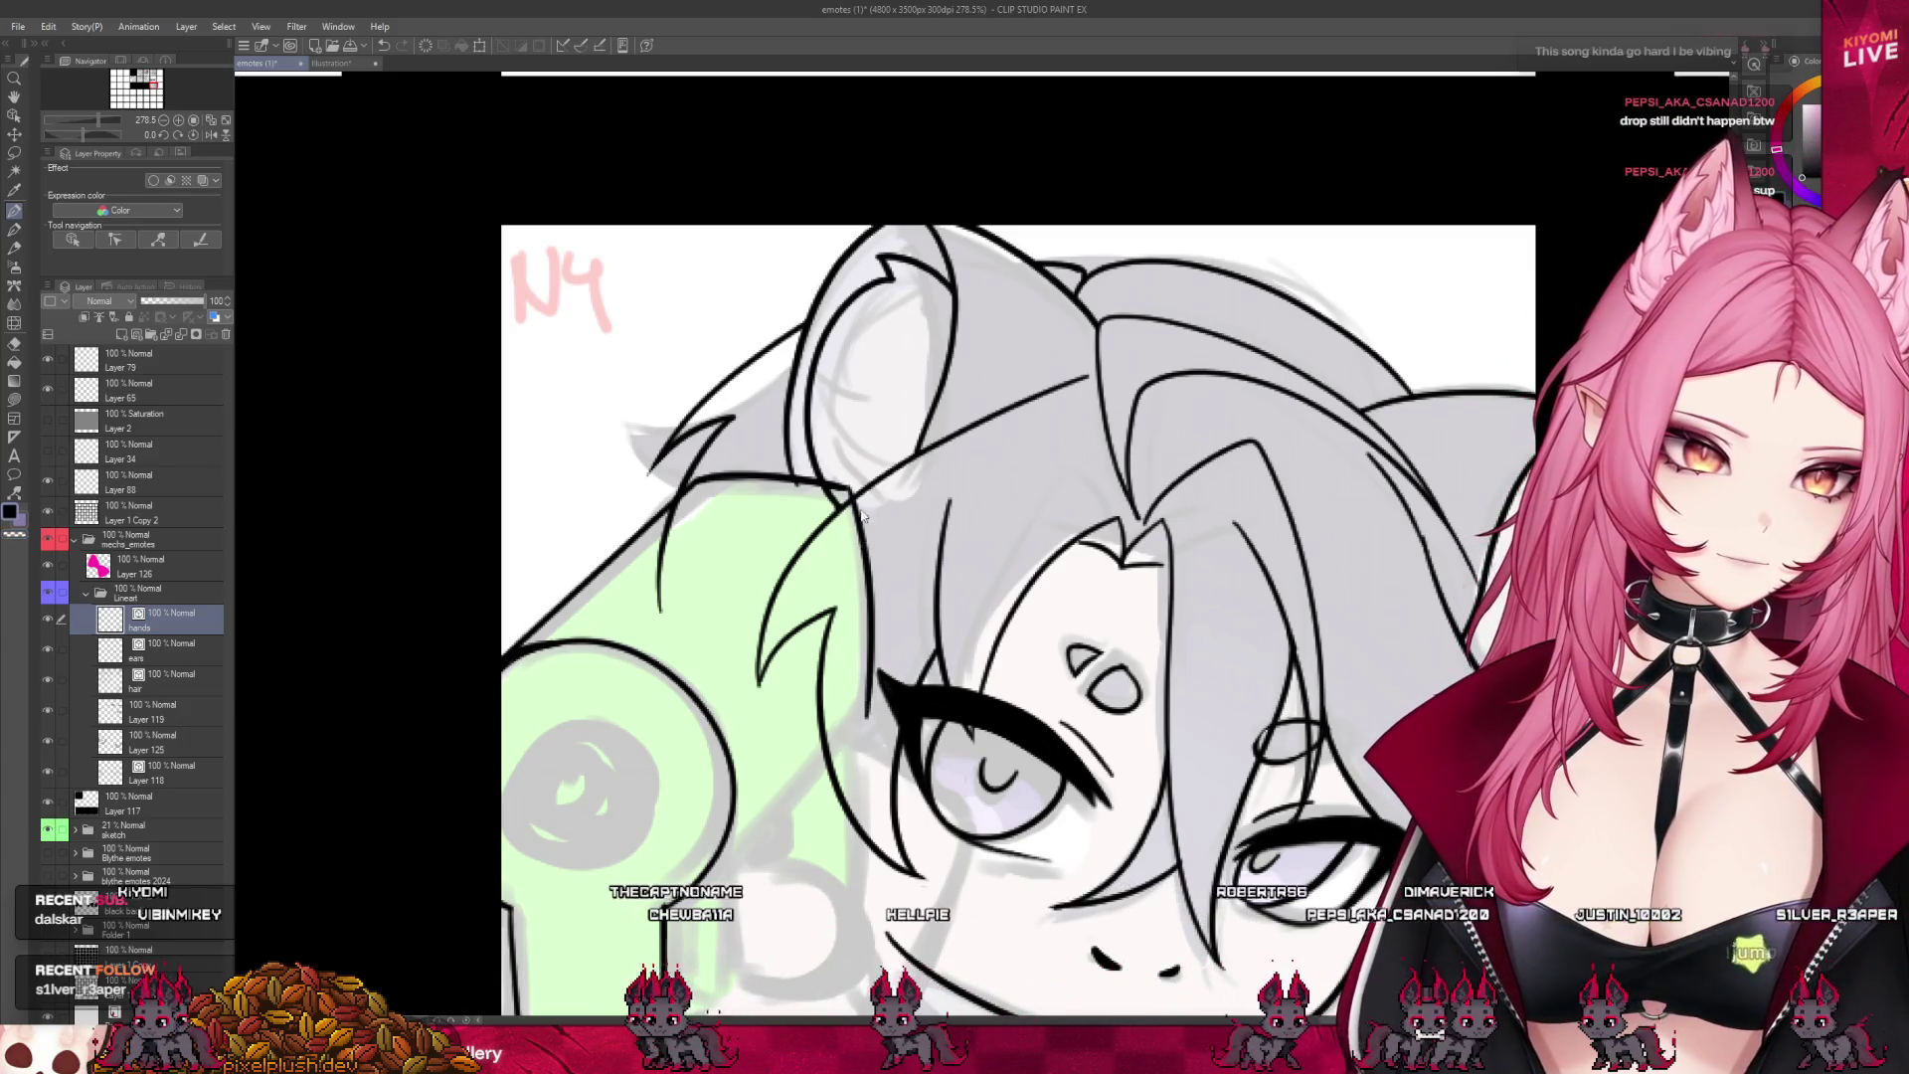
left_click_drag(865, 516, 865, 550)
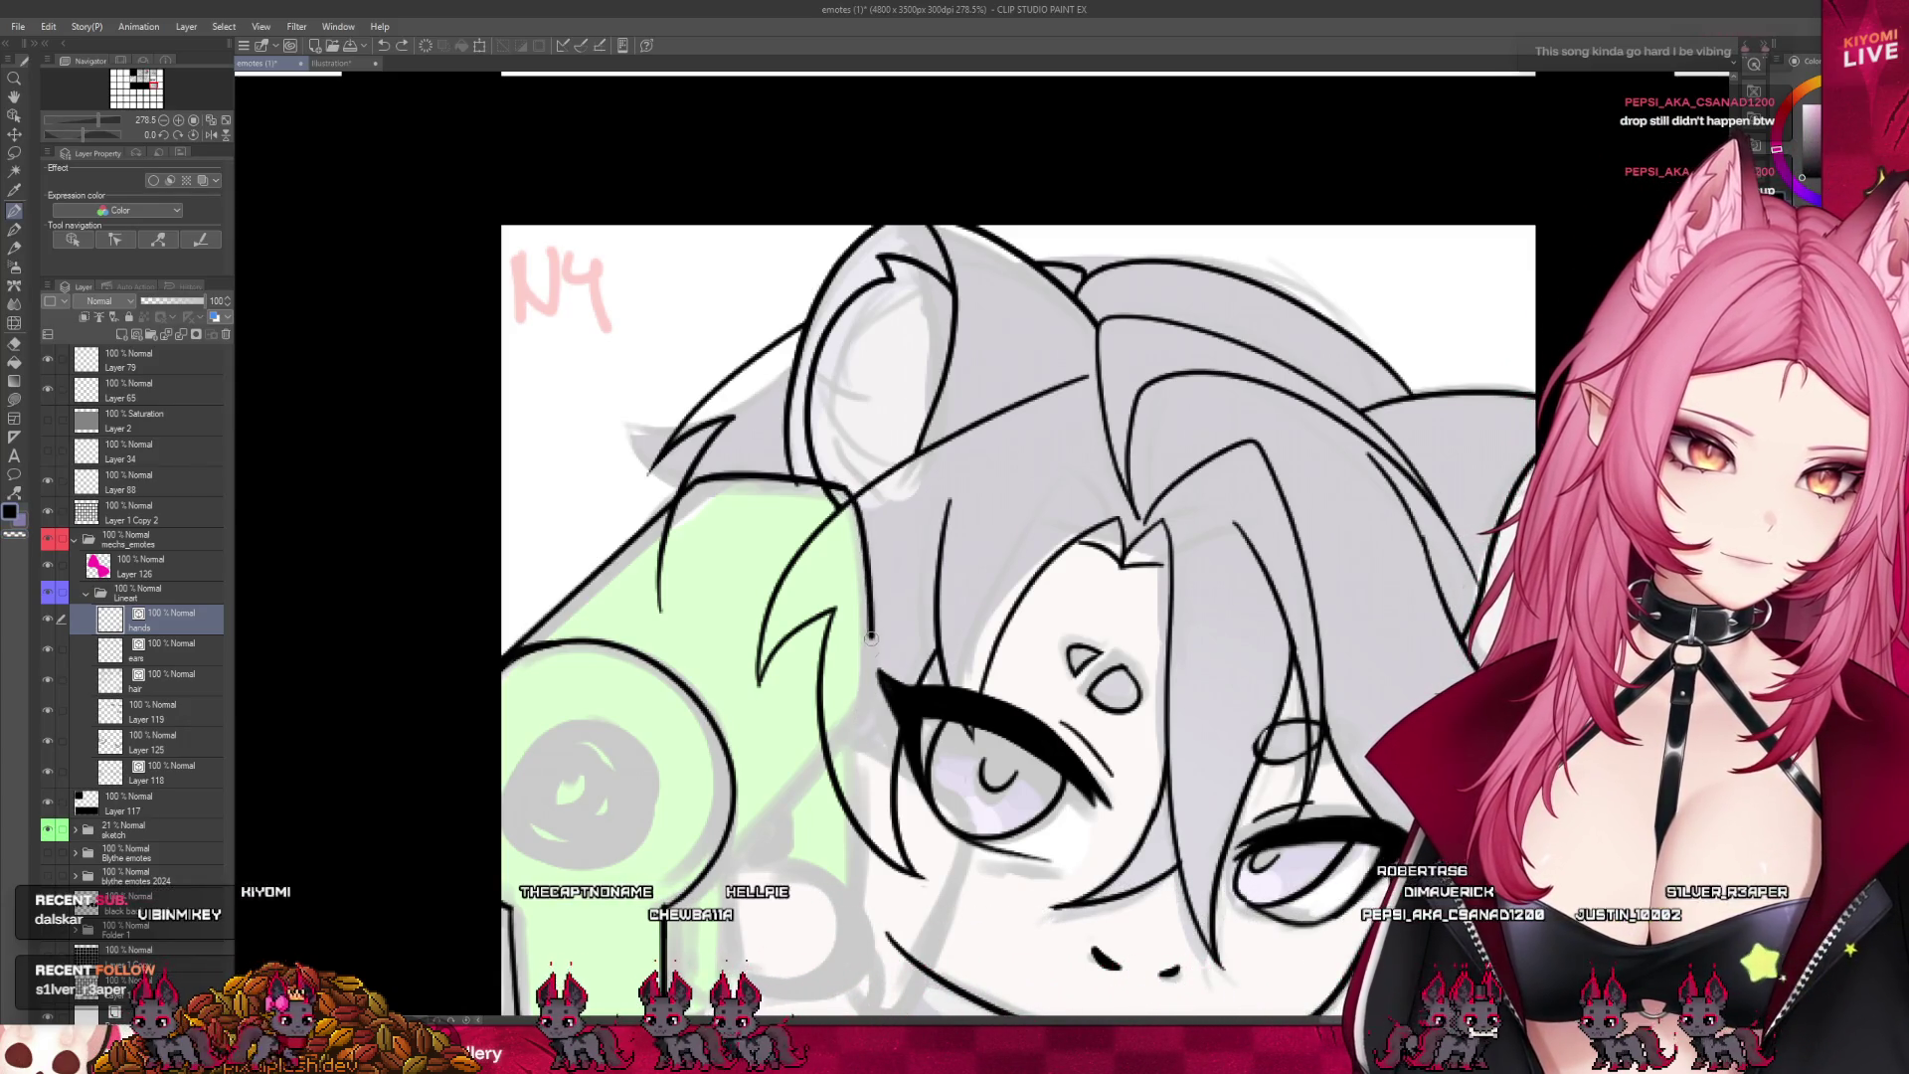
left_click_drag(871, 636, 872, 714)
scroll(898, 637, "down", 3)
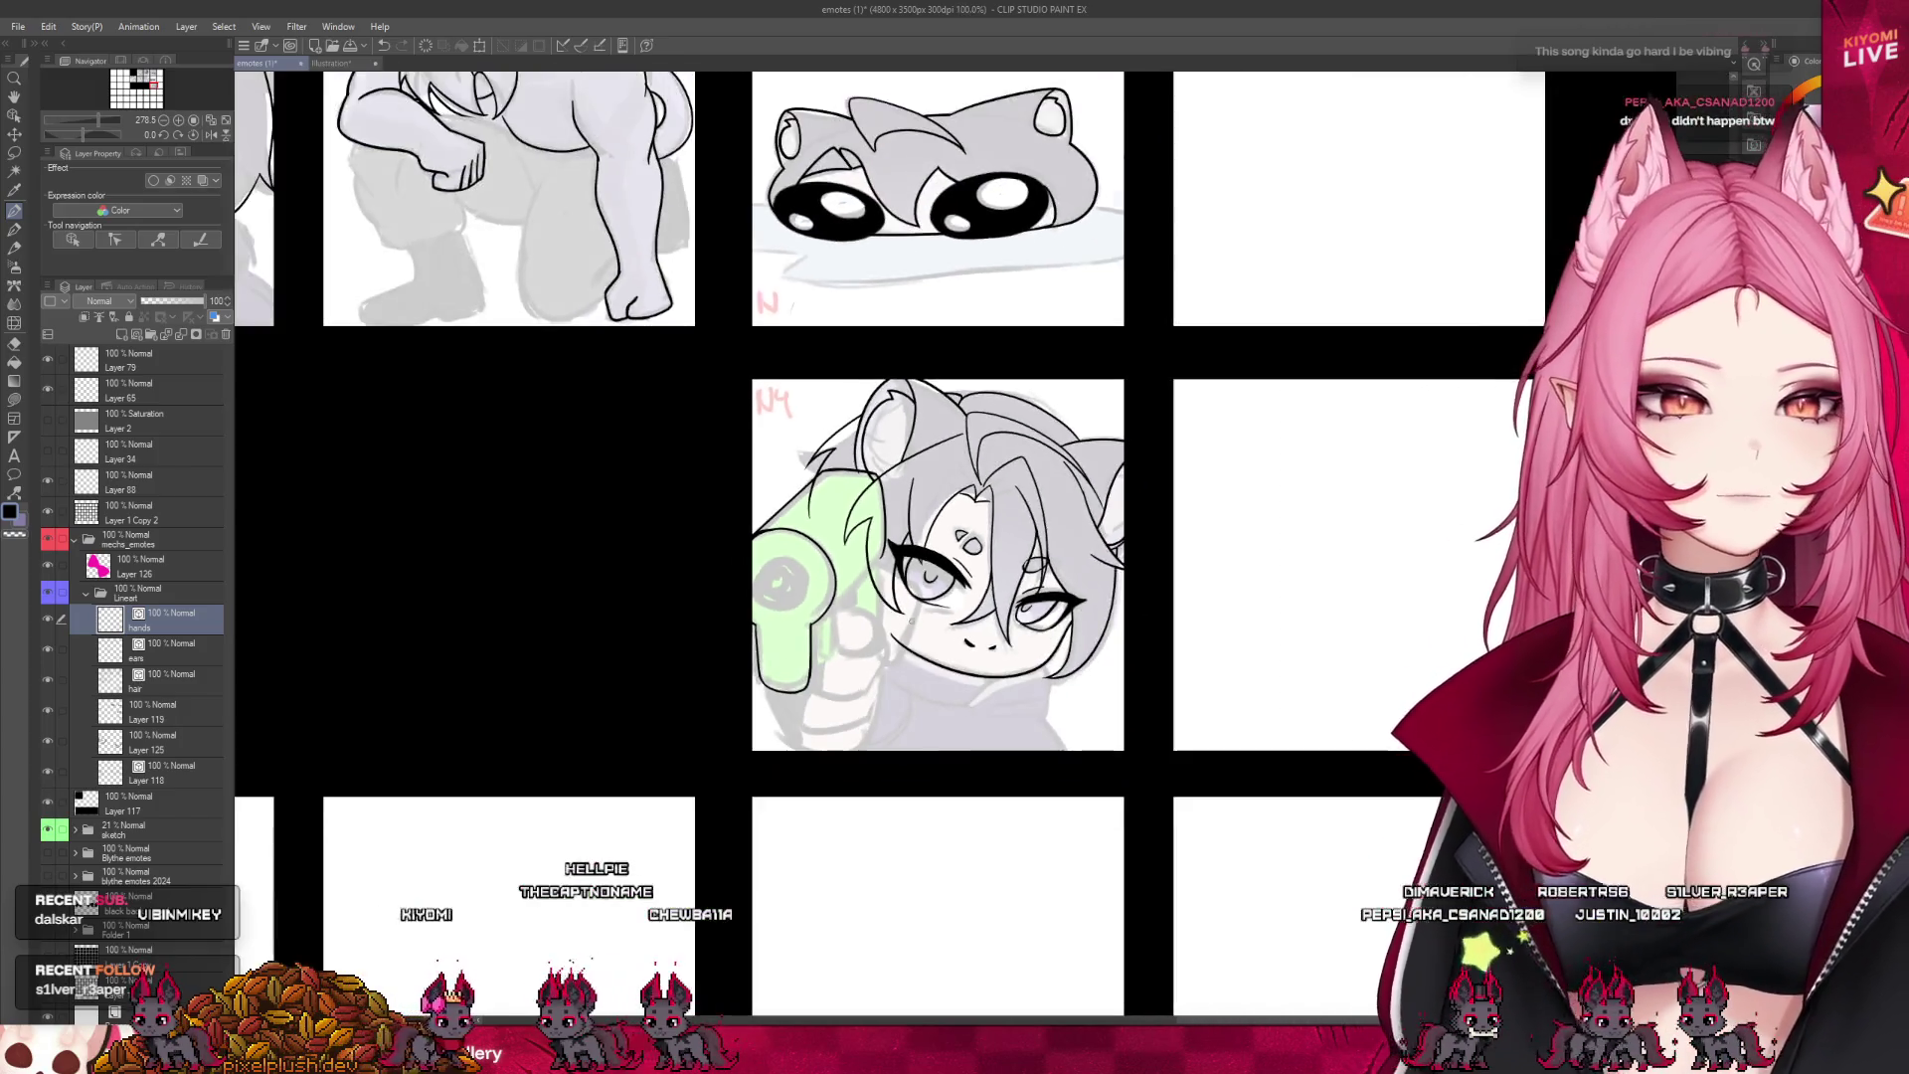
scroll(898, 627, "up", 1)
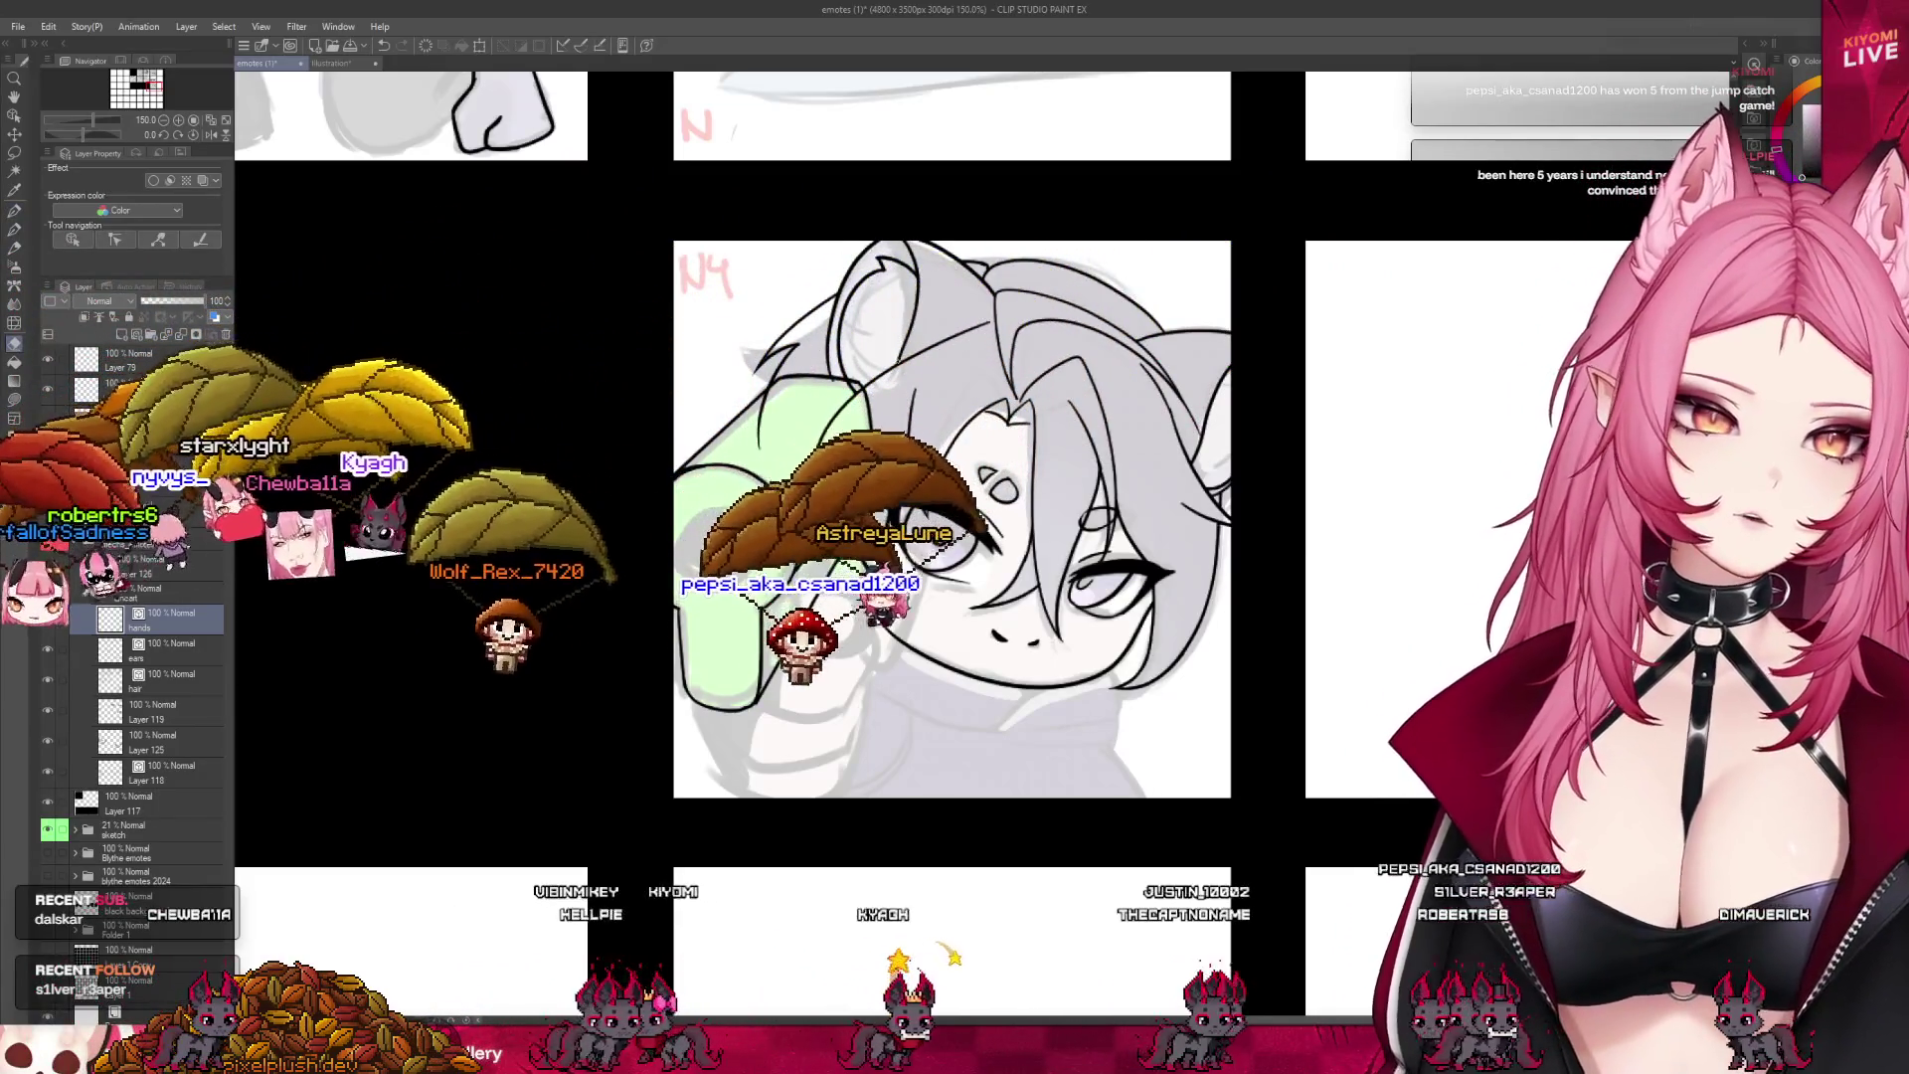
- With the pen, draw a bold black circle around the end of the green gun's barrel
scroll(892, 343, "down", 3)
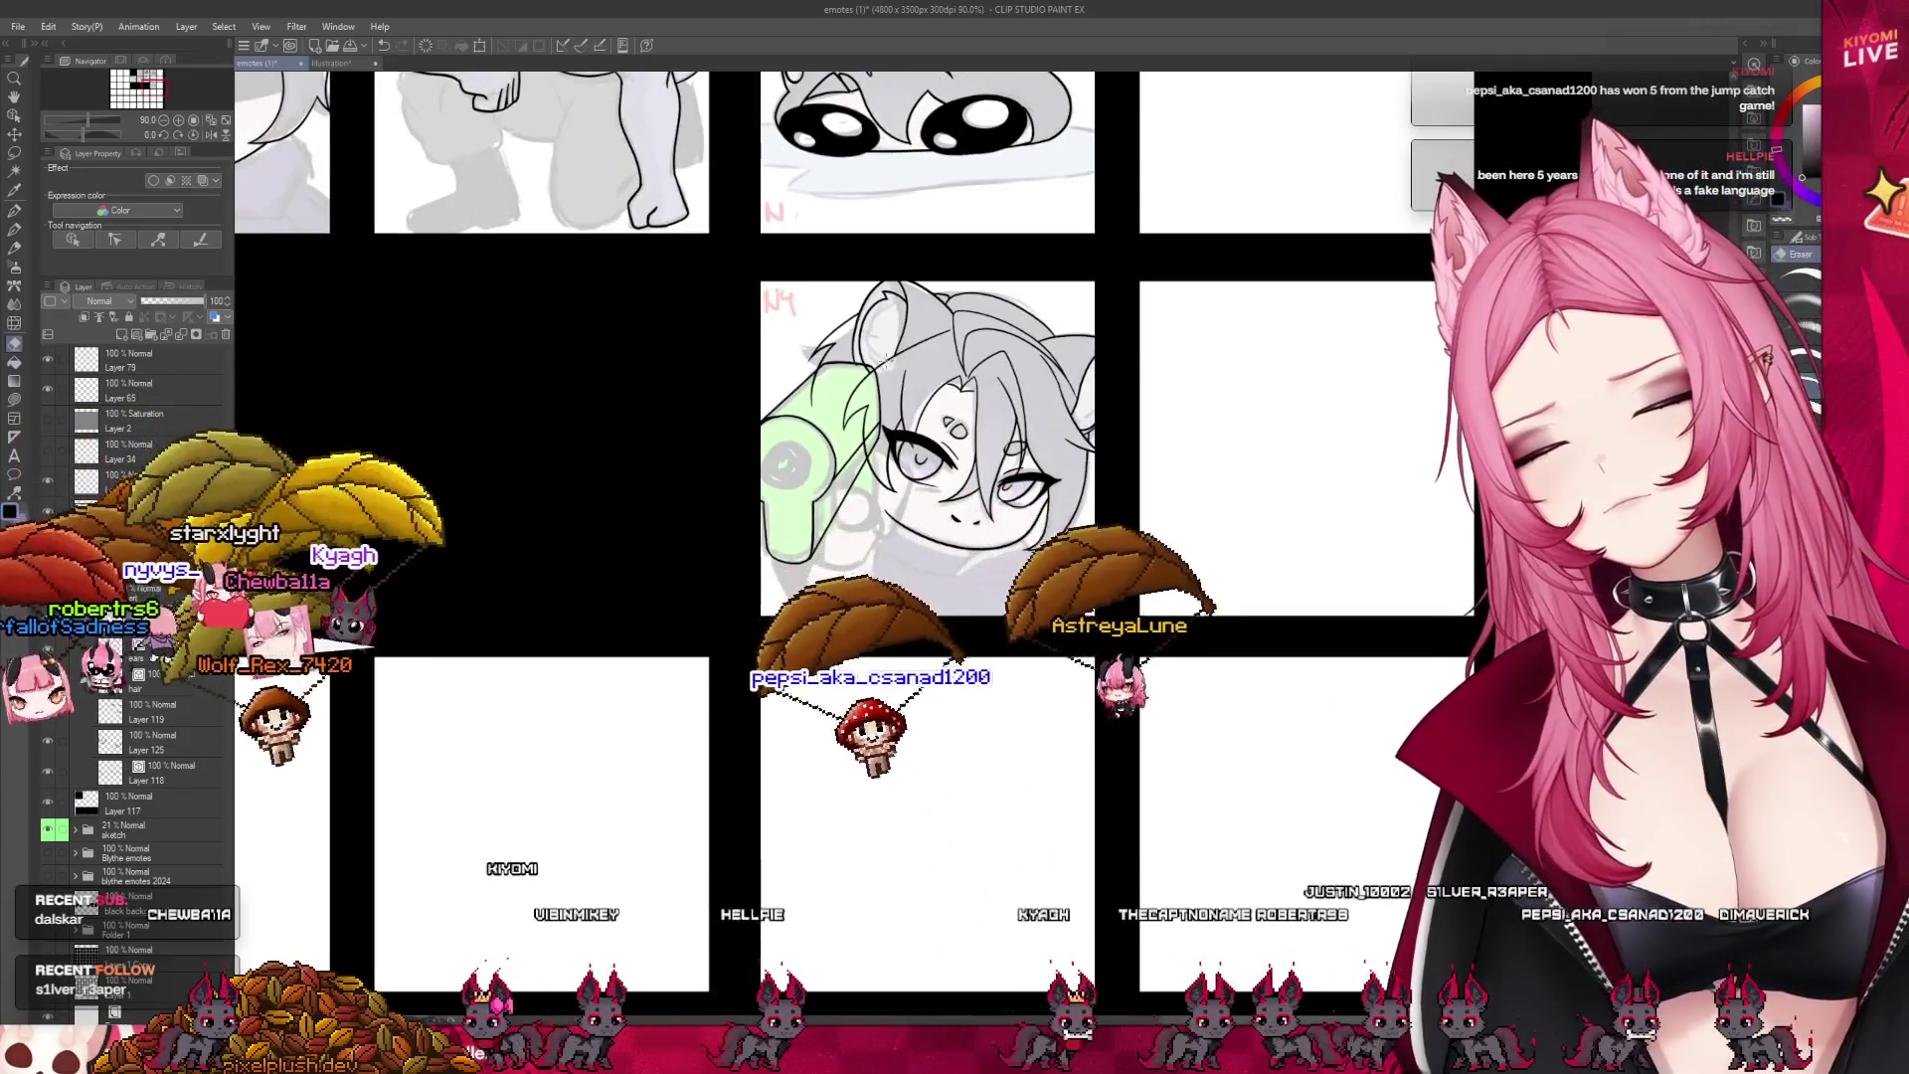
scroll(888, 358, "up", 3)
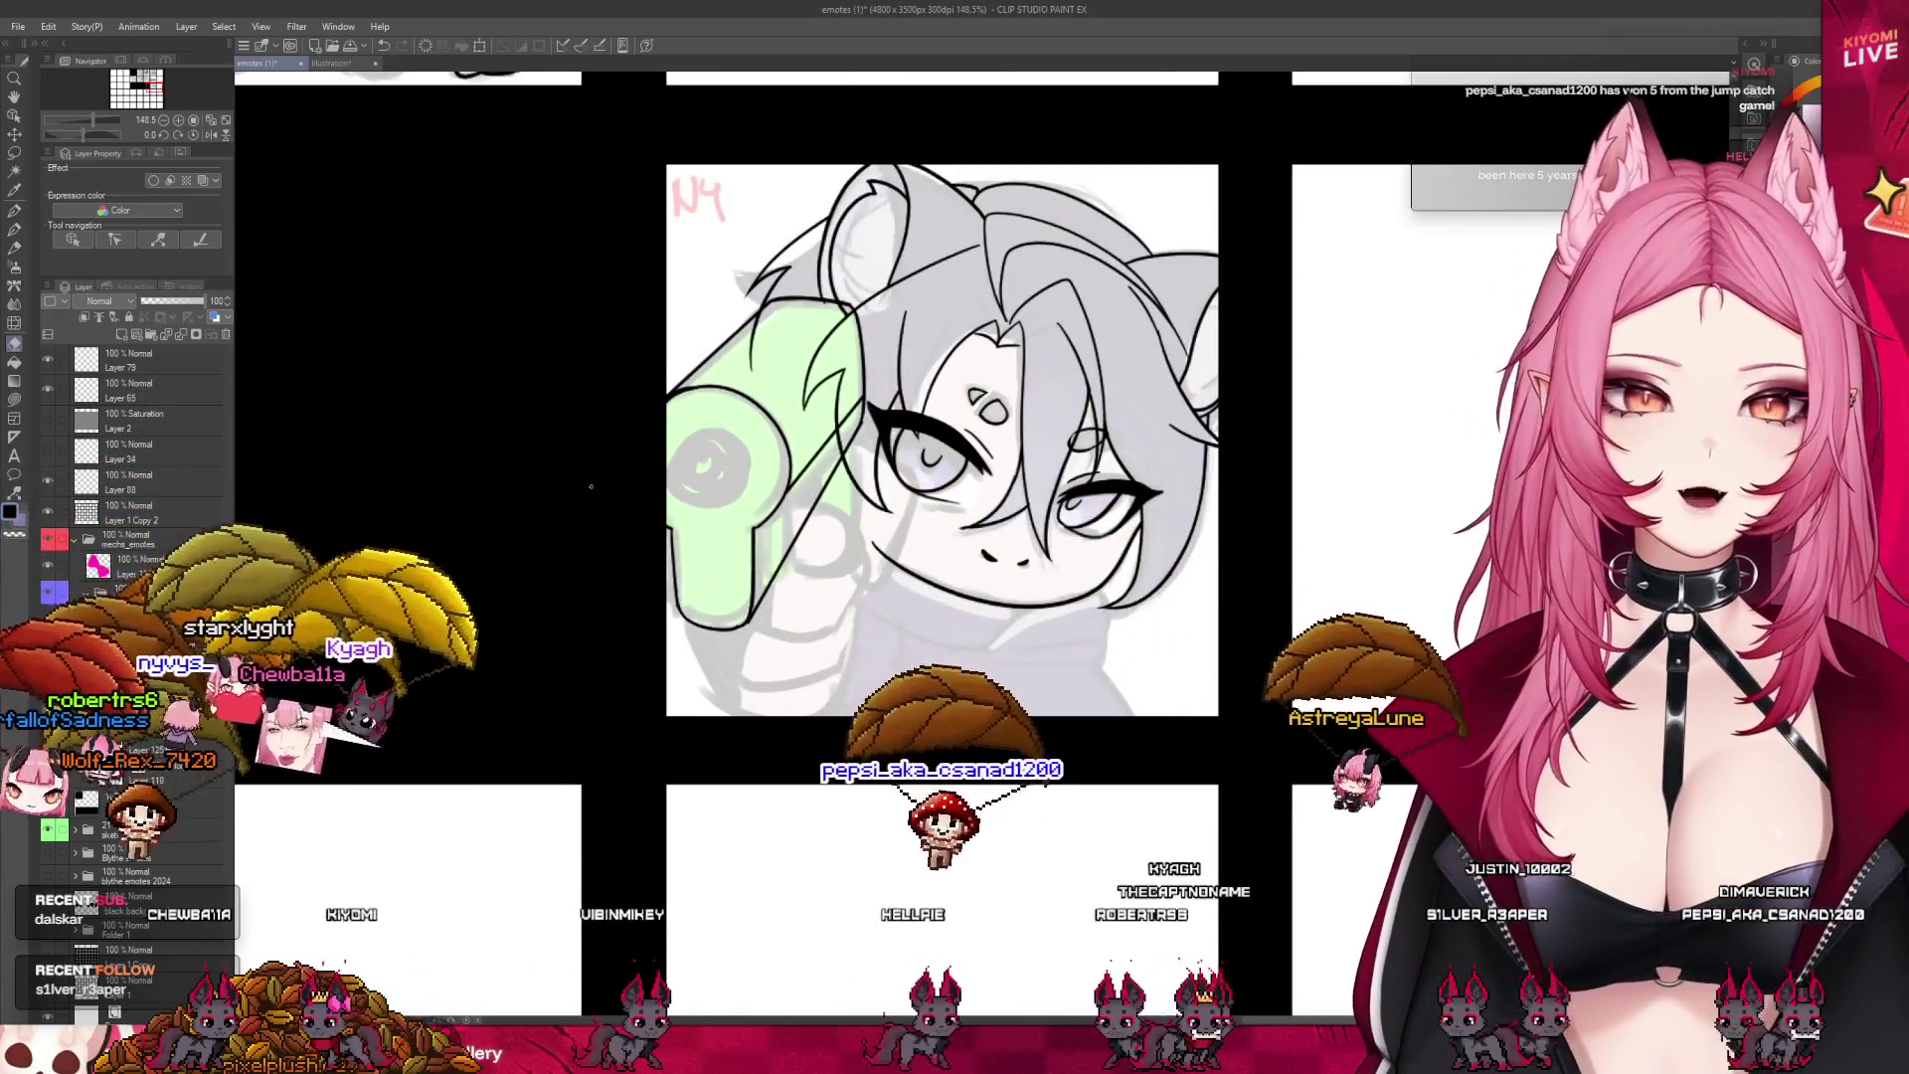
key("p")
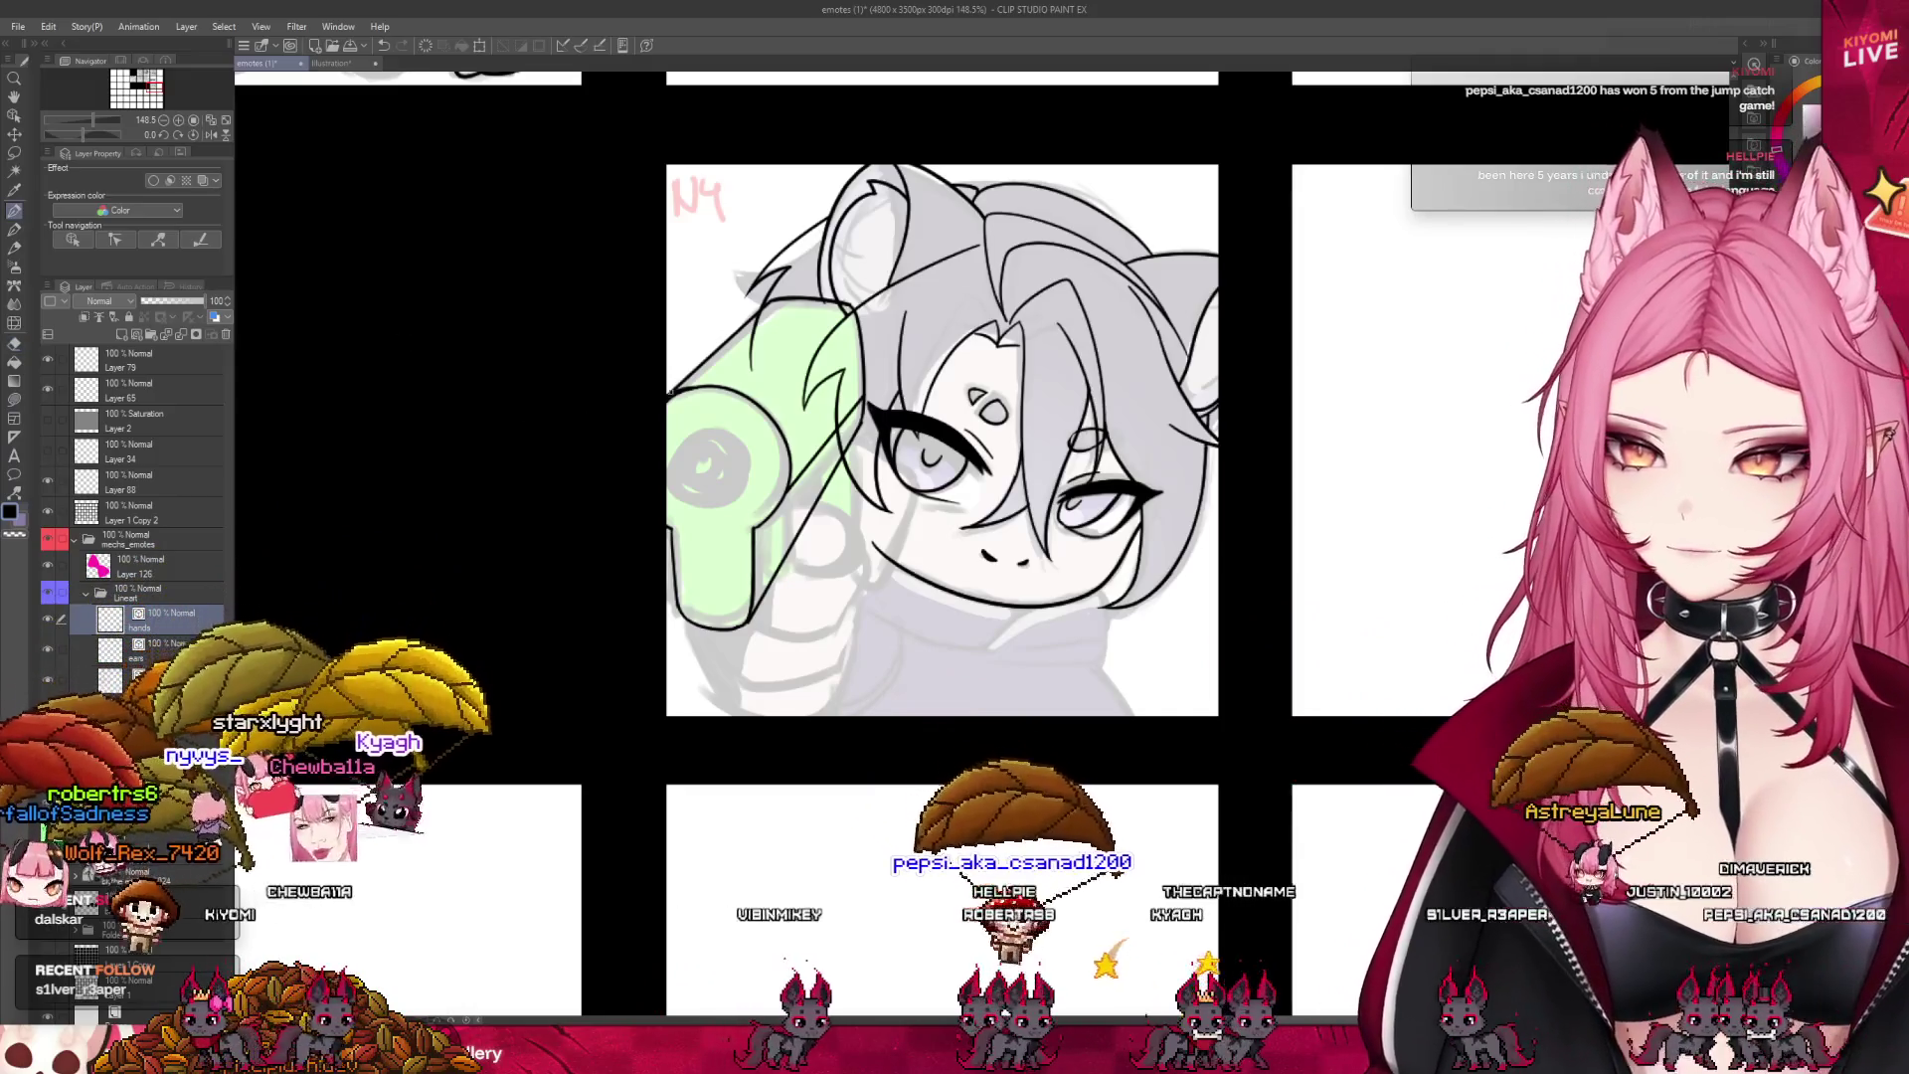
scroll(808, 406, "up", 3)
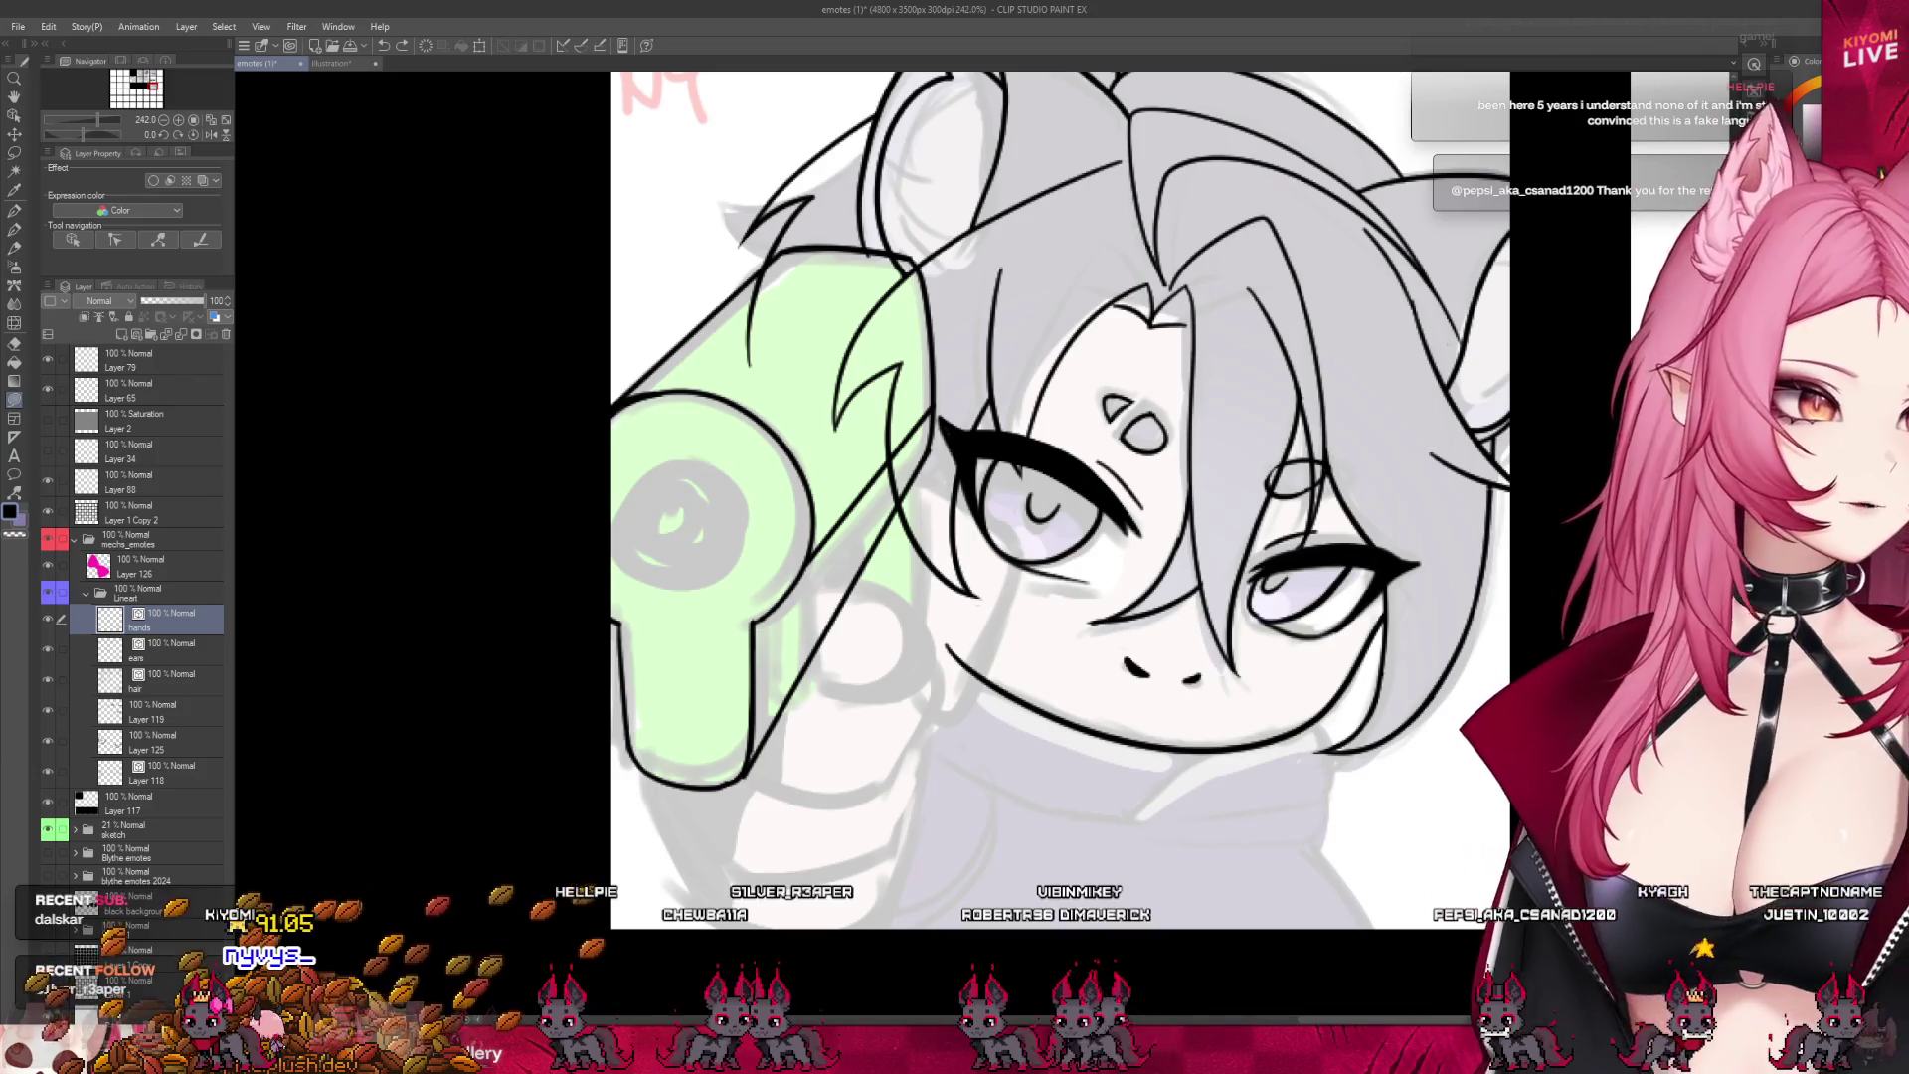
left_click_drag(615, 457, 744, 597)
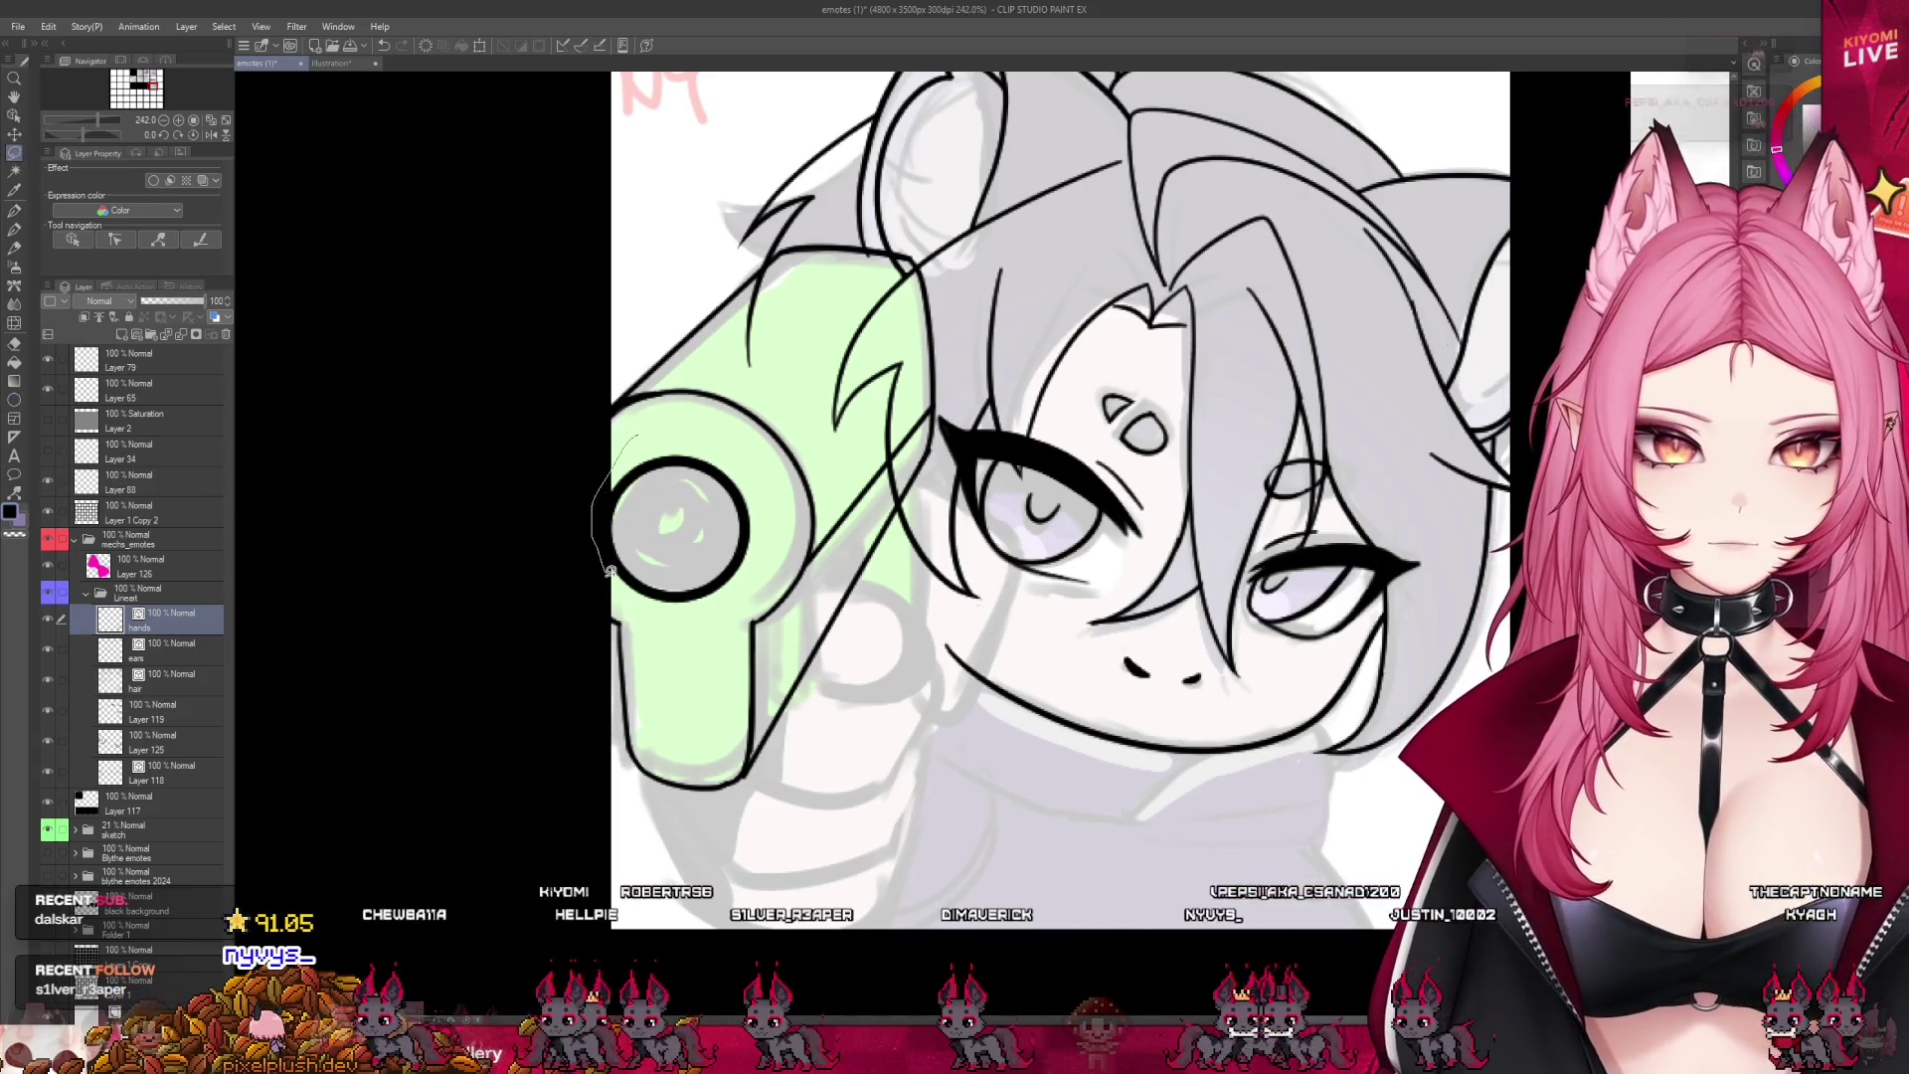
- Lasso the barrel circle and transform it: narrower on the left, taller upward, nudged right
left_click_drag(749, 584, 656, 437)
key("ctrl+t")
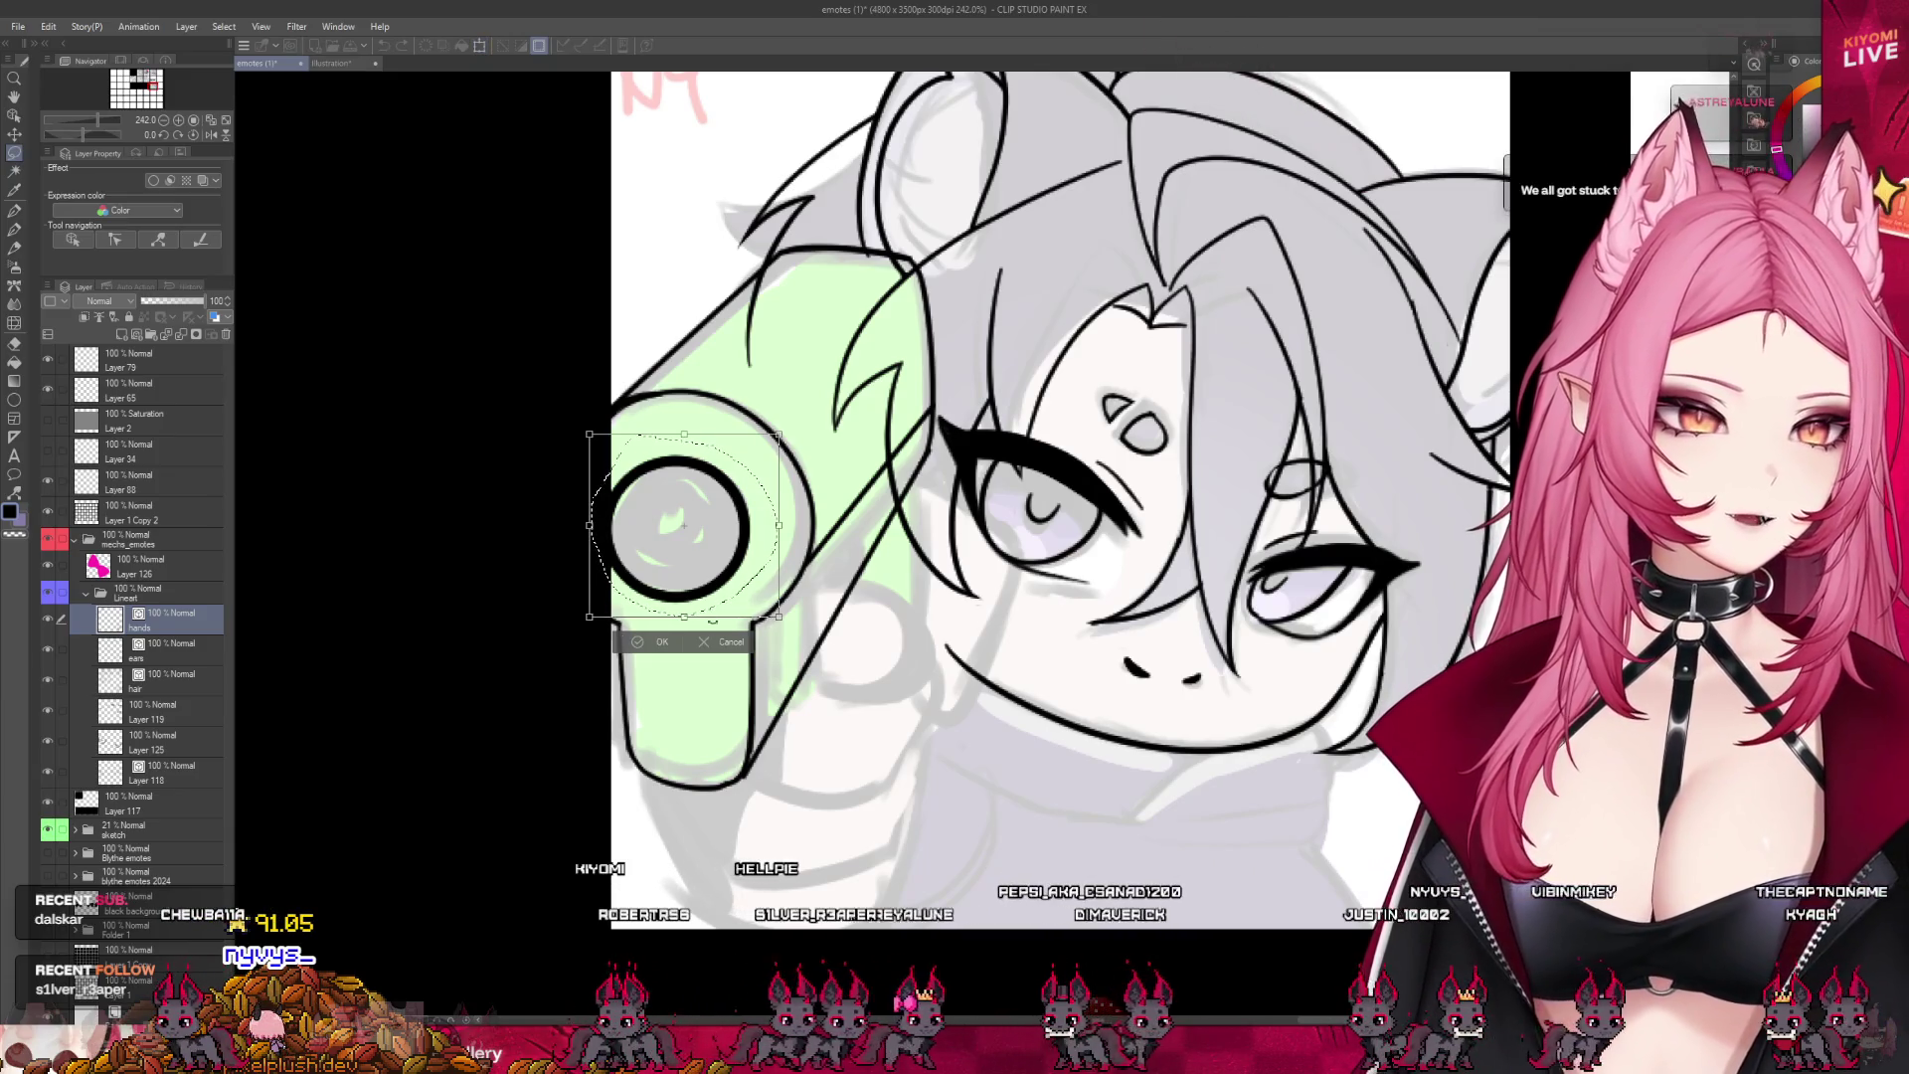
left_click_drag(603, 537, 599, 530)
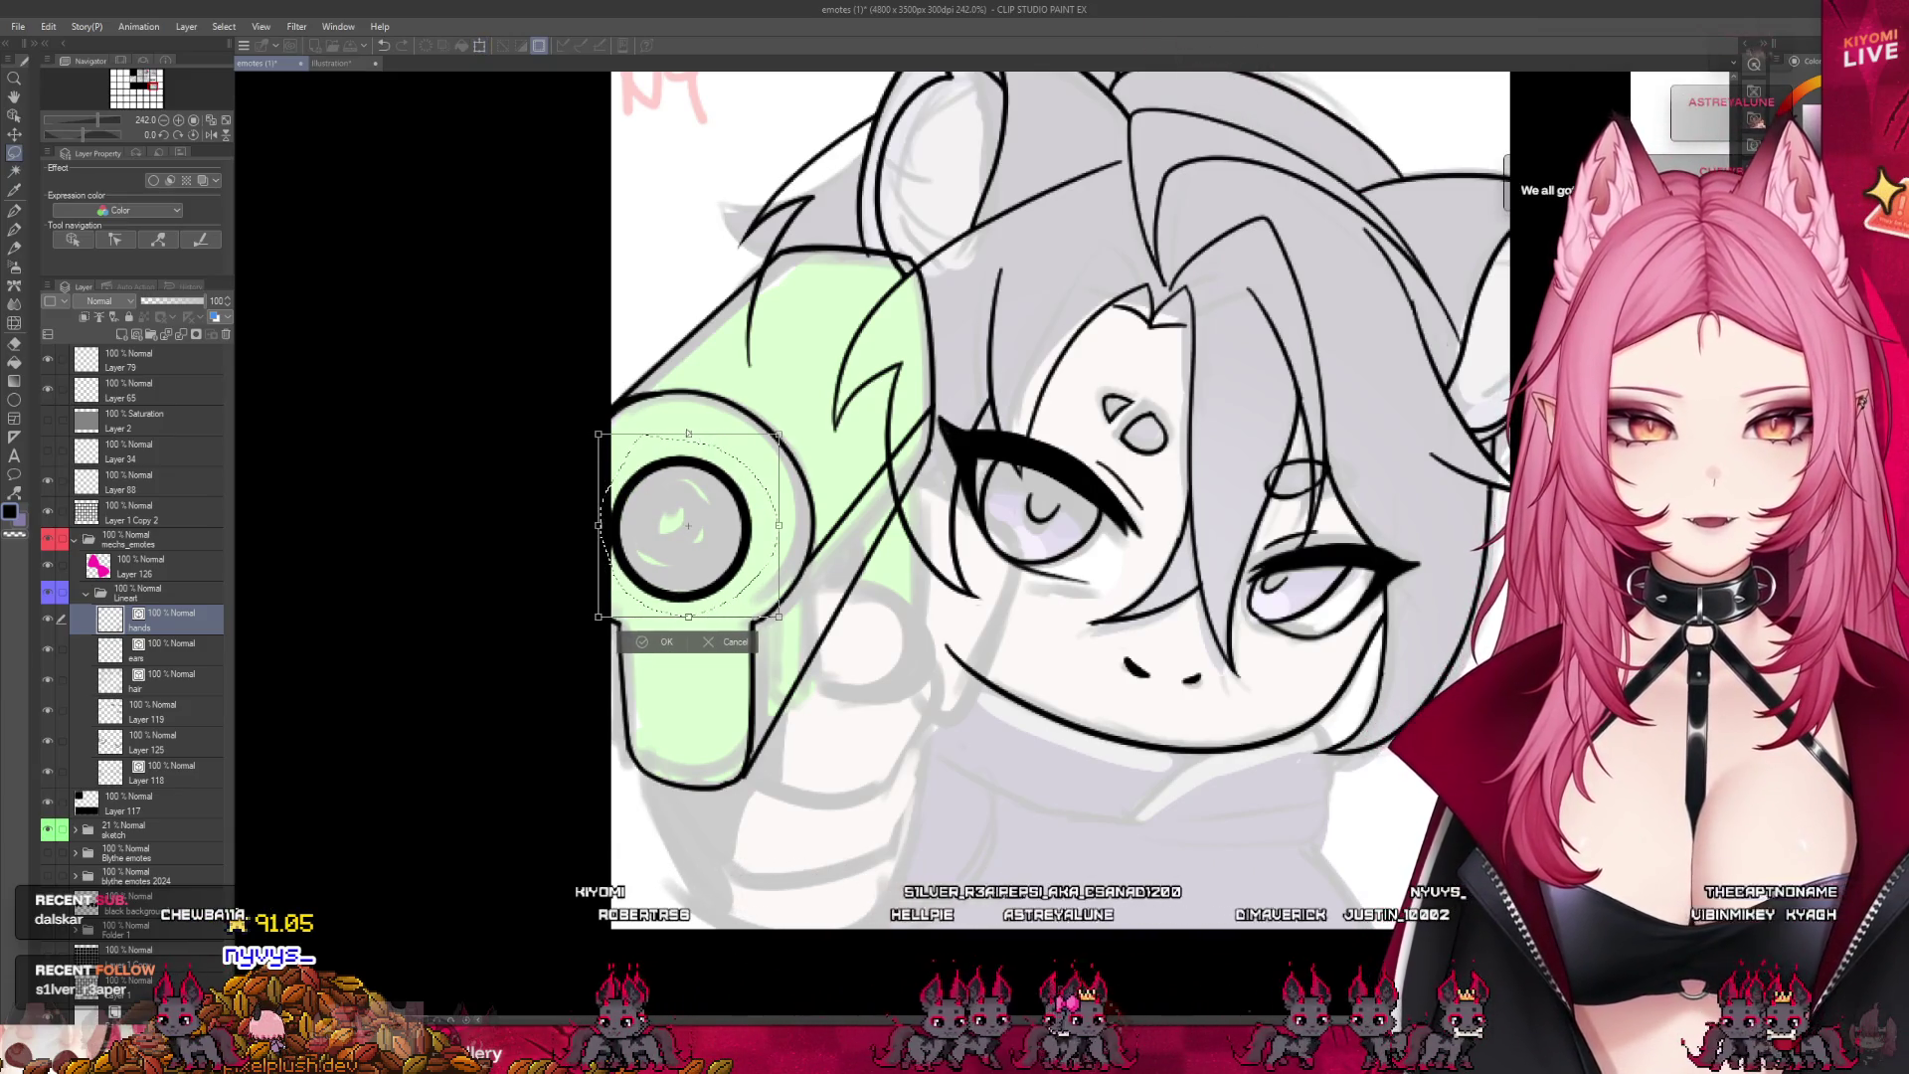
left_click_drag(688, 434, 684, 427)
left_click_drag(729, 546, 731, 546)
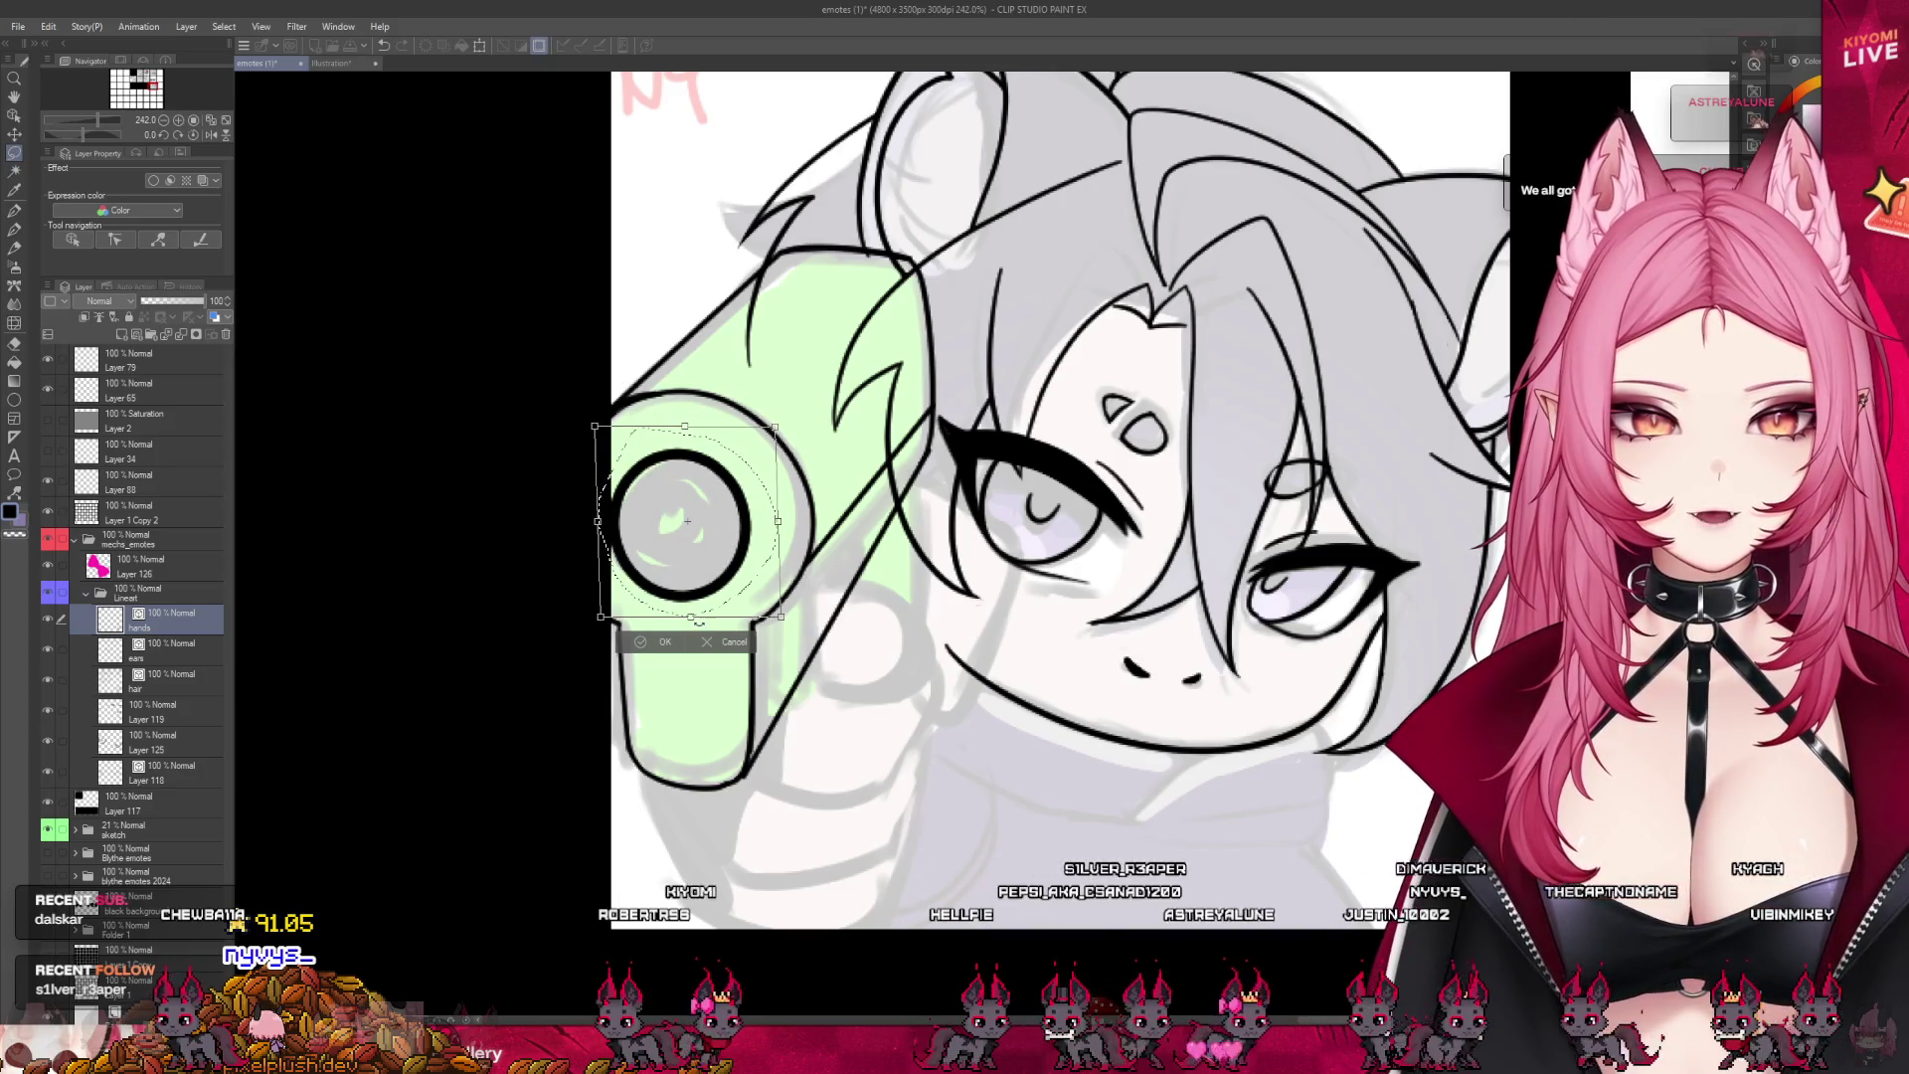
key("Return")
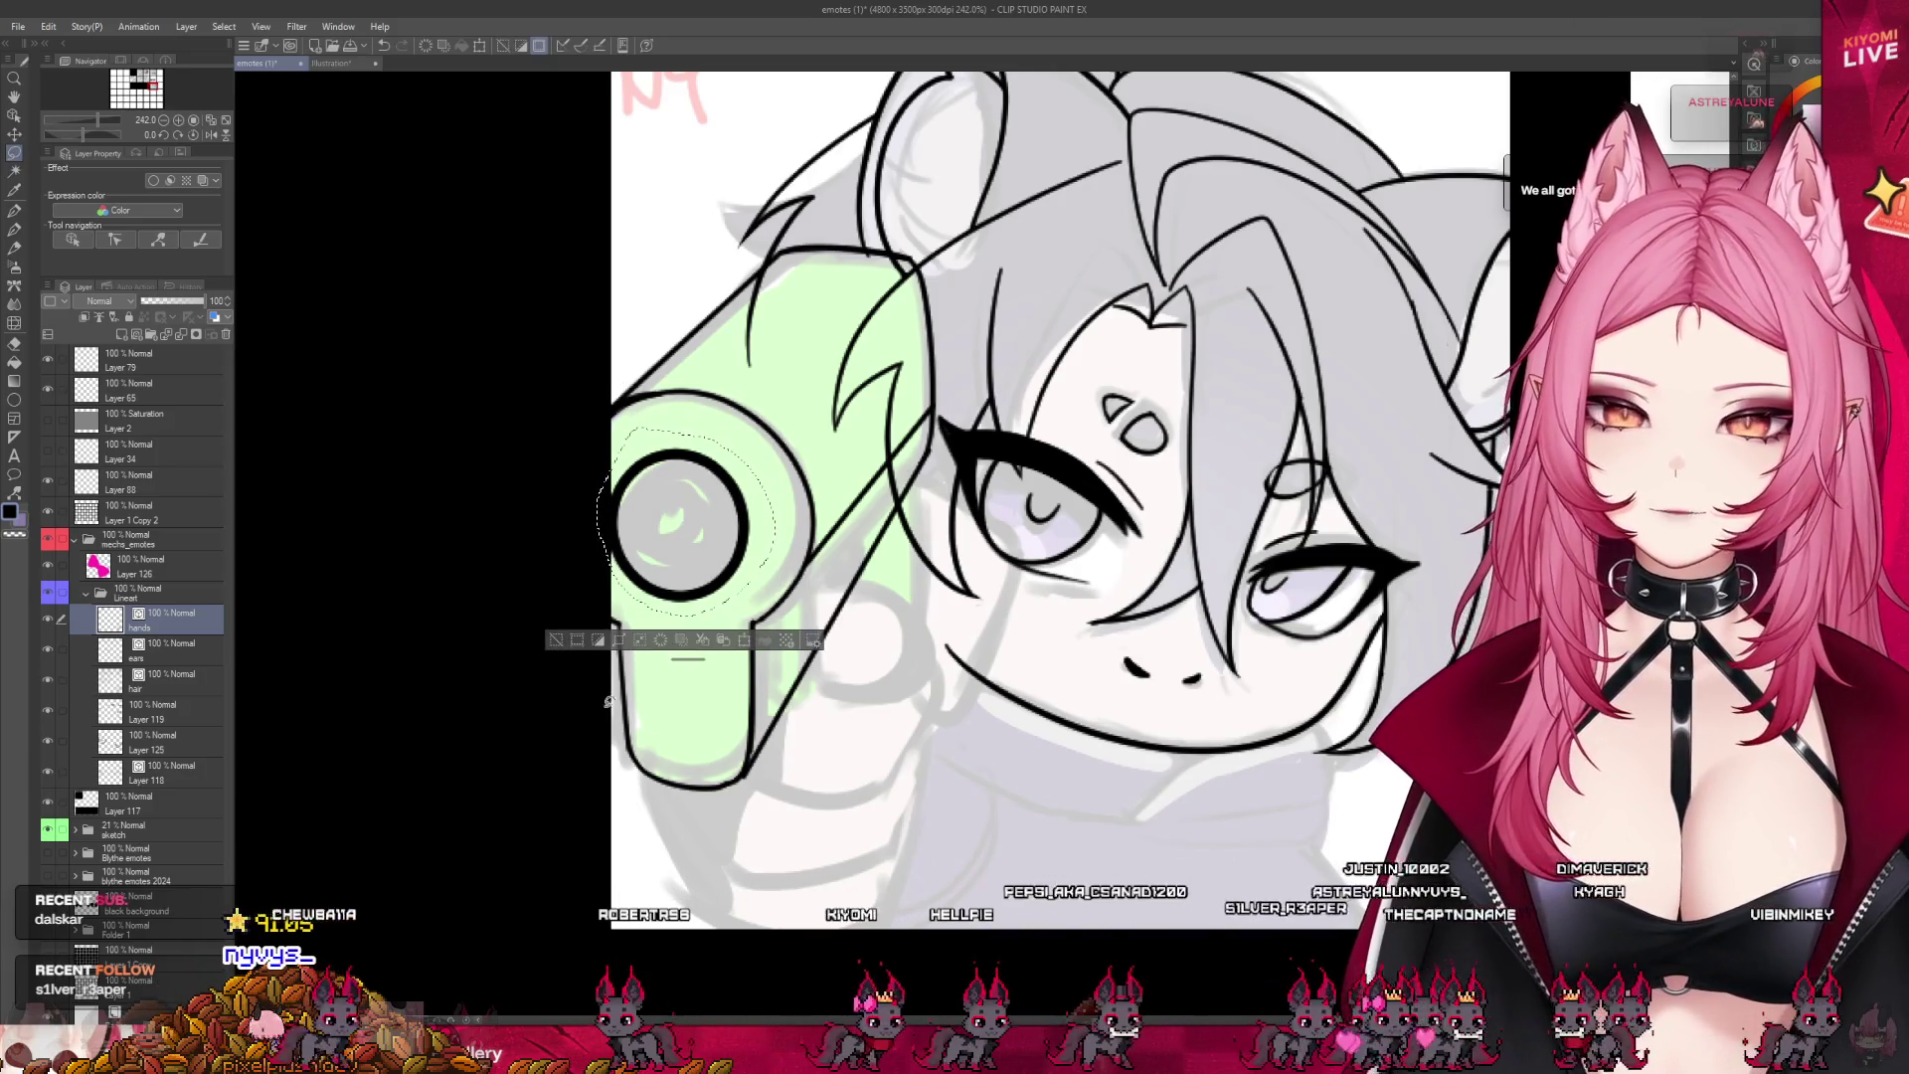
key("ctrl+d")
- Paint the barrel circle solid black as the muzzle hole
scroll(554, 638, "down", 5)
scroll(562, 409, "up", 2)
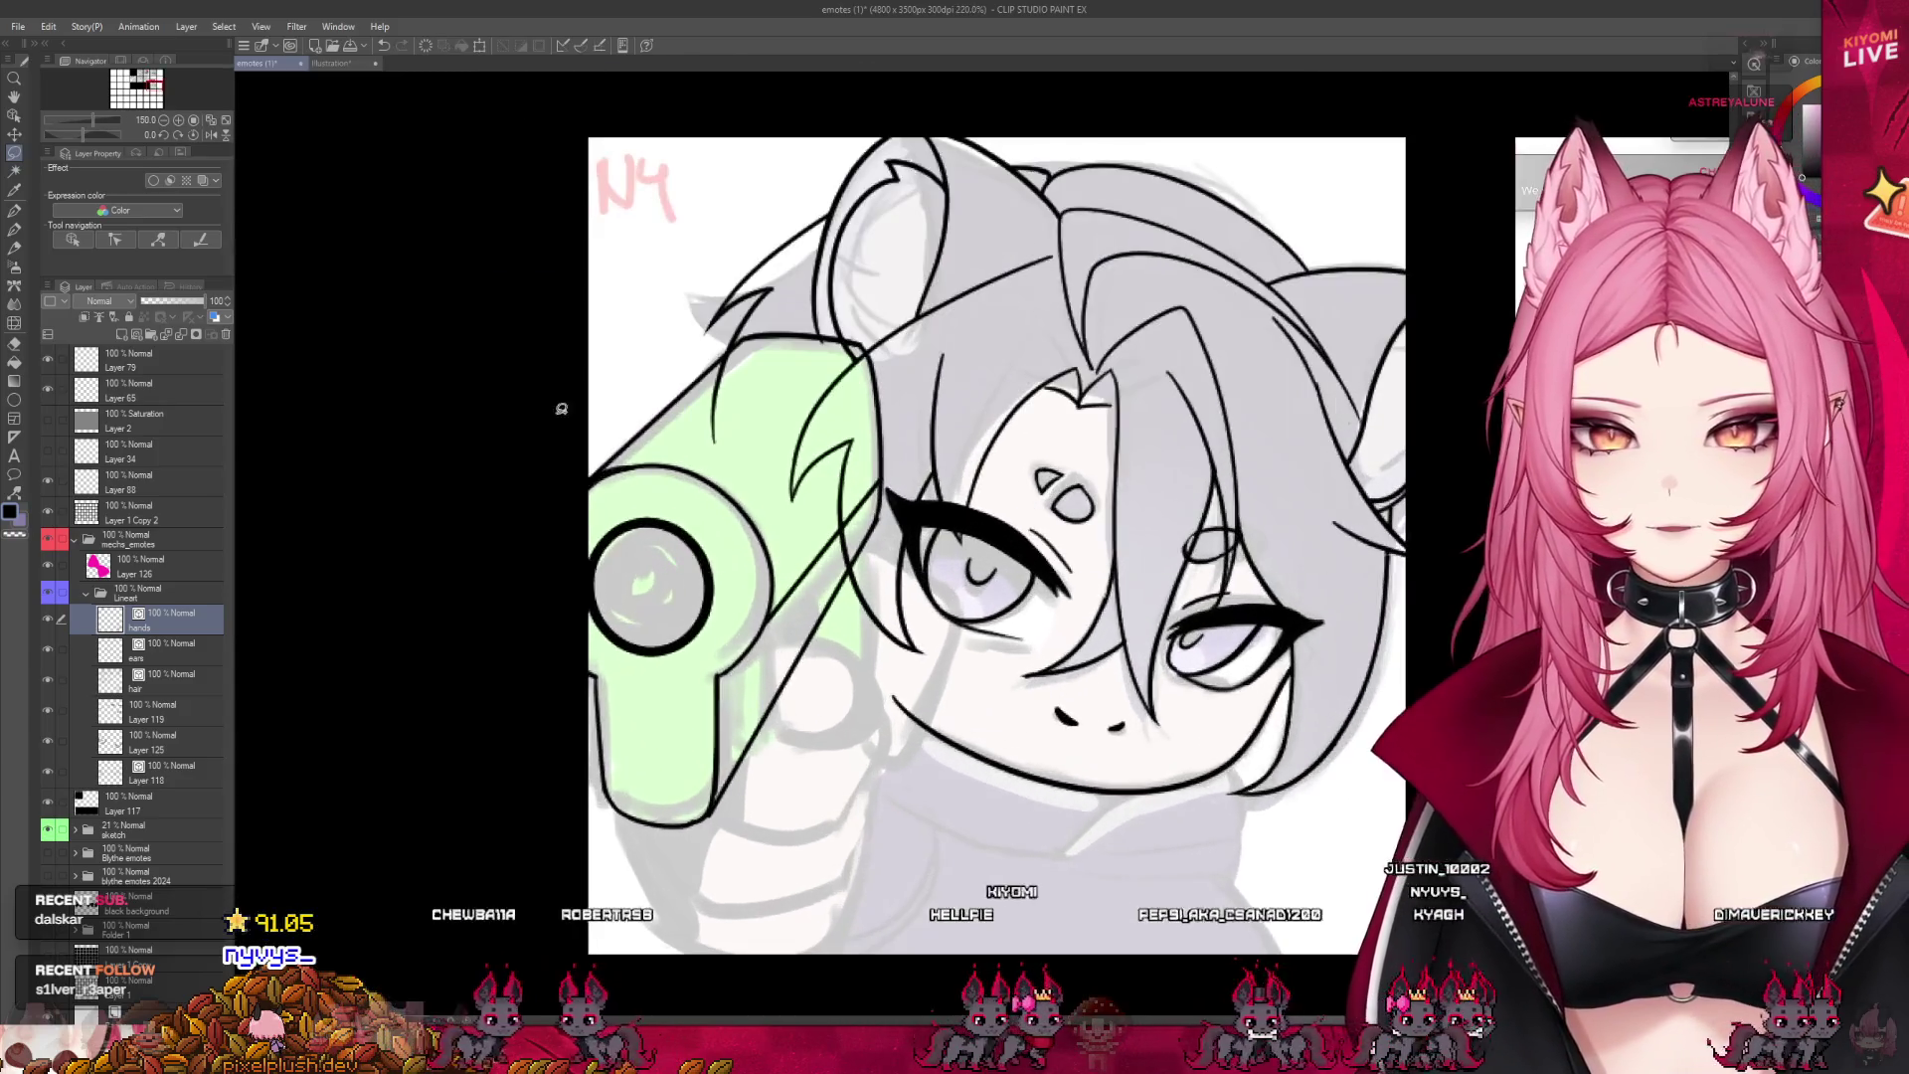
scroll(631, 508, "up", 2)
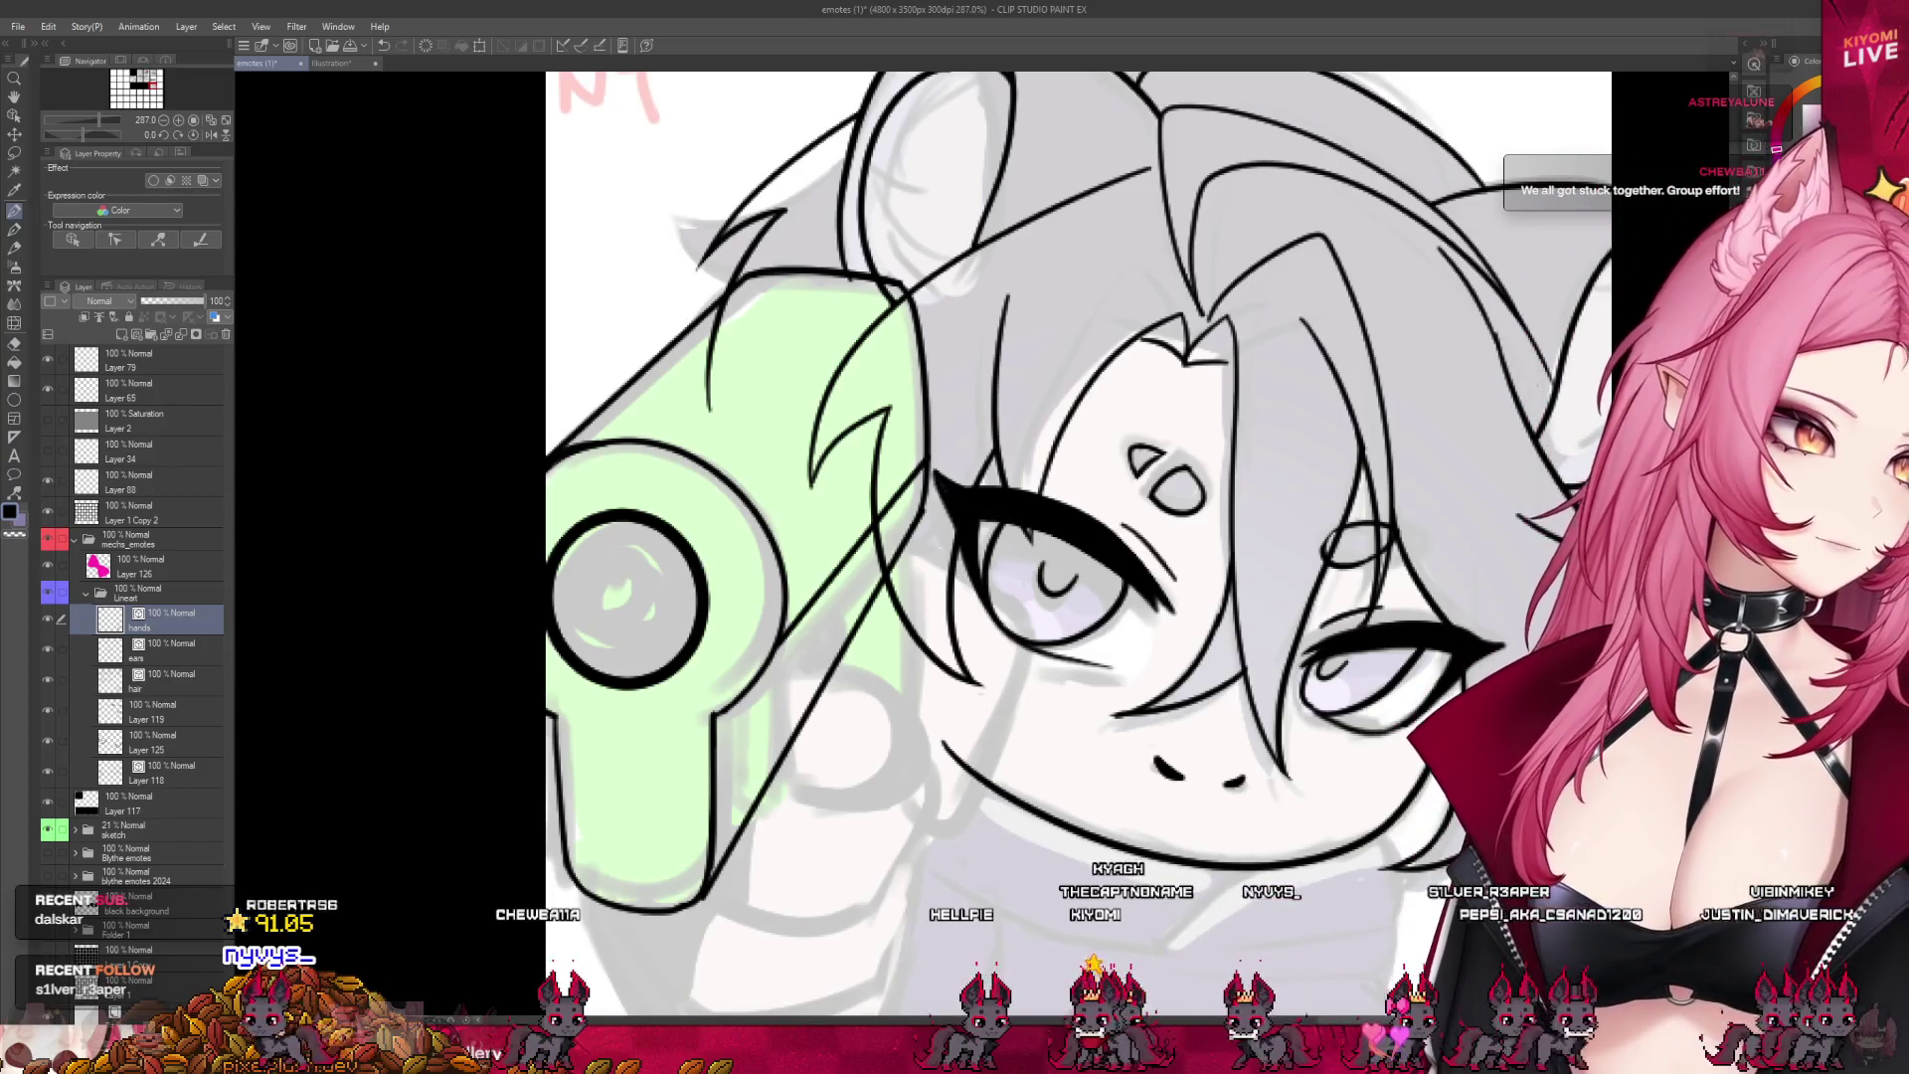
mouse_move(626, 527)
left_mouse_down()
mouse_move(597, 597)
mouse_move(587, 557)
mouse_move(617, 652)
mouse_move(676, 608)
mouse_move(632, 597)
mouse_move(639, 630)
left_mouse_up()
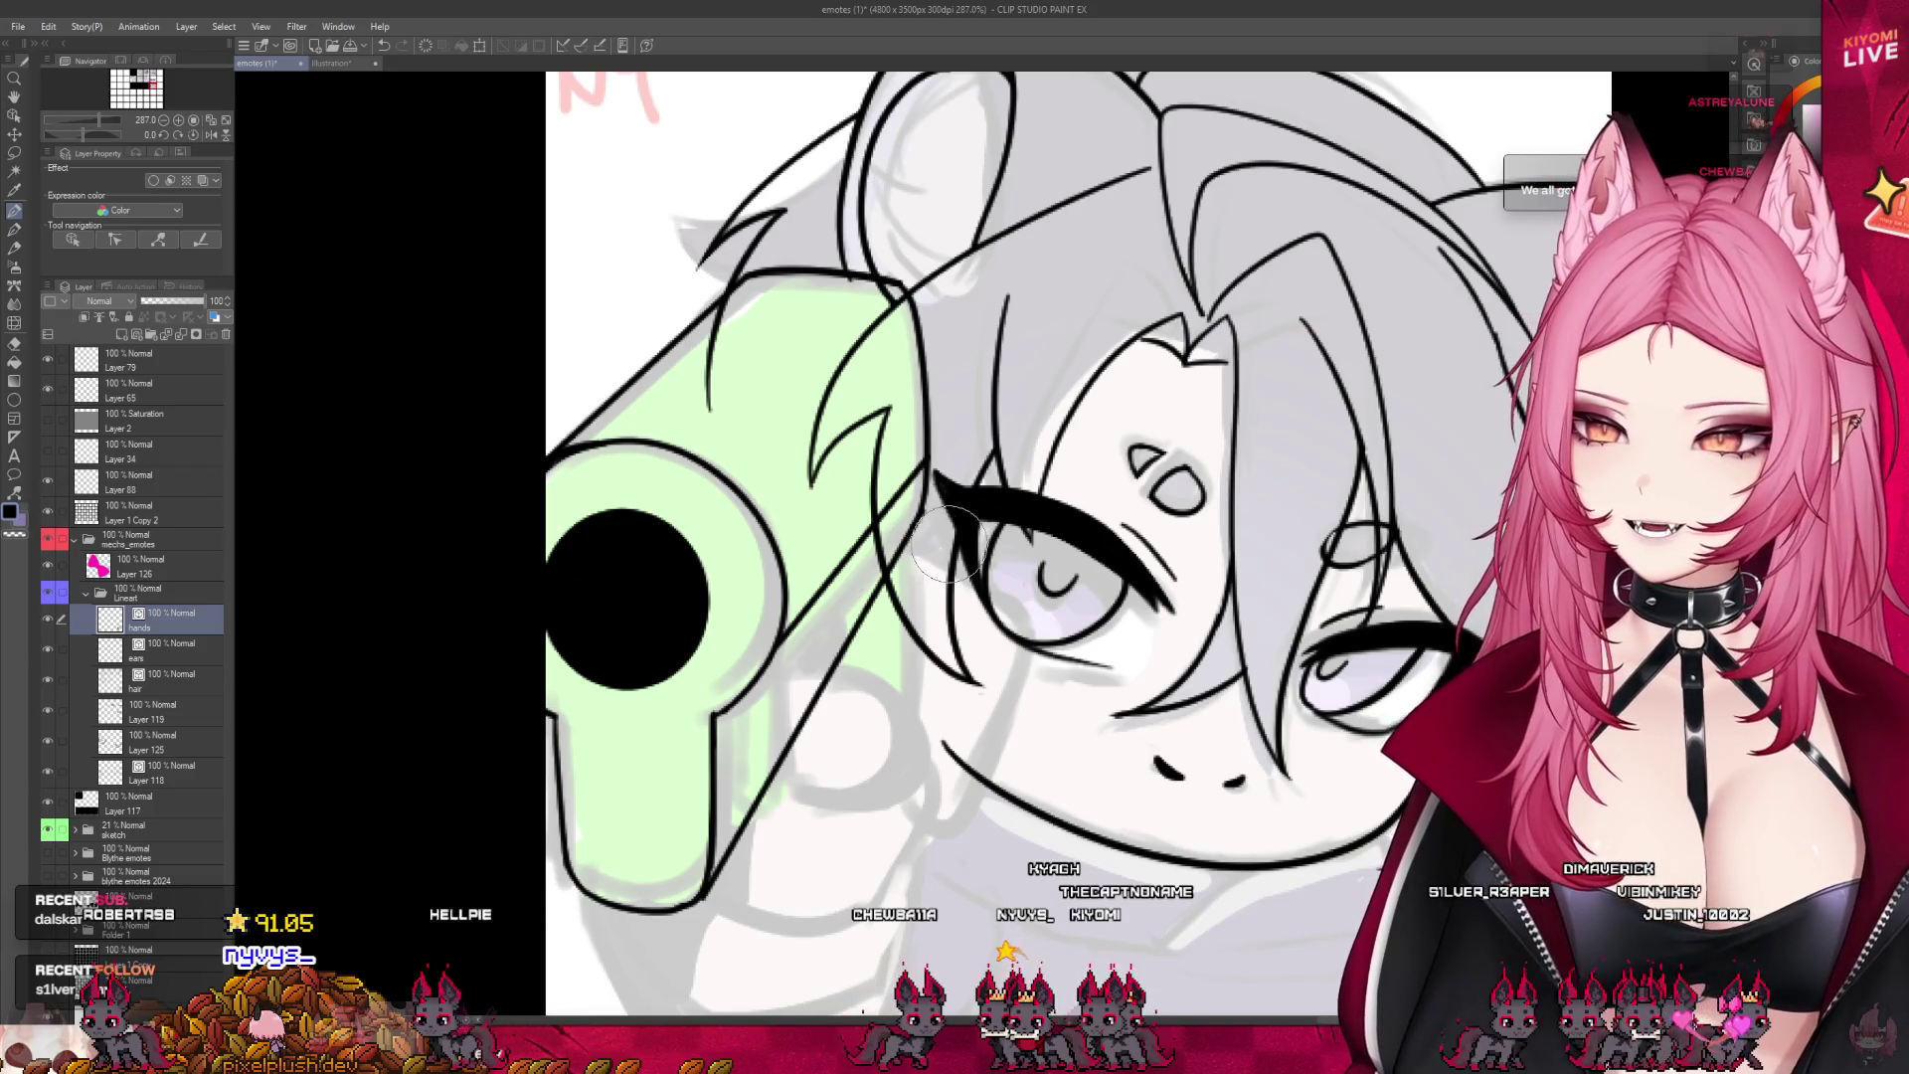
key("ctrl+minus")
key("ctrl+minus")
scroll(857, 520, "down", 4)
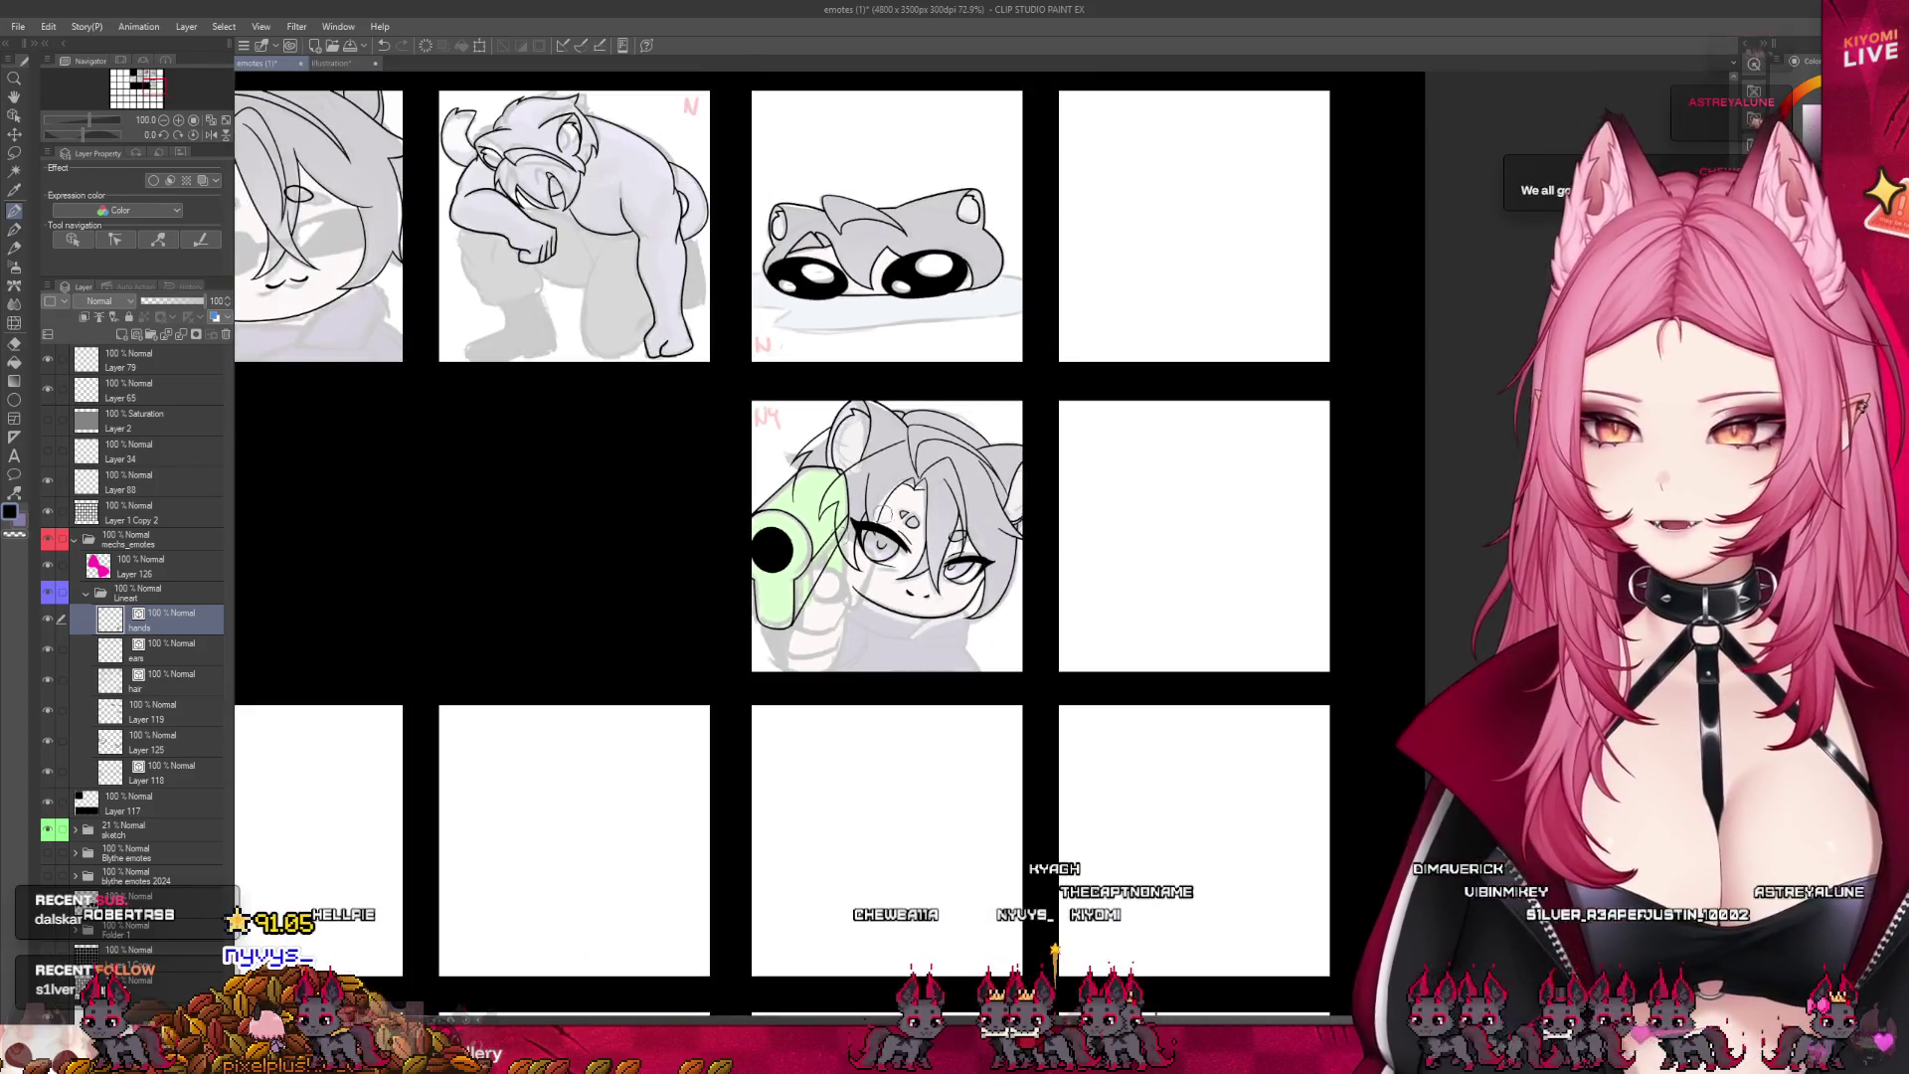
scroll(902, 482, "up", 2)
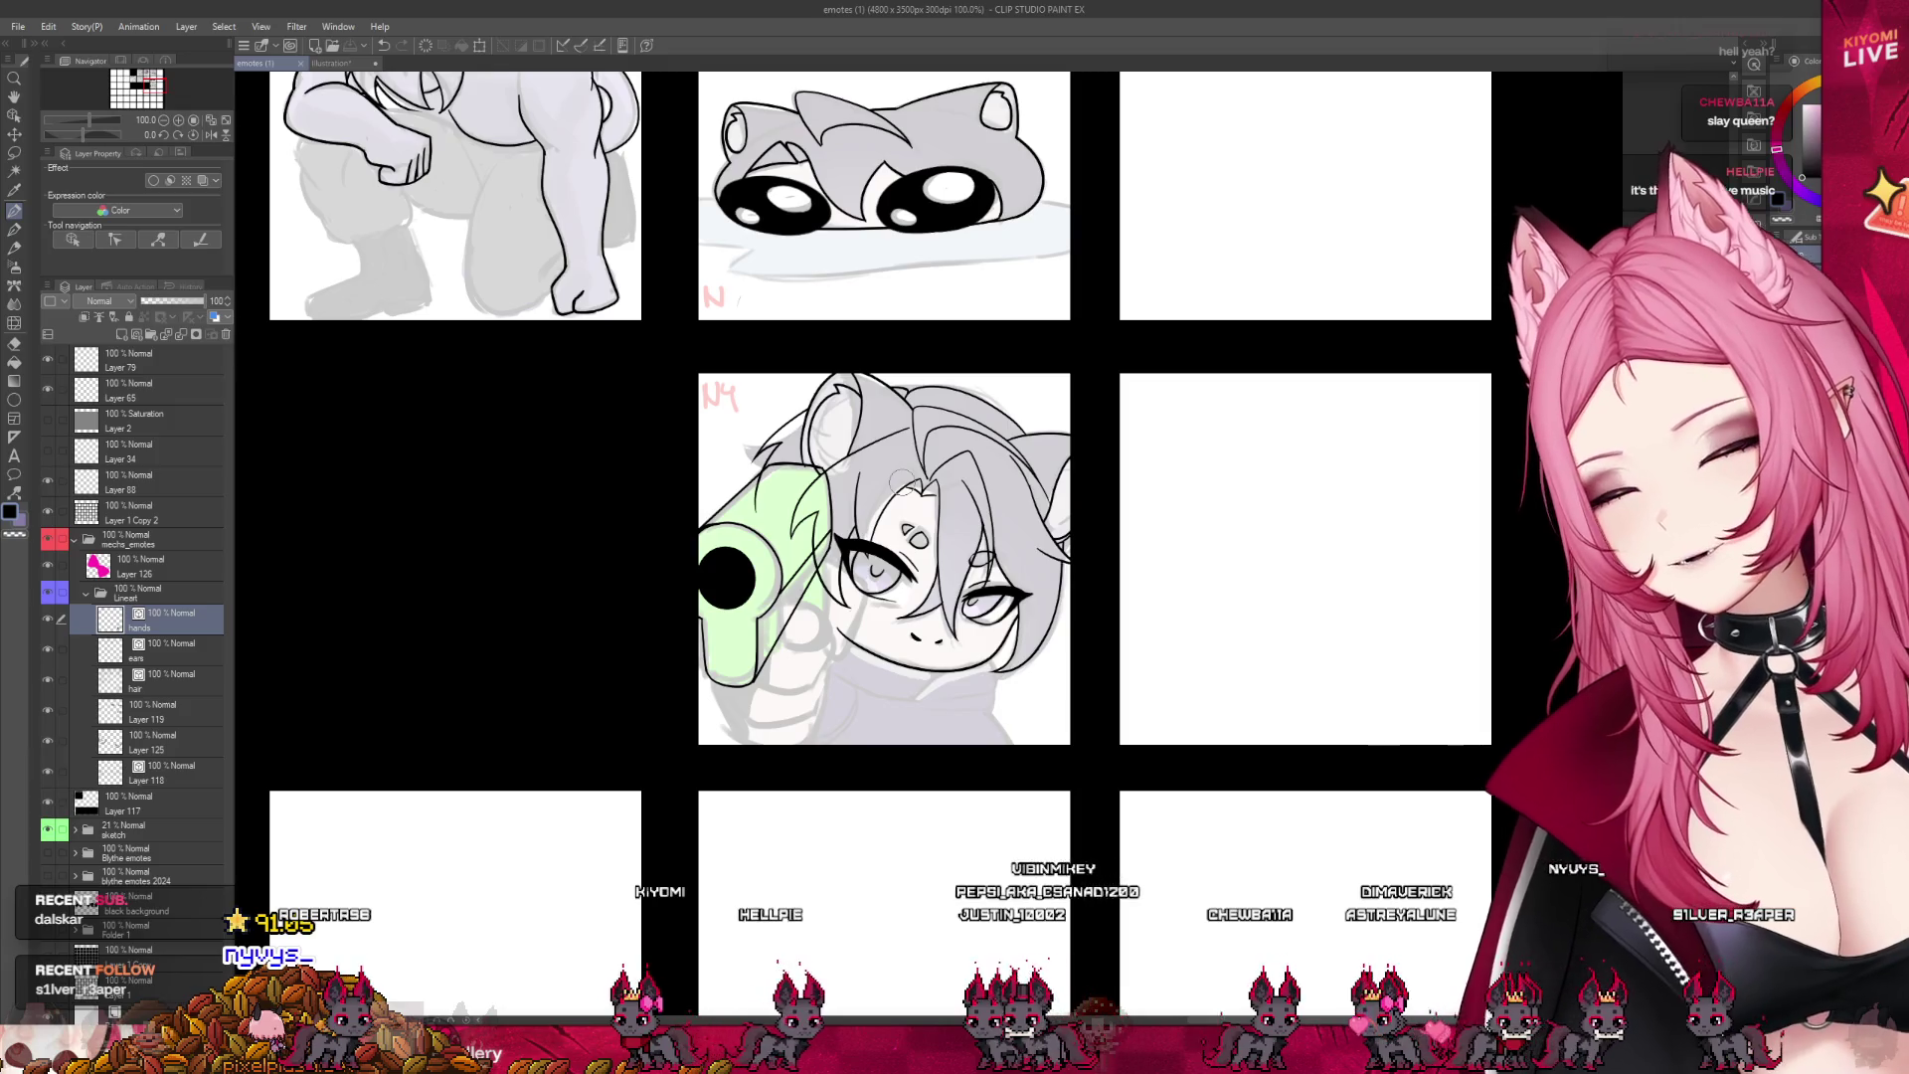
scroll(843, 441, "up", 3)
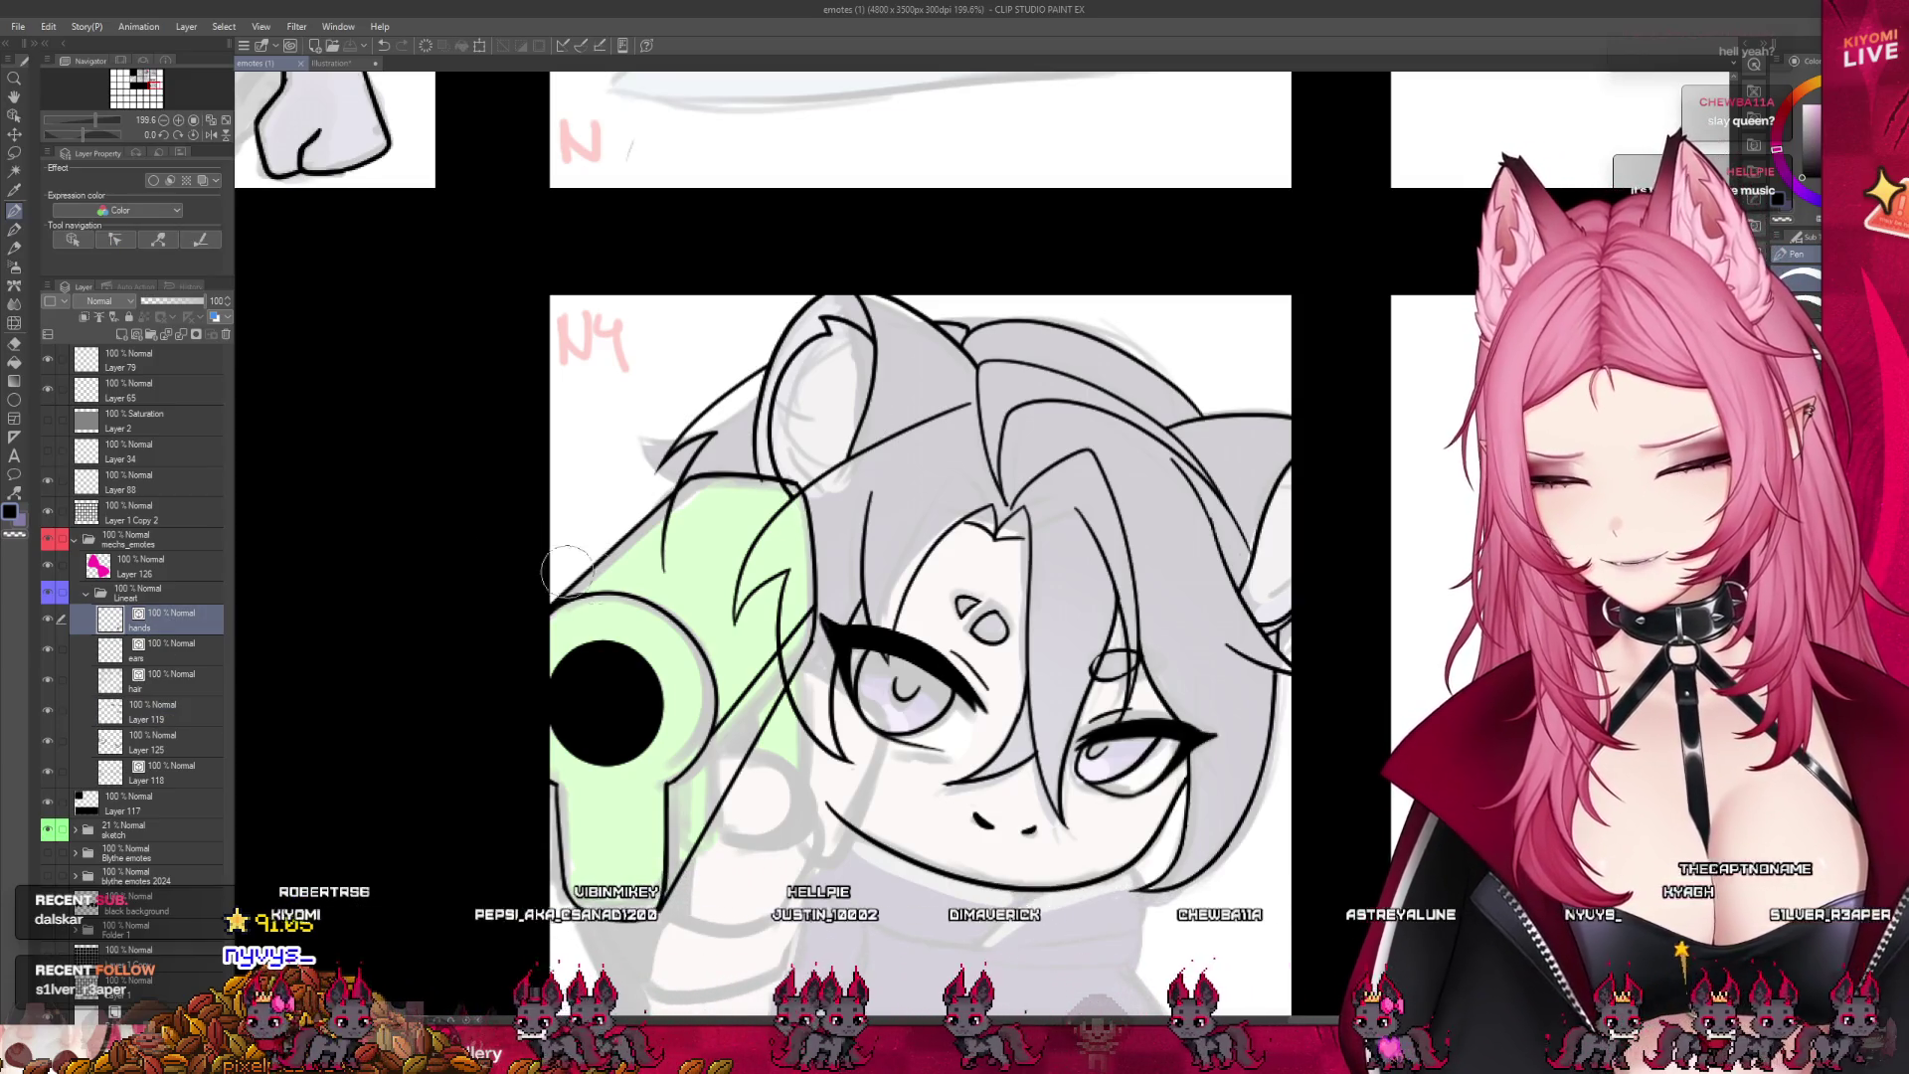
left_click(14, 344)
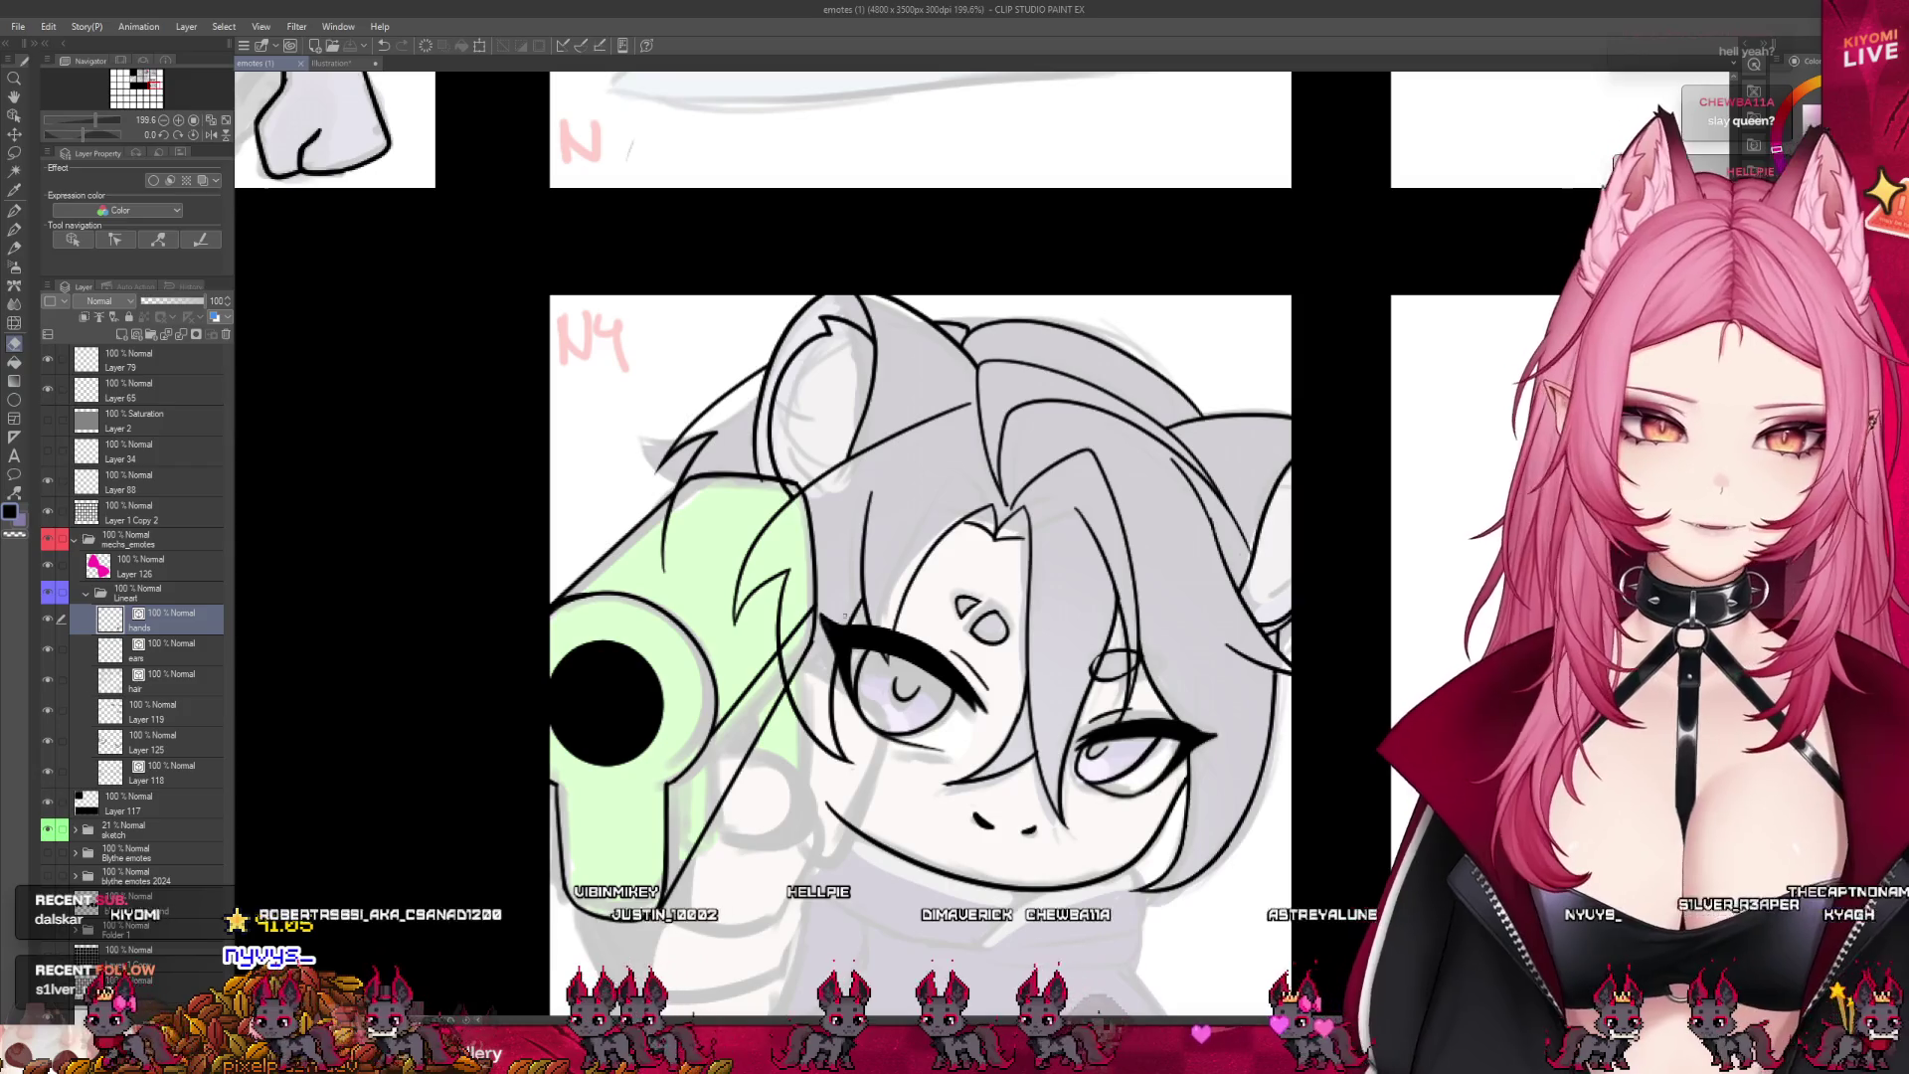
left_click(845, 563)
key("p")
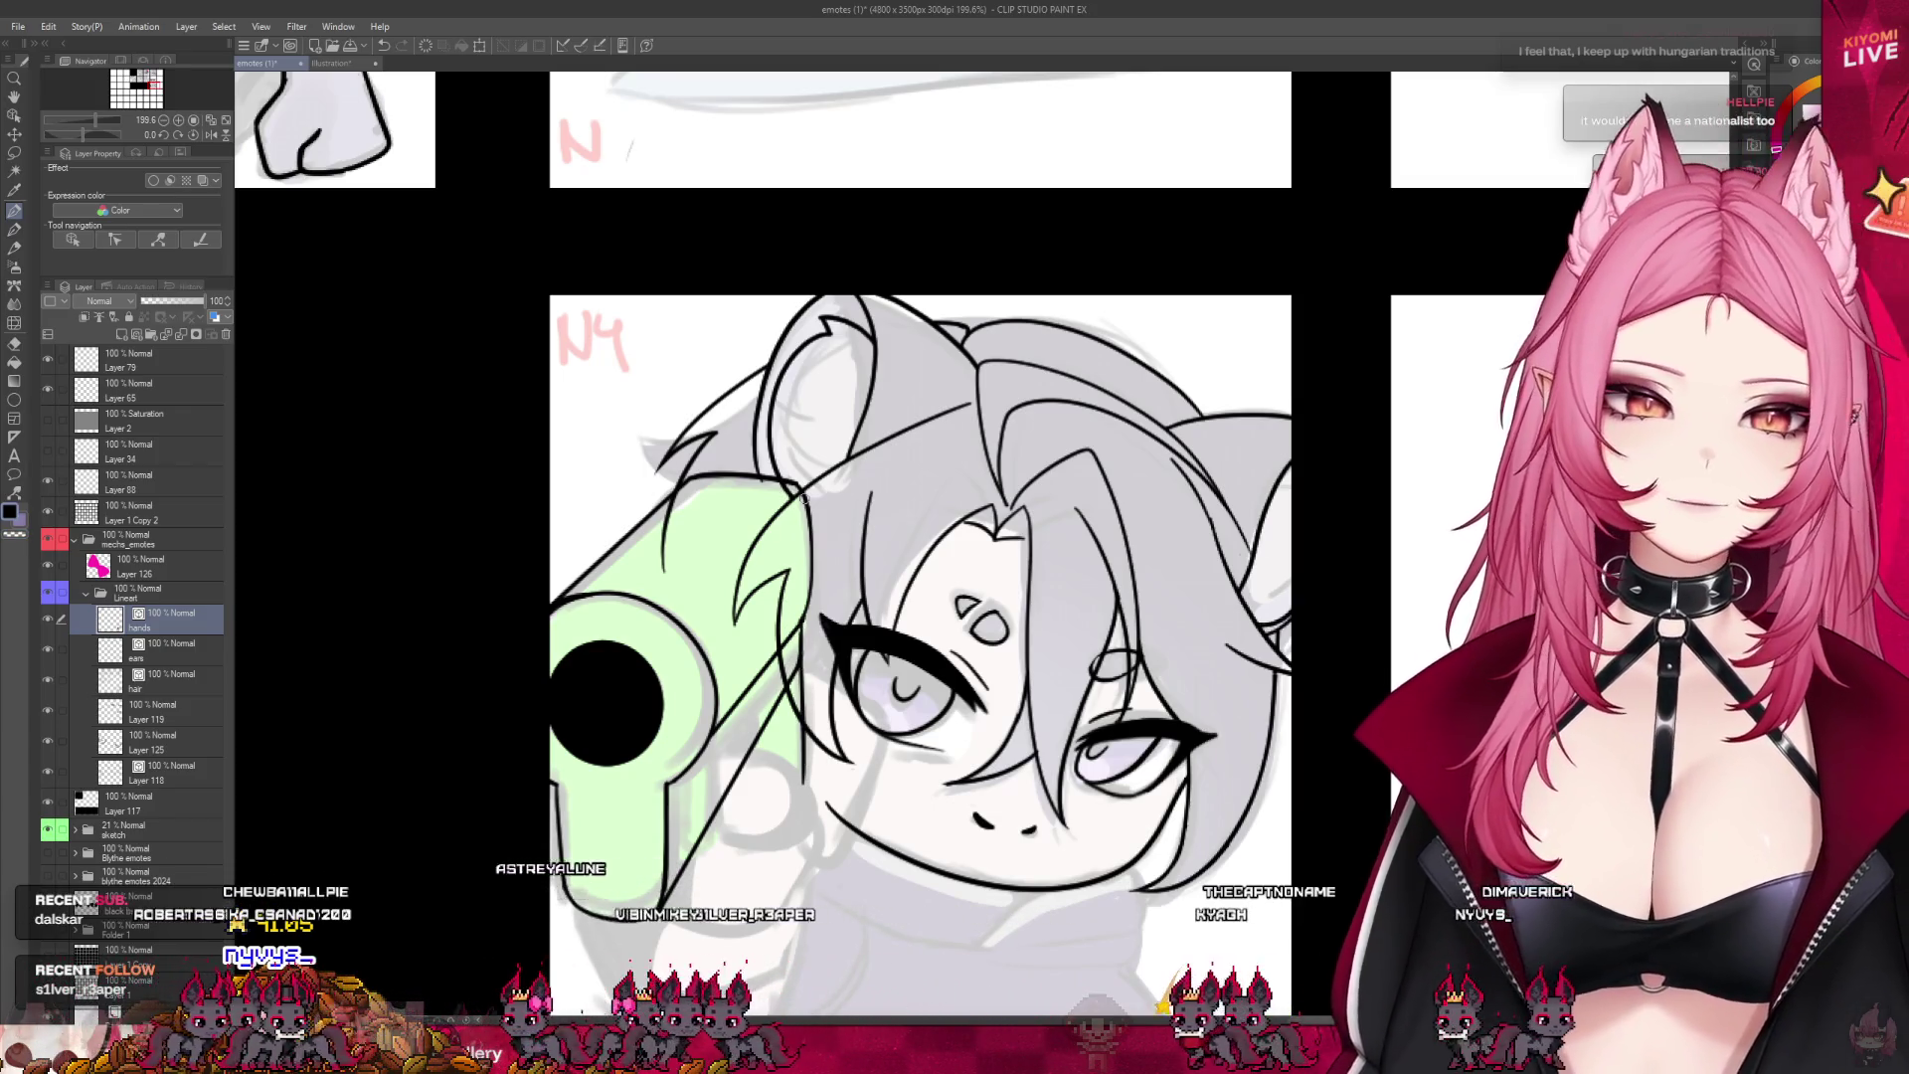
scroll(785, 623, "down", 3)
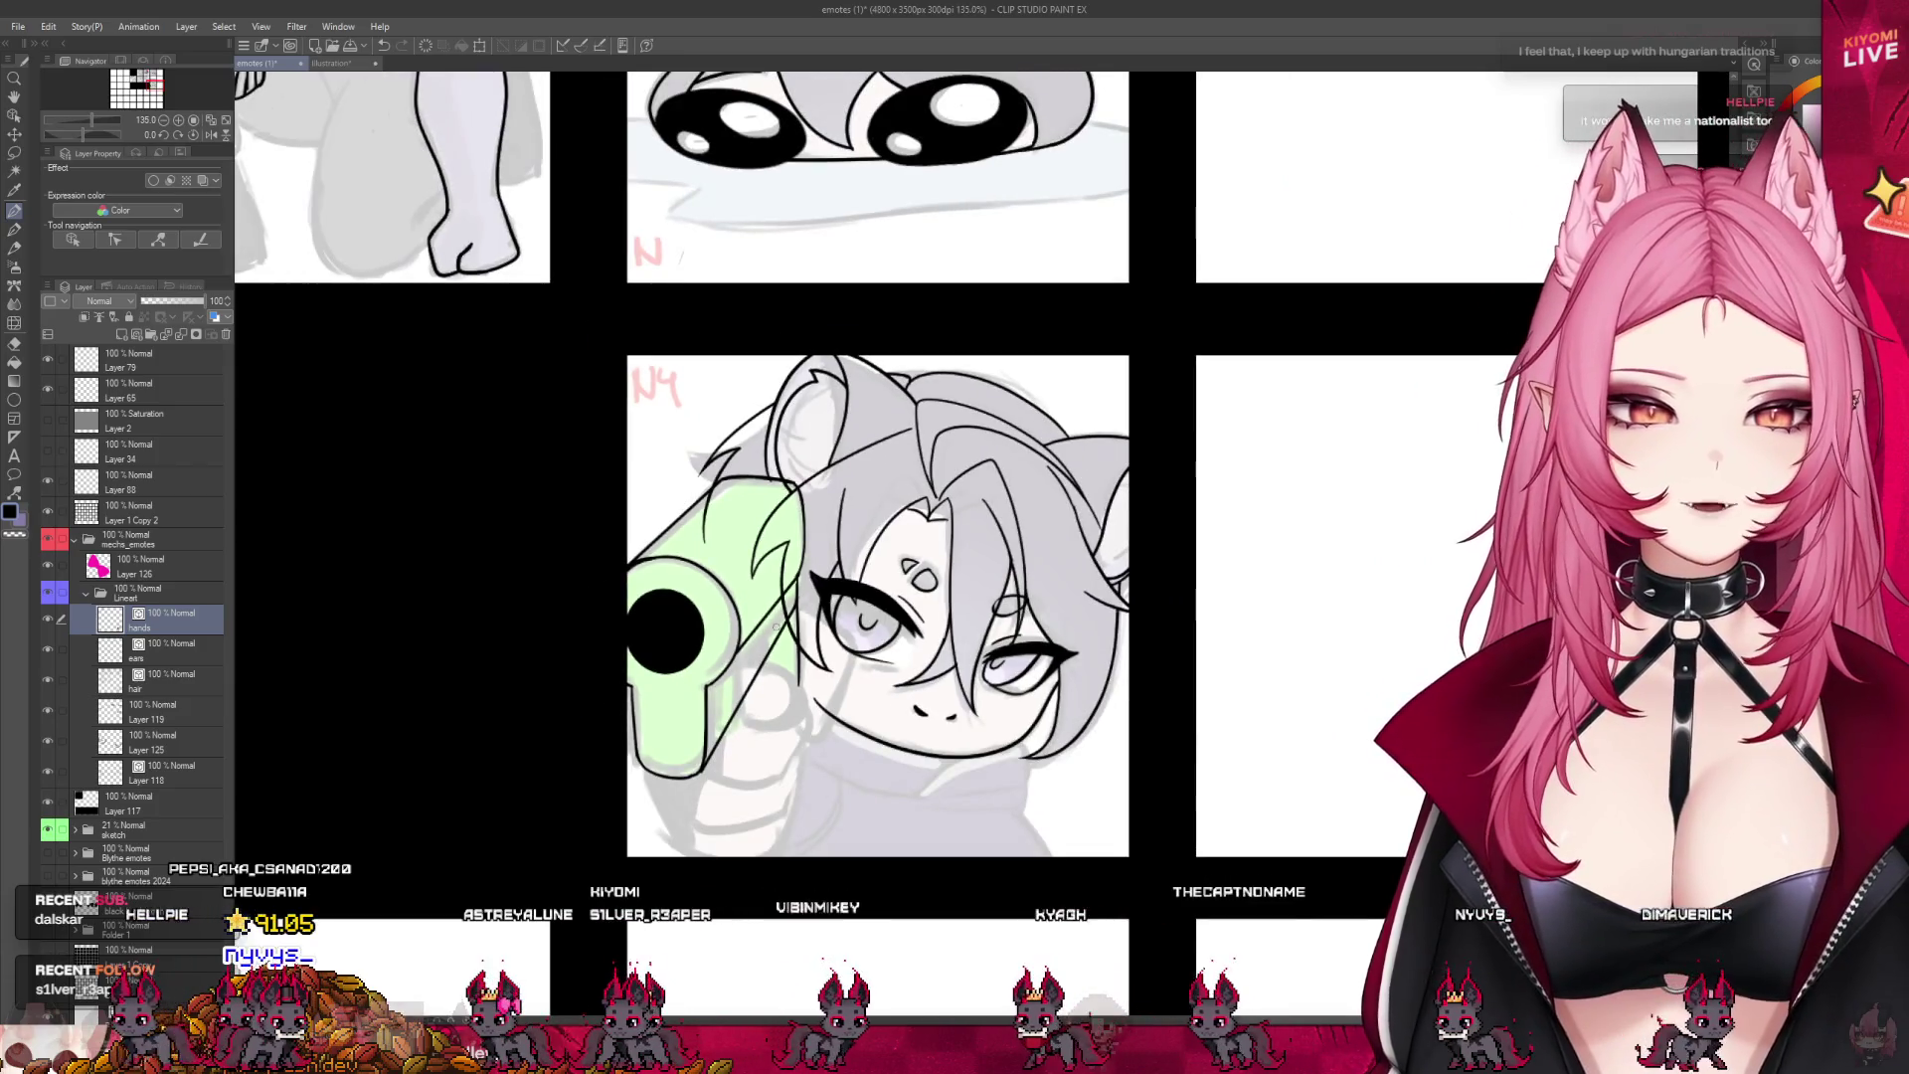
scroll(806, 628, "up", 1)
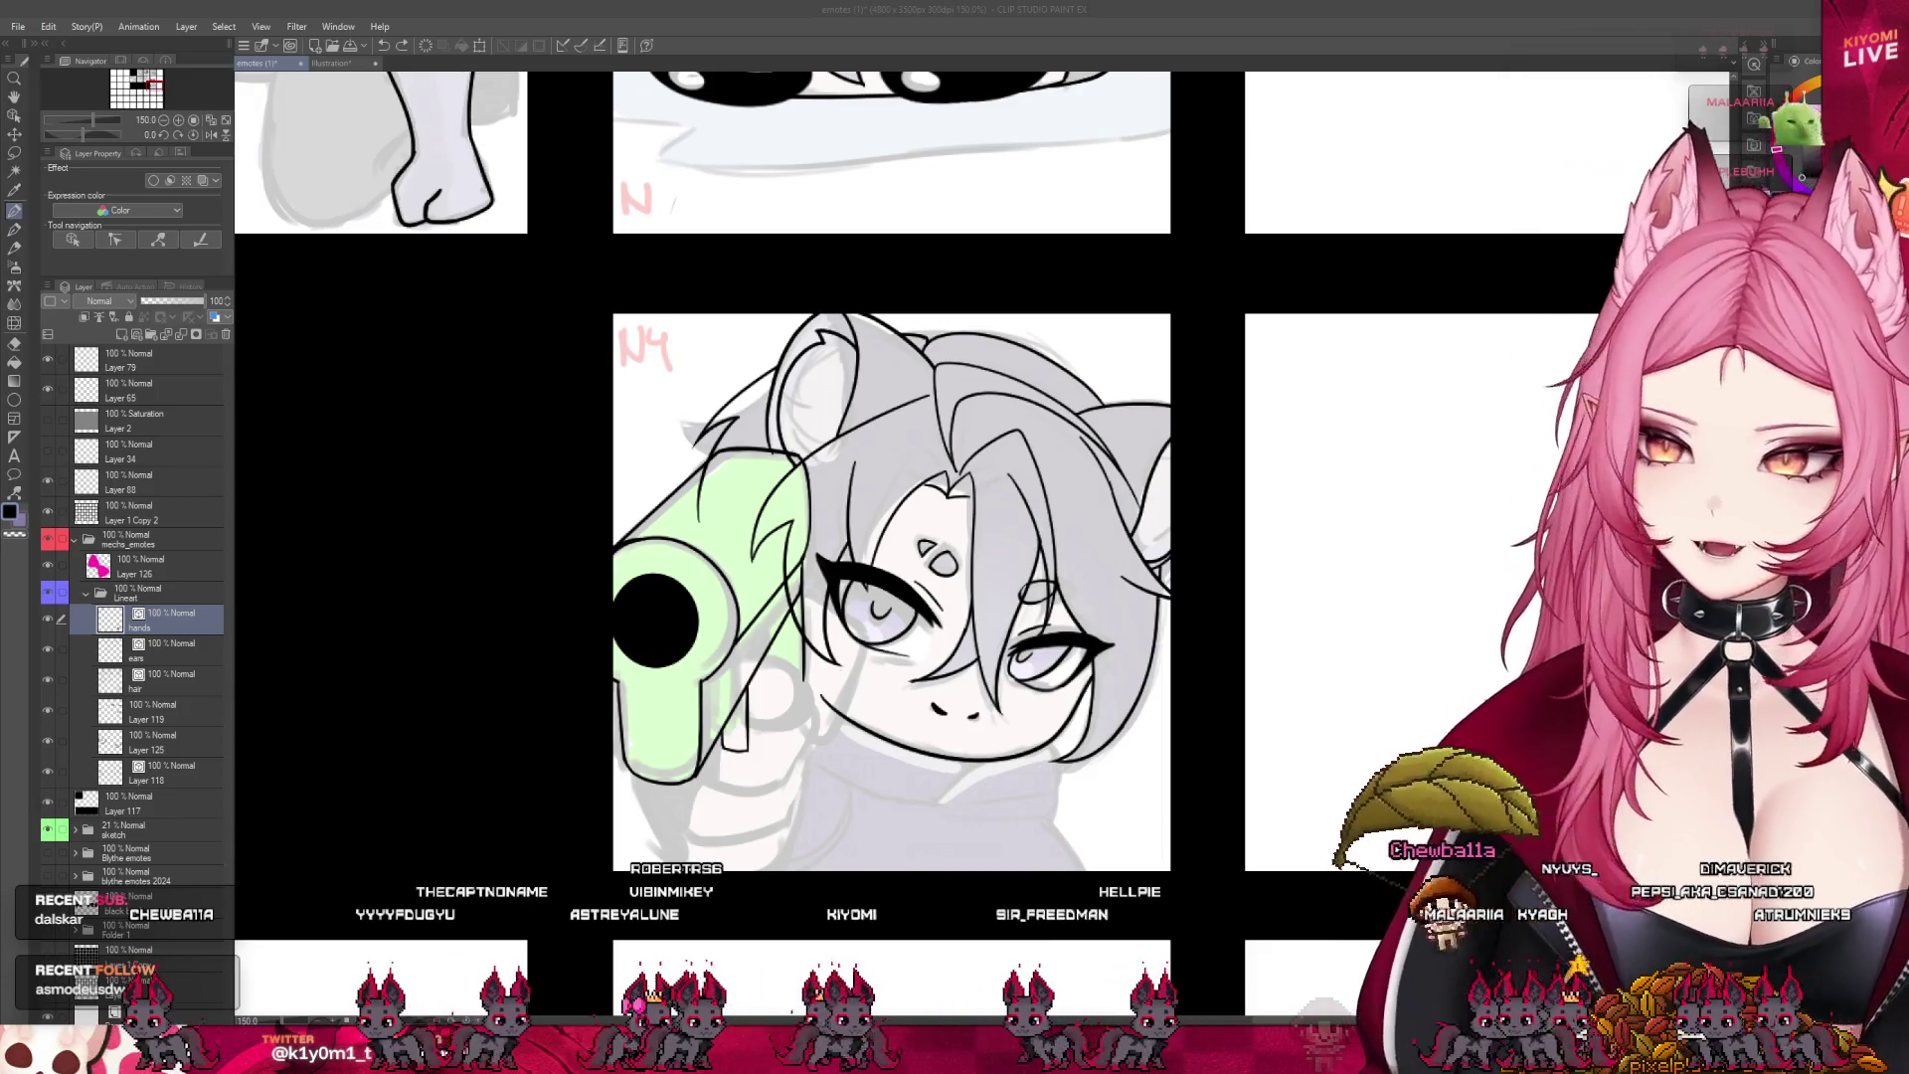
scroll(885, 572, "down", 1)
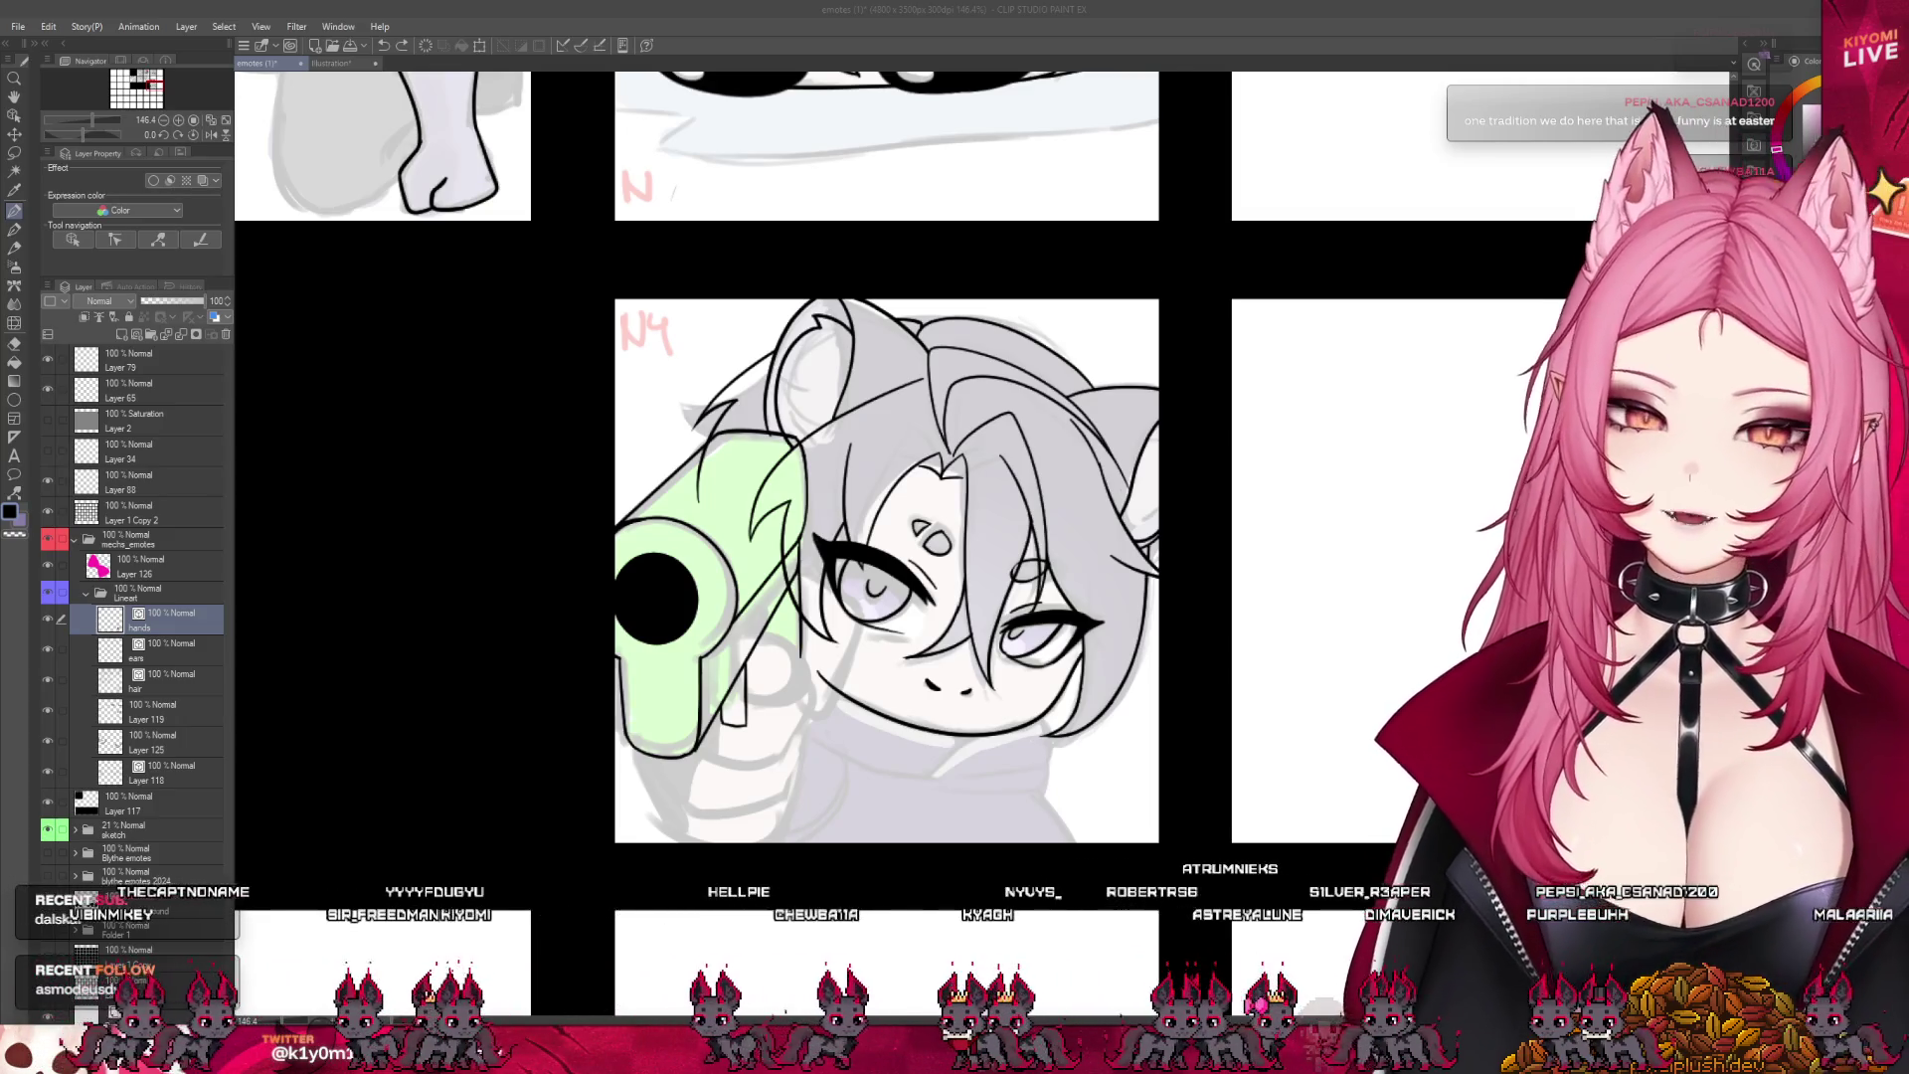
- Ink a short stroke along the lower edge of the N4 green gun
scroll(763, 721, "up", 5)
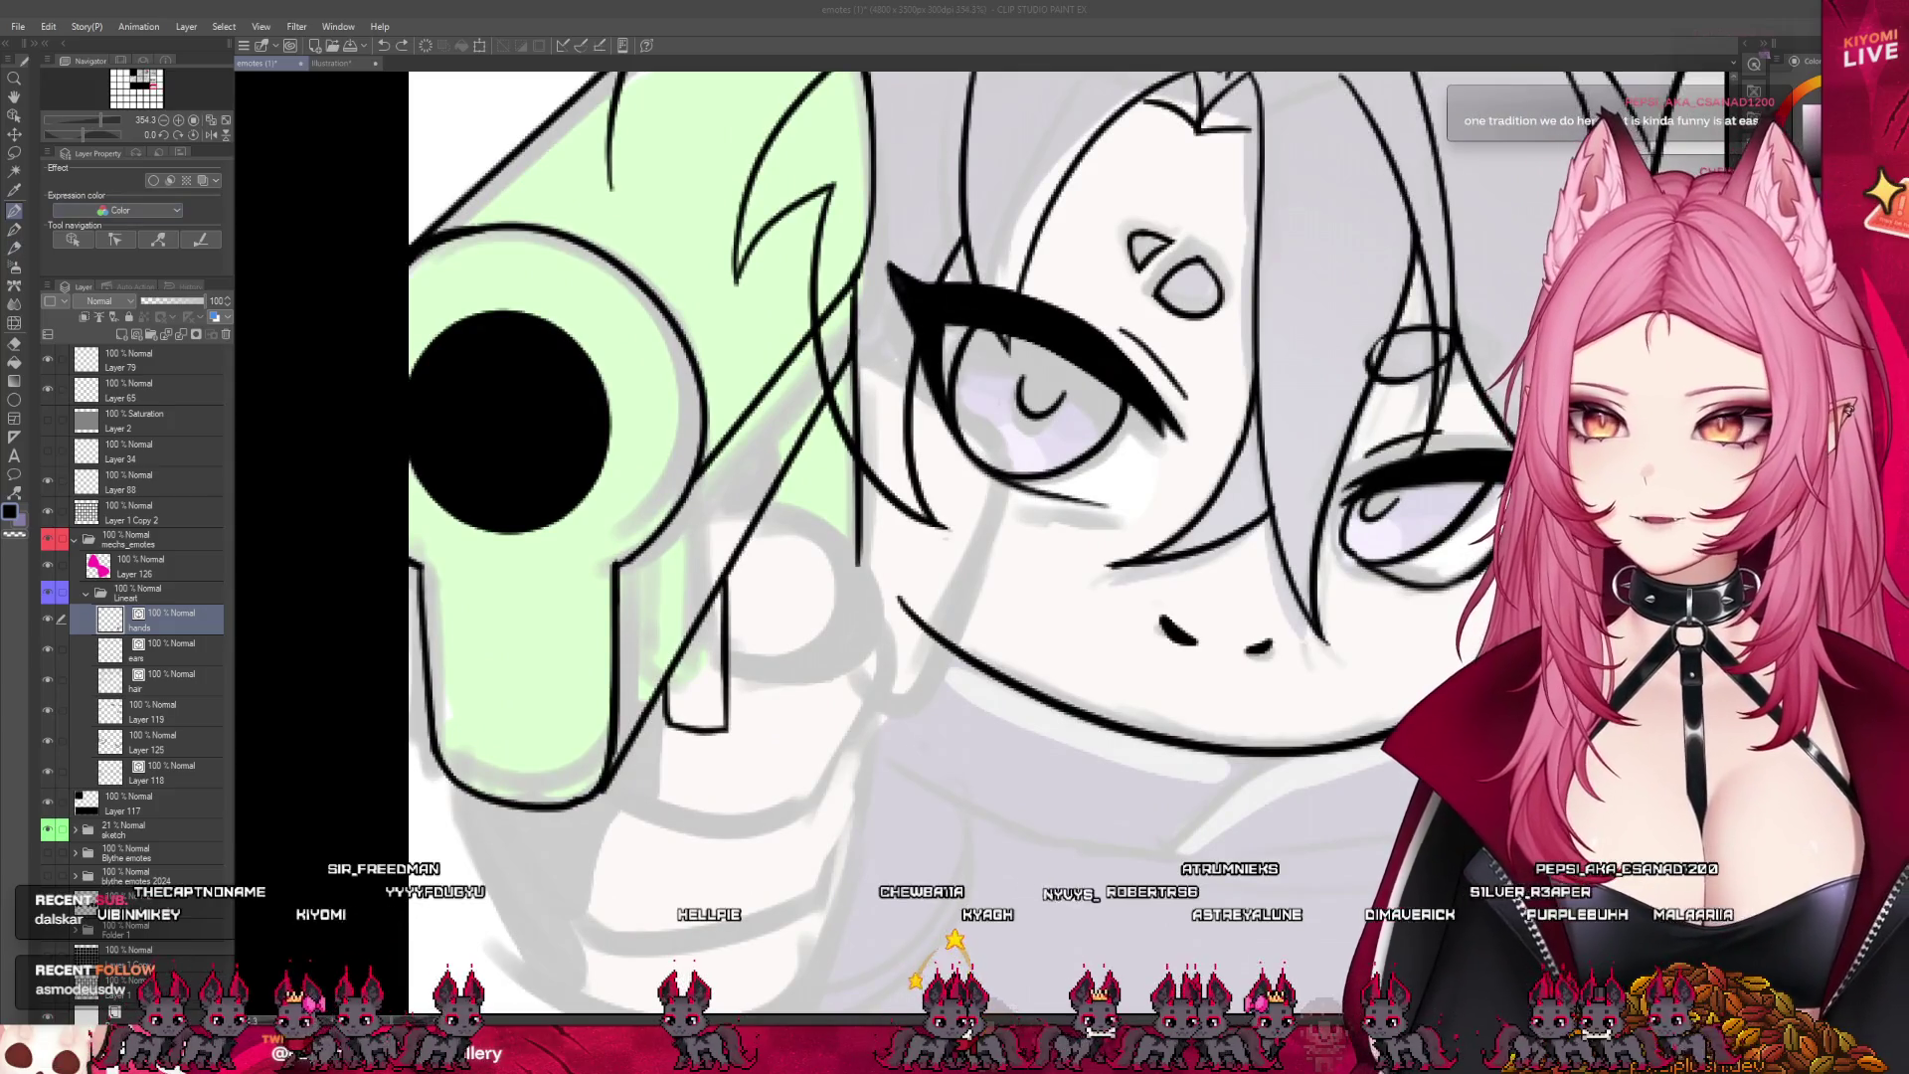
left_click_drag(761, 701, 738, 723)
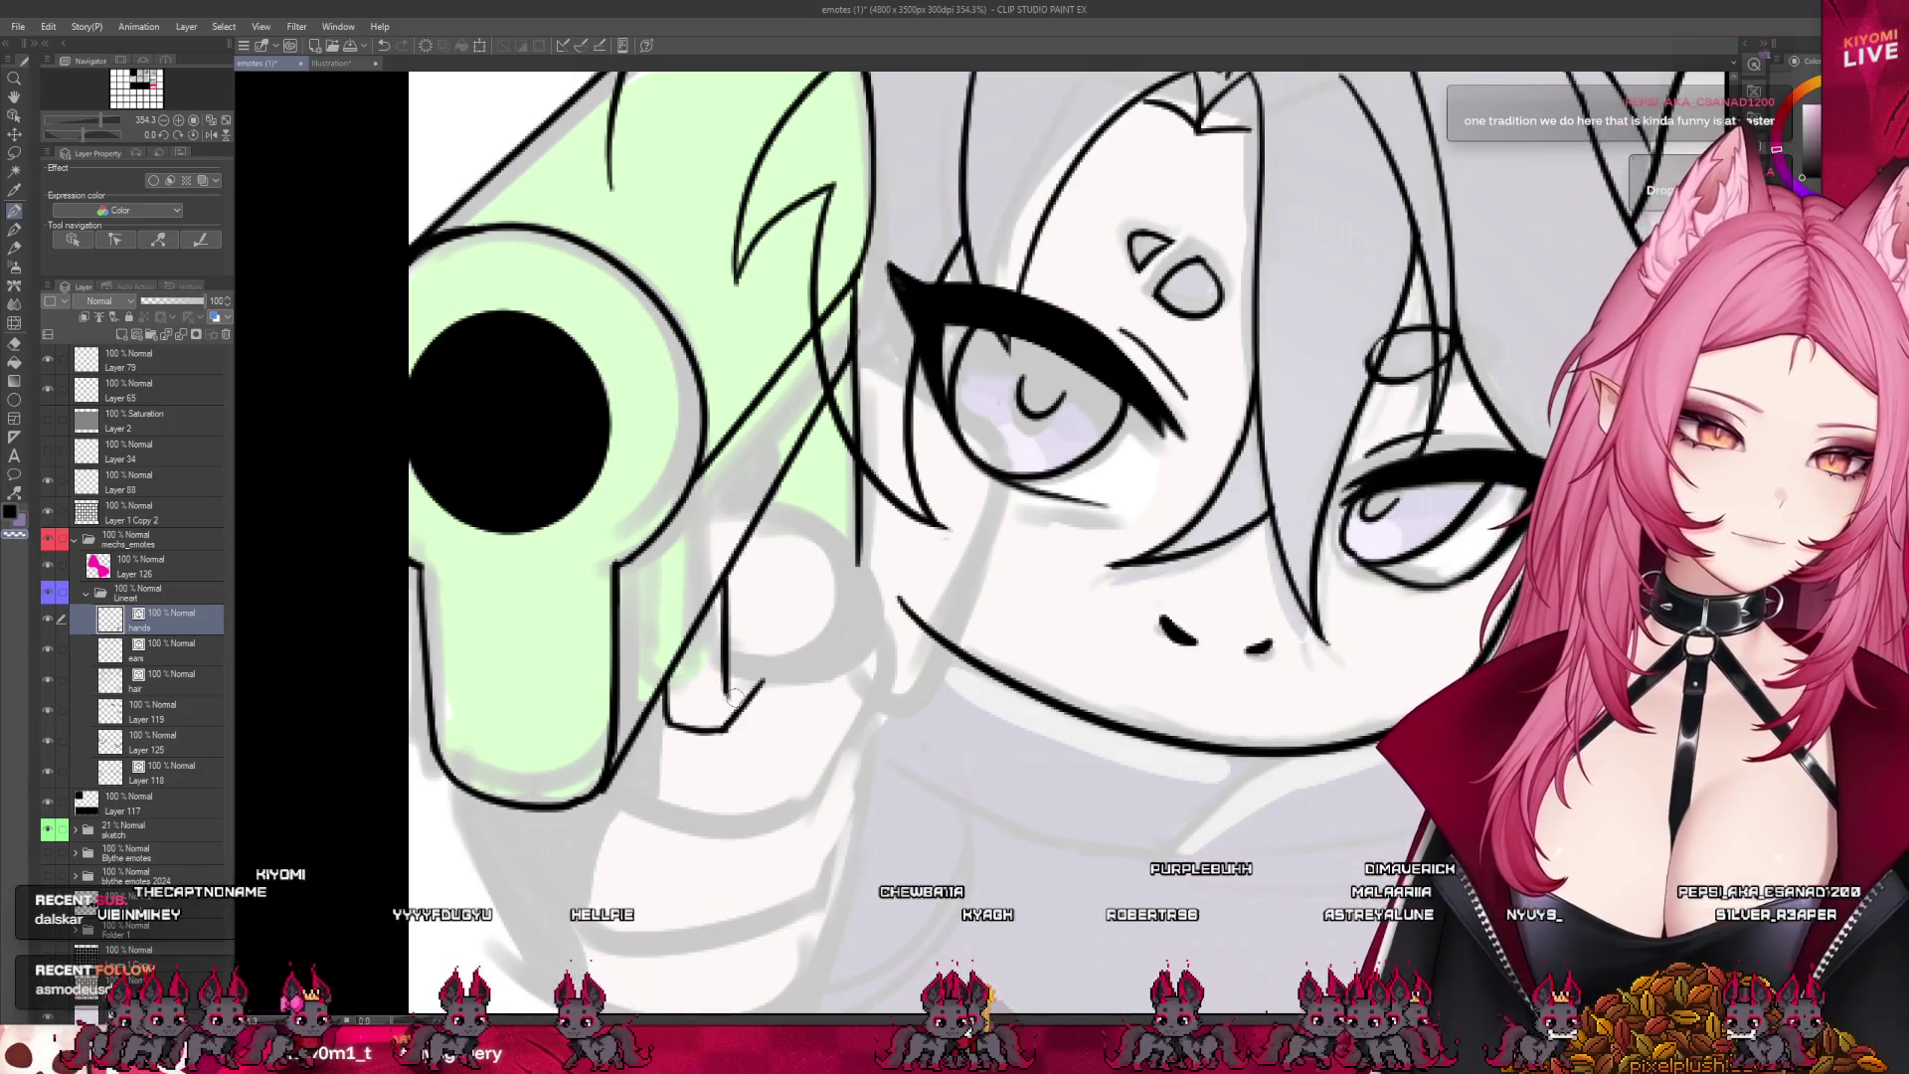
scroll(734, 697, "down", 5)
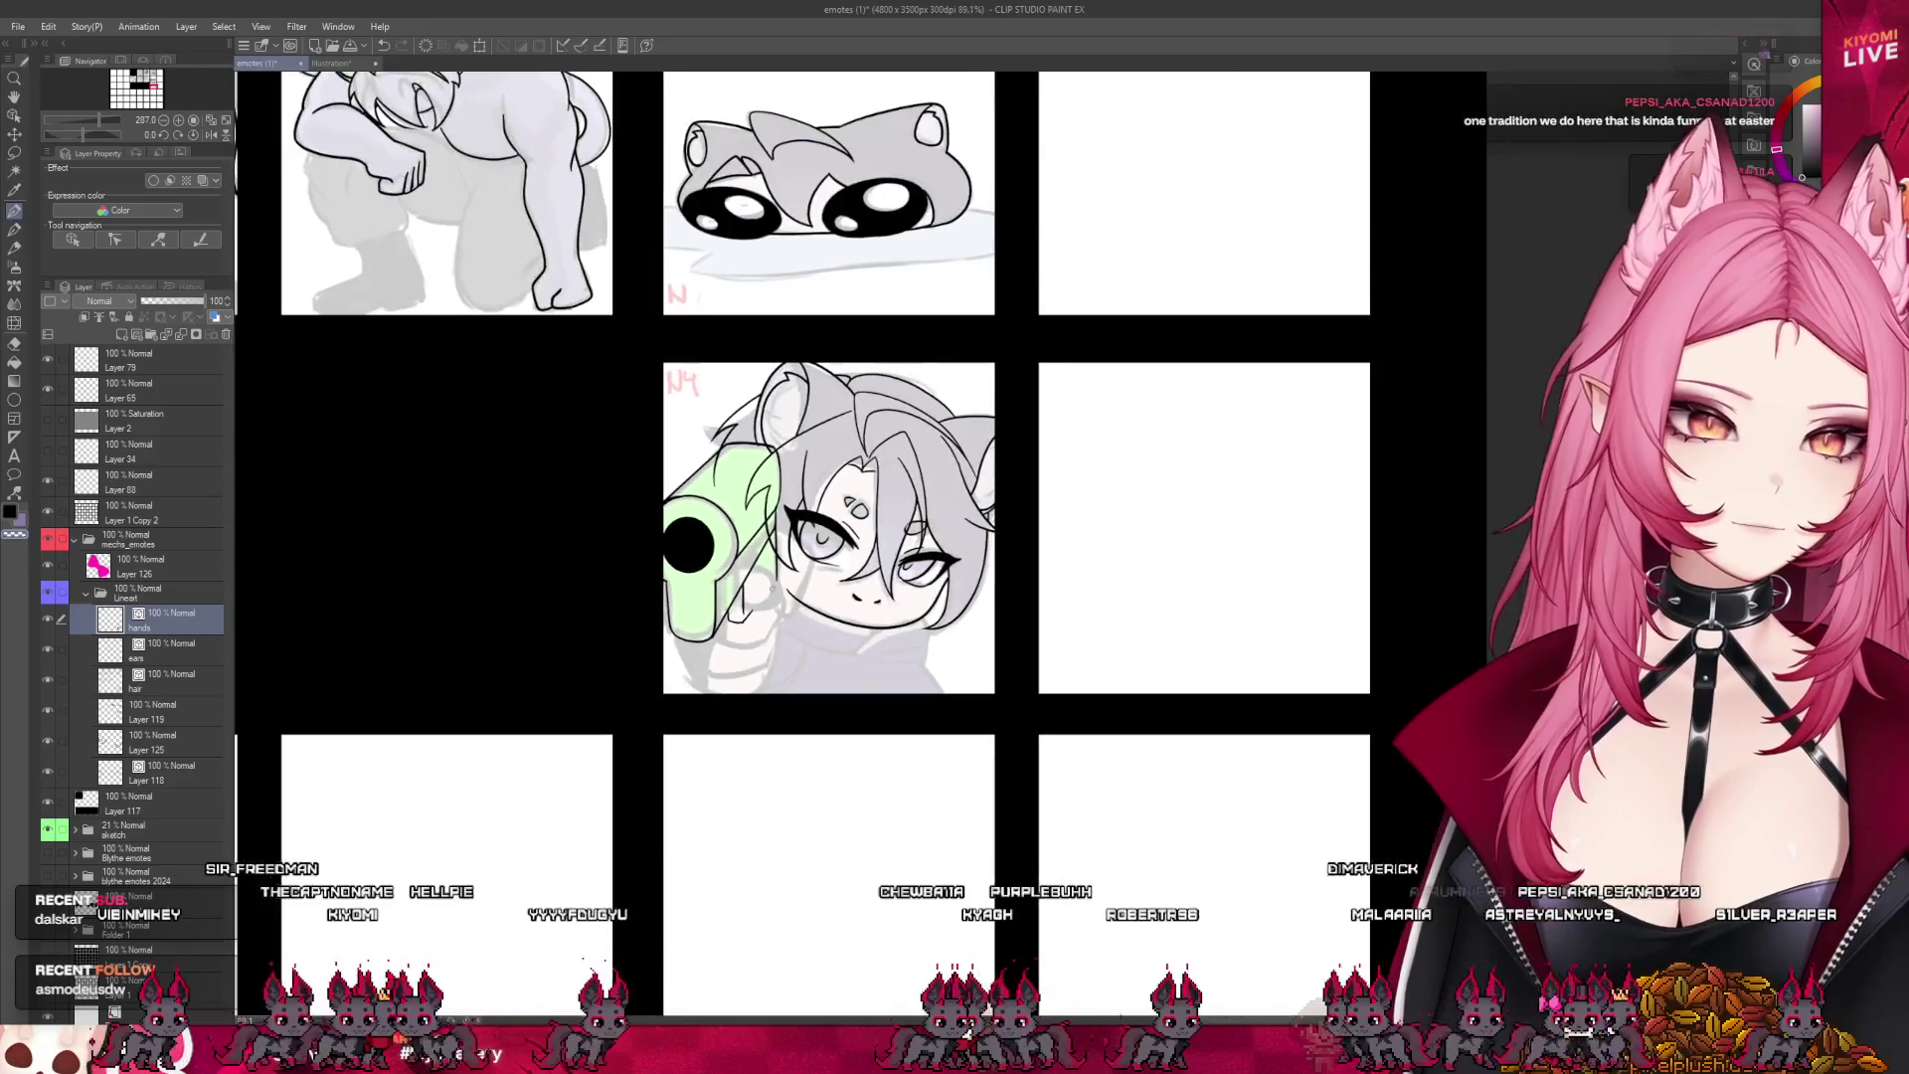
scroll(771, 618, "up", 5)
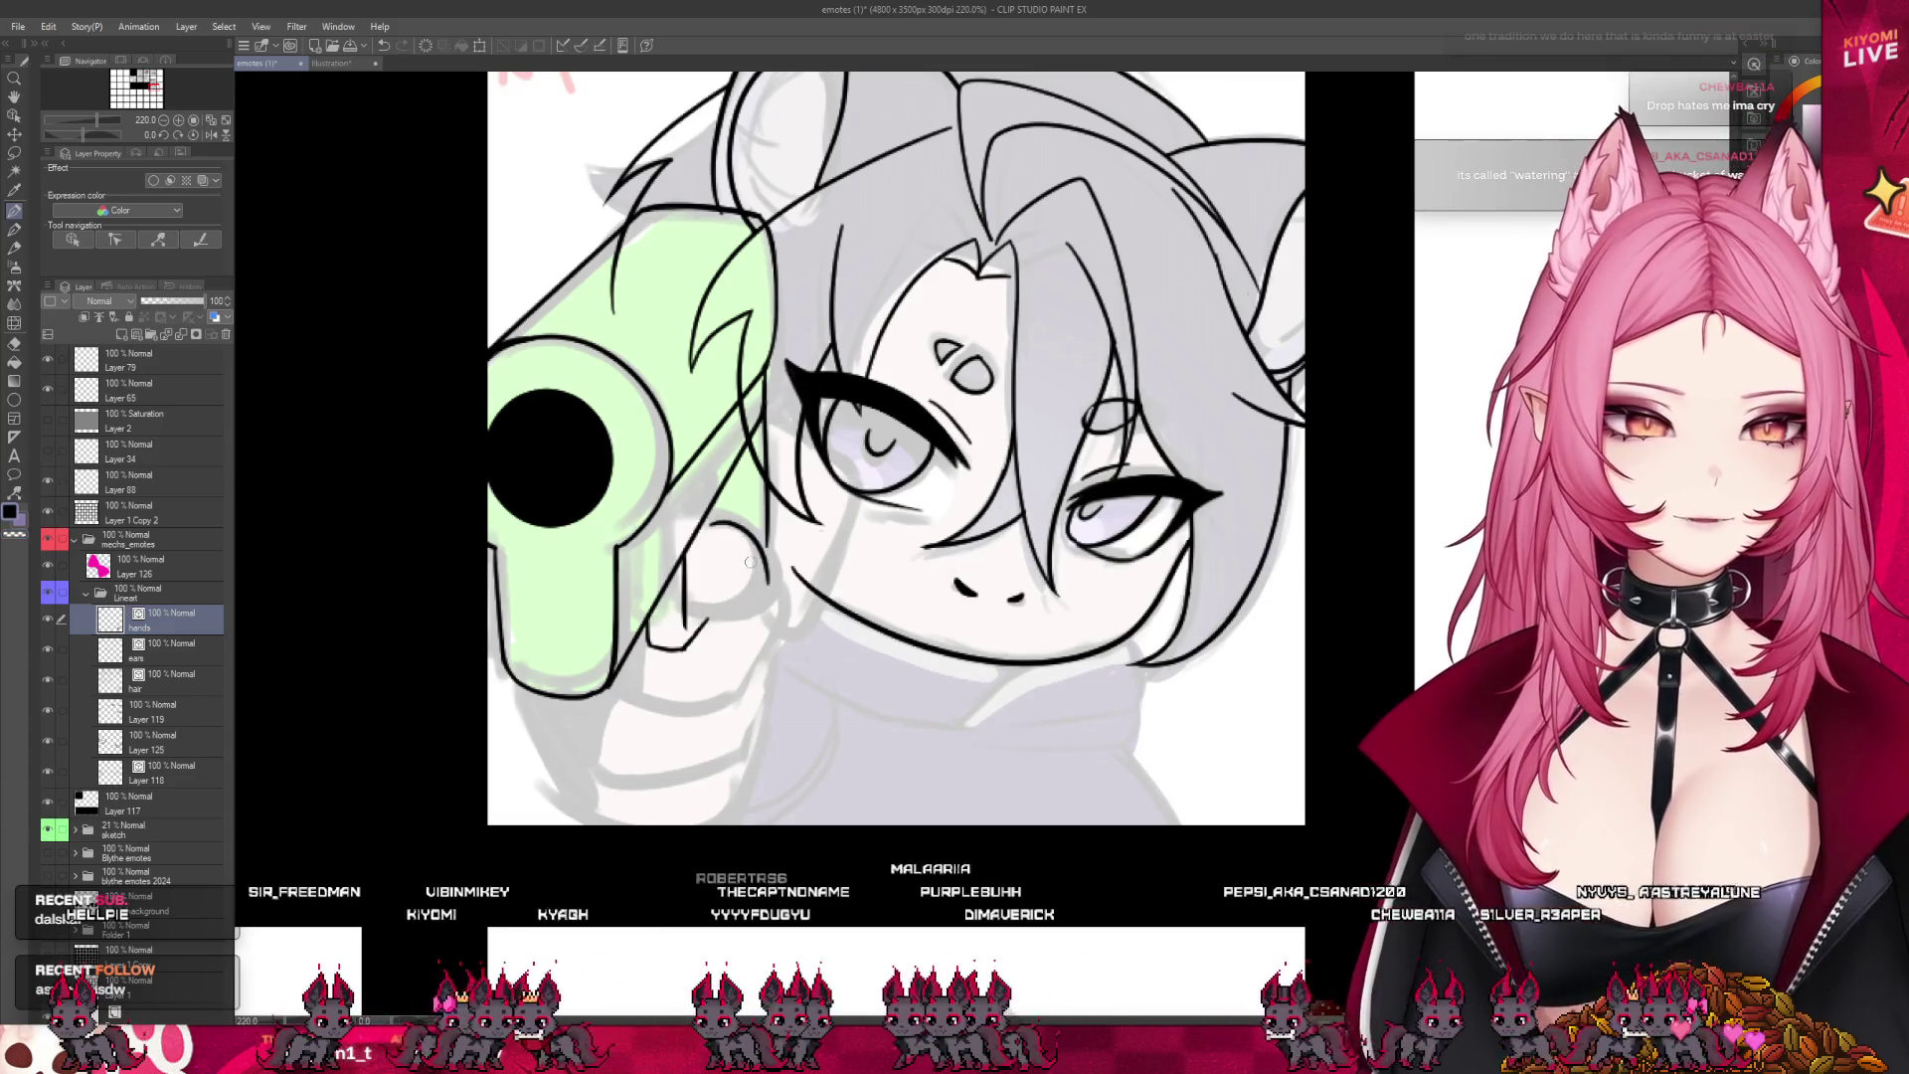
- Ink the gun hand's bottom edge and thumb, redrawing the curve along its underside
left_click_drag(688, 608, 769, 595)
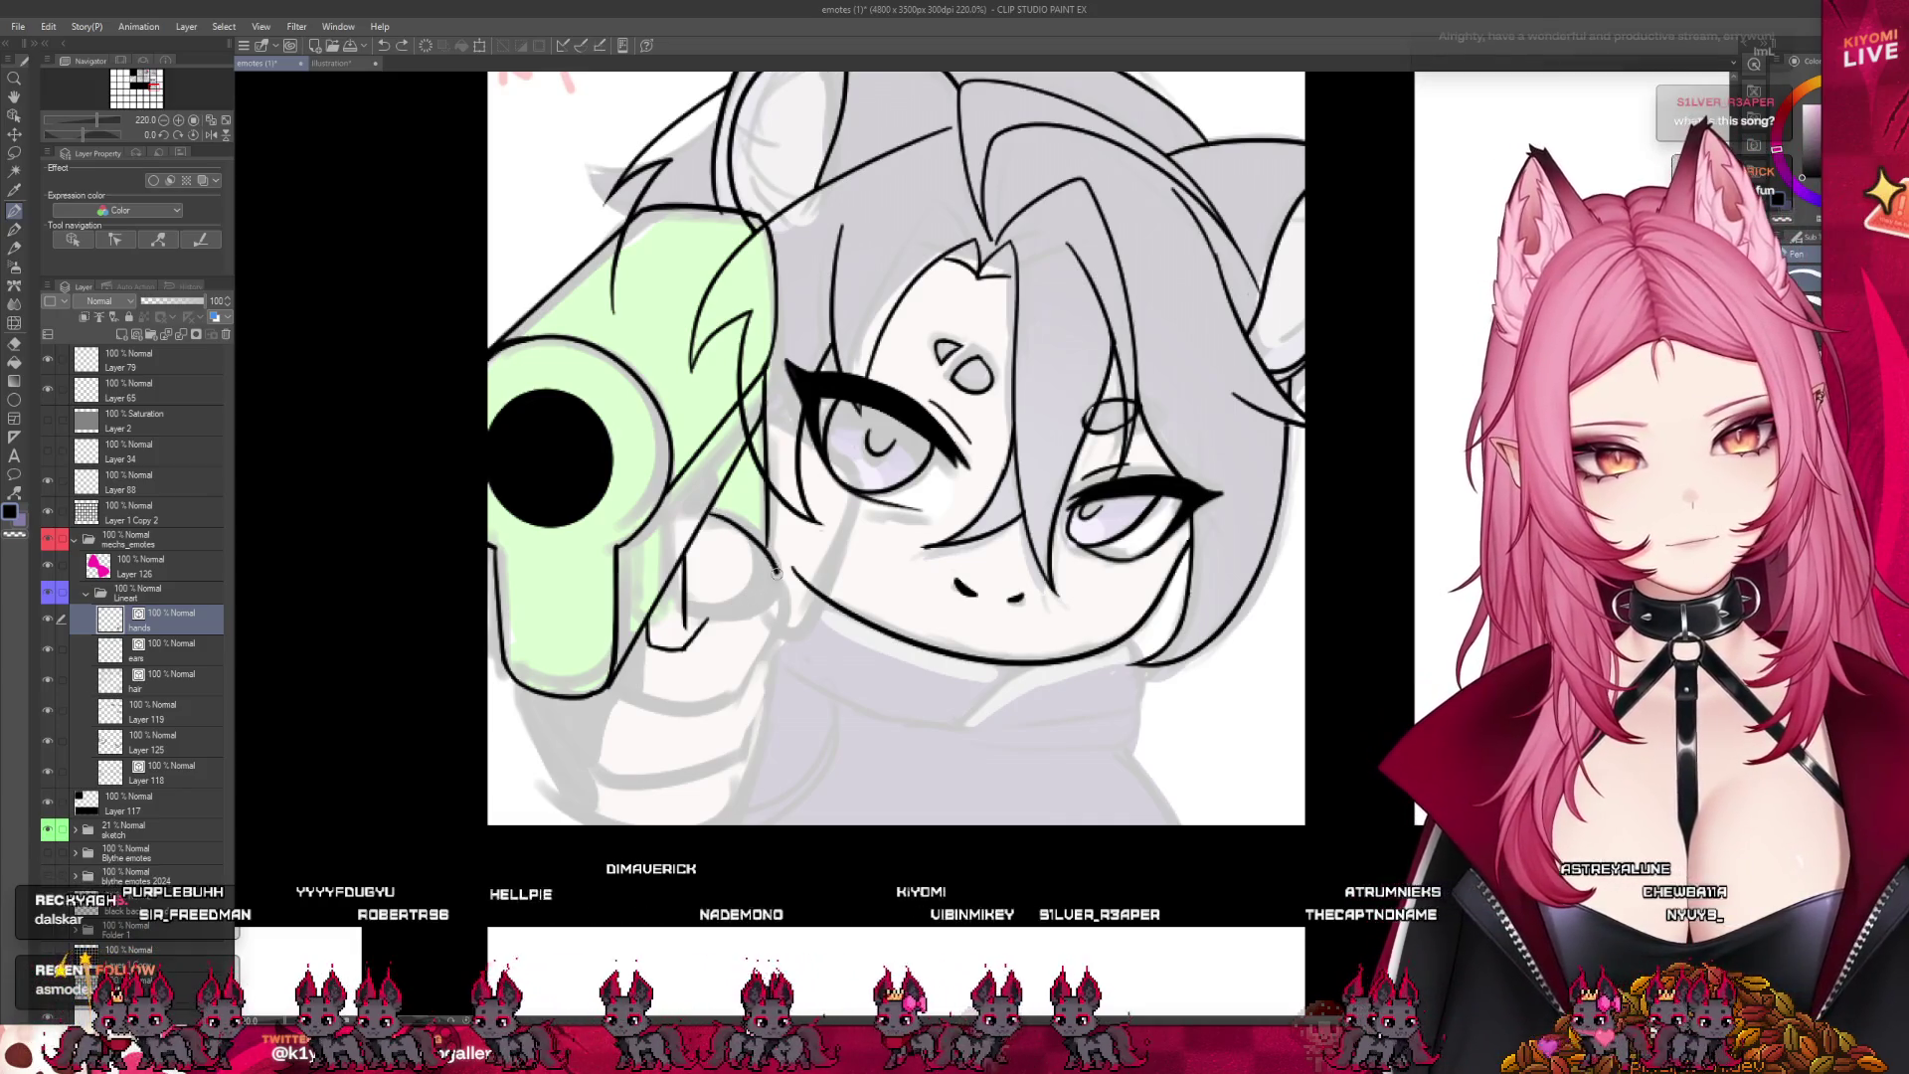
mouse_move(731, 539)
left_mouse_down()
mouse_move(762, 618)
mouse_move(773, 589)
mouse_move(708, 539)
left_mouse_up()
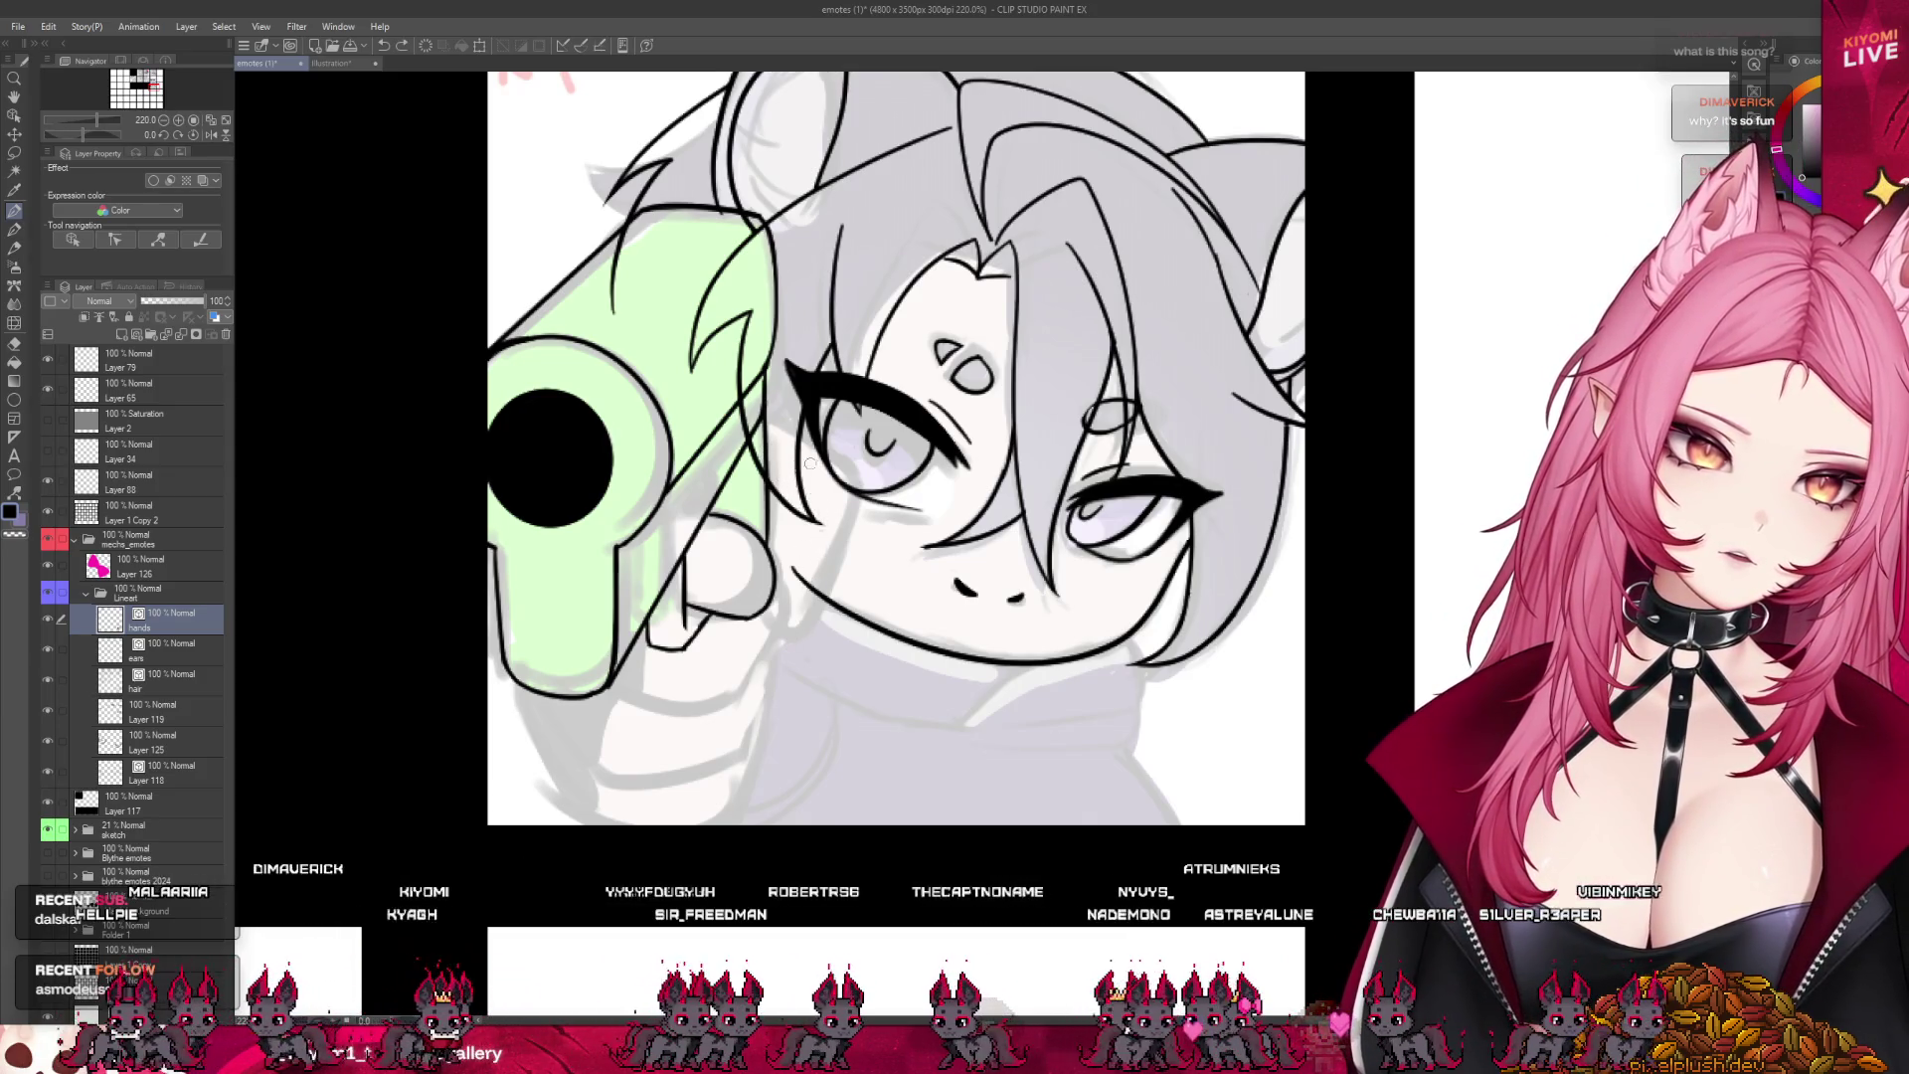
mouse_move(686, 713)
left_mouse_down()
mouse_move(648, 699)
mouse_move(704, 708)
left_mouse_up()
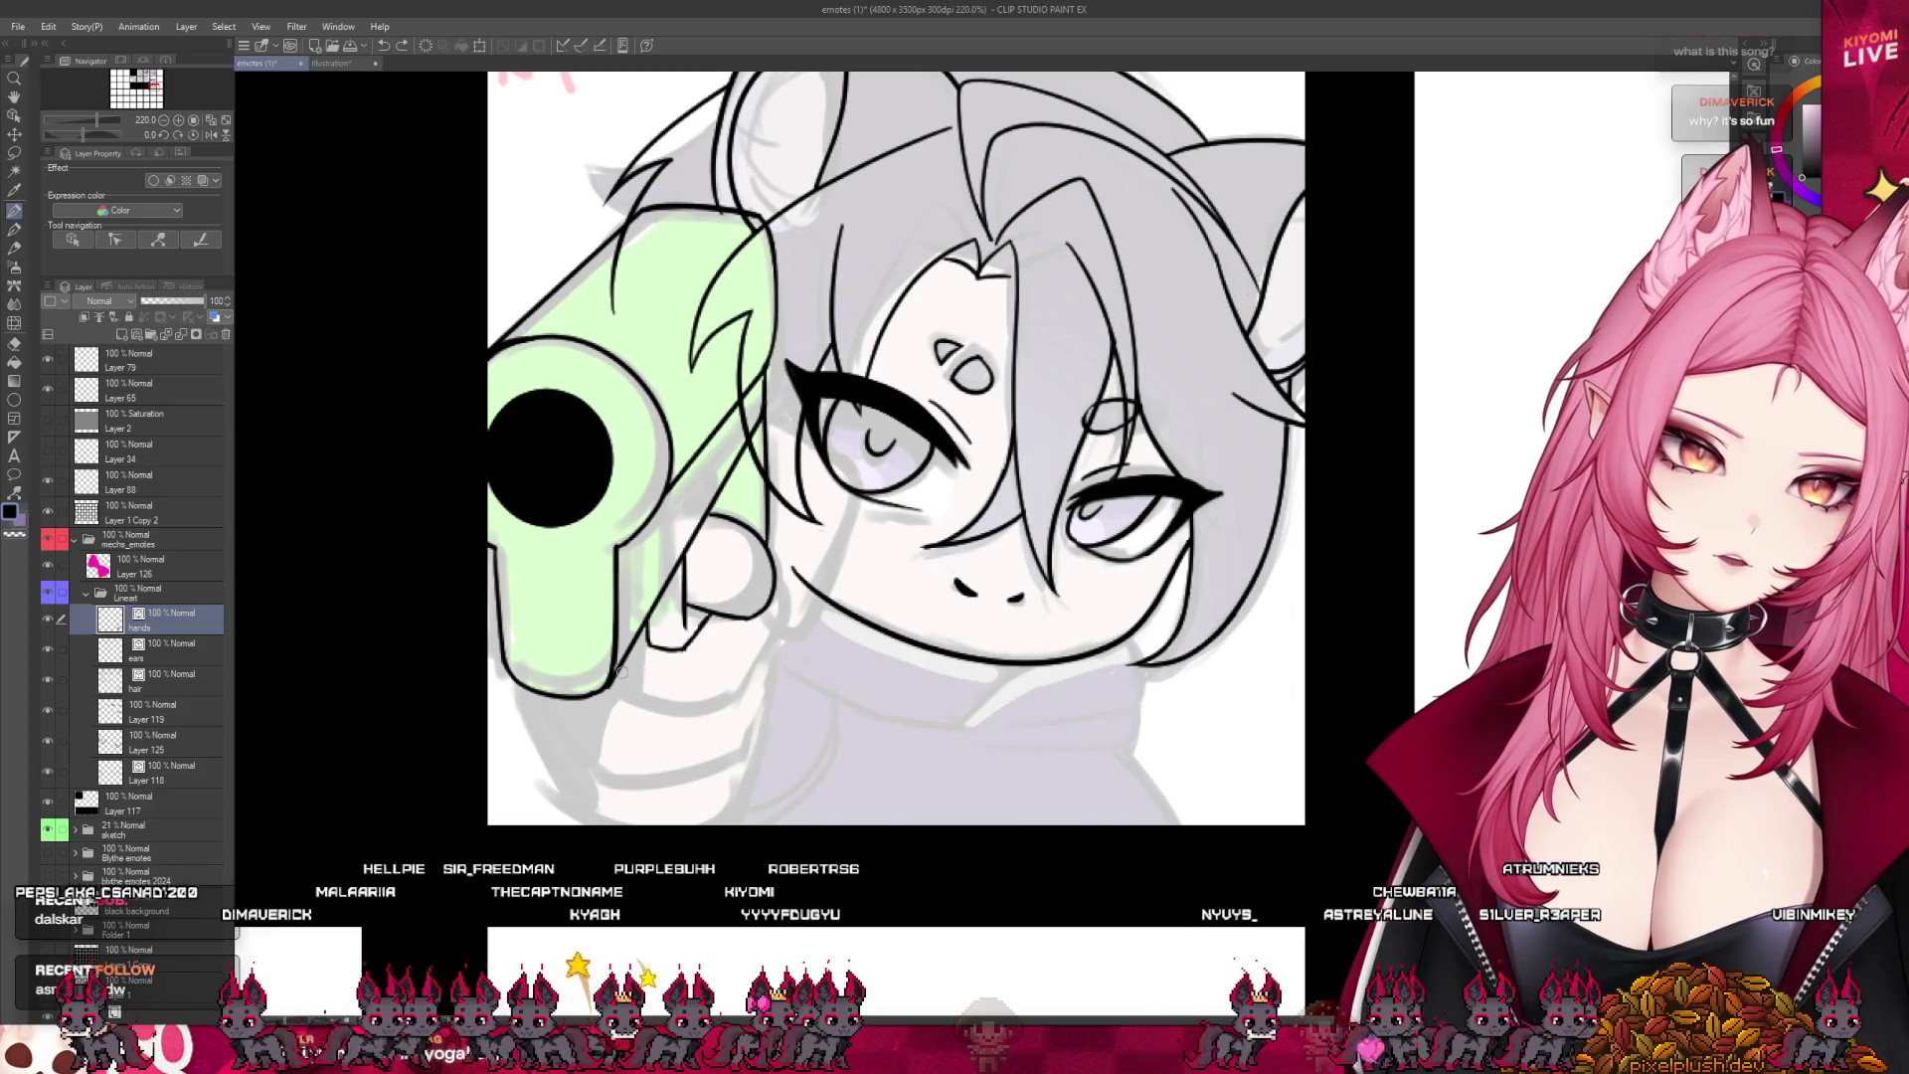
left_click_drag(618, 682, 747, 664)
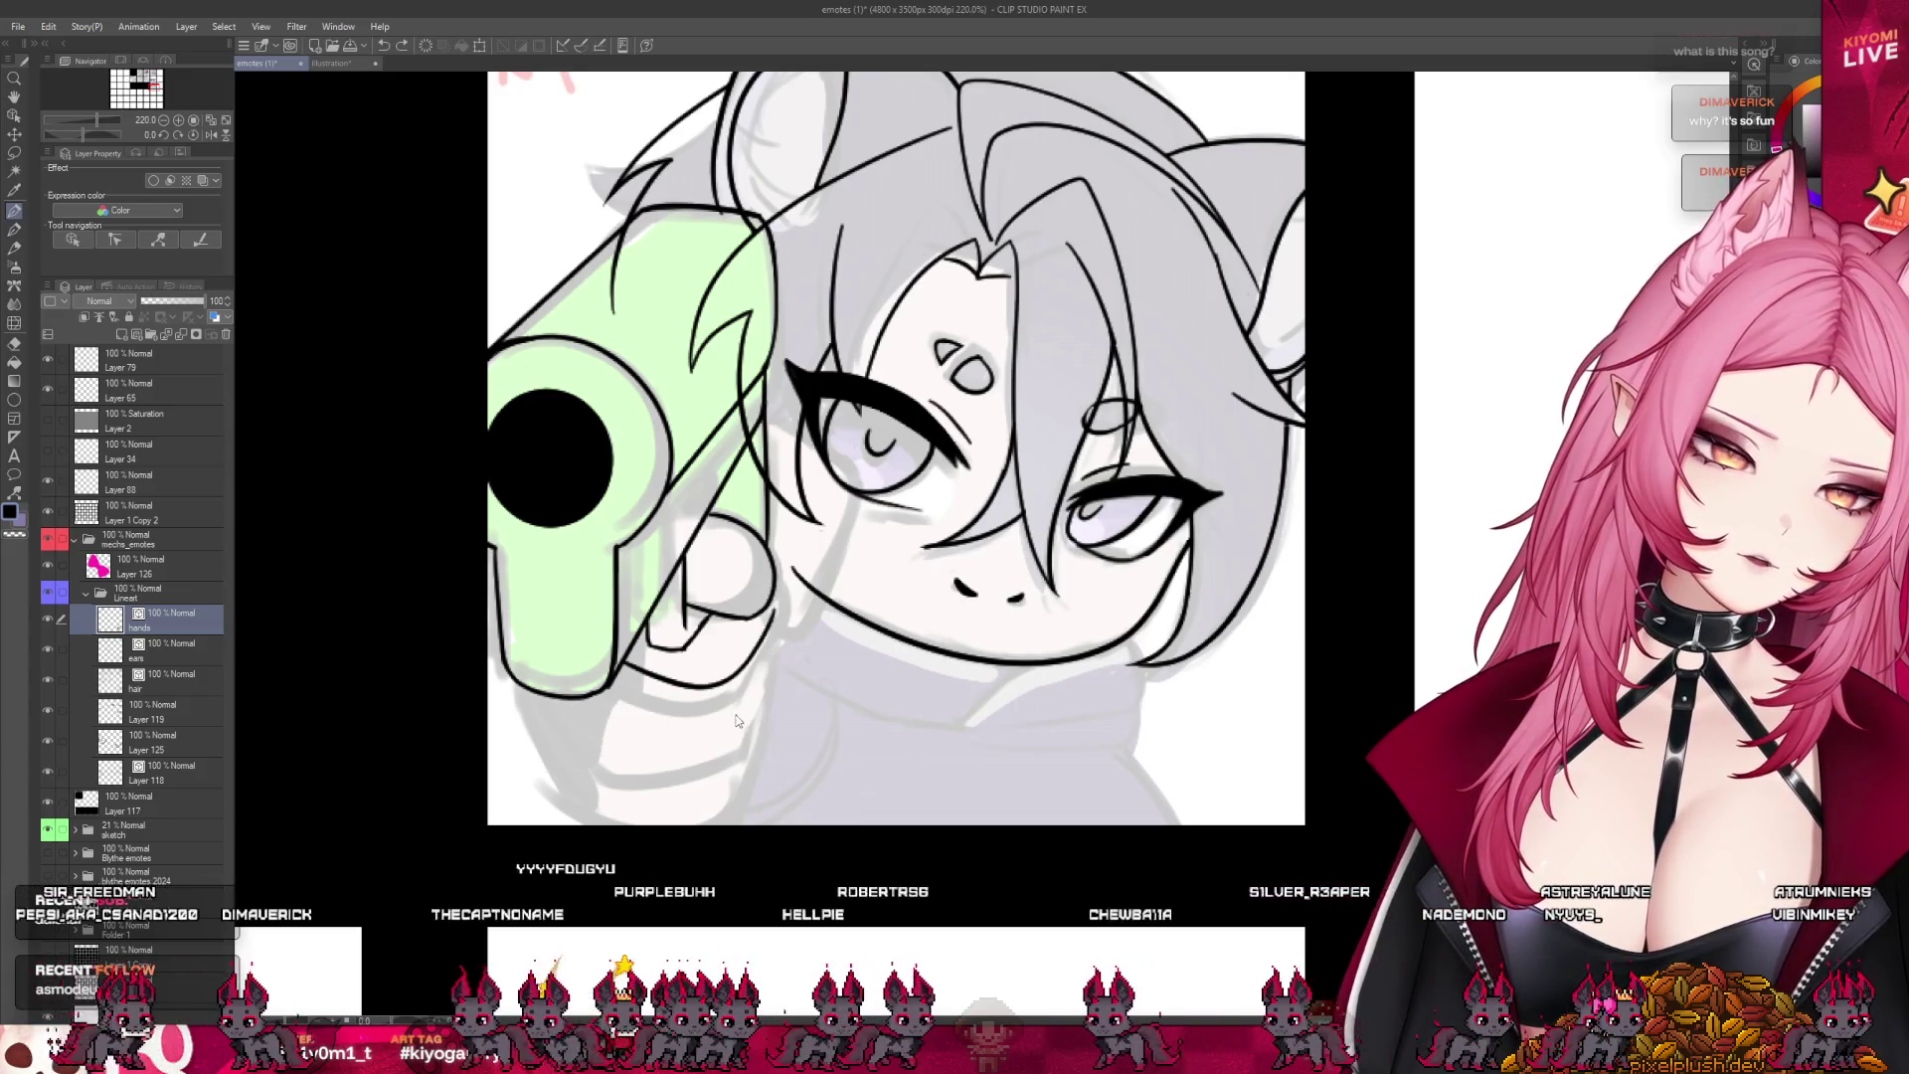
key("ctrl+z")
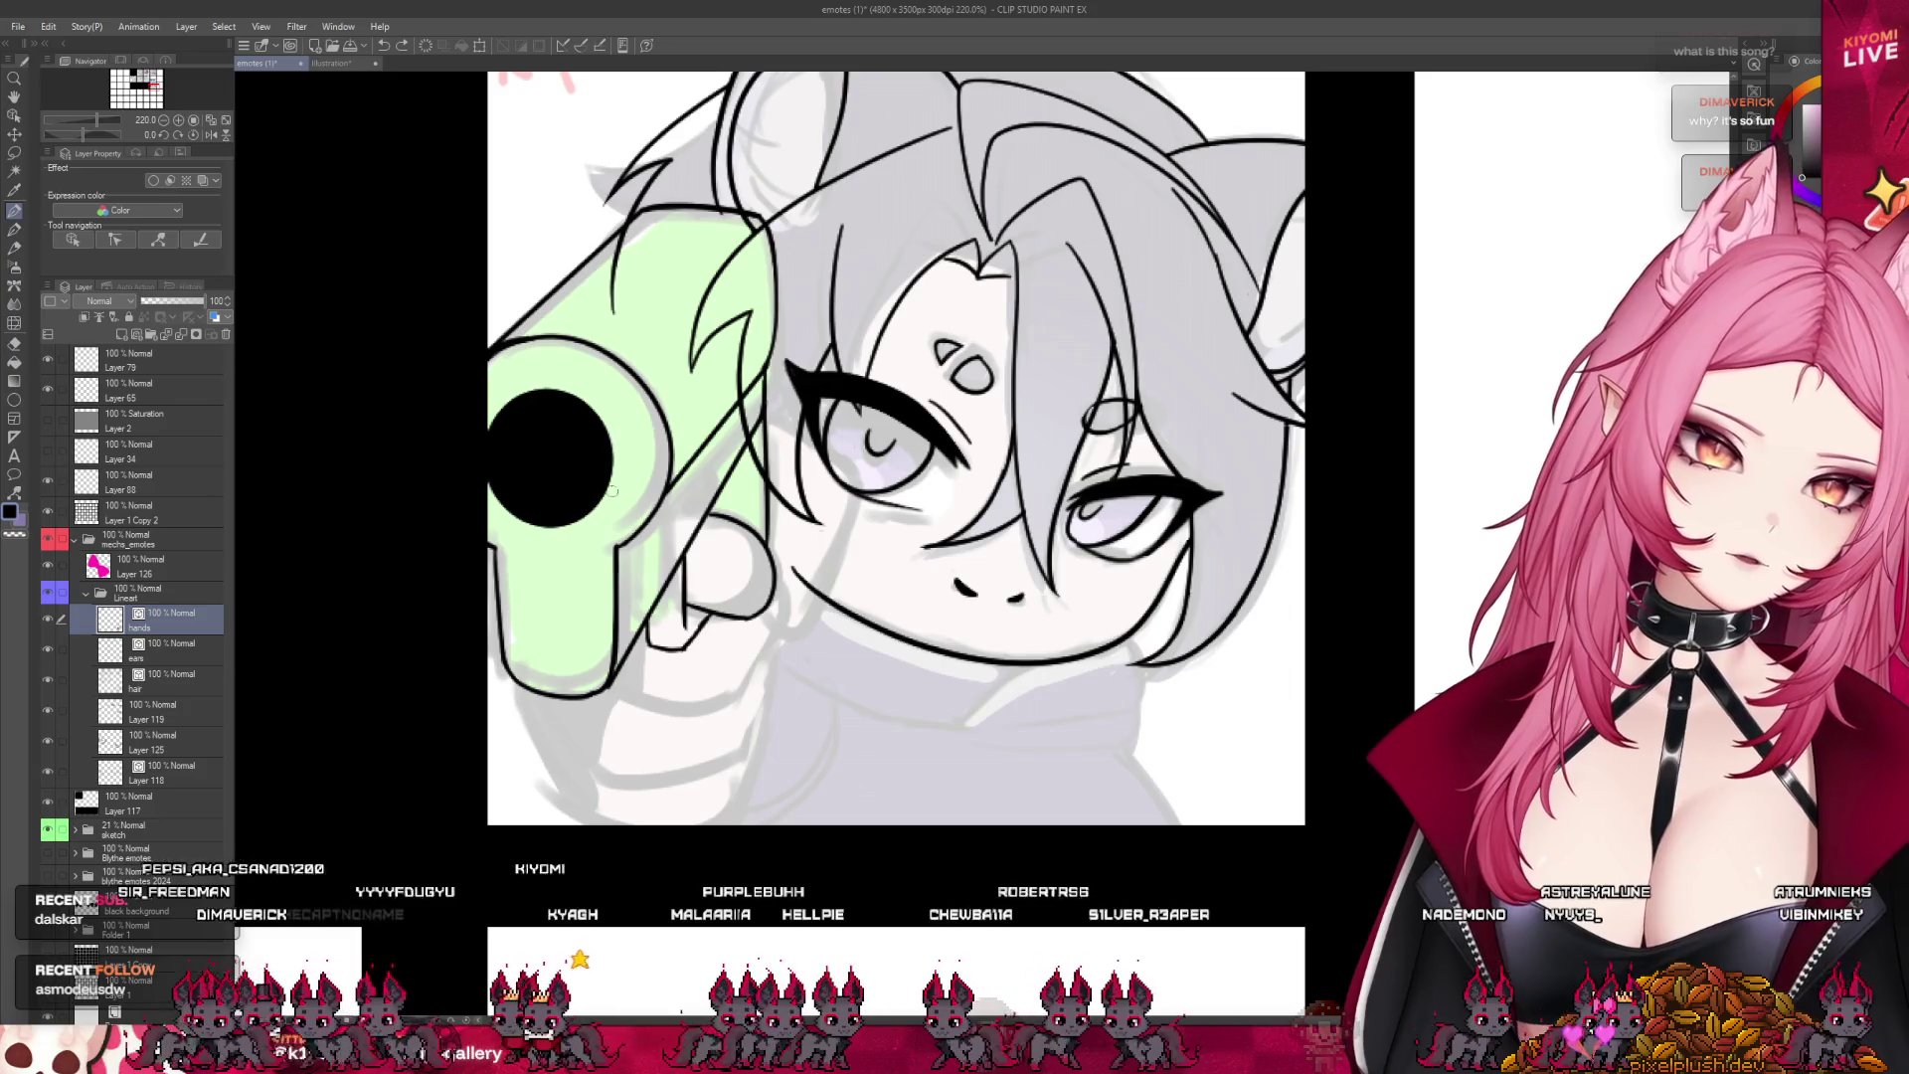
left_click_drag(608, 684, 774, 598)
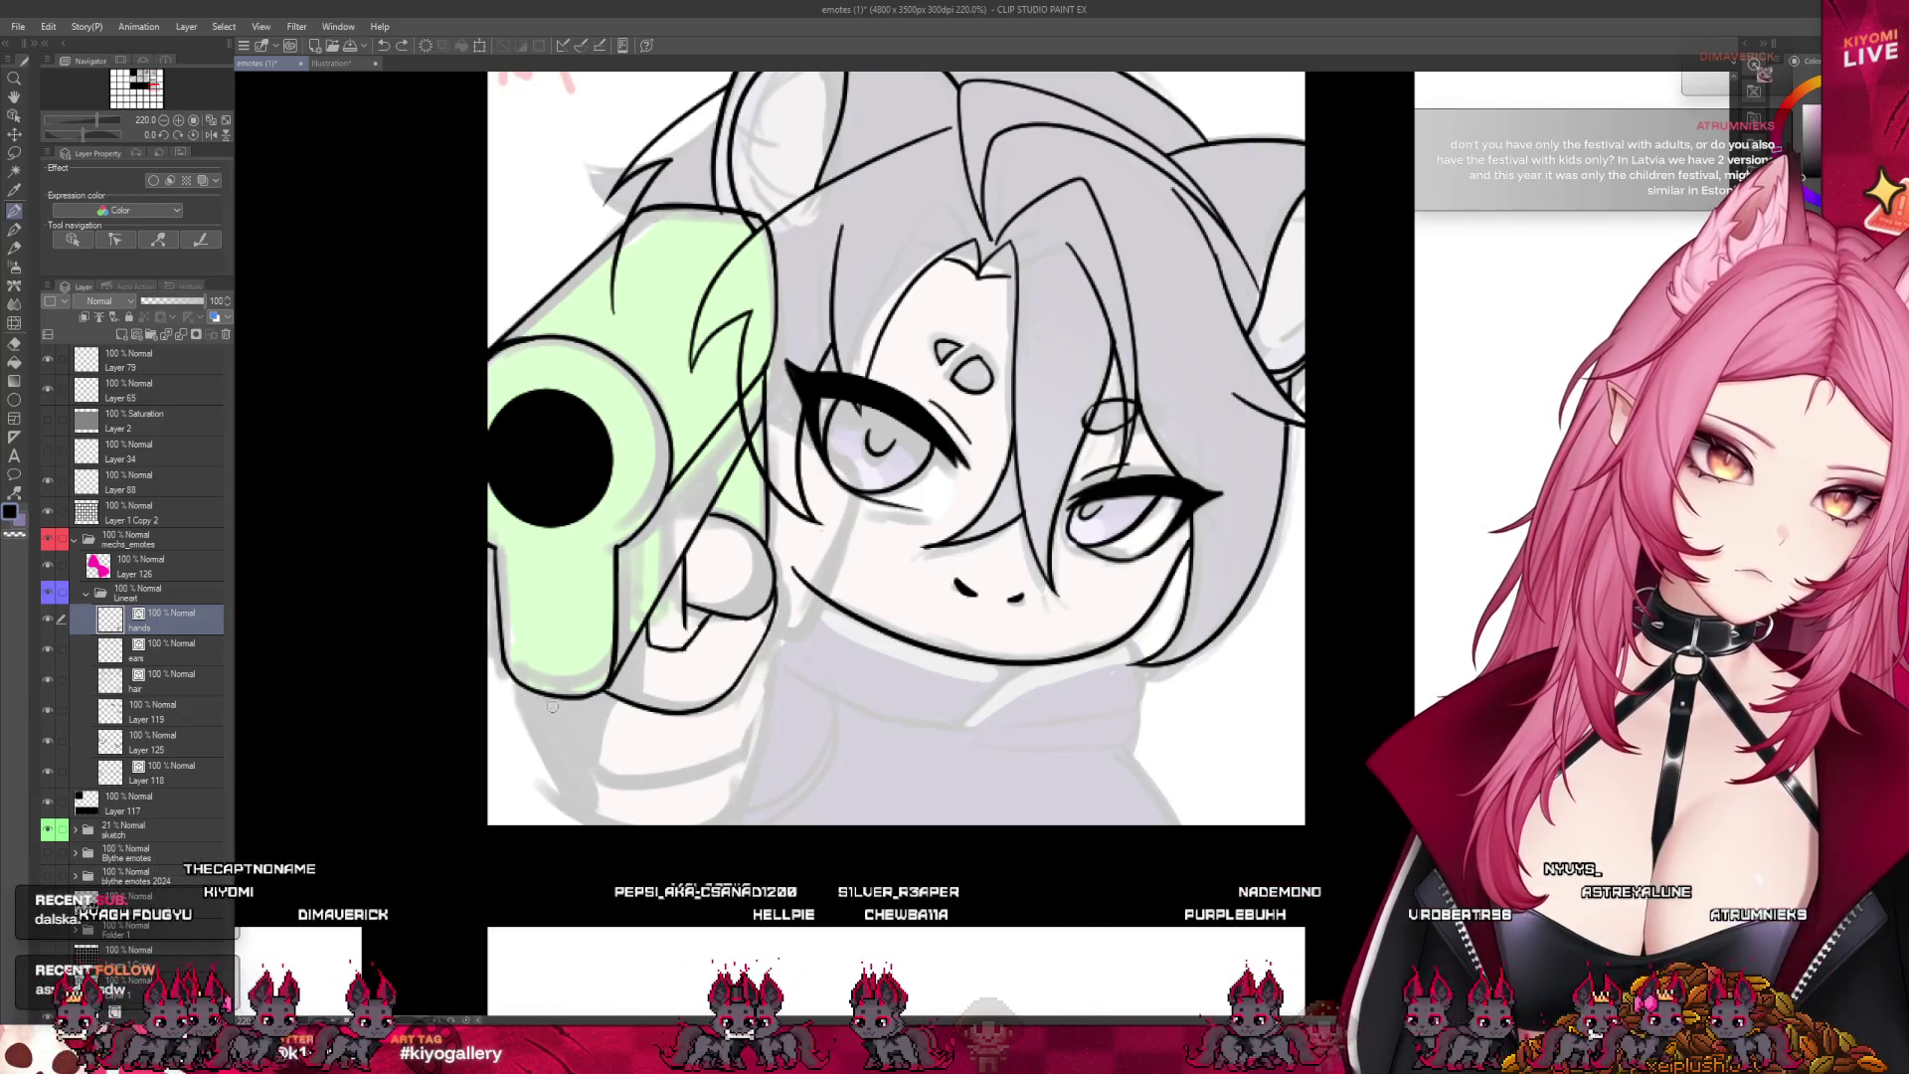
- Ink the hand's lower edge and add a short line below the hair
left_click_drag(530, 701, 738, 748)
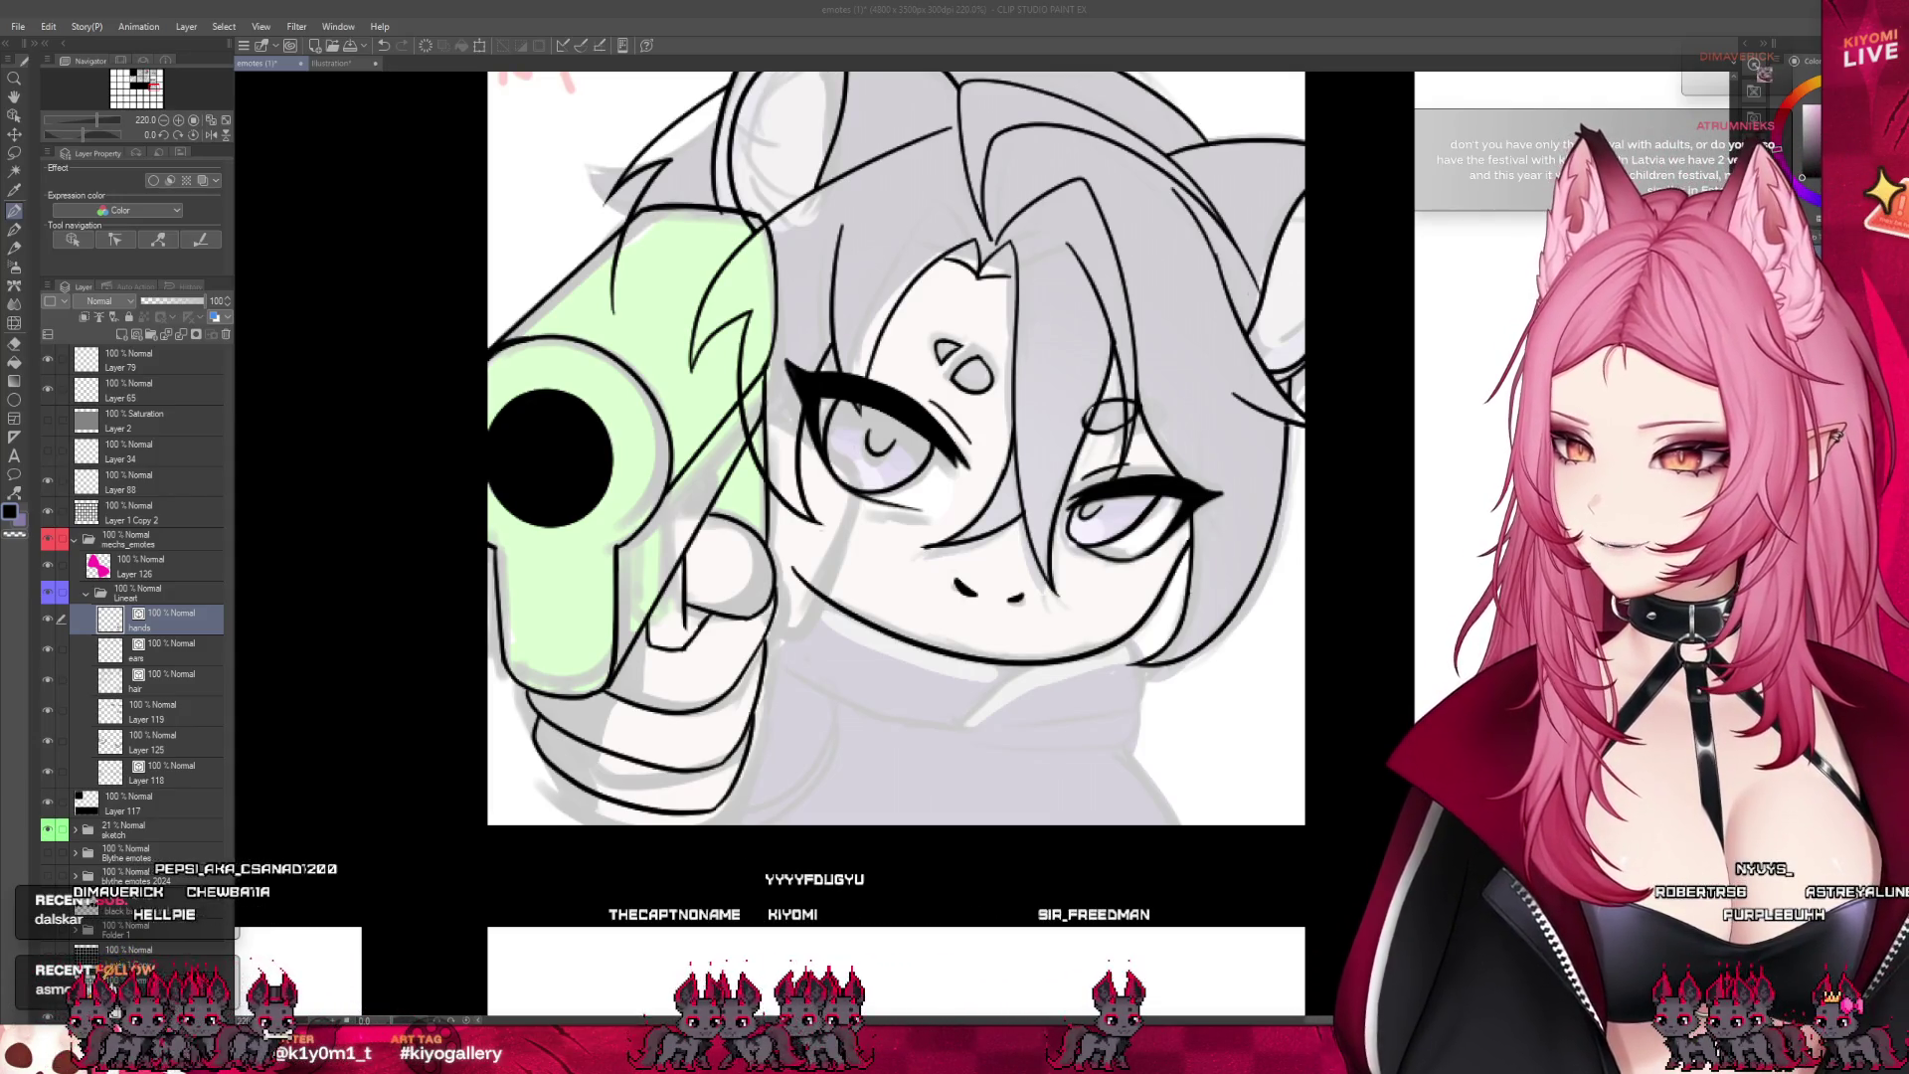
scroll(596, 587, "down", 3)
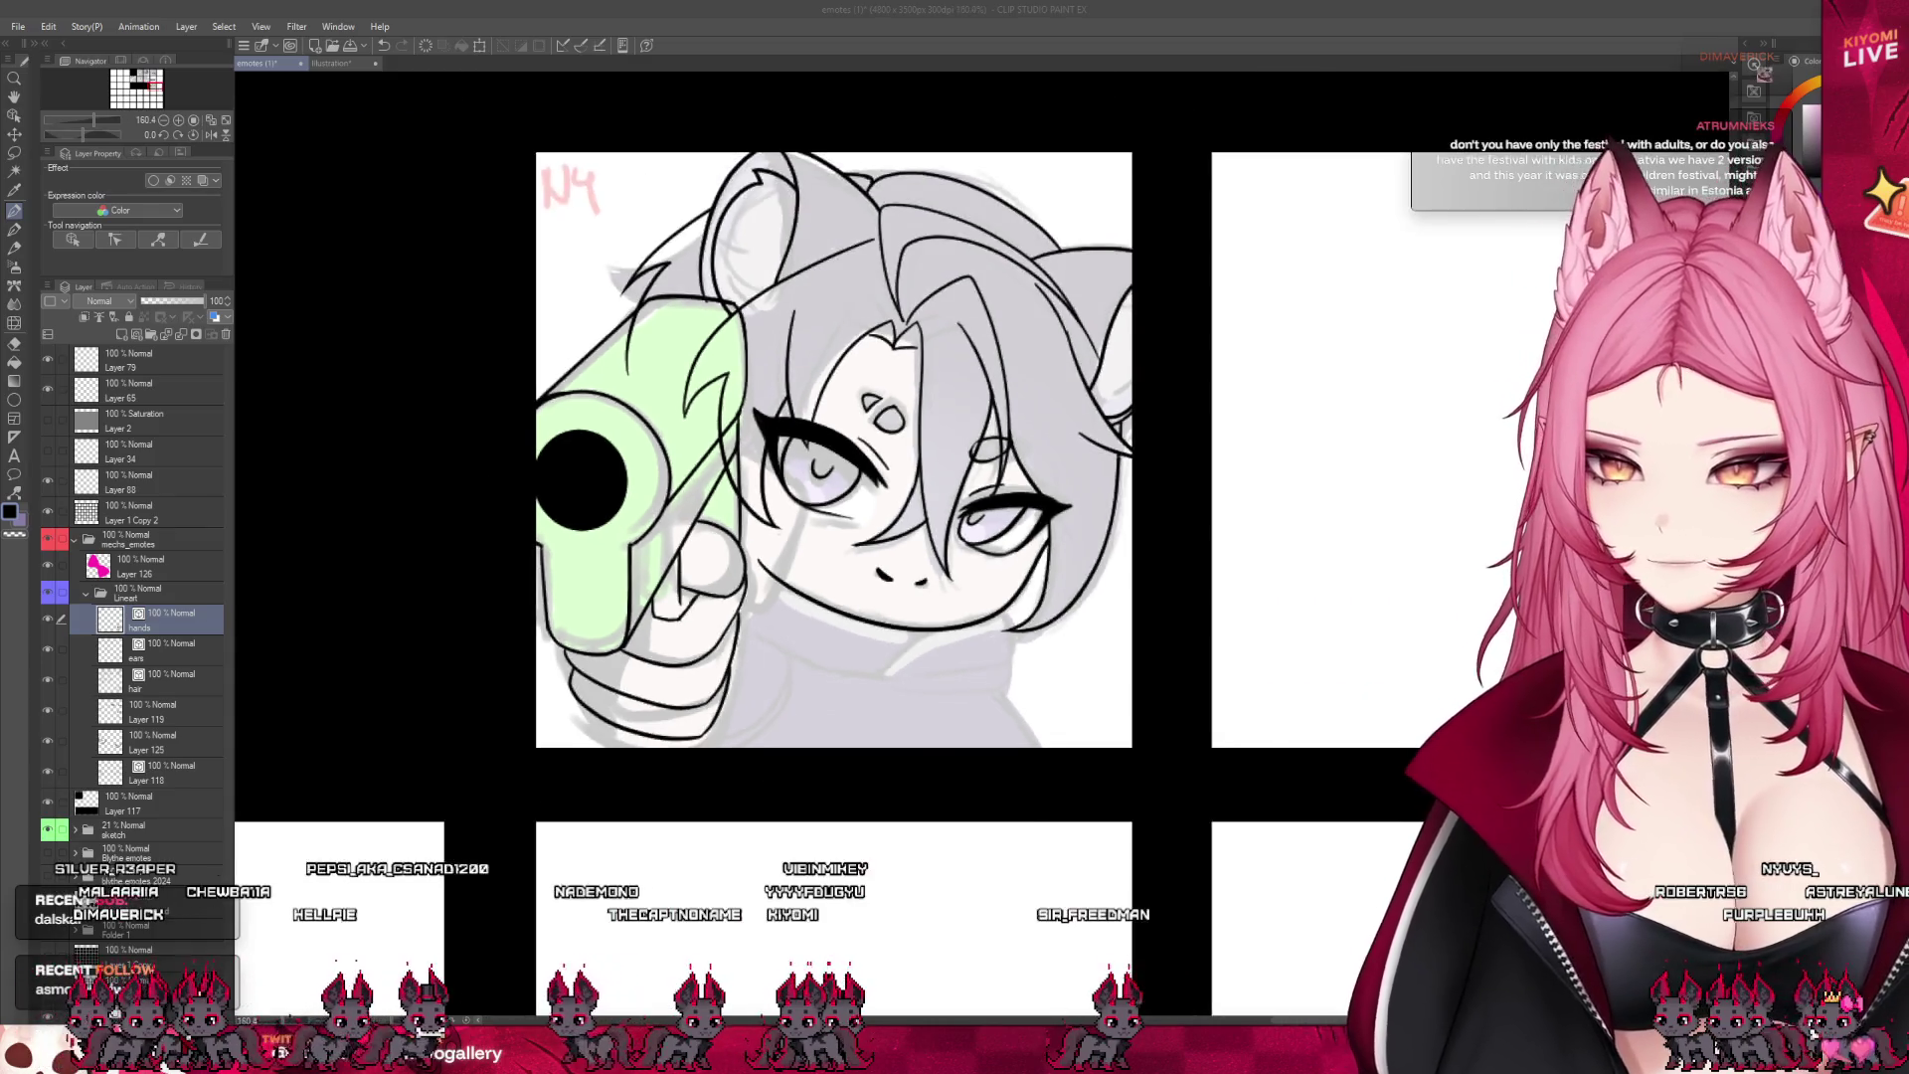
scroll(661, 338, "up", 1)
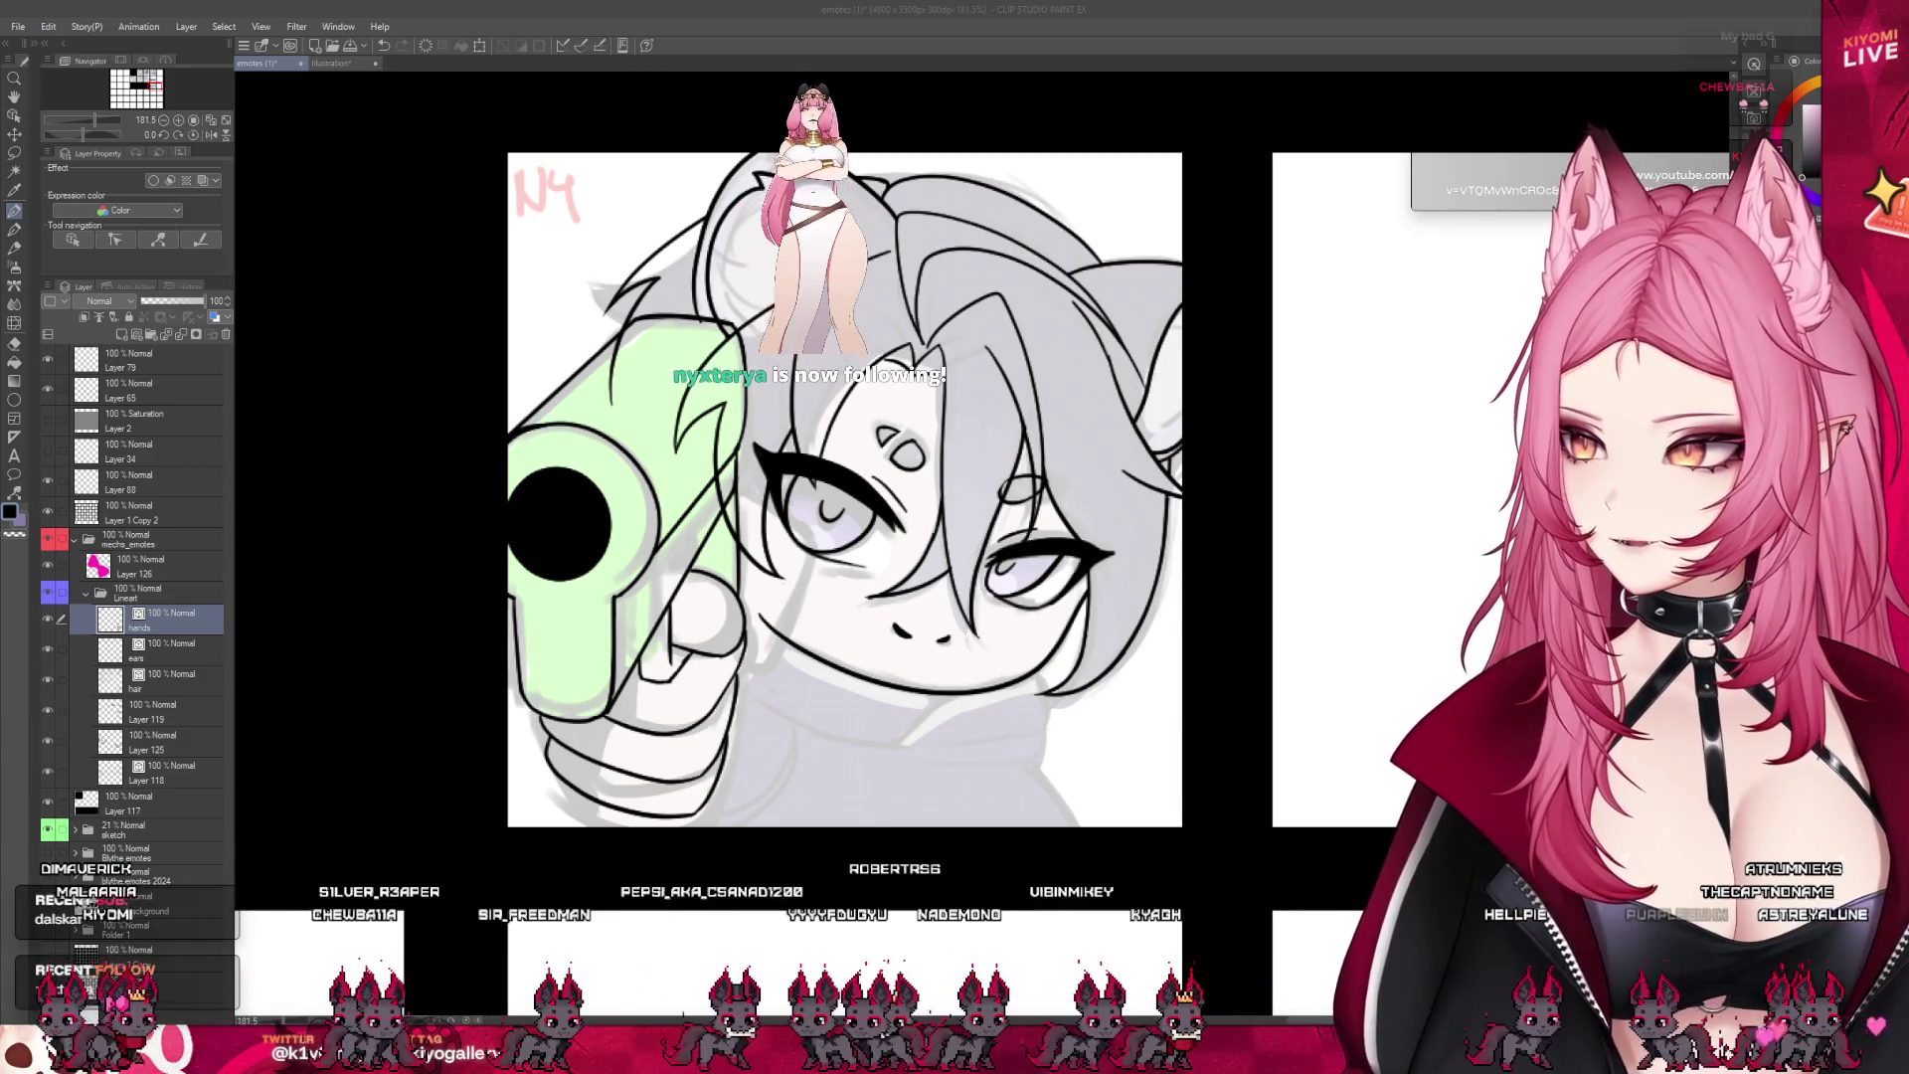
scroll(846, 488, "down", 4)
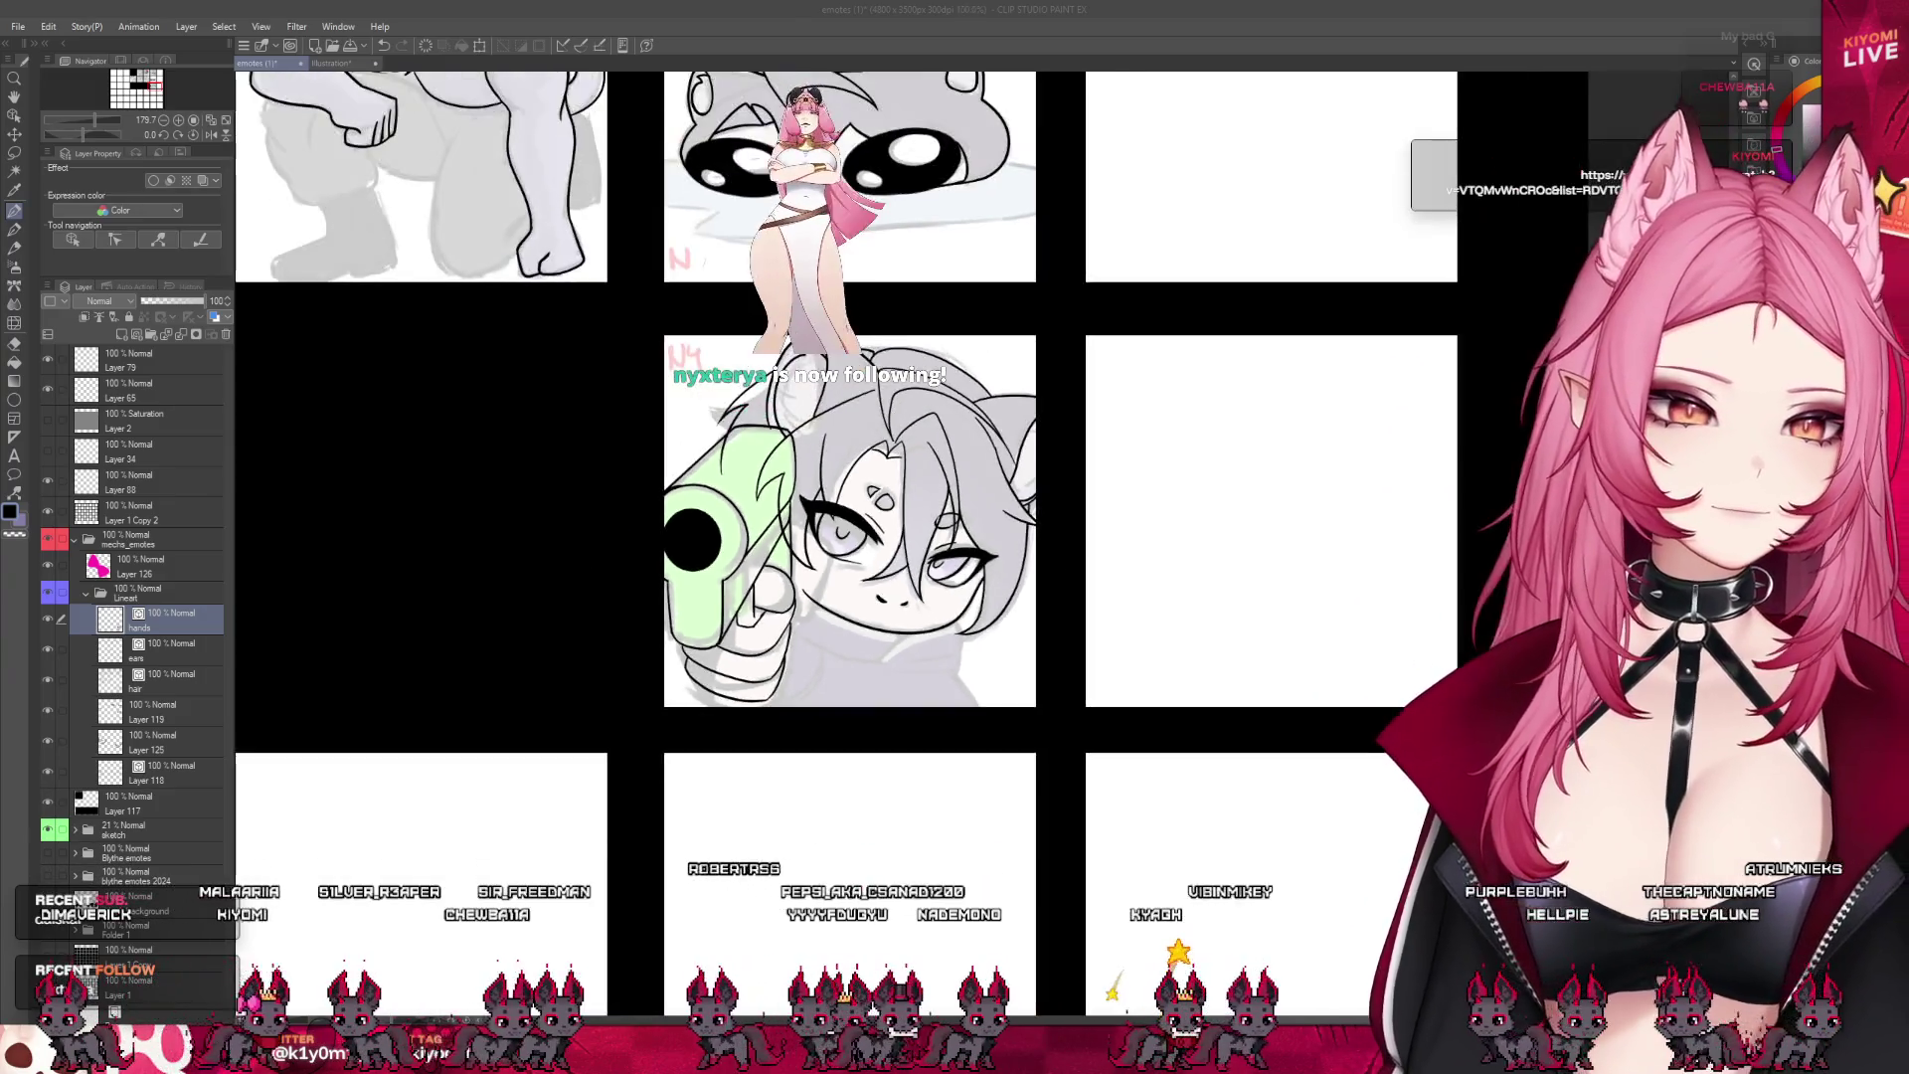
scroll(845, 487, "up", 3)
scroll(707, 644, "up", 1)
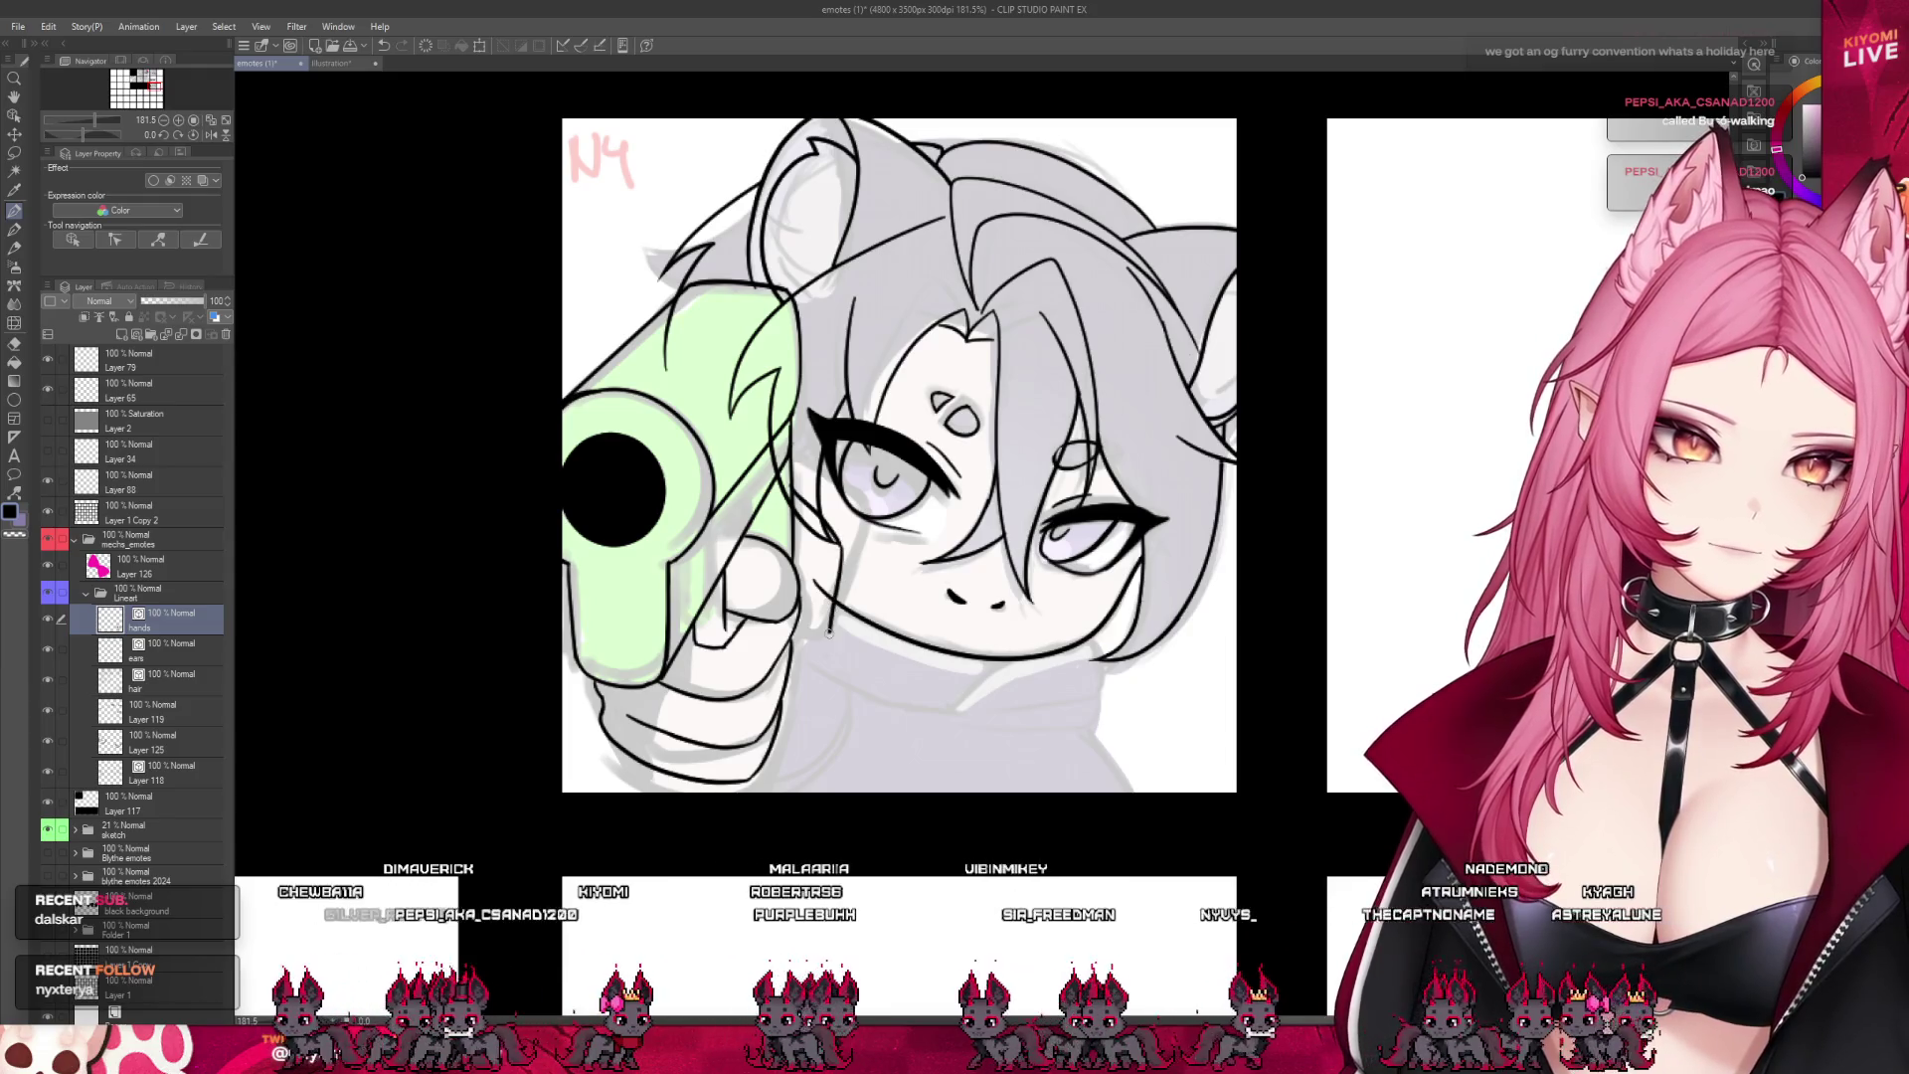
mouse_move(840, 542)
left_mouse_down()
mouse_move(826, 641)
mouse_move(784, 642)
left_mouse_up()
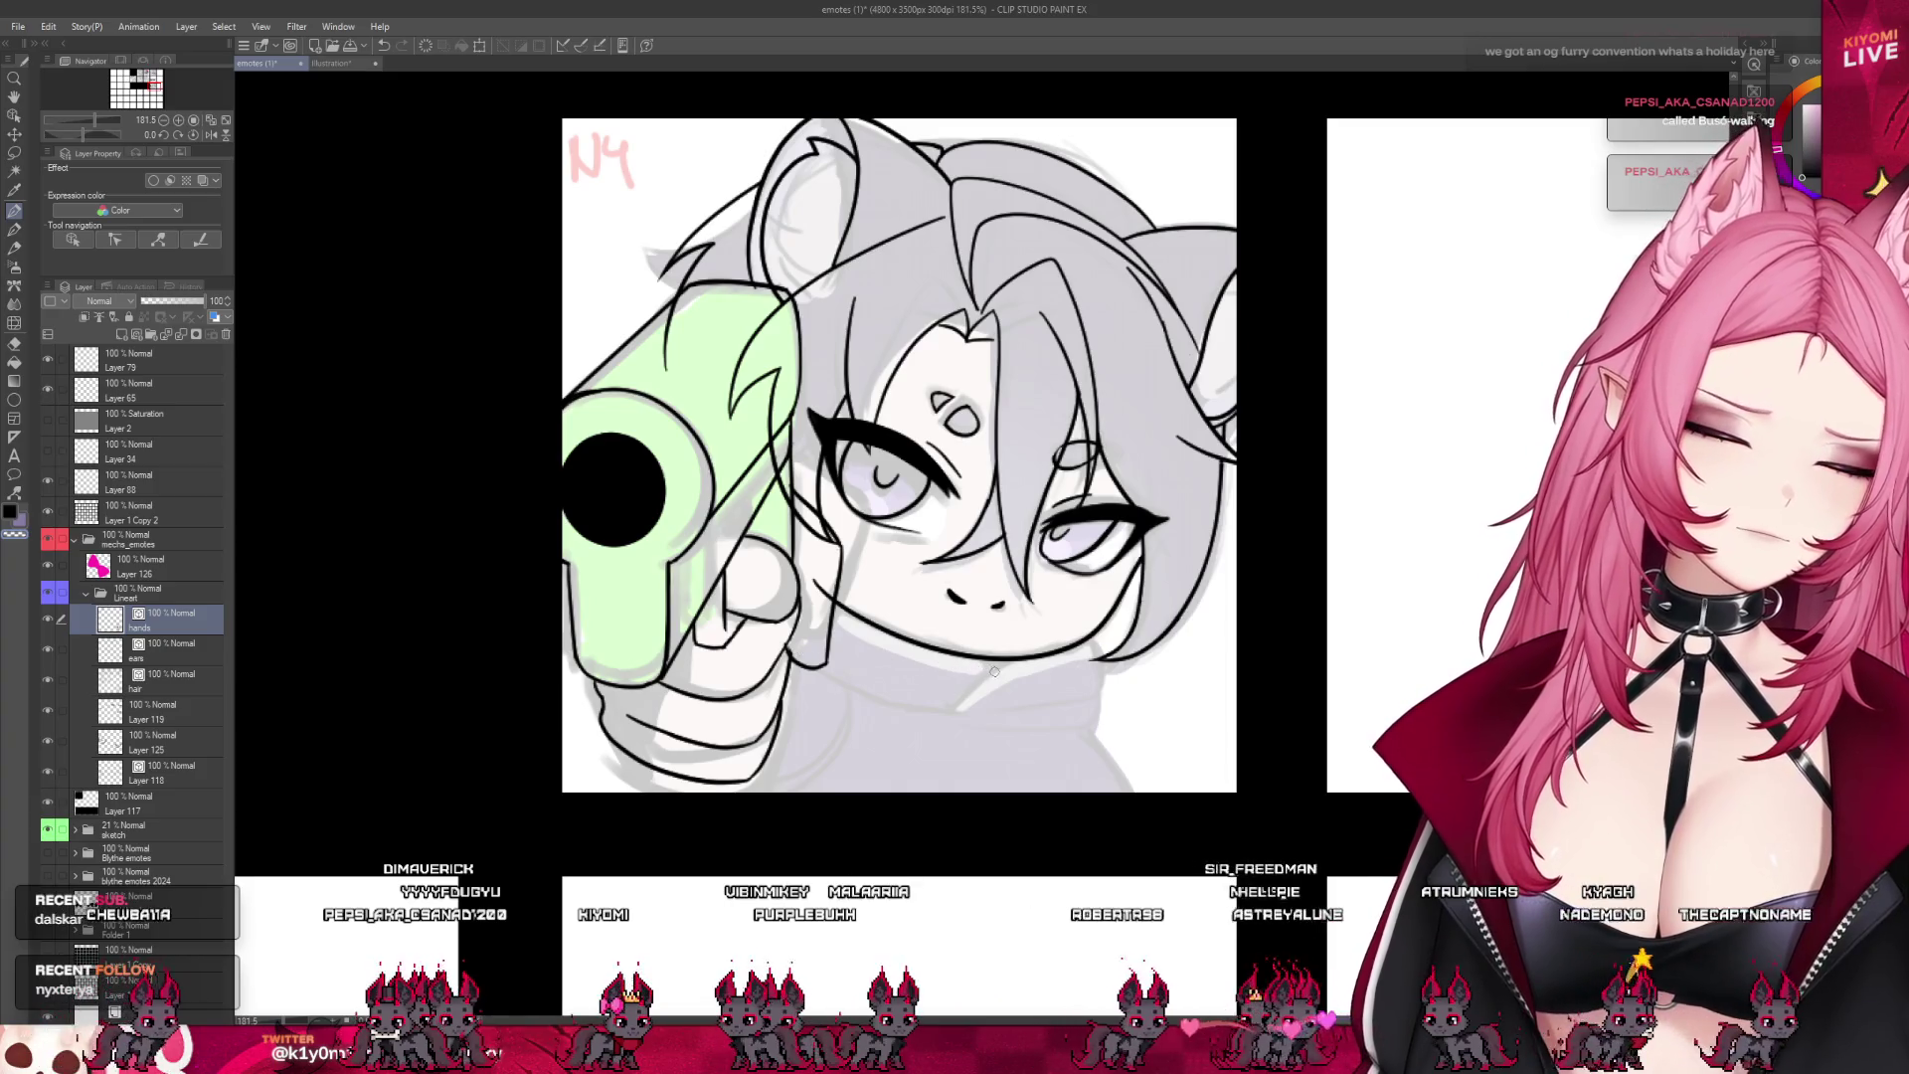
scroll(952, 597, "down", 5)
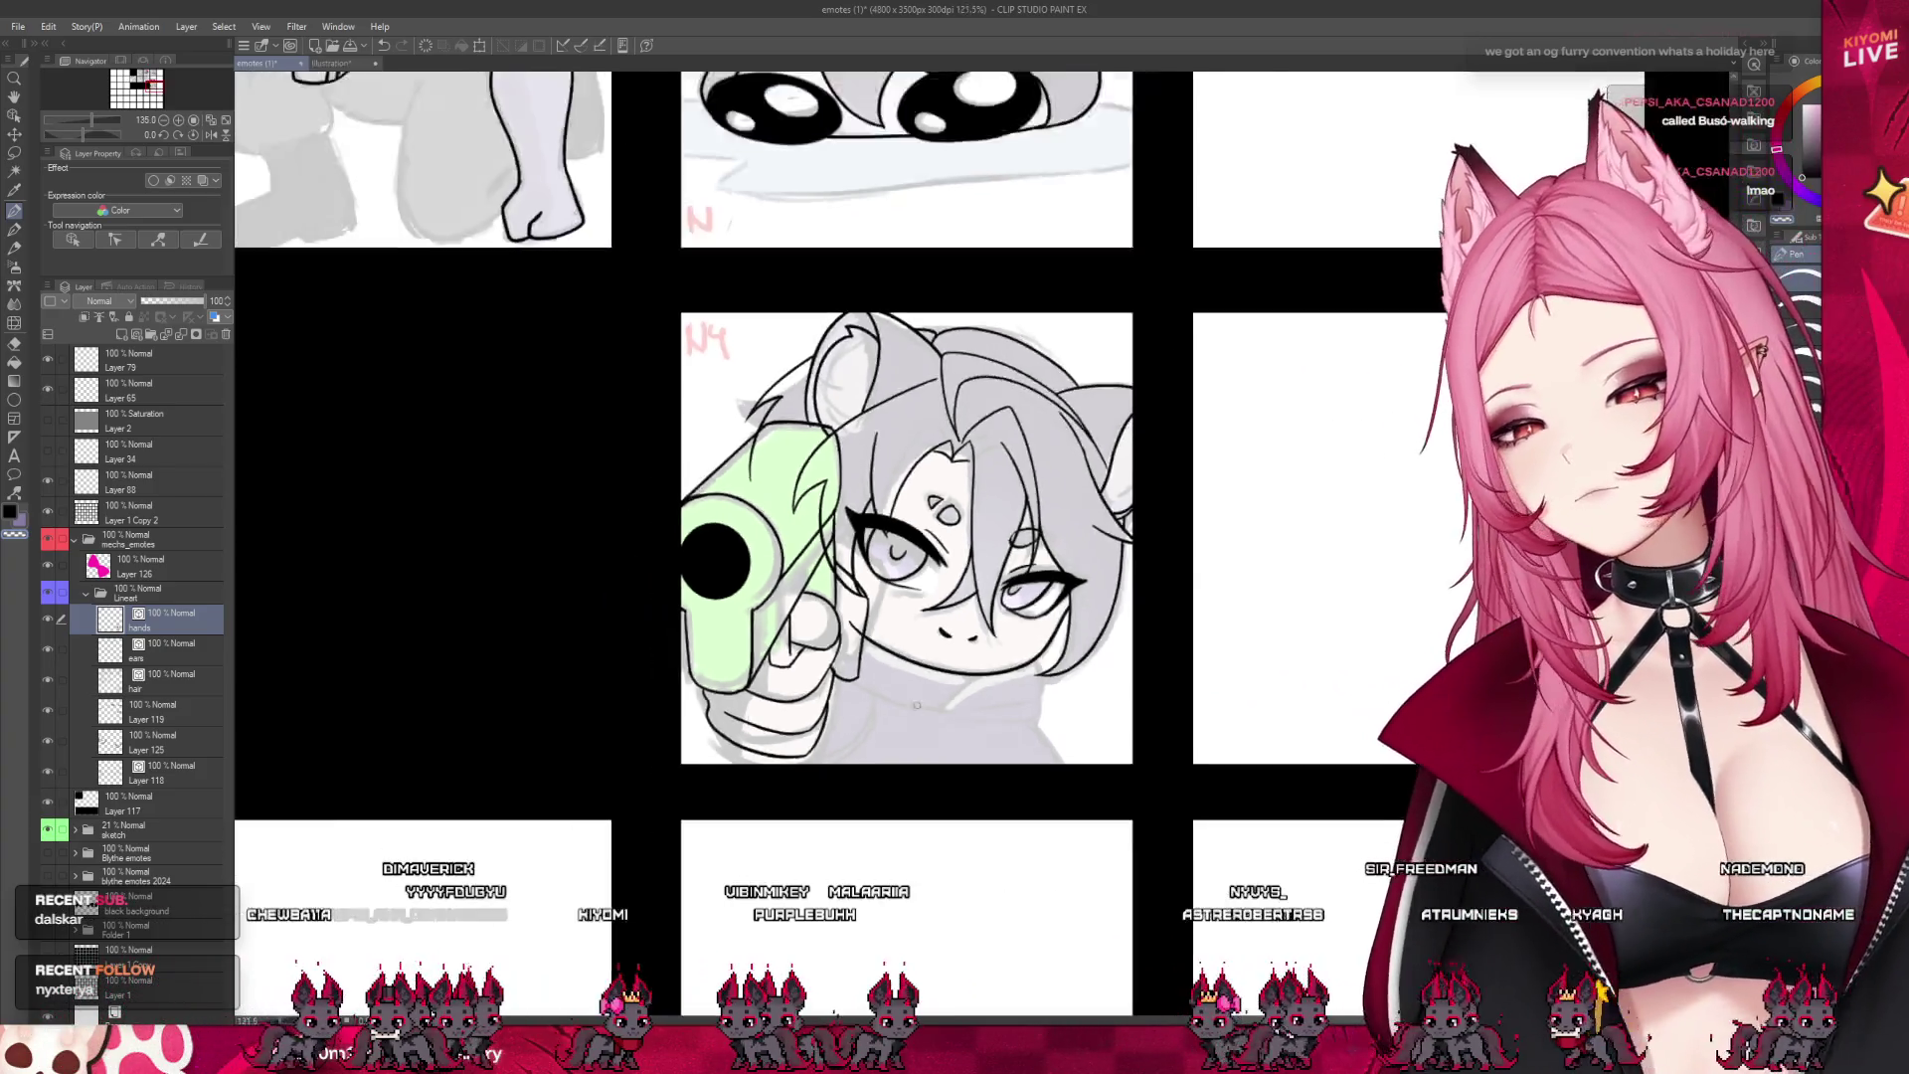
scroll(911, 657, "up", 2)
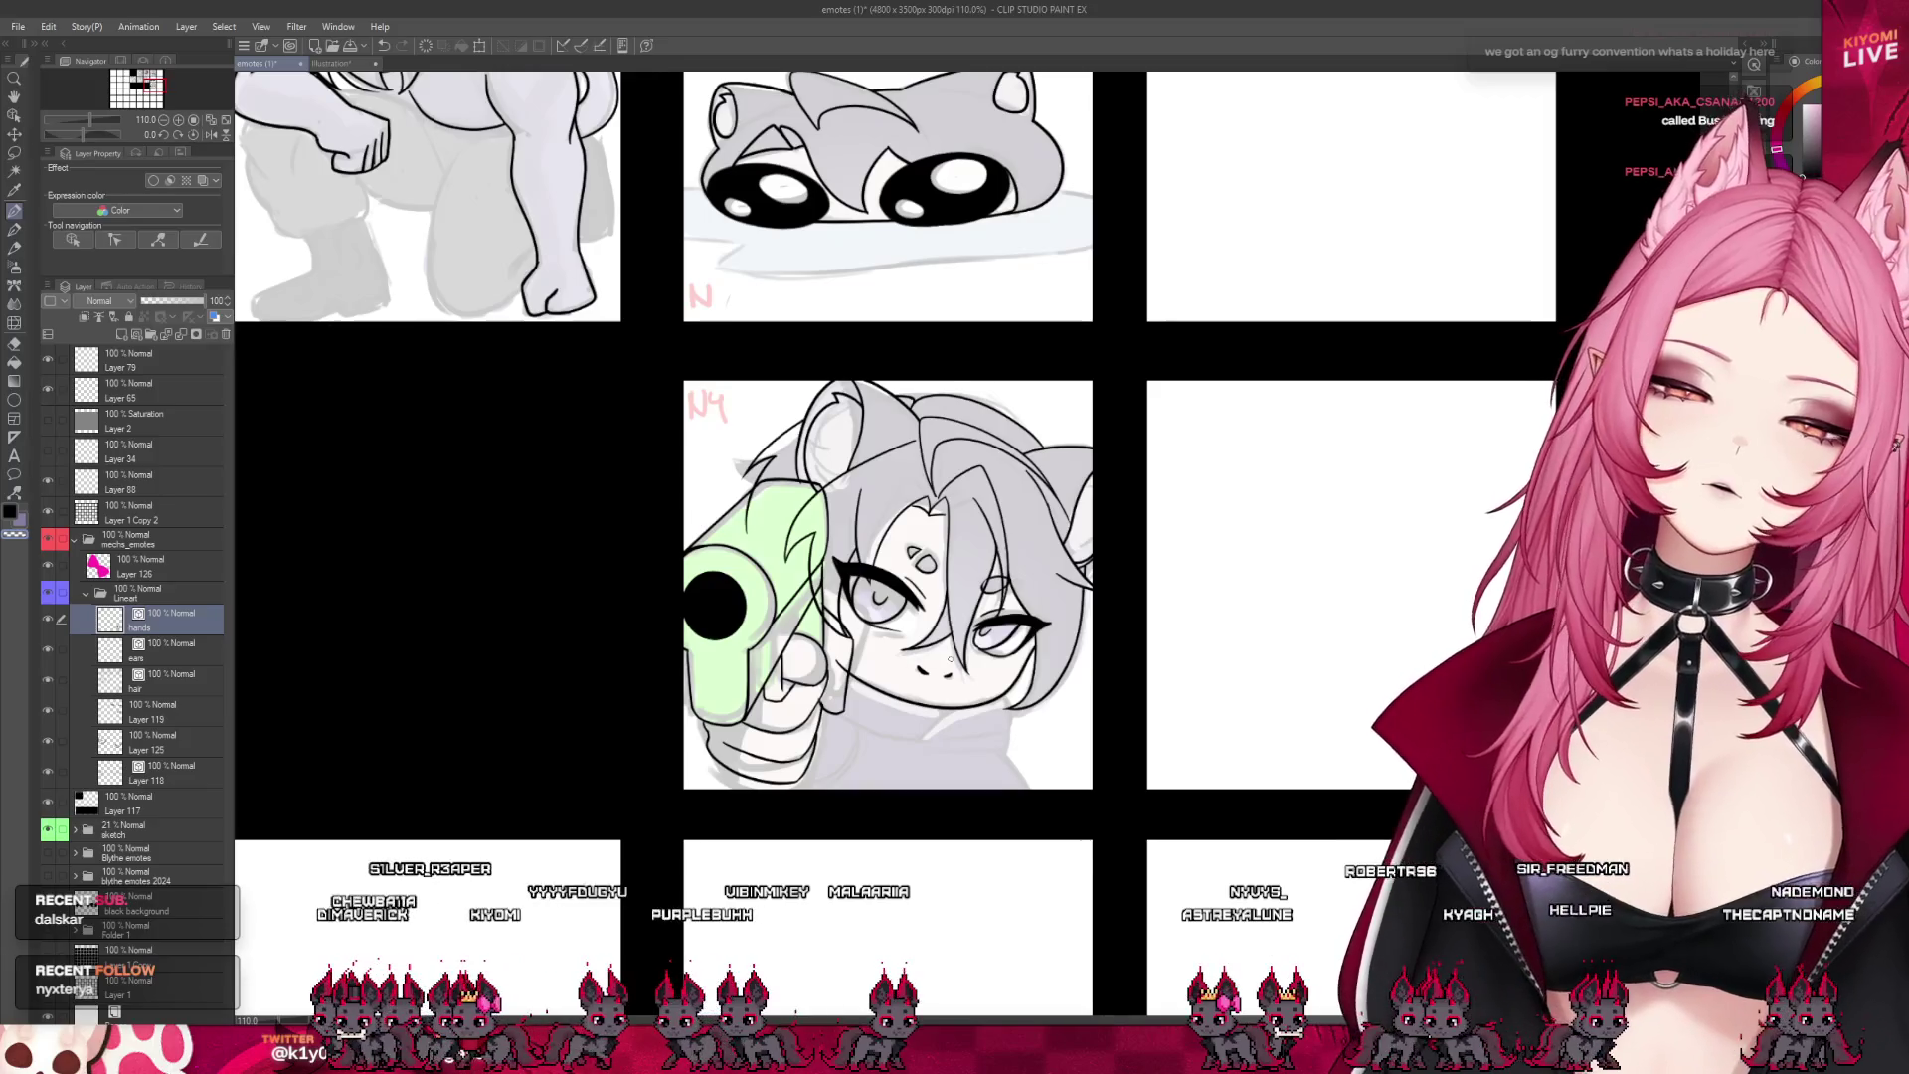
scroll(911, 657, "up", 4)
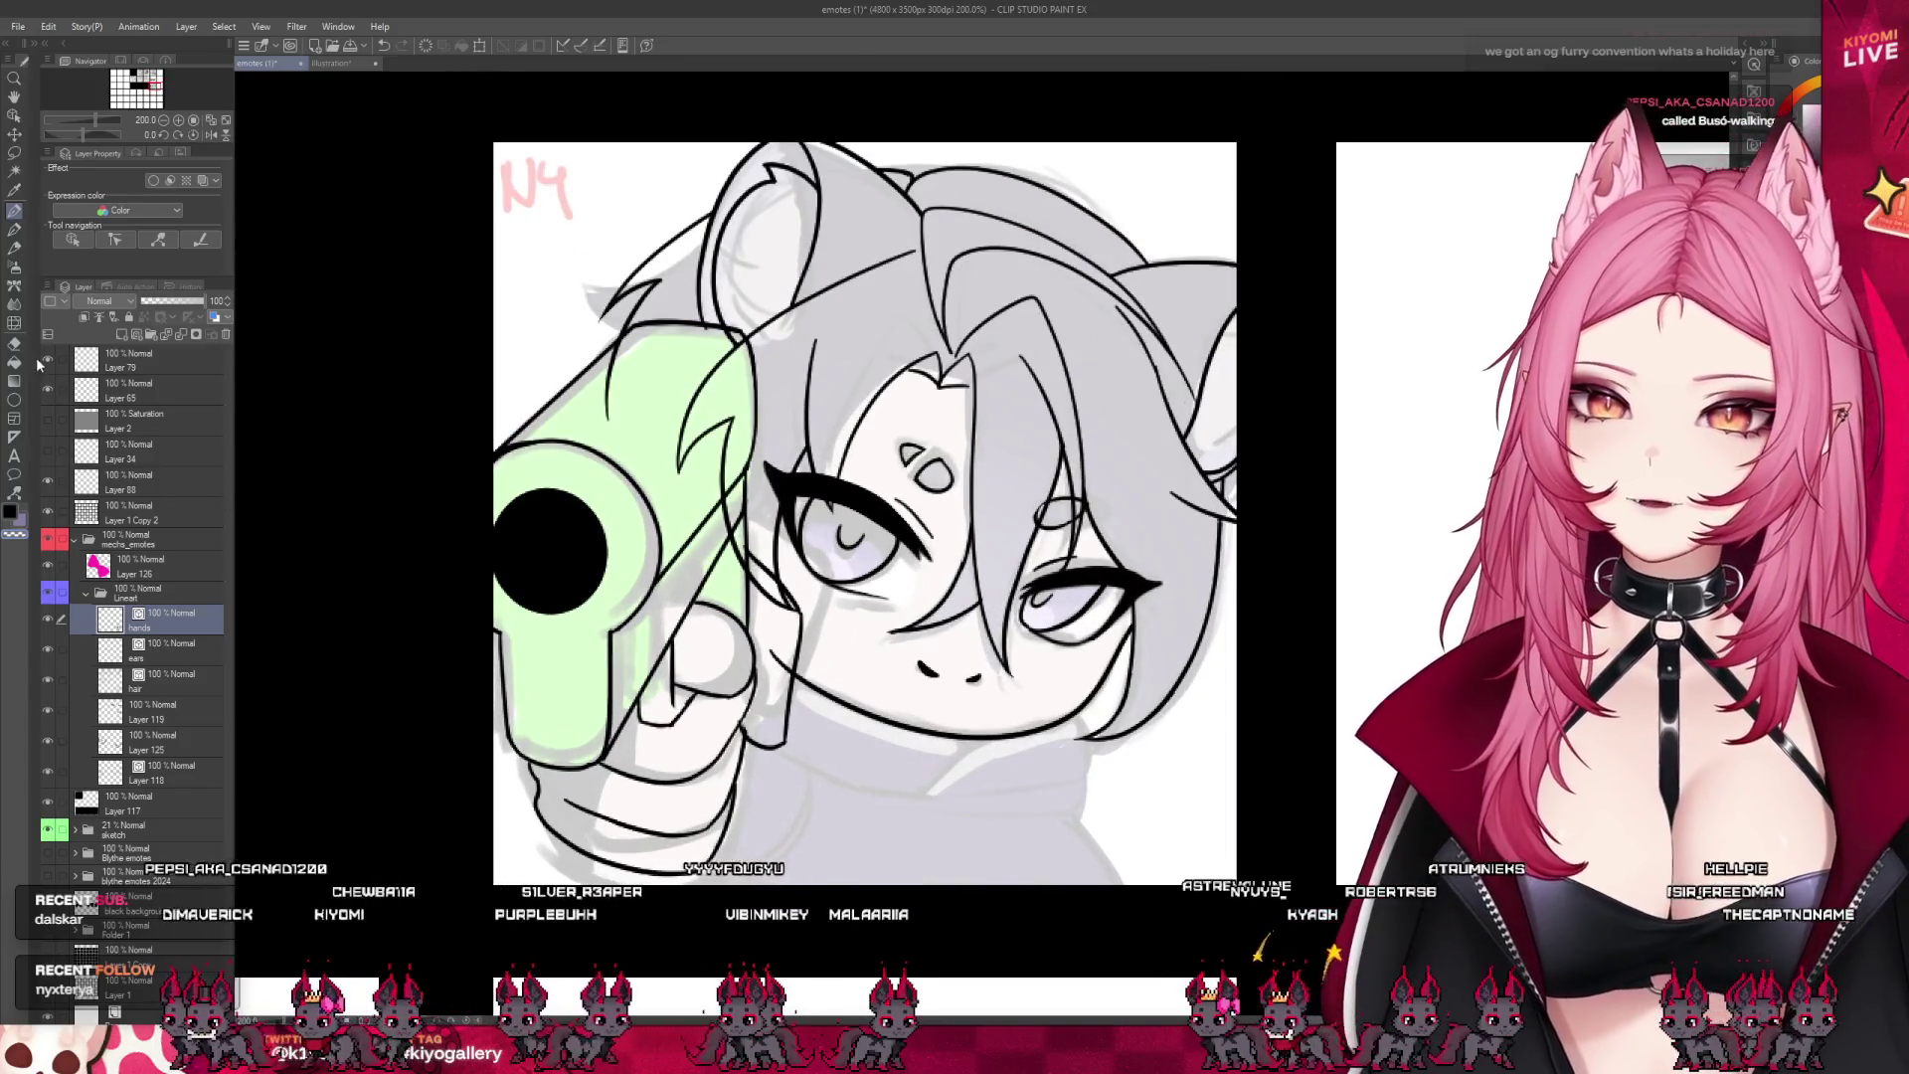
- Check the Layer 118, hair and ears layers in the Layer palette
key("e")
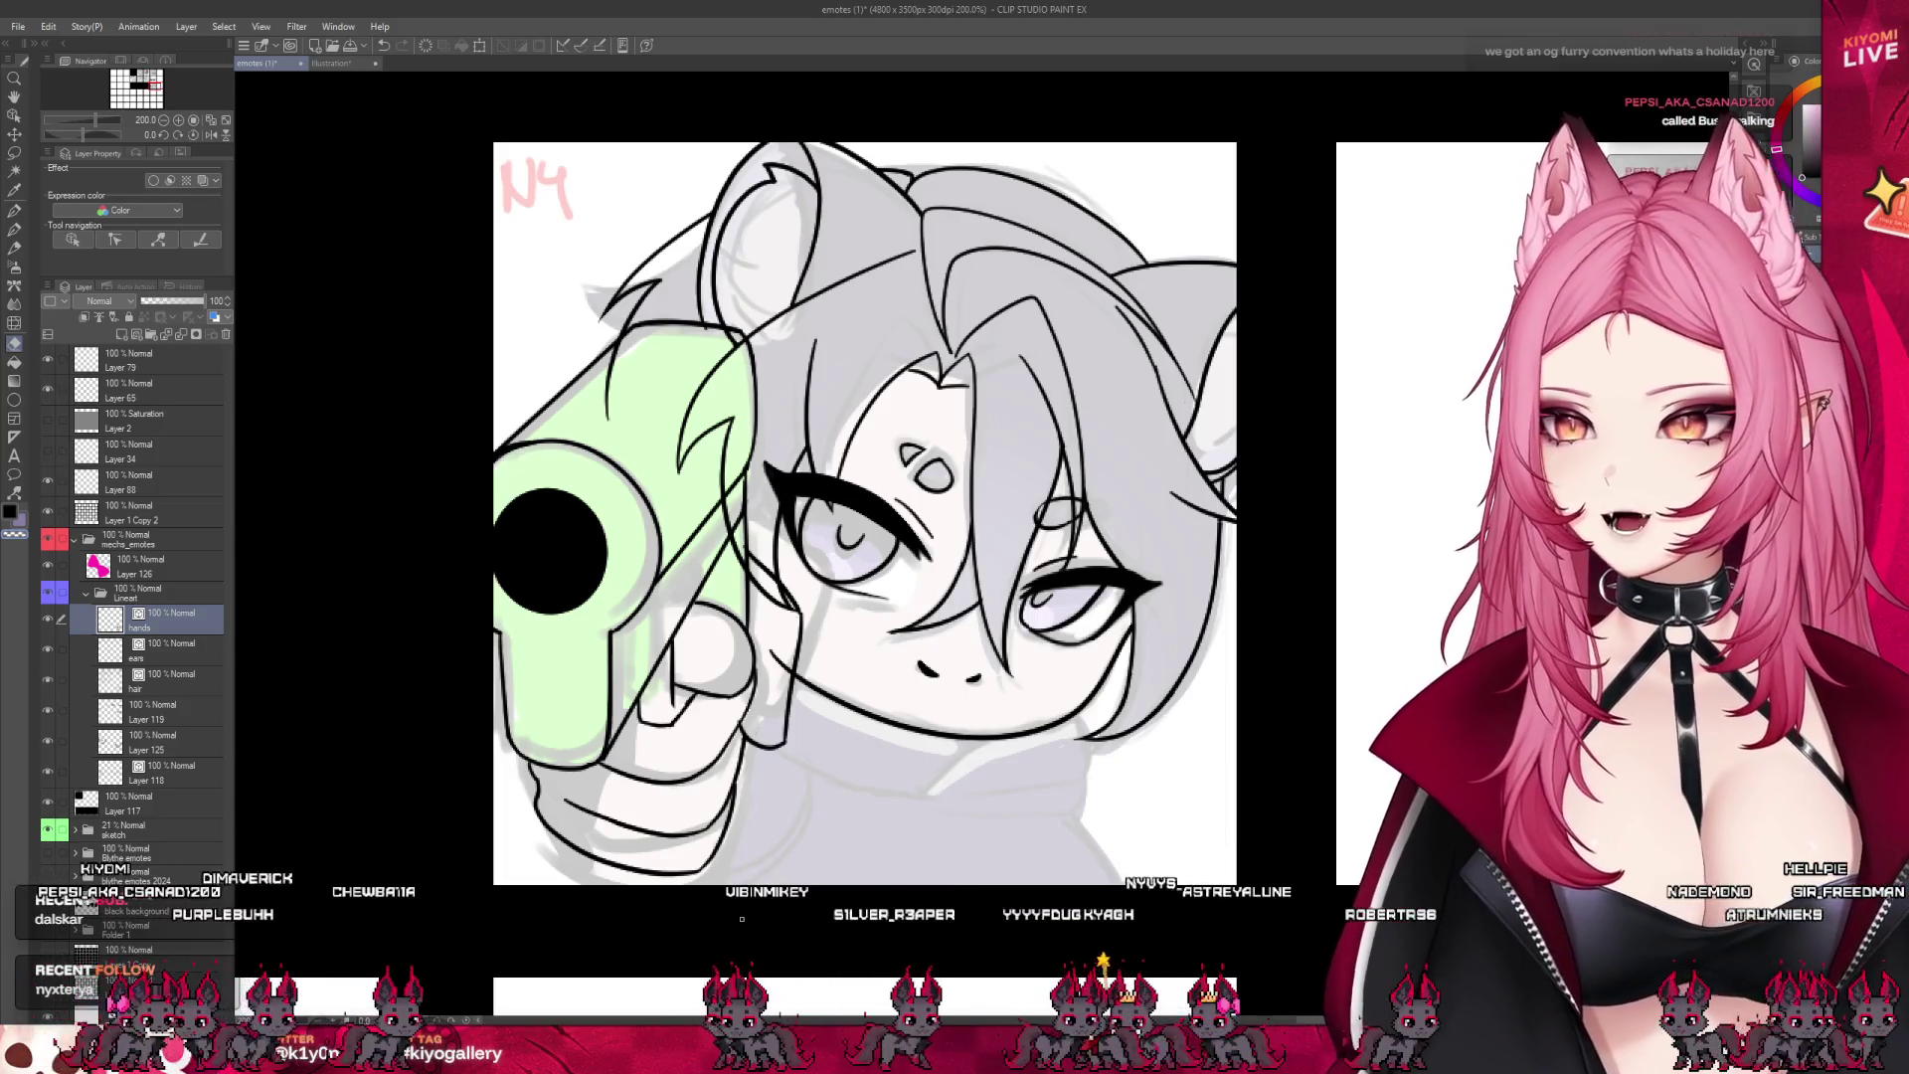
left_click(182, 766)
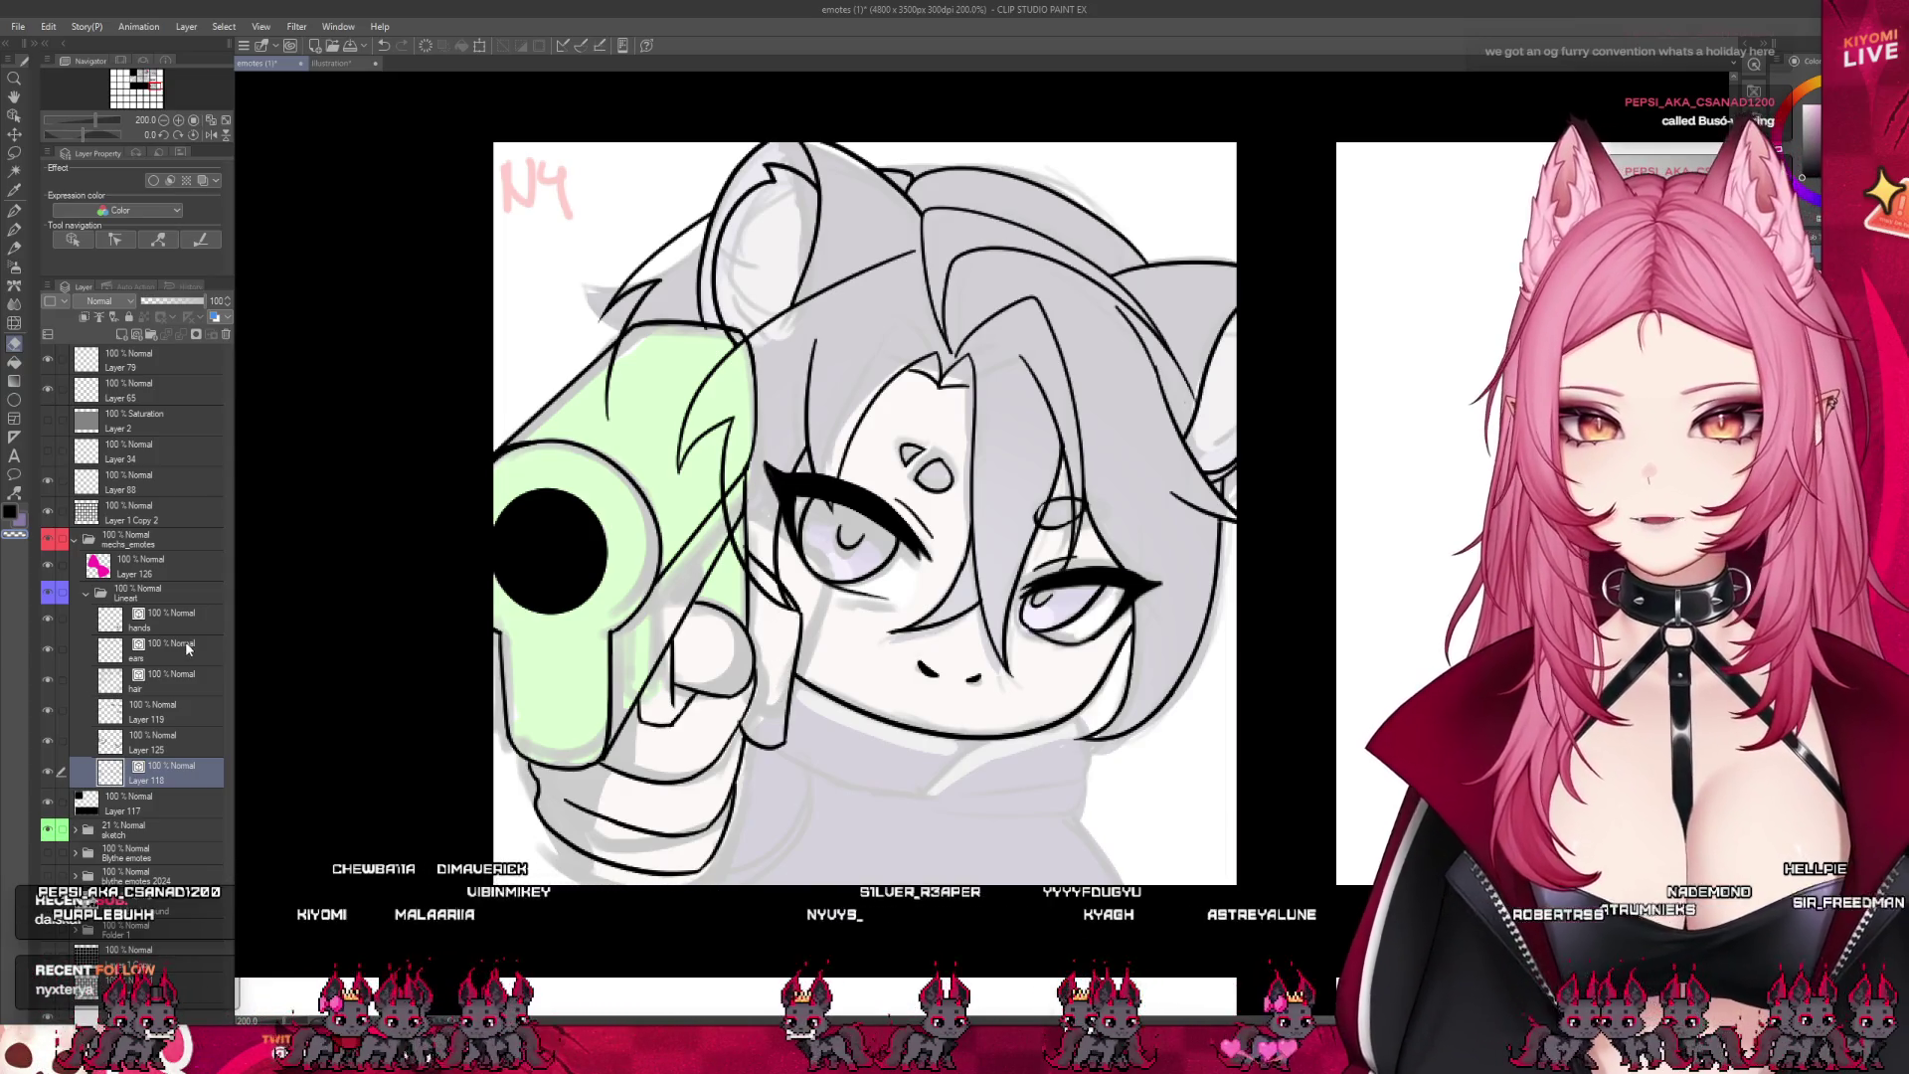
left_click(187, 682)
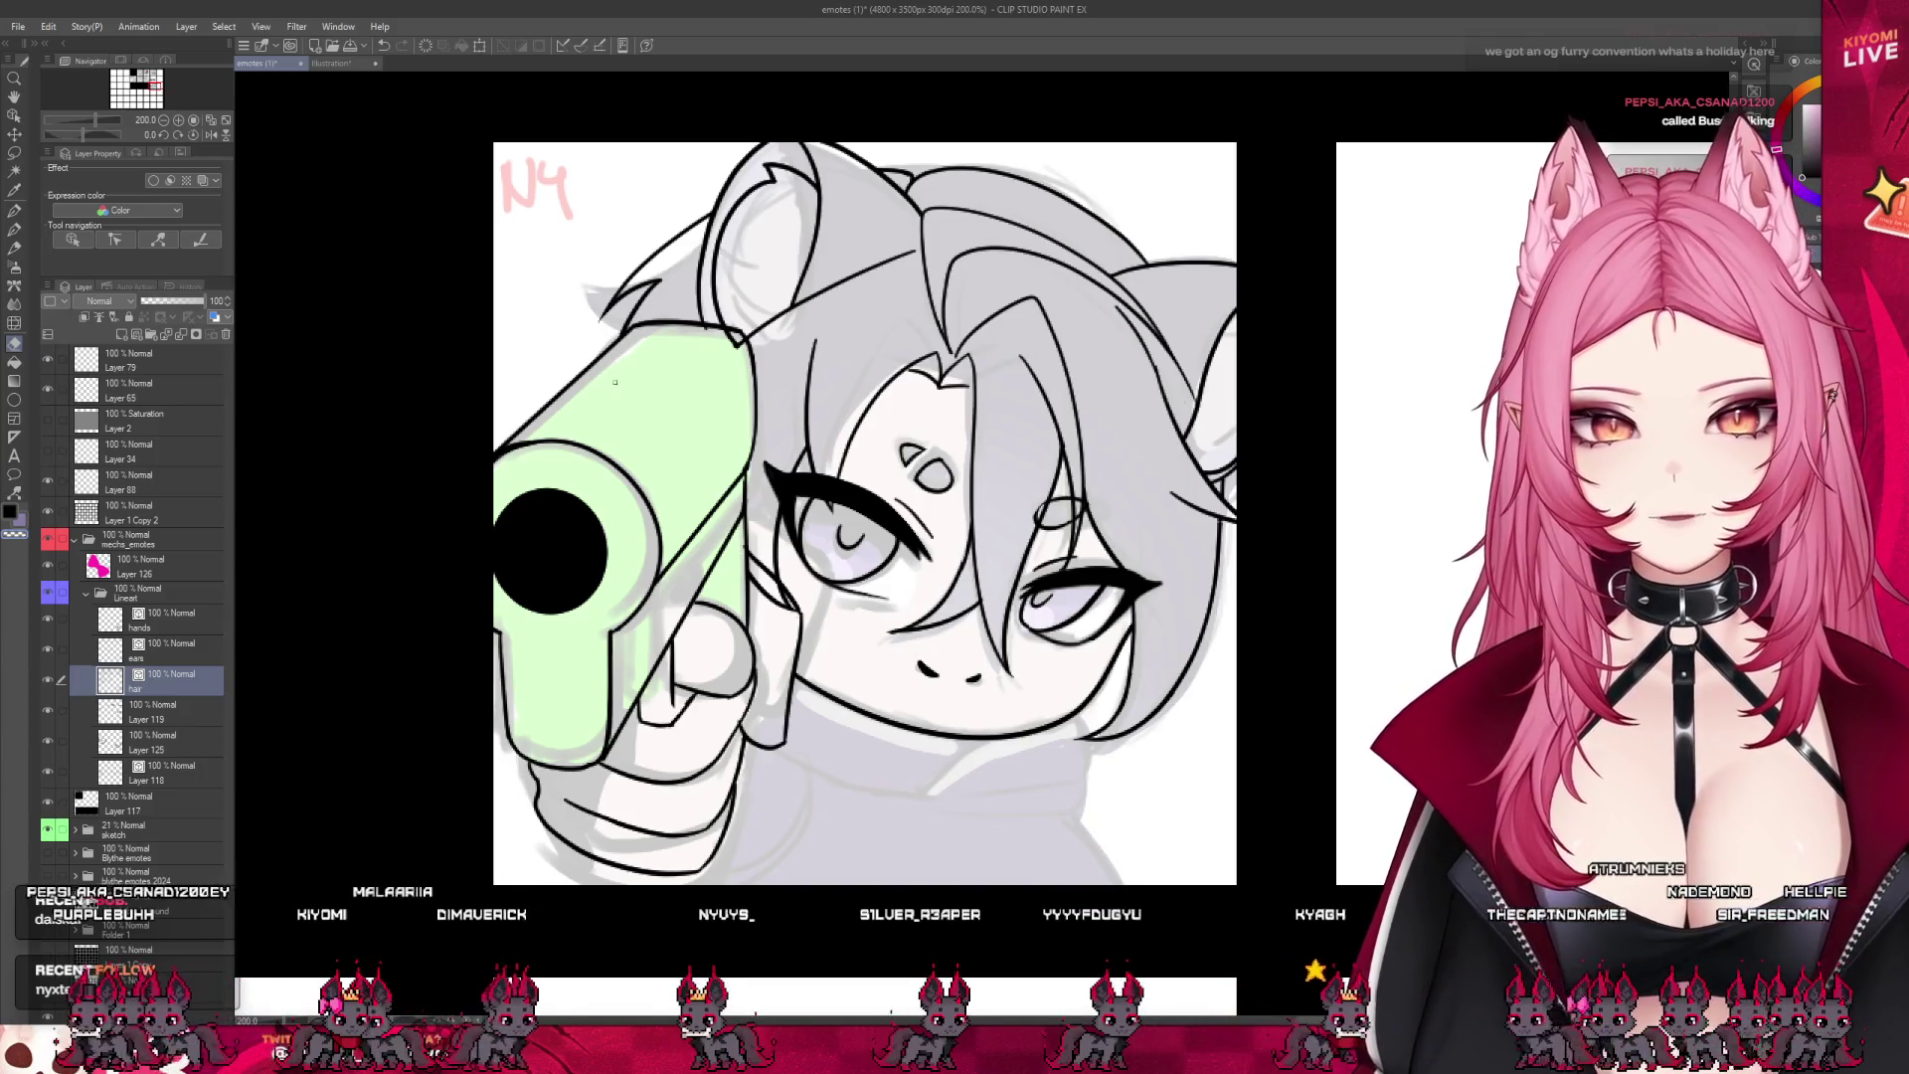
left_click(183, 652)
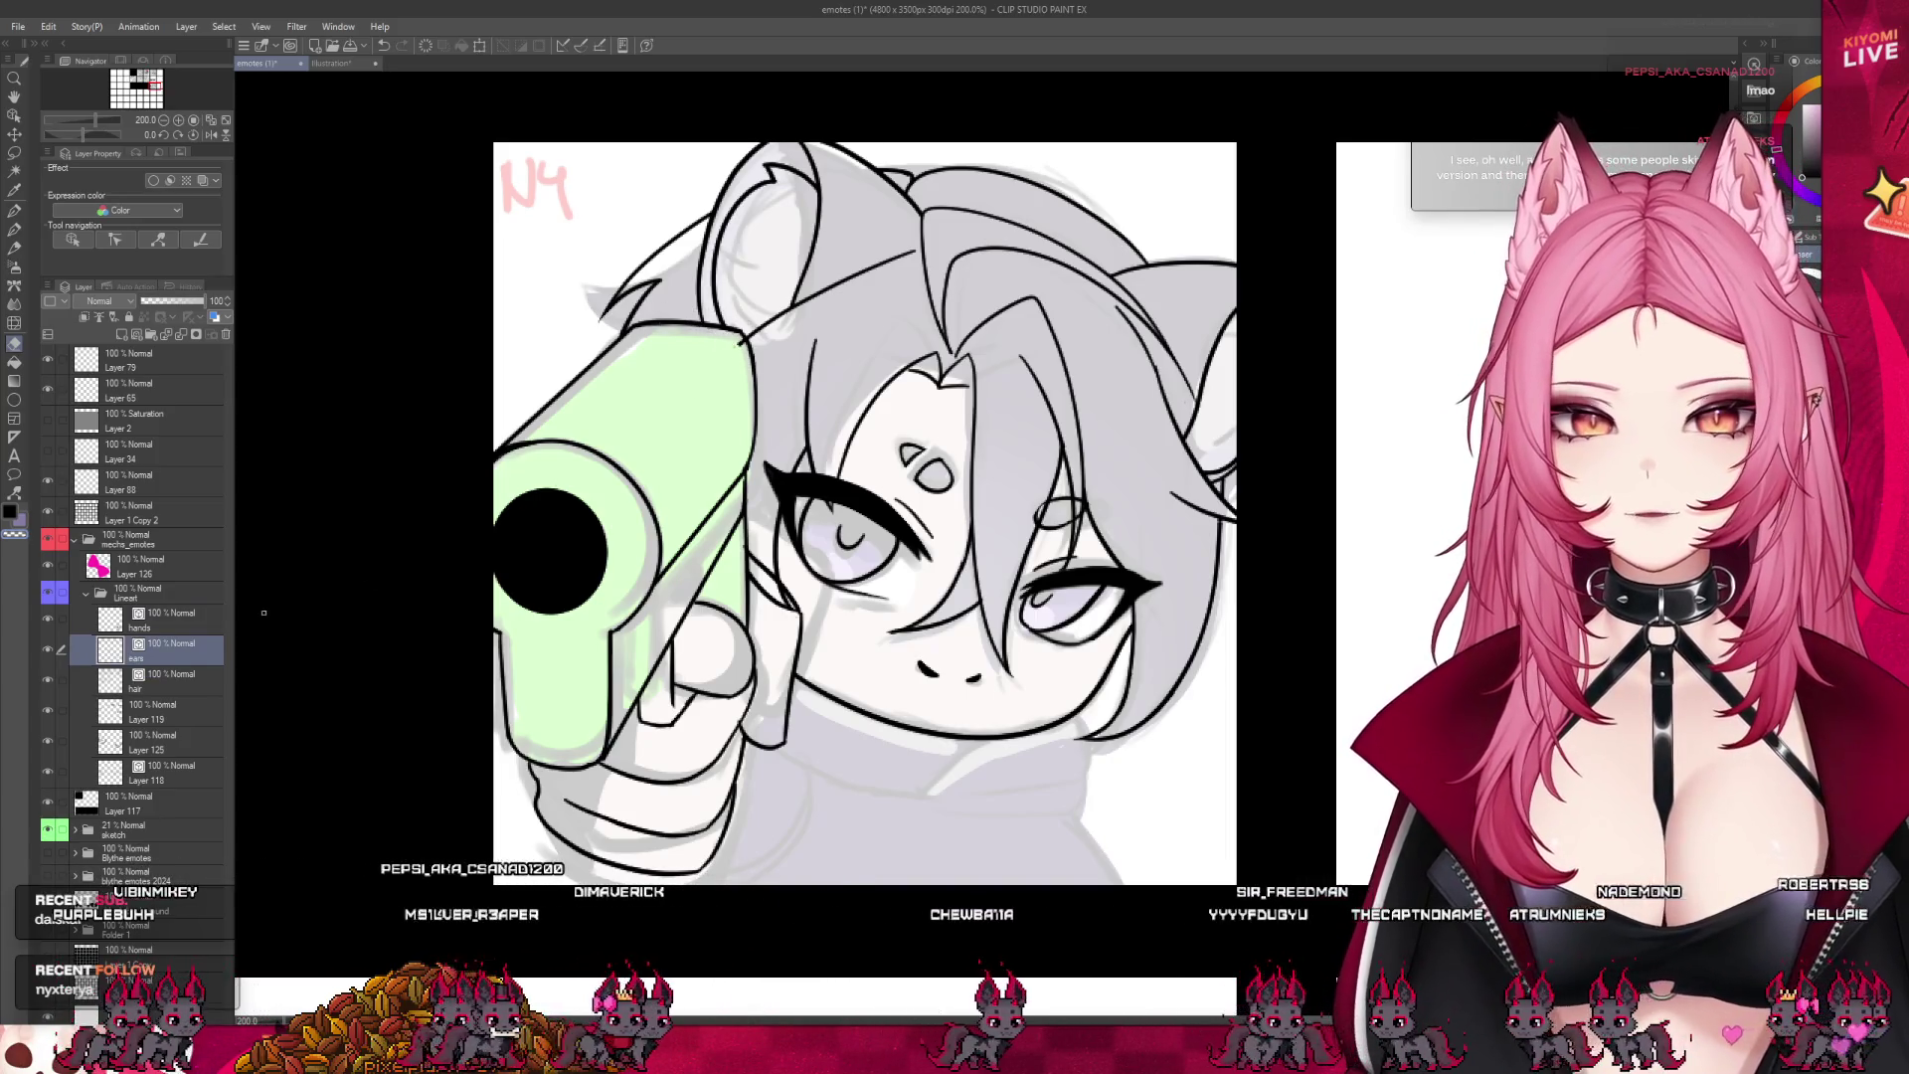
key("alt+bracketleft")
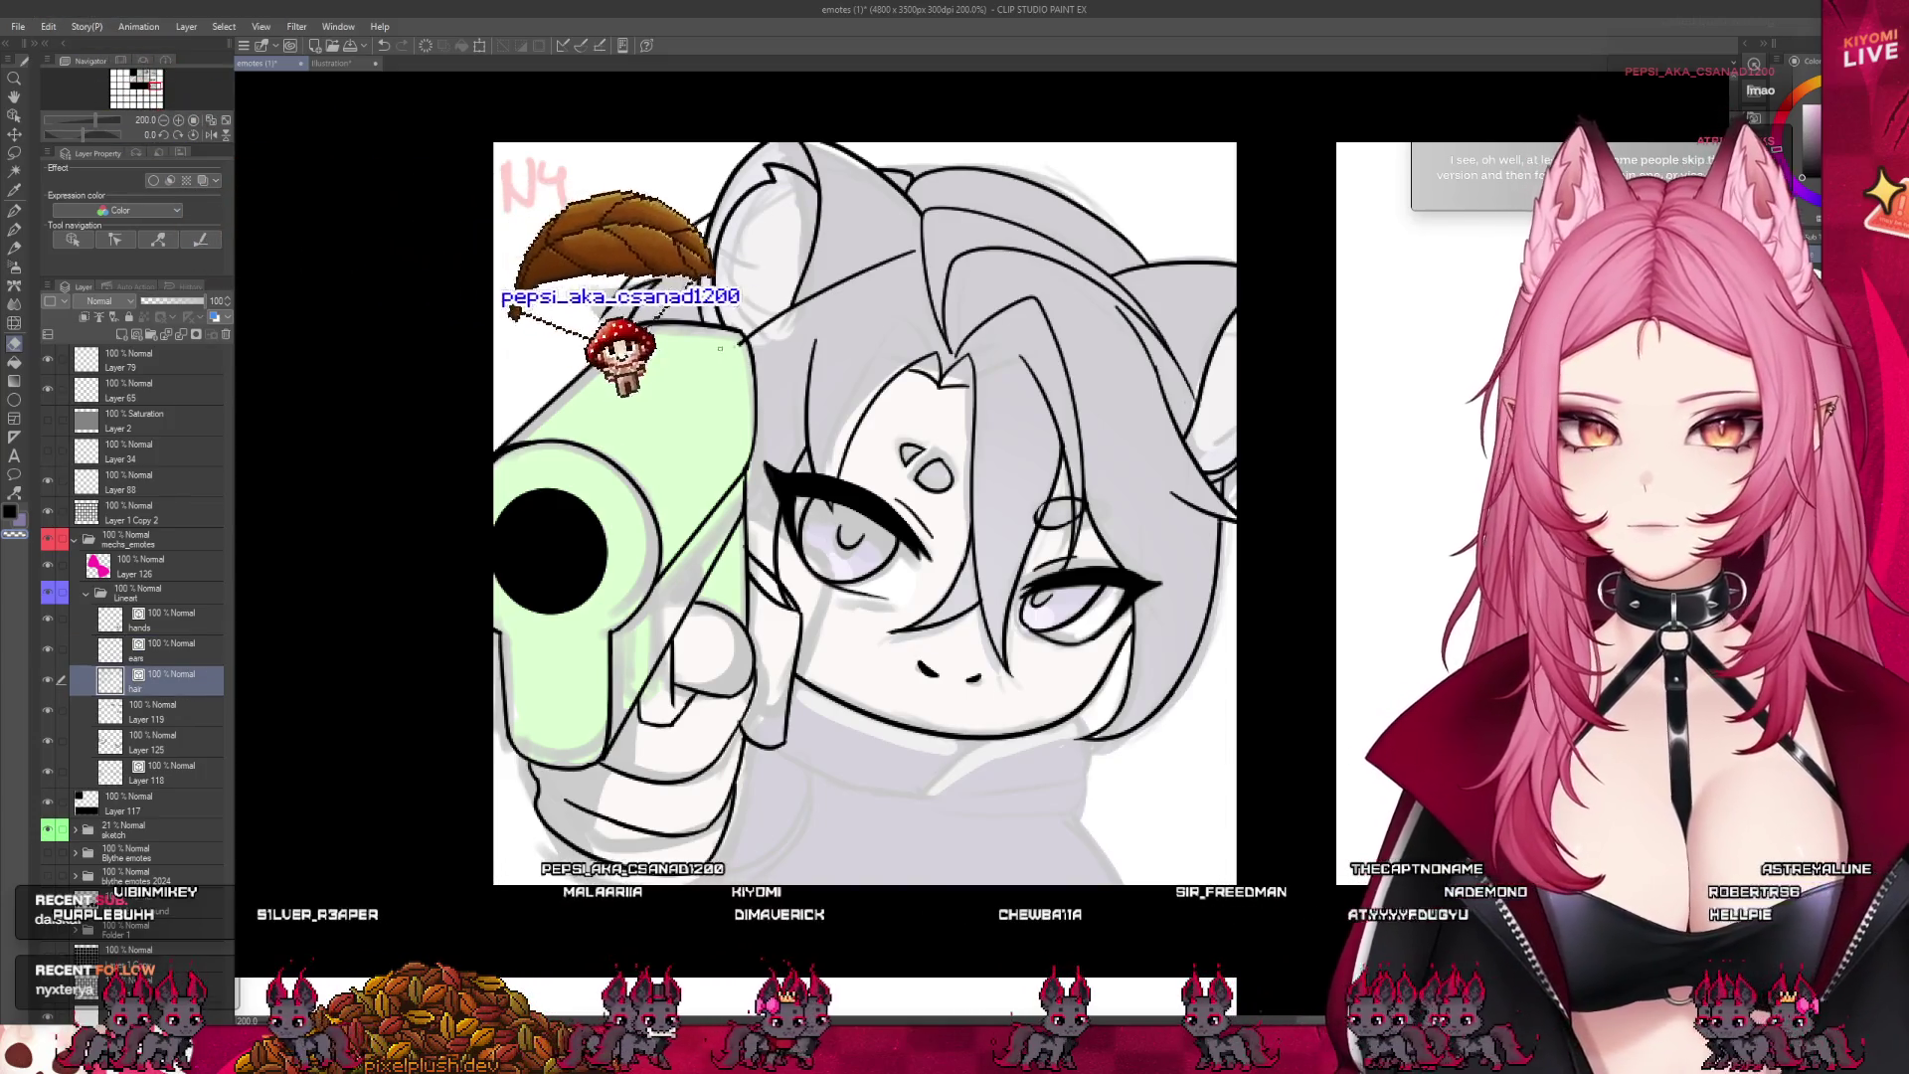
scroll(934, 599, "down", 1)
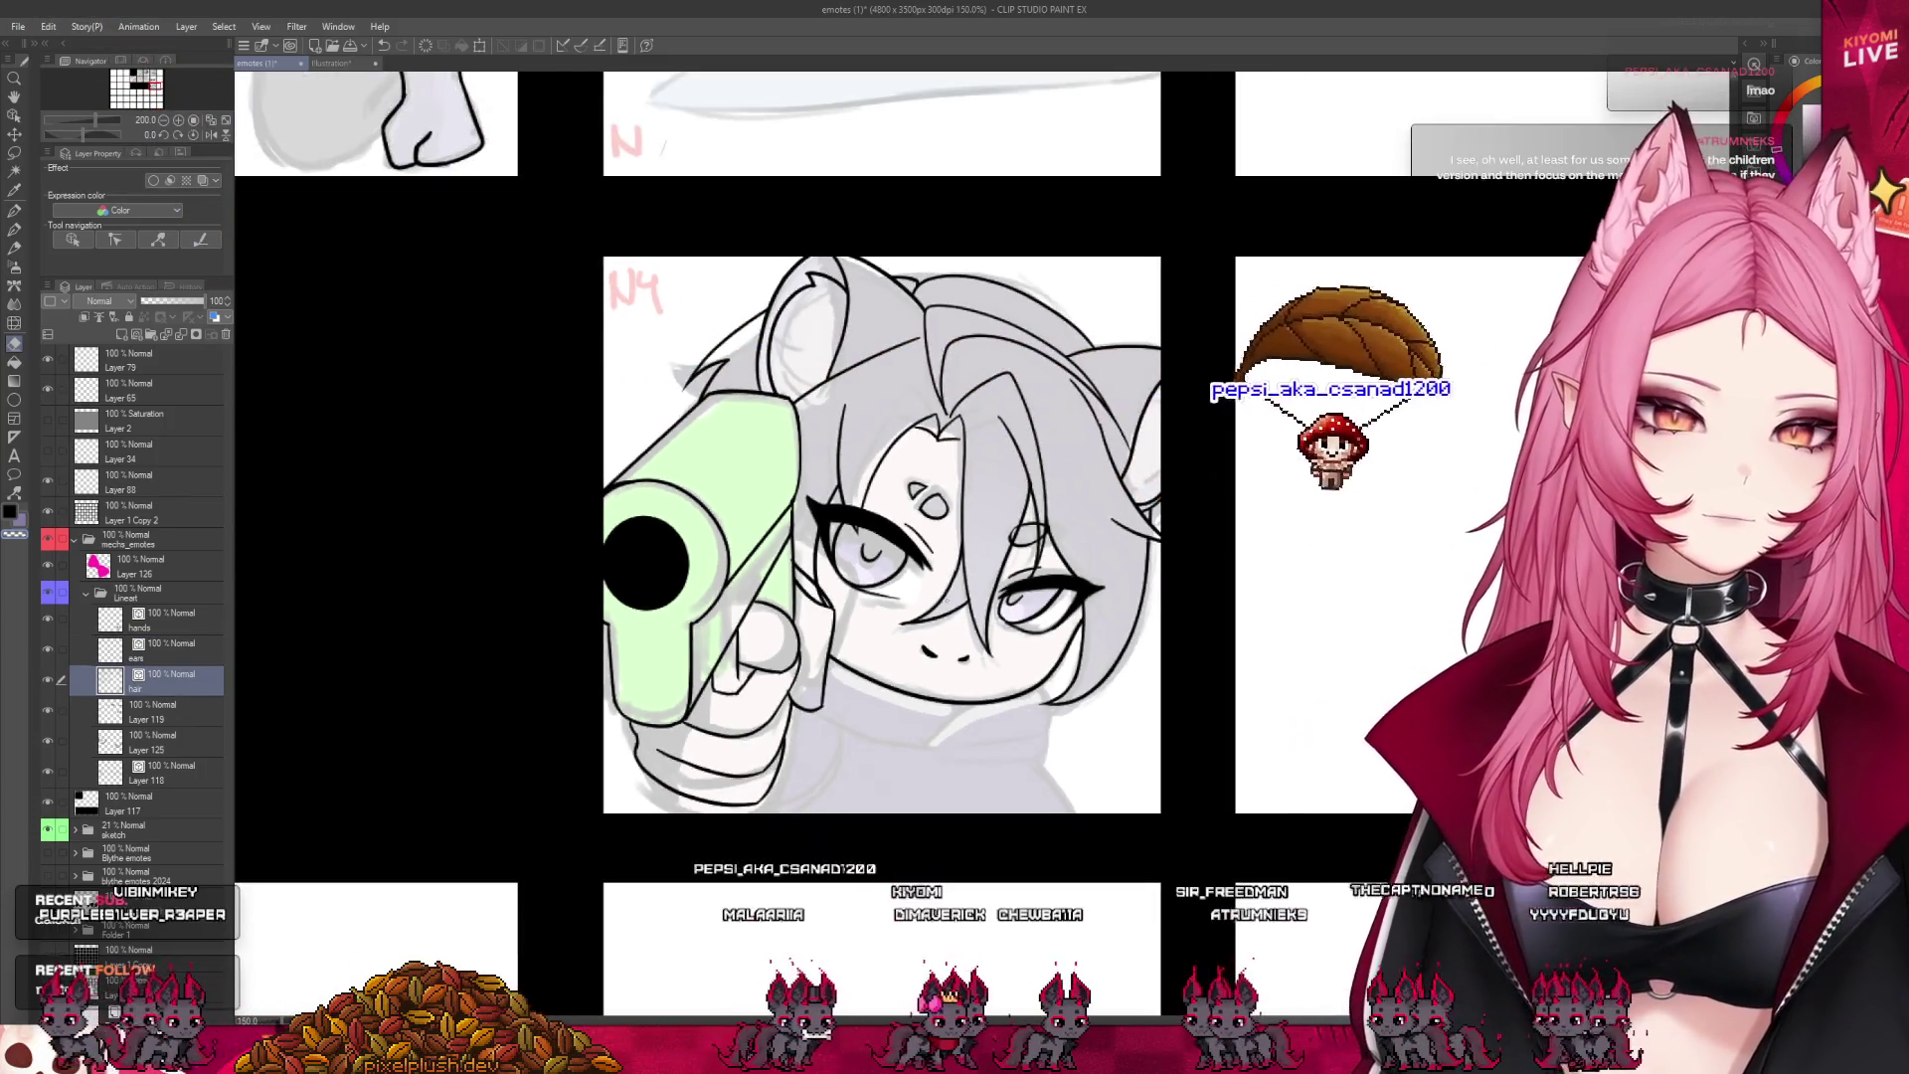
scroll(885, 557, "down", 2)
scroll(885, 557, "up", 2)
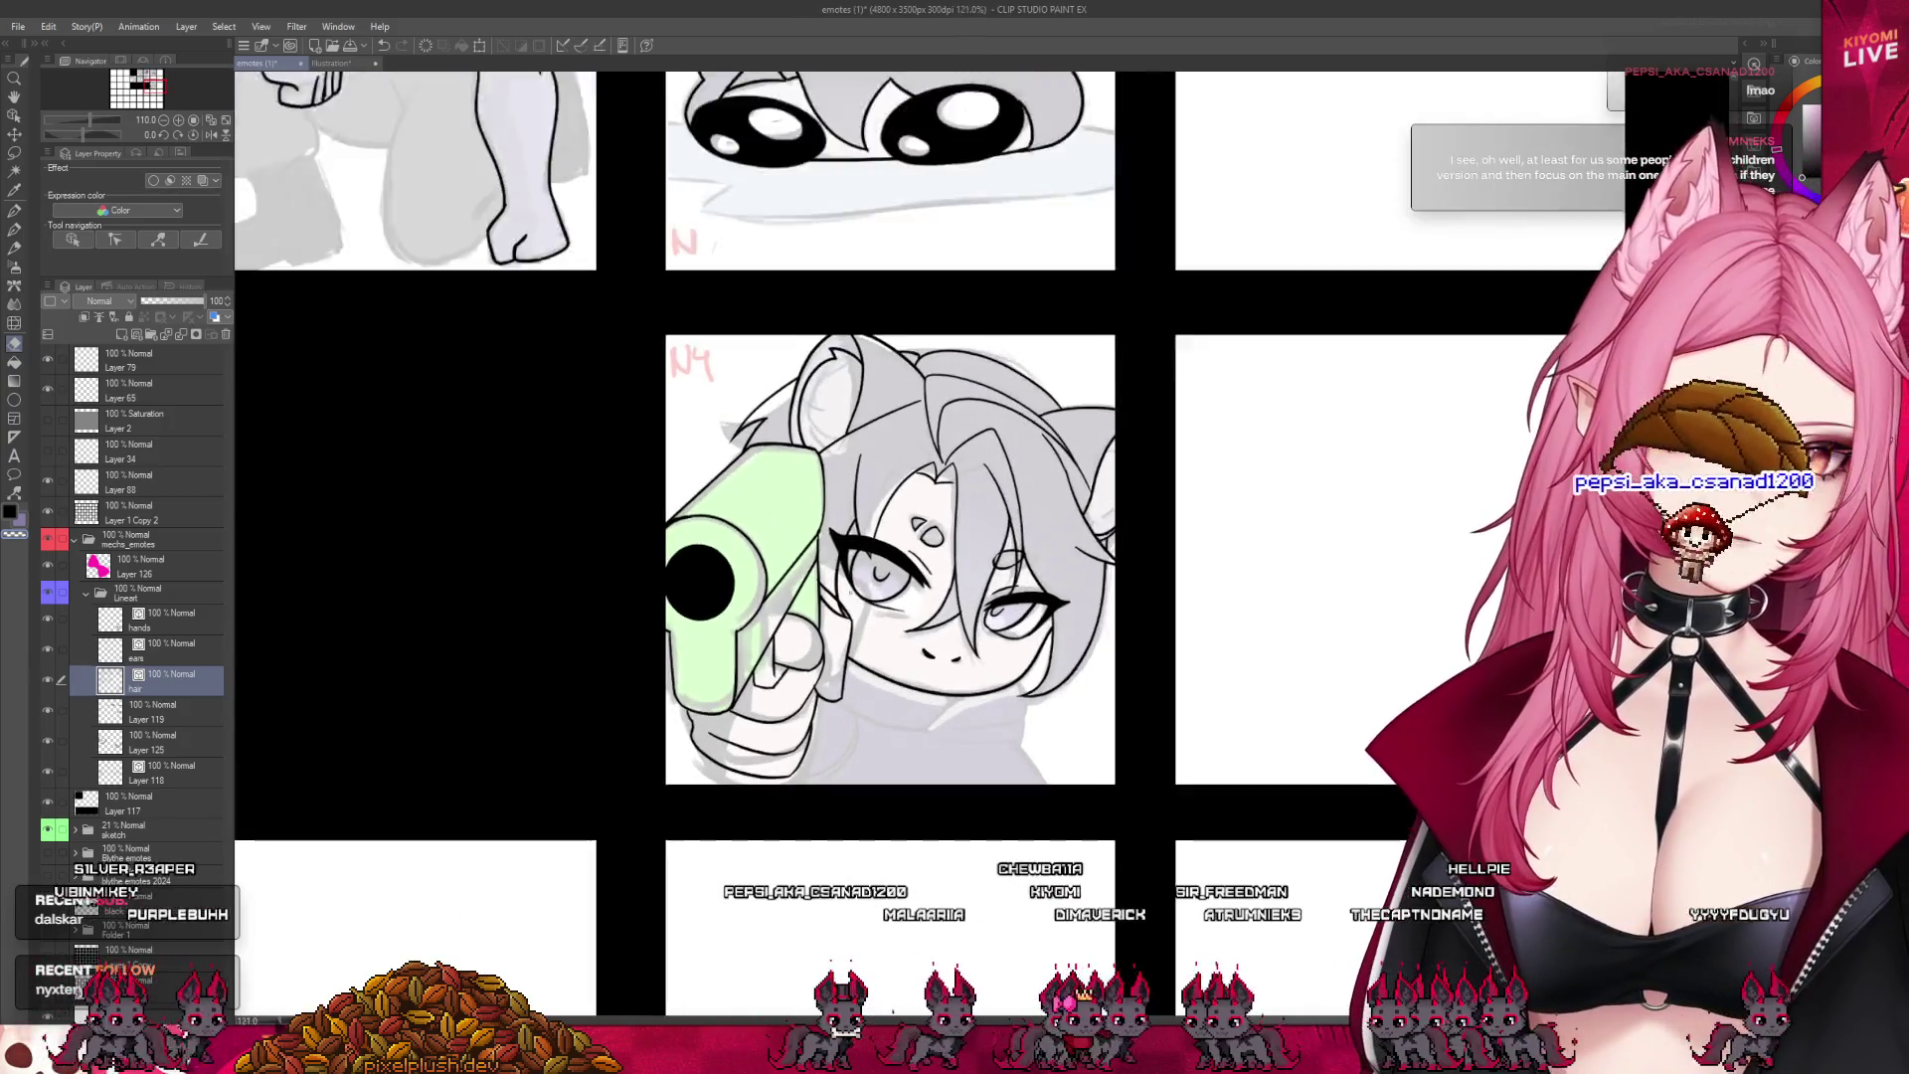
scroll(847, 597, "up", 1)
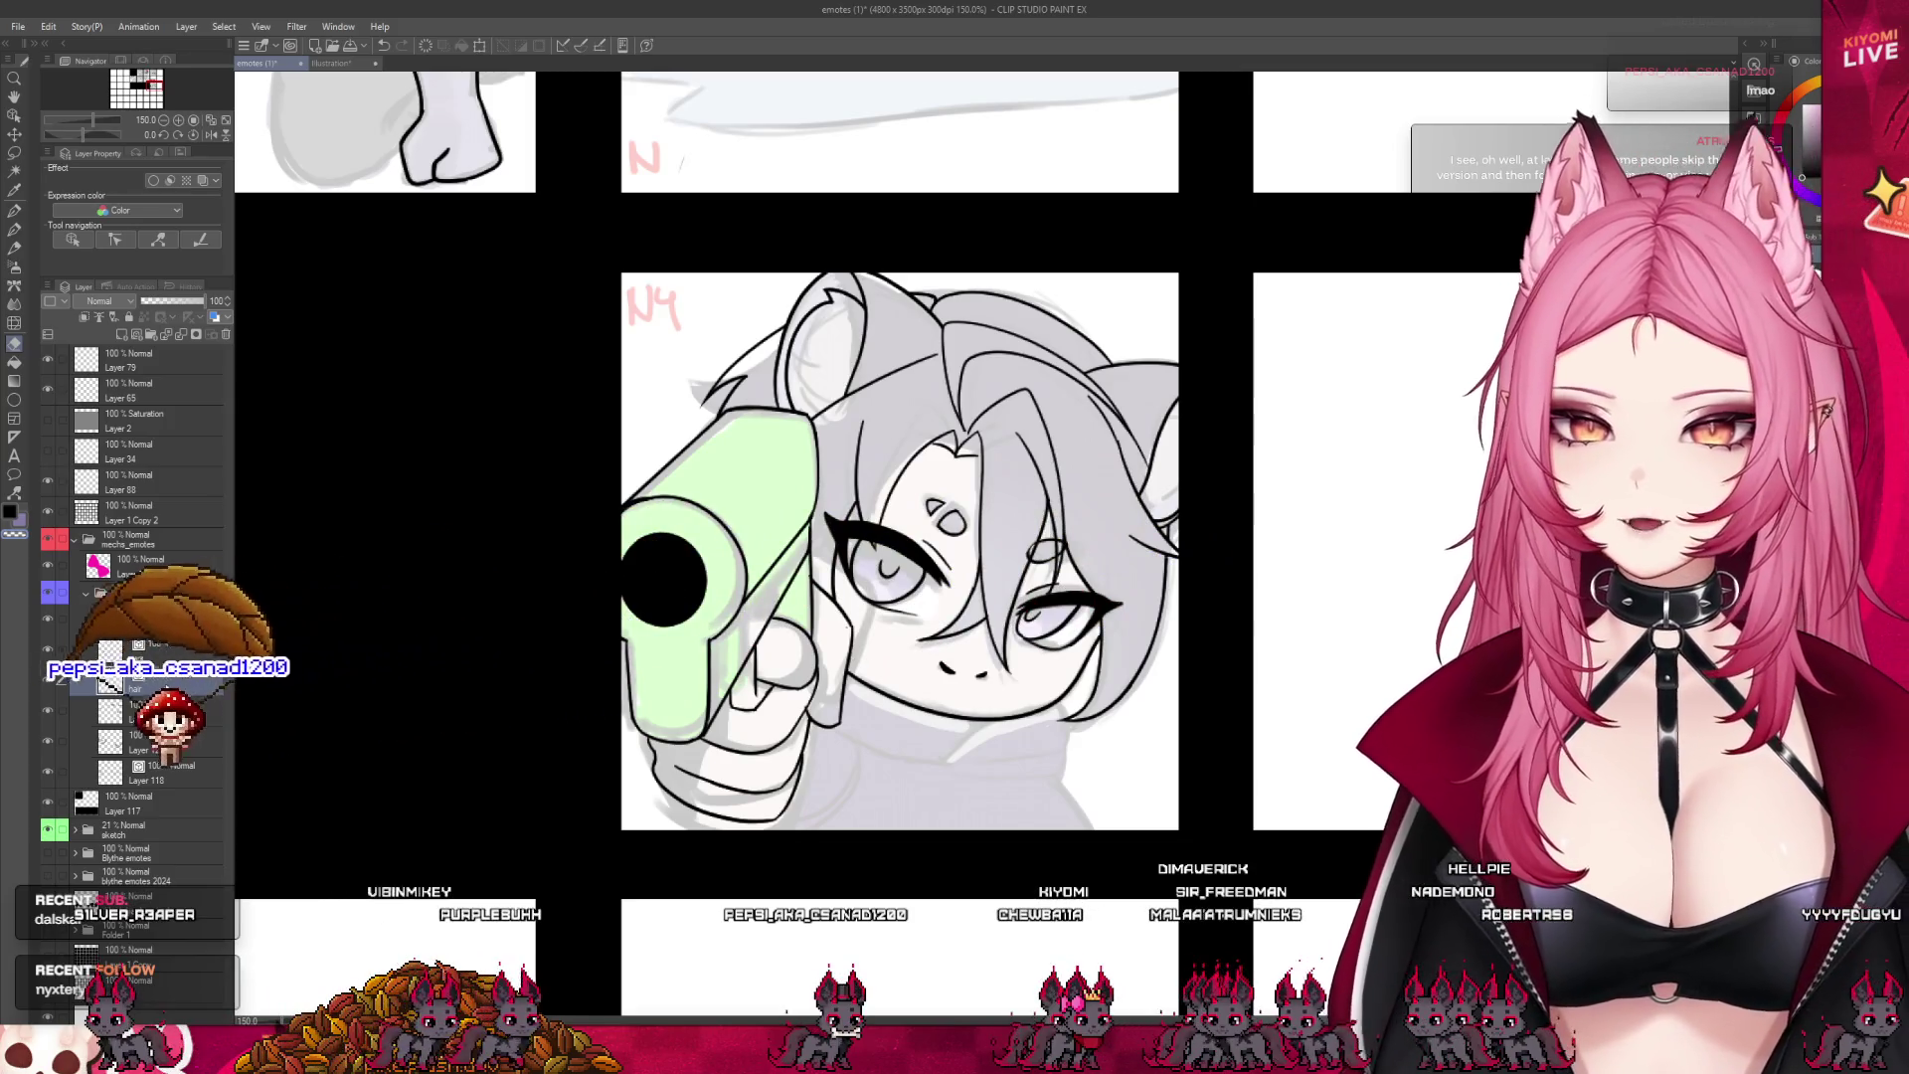
- On the hands layer, ink the finger outlines of the gun hand with the pen
left_click(177, 619)
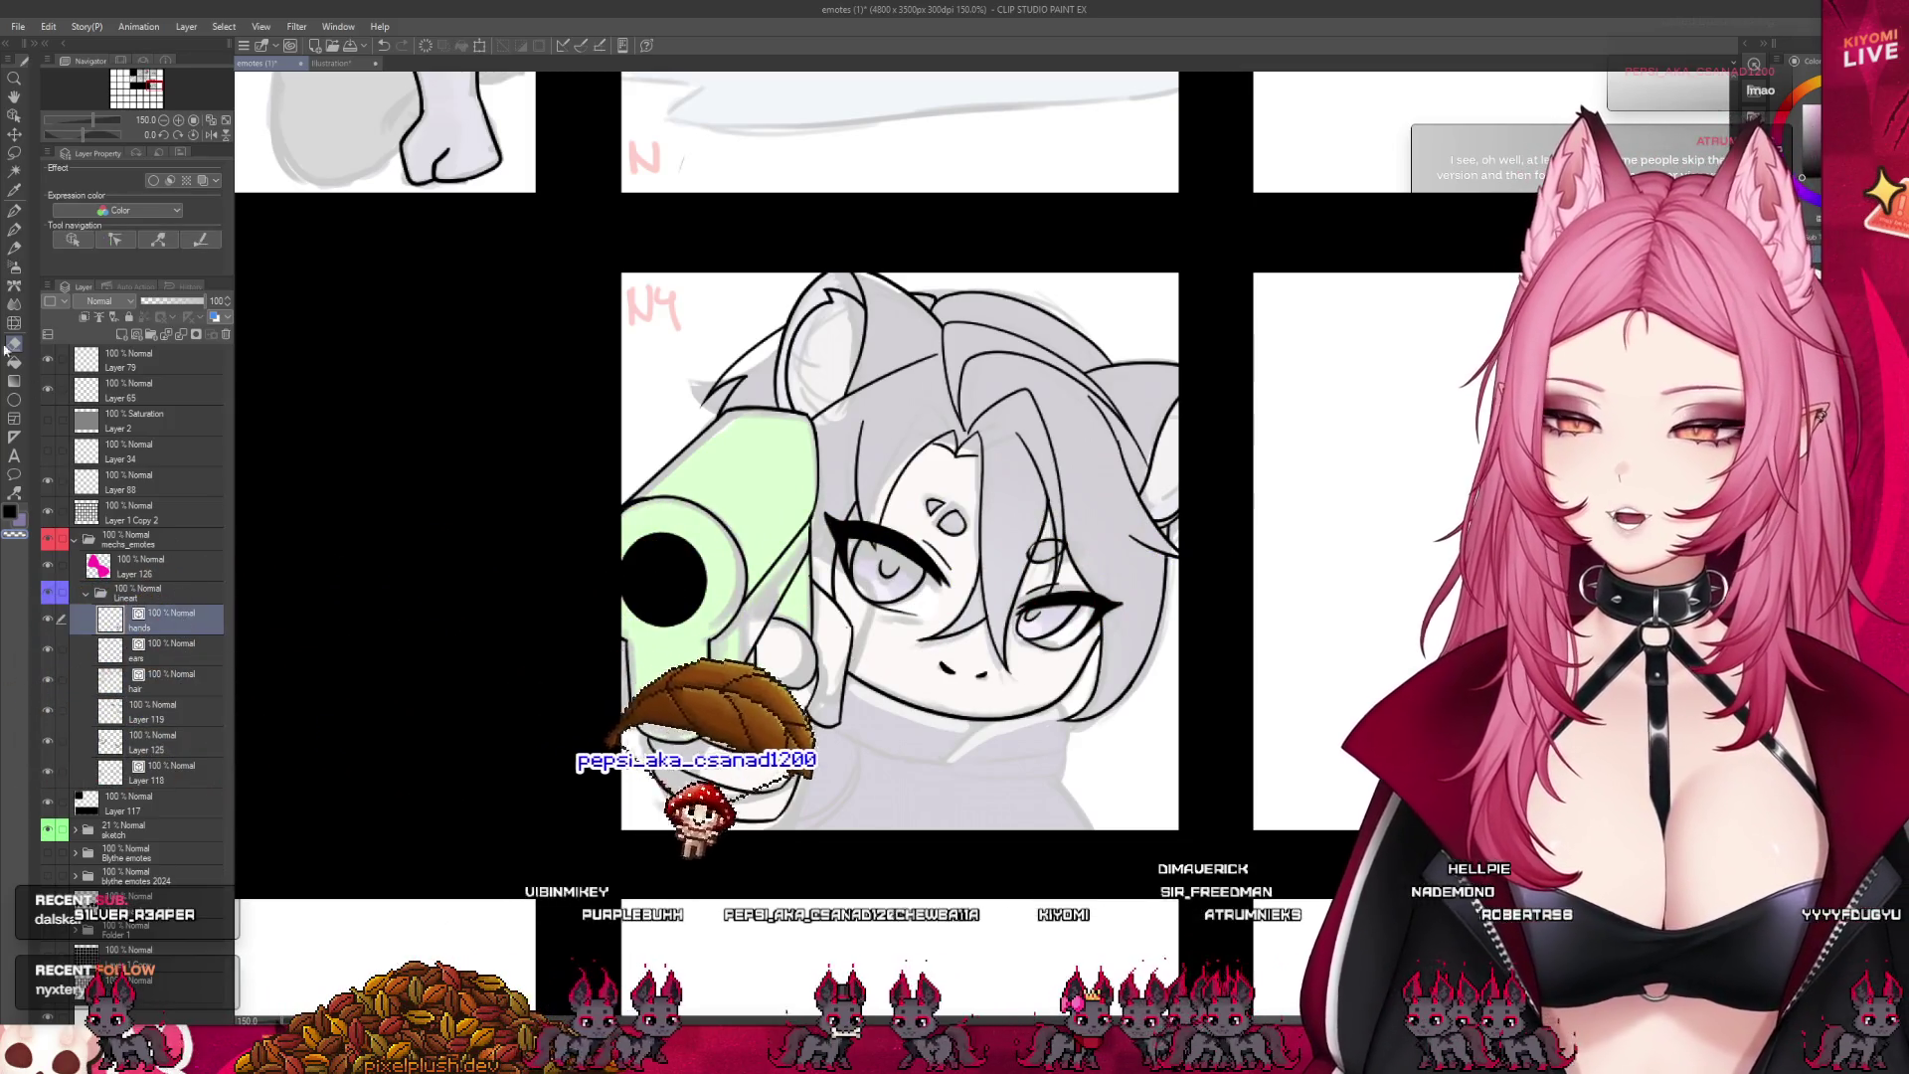
left_click(13, 210)
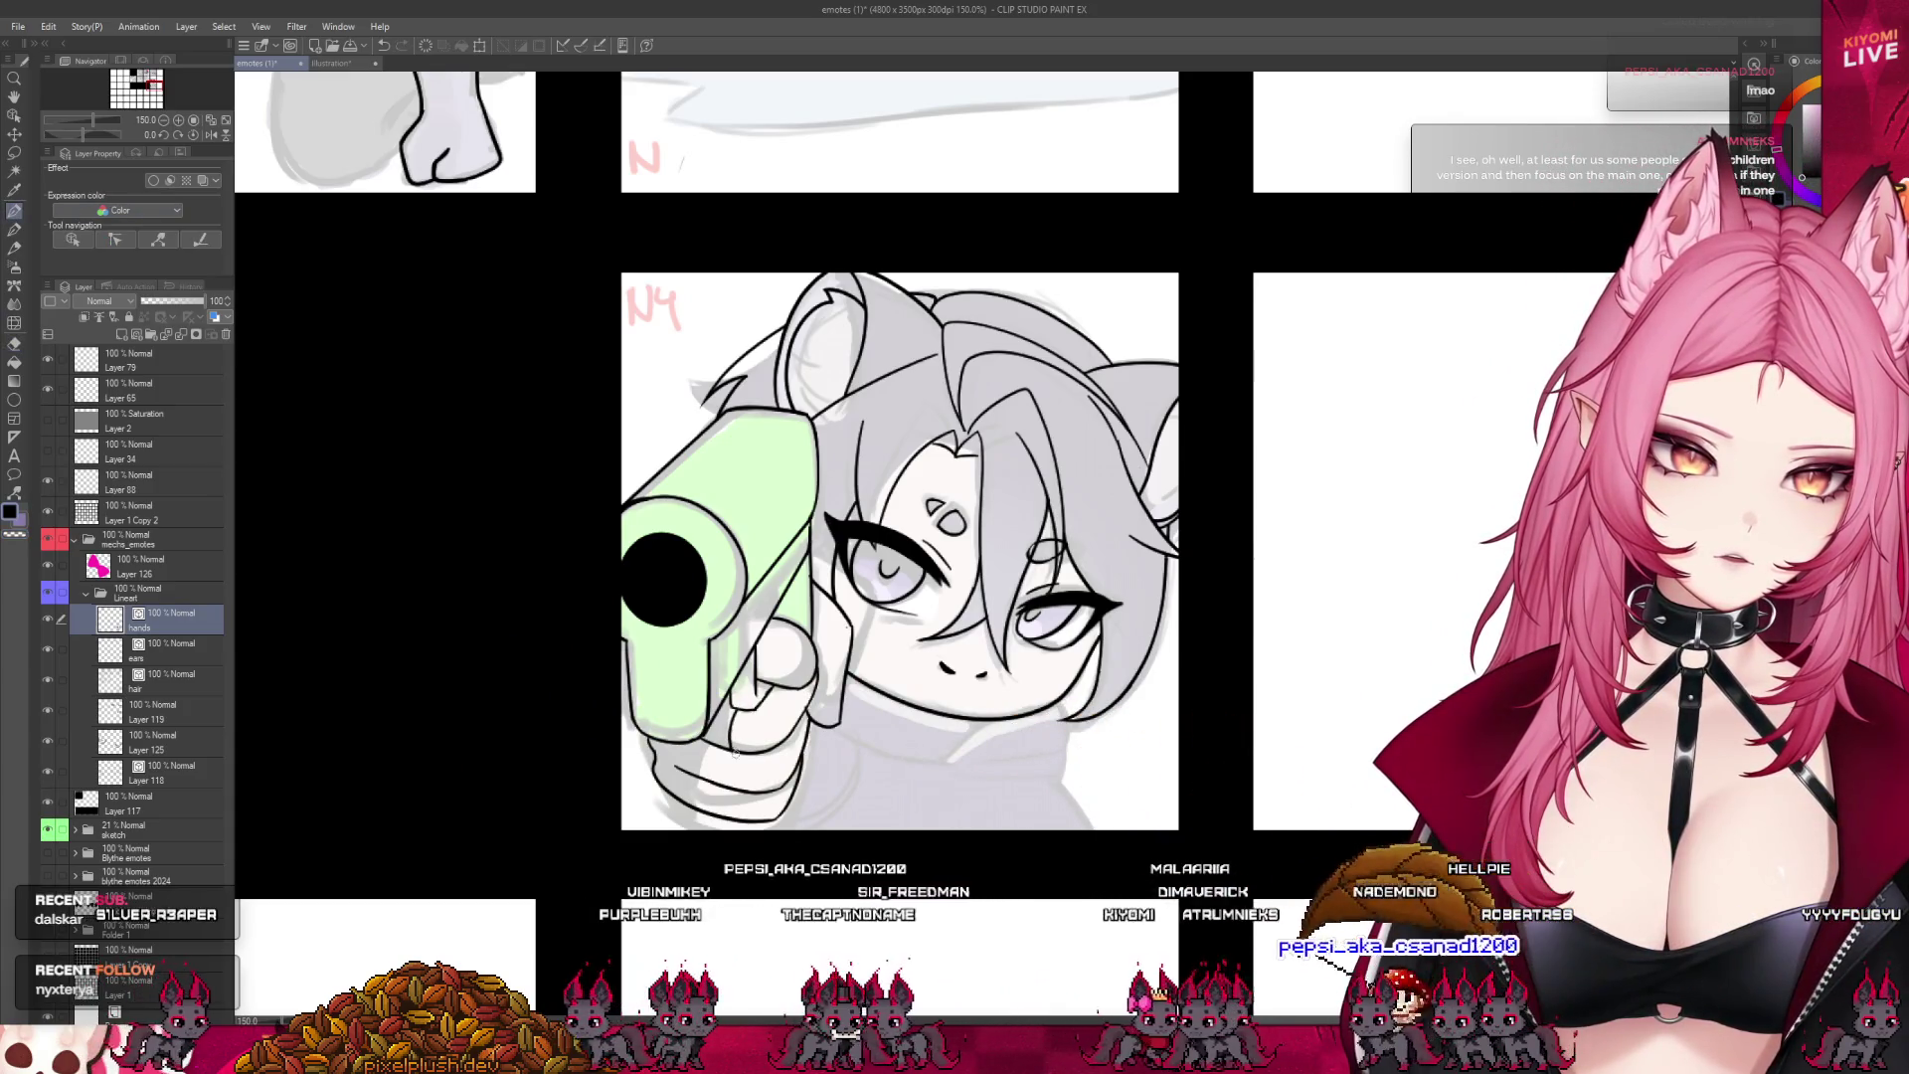
left_click_drag(730, 733, 718, 812)
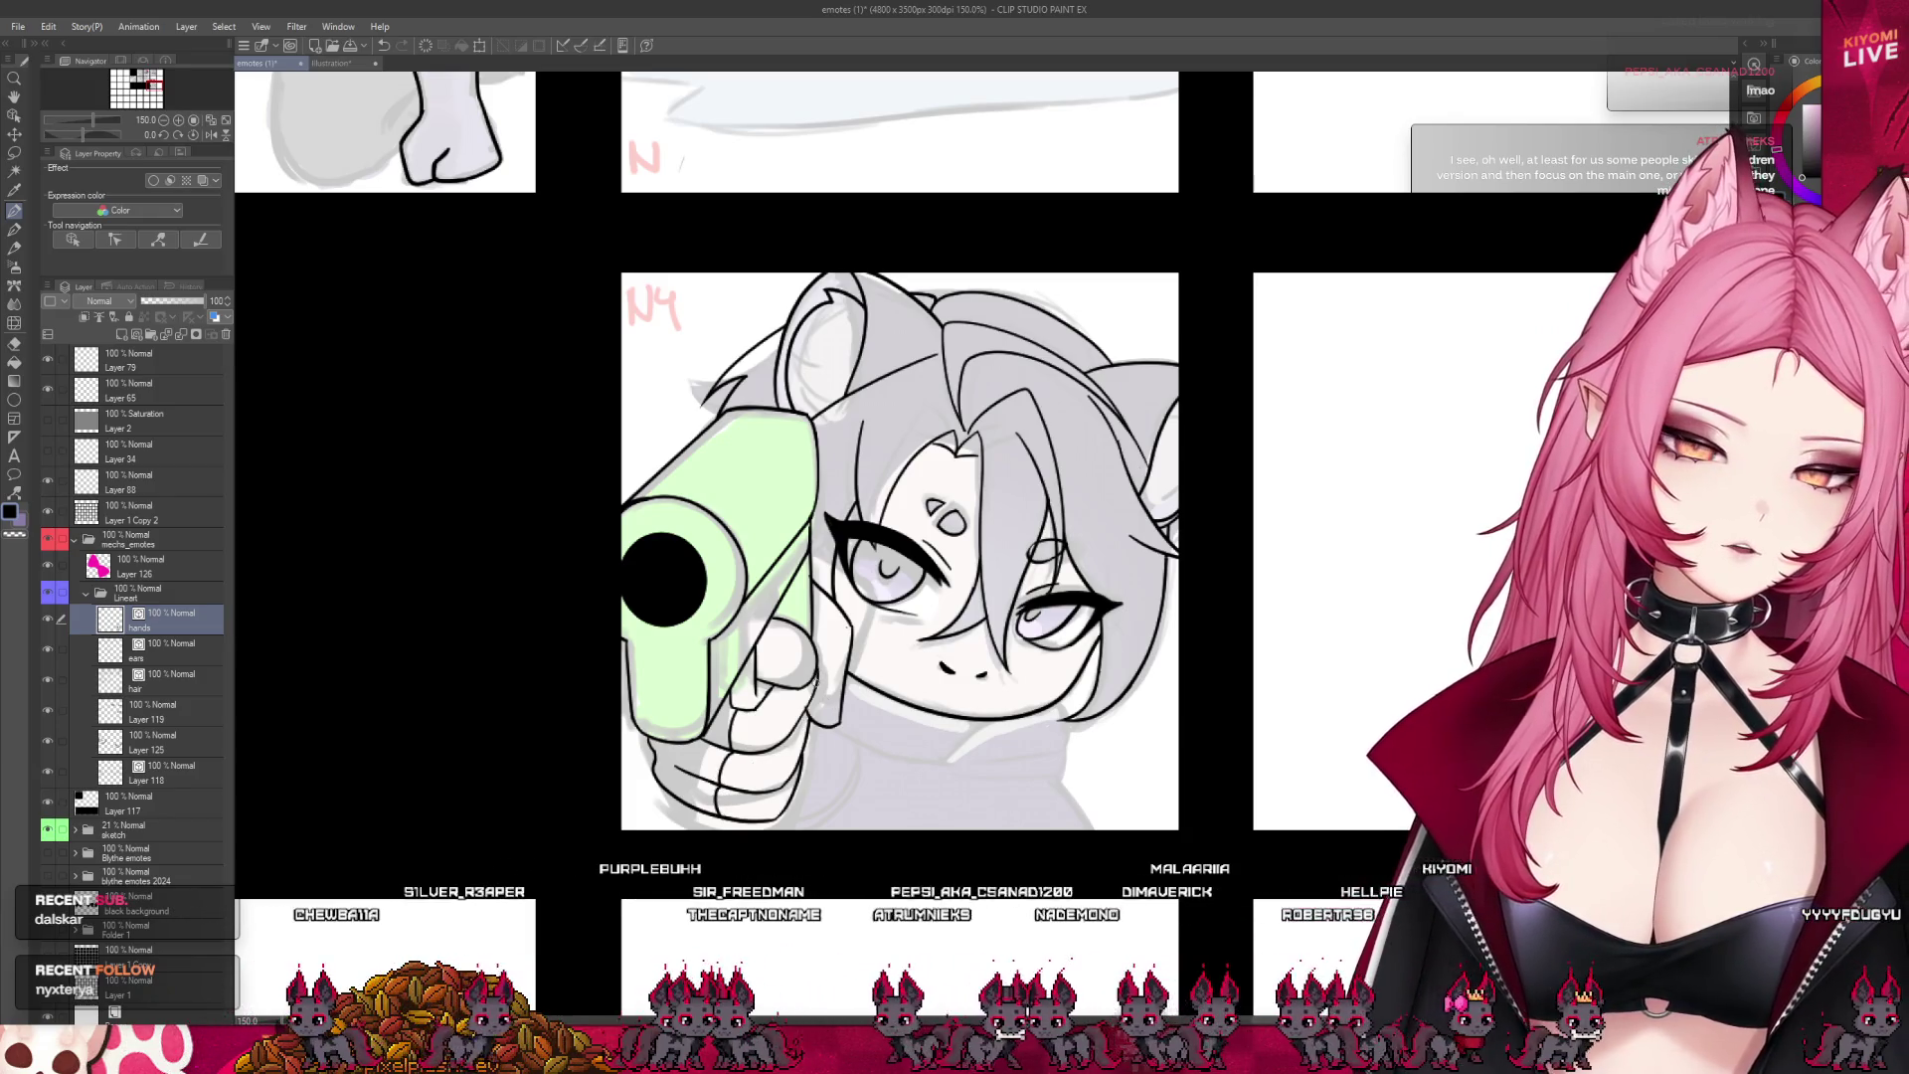
scroll(888, 563, "down", 1)
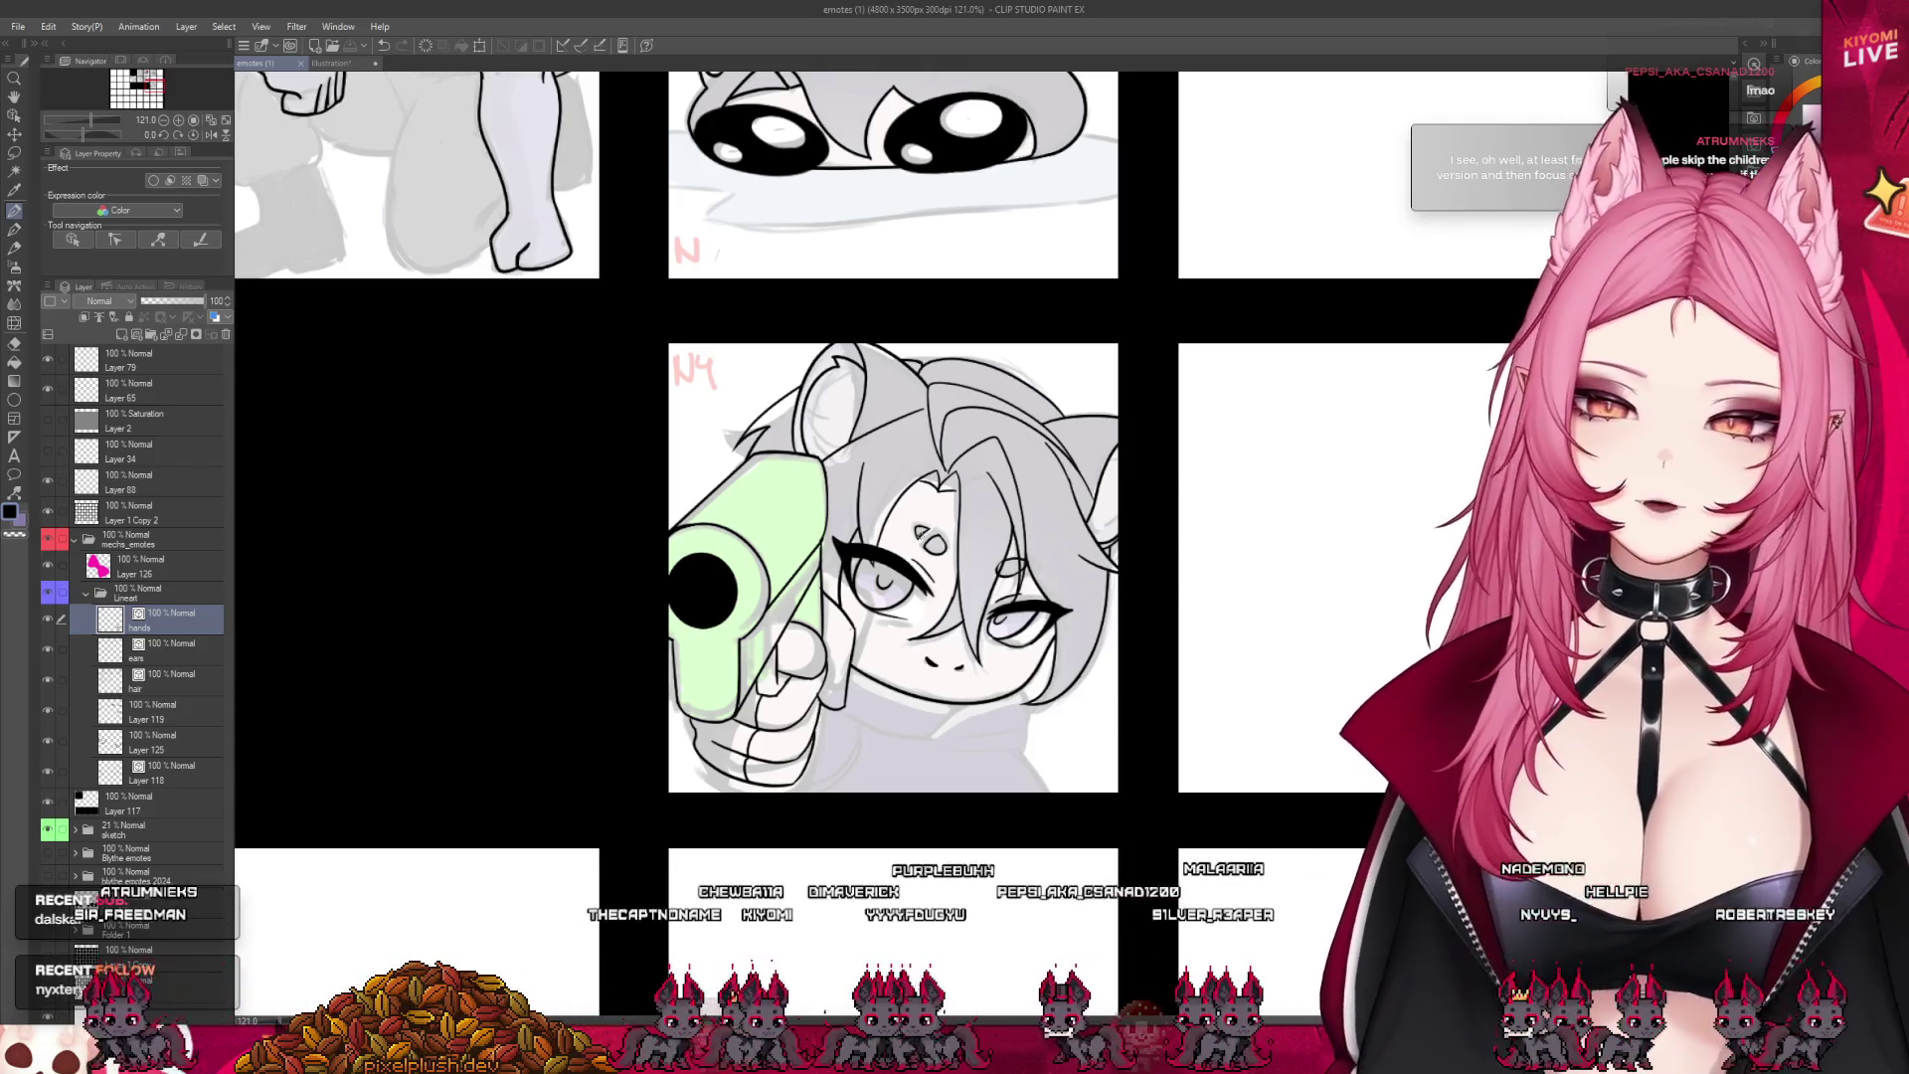
- Zoom the canvas out to about 50% to view the full emote grid
scroll(961, 750, "down", 5)
scroll(961, 750, "up", 3)
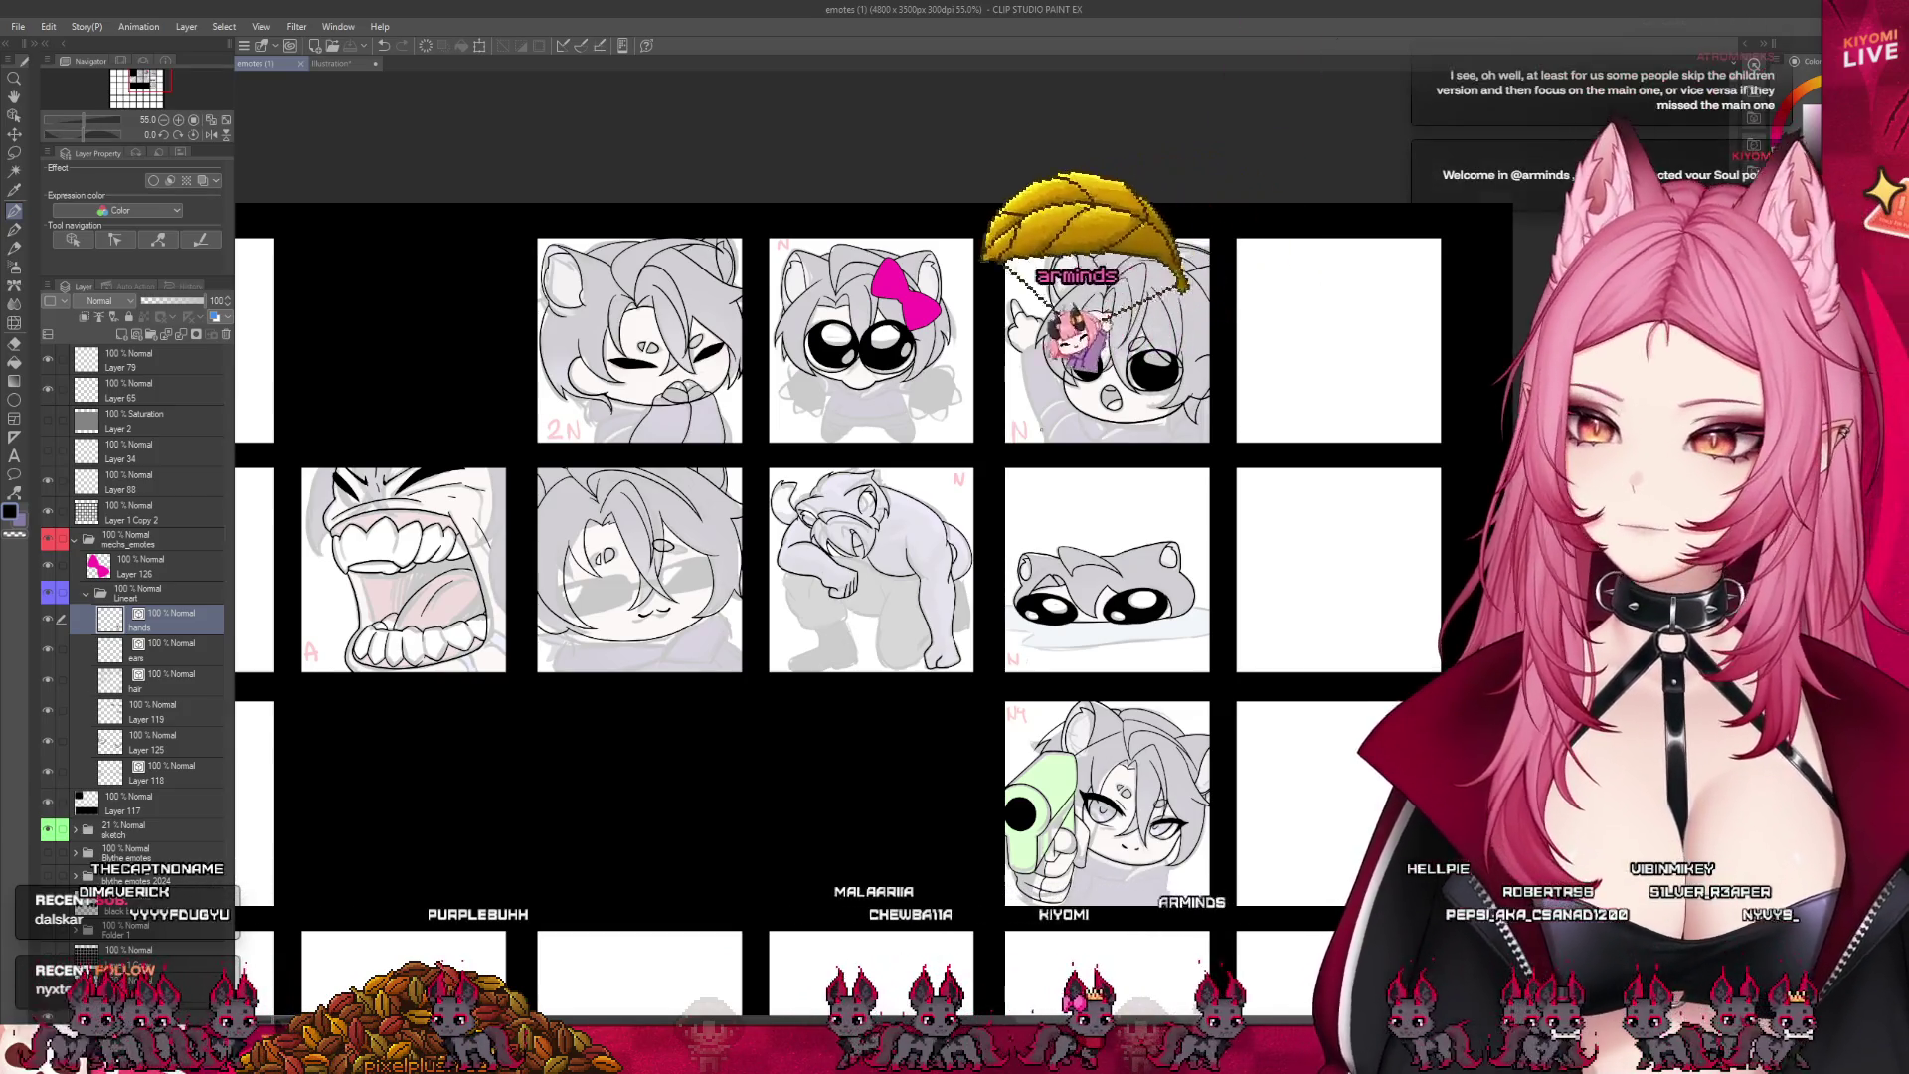
key("ctrl+minus")
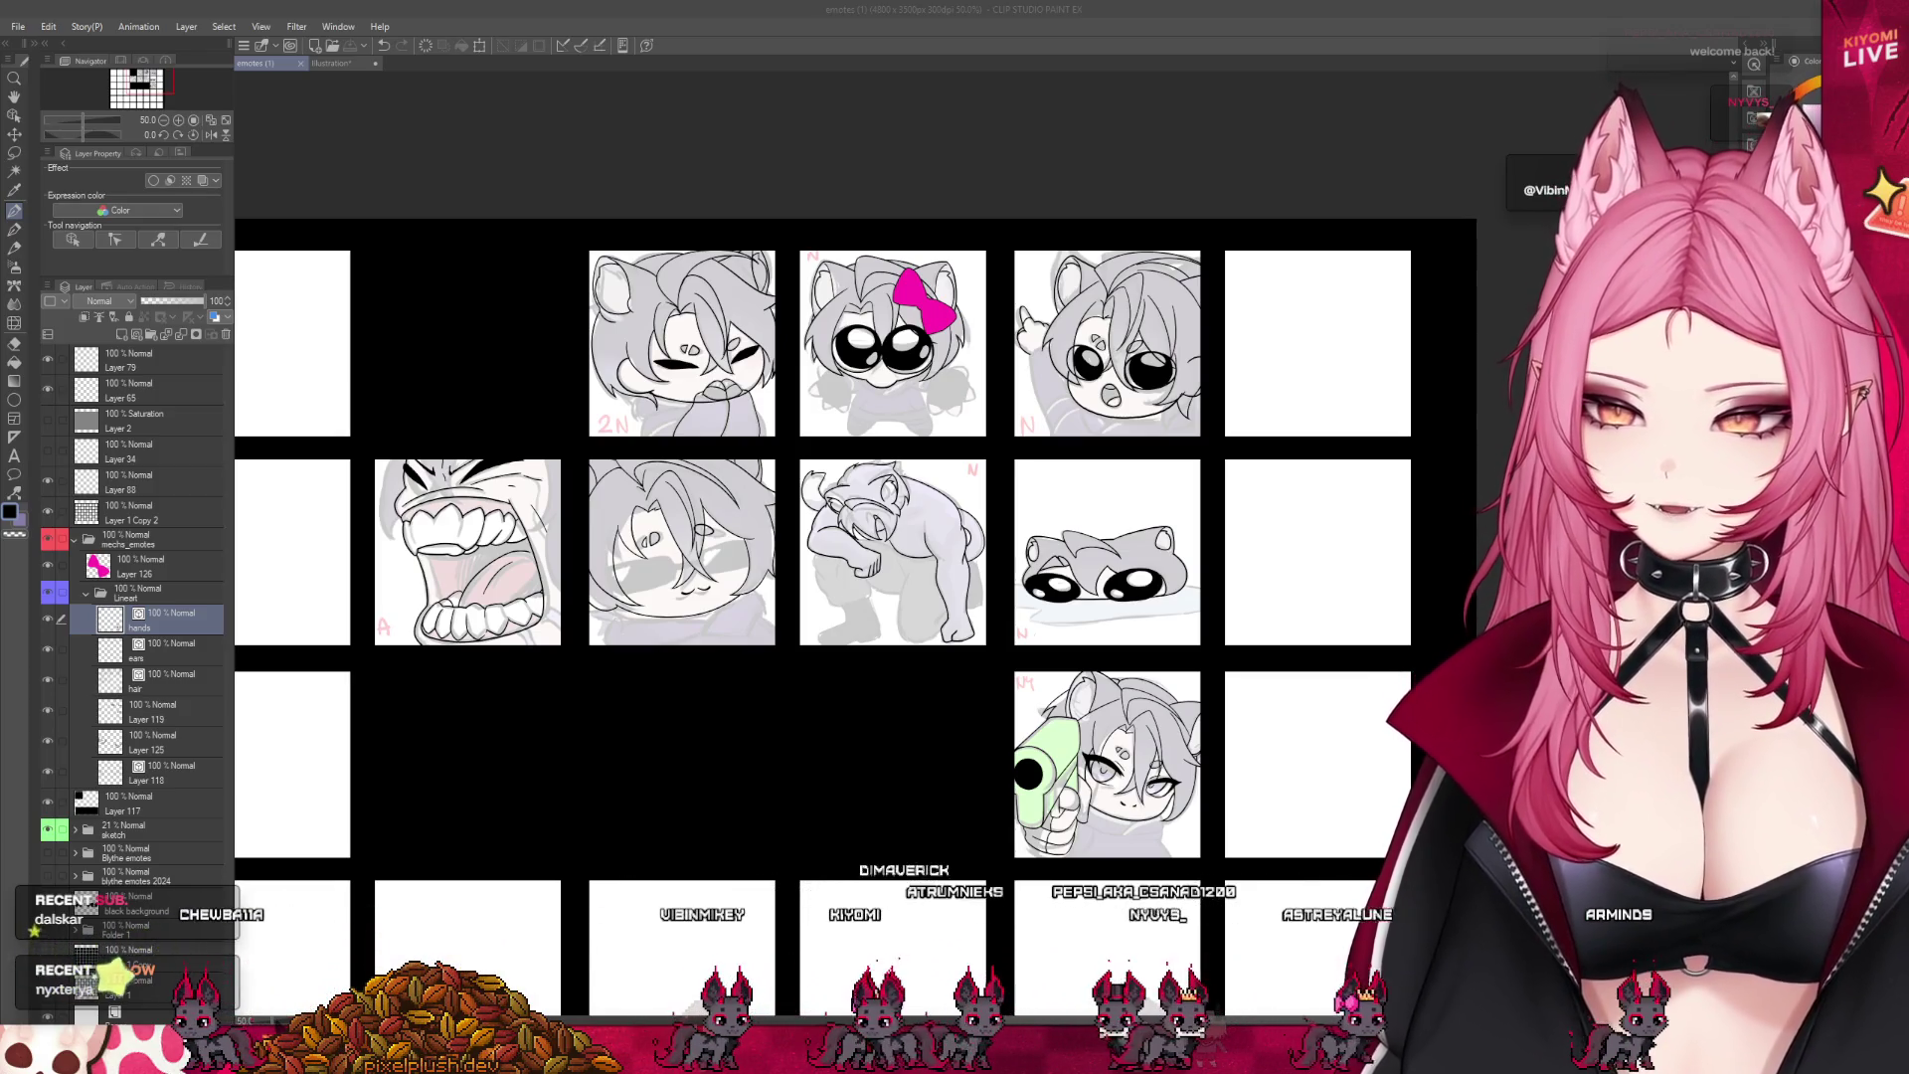
scroll(997, 488, "up", 1)
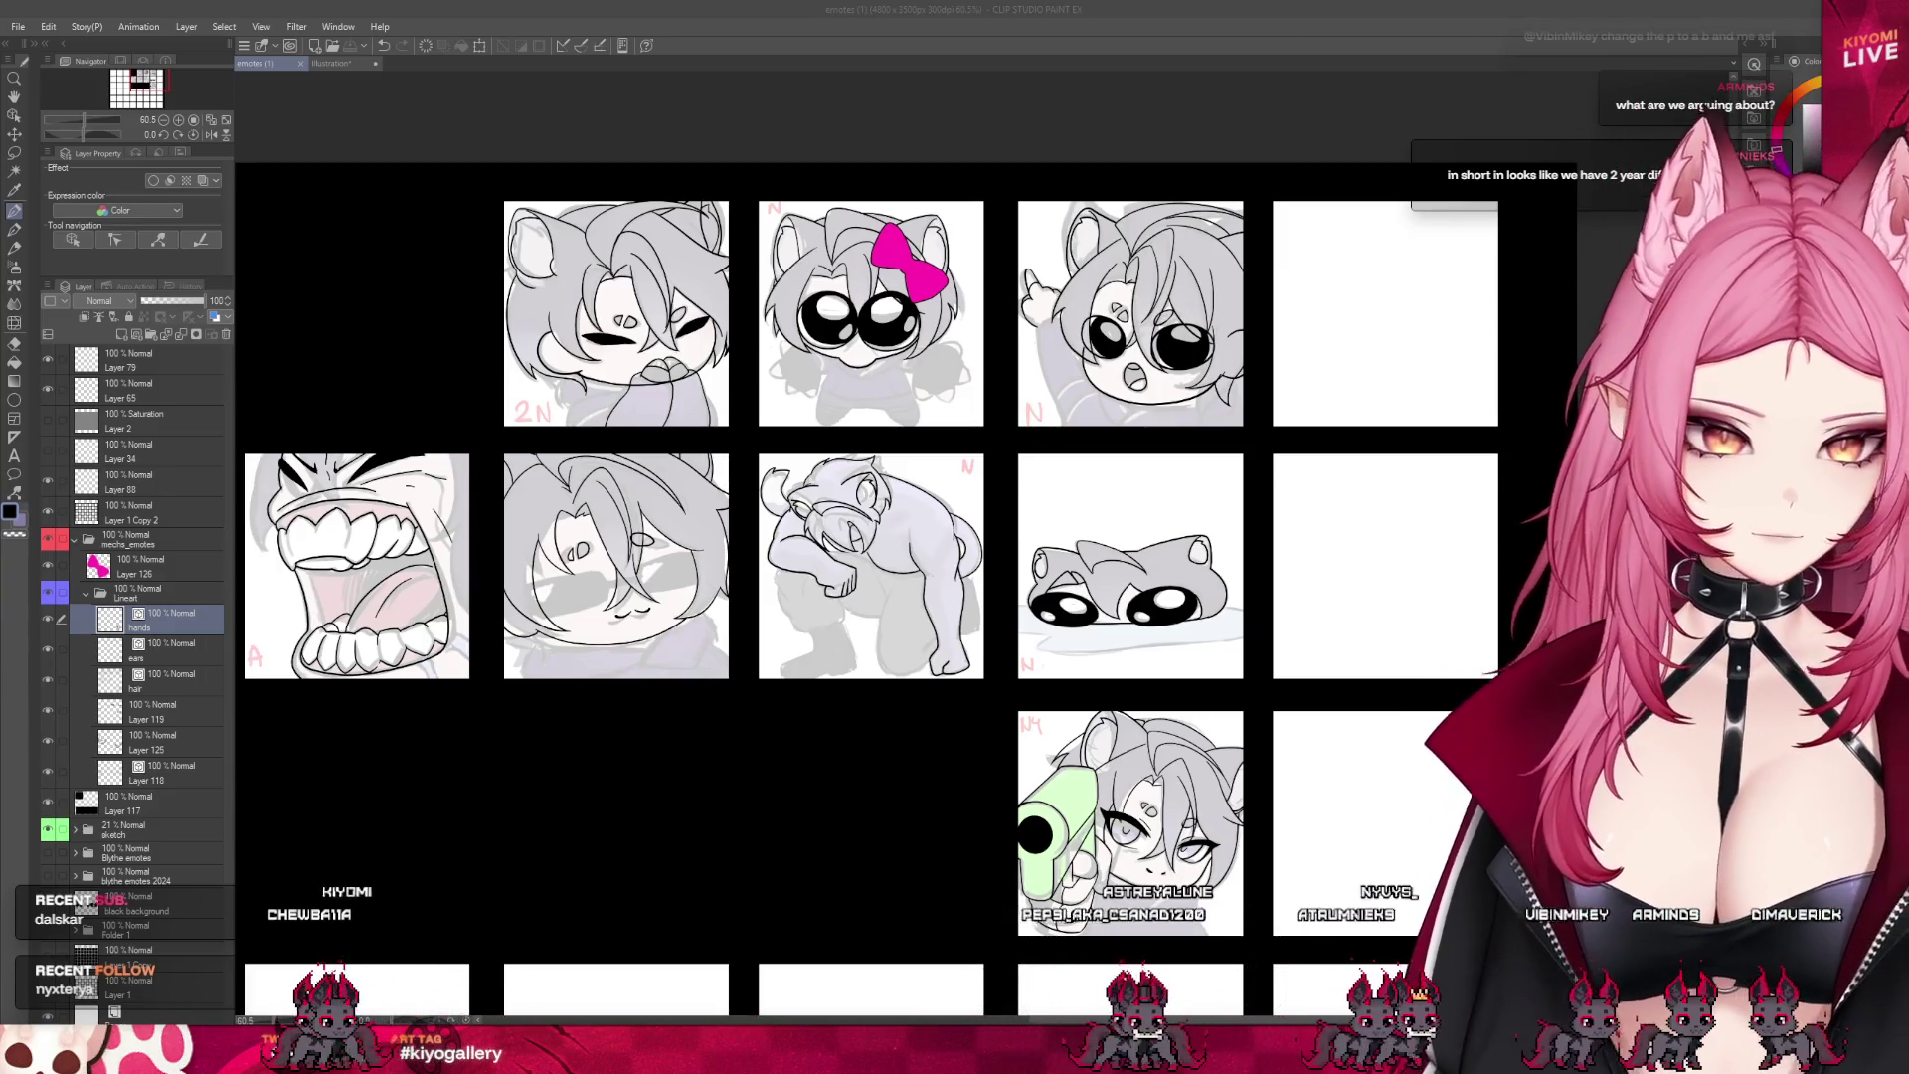
- Zoom from about 200% out to 50% to show the full grid around the N4 emote
scroll(1194, 846, "up", 4)
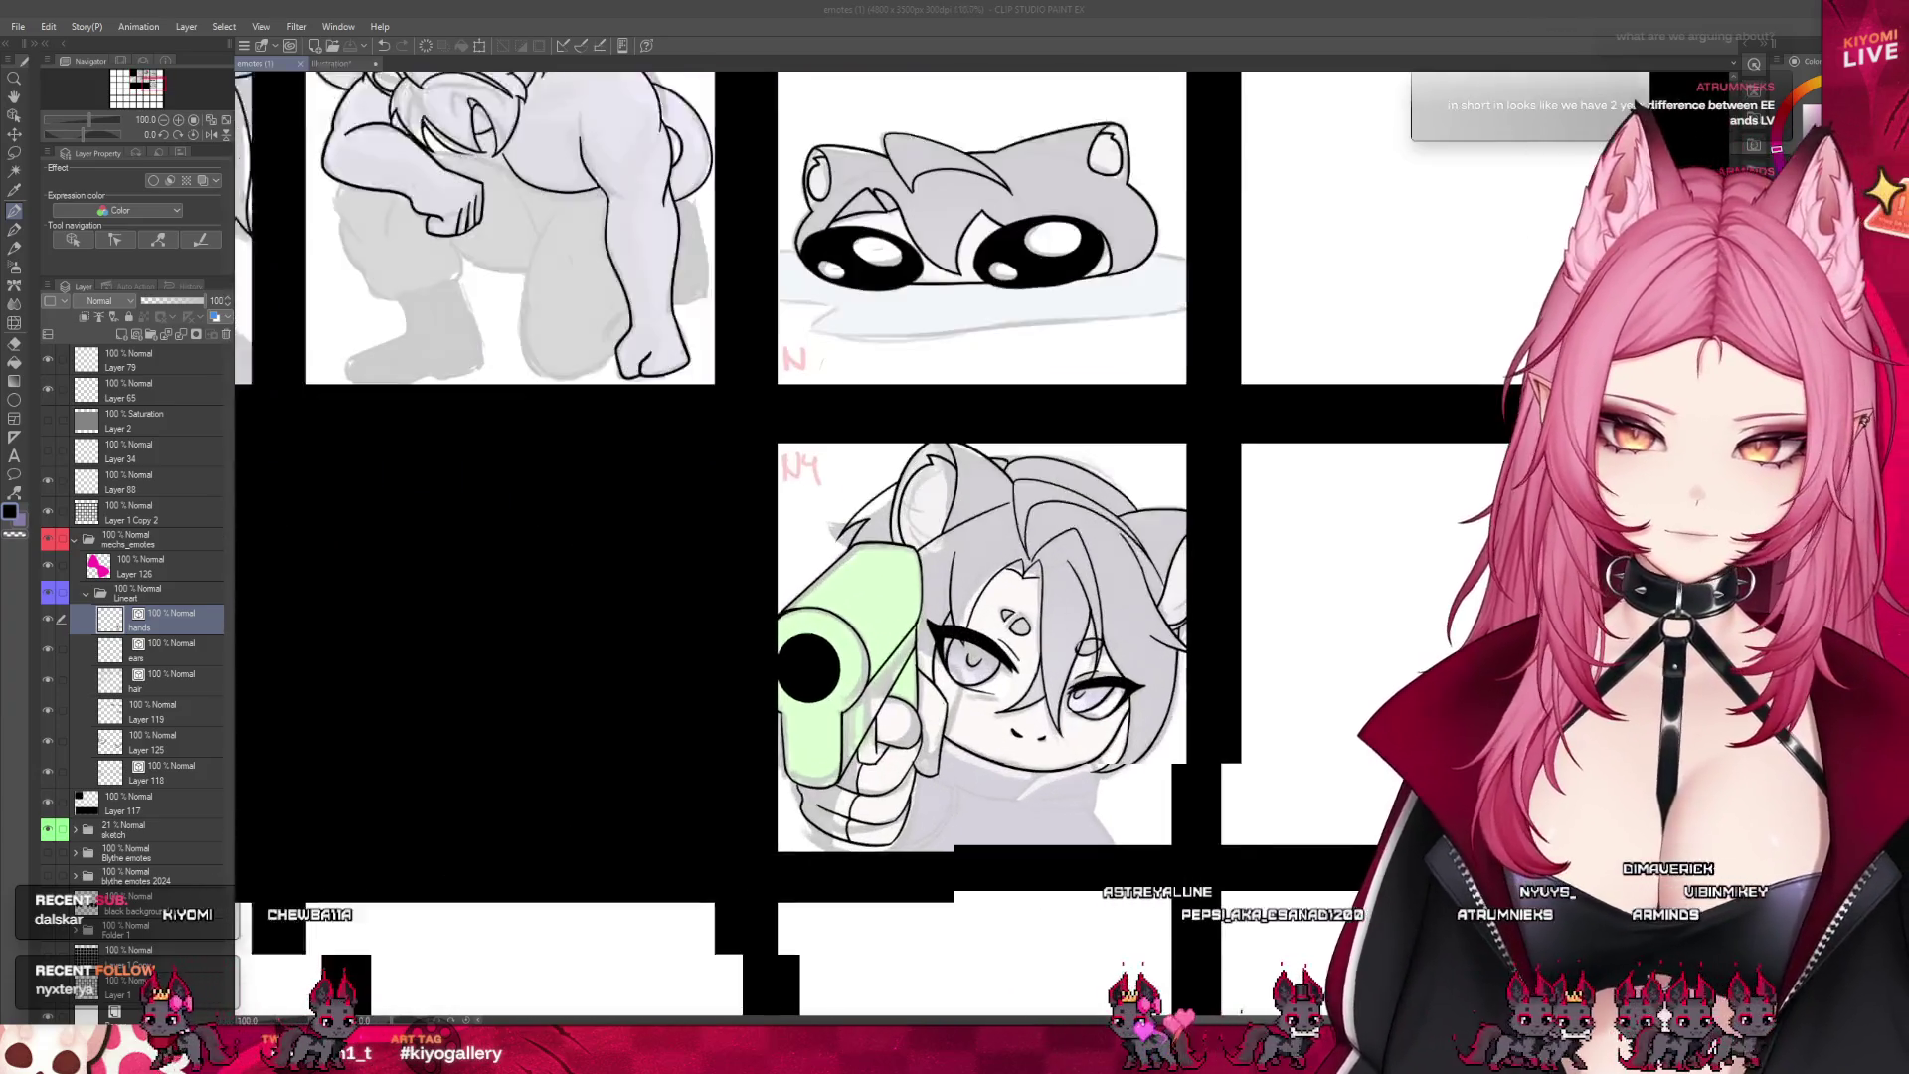
scroll(965, 736, "up", 4)
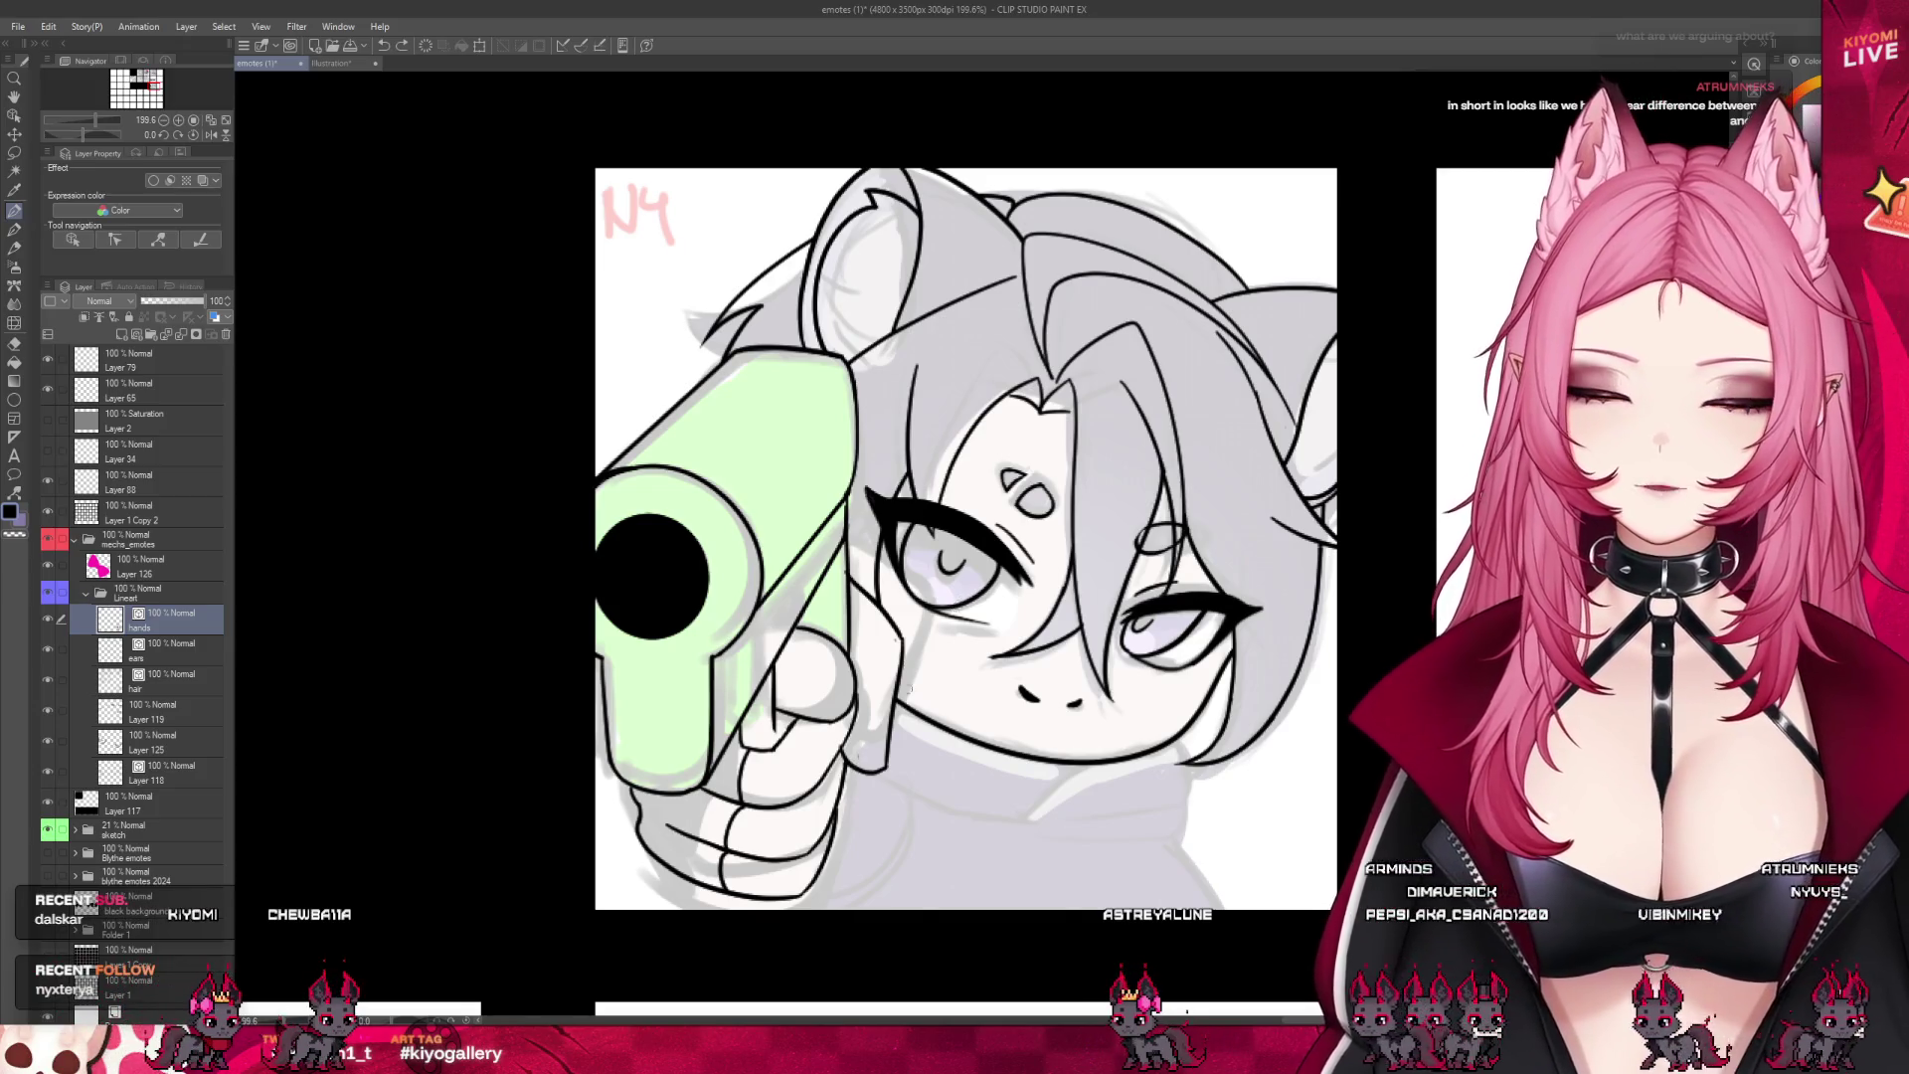
scroll(960, 852, "down", 5)
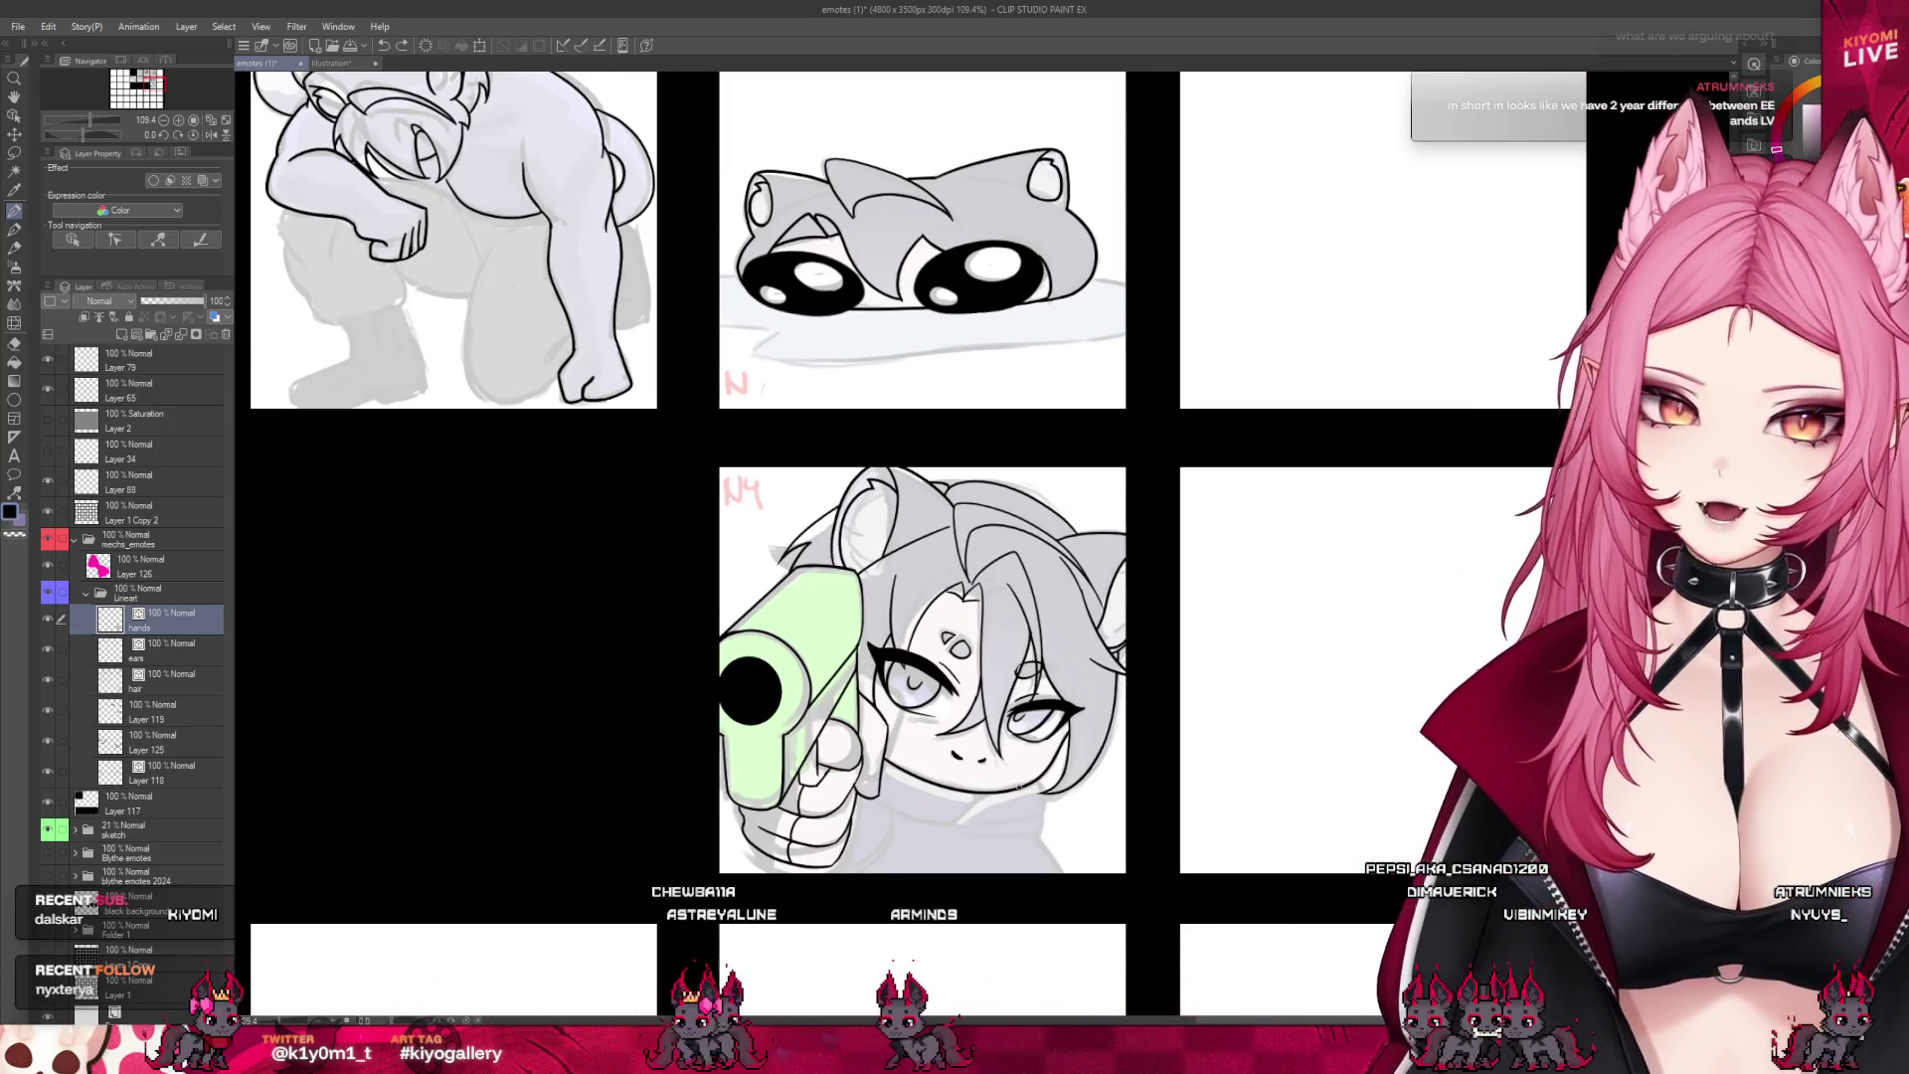
scroll(1152, 811, "down", 3)
scroll(1152, 810, "down", 3)
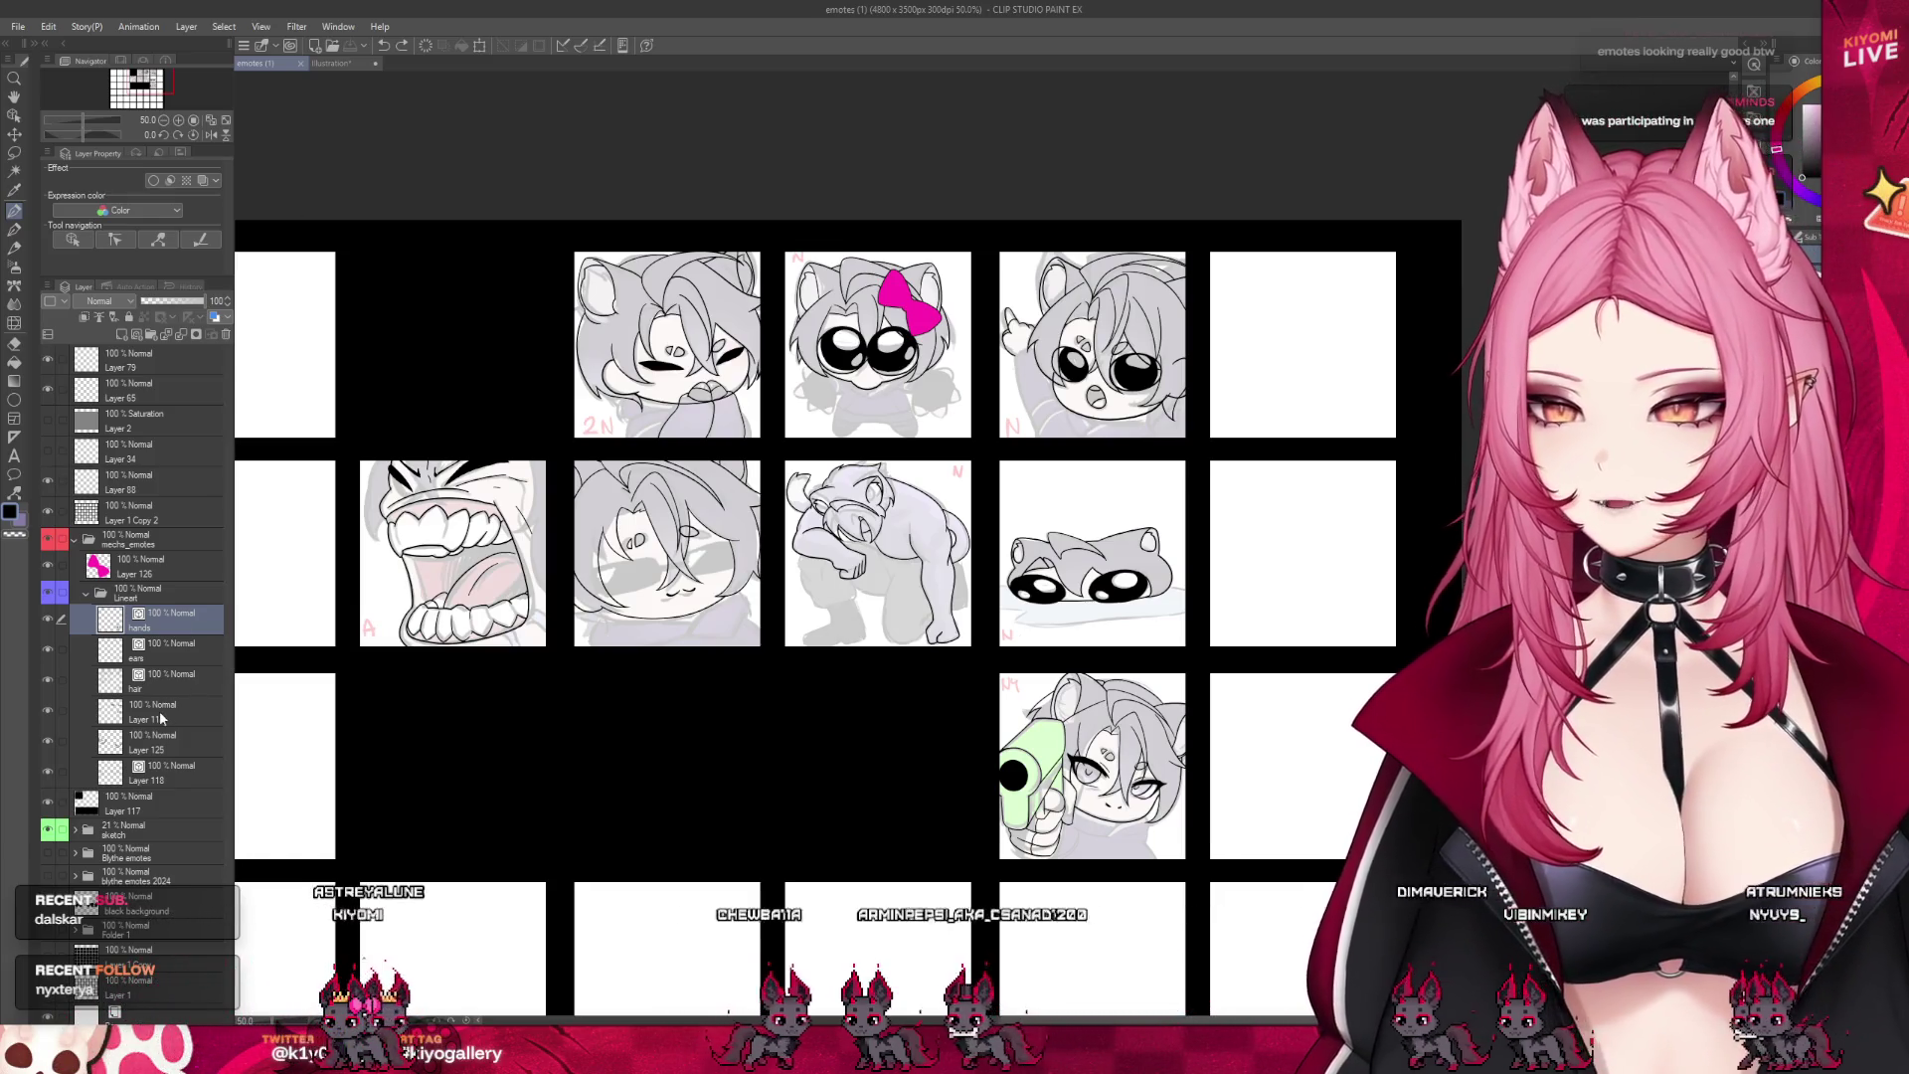
- Add a new raster layer beneath the hands layer in Lineart, then zoom to 200% on the 2N emote
left_click(171, 772)
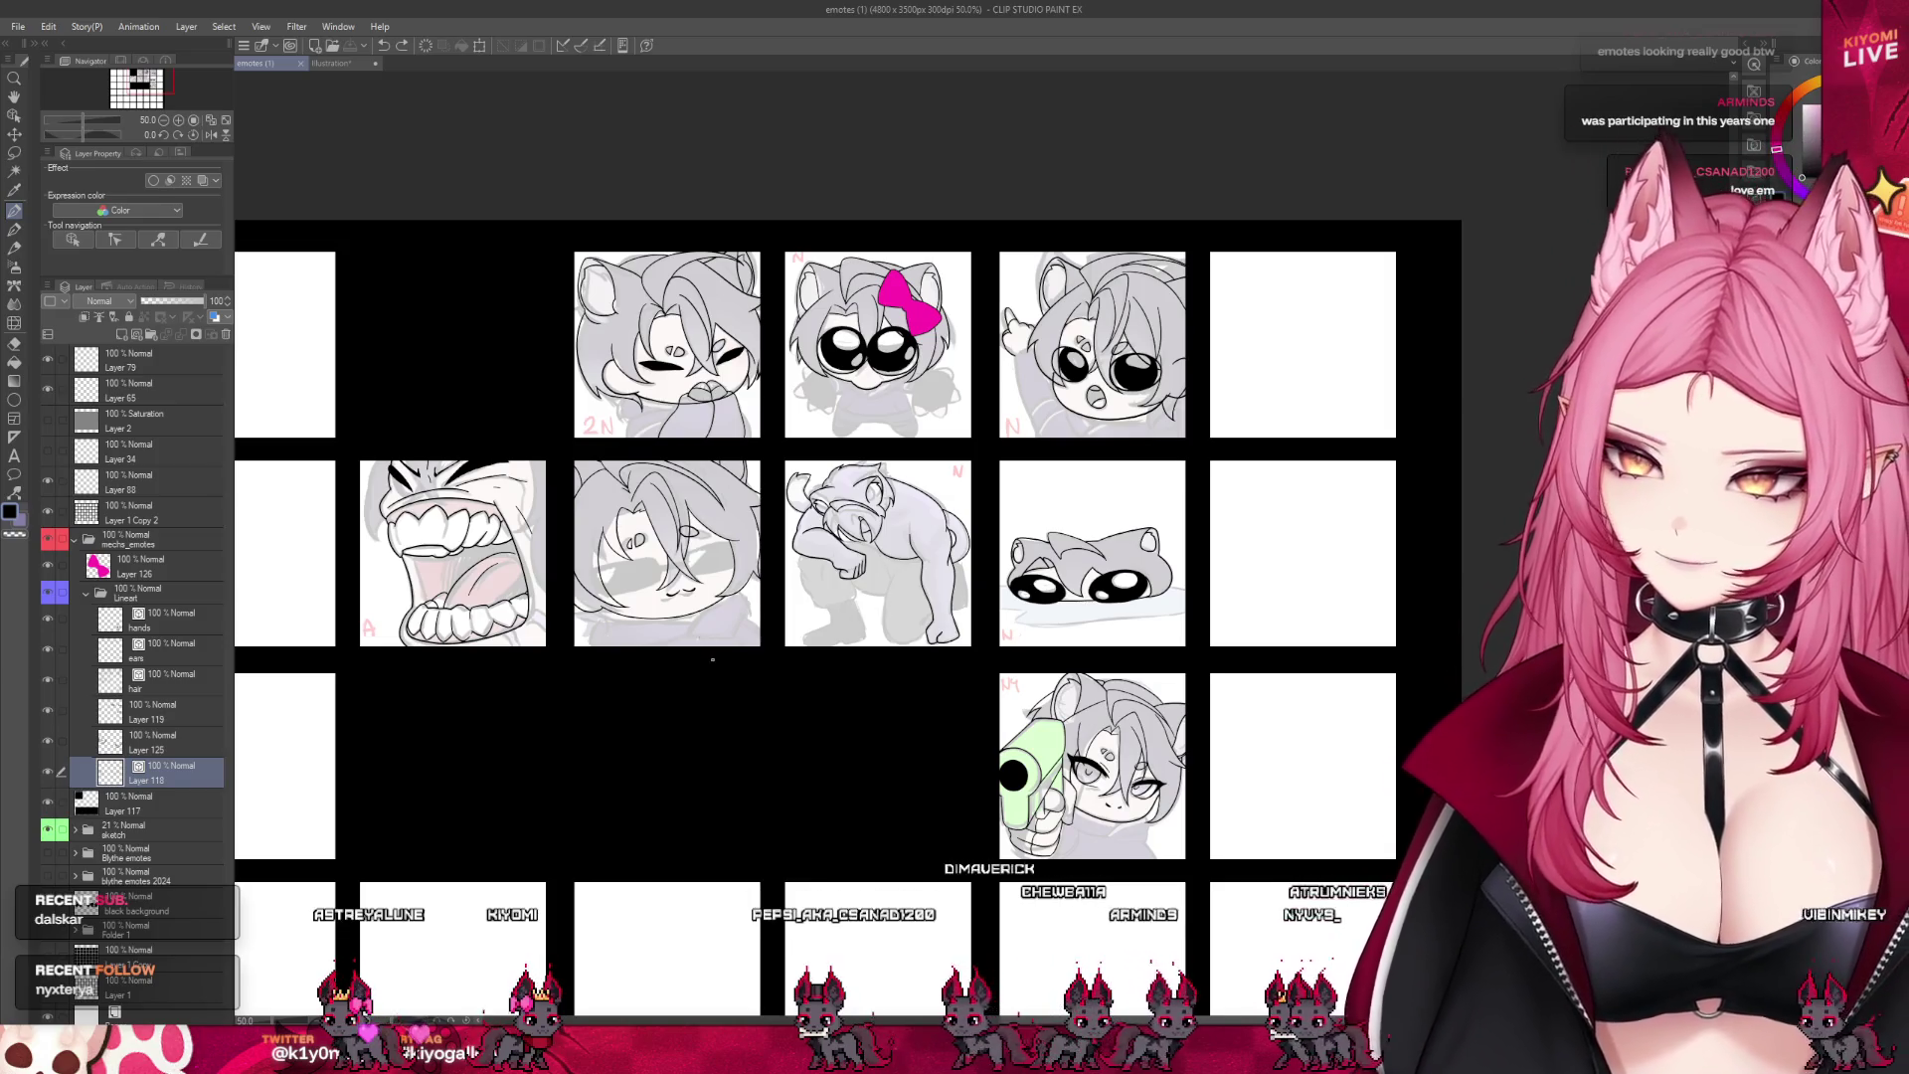
scroll(945, 314, "up", 2)
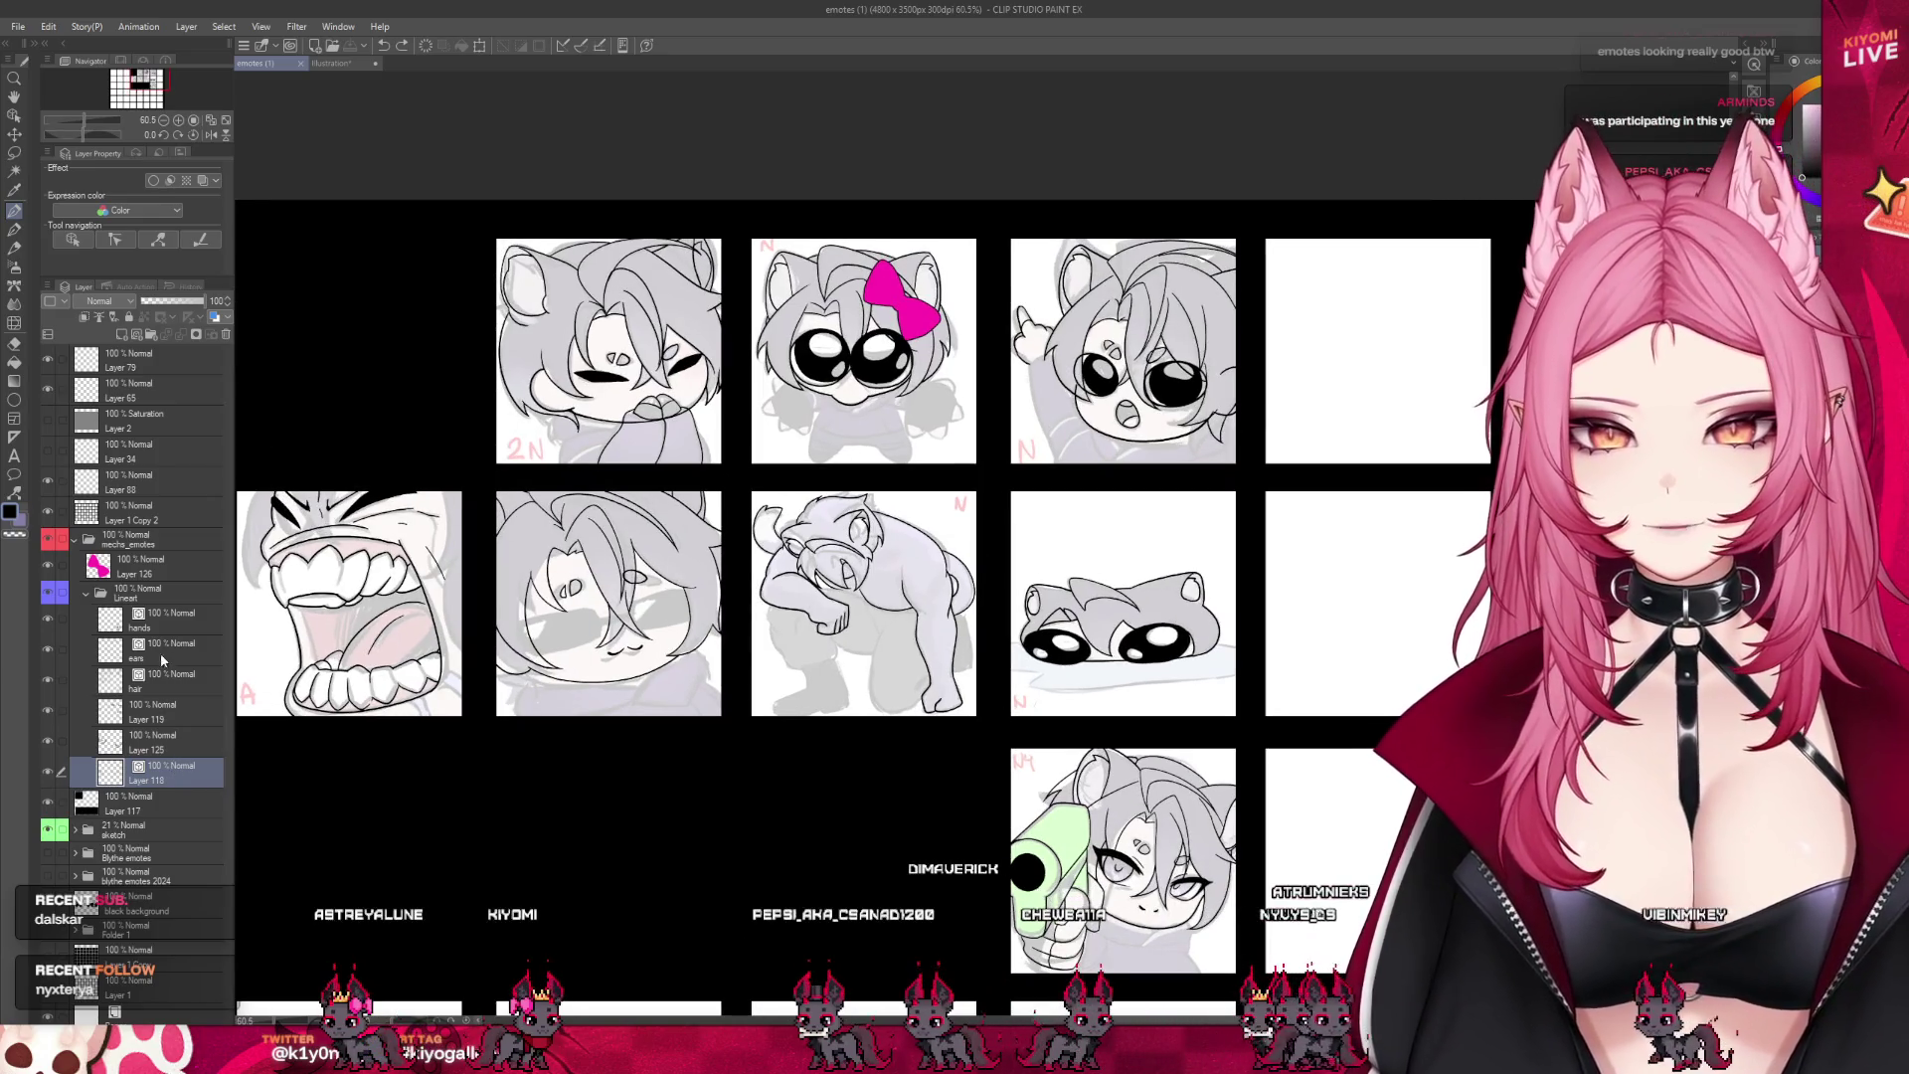
left_click(157, 627)
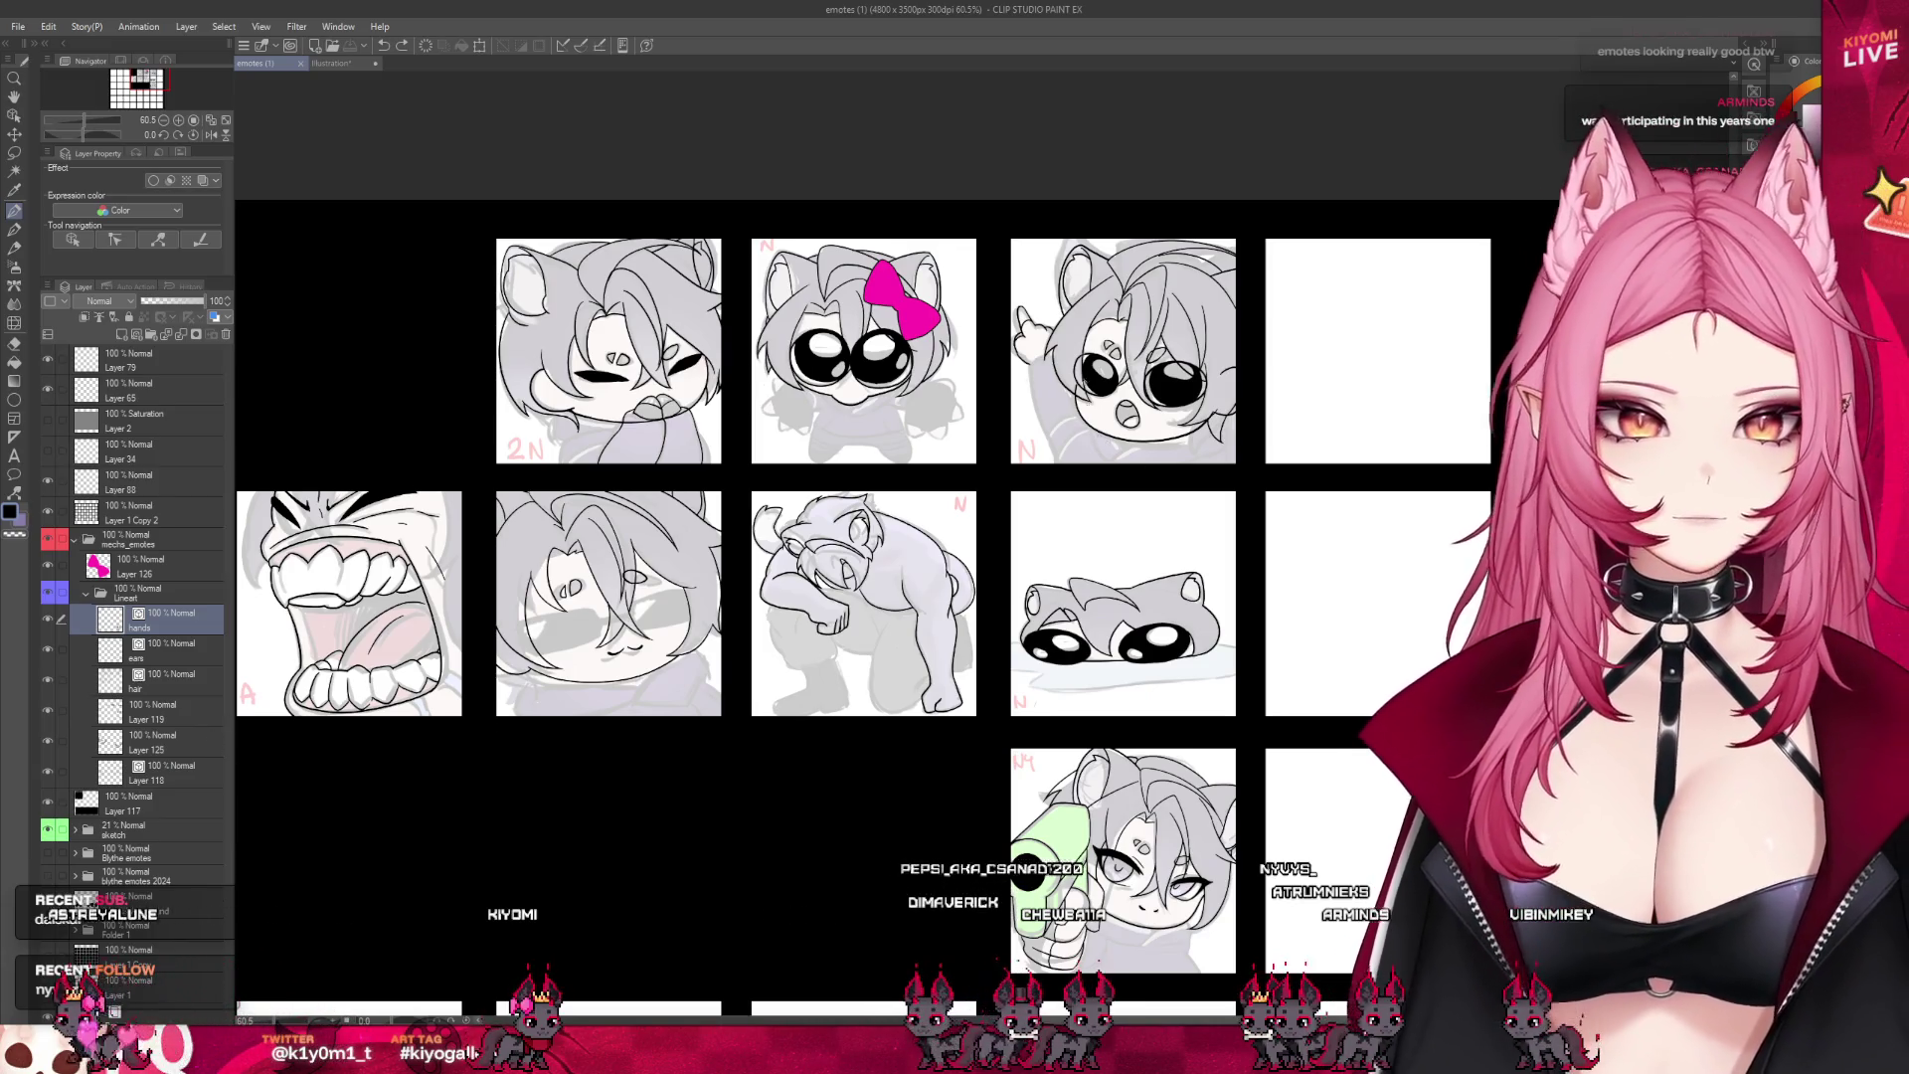
left_click(200, 646)
key("ctrl+shift+n")
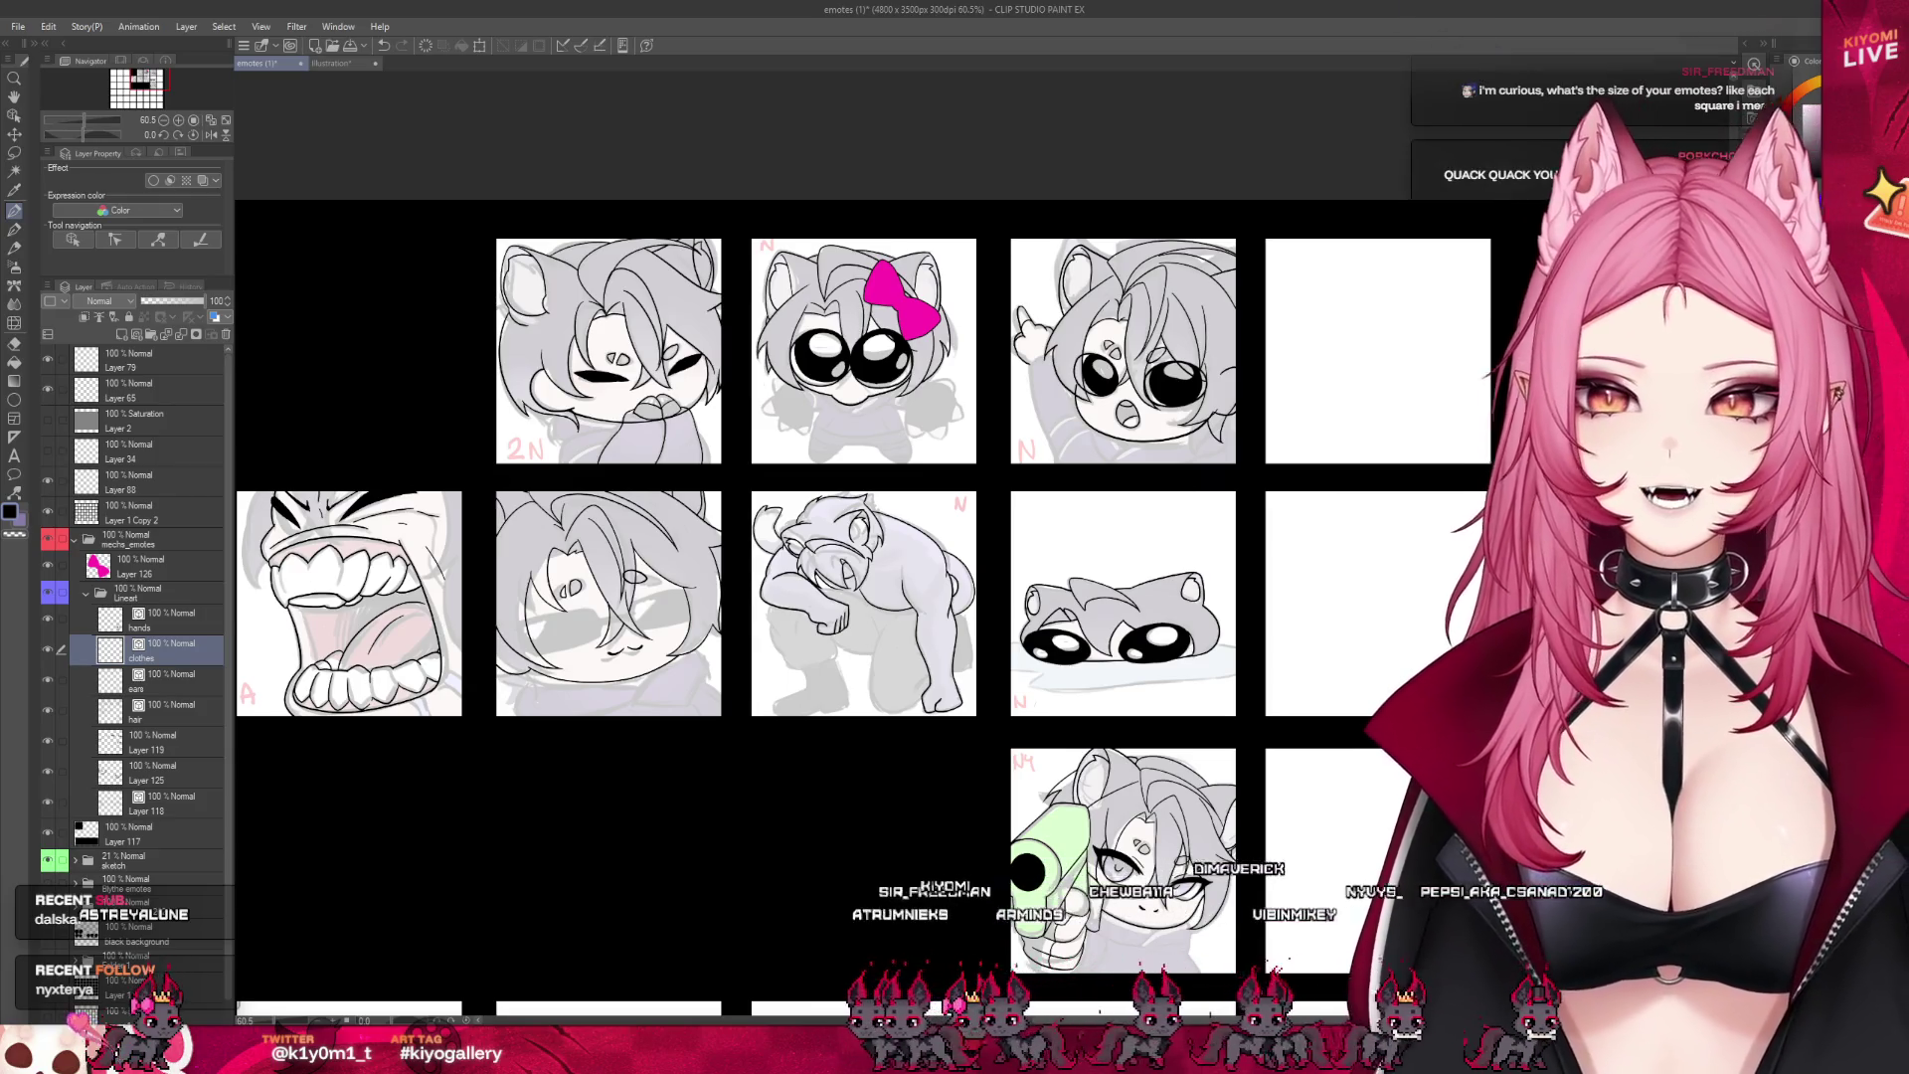
scroll(1531, 454, "up", 1)
scroll(1299, 393, "down", 1)
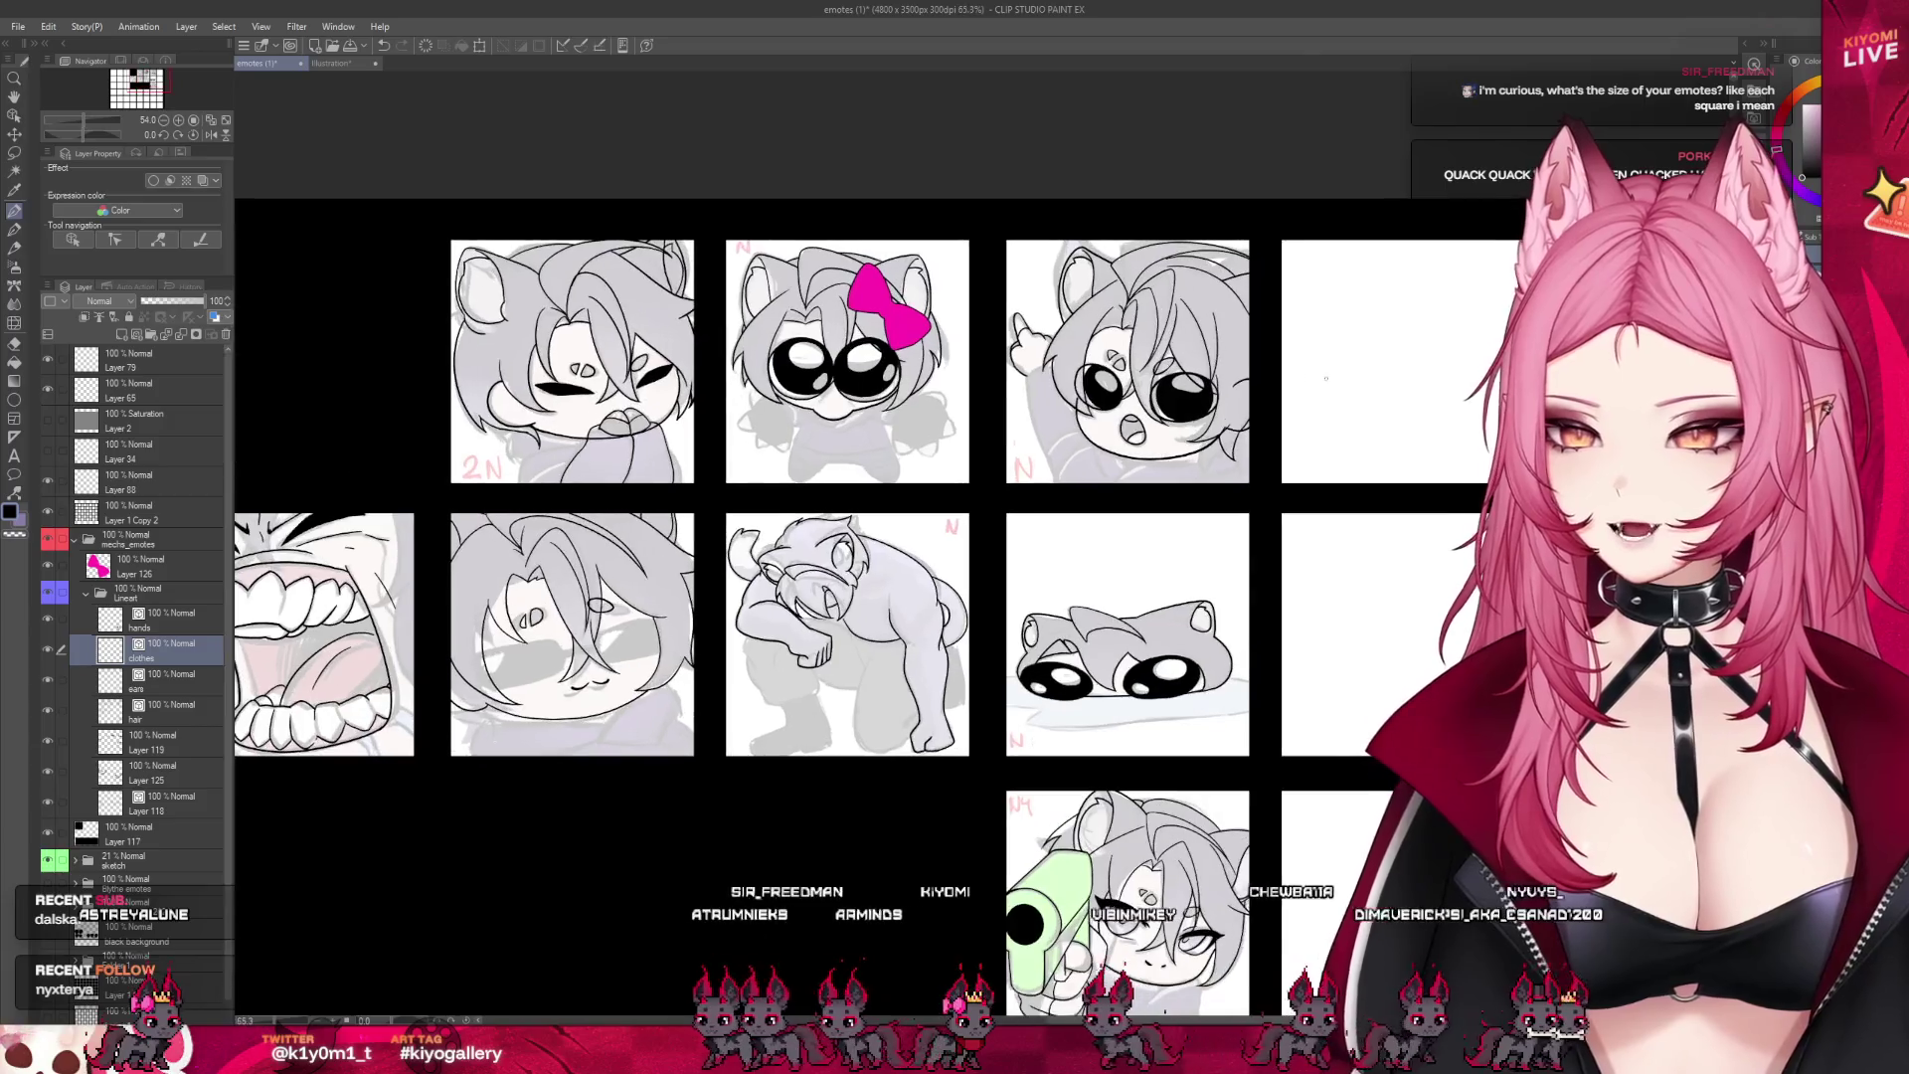
scroll(666, 288, "up", 1)
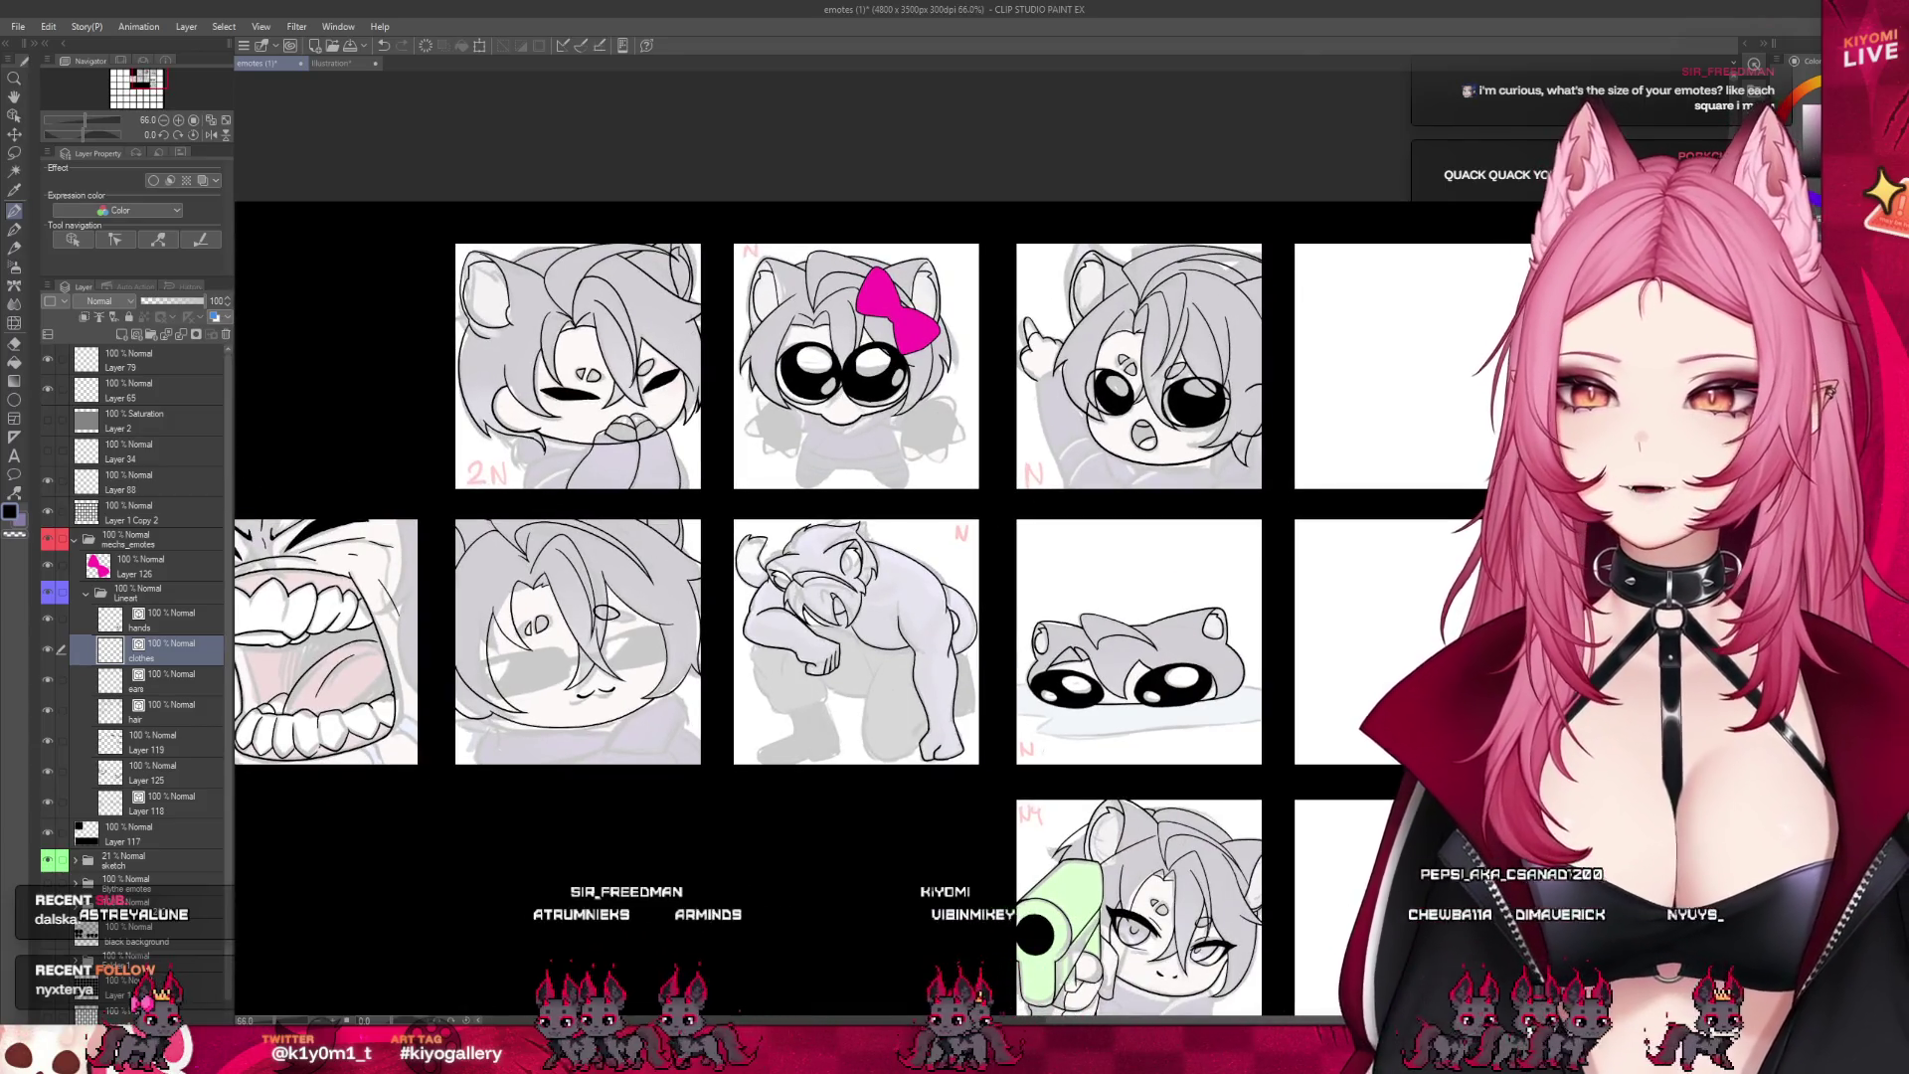
scroll(666, 288, "up", 1)
scroll(666, 288, "up", 1)
scroll(614, 280, "up", 4)
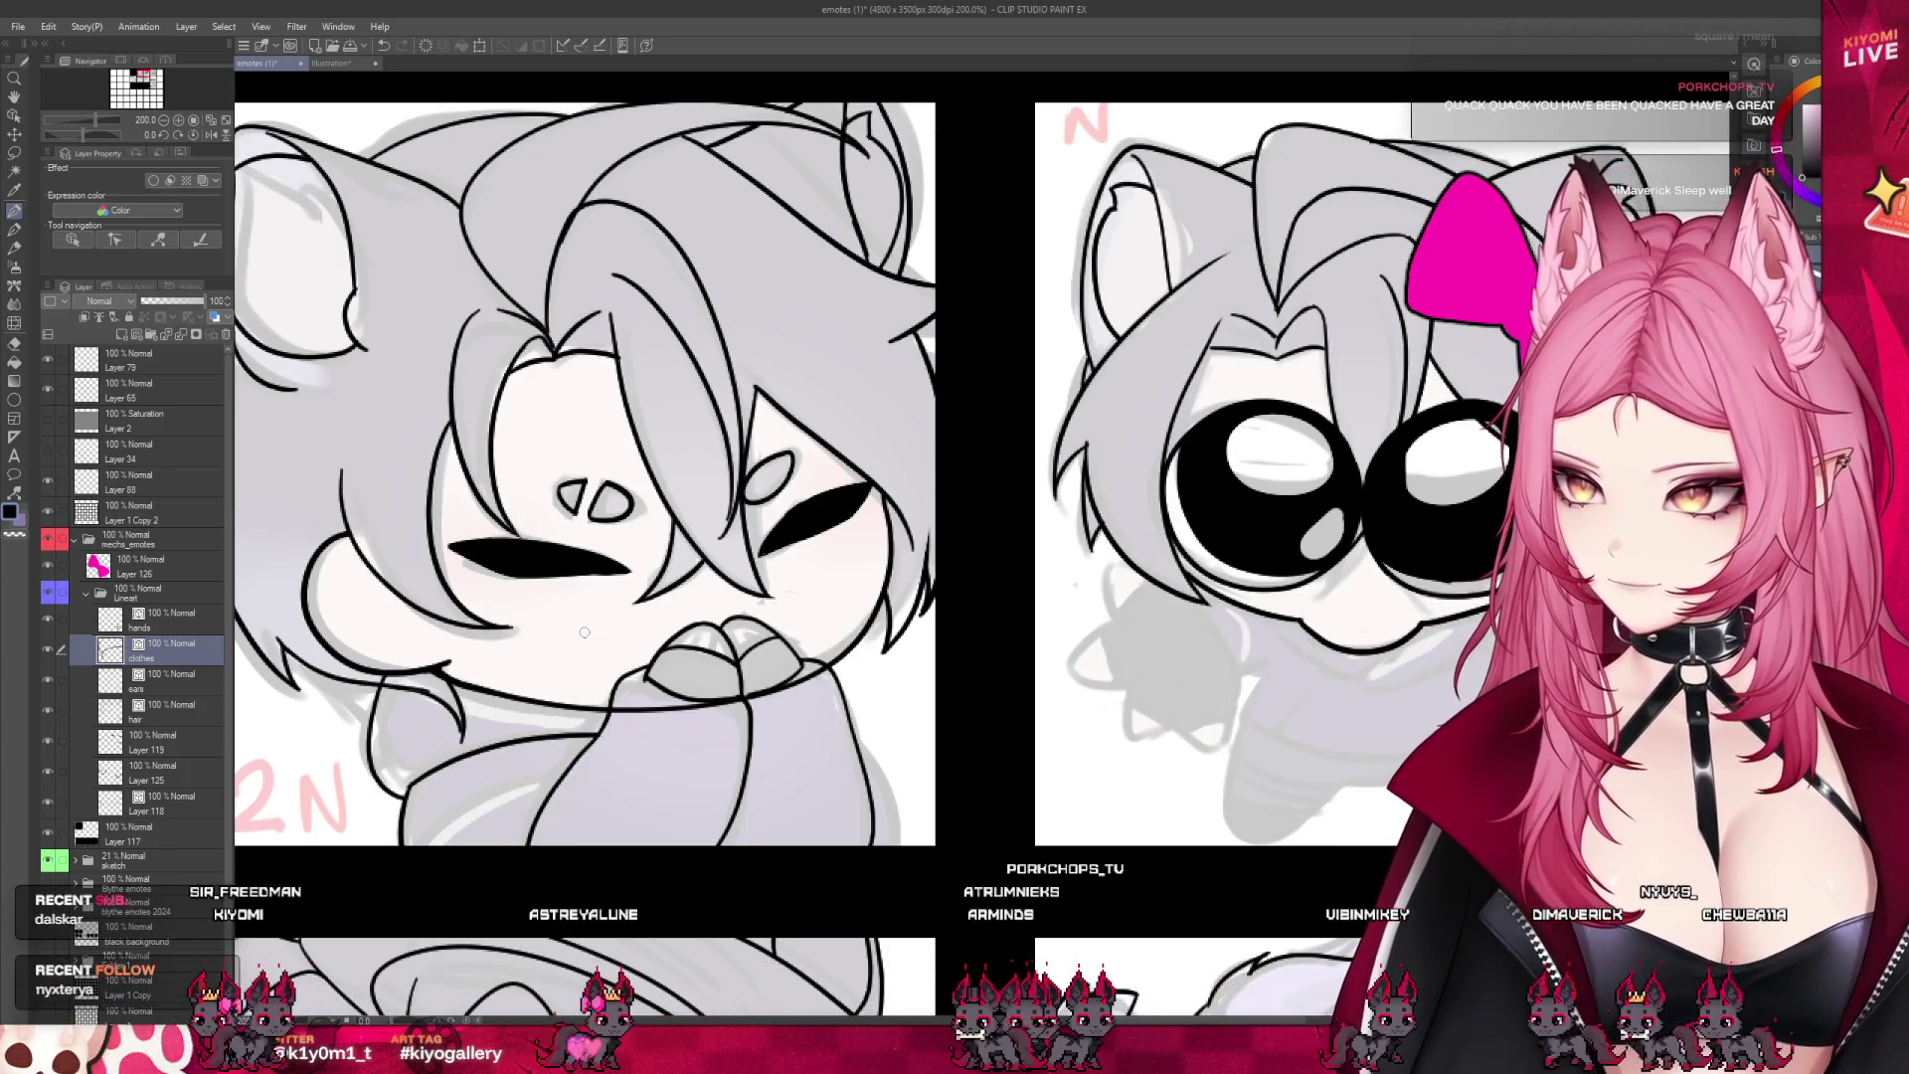
- Save the emotes (1) sheet with Ctrl+S
scroll(591, 664, "down", 4)
scroll(625, 668, "up", 2)
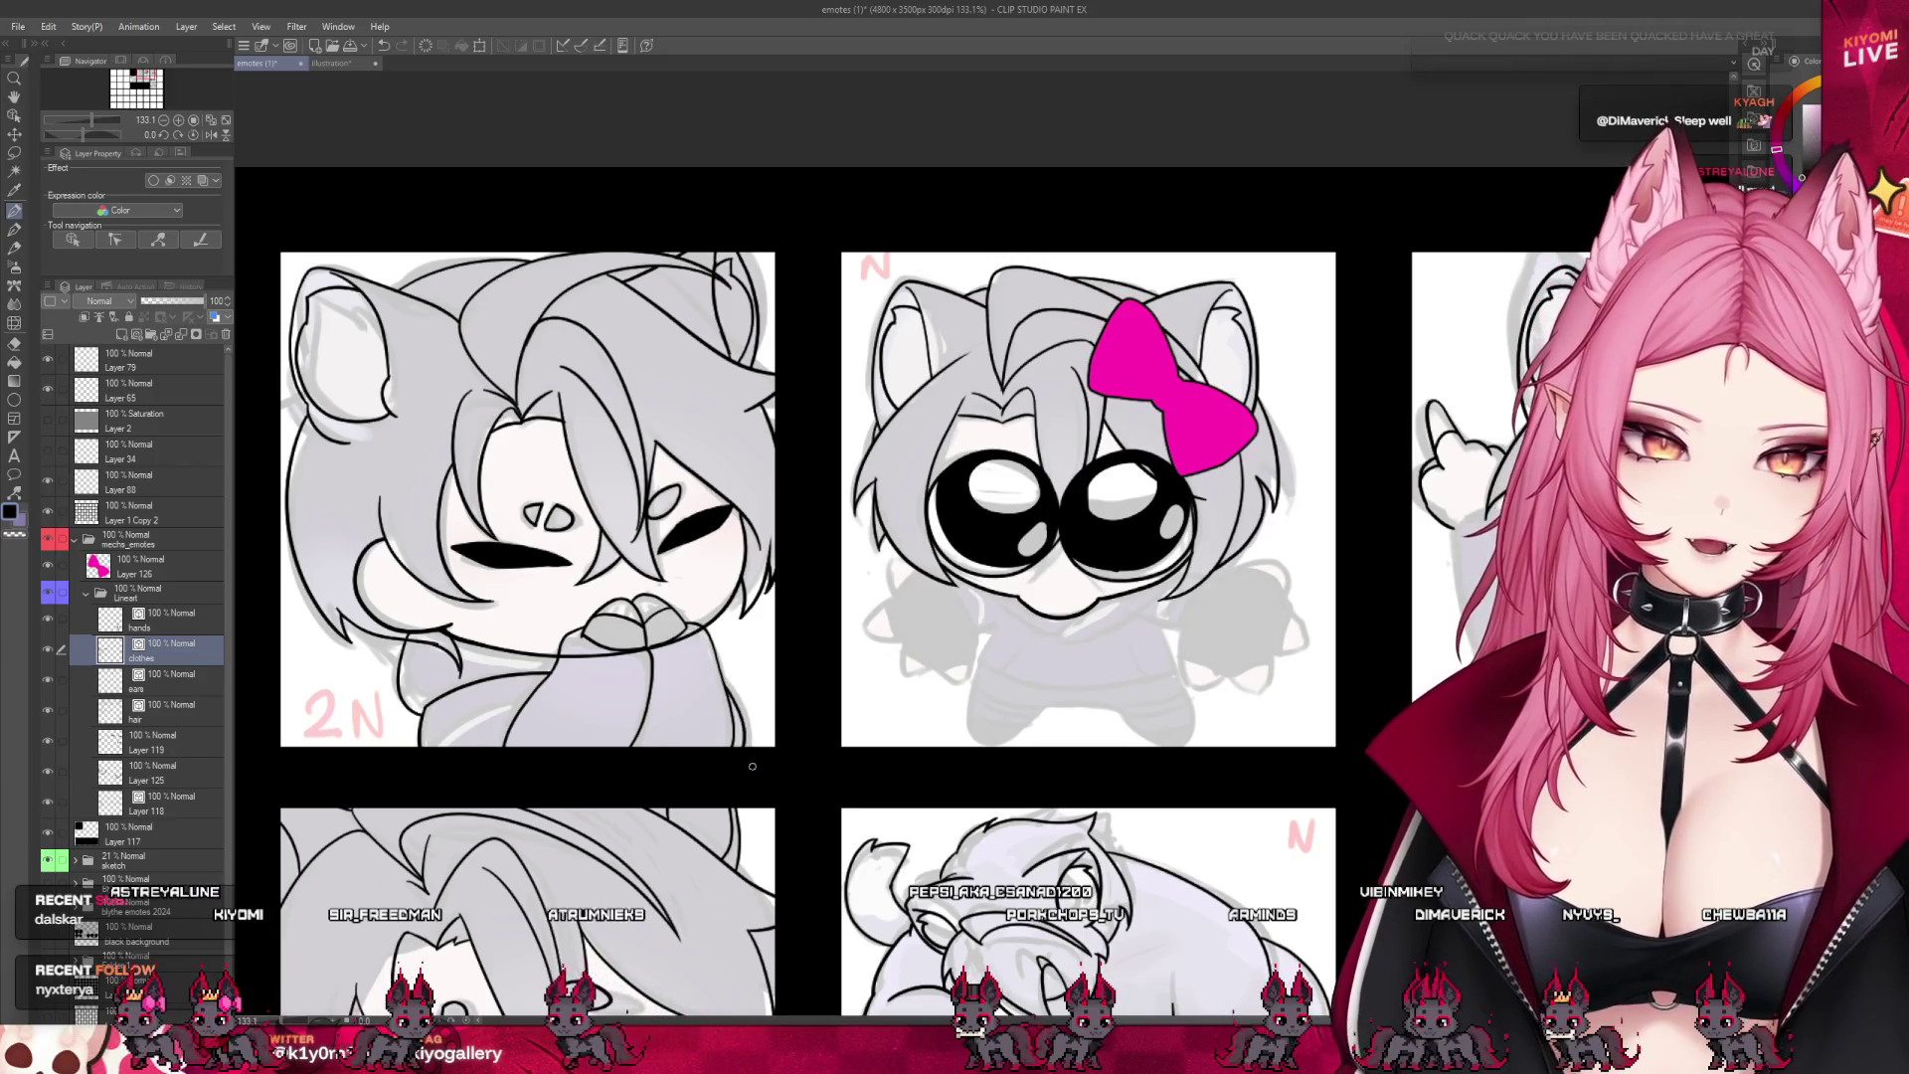
scroll(791, 773, "down", 5)
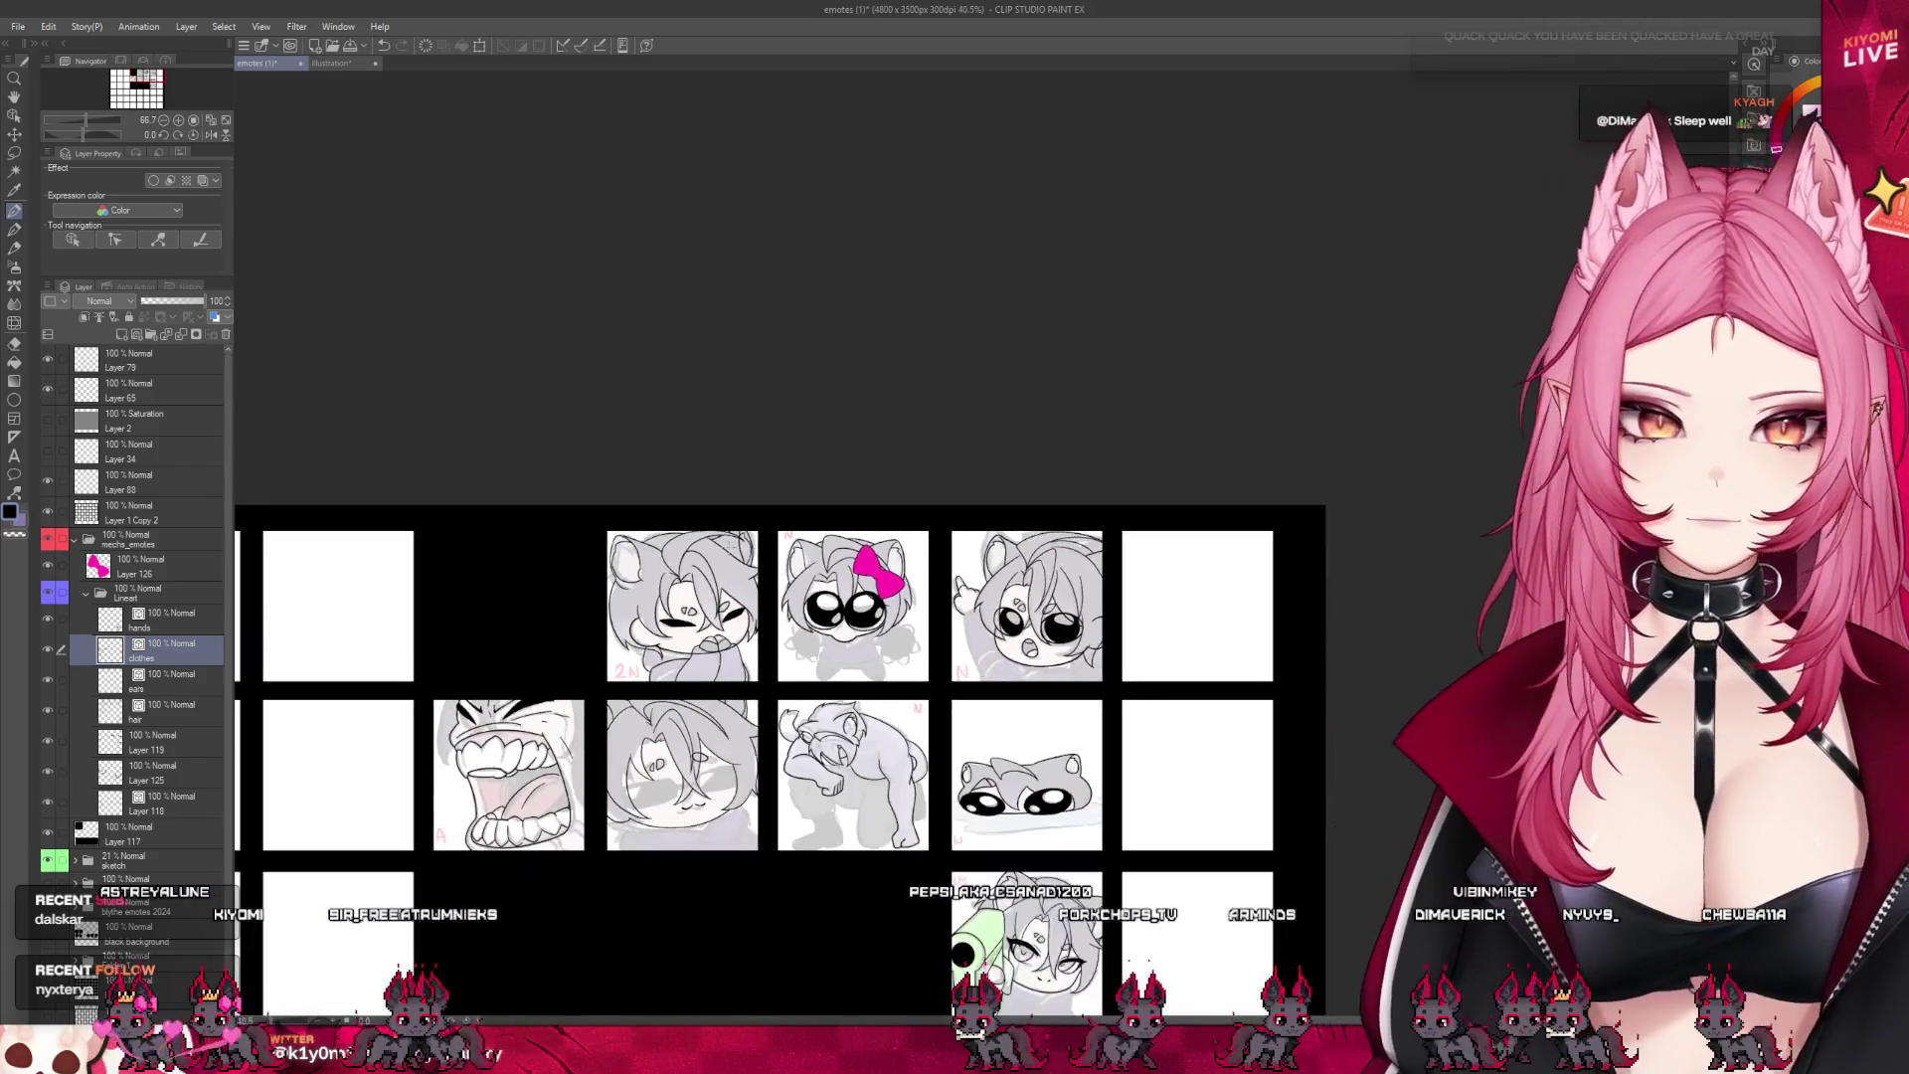
scroll(781, 686, "up", 1)
key("ctrl+s")
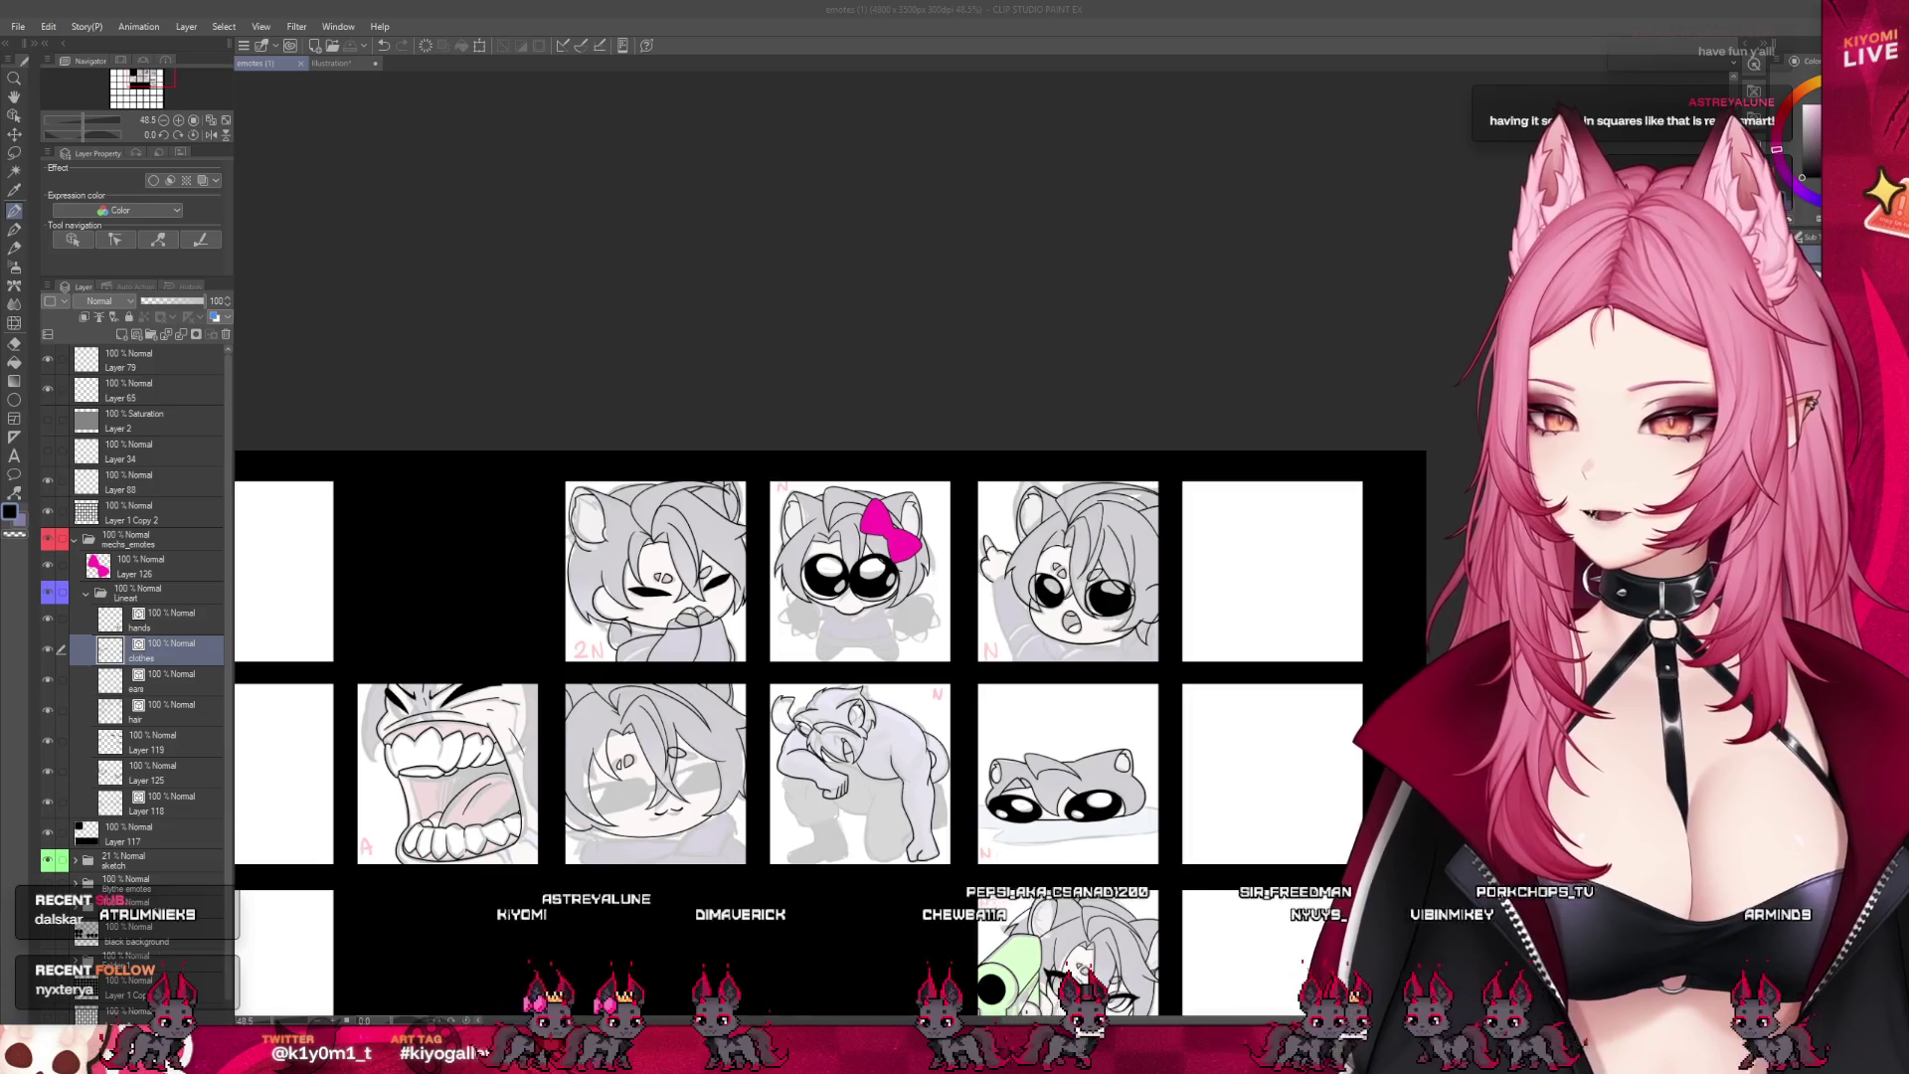
- Zoom in and out to inspect the top row of emotes
scroll(686, 577, "down", 1)
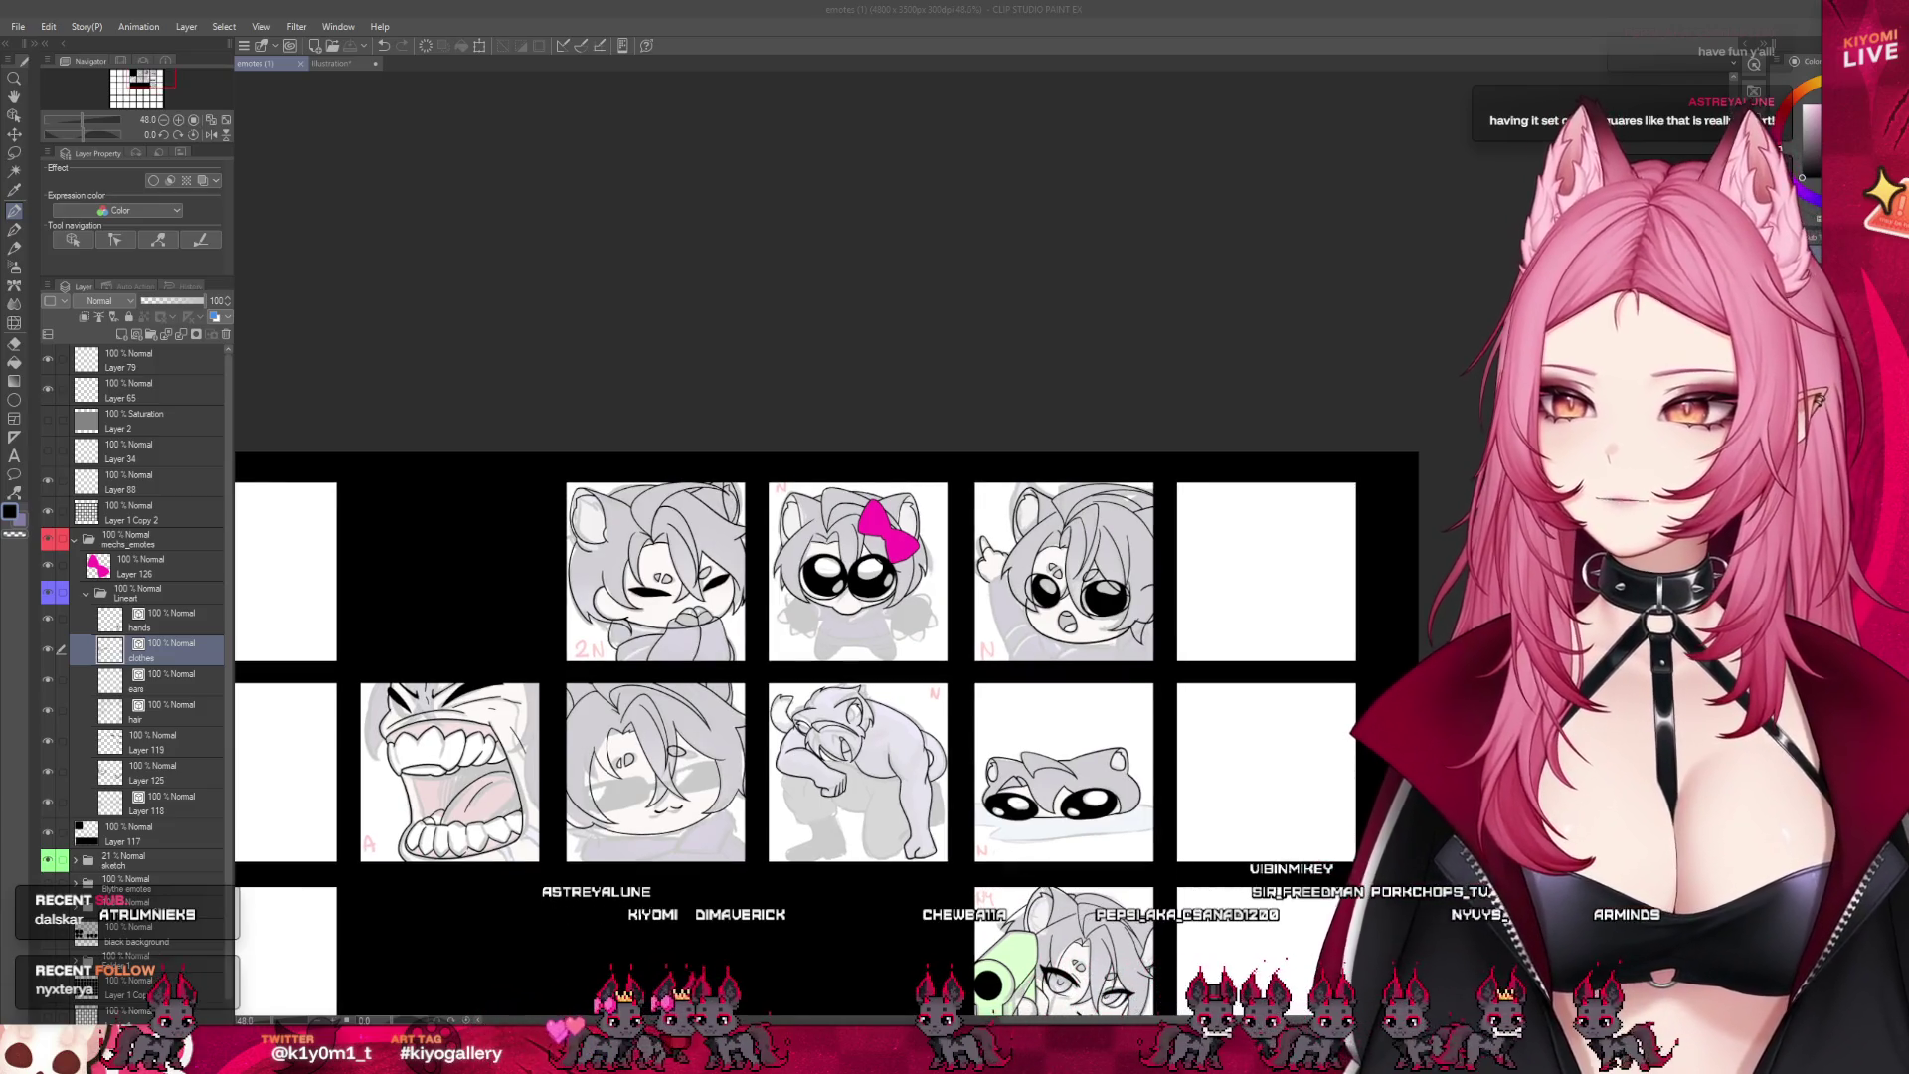
scroll(851, 677, "up", 2)
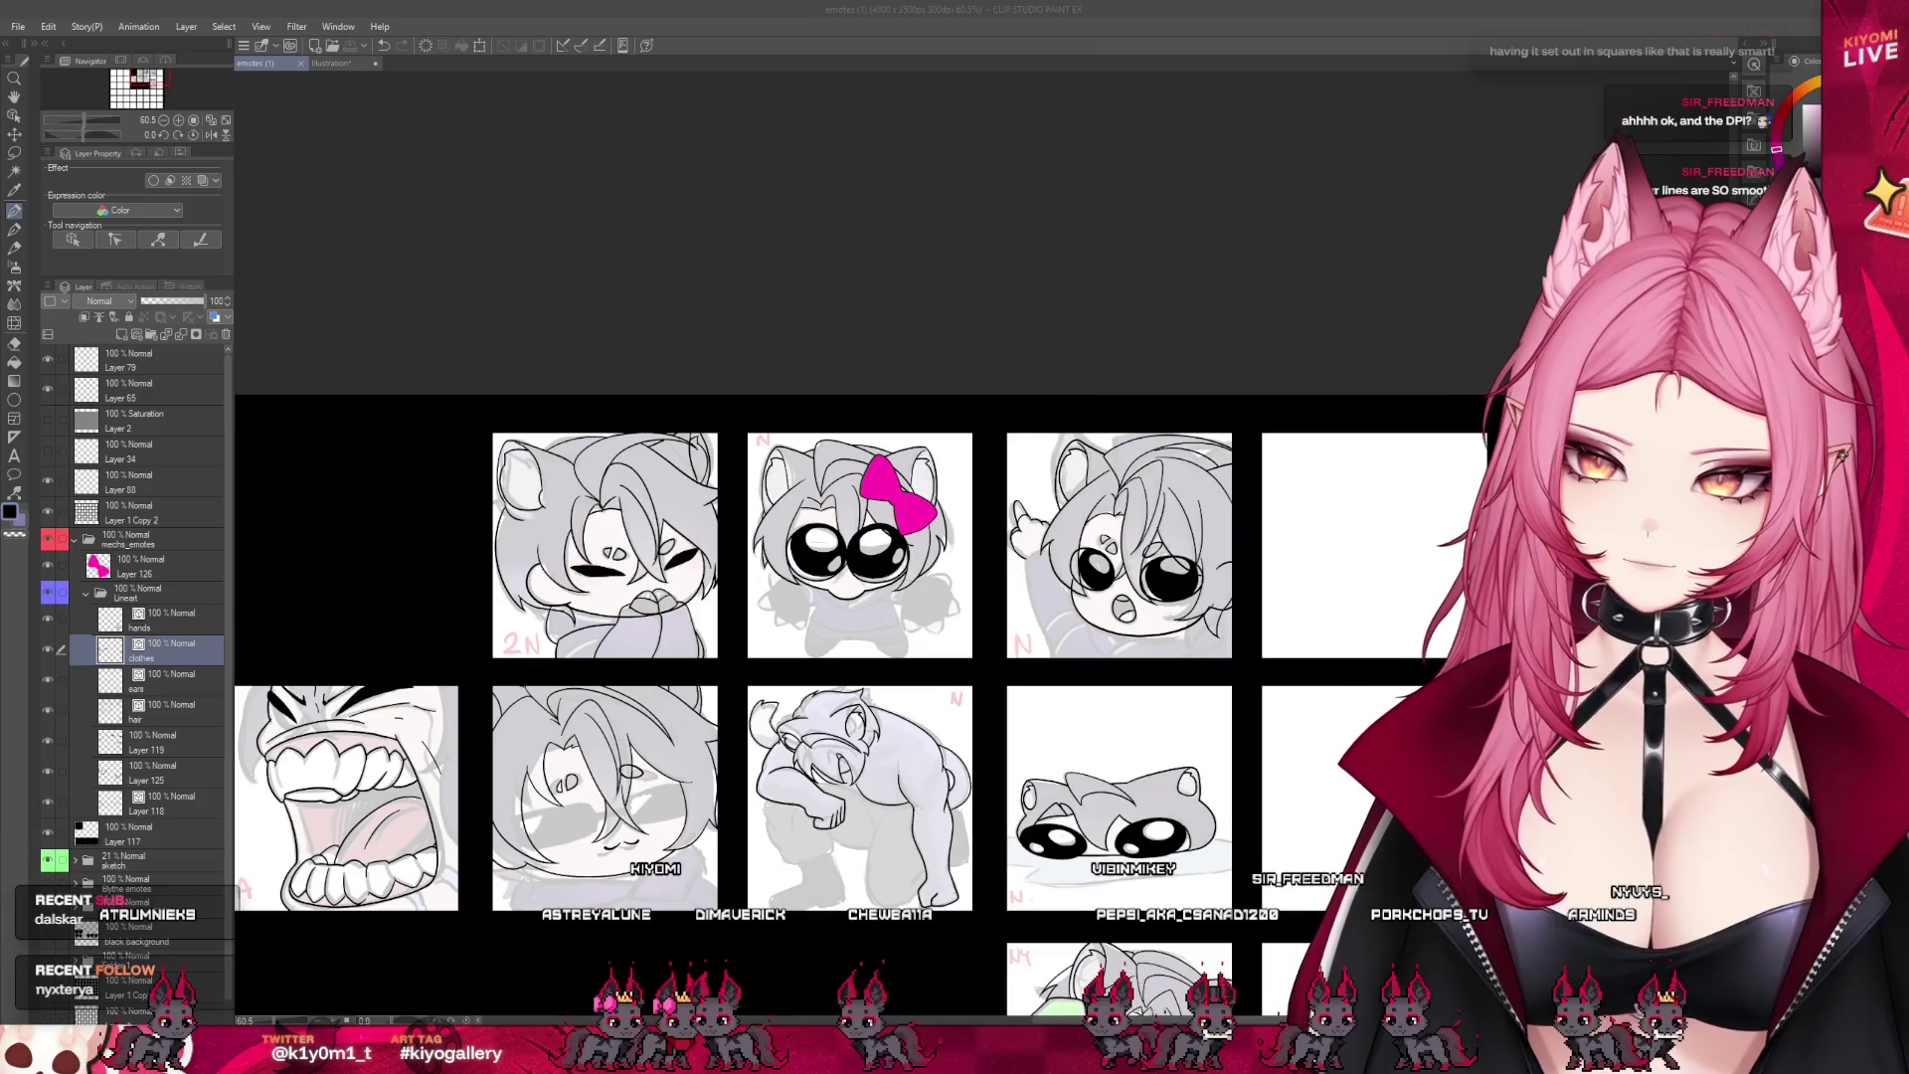
scroll(587, 531, "up", 5)
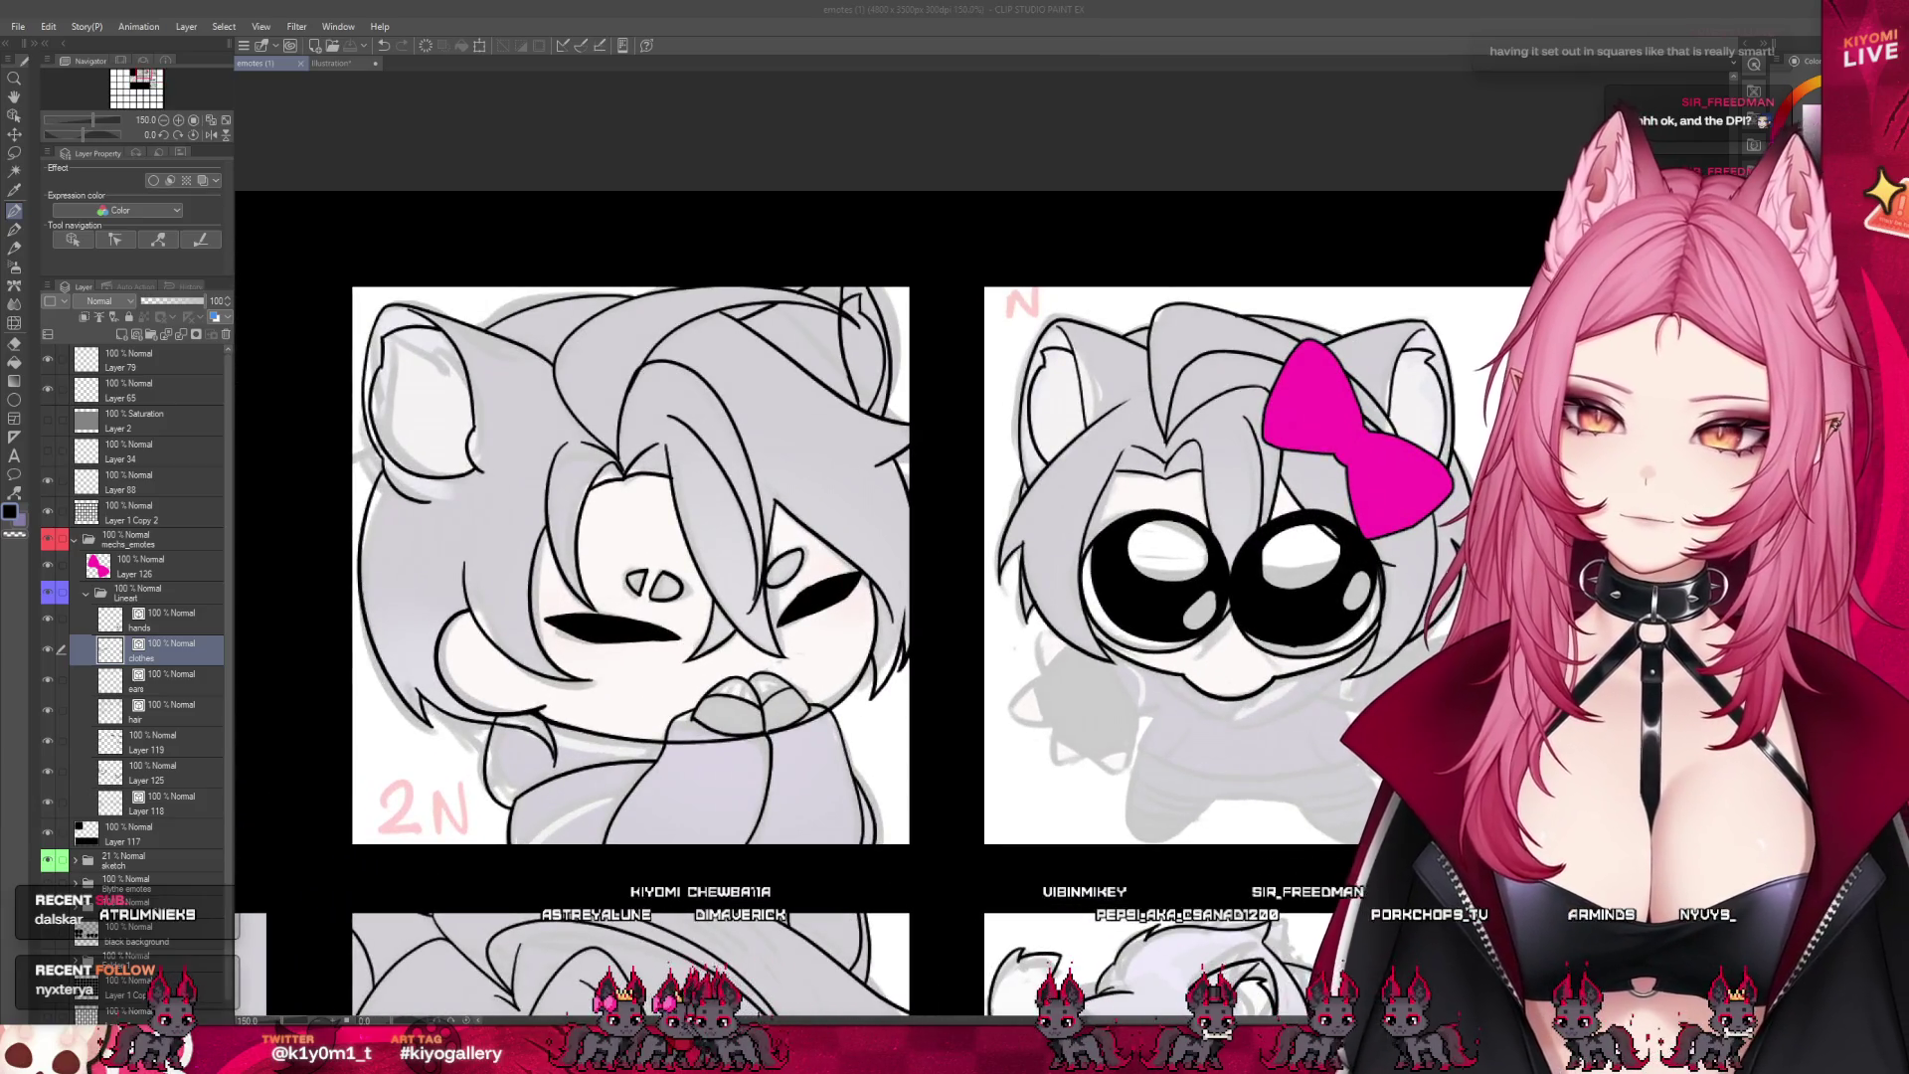
scroll(602, 617, "down", 2)
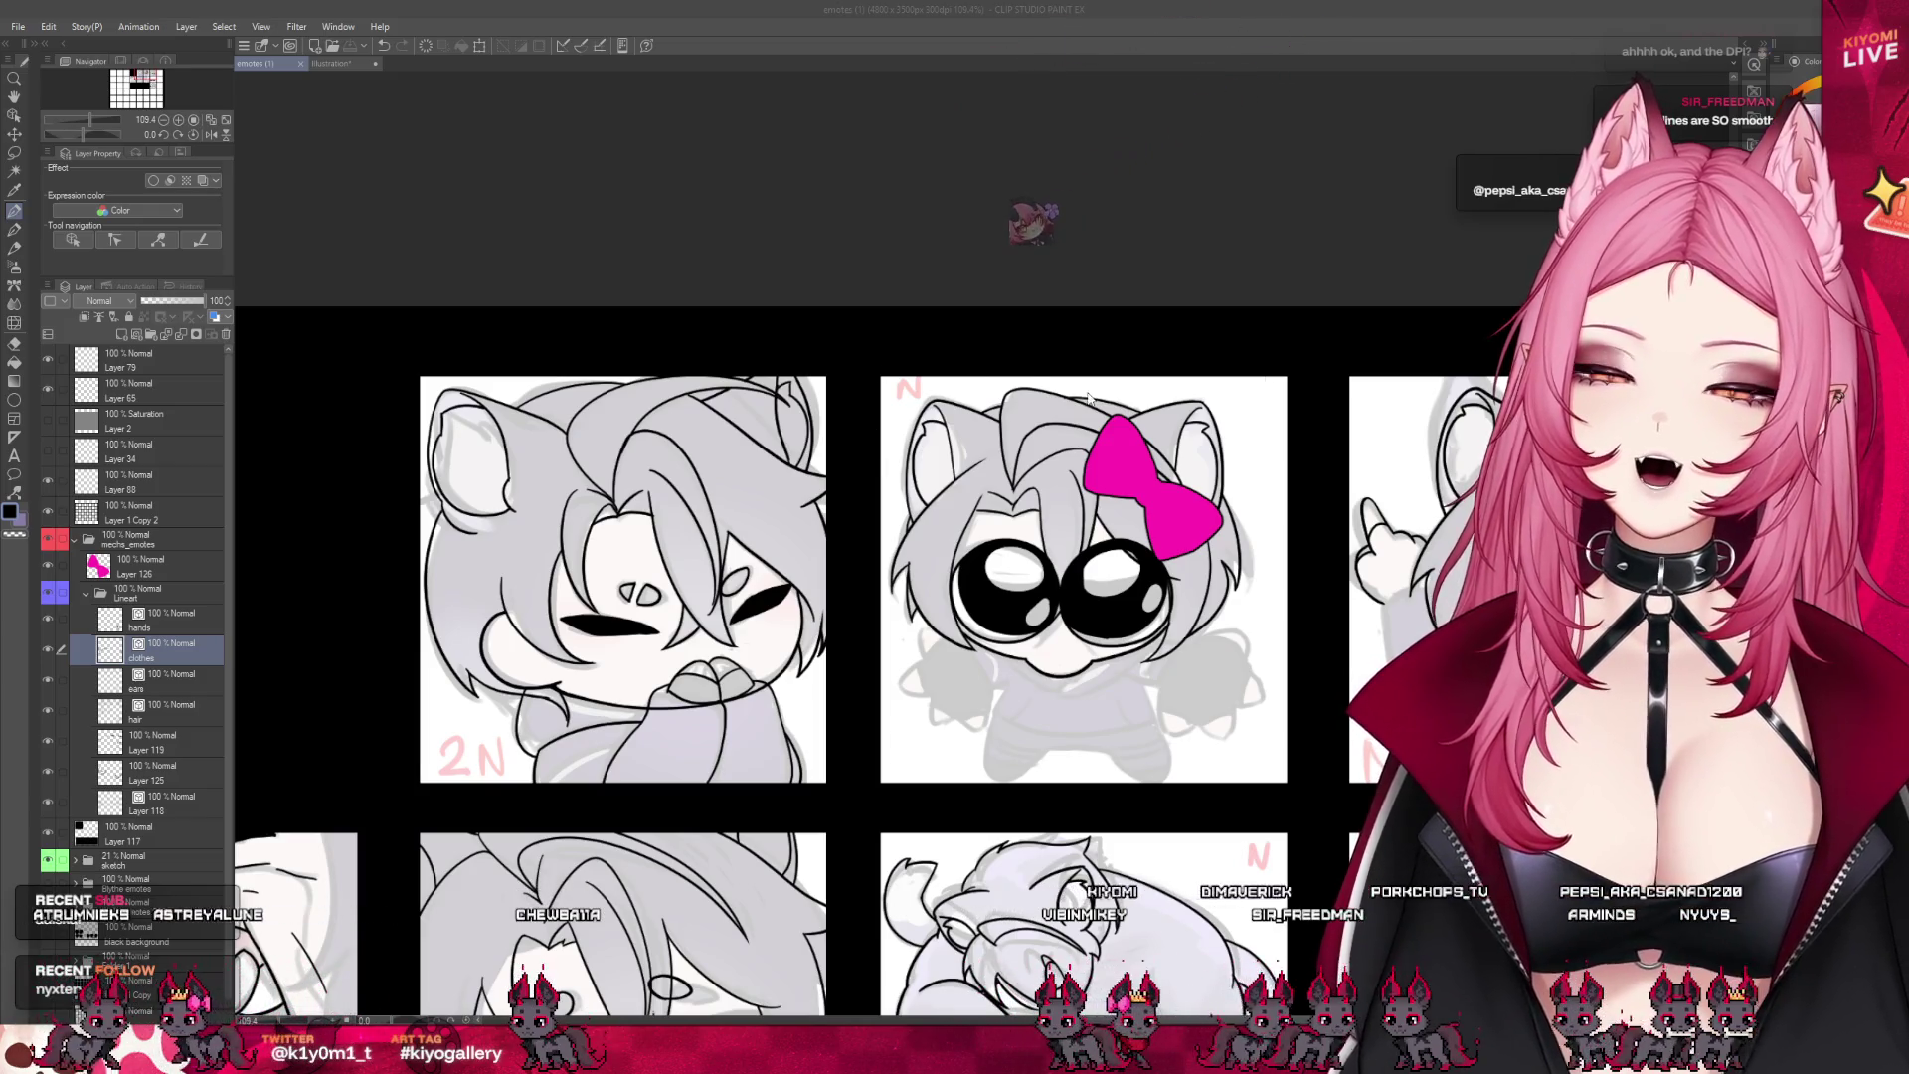
scroll(456, 468, "up", 3)
scroll(457, 469, "down", 2)
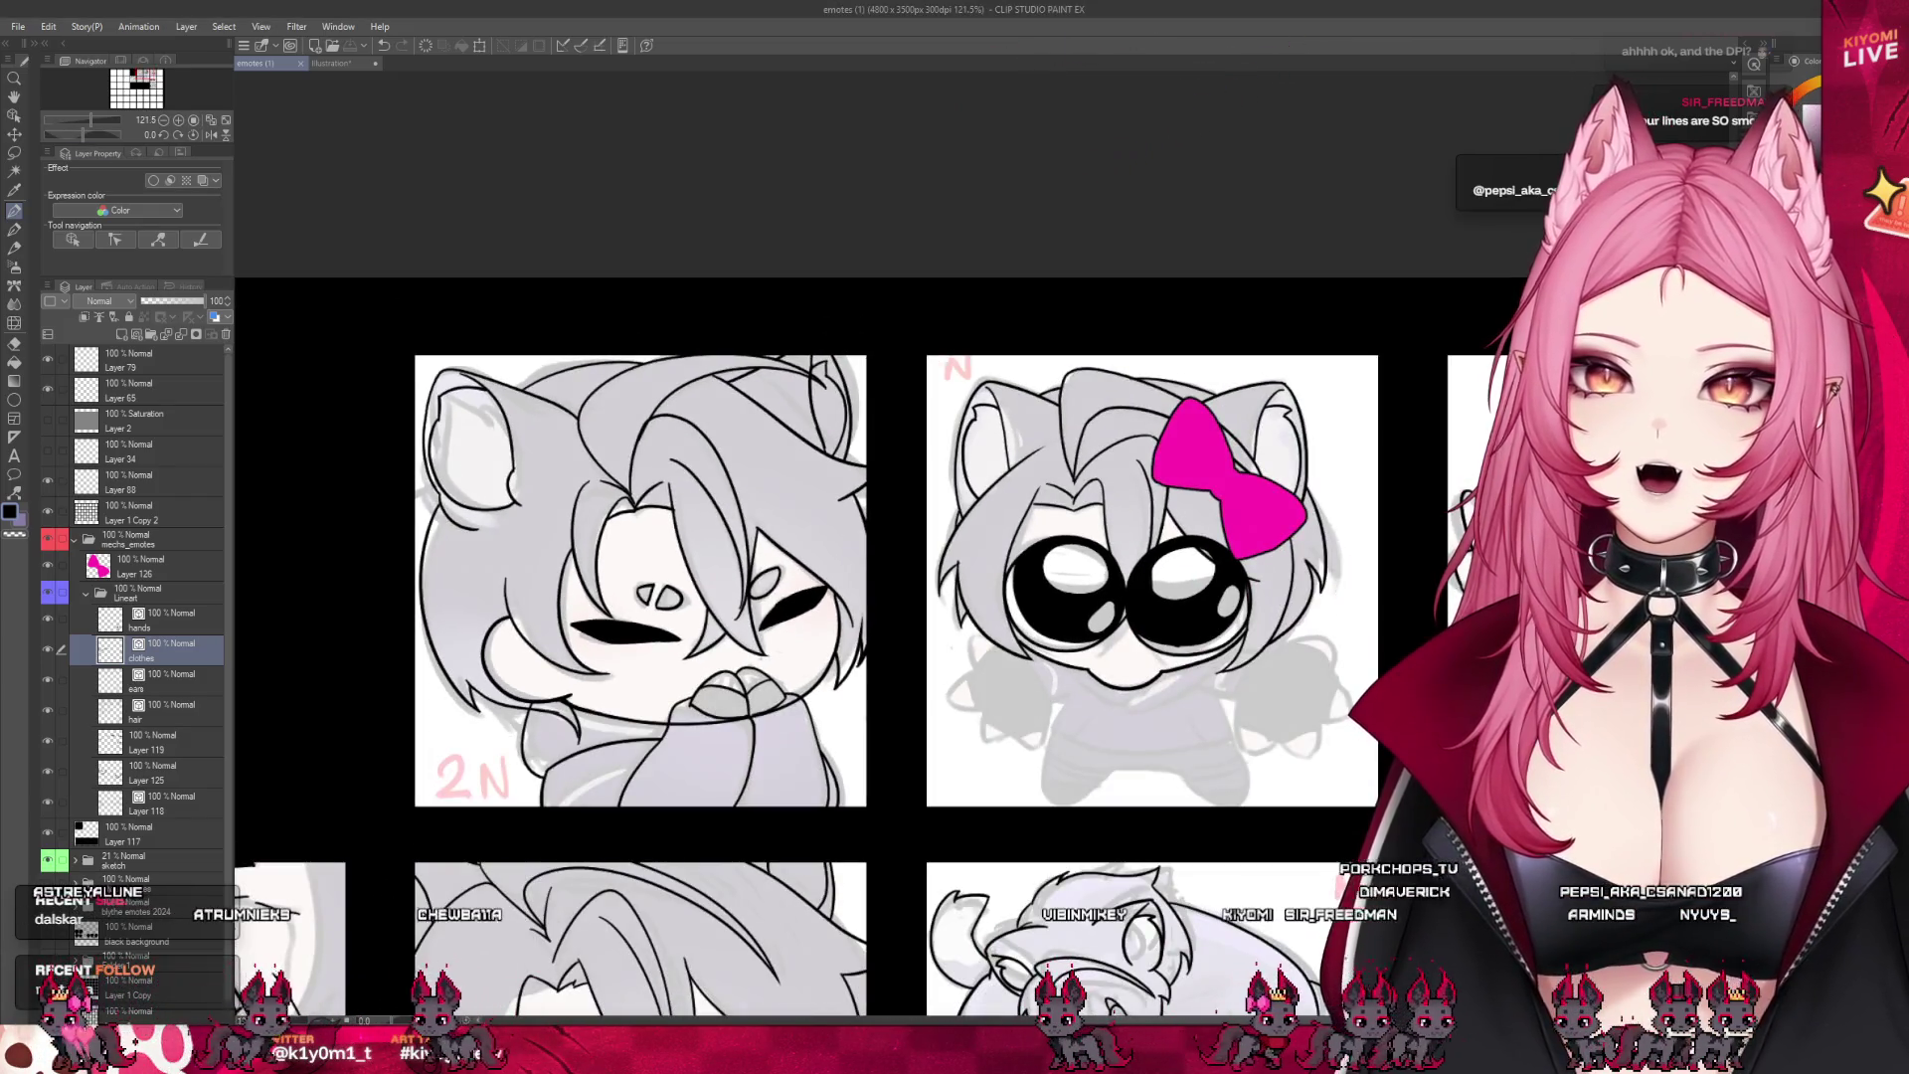
scroll(613, 262, "down", 2)
scroll(613, 261, "up", 1)
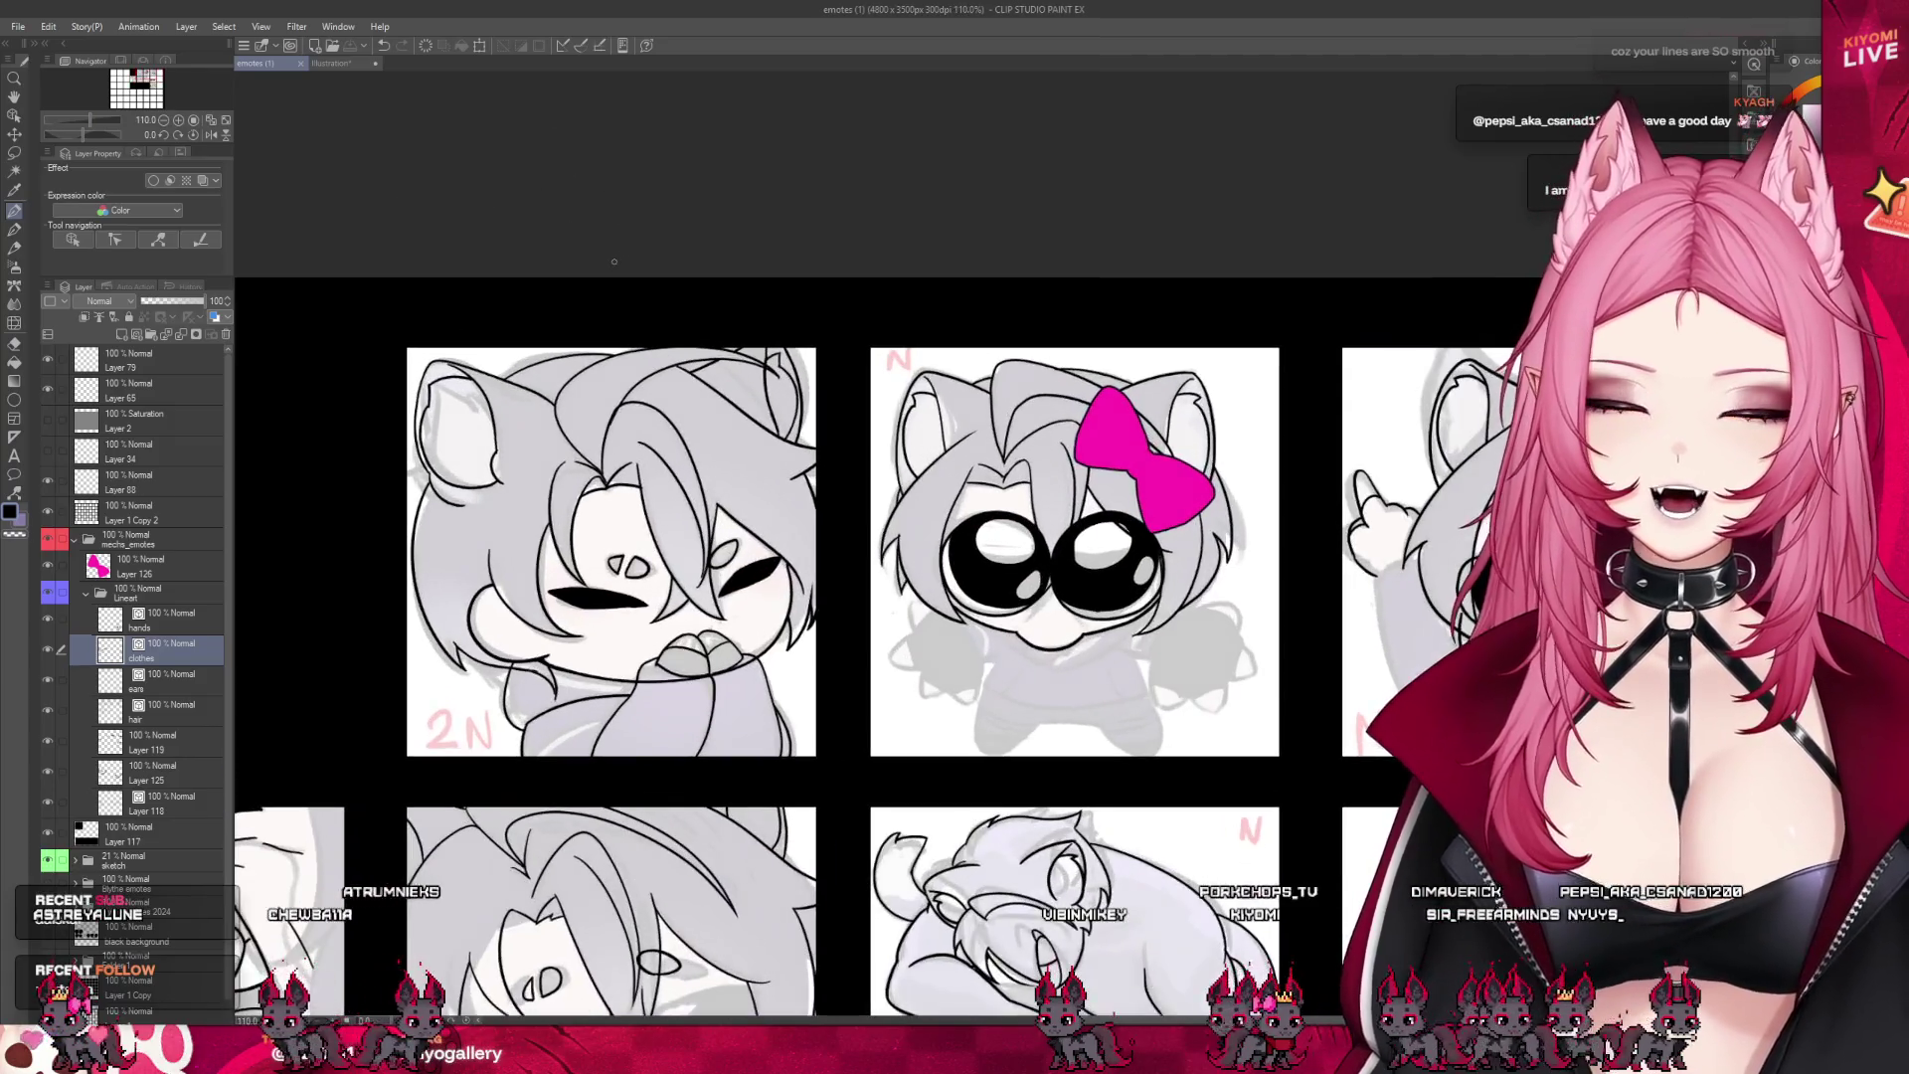
scroll(572, 493, "up", 1)
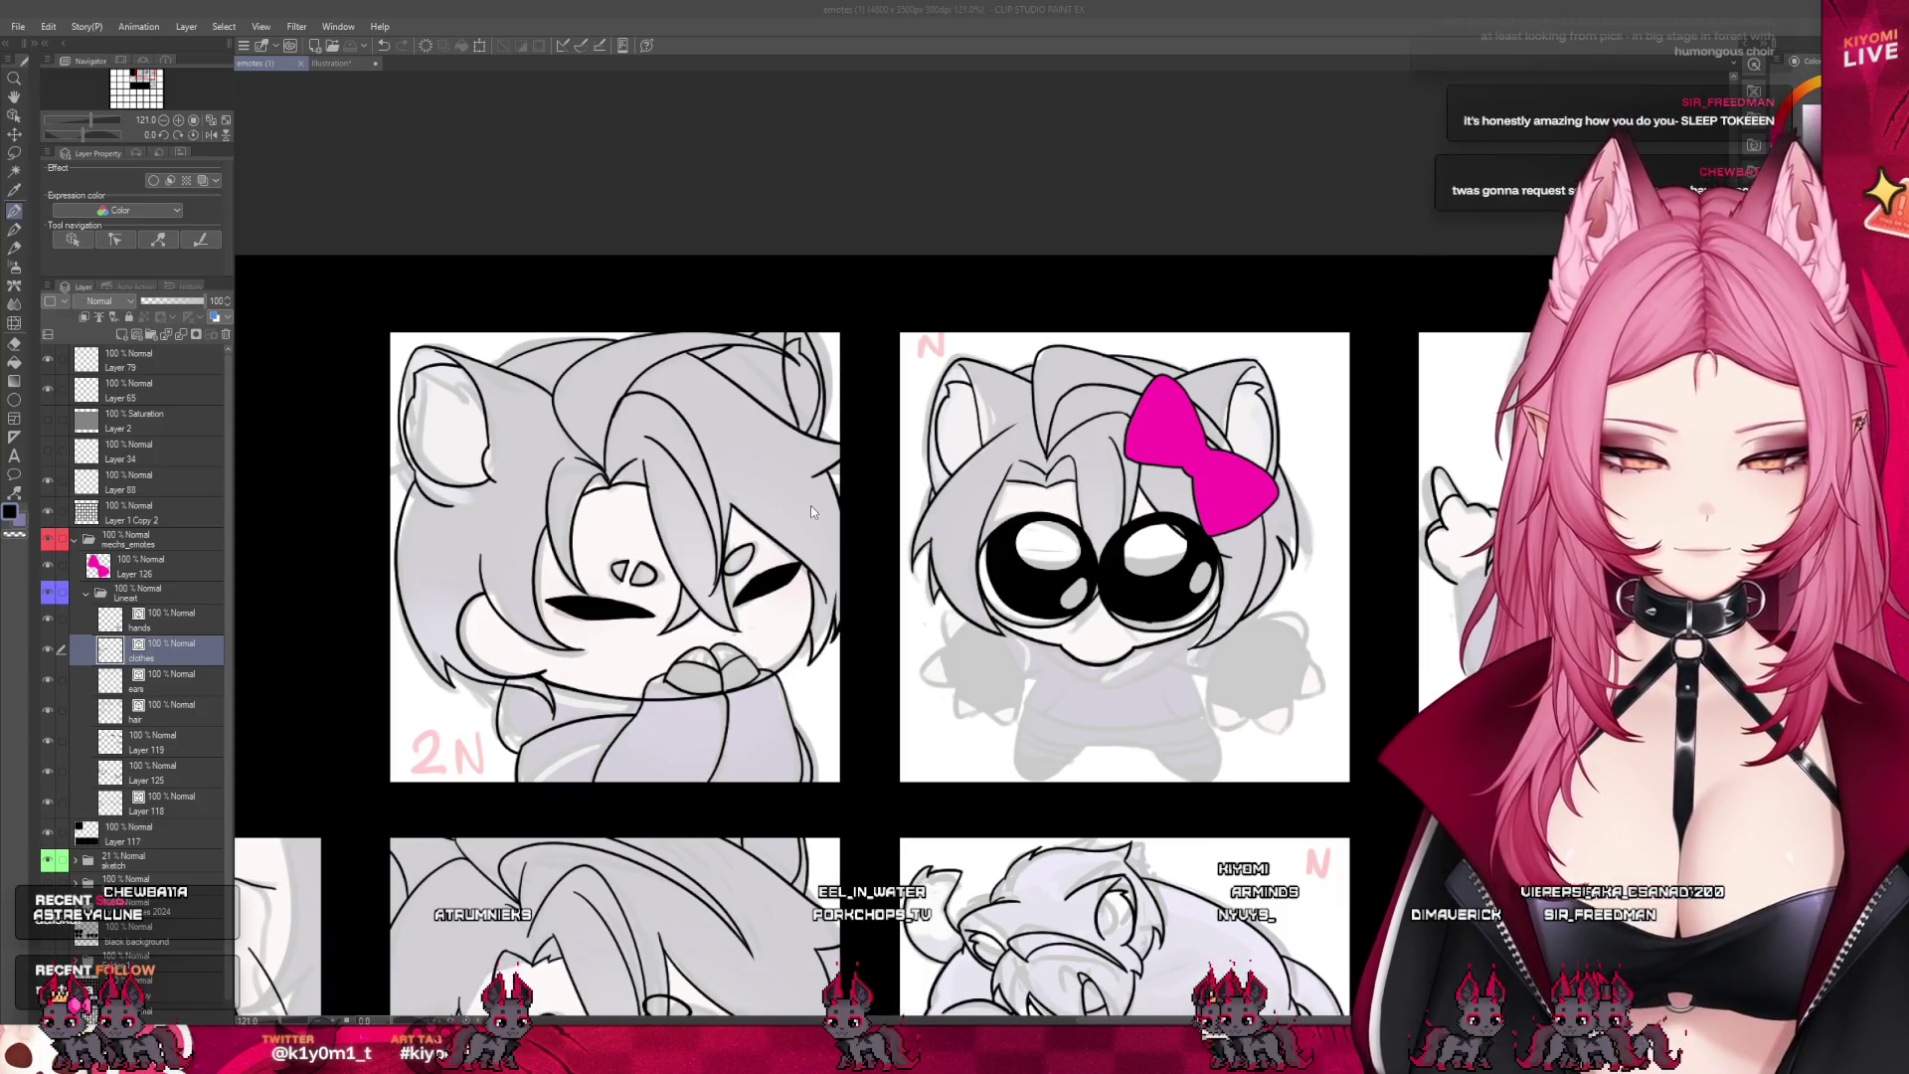
- Create a 500x500 scratch canvas and sketch curved test arcs, undoing each attempt
key("ctrl+n")
key("Return")
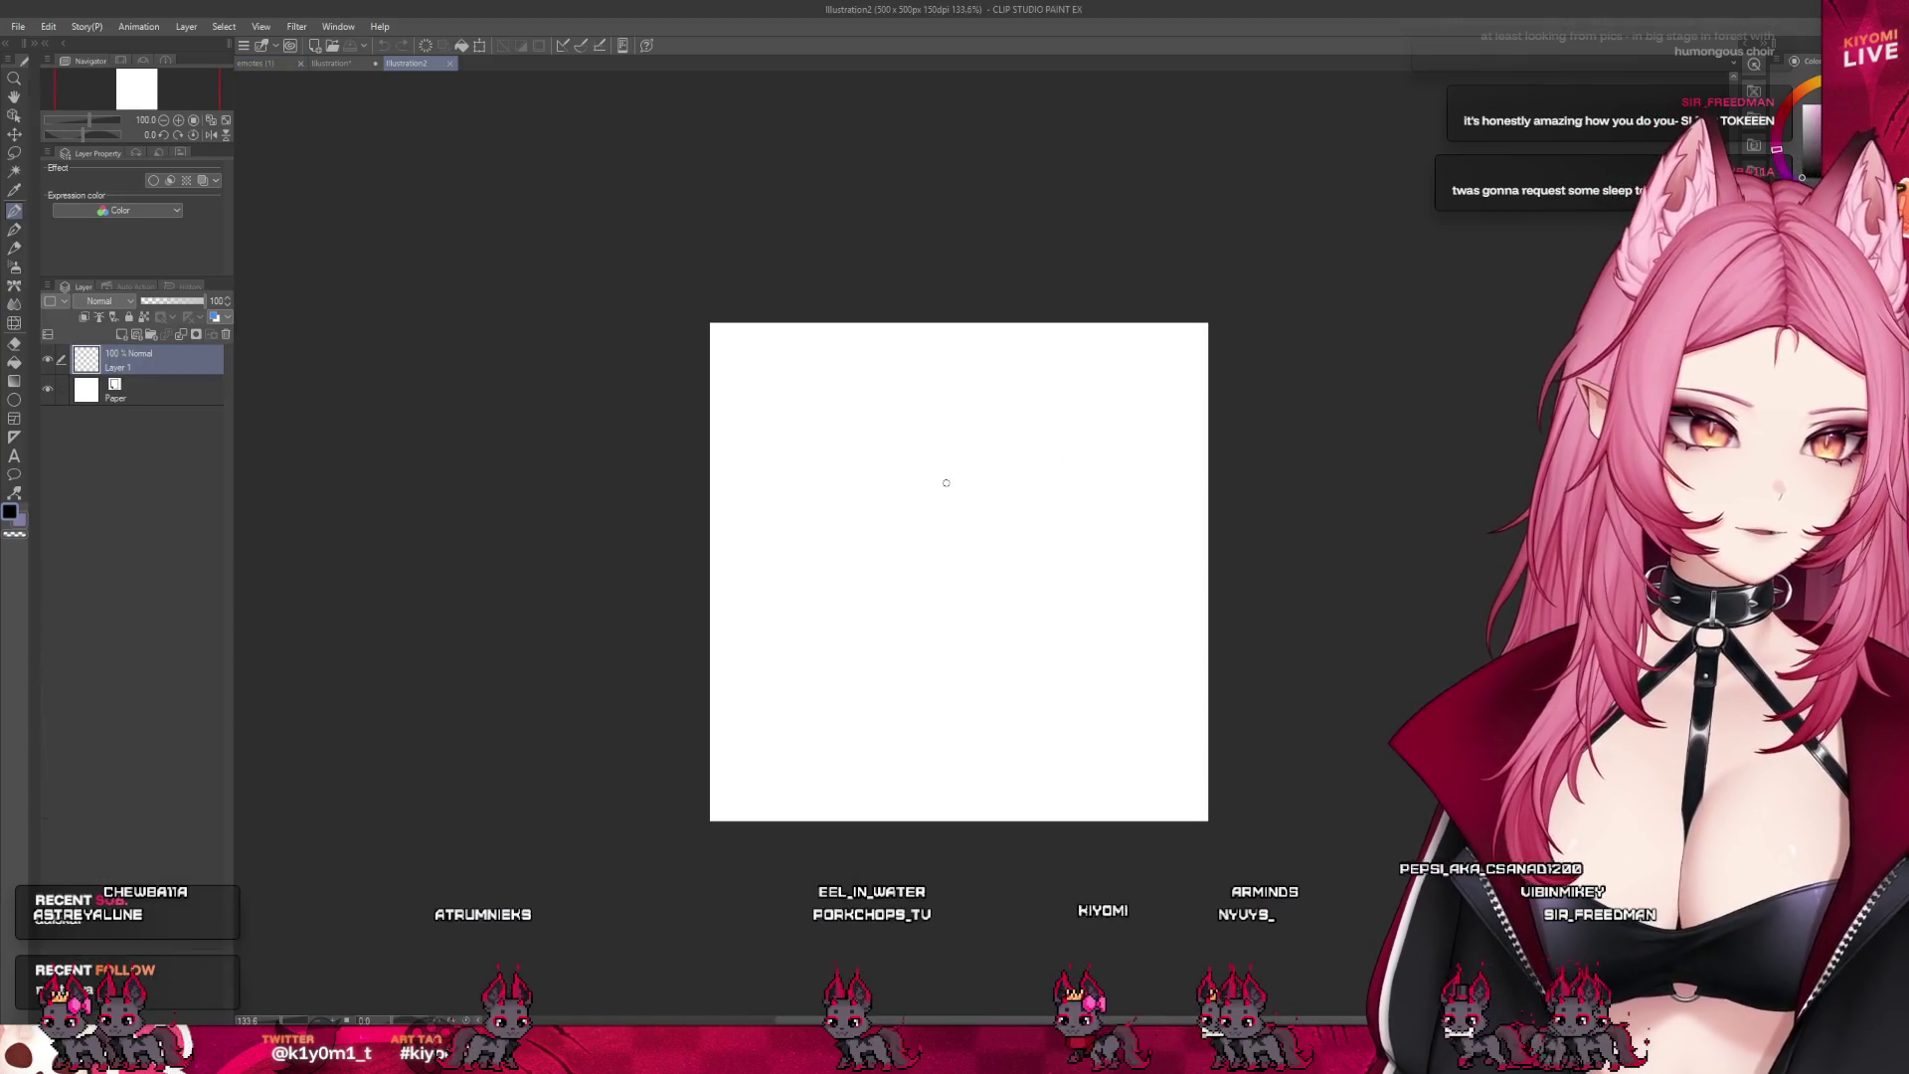
left_click_drag(929, 481, 809, 627)
scroll(1094, 517, "up", 4)
key("ctrl+z")
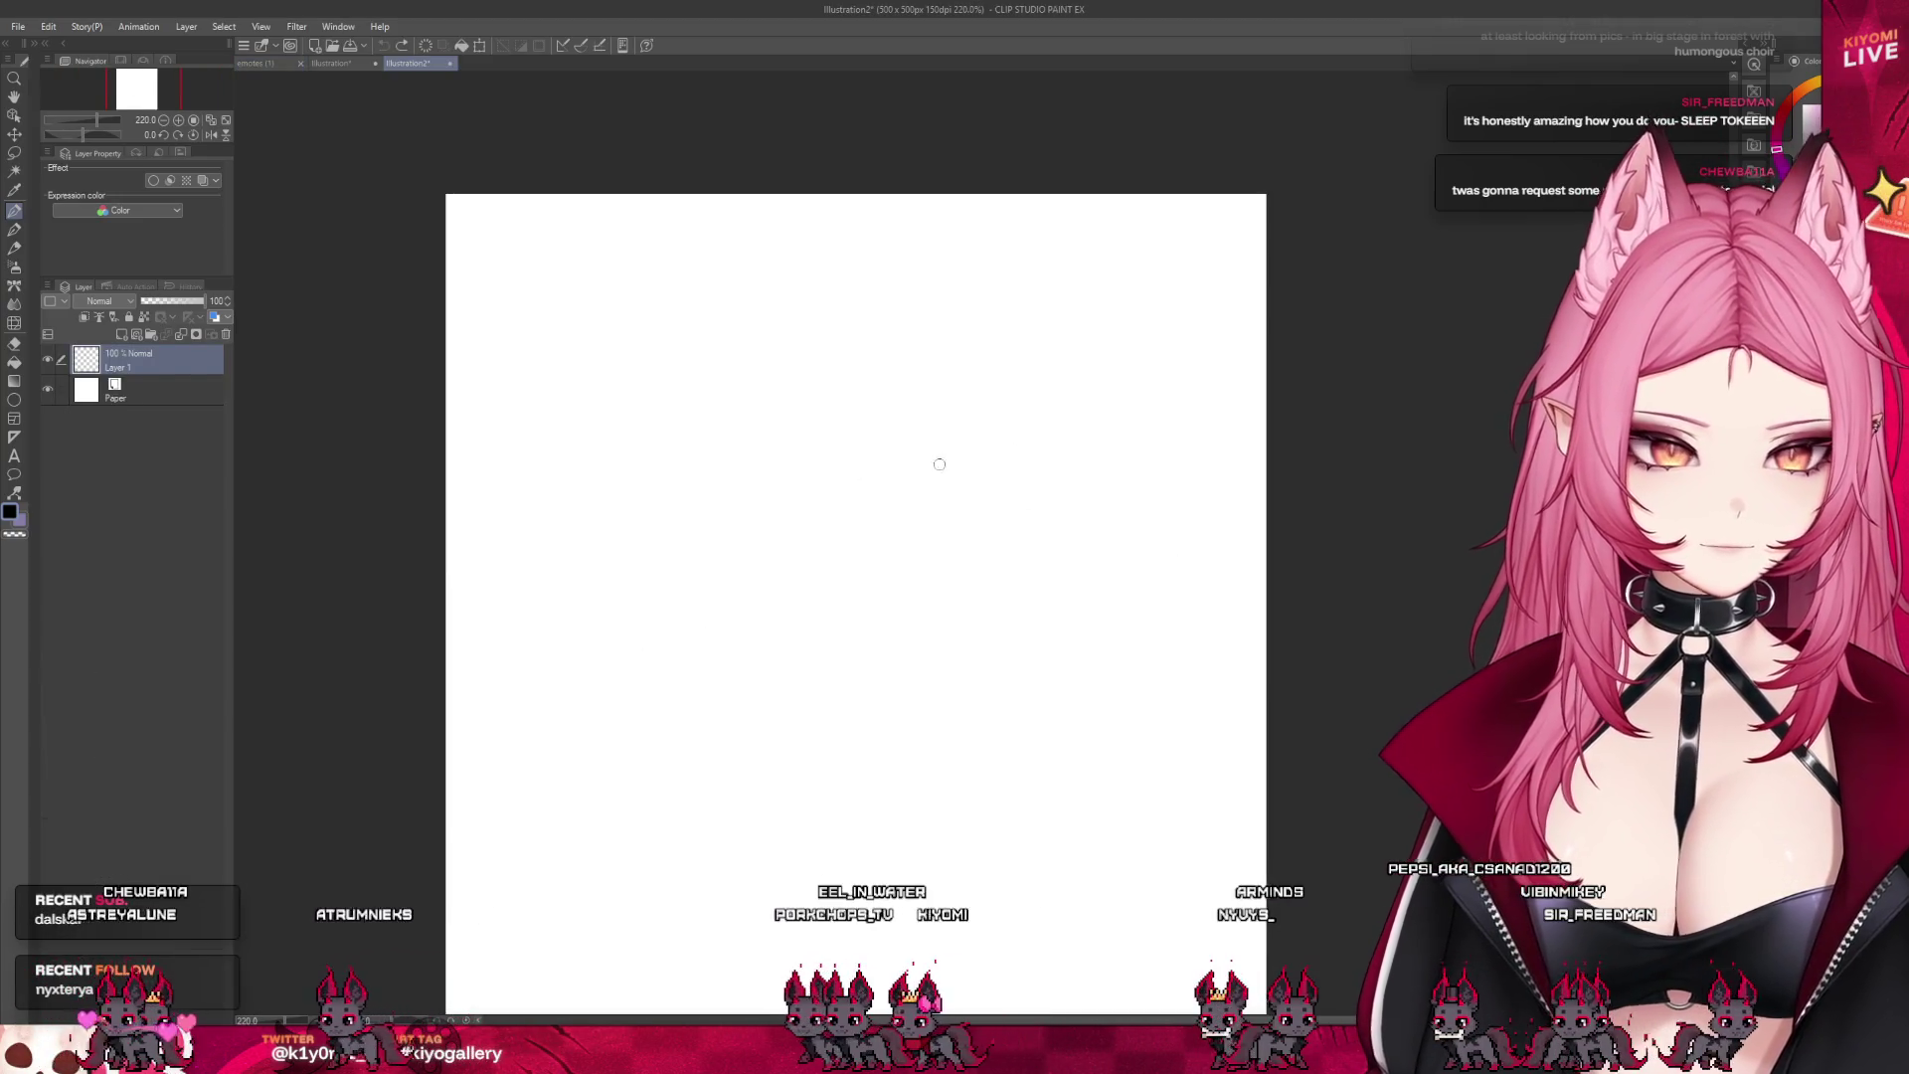
key("ctrl+z")
left_click_drag(944, 443, 849, 736)
key("ctrl+z")
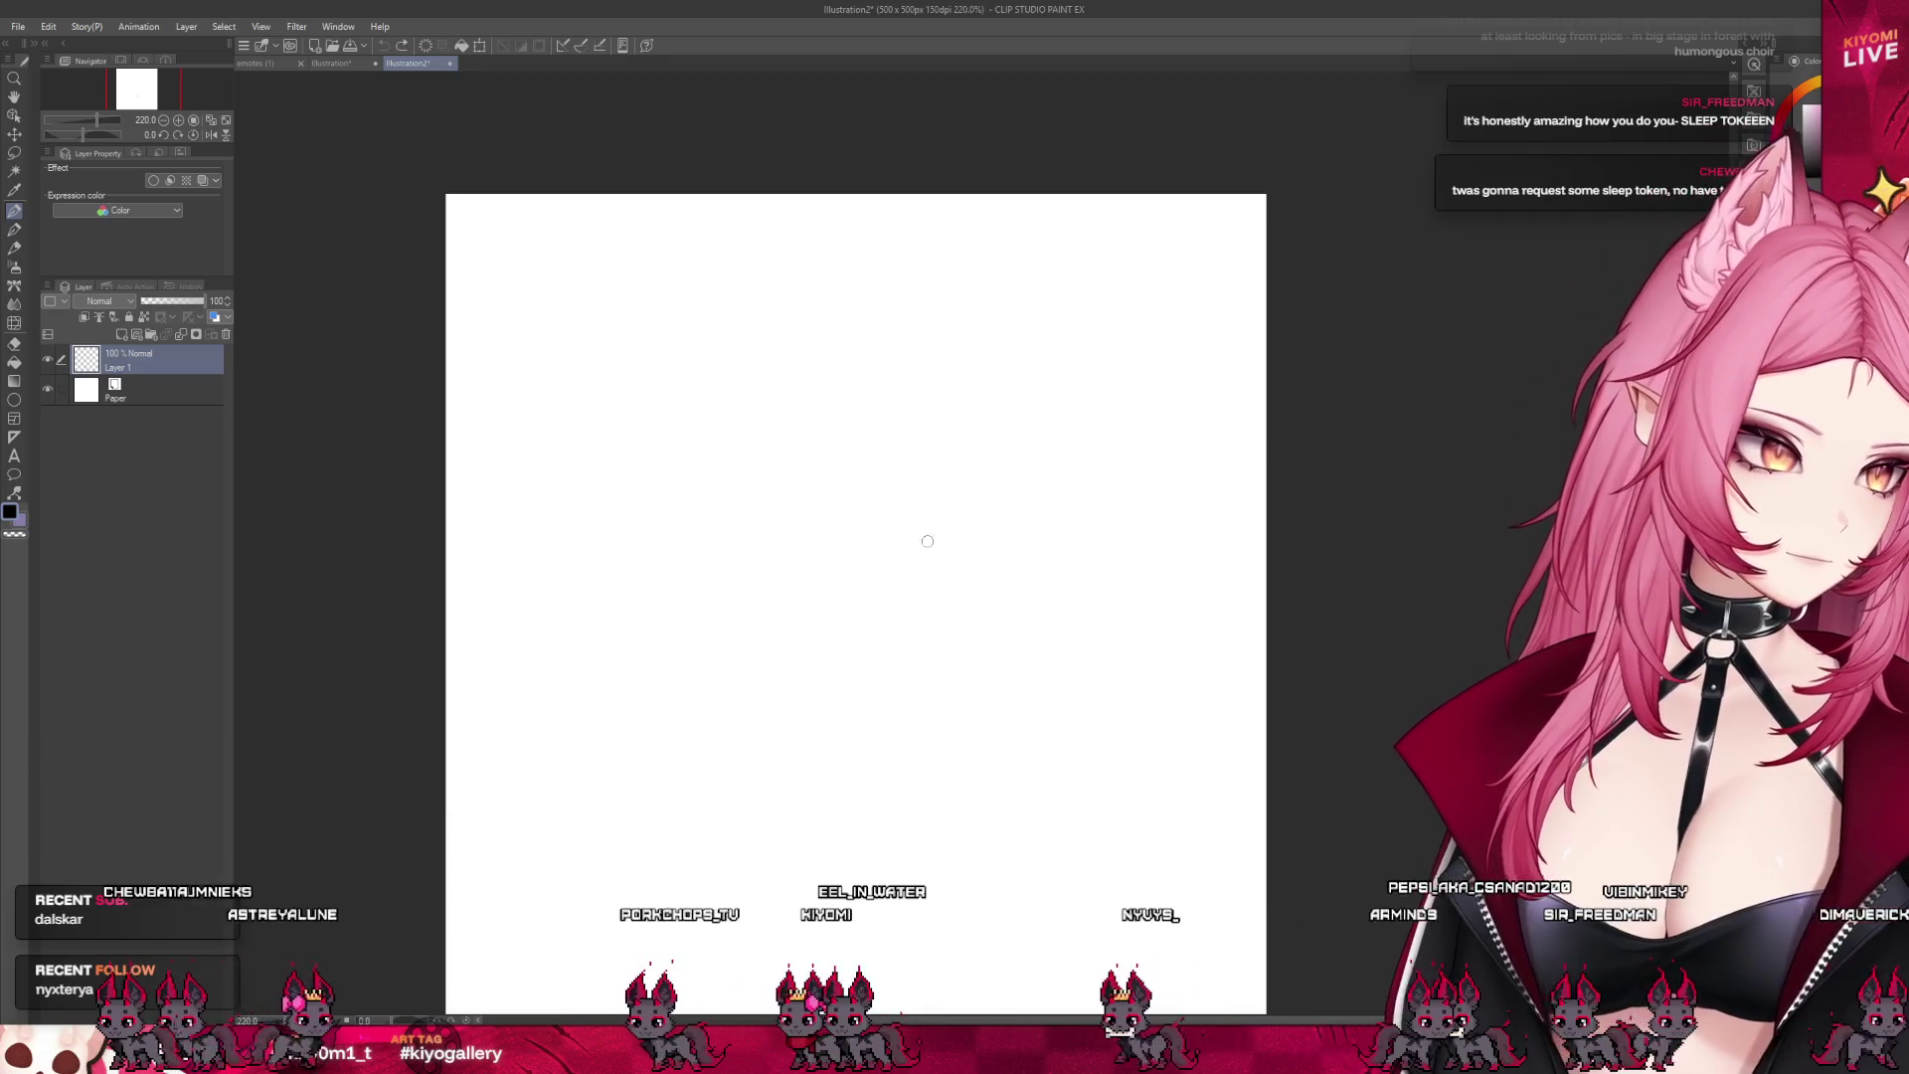
left_click_drag(933, 484, 846, 756)
key("ctrl+z")
- Add Layer 2 on the scratch canvas and draw two parallel test curves
key("ctrl+shift+n")
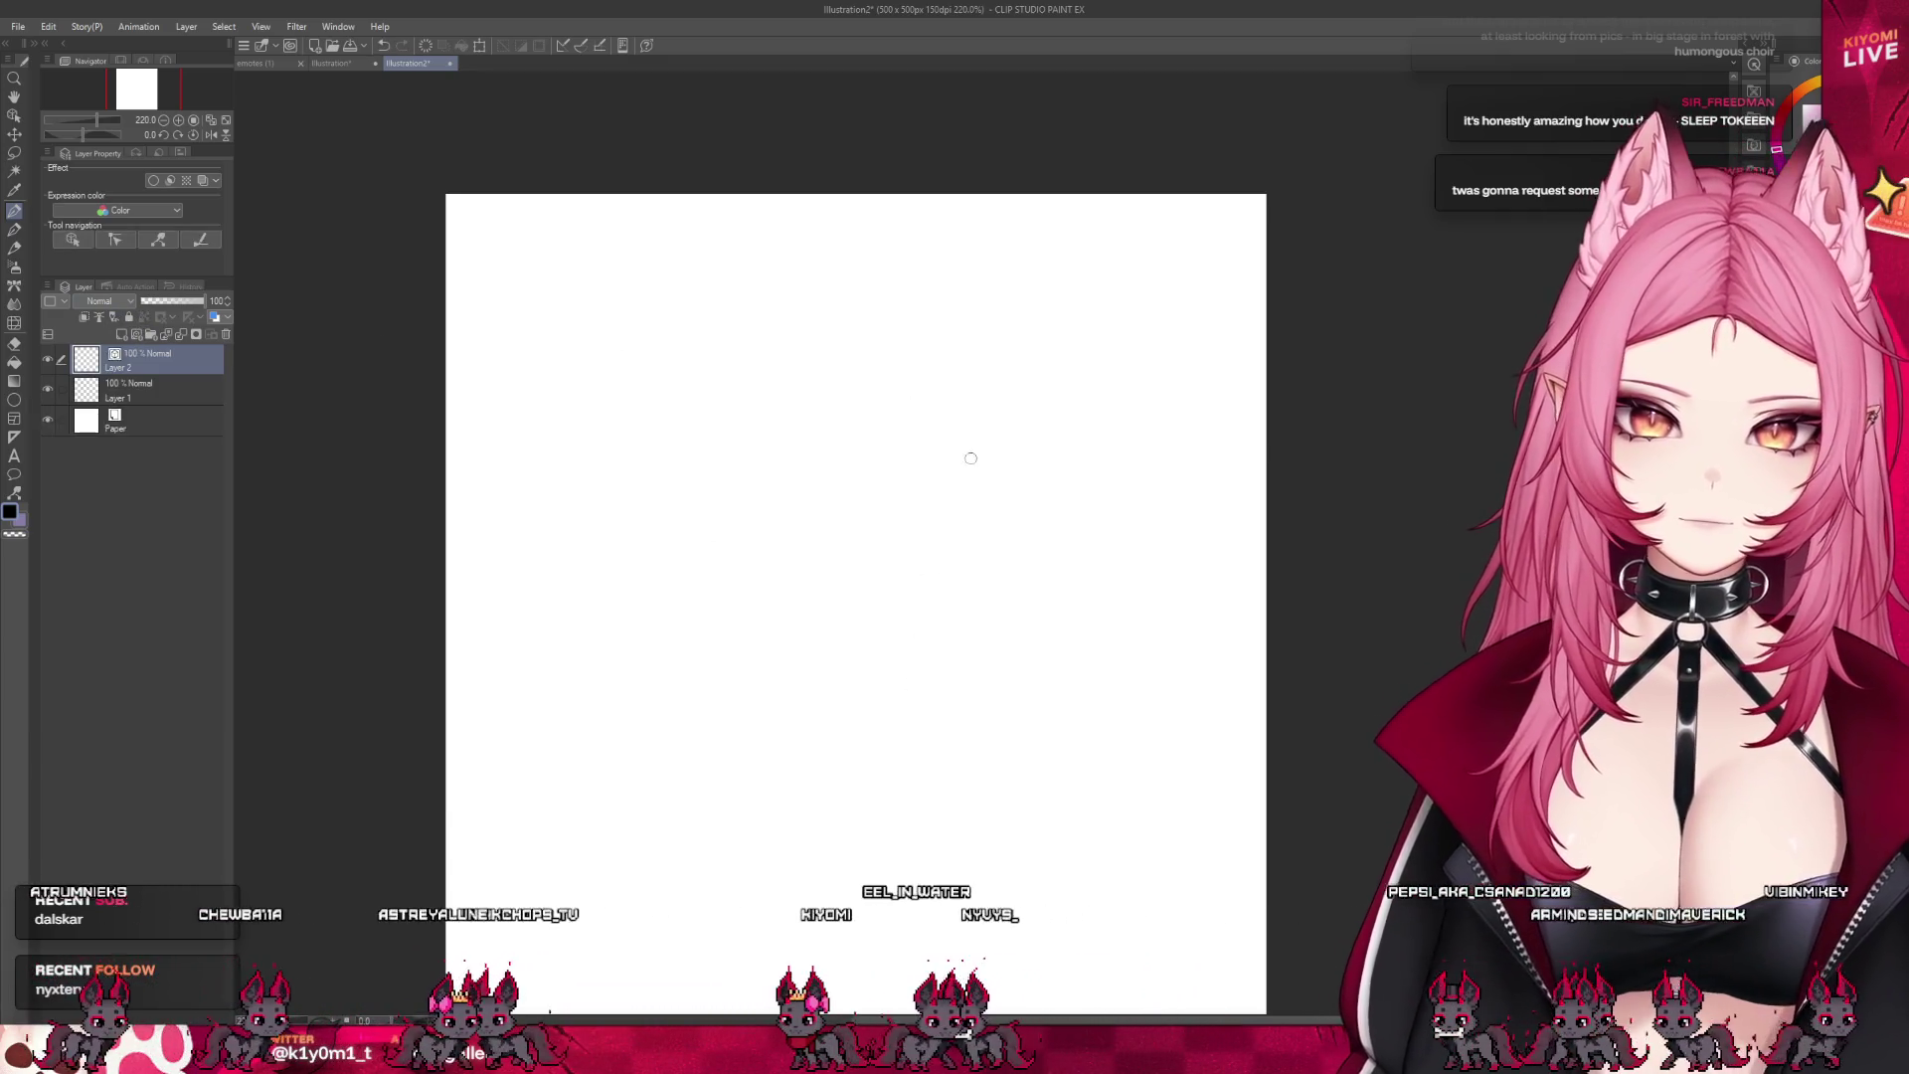
left_click_drag(917, 403, 861, 709)
mouse_move(1026, 464)
left_mouse_down()
mouse_move(875, 696)
mouse_move(834, 713)
left_mouse_up()
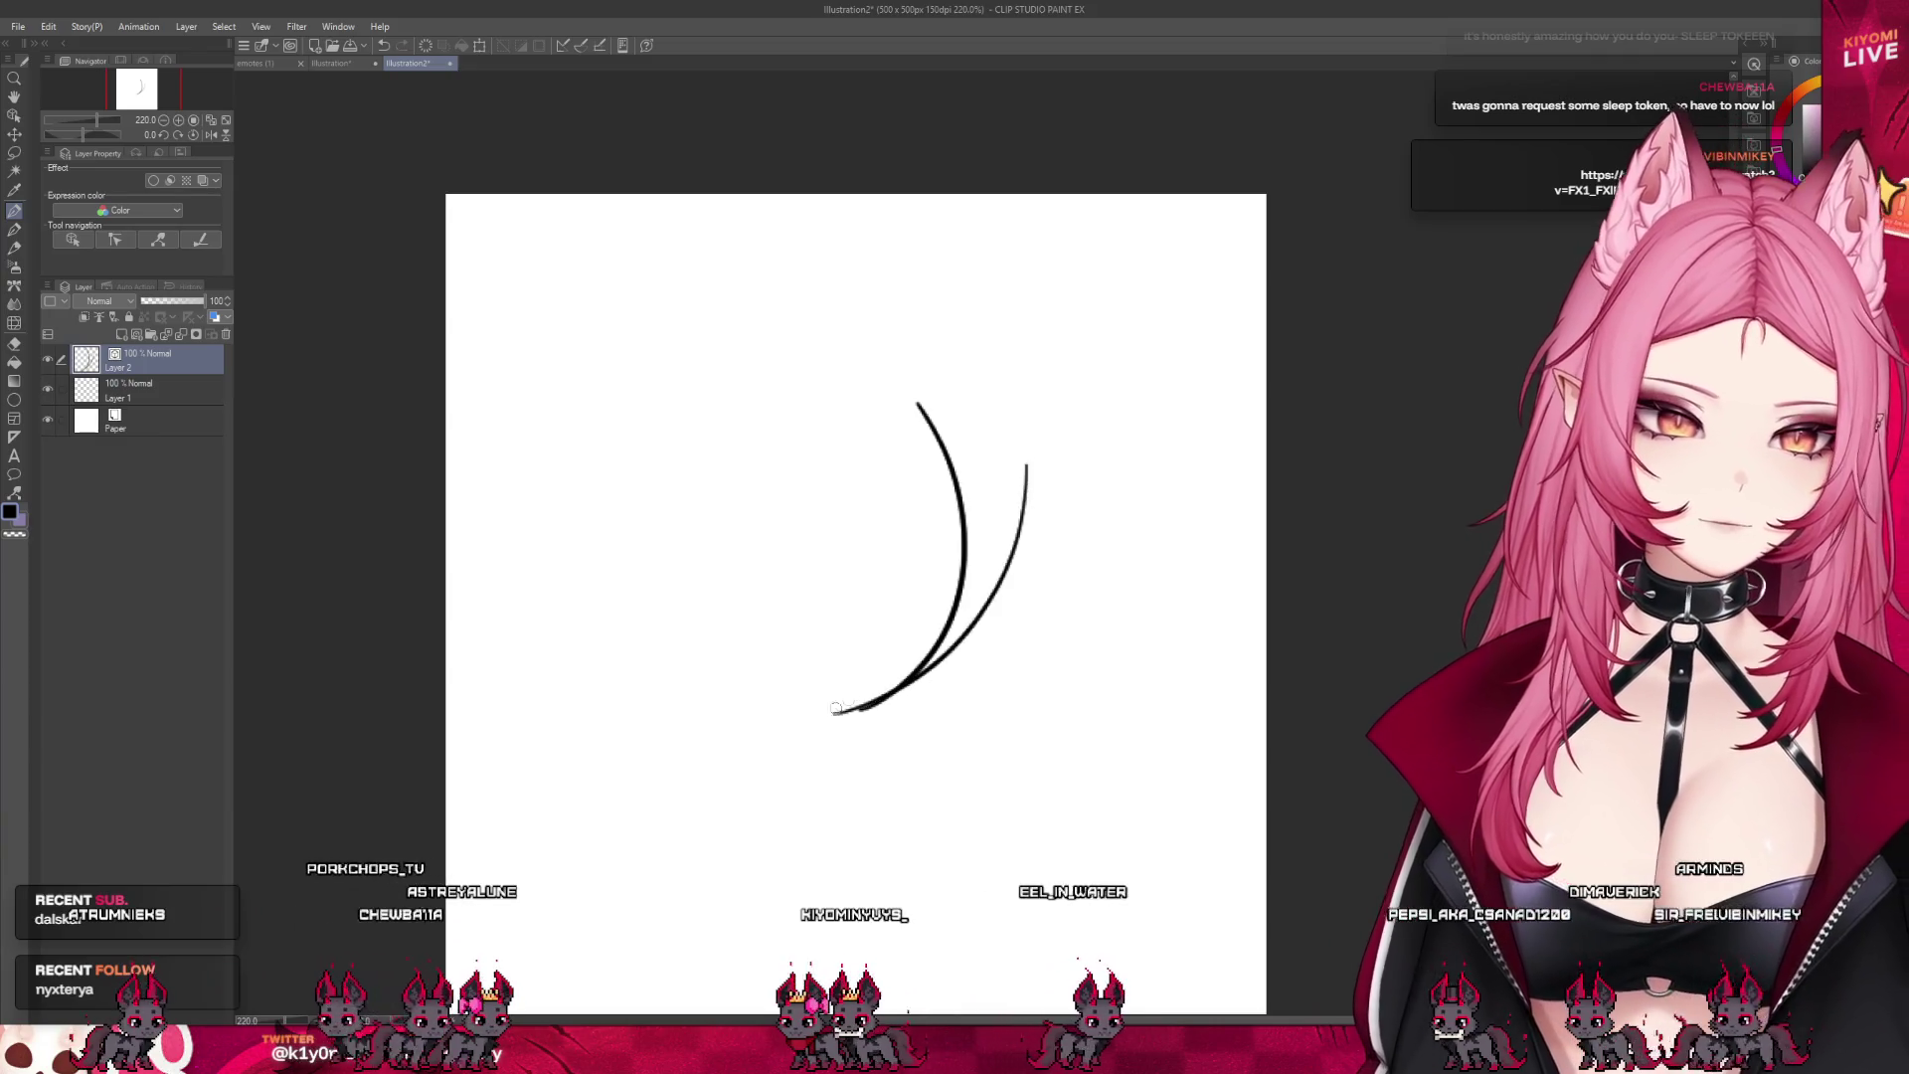
- Undo the test curves, close the Illustration2 scratch canvas and return to the emotes (1) sheet
left_click(256, 62)
scroll(597, 575, "up", 3)
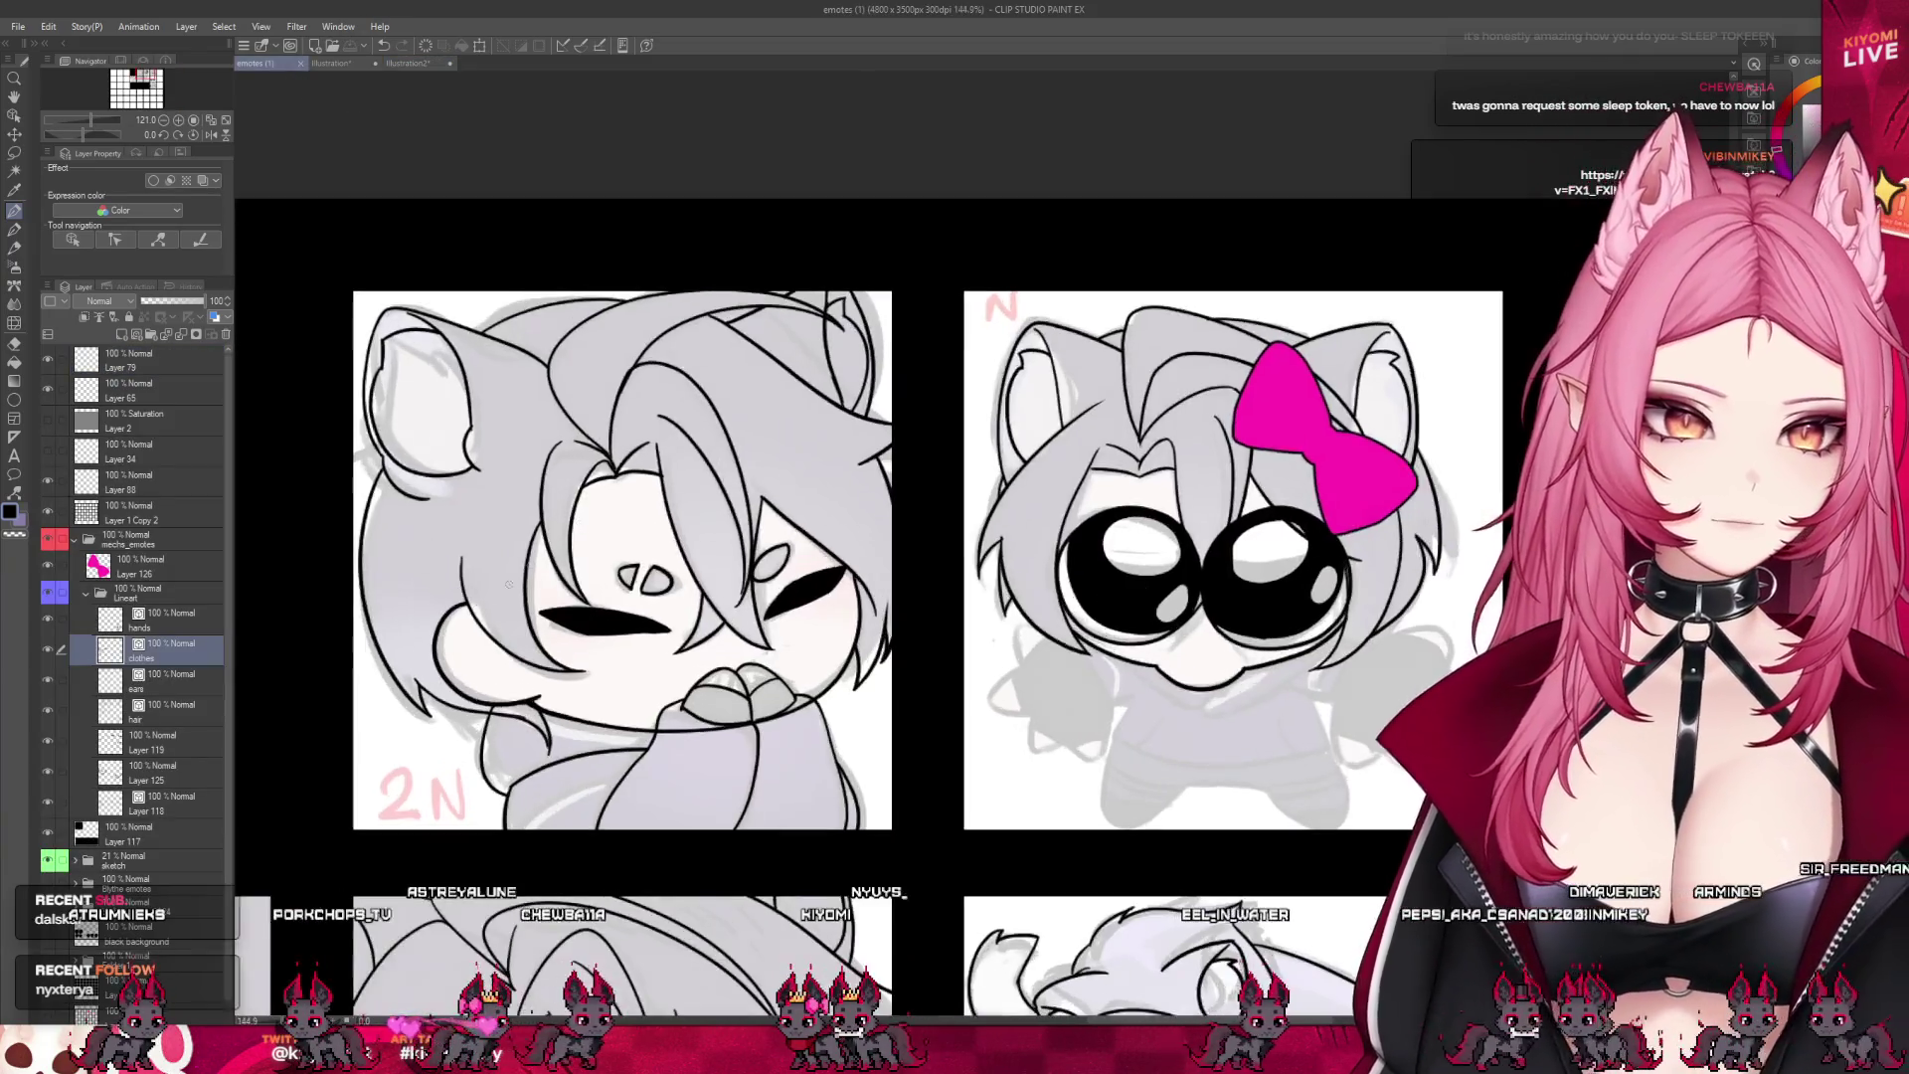
scroll(597, 575, "up", 2)
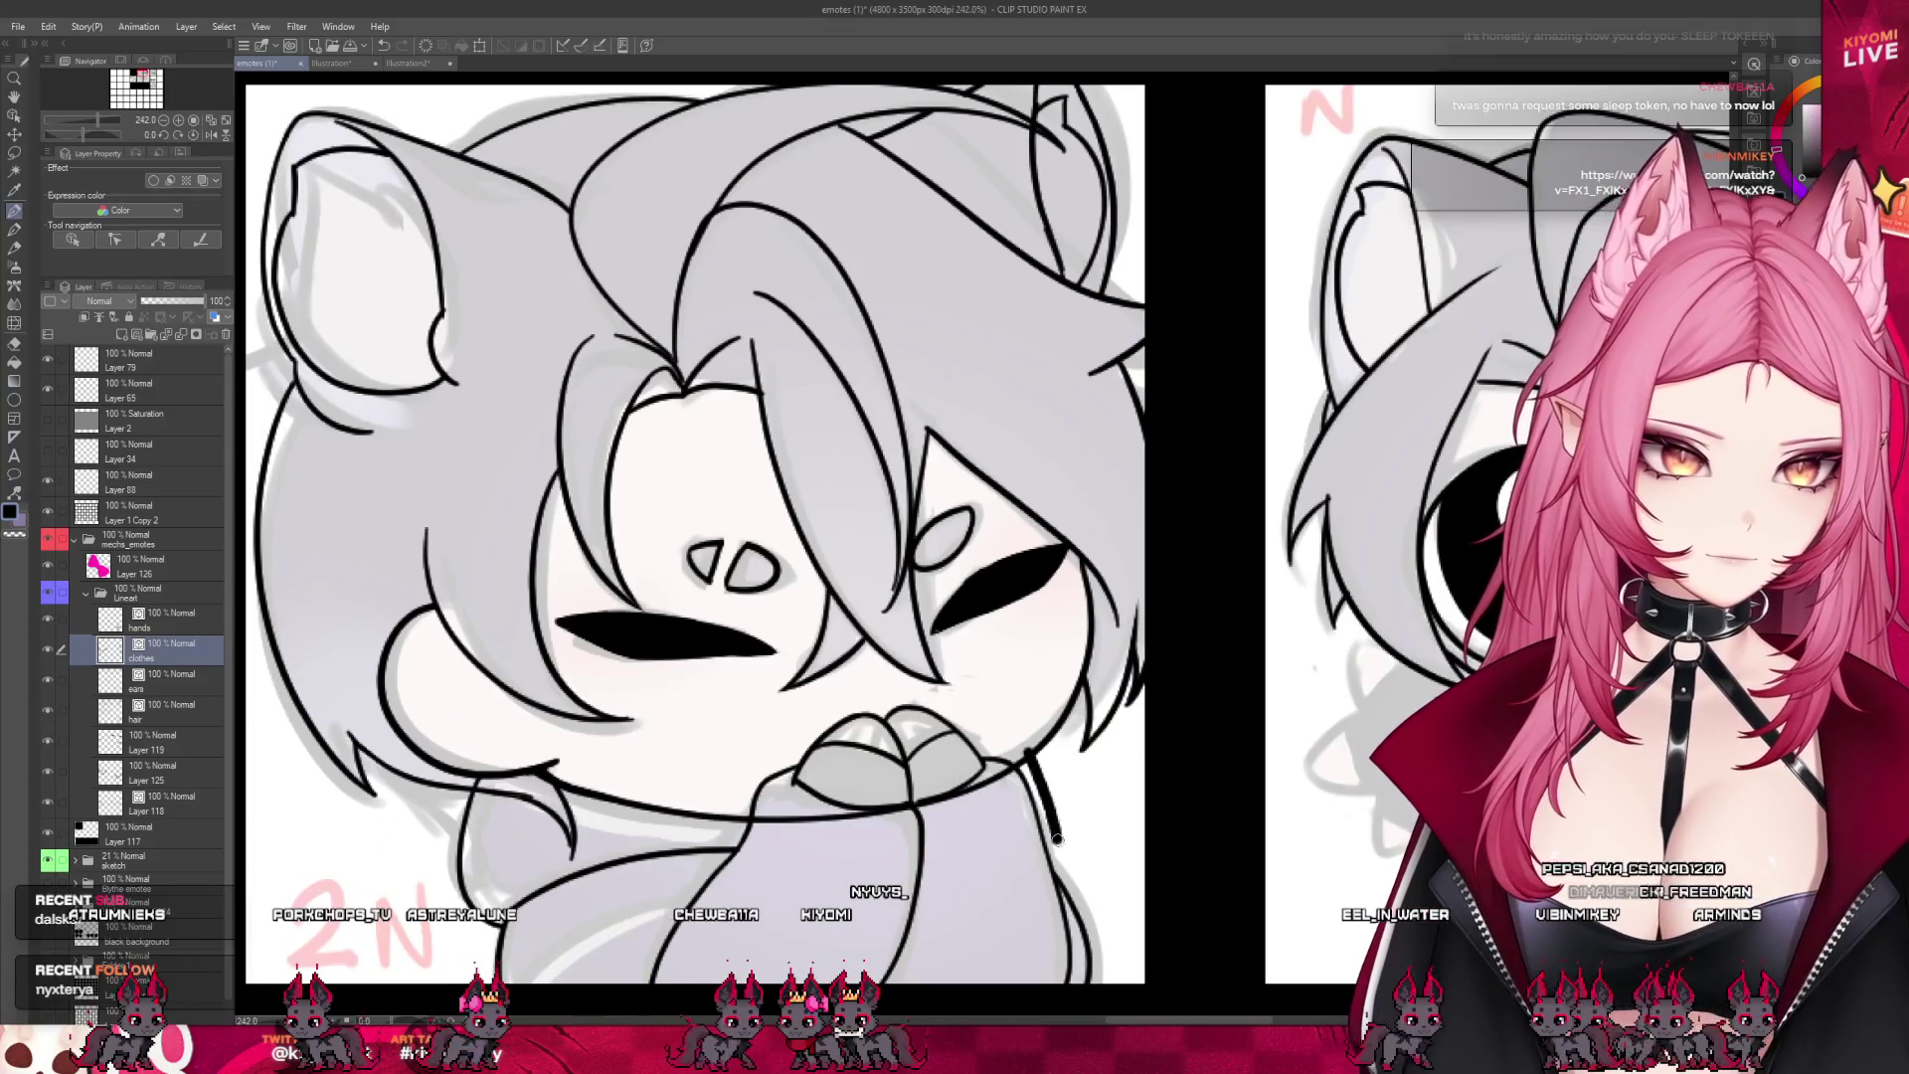
left_click(418, 64)
key("ctrl+z")
key("ctrl+z")
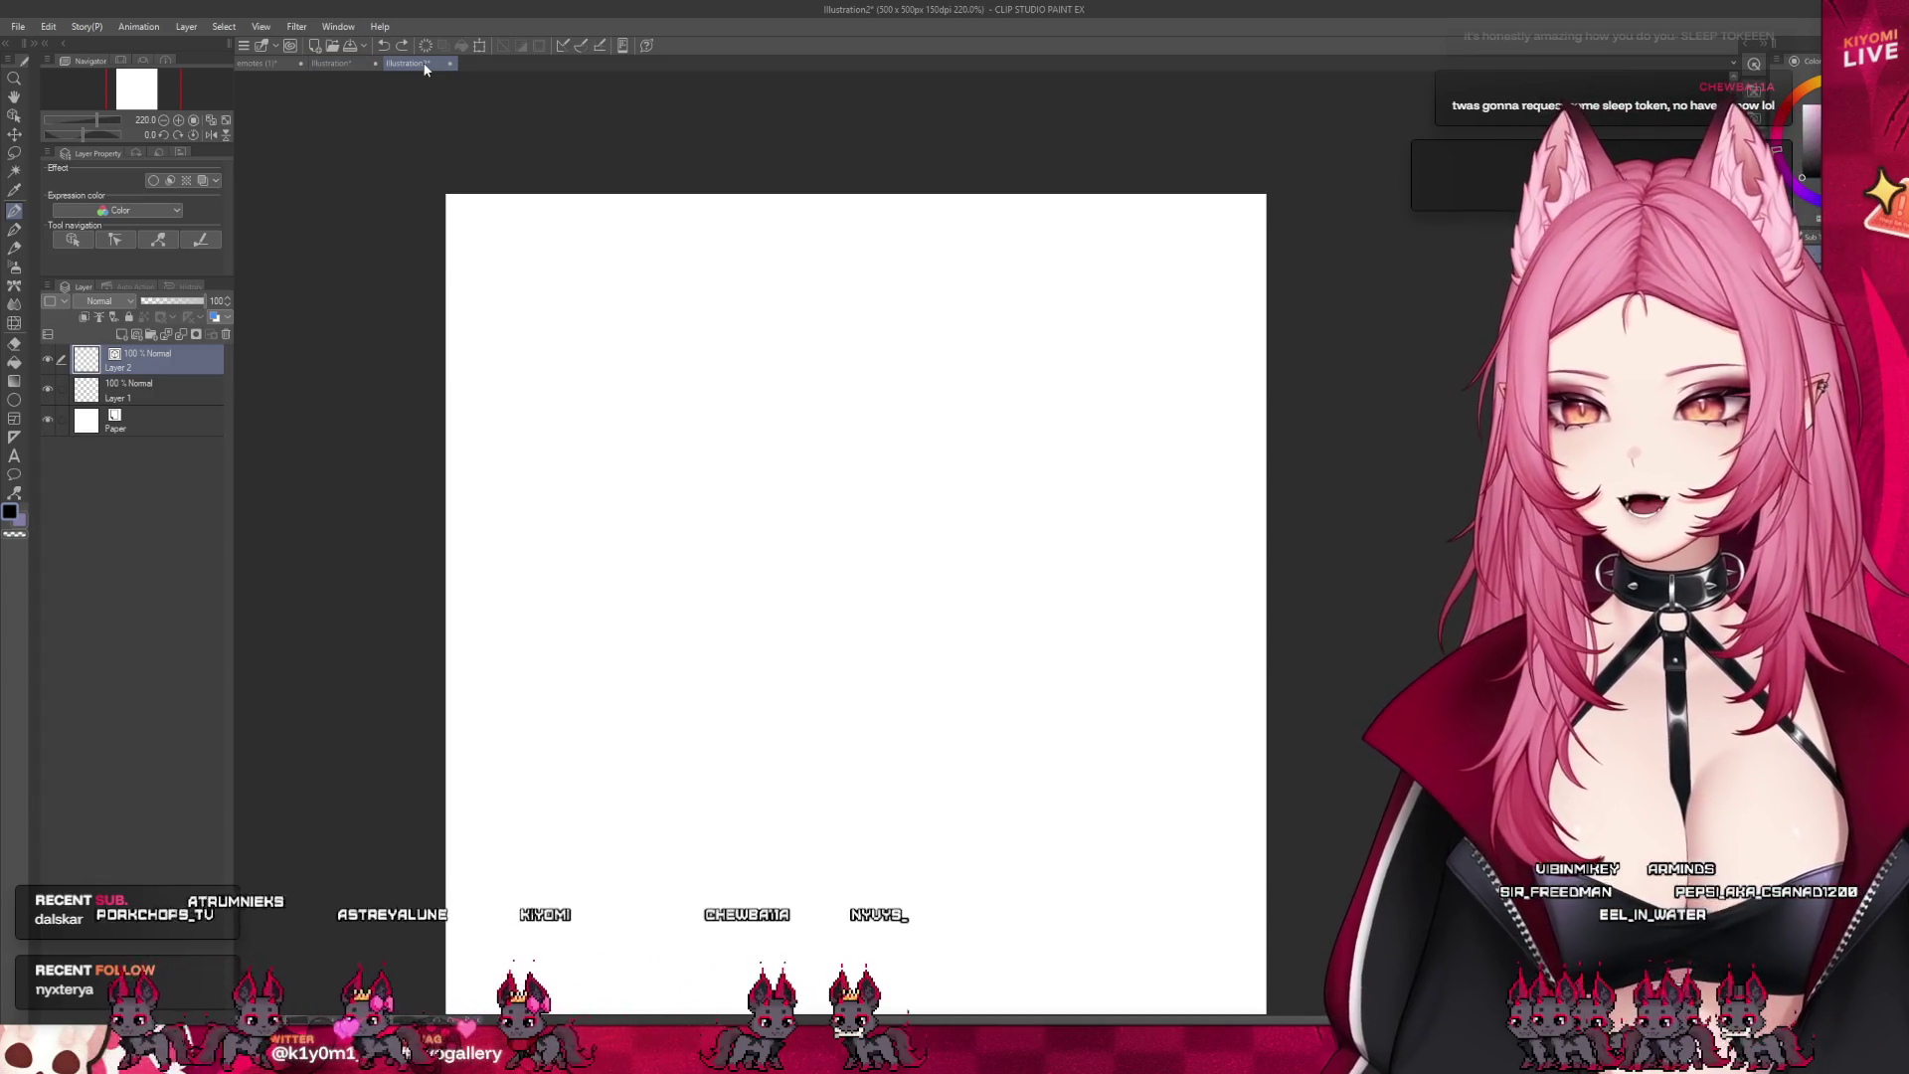
left_click(449, 63)
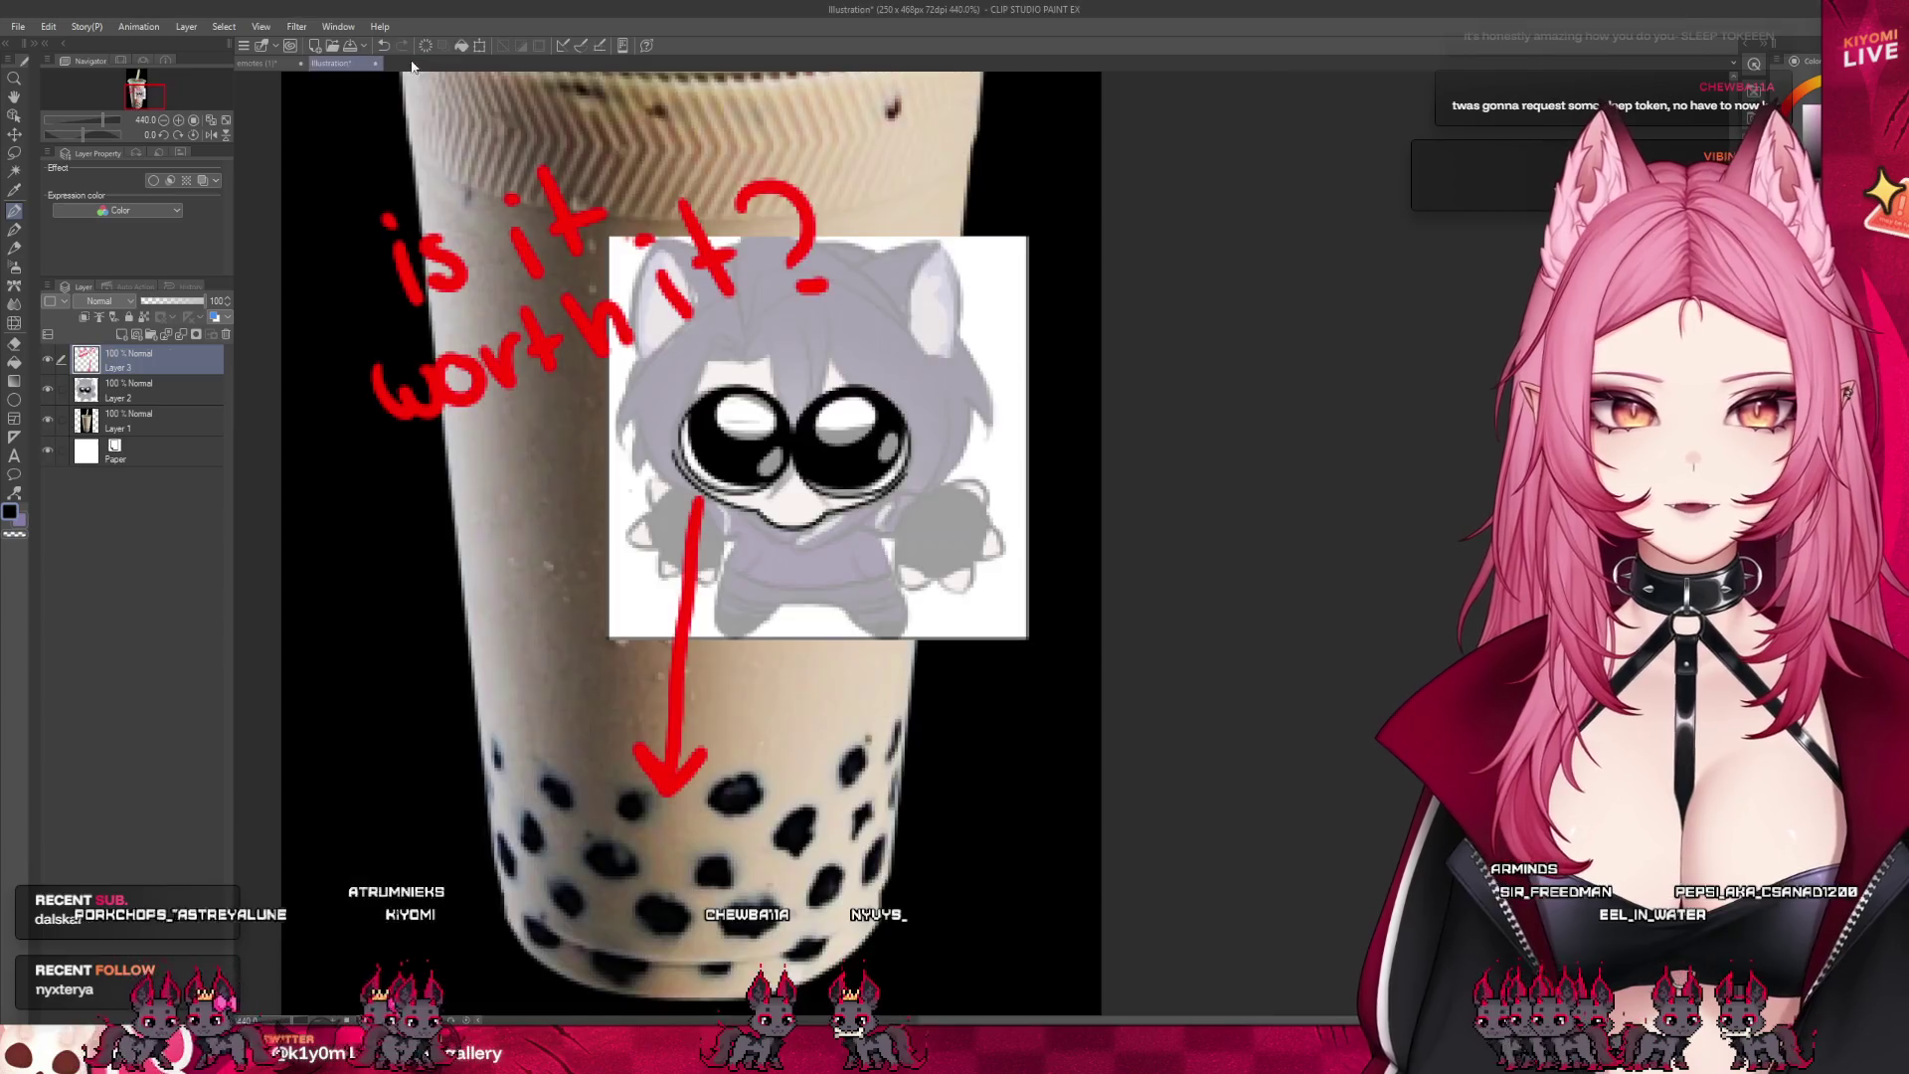
left_click(262, 65)
scroll(923, 568, "down", 5)
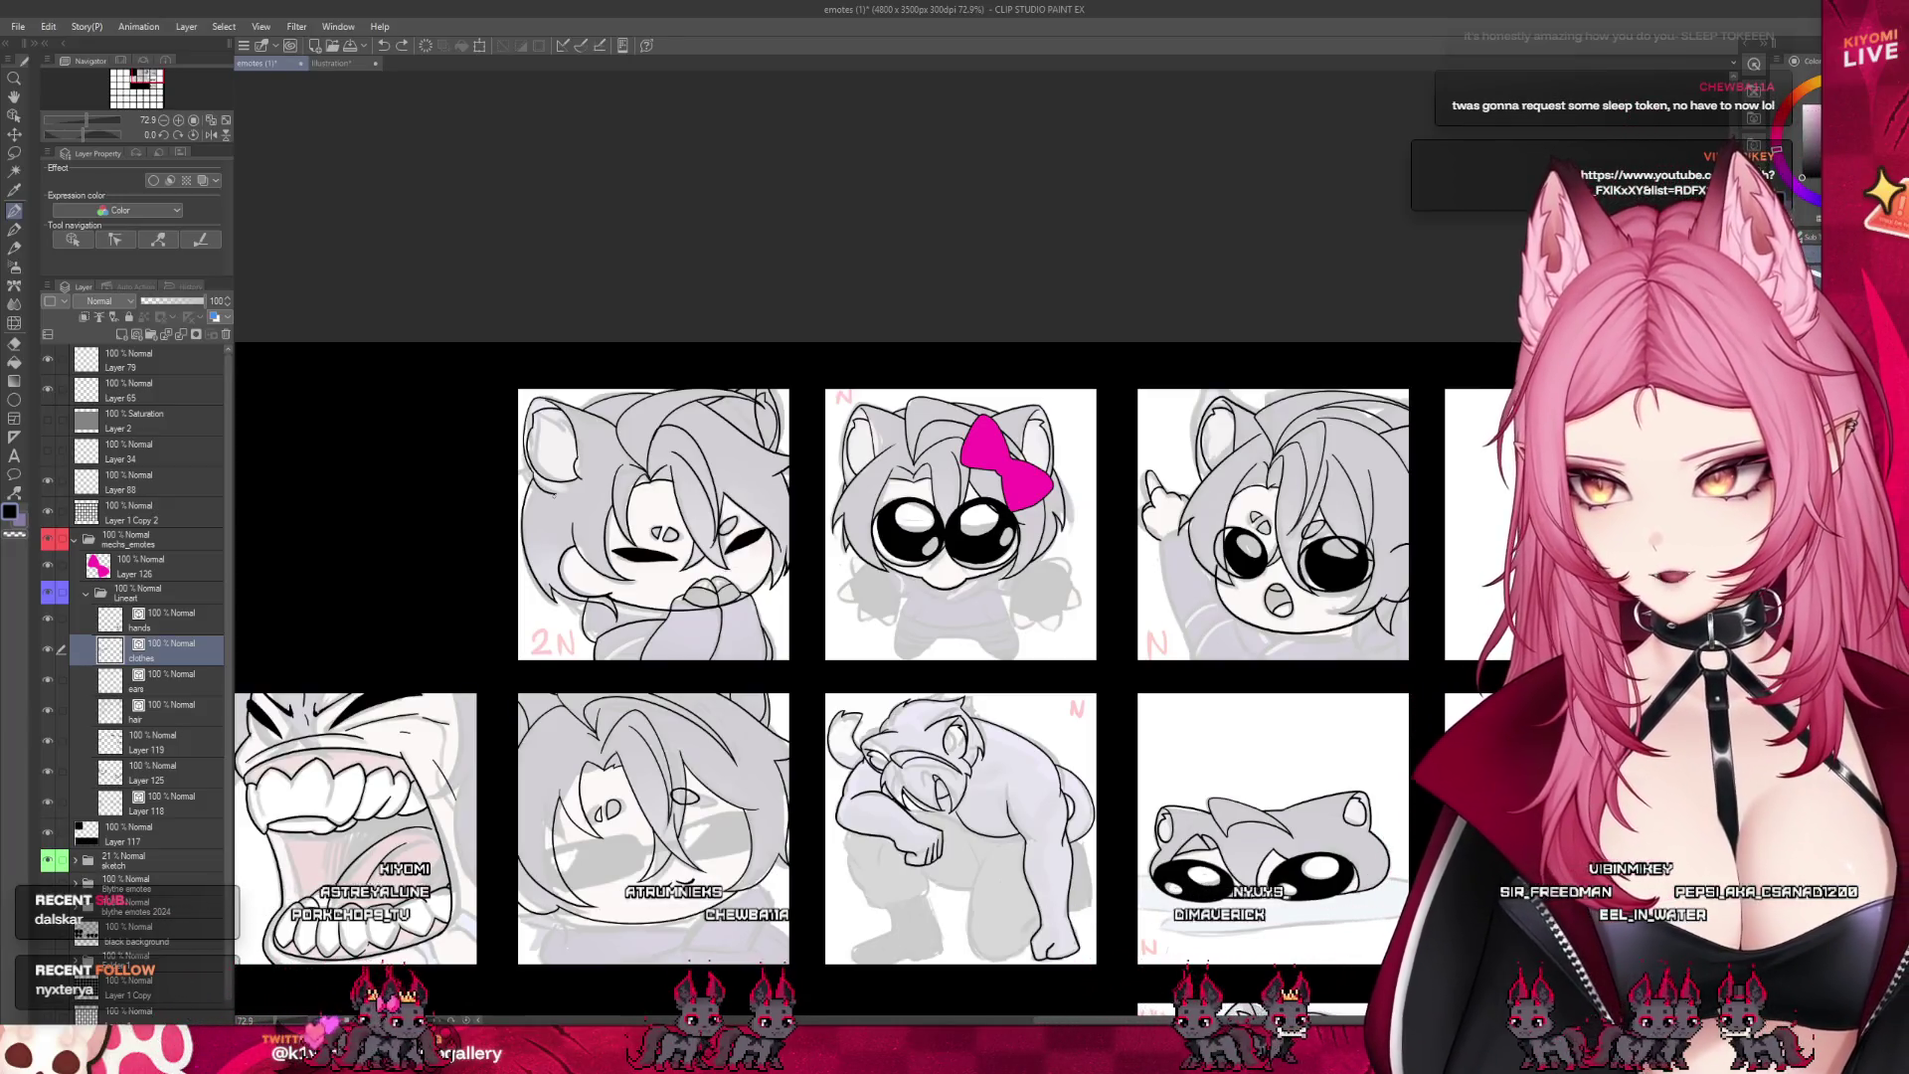
- Zoom from the full sheet in to about 266%, centred on the pink-bow emote
scroll(800, 341, "down", 1)
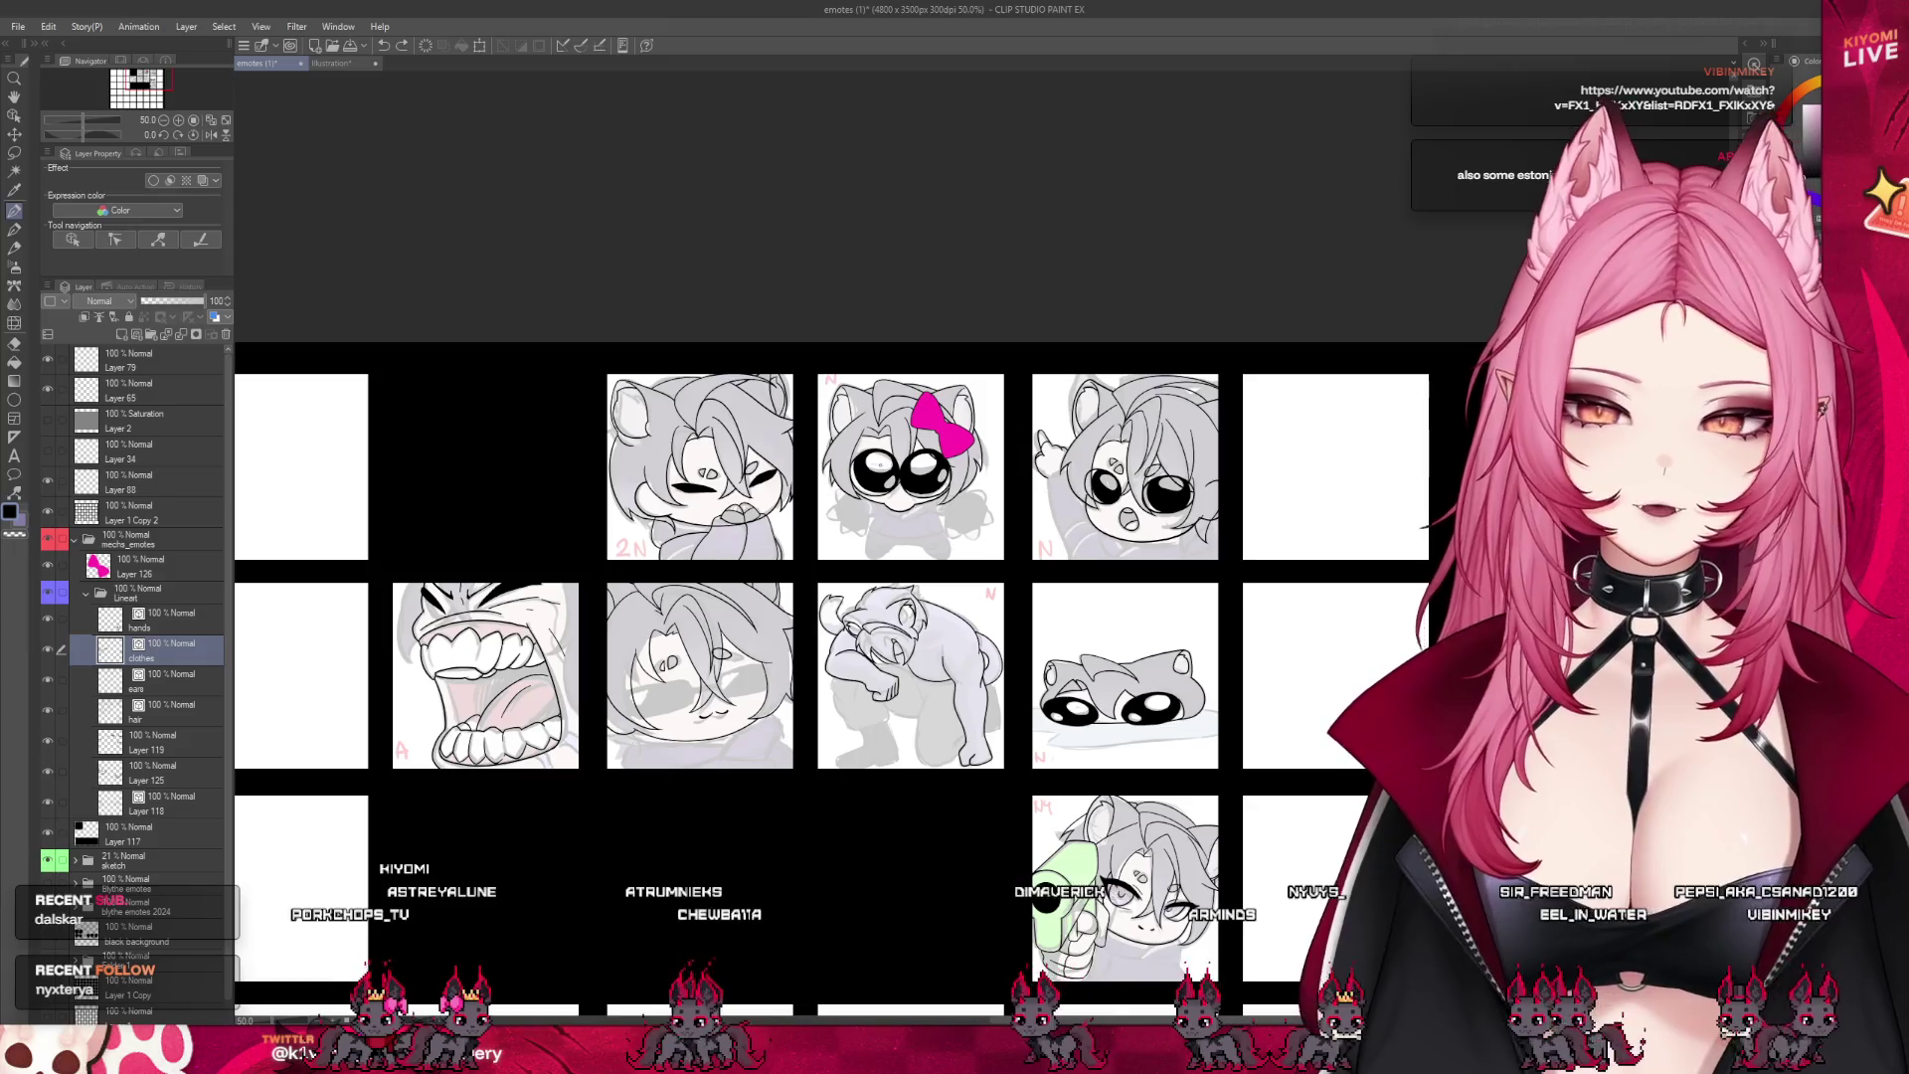
scroll(885, 686, "up", 1)
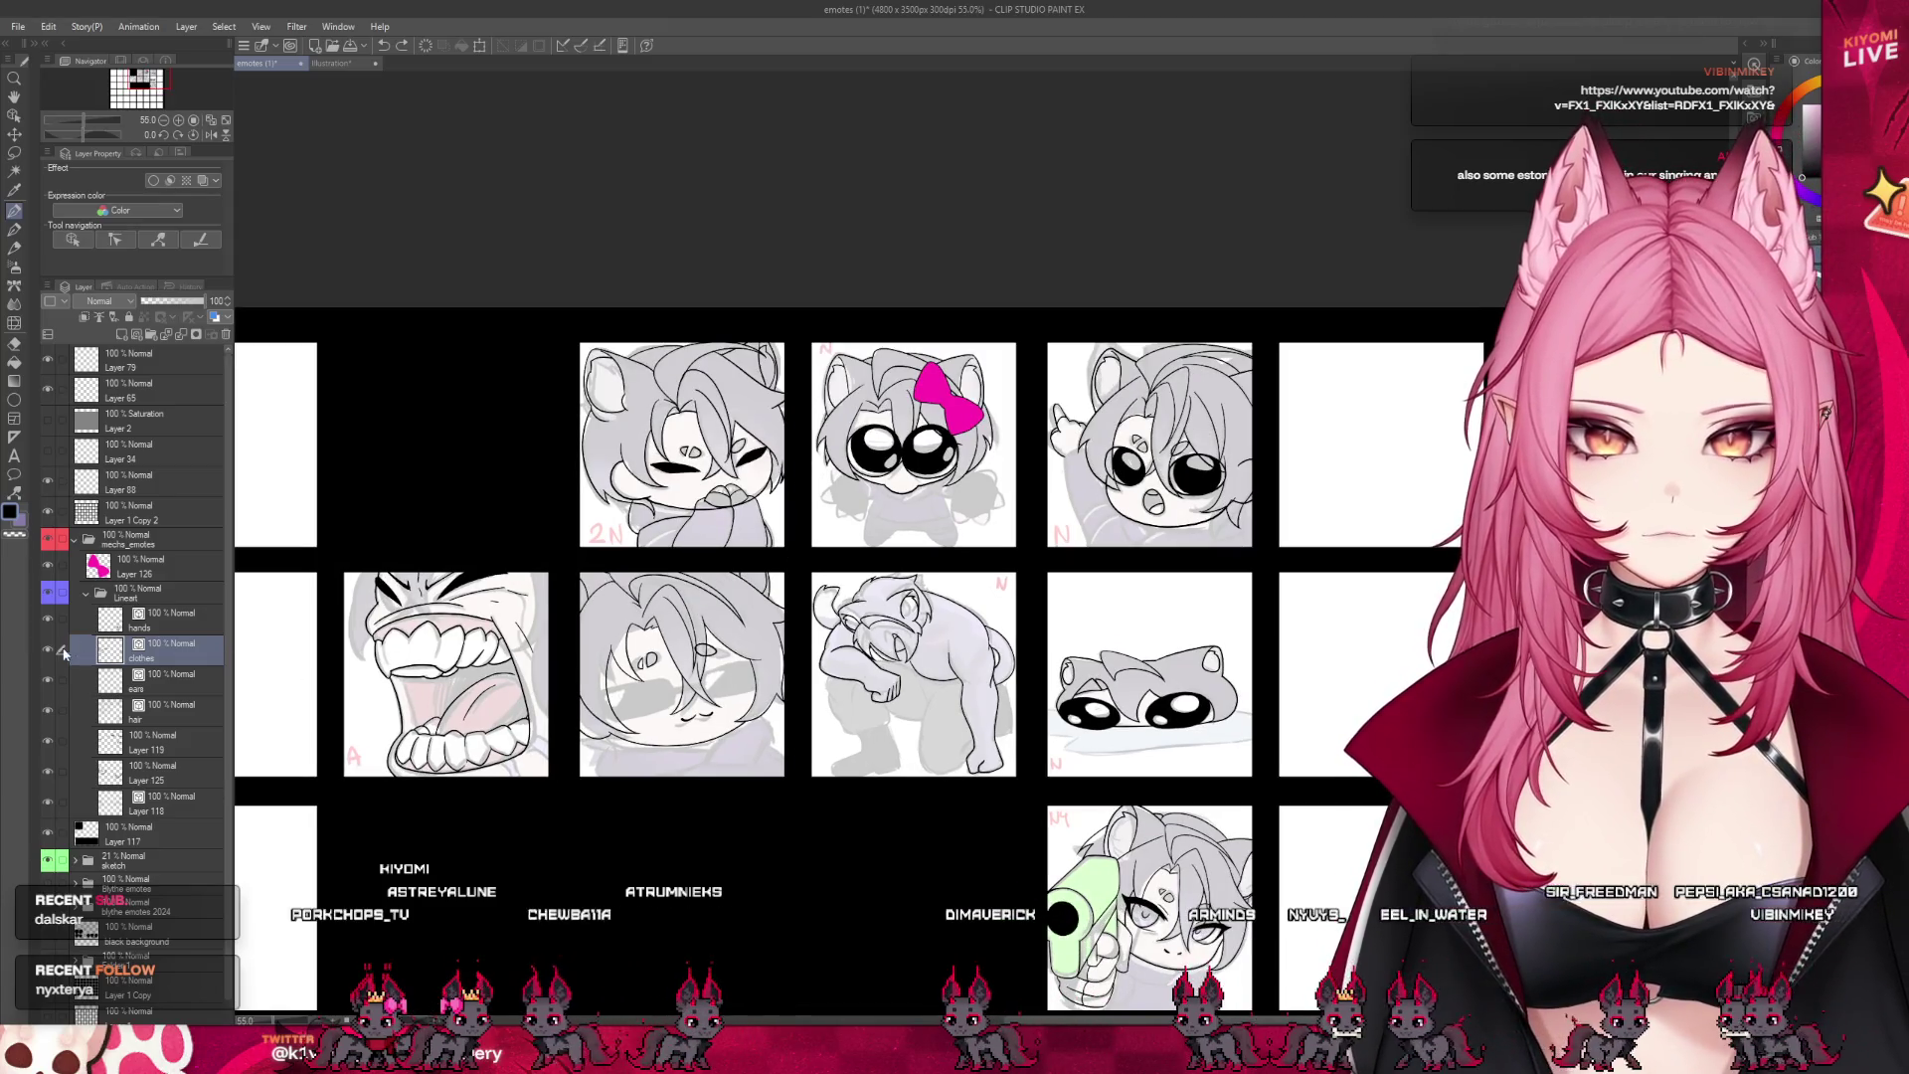
scroll(910, 393, "up", 3)
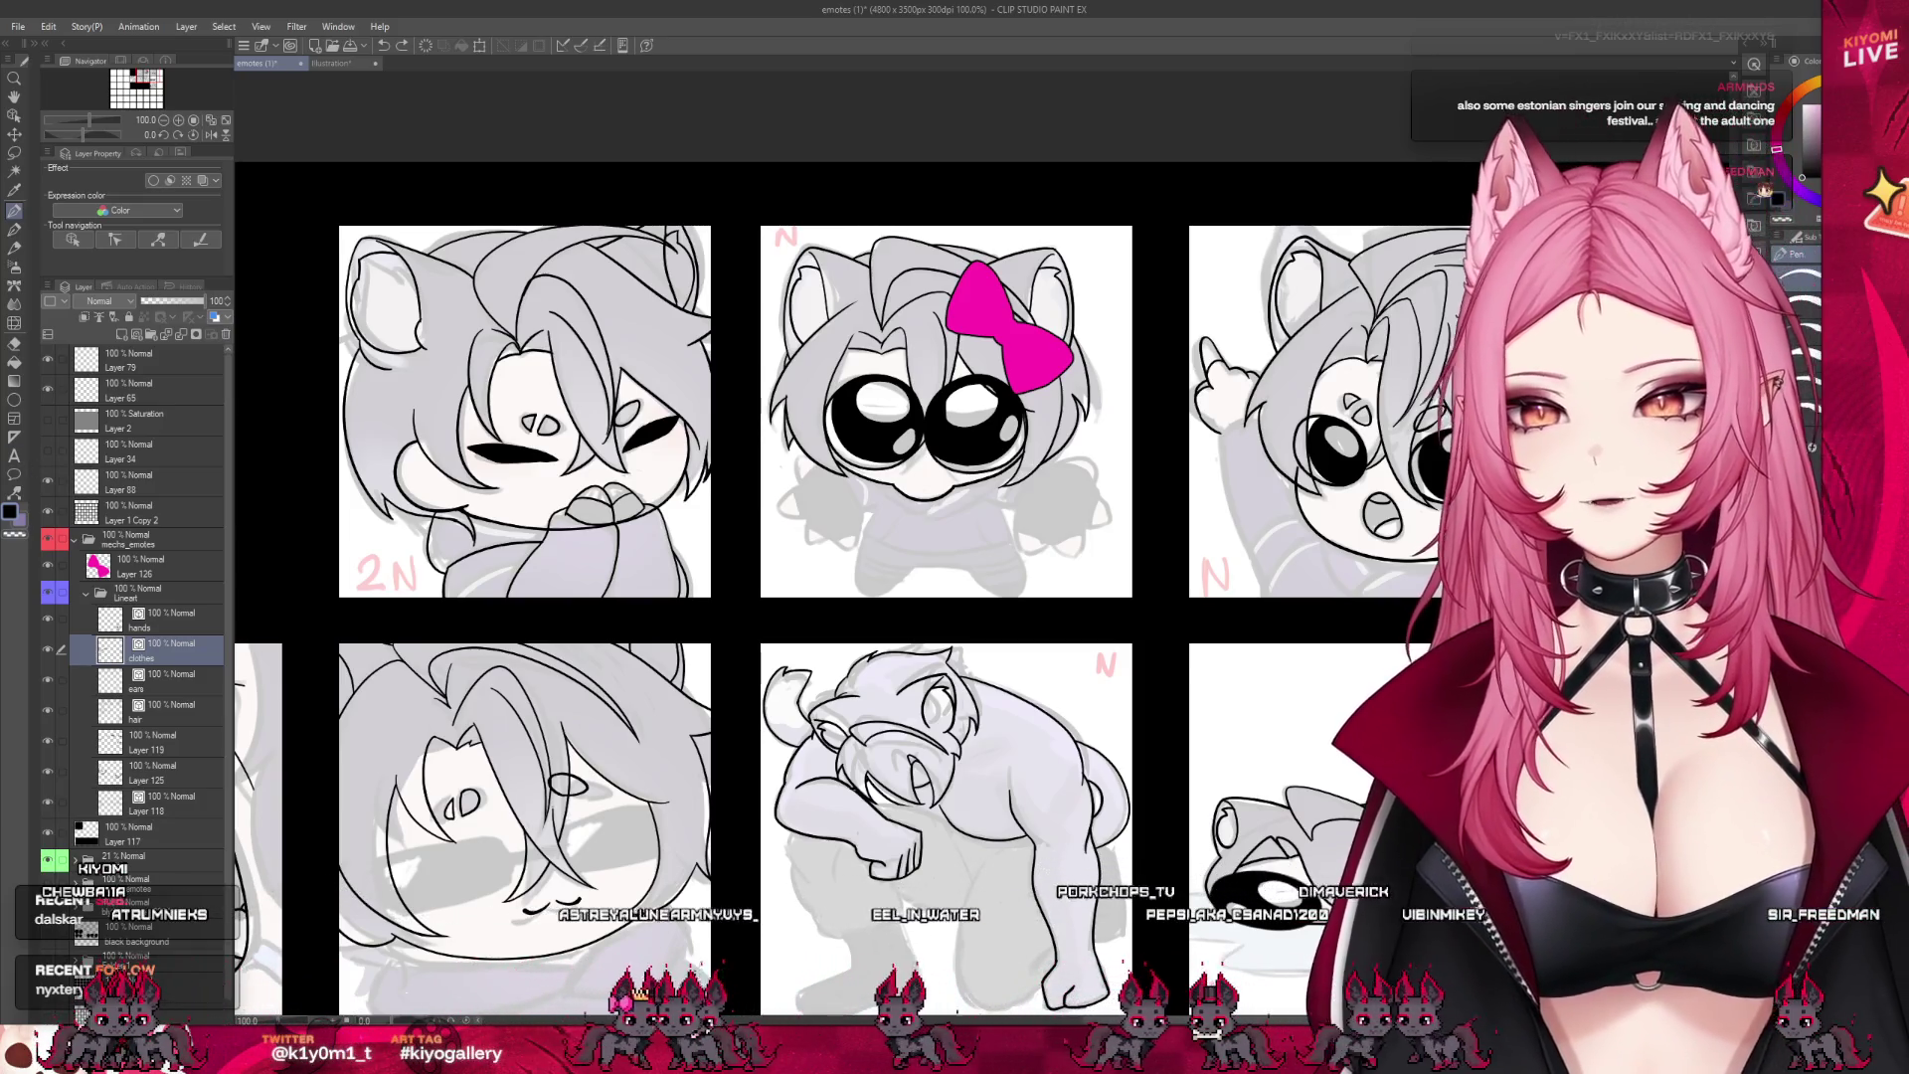
scroll(987, 478, "up", 4)
- Ink the curved line beneath the pink-bow emote's face and a short collar line under the chin
scroll(987, 477, "up", 2)
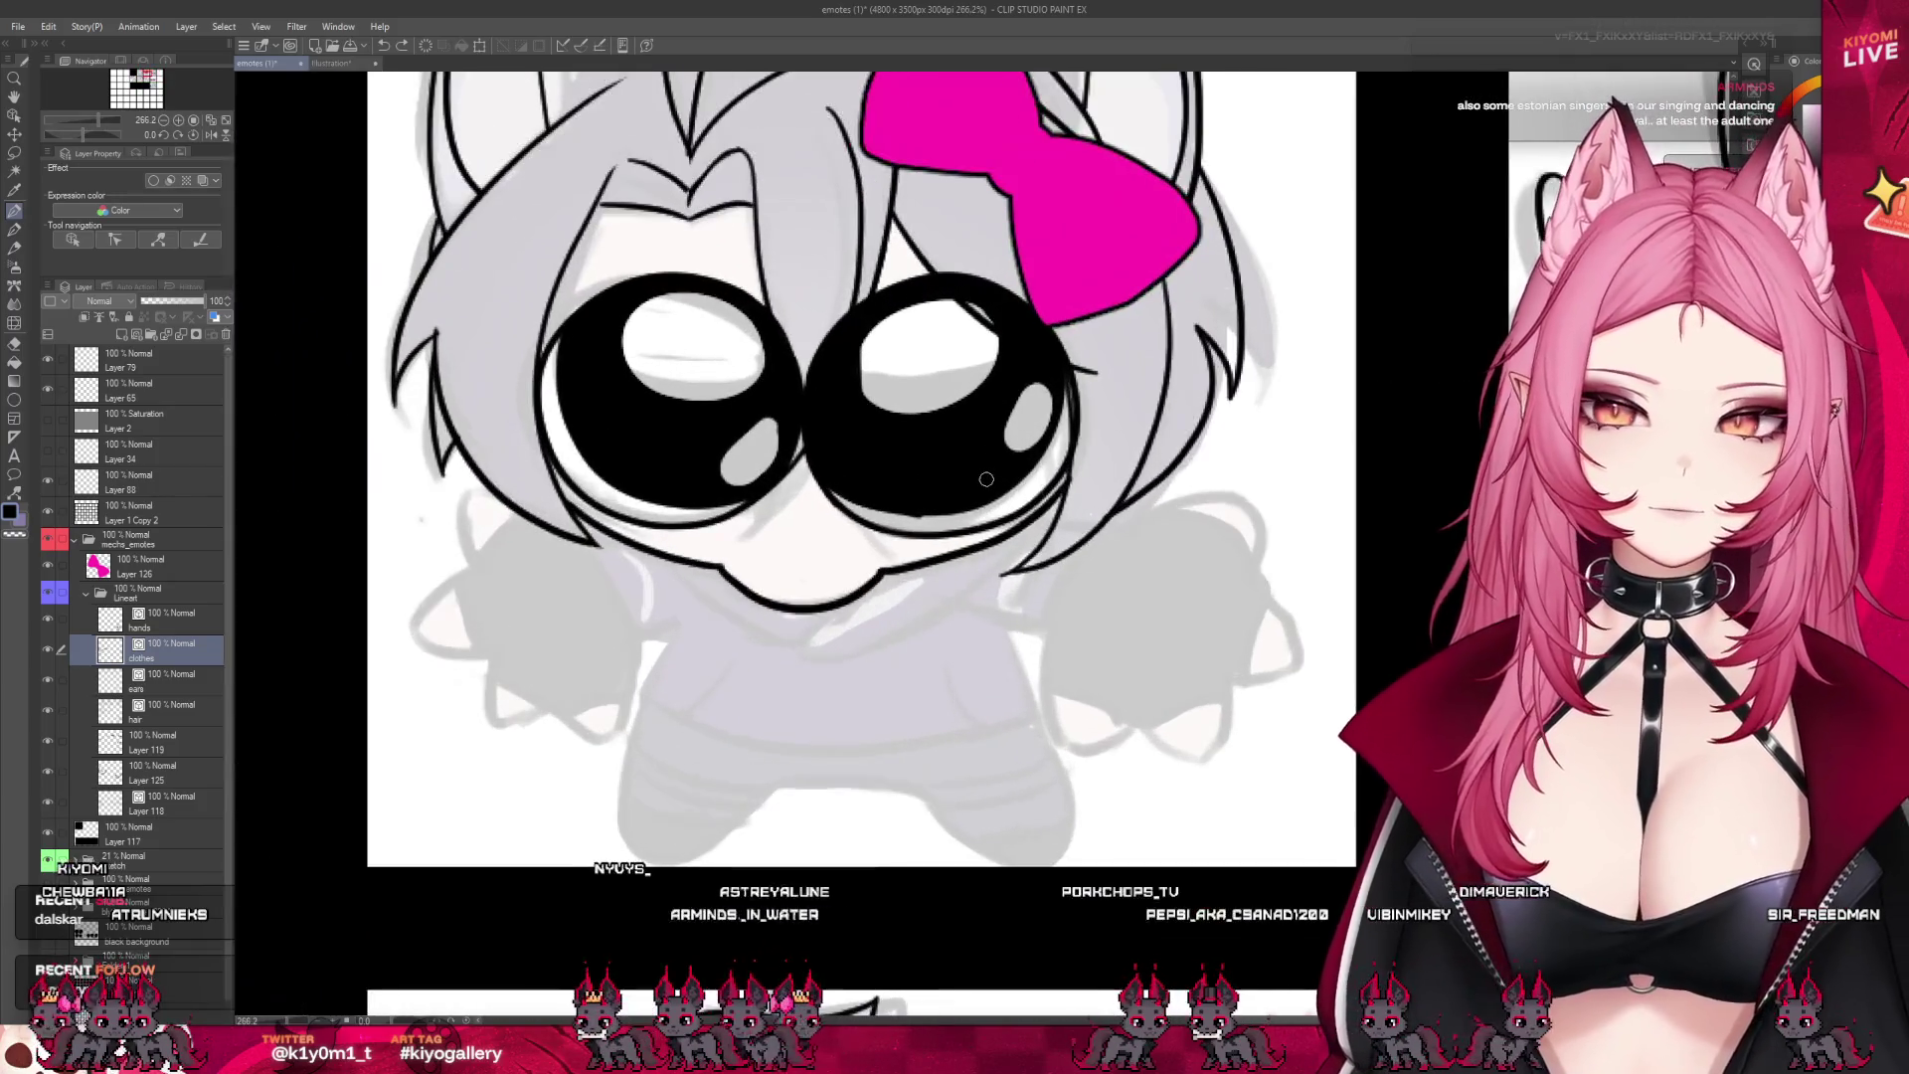
left_click_drag(970, 582, 811, 642)
key("ctrl+z")
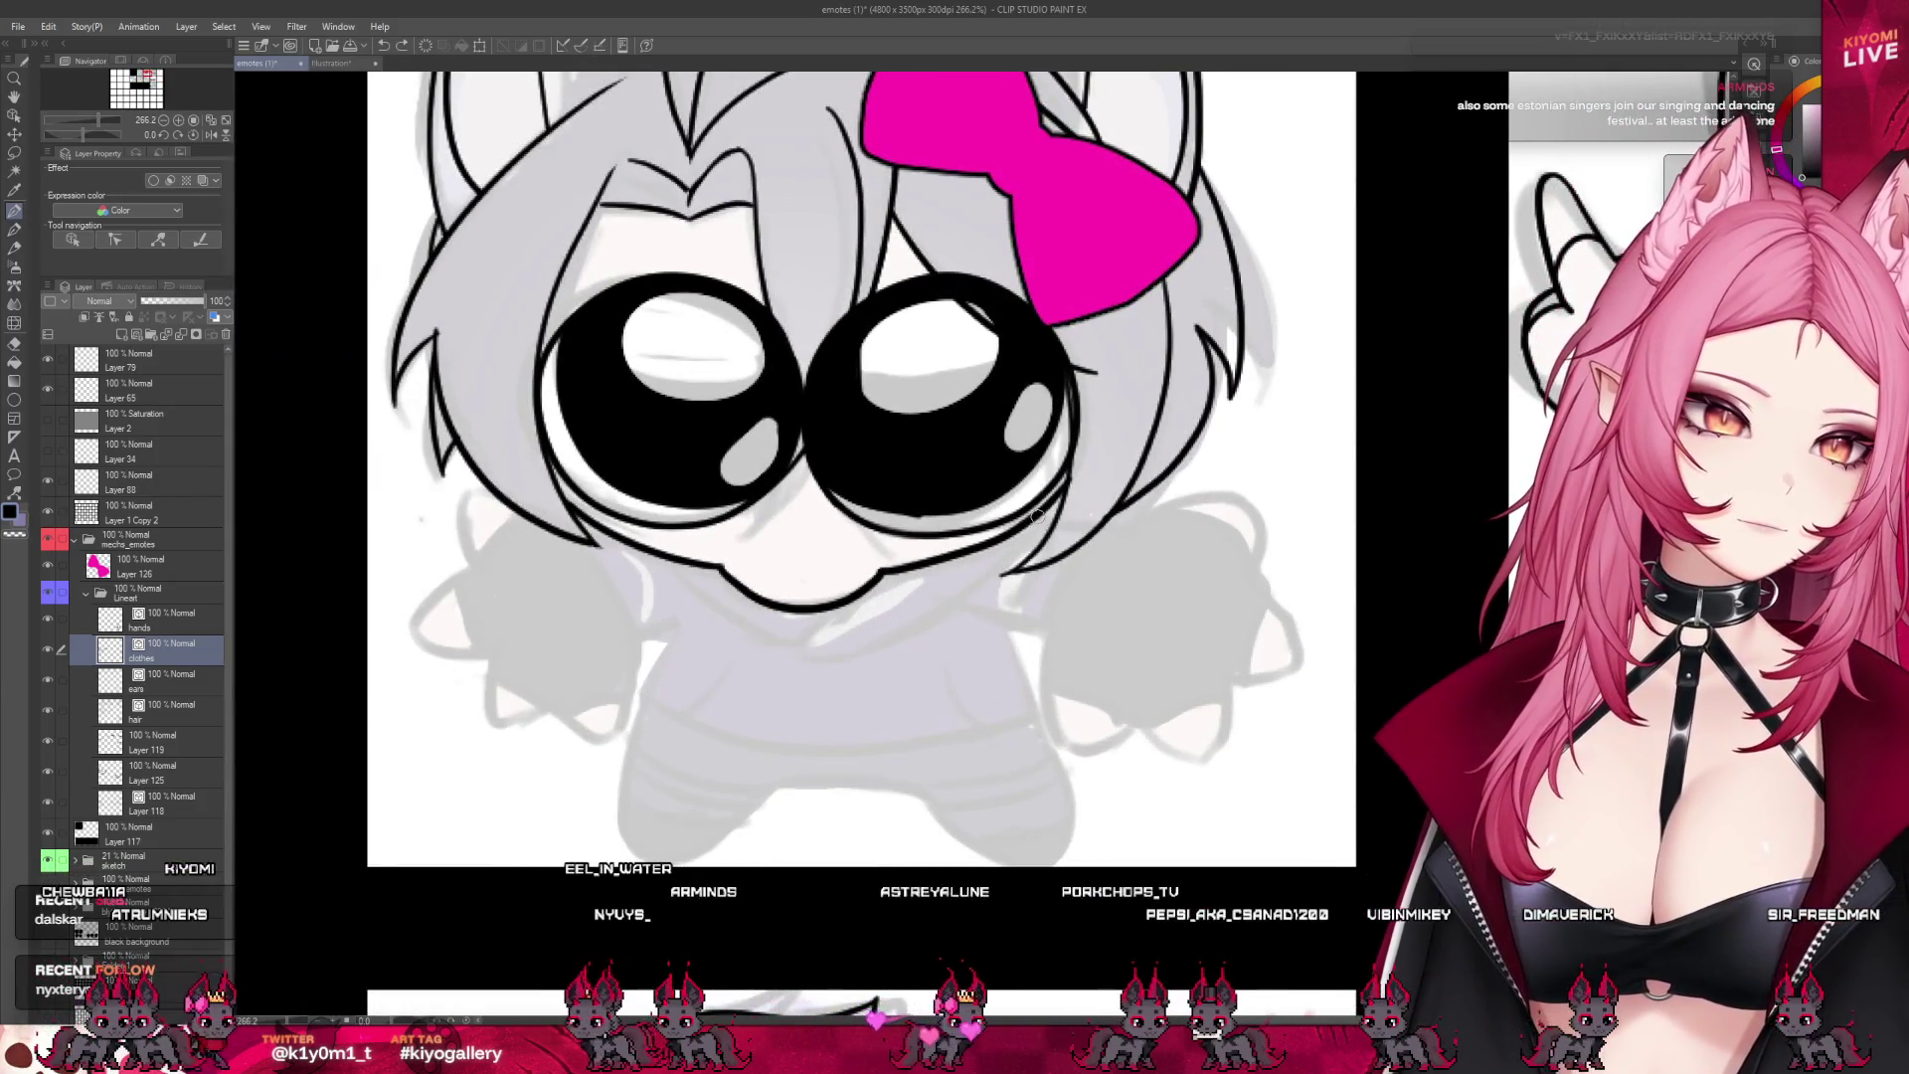
mouse_move(1042, 512)
left_mouse_down()
mouse_move(895, 636)
mouse_move(796, 637)
left_mouse_up()
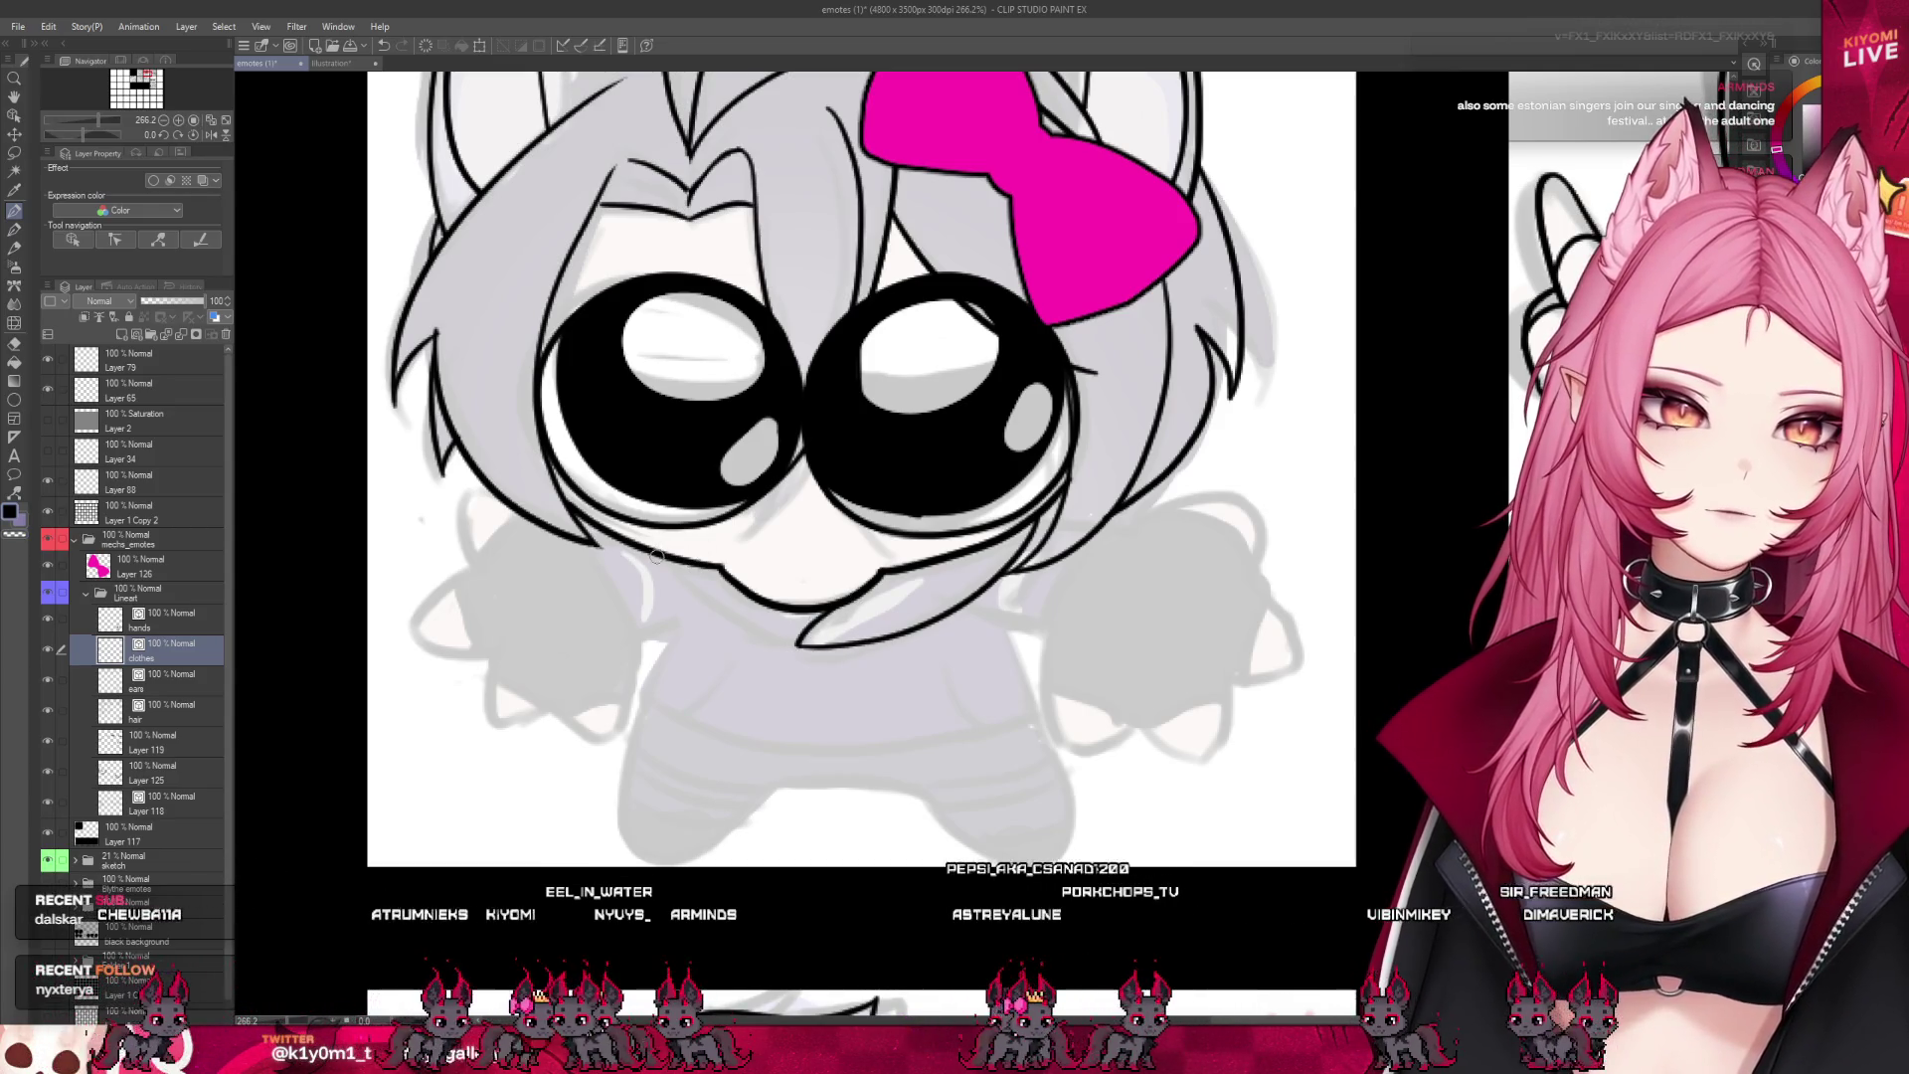
left_click_drag(653, 553, 792, 643)
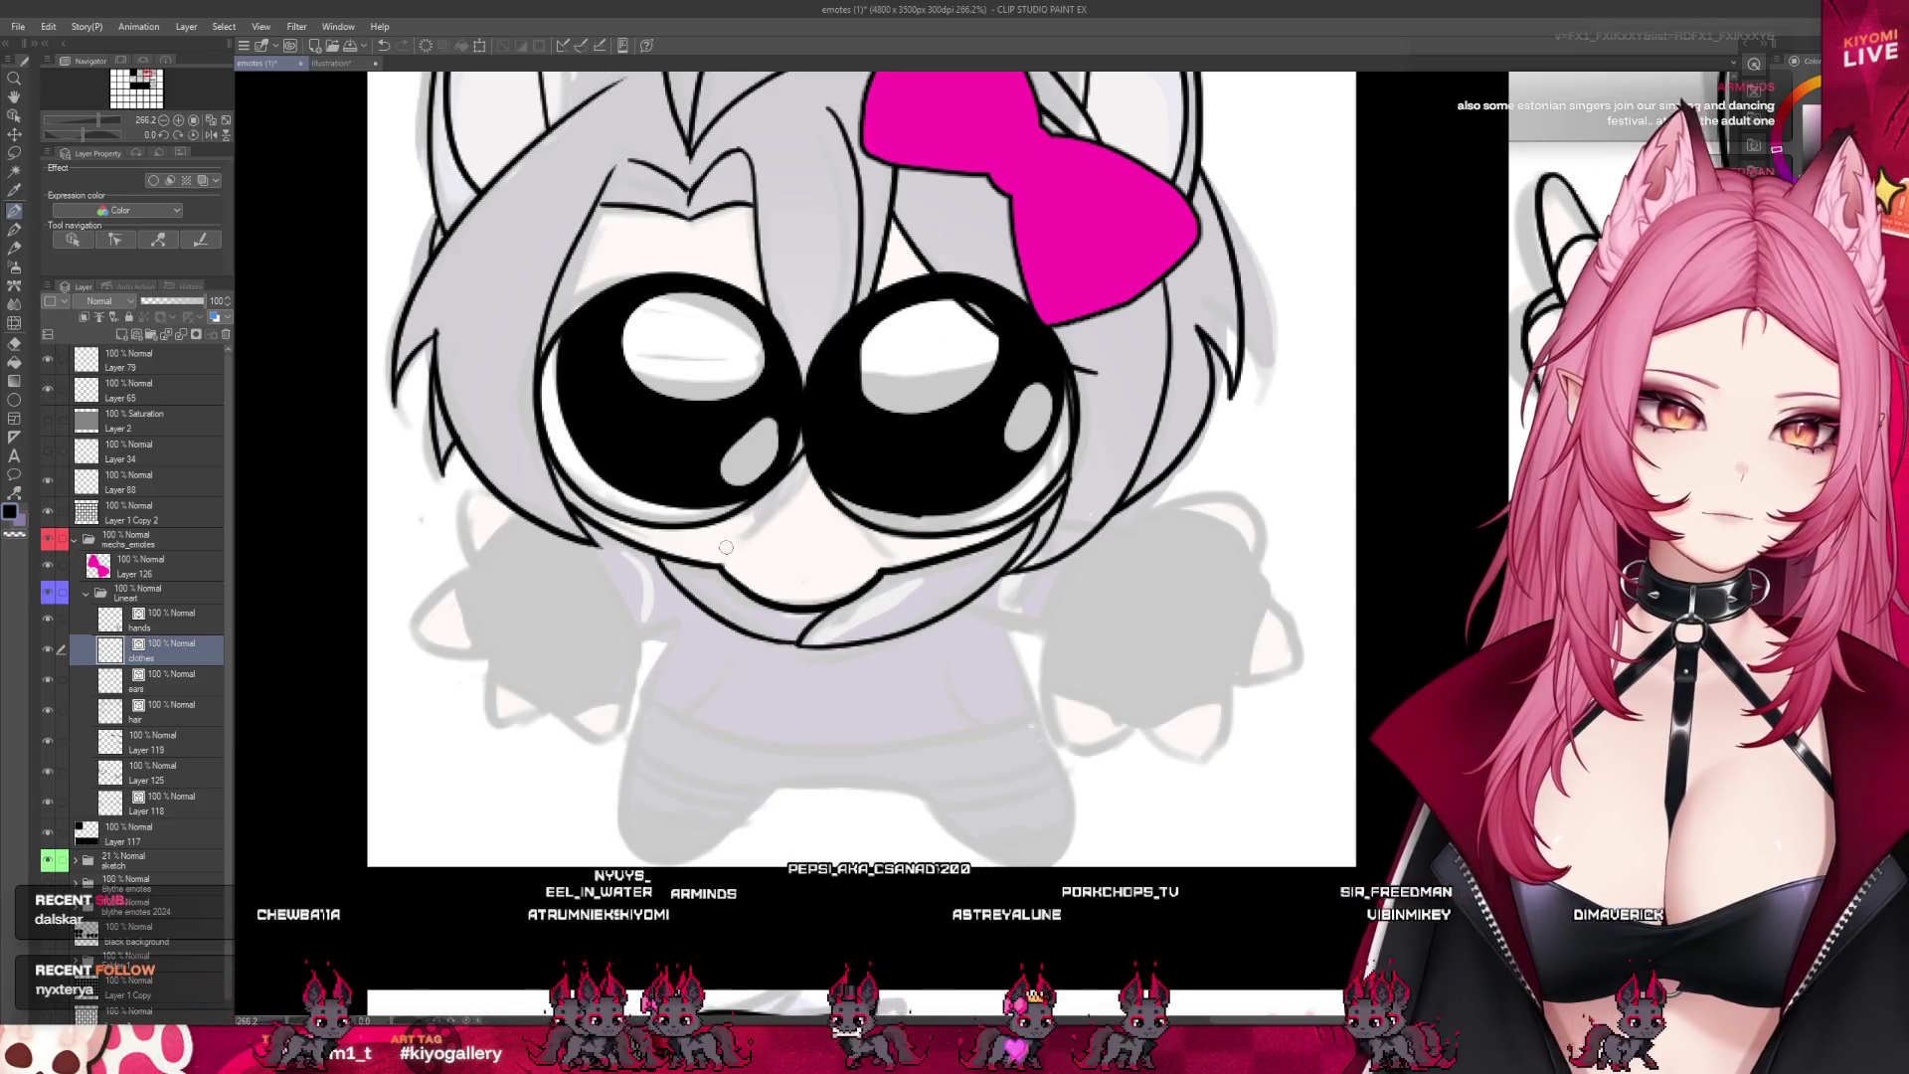
left_click_drag(692, 614, 659, 626)
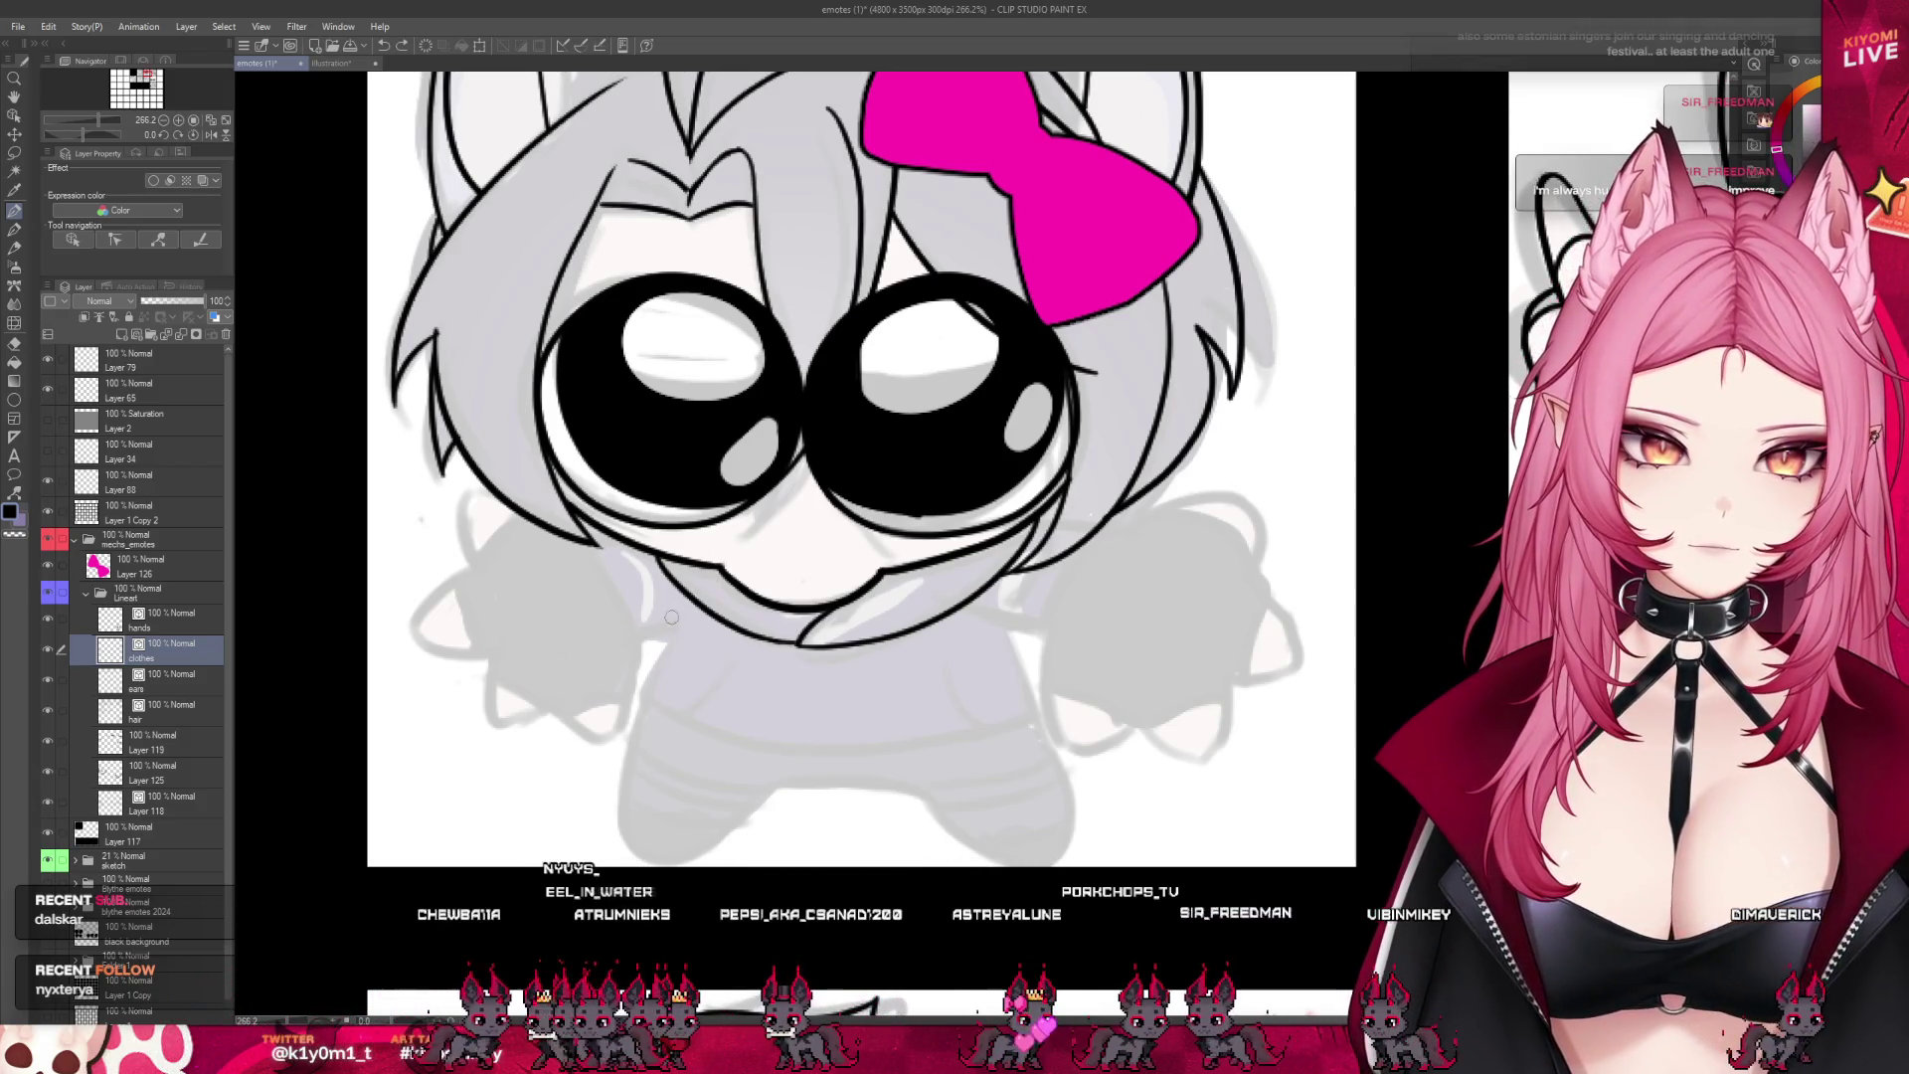
- Ink the outer edge of the left arm, redrawing the stroke until it looks right
left_click_drag(462, 492, 466, 548)
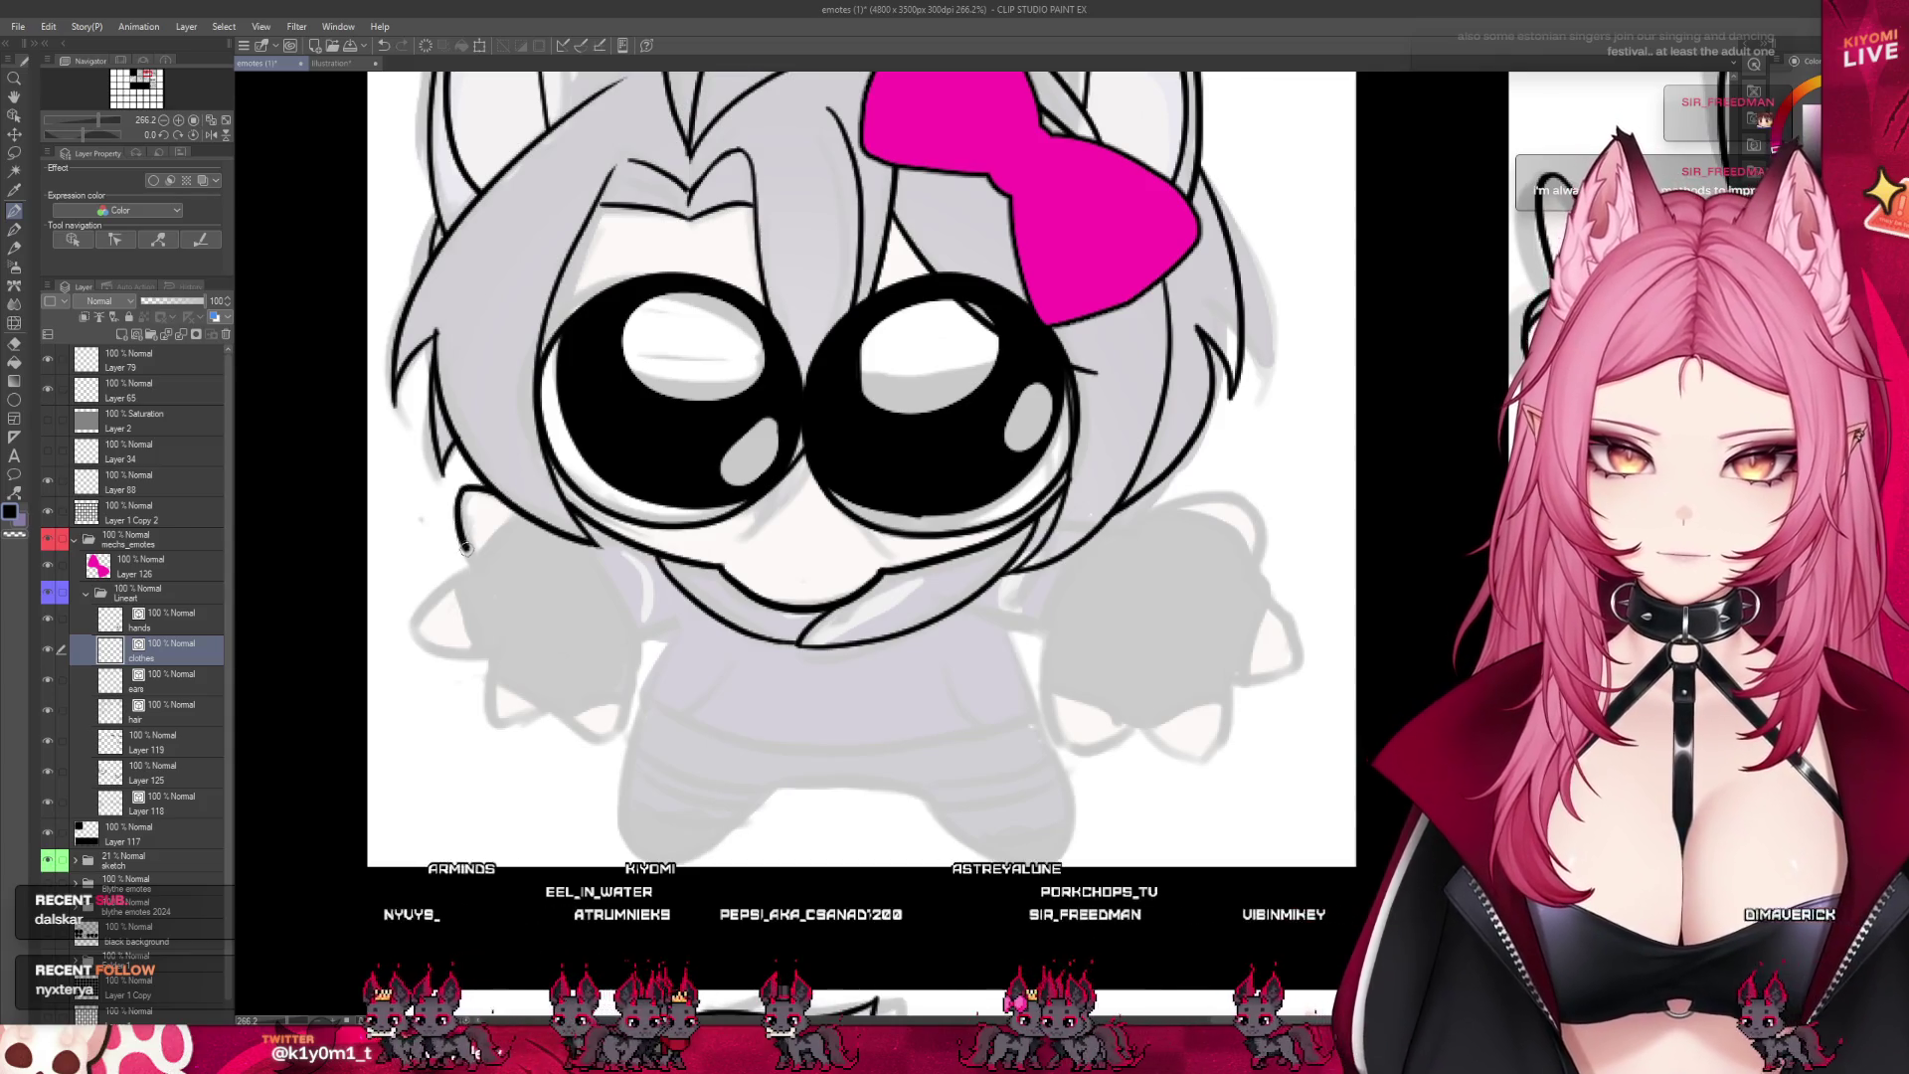
key("ctrl+z")
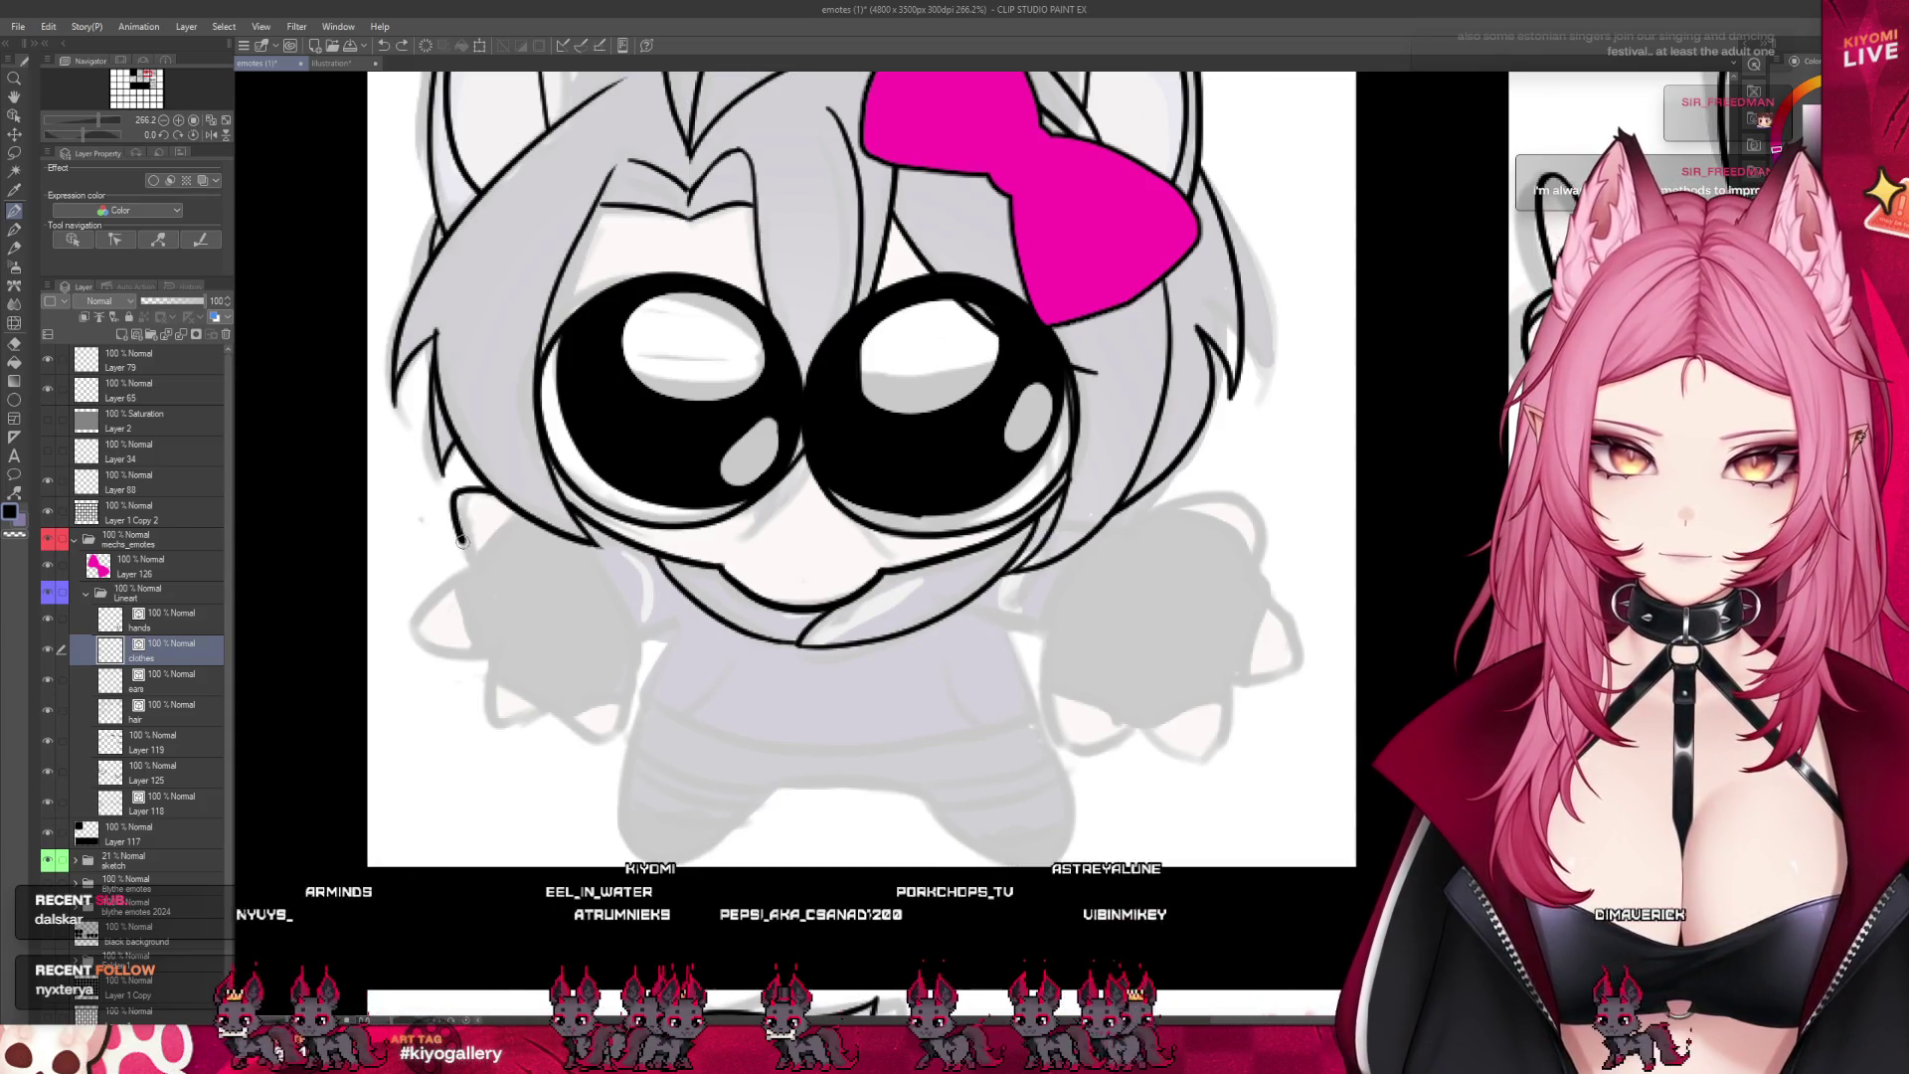
left_click_drag(474, 556, 408, 638)
key("ctrl+z")
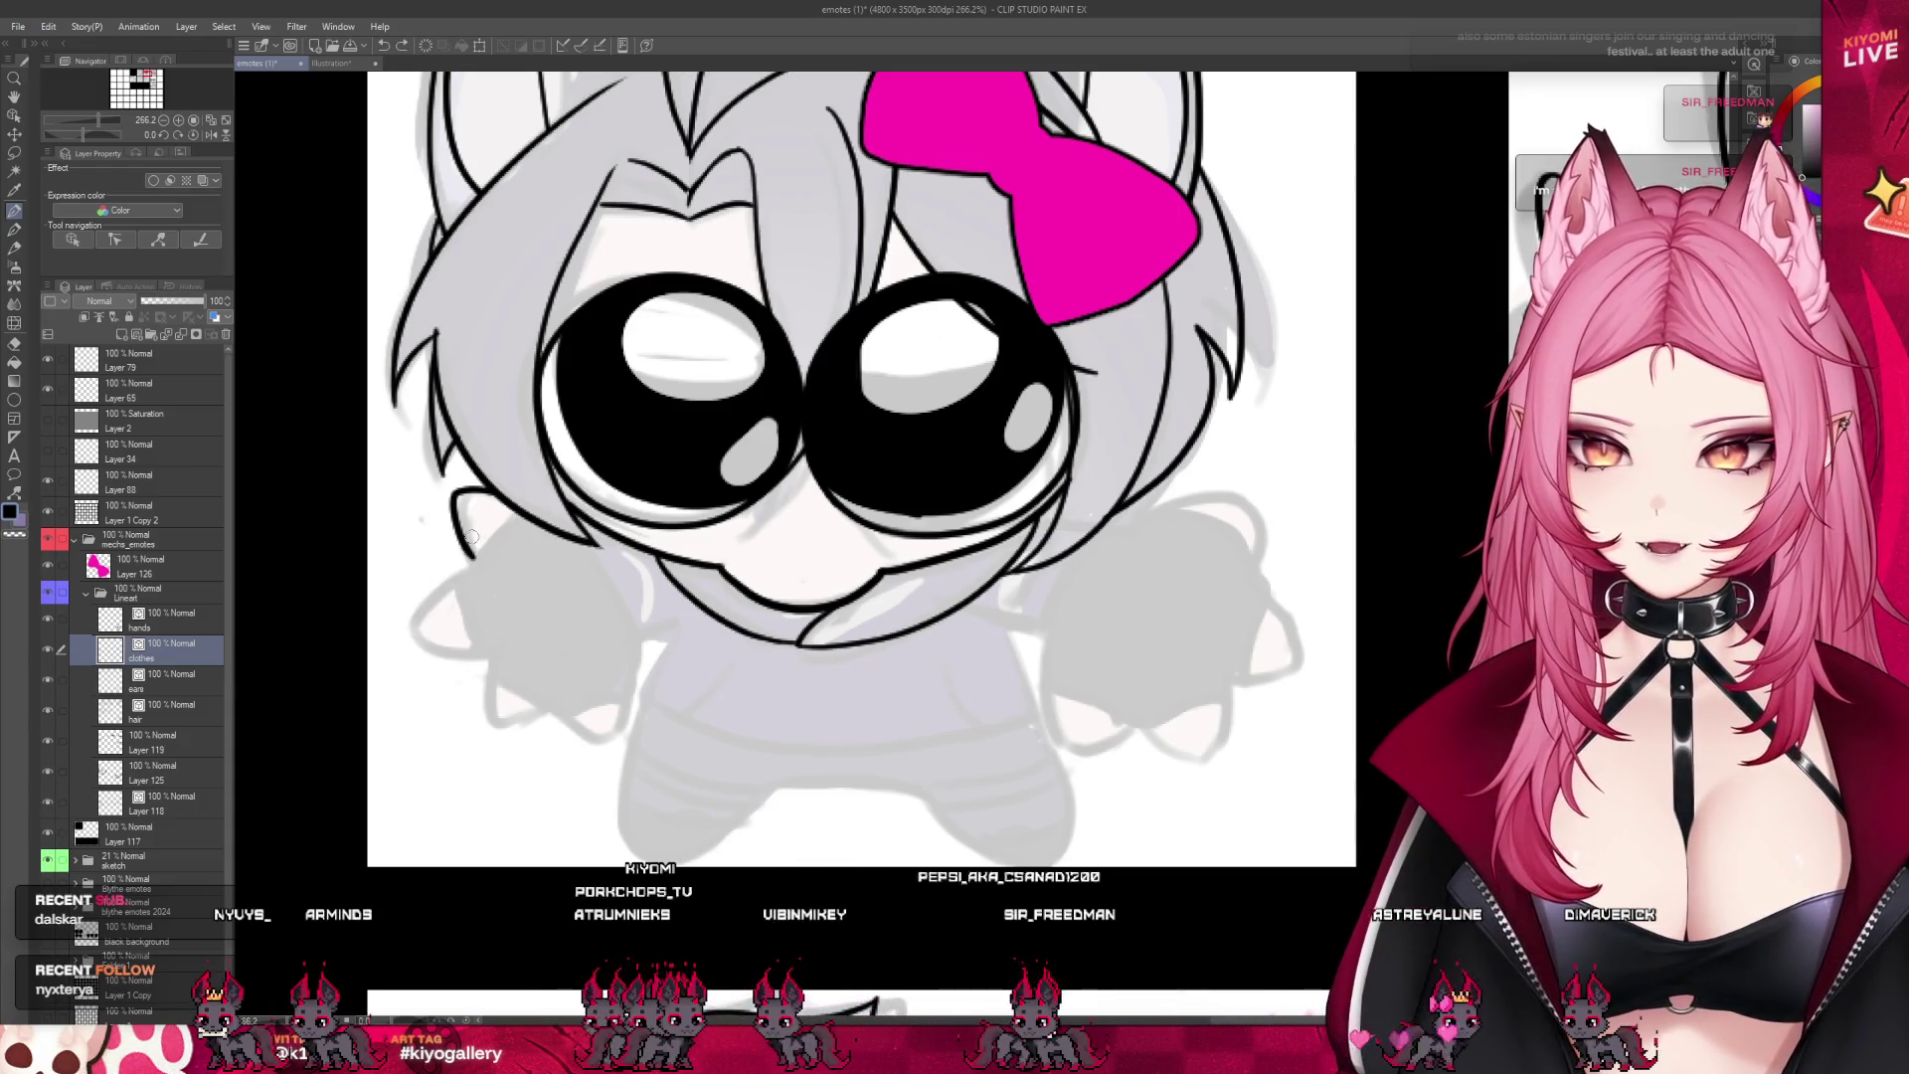
key("ctrl+z")
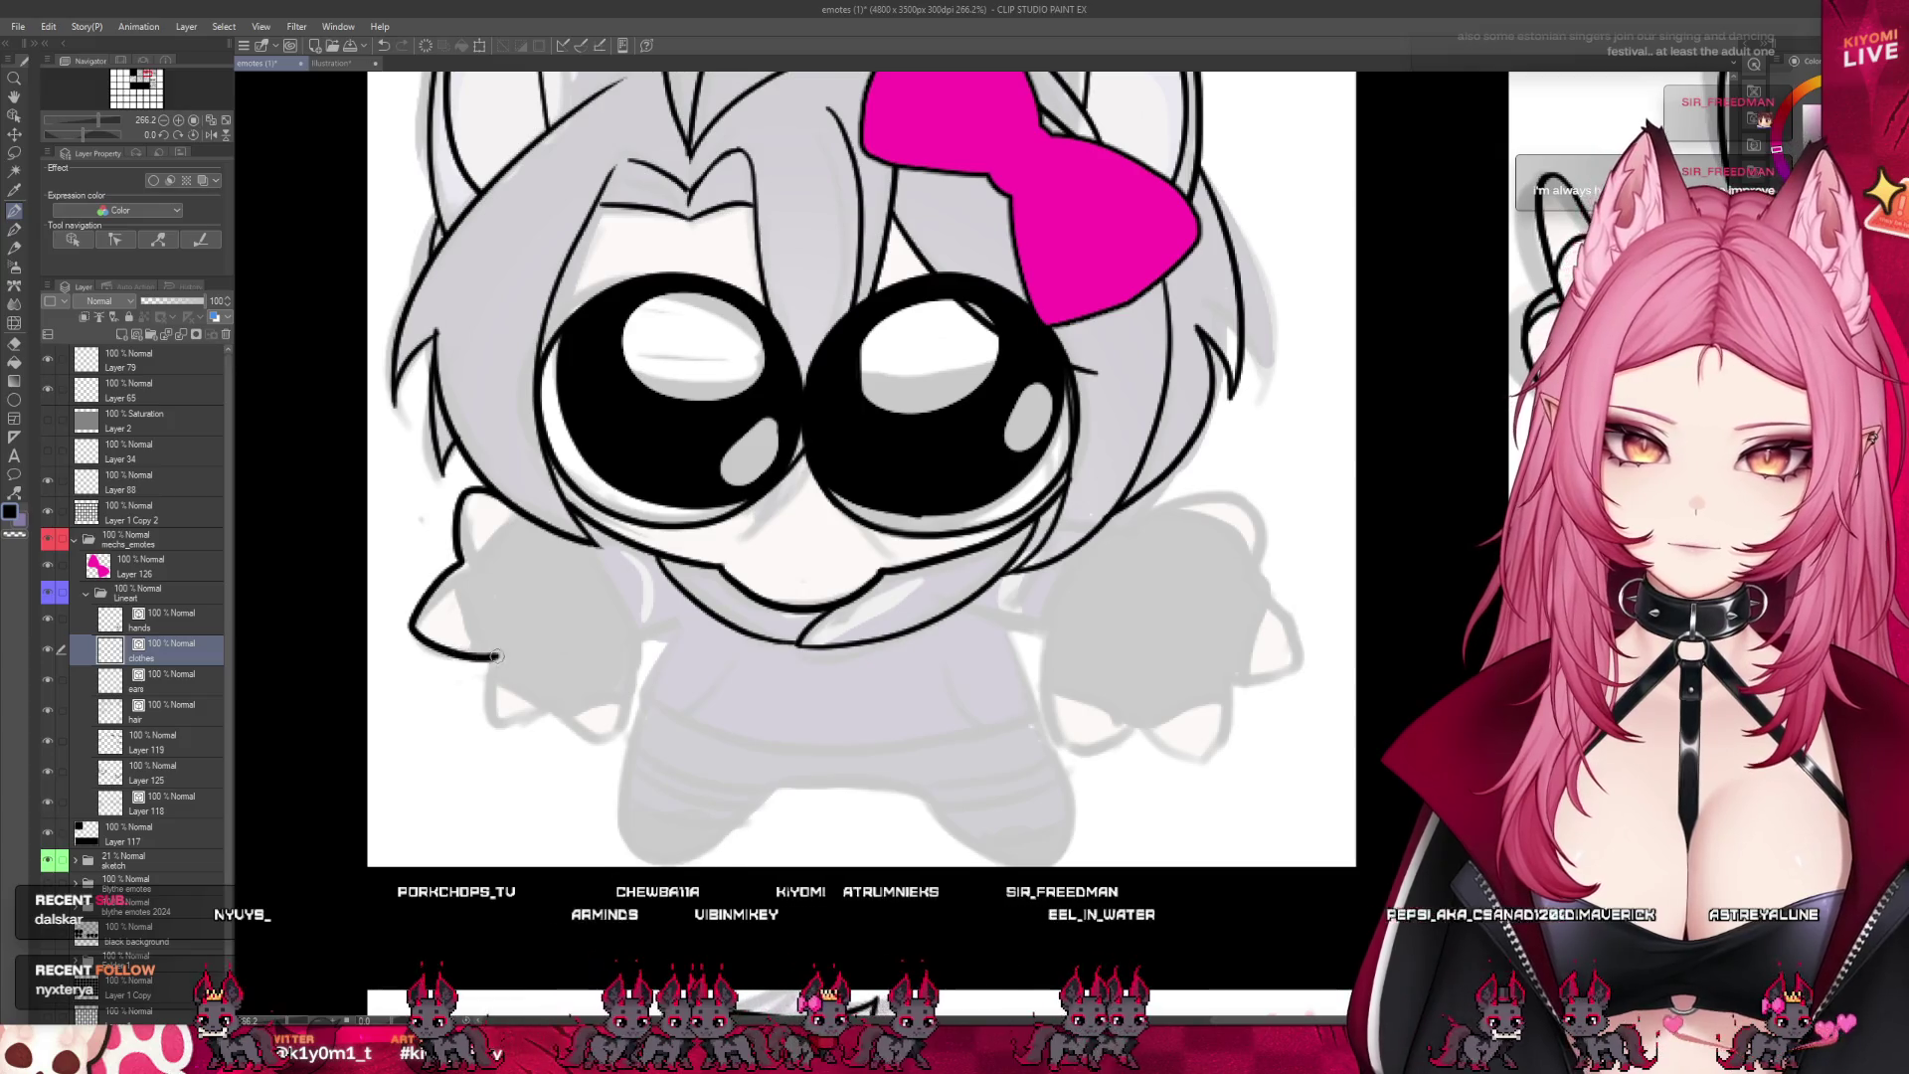
key("ctrl+z")
mouse_move(462, 561)
left_mouse_down()
mouse_move(428, 642)
mouse_move(483, 655)
left_mouse_up()
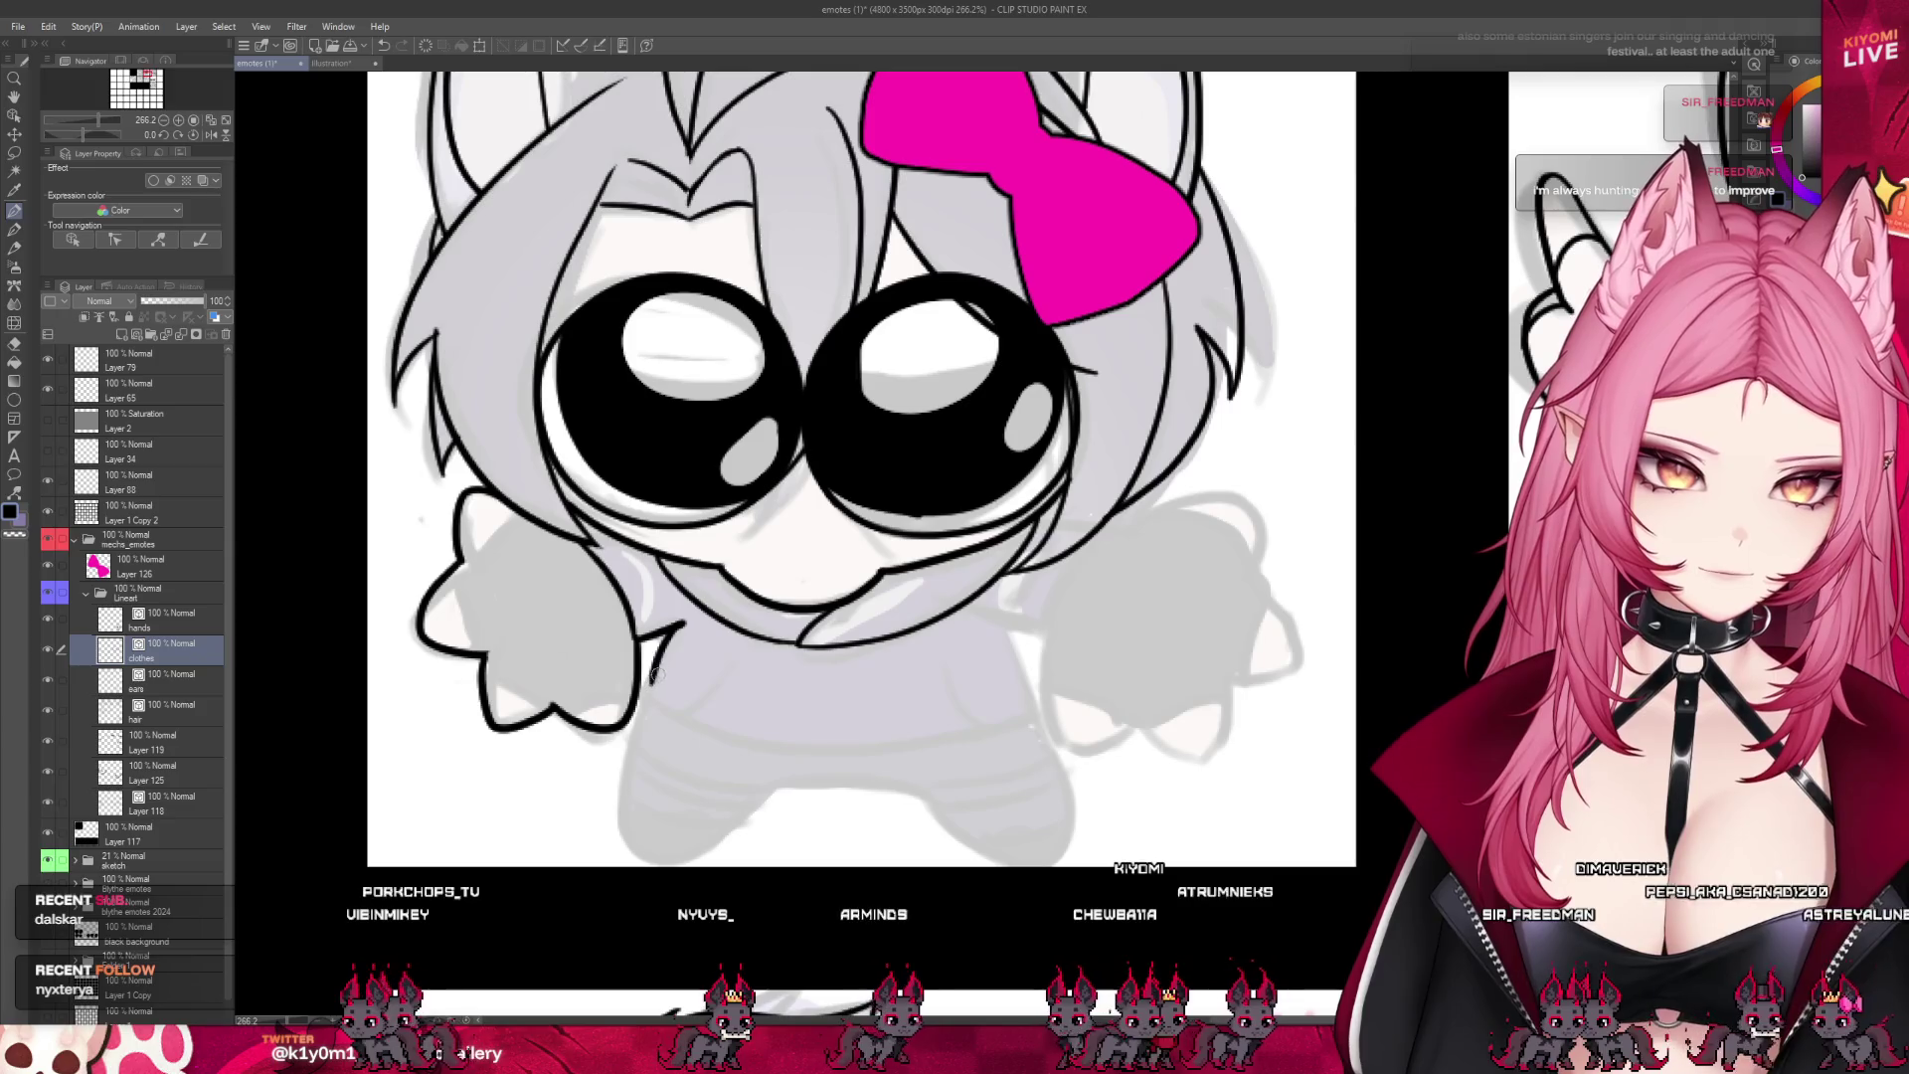
scroll(656, 584, "down", 3)
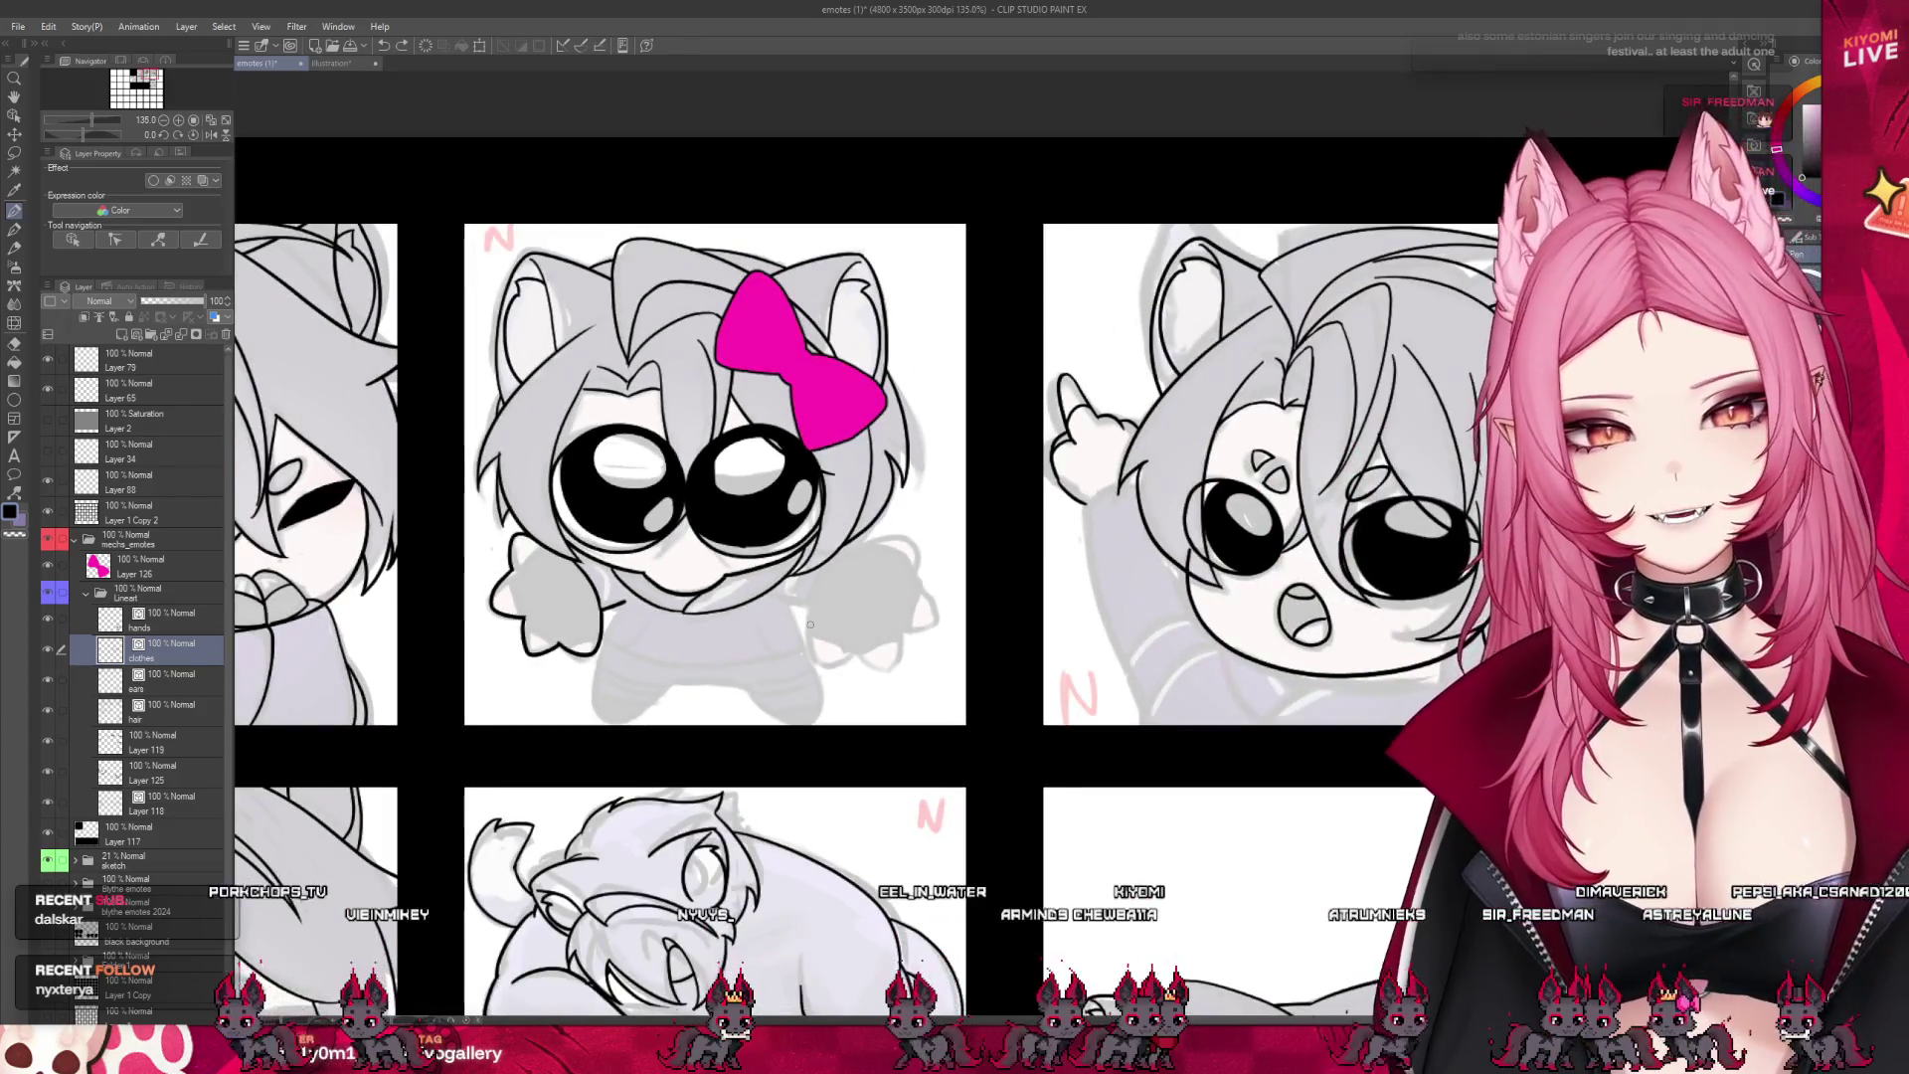
scroll(759, 563, "up", 3)
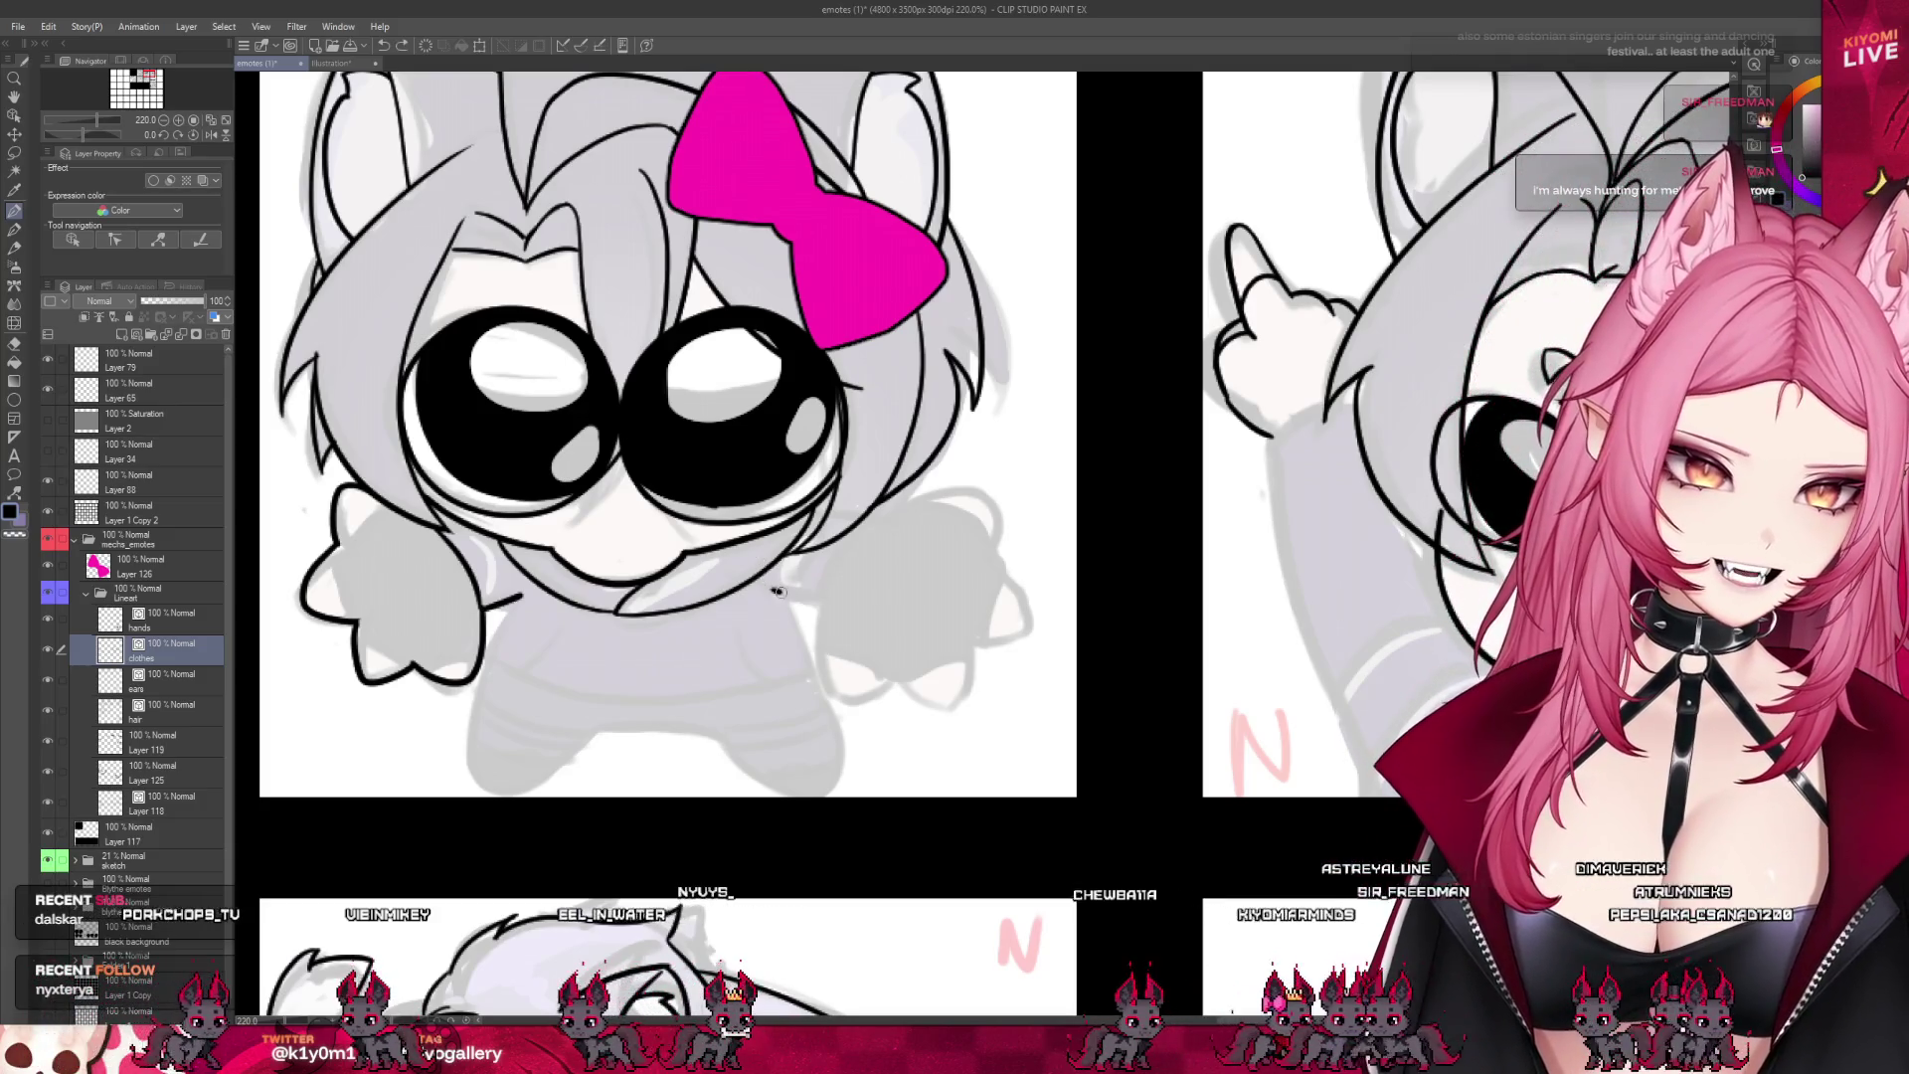
- Ink the right arm's top edge, its join with the body, and the bottom of the right paw
mouse_move(782, 592)
left_mouse_down()
mouse_move(822, 602)
mouse_move(830, 689)
mouse_move(893, 664)
left_mouse_up()
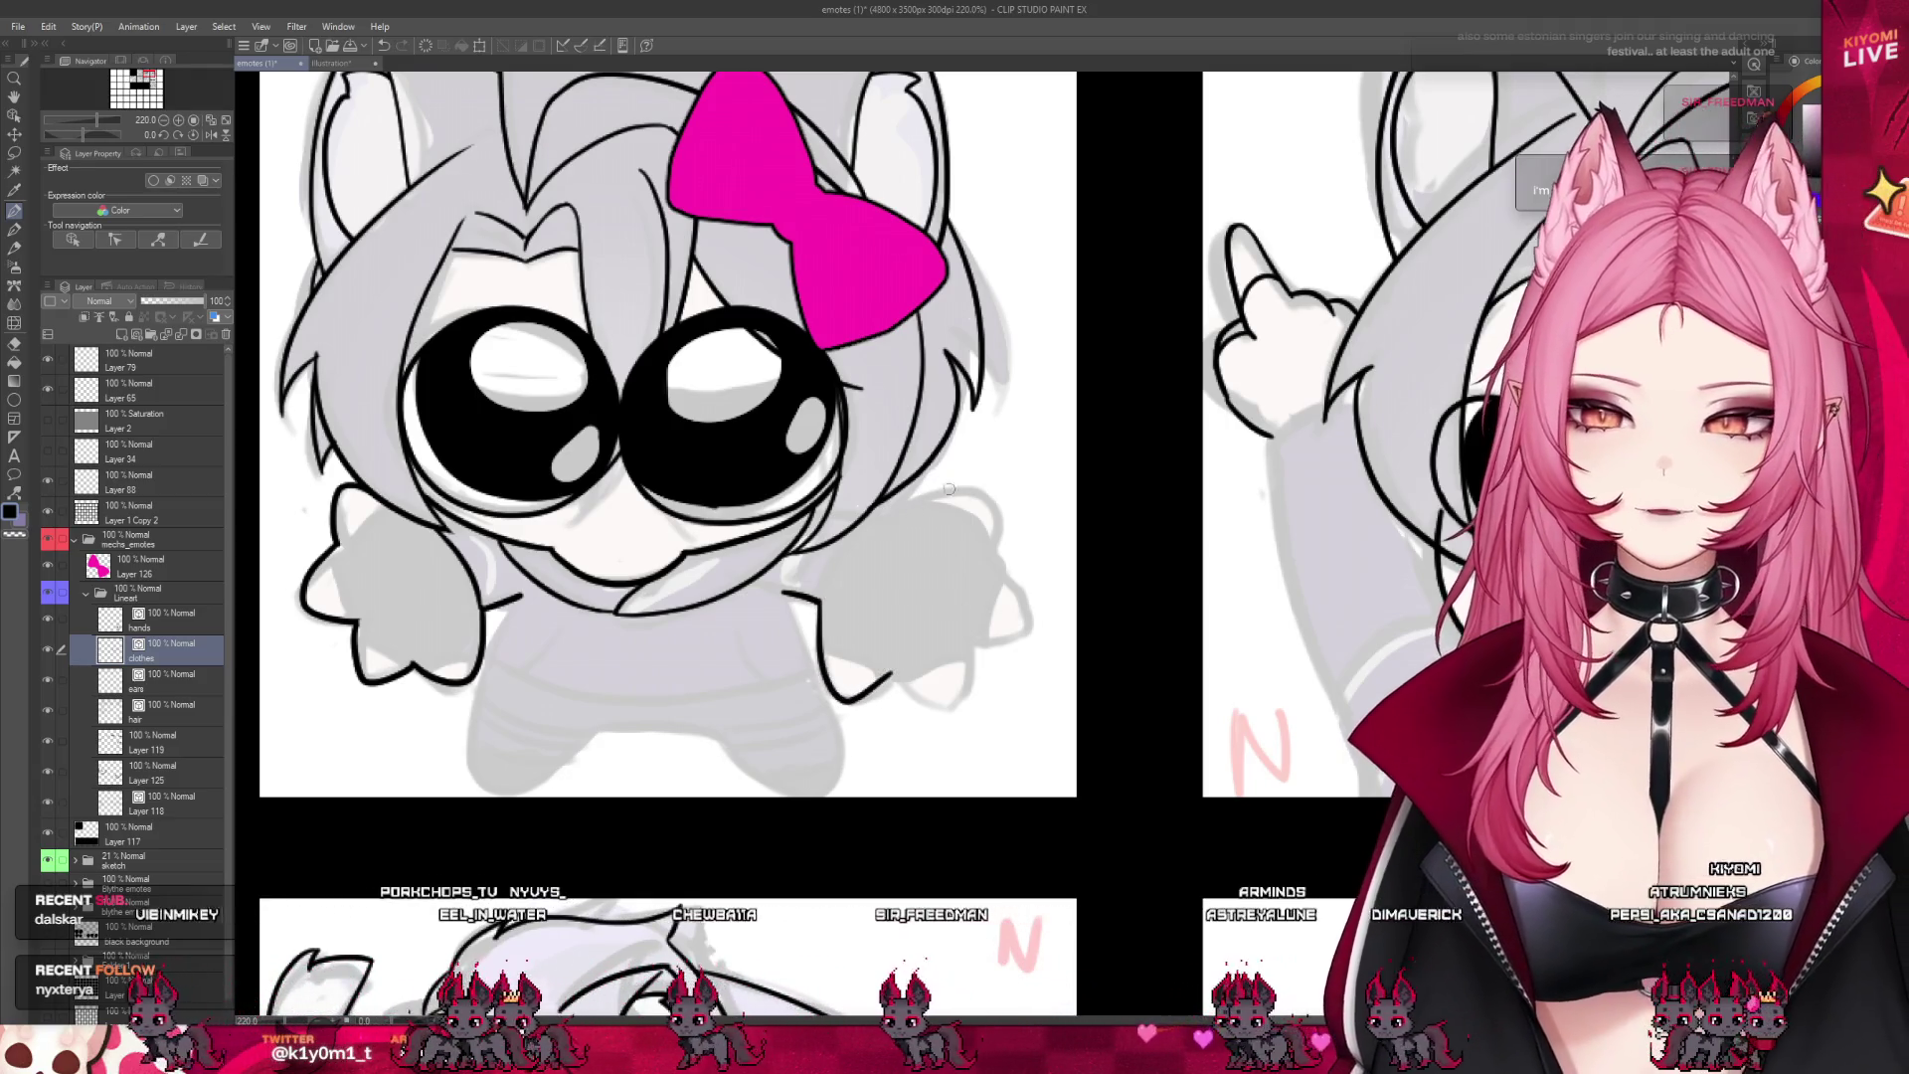
left_click_drag(890, 506, 963, 494)
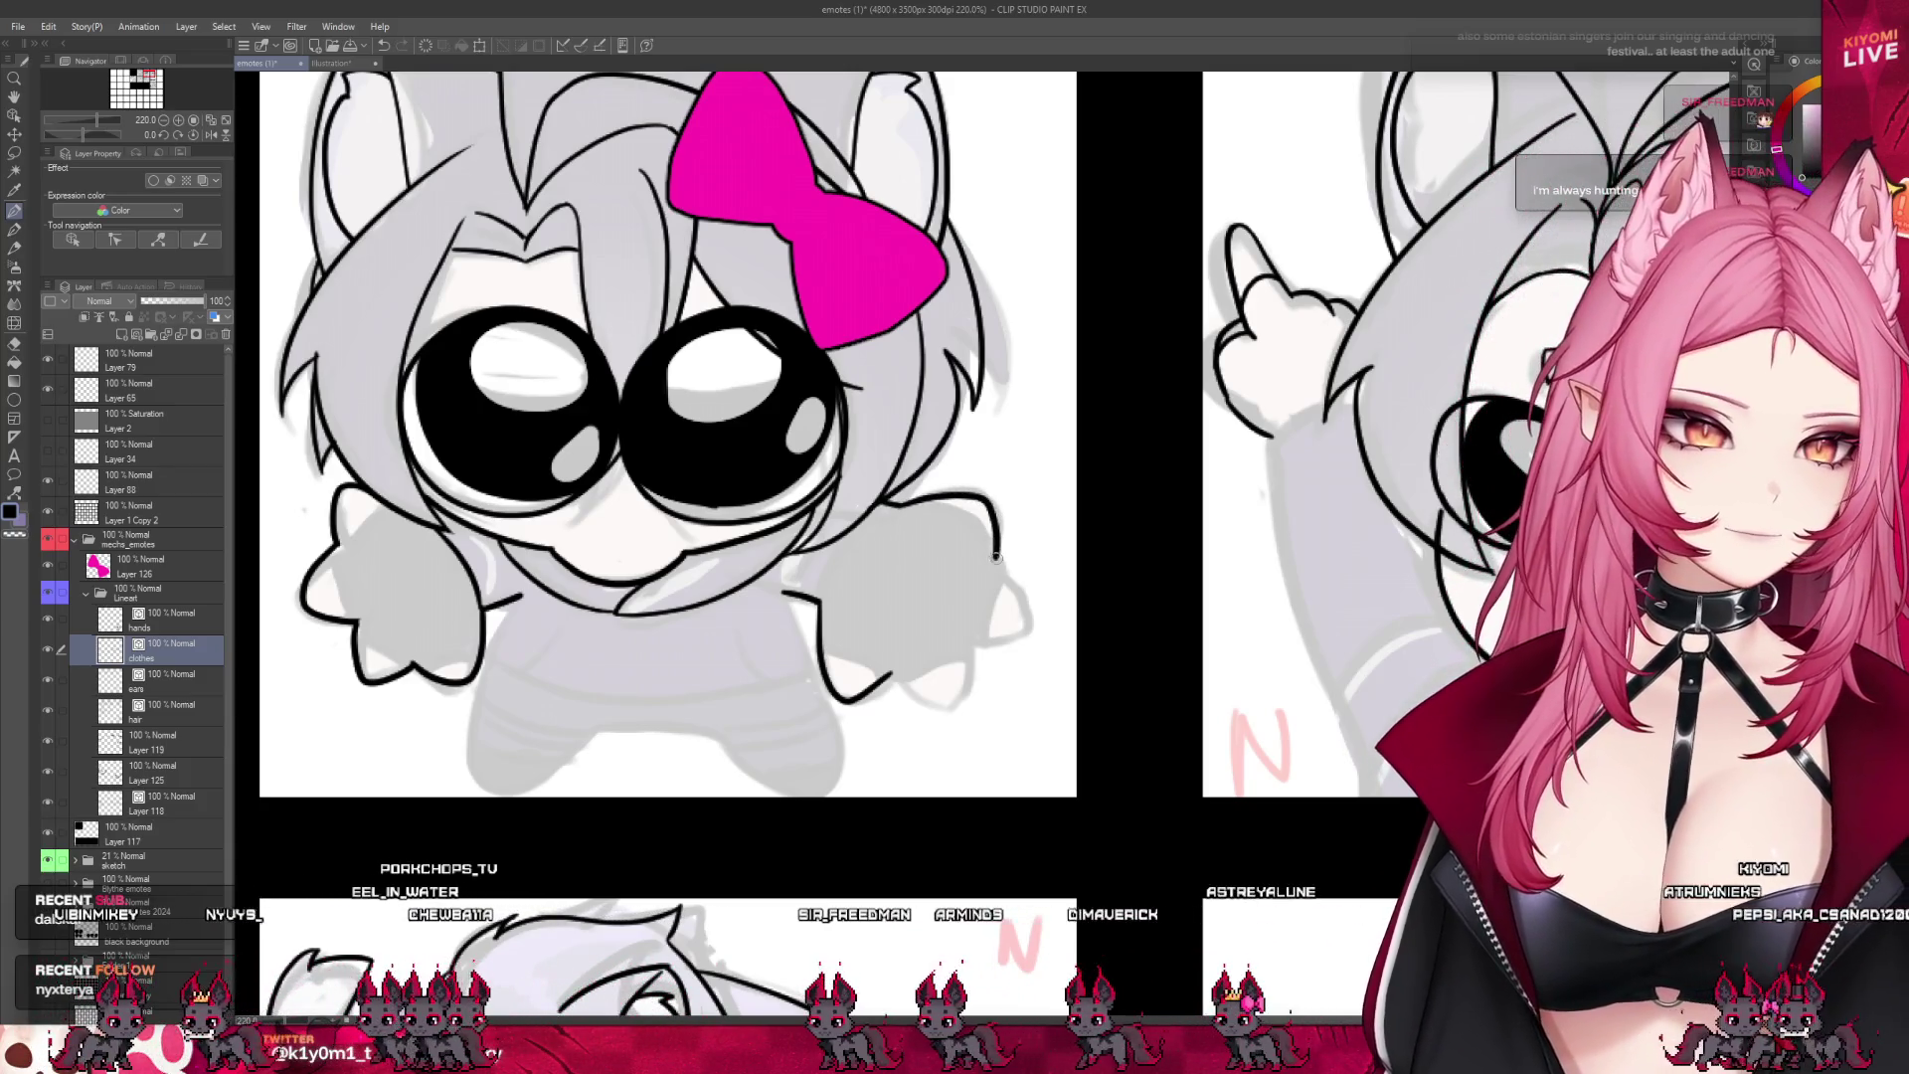
mouse_move(1031, 614)
left_mouse_down()
mouse_move(989, 642)
mouse_move(969, 705)
mouse_move(922, 699)
left_mouse_up()
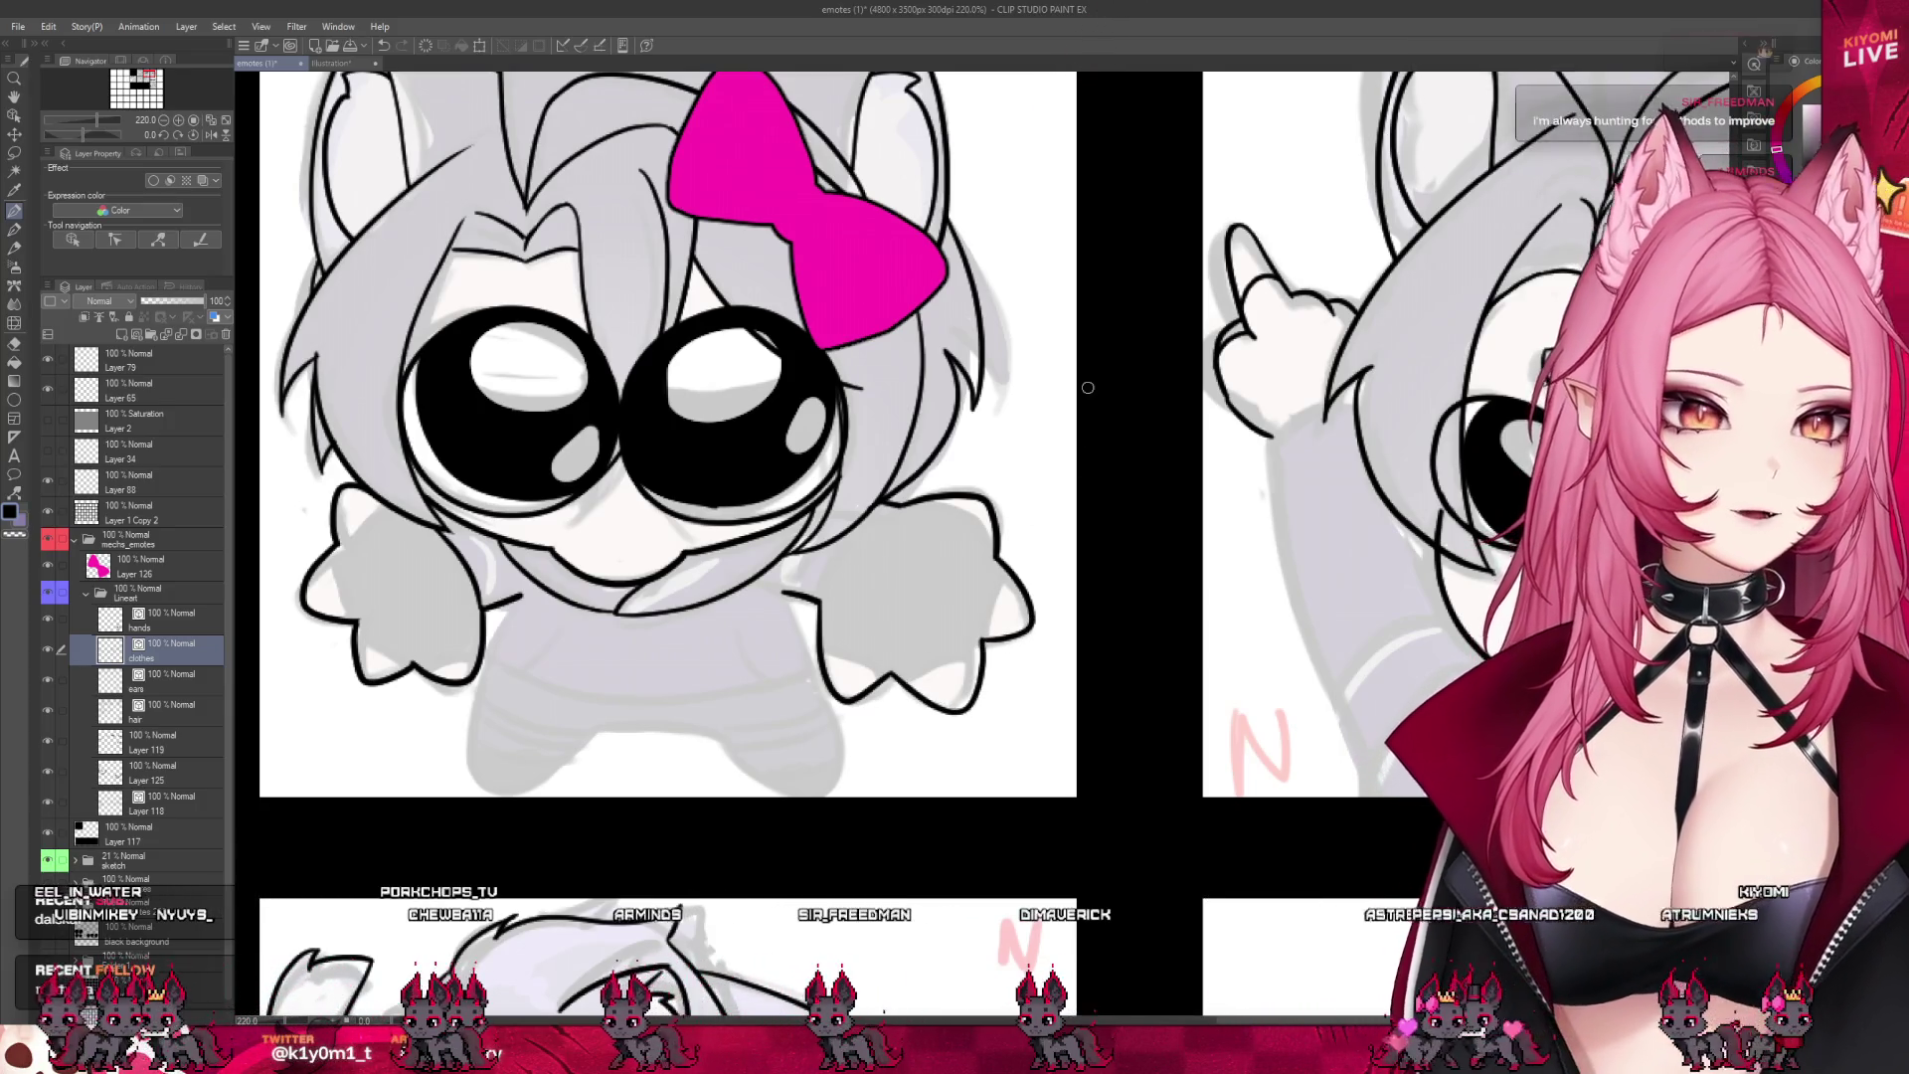
scroll(1060, 373, "down", 5)
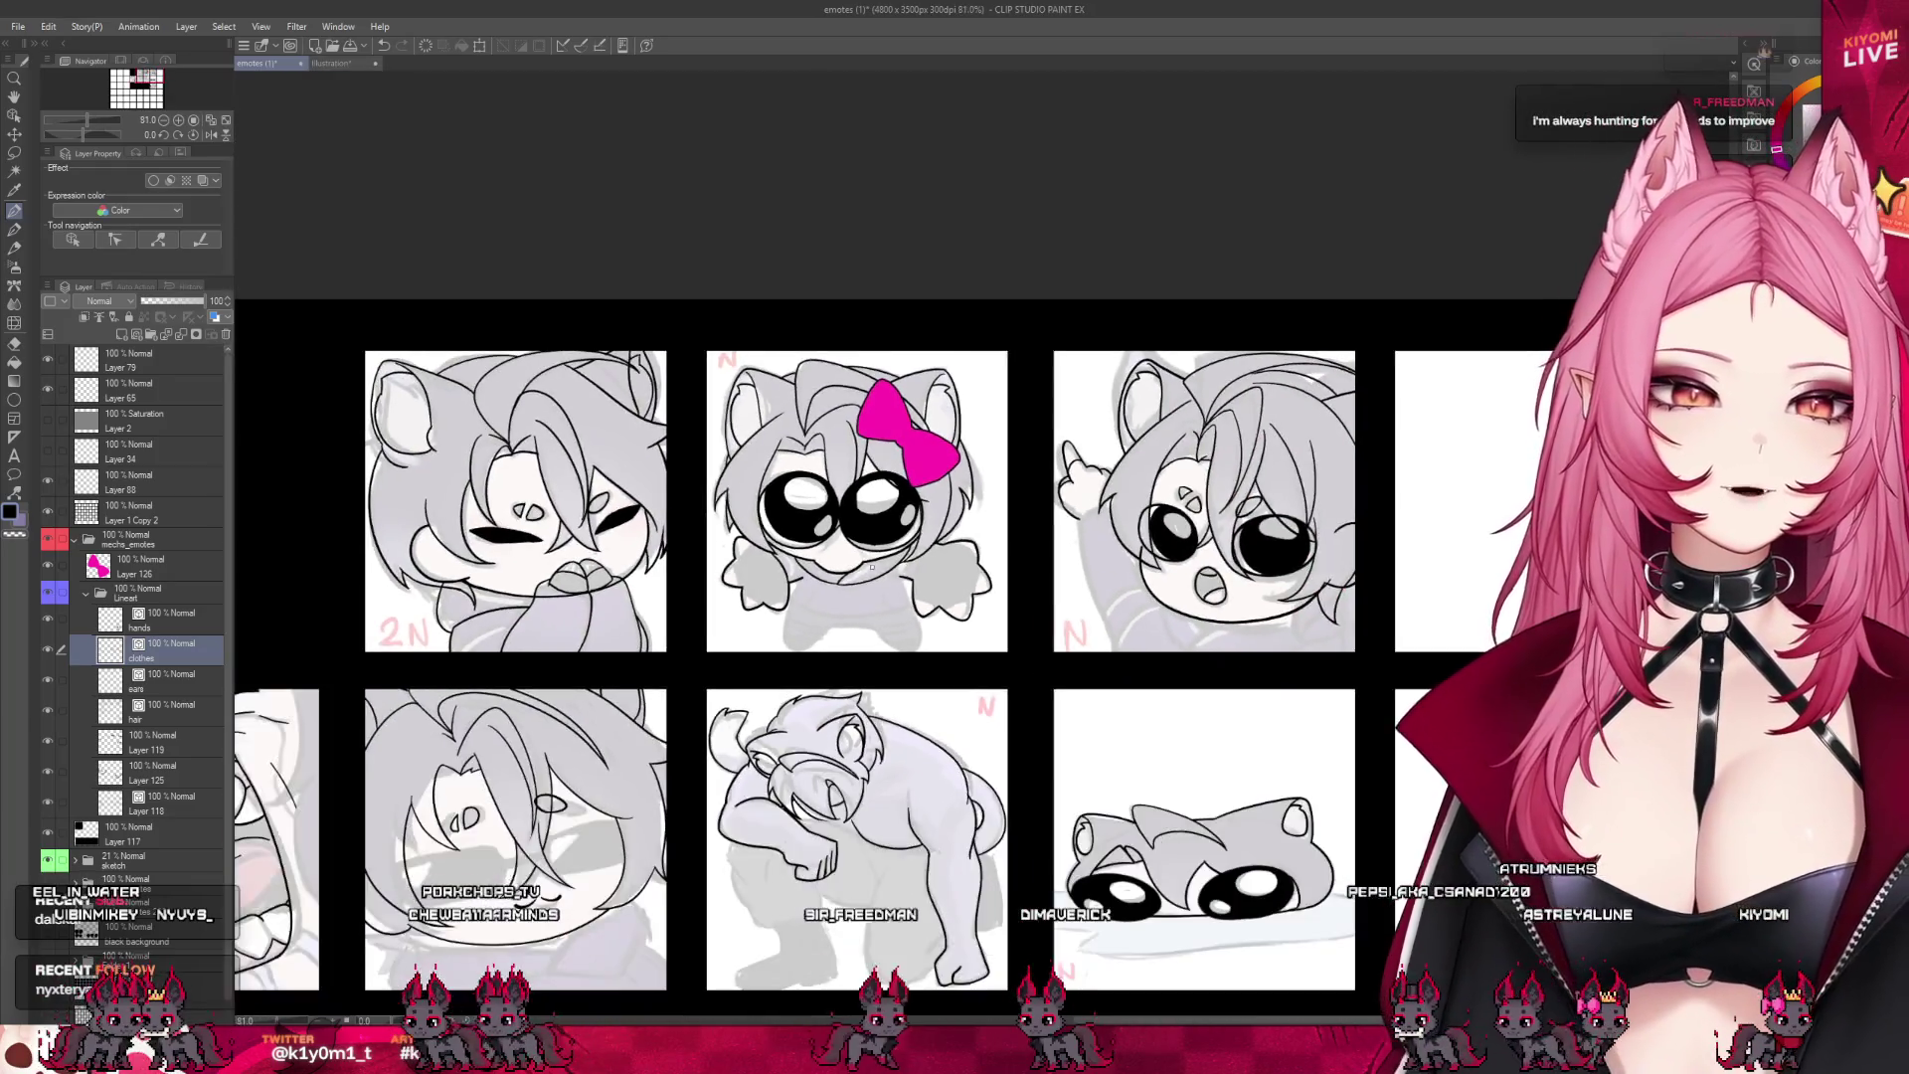
- Touch up the bow emote's lineart with a small stroke, check the whole sheet, then return to 181%
scroll(951, 565, "up", 2)
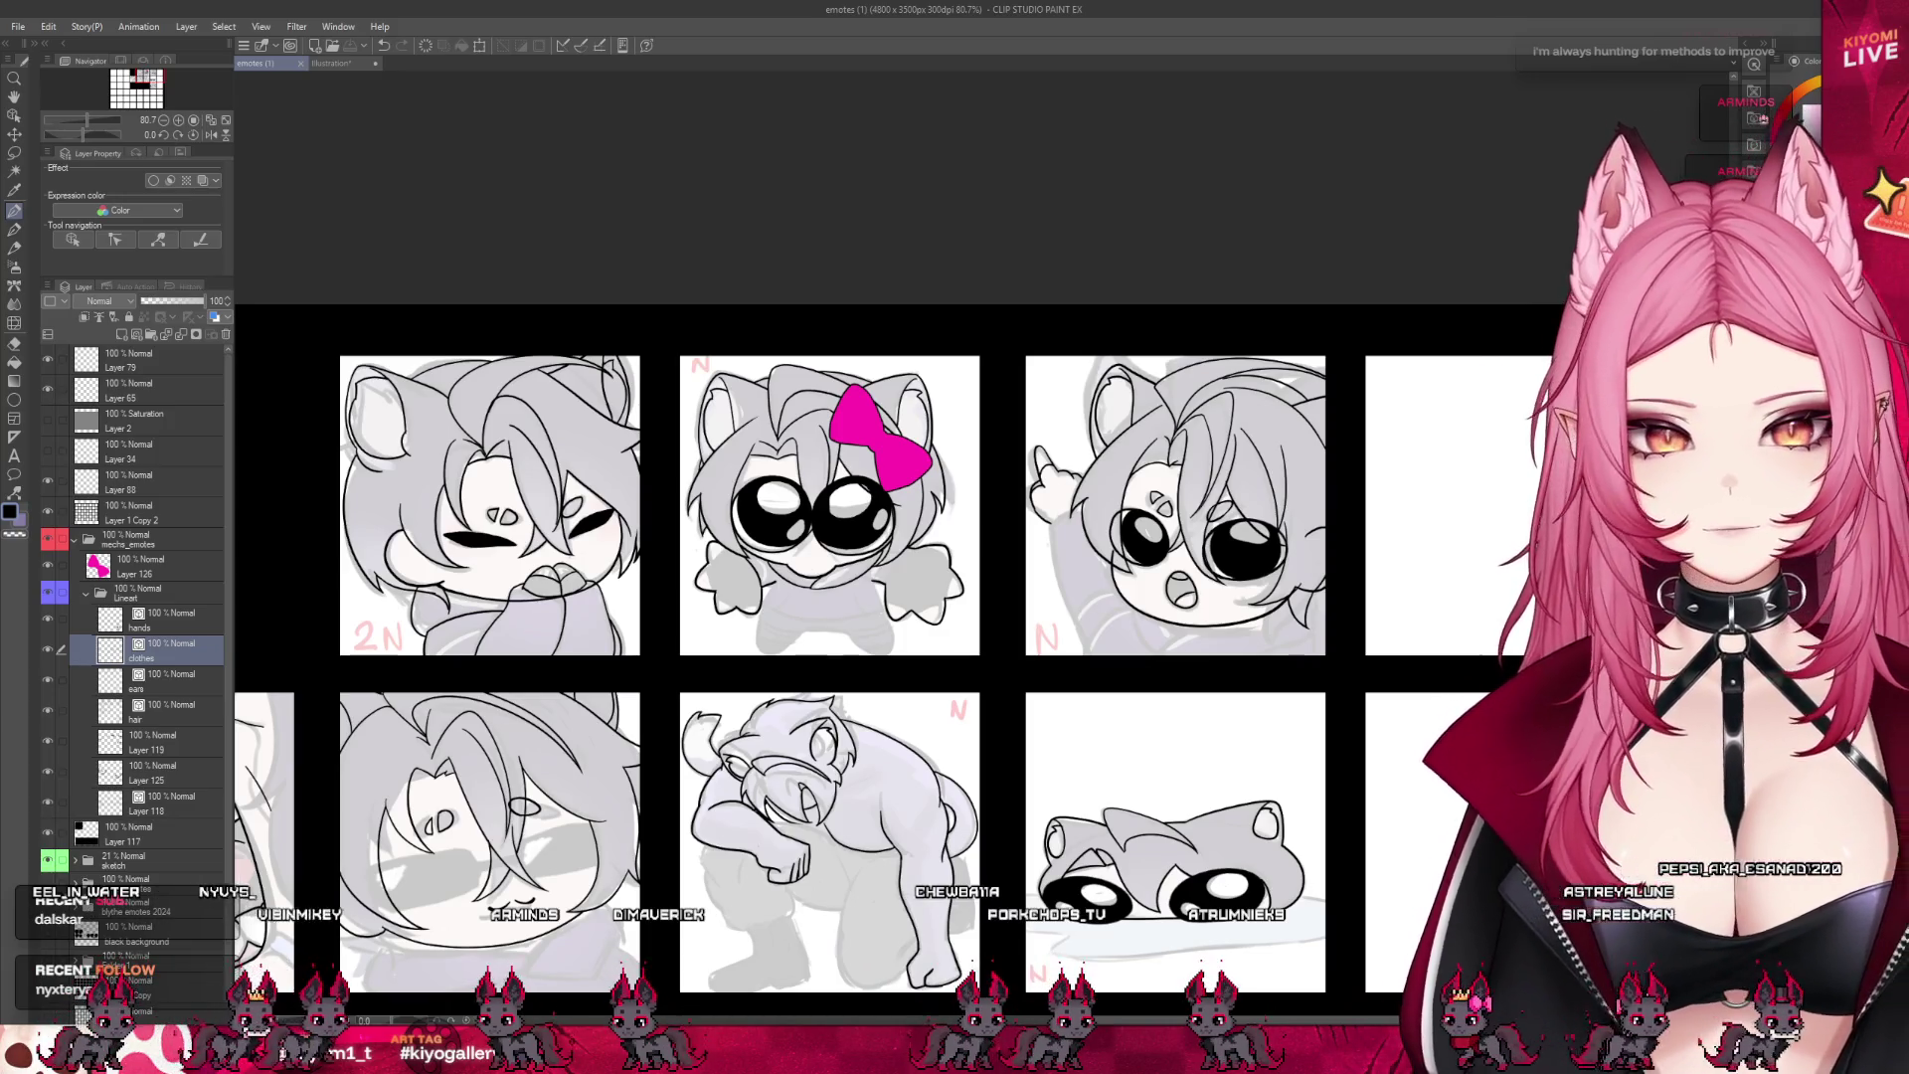
scroll(802, 568, "up", 4)
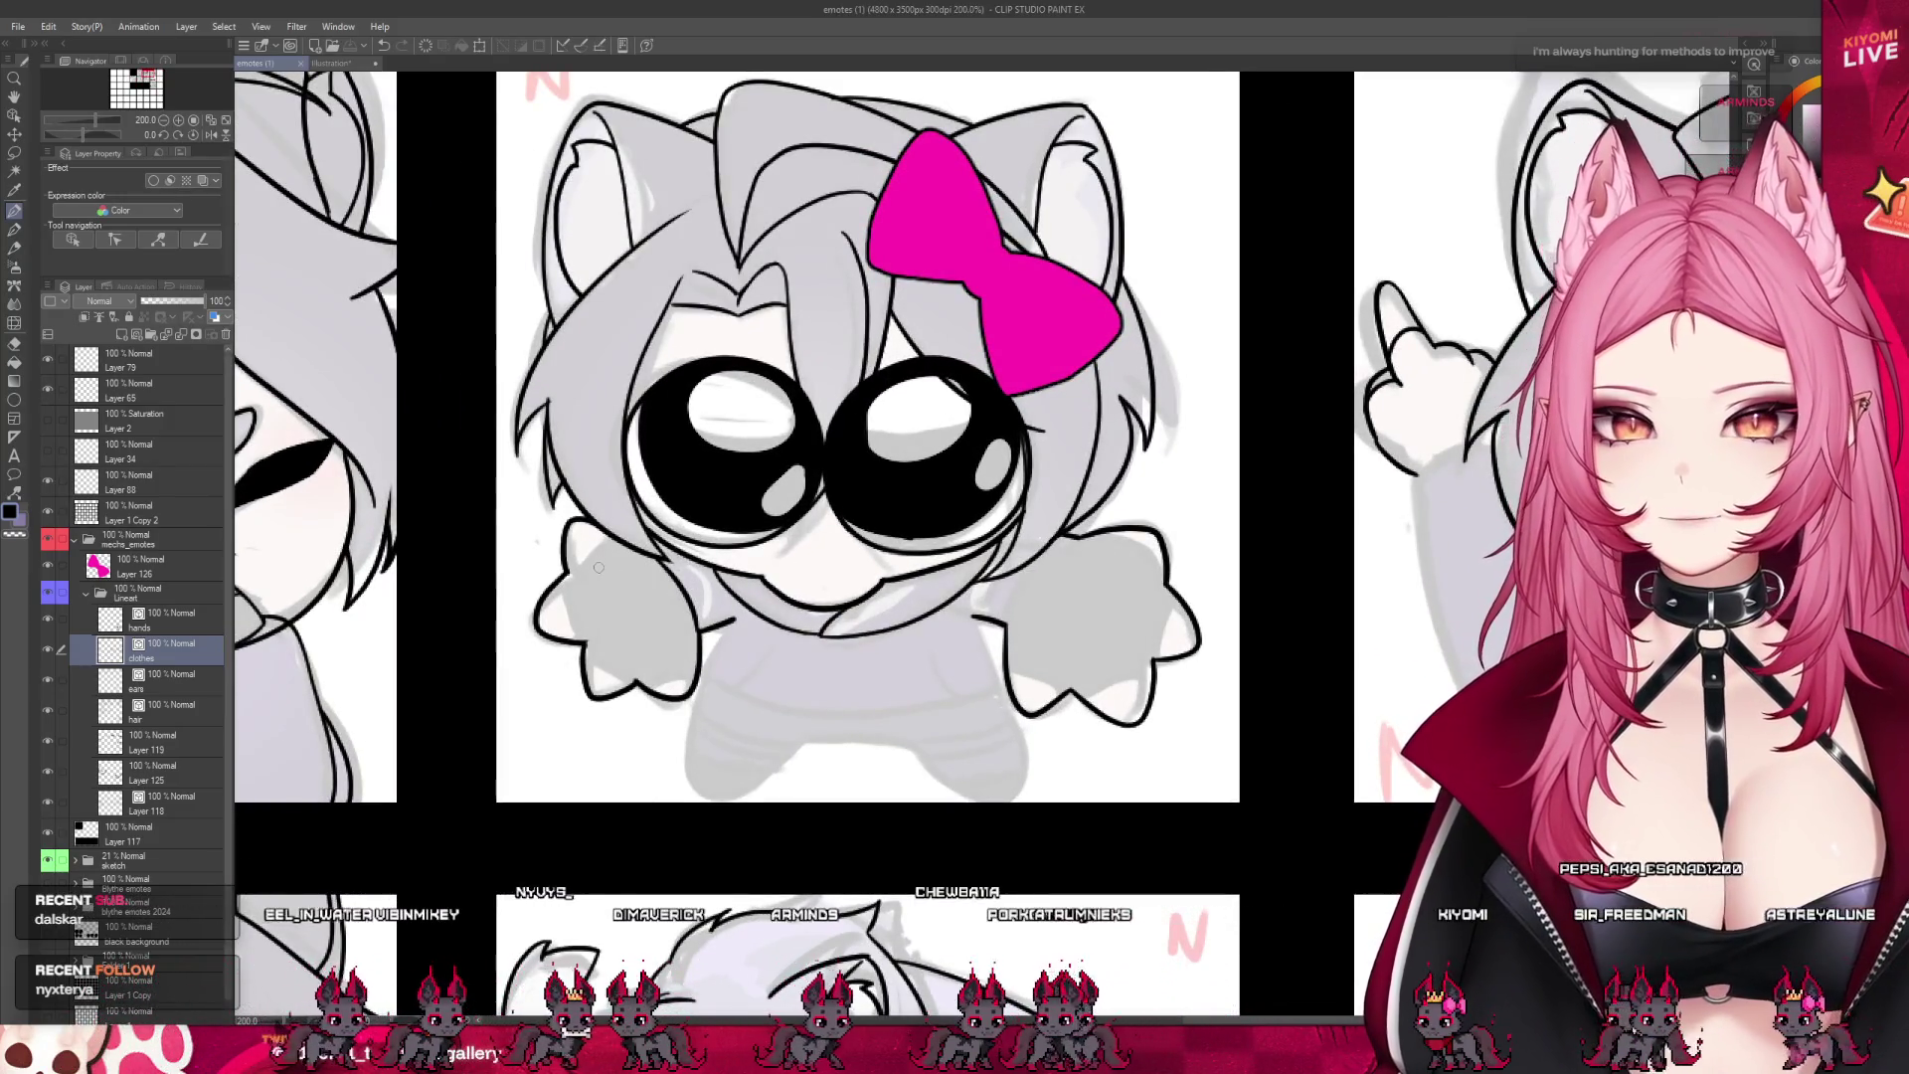
left_click_drag(599, 568, 574, 572)
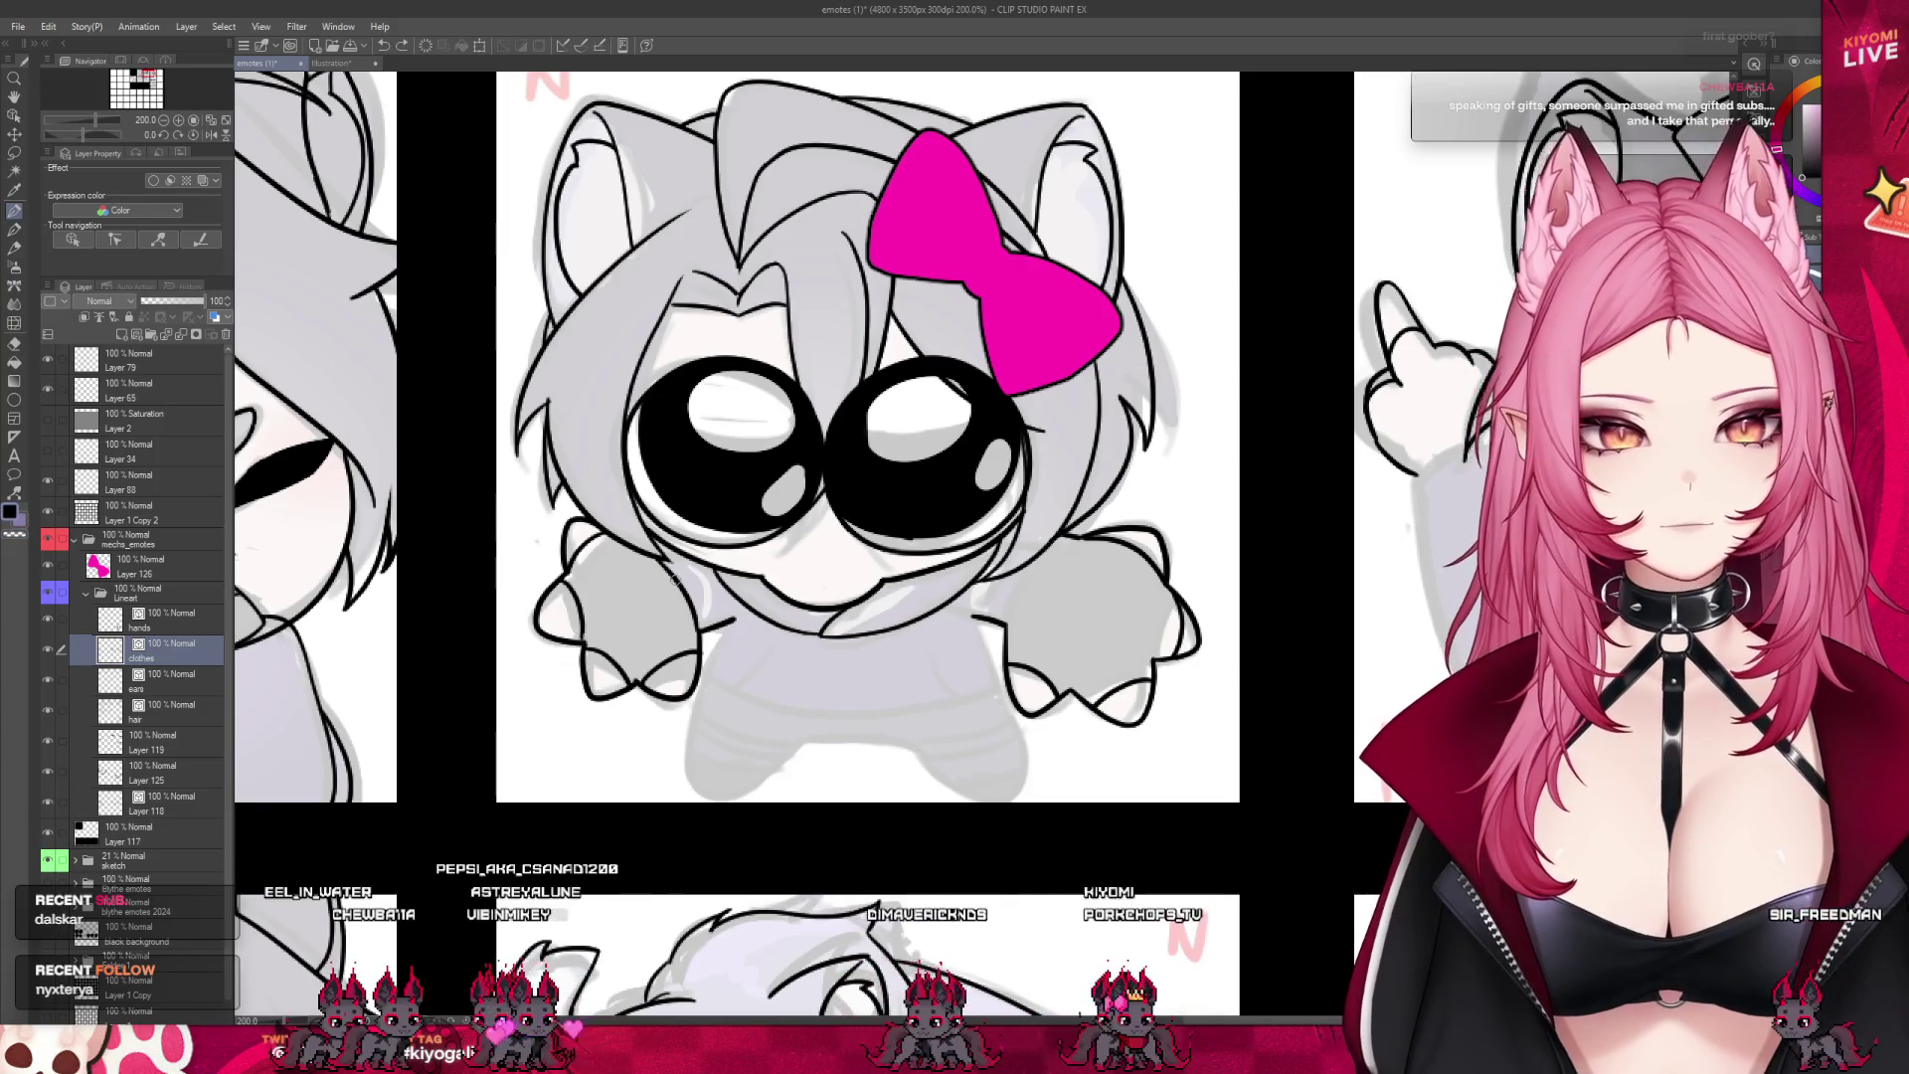
scroll(841, 597, "down", 5)
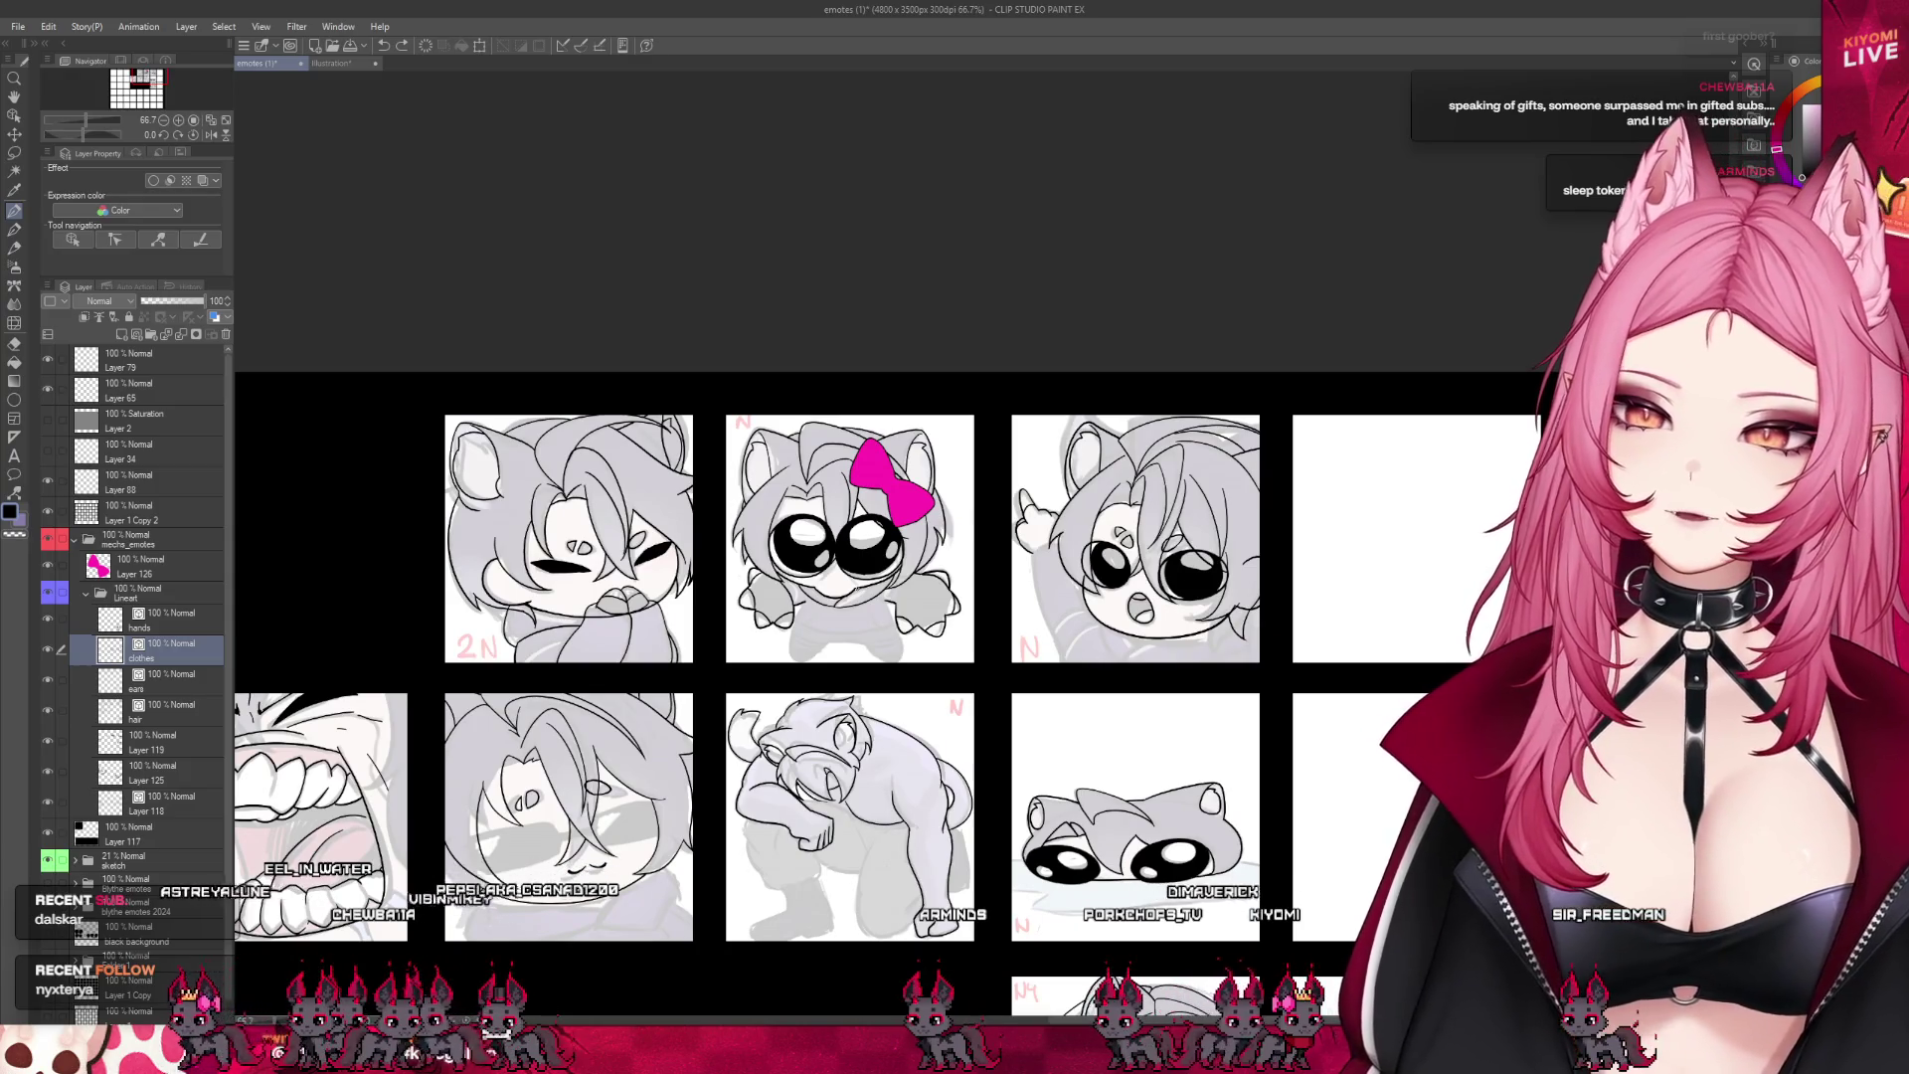
scroll(838, 578, "up", 5)
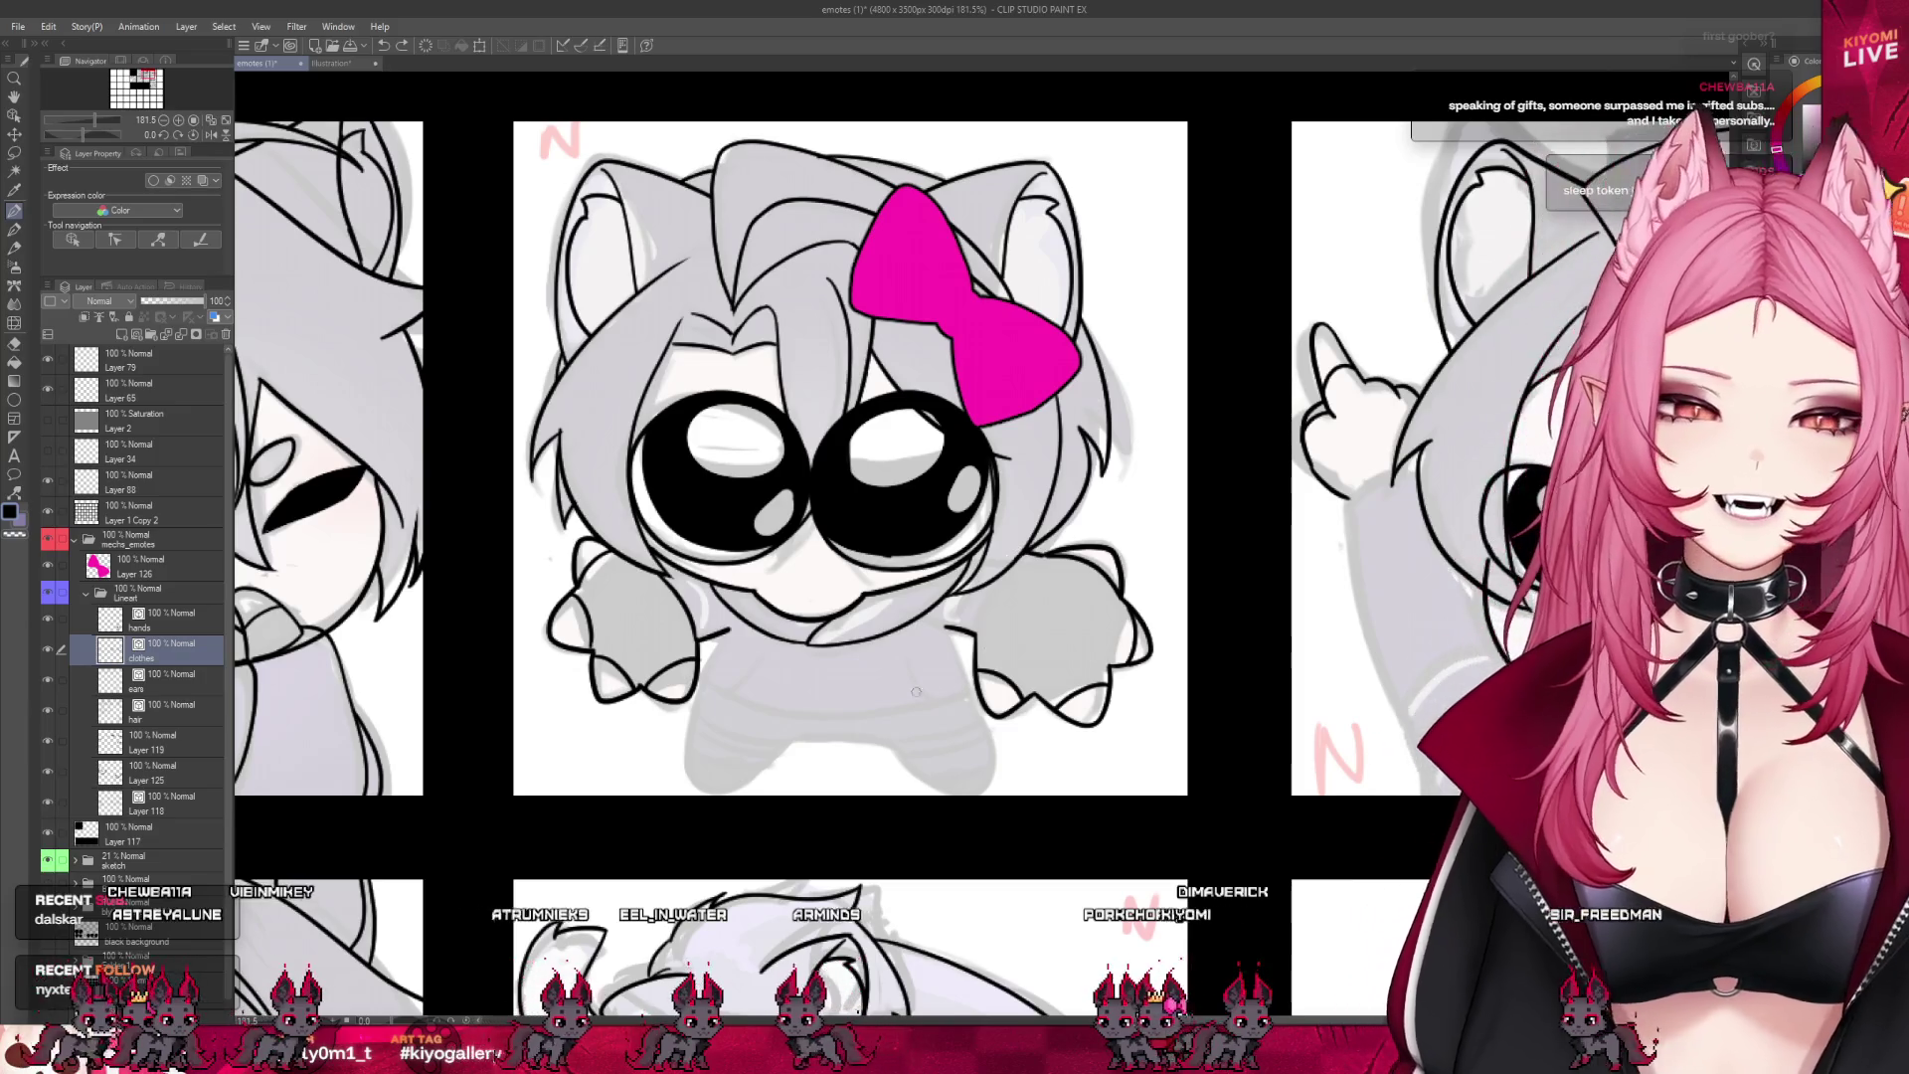
- At 266% zoom, draw the inner contour line of the pink-bow emote's right arm
scroll(845, 609, "up", 1)
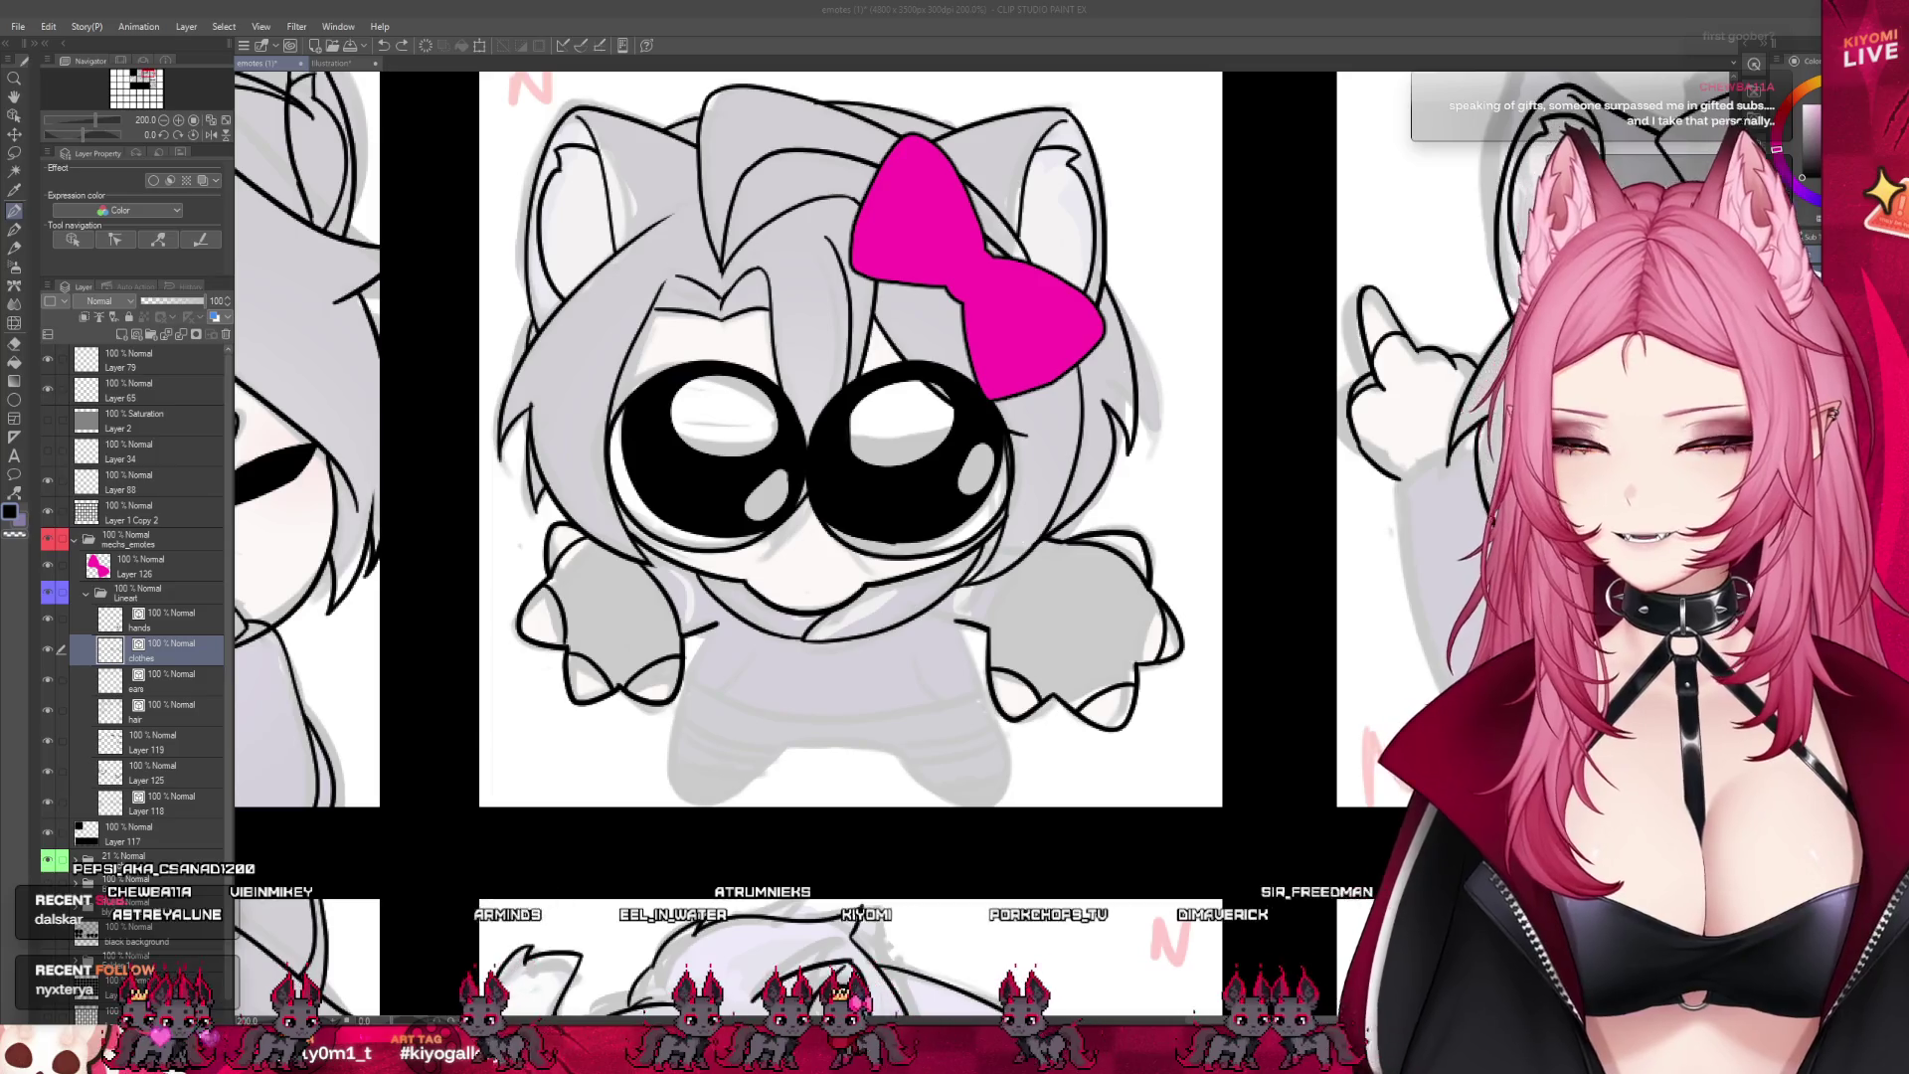
scroll(798, 687, "up", 2)
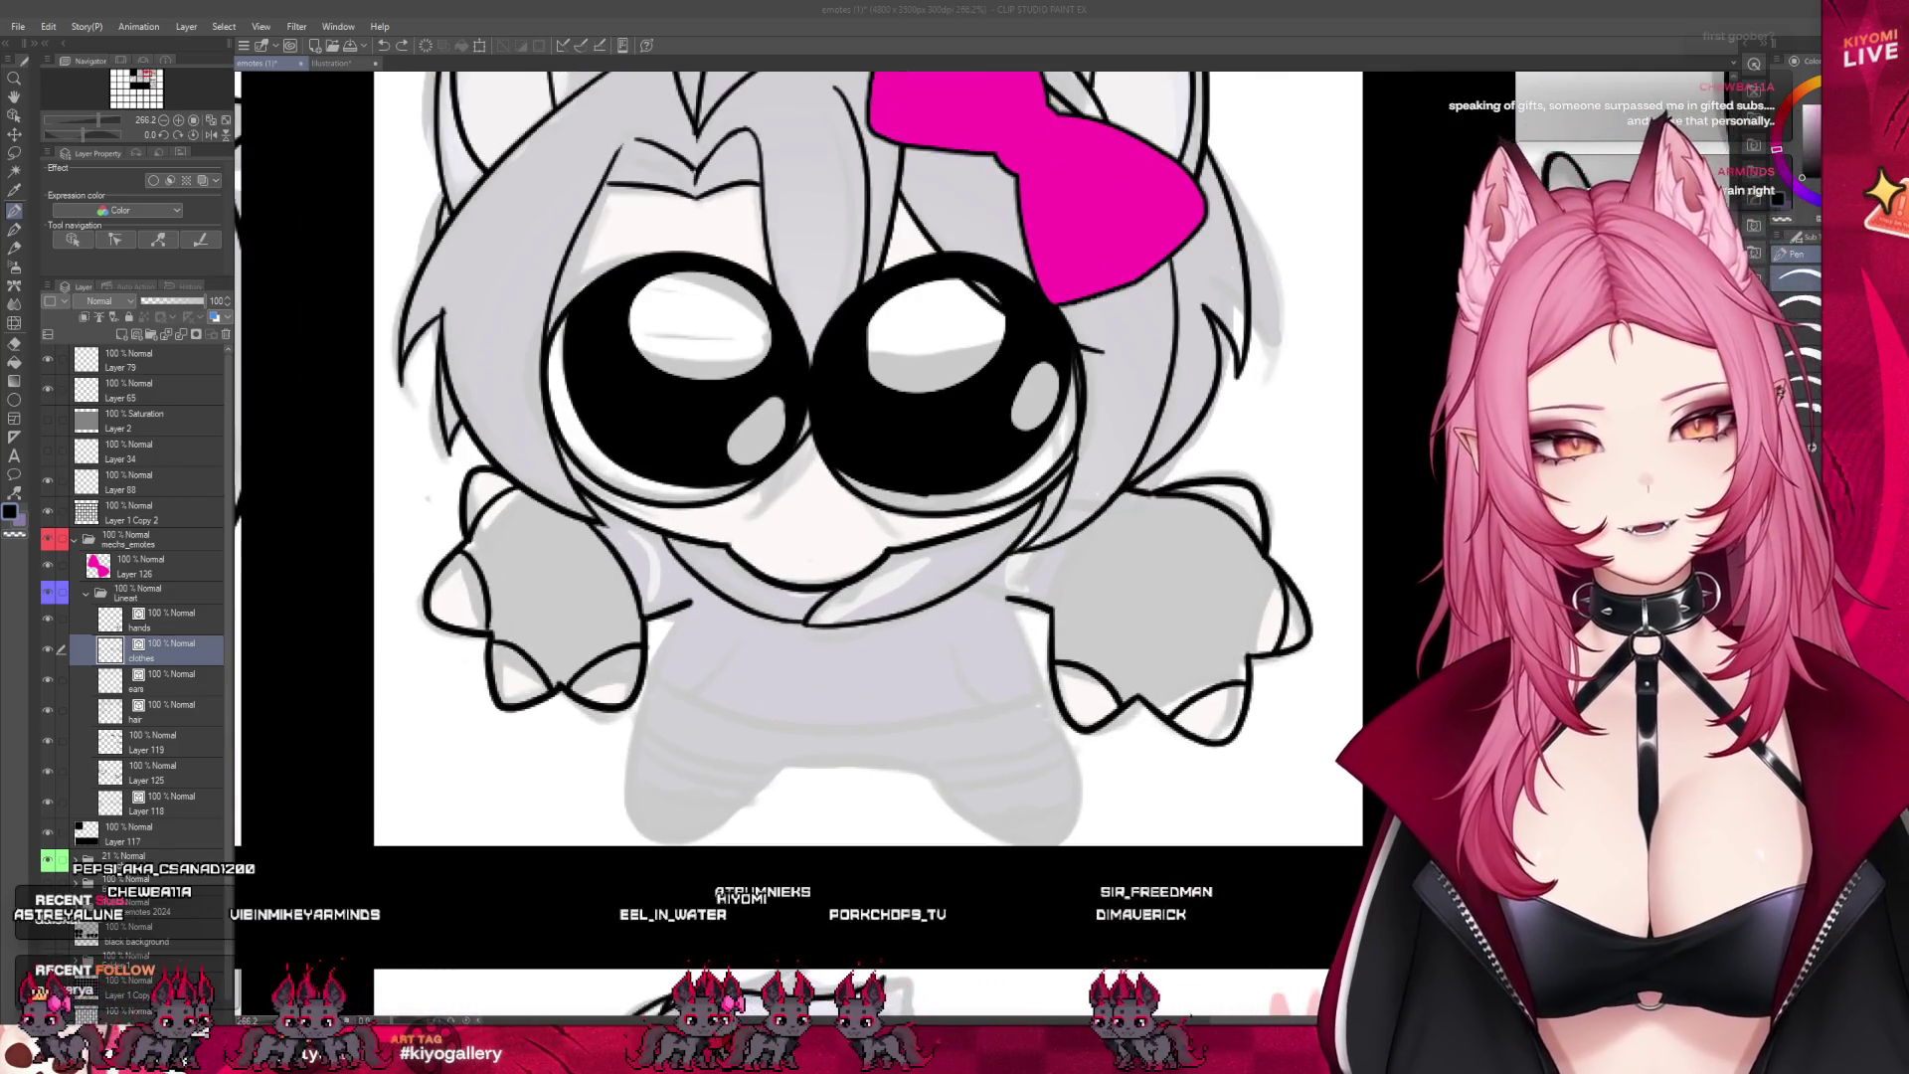
left_click(587, 675)
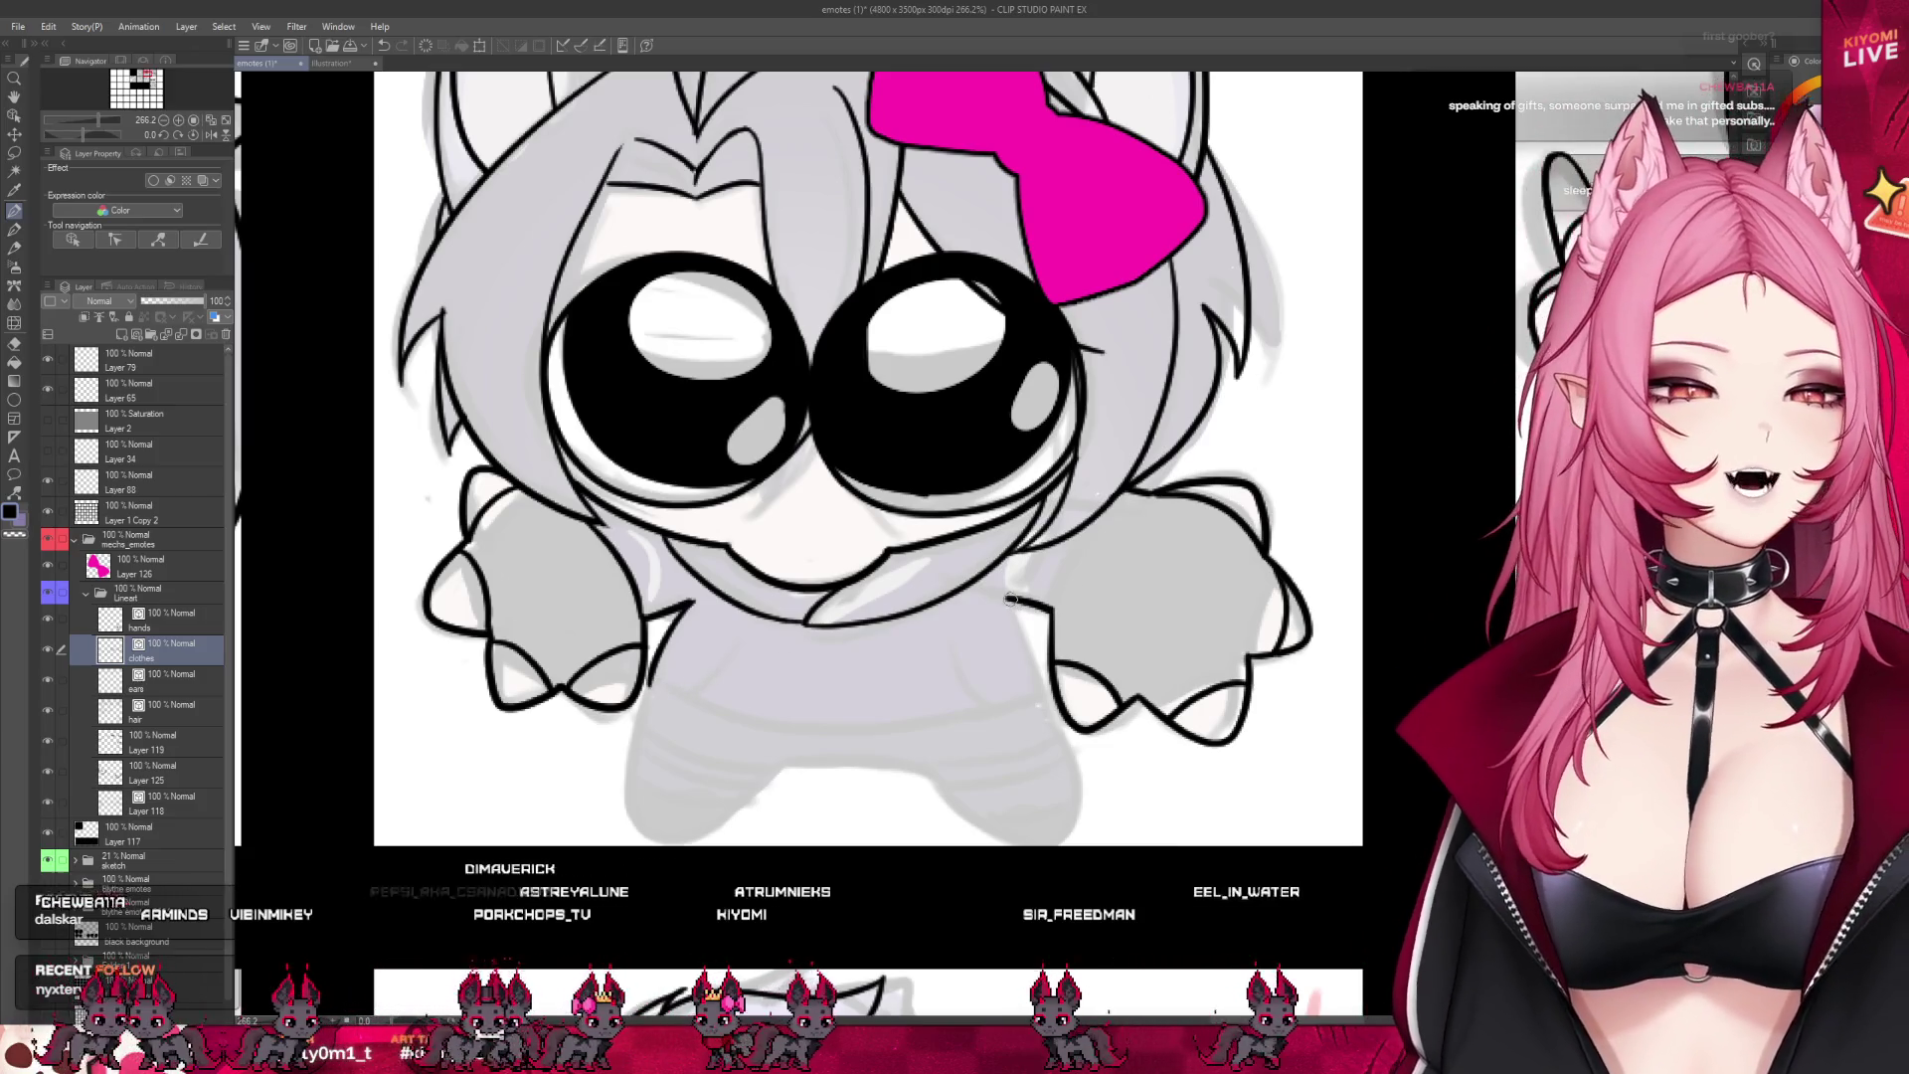
left_click_drag(1011, 599, 1042, 688)
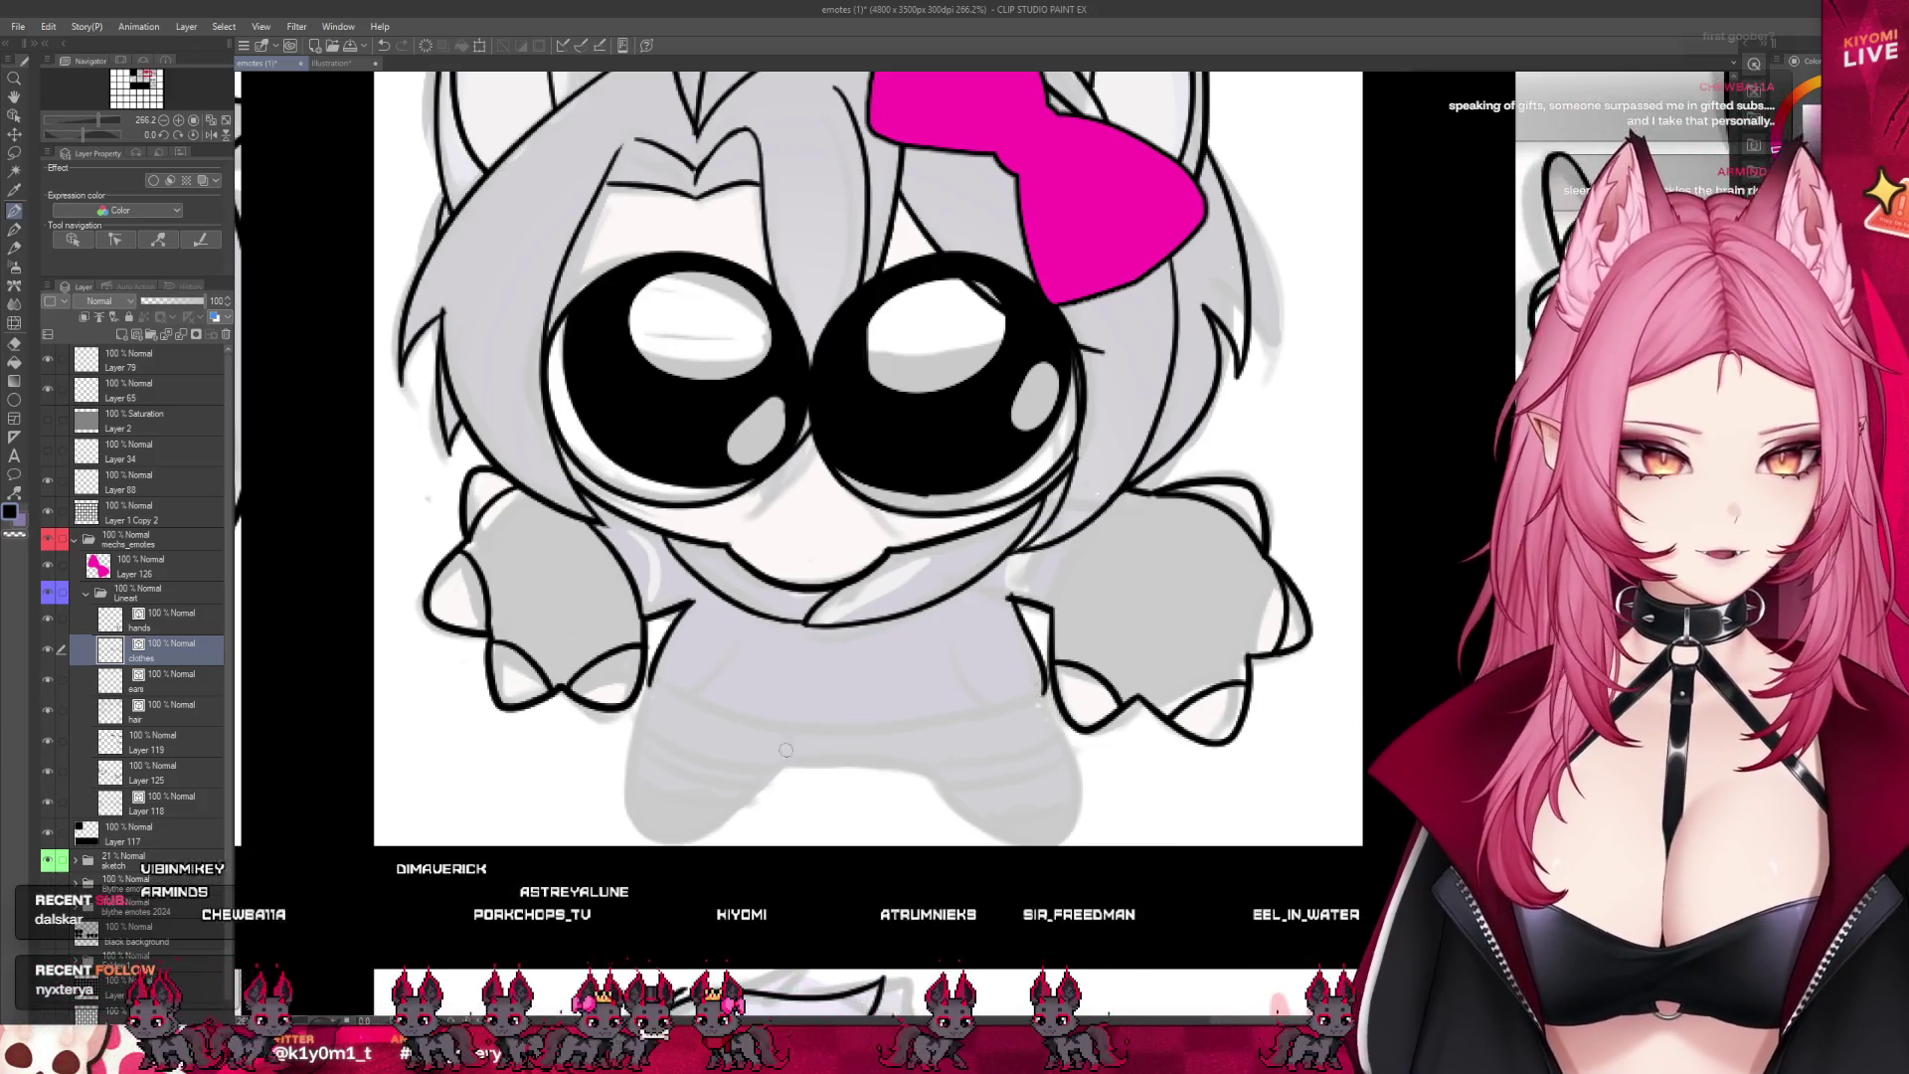
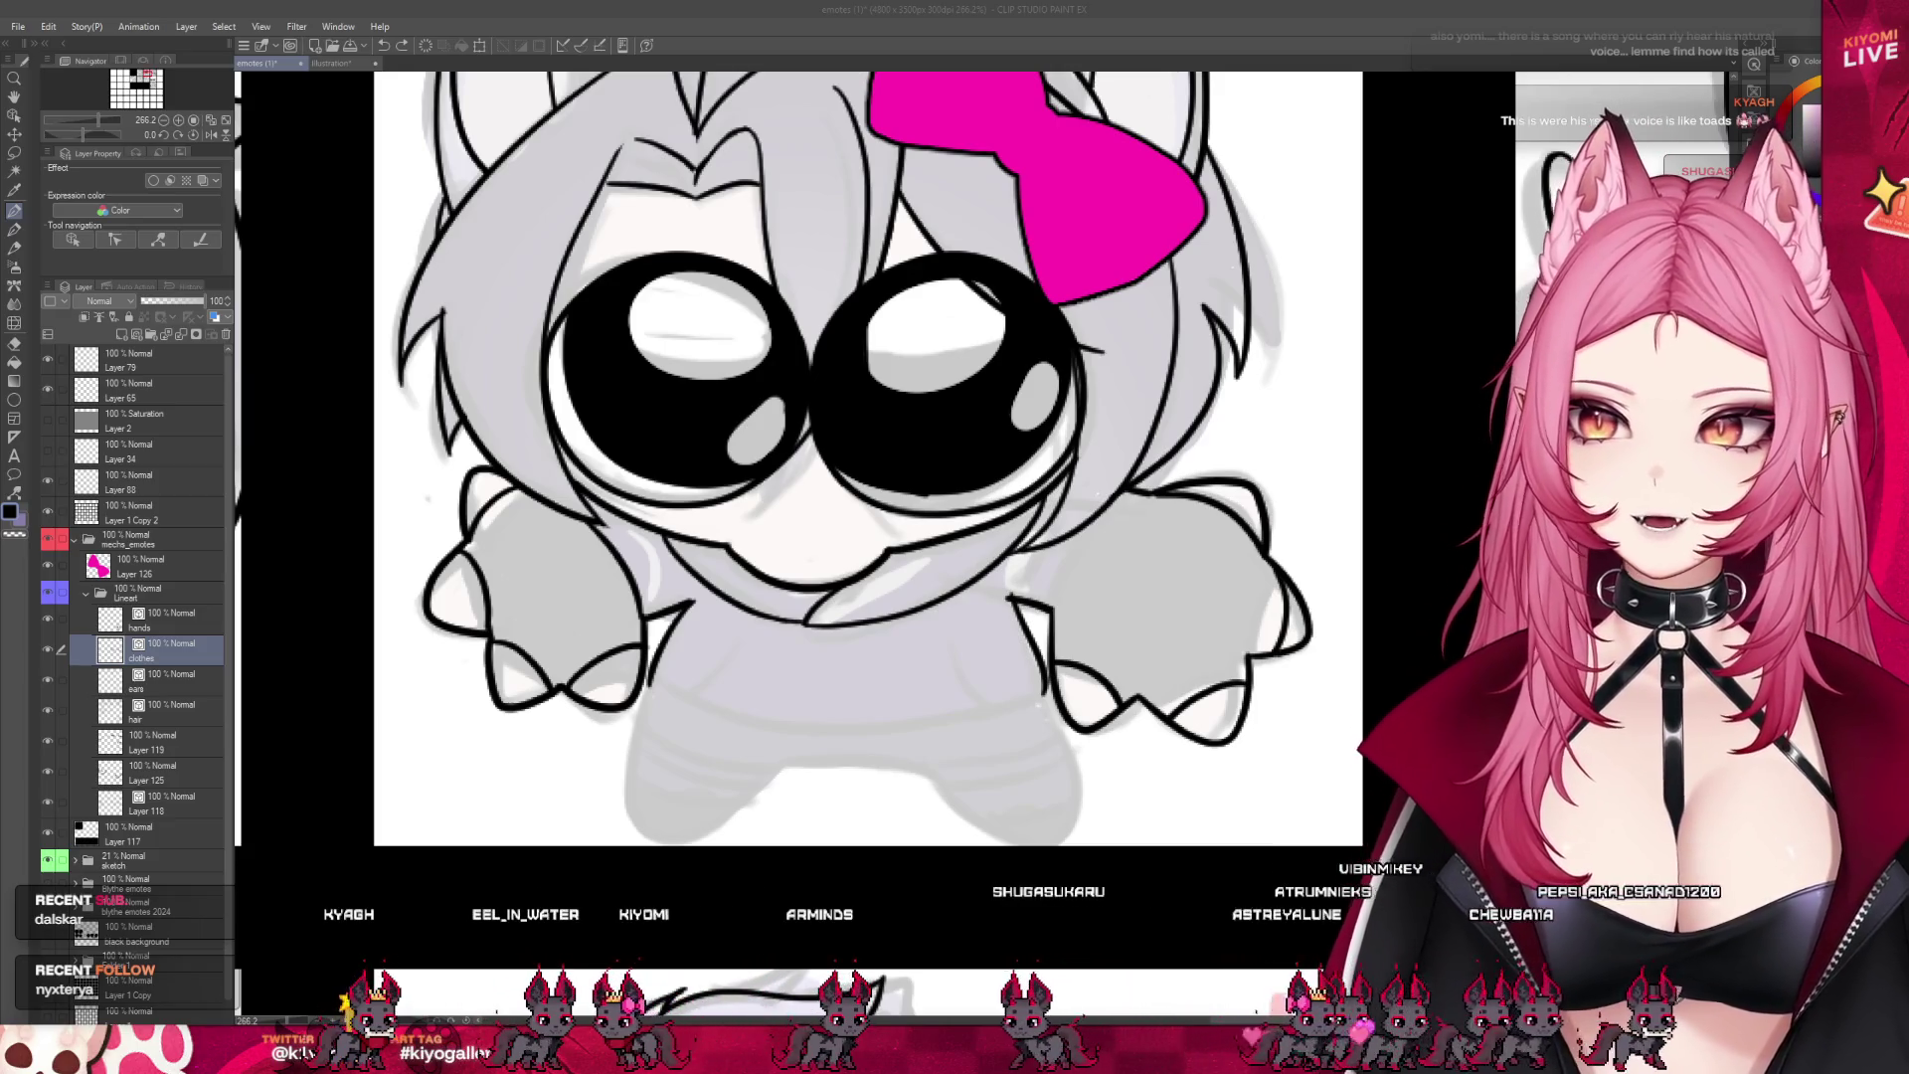
- Ink the lower edge of the body and the left leg outline, redoing strokes until clean
left_click_drag(1002, 585, 1008, 627)
key("ctrl+z")
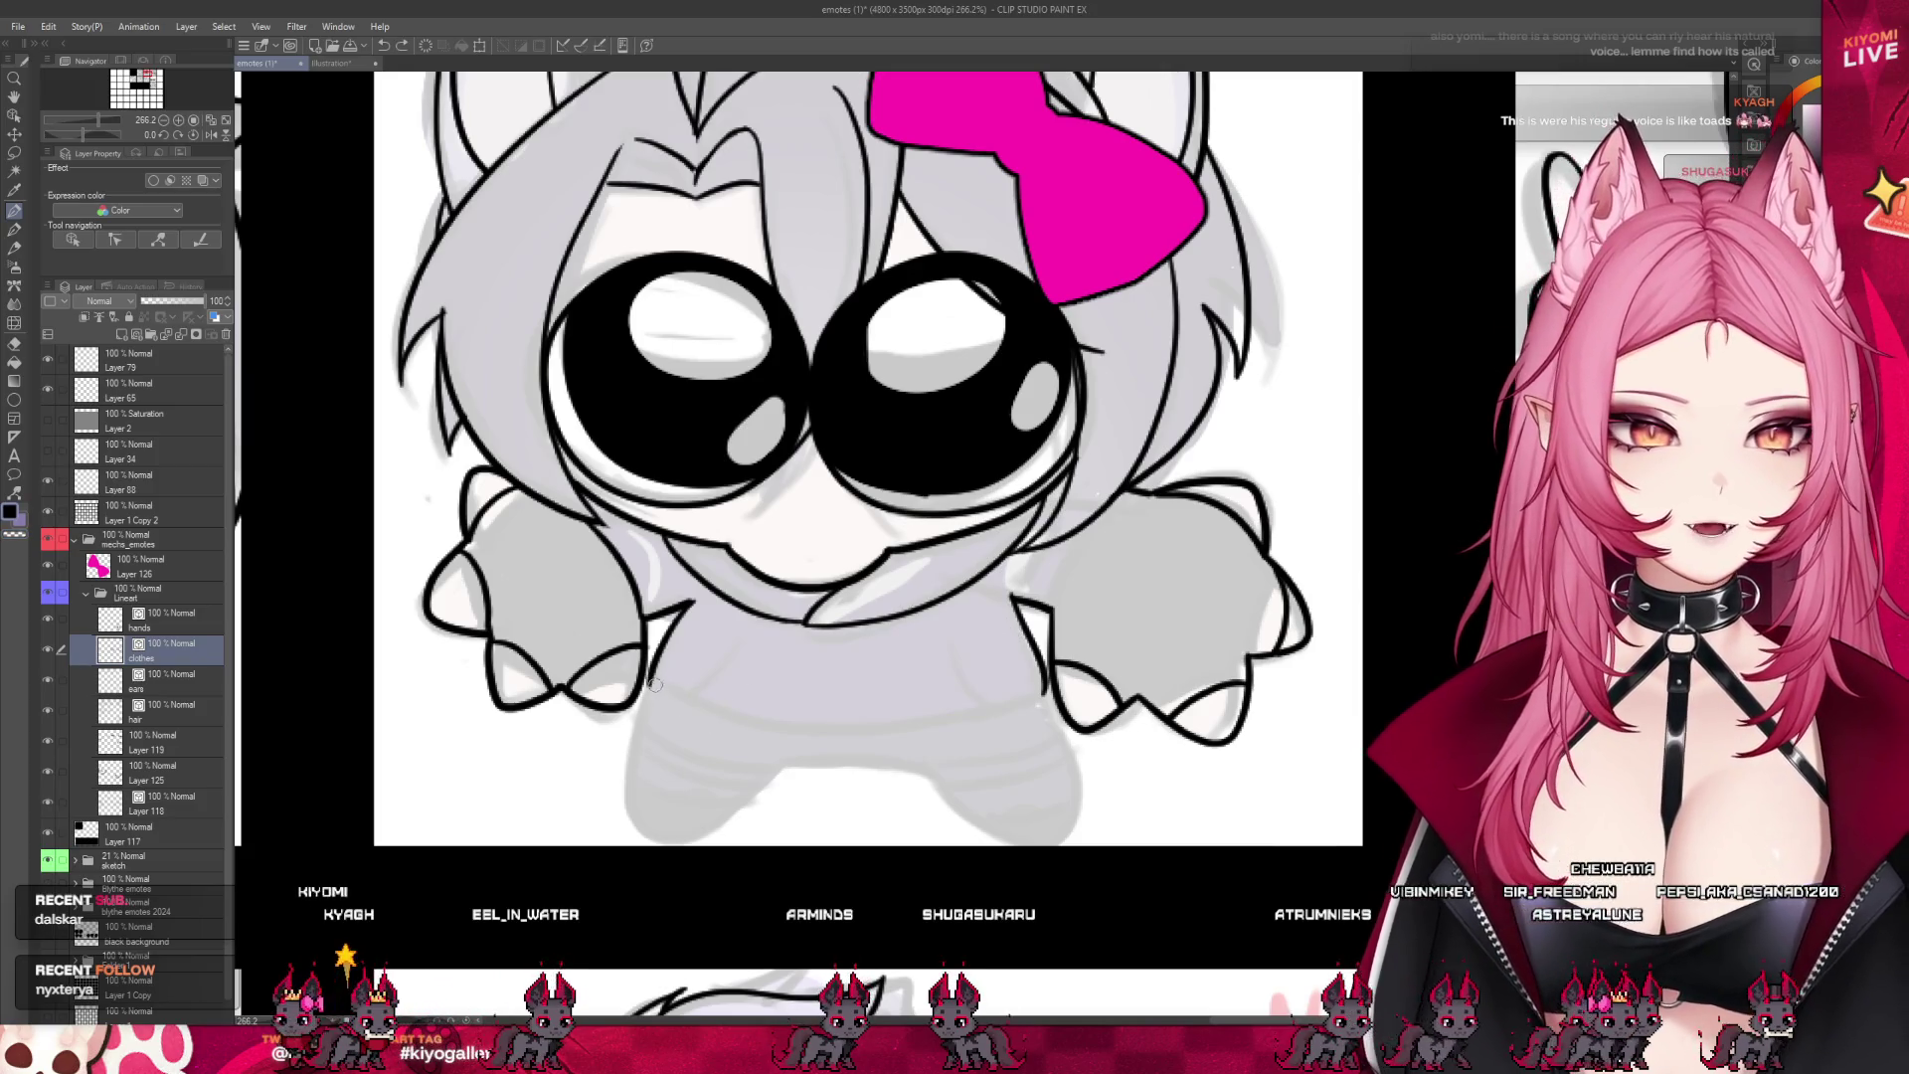
left_click_drag(654, 685, 884, 736)
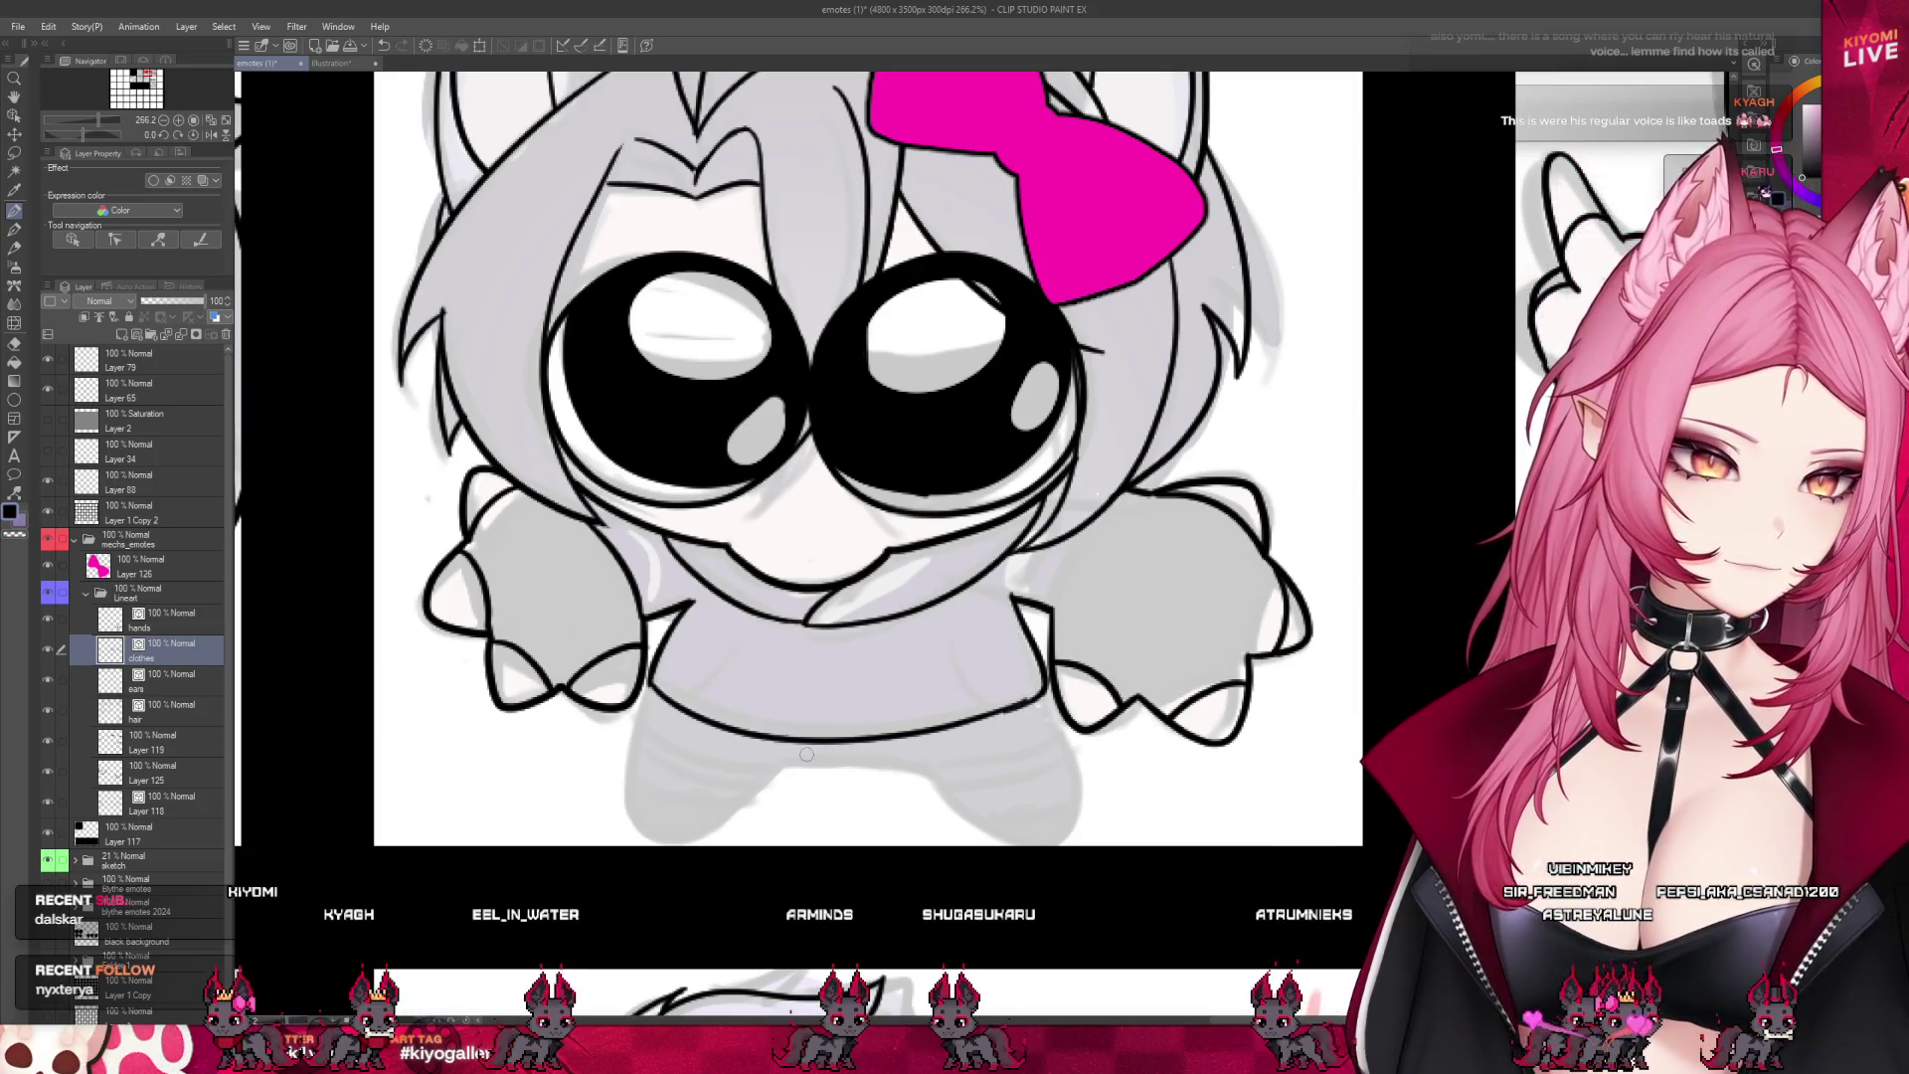
left_click_drag(648, 696, 636, 836)
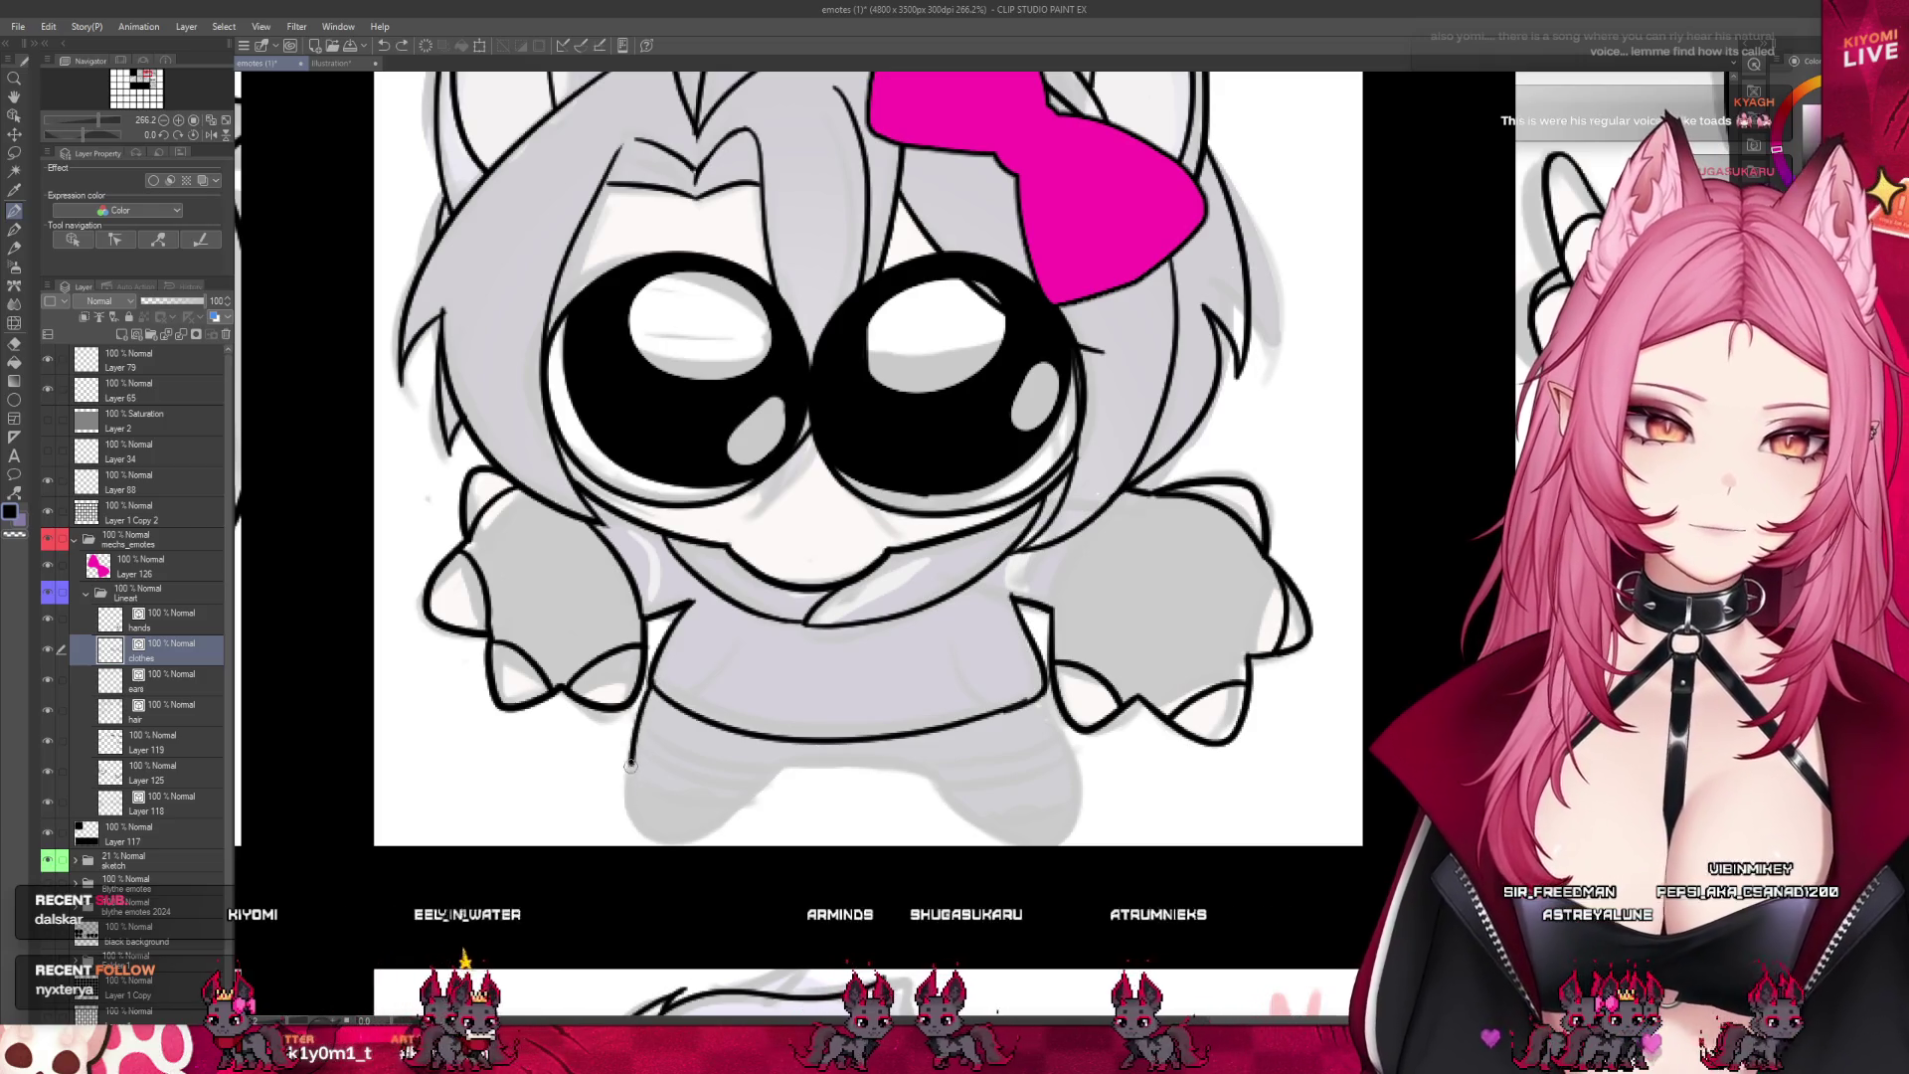
key("ctrl+z")
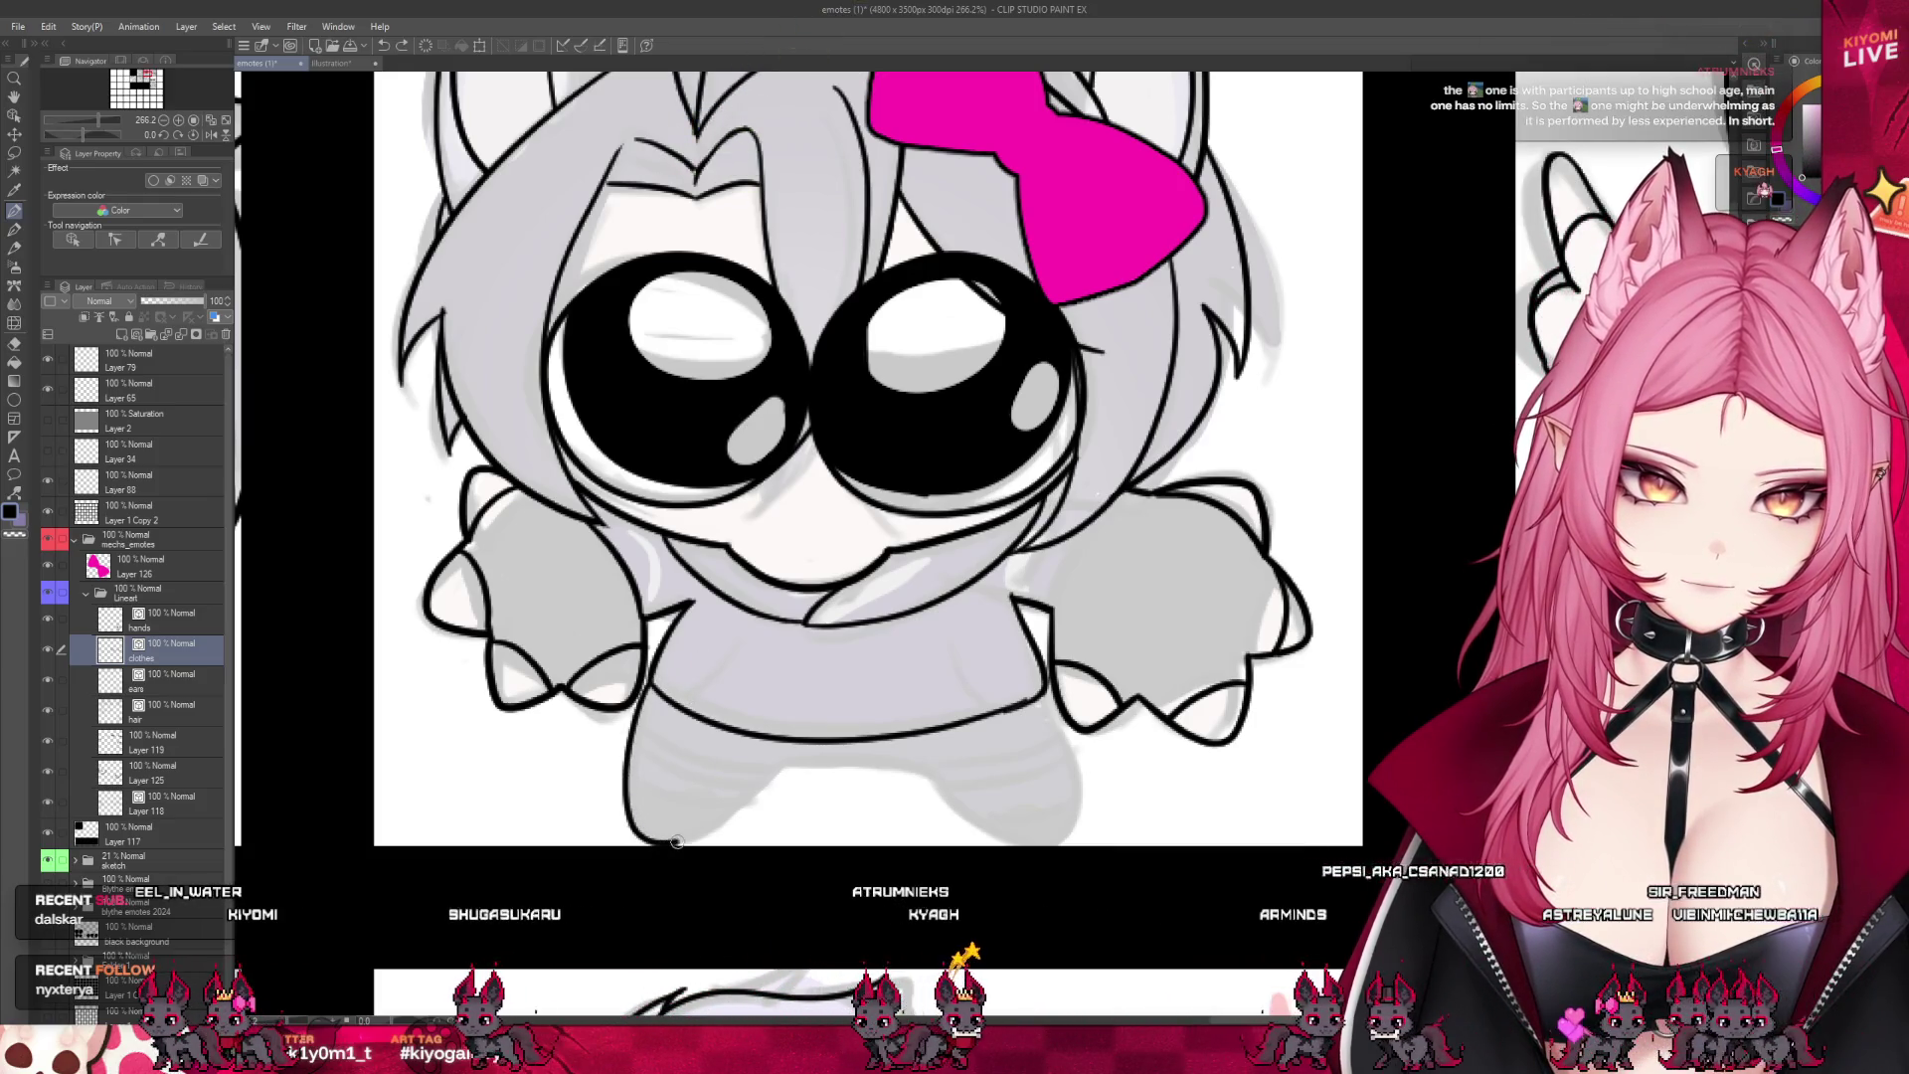
left_click_drag(648, 696, 758, 772)
key("ctrl+z")
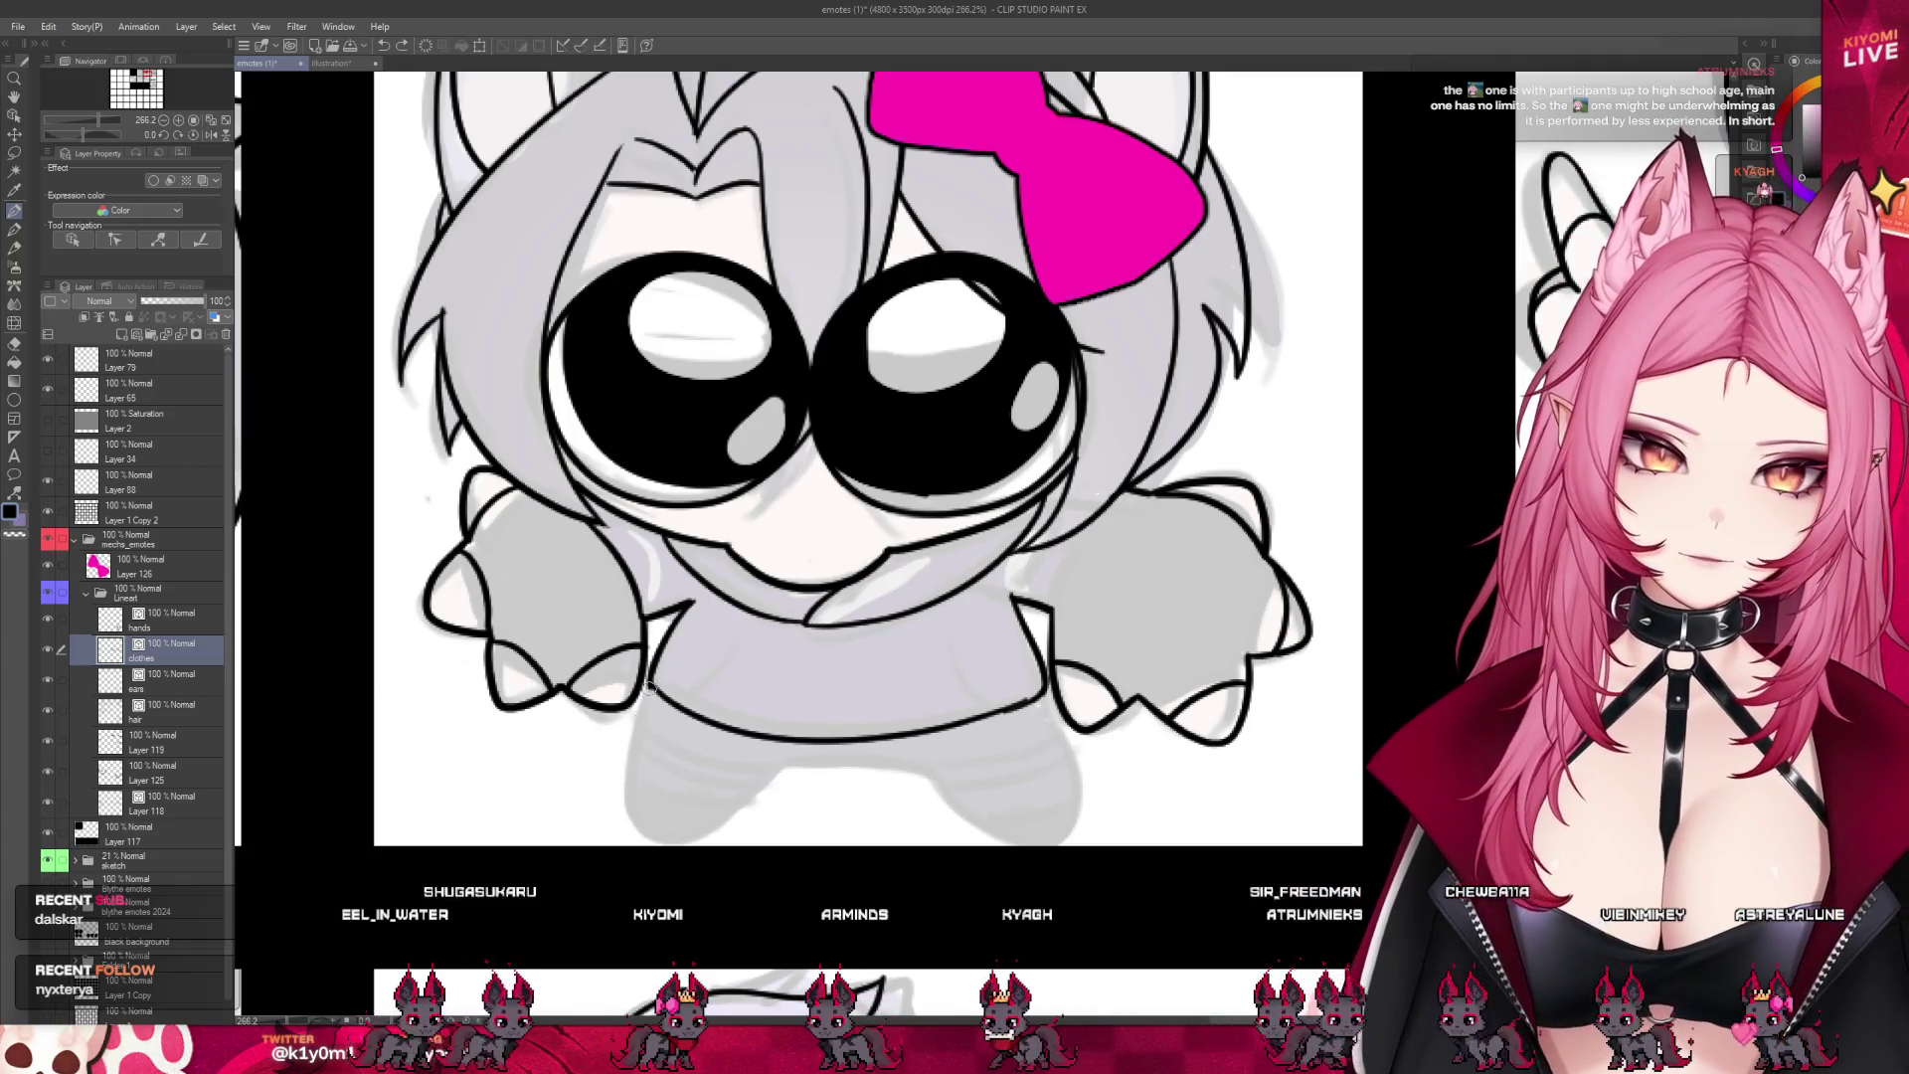
mouse_move(628, 812)
left_mouse_down()
mouse_move(676, 840)
mouse_move(741, 798)
left_mouse_up()
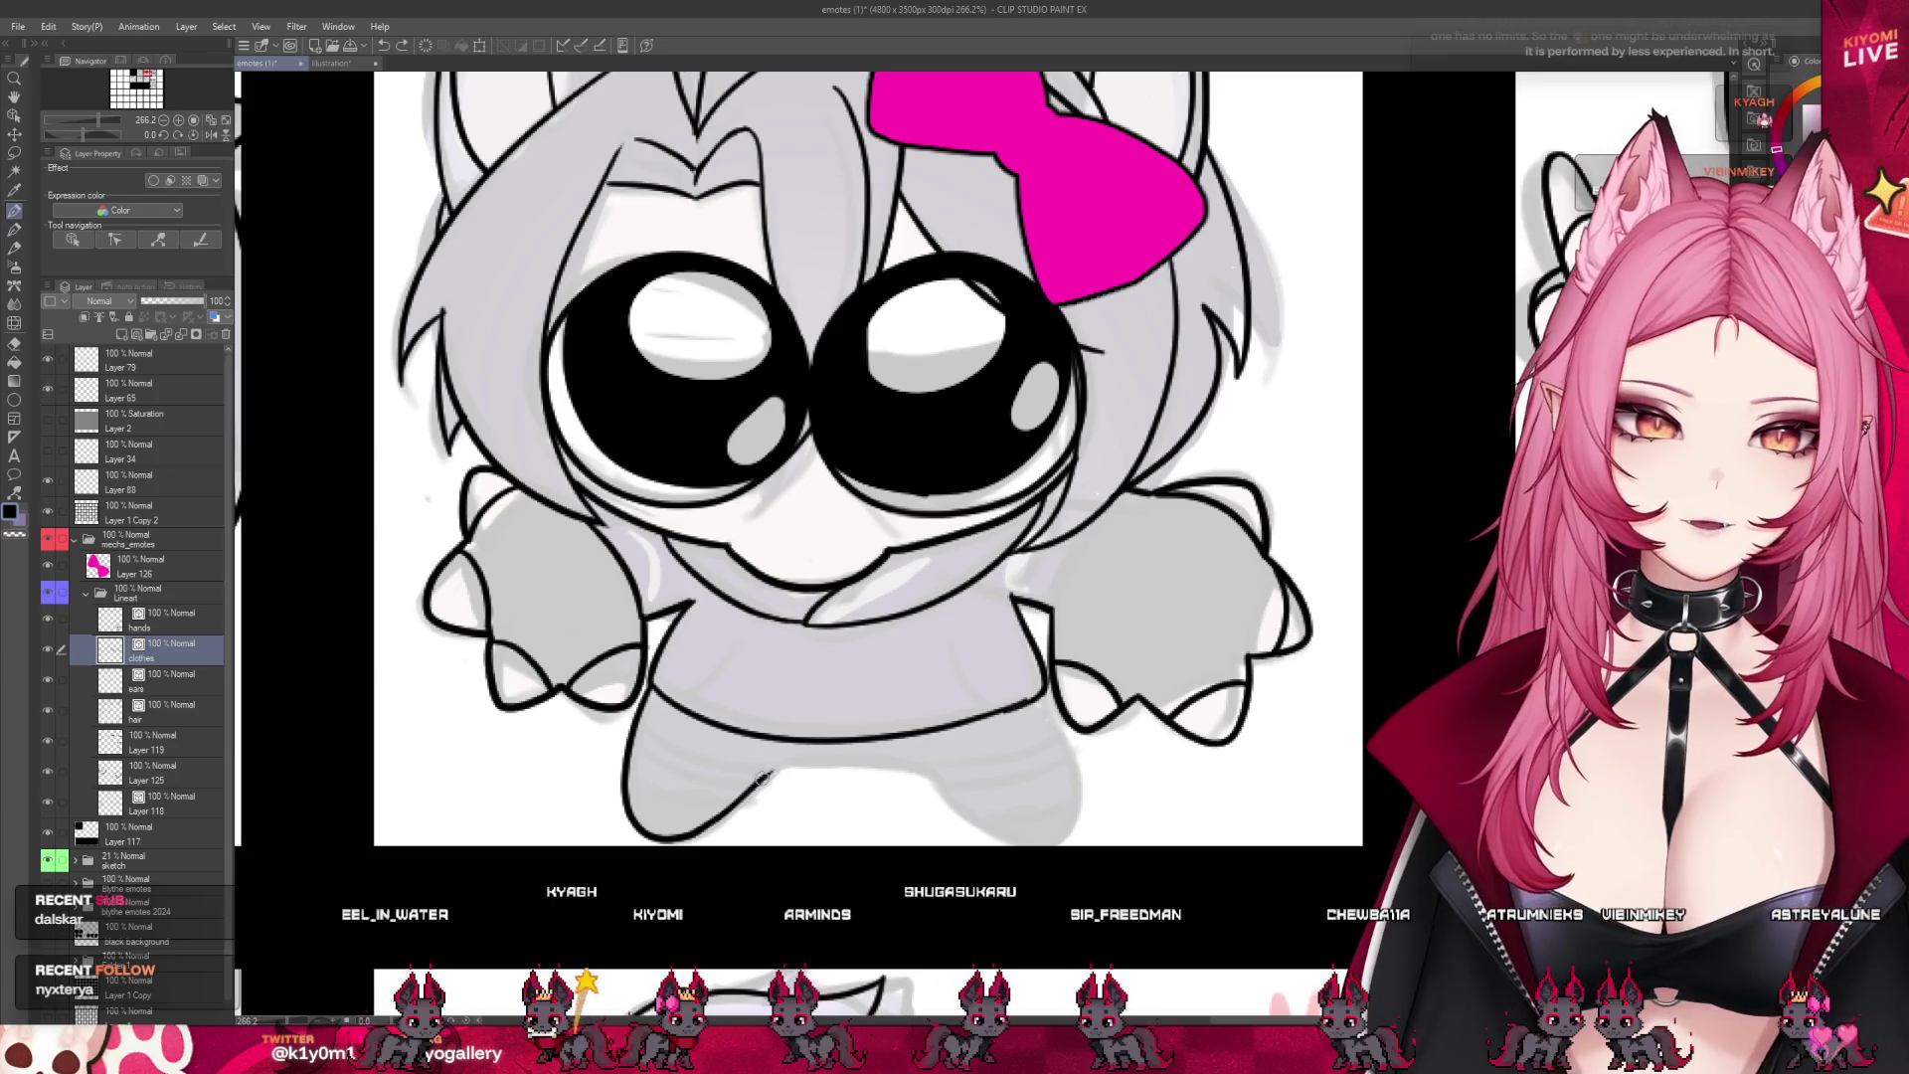
key("ctrl+z")
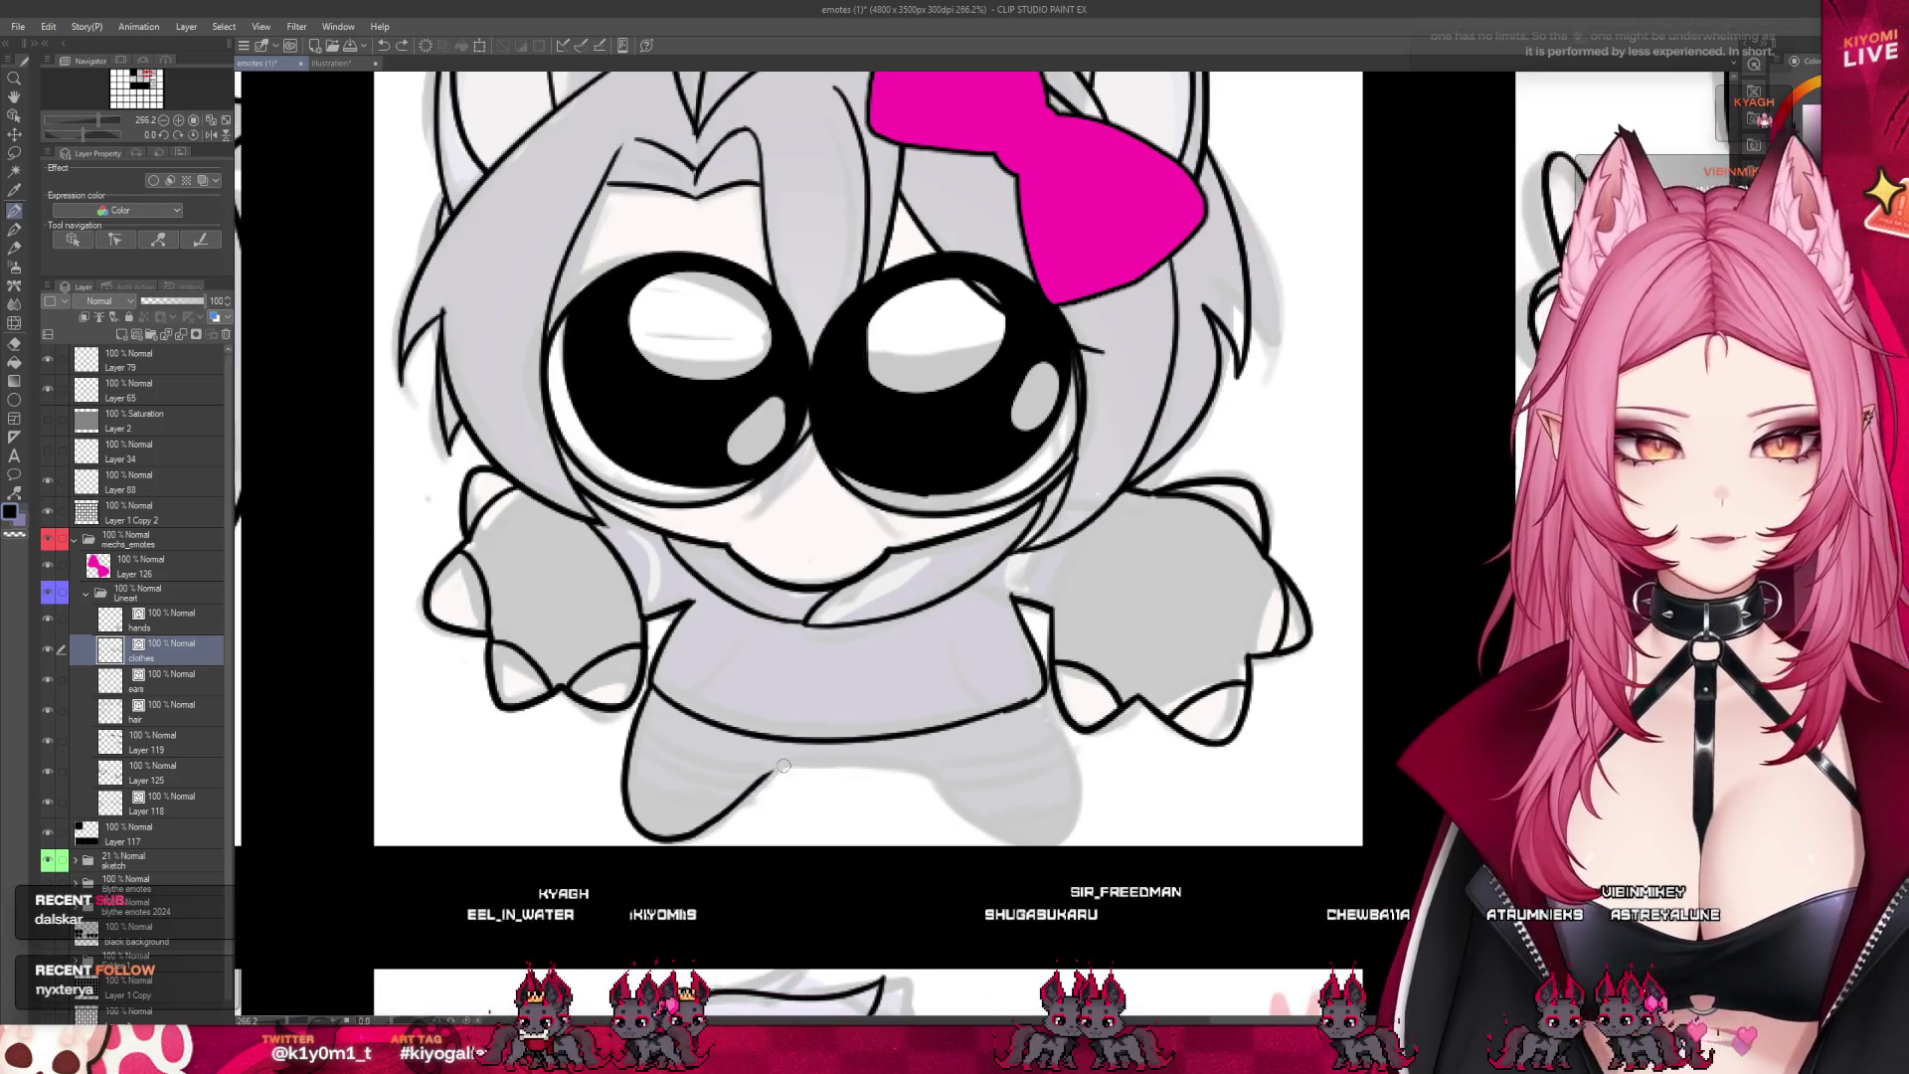
- Ink the curved bottom of the legs and the right leg outline down to the feet
left_click_drag(835, 771, 913, 783)
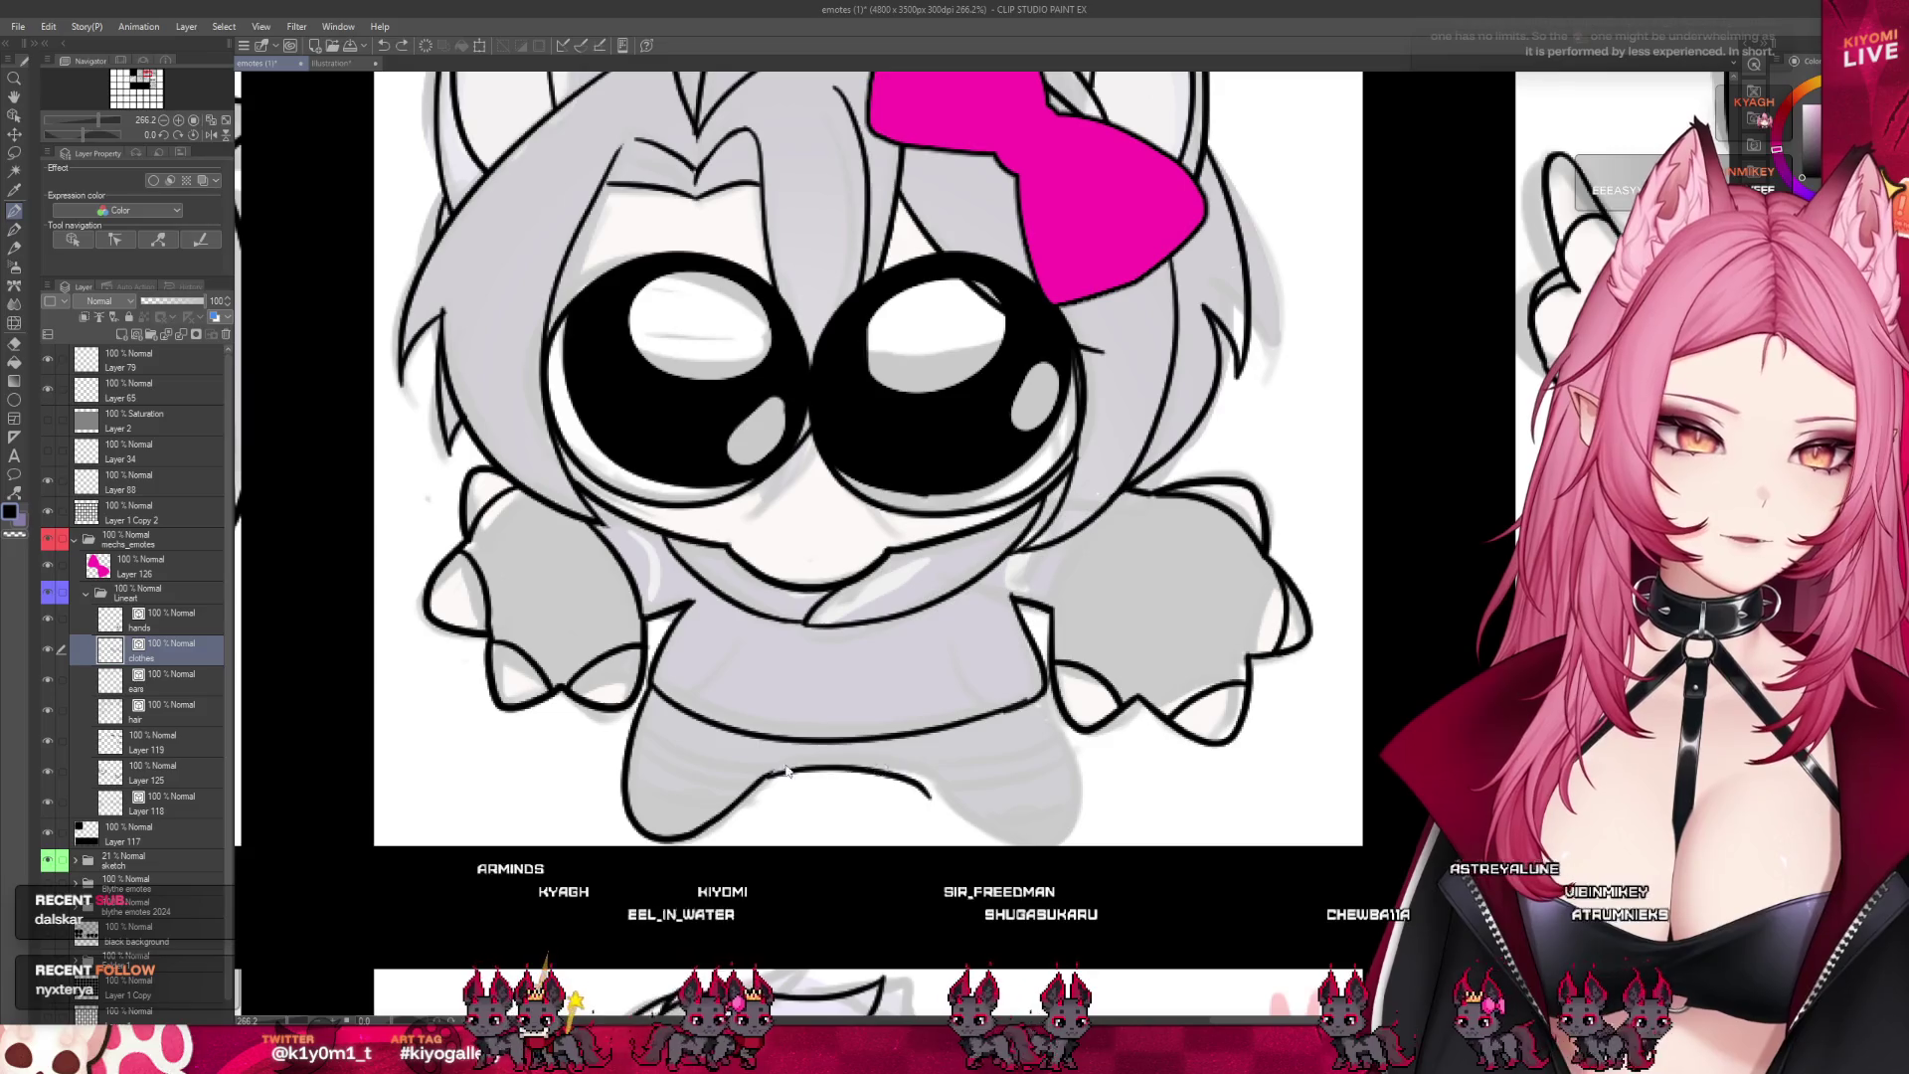
key("ctrl+z")
mouse_move(761, 773)
left_mouse_down()
mouse_move(915, 781)
mouse_move(1015, 839)
left_mouse_up()
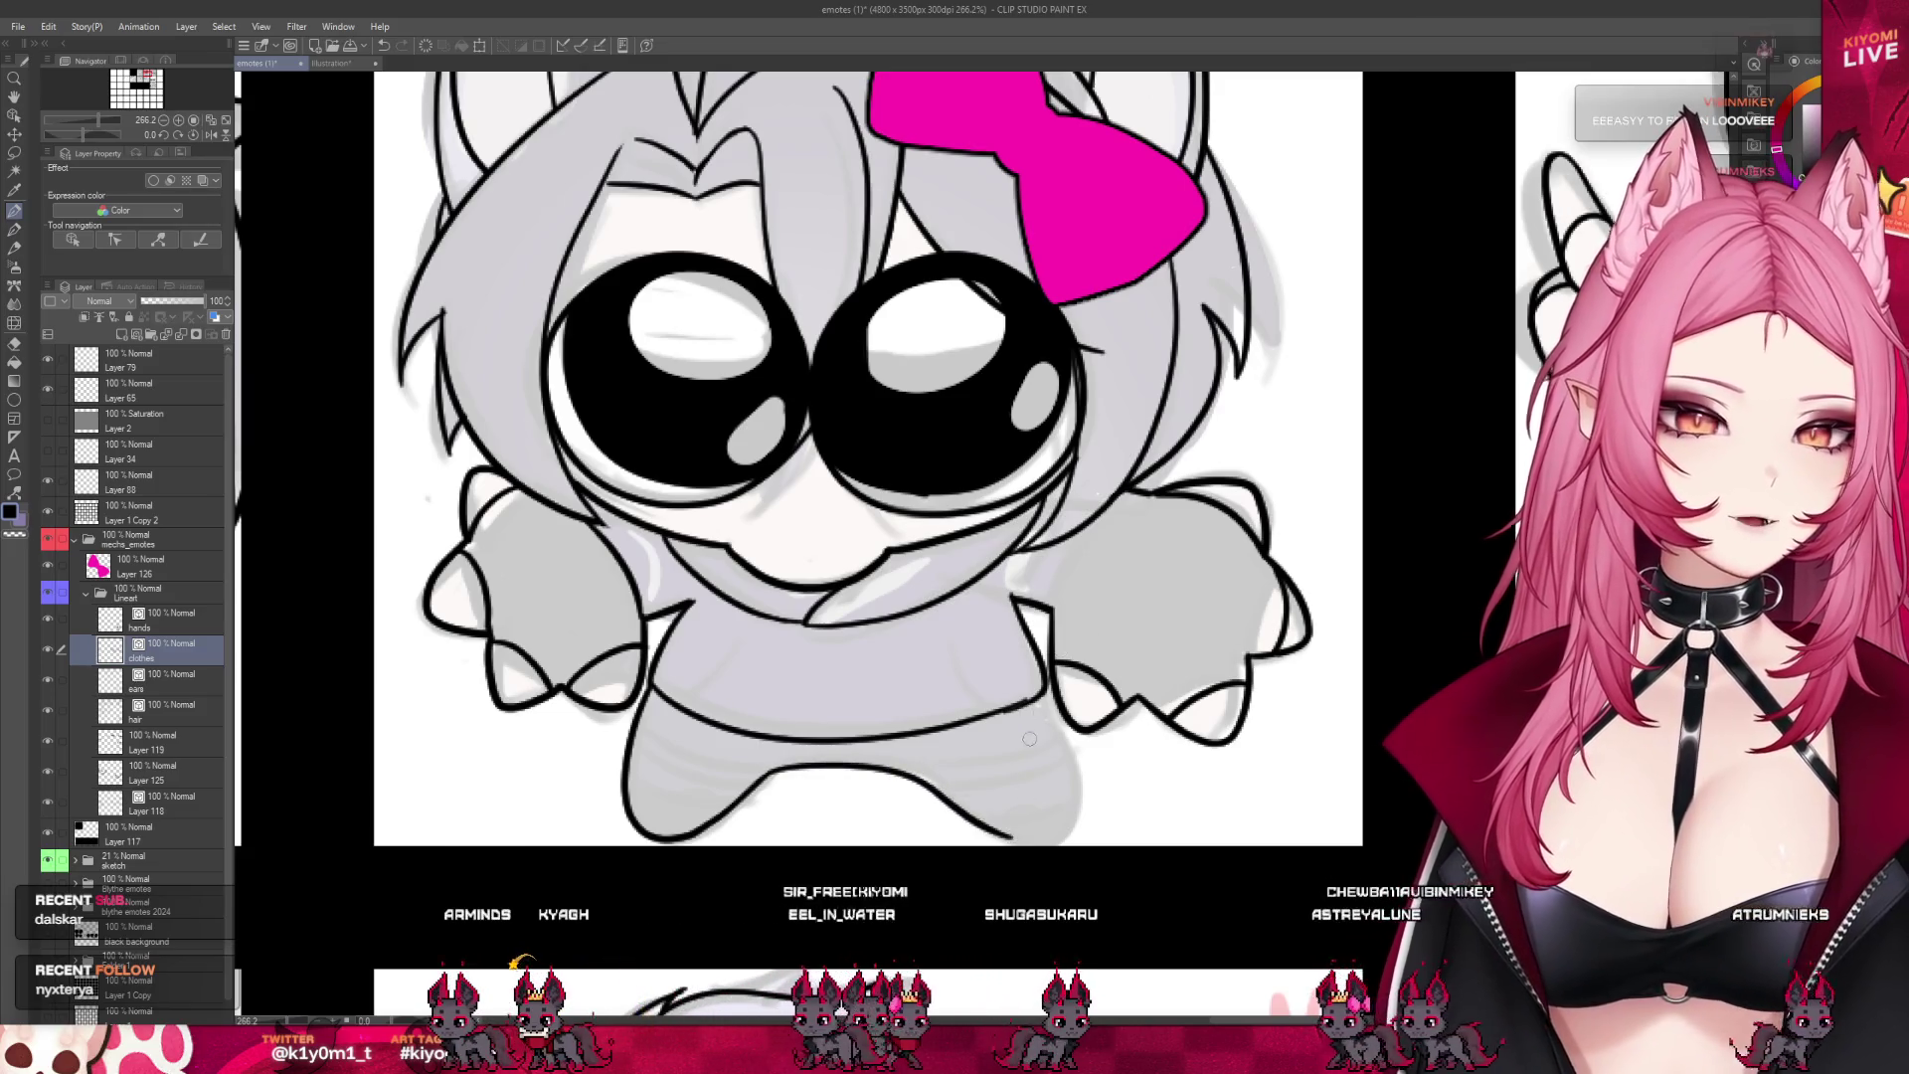
key("ctrl+z")
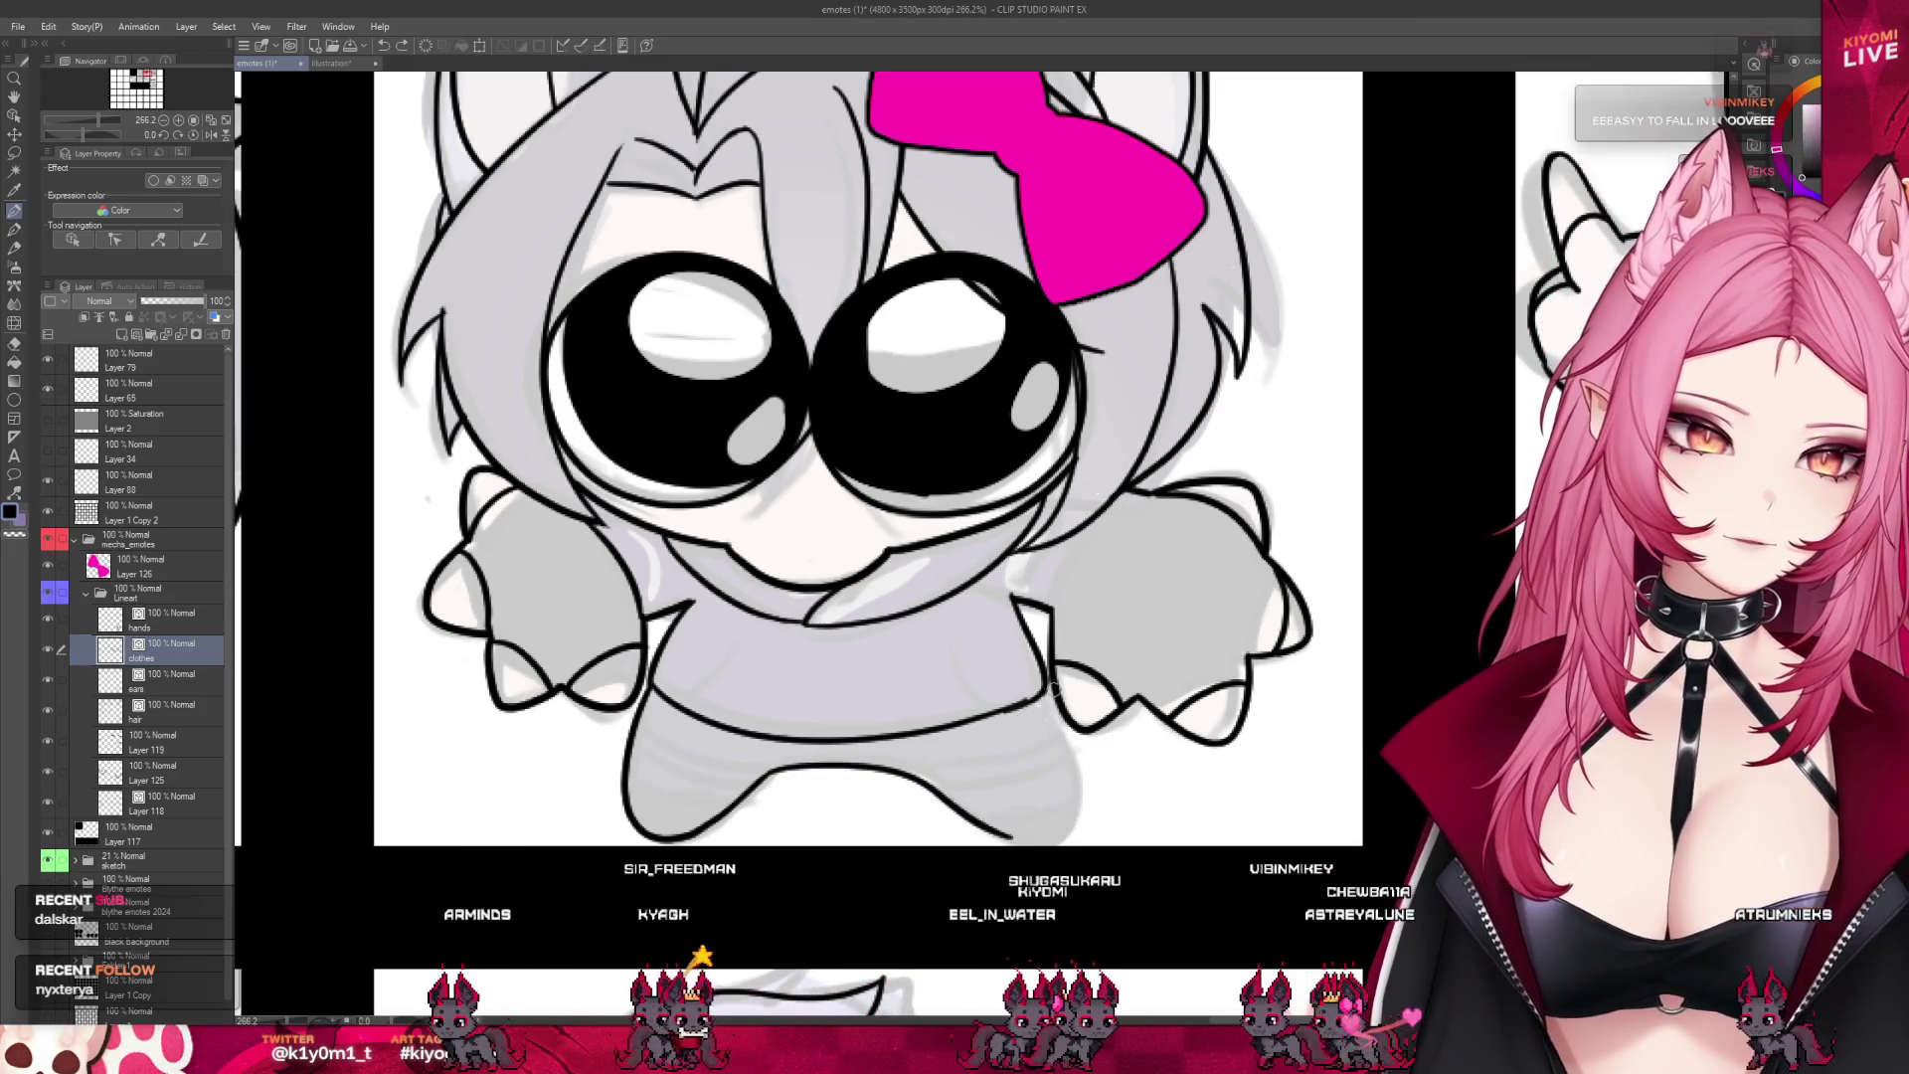
key("ctrl+z")
mouse_move(1044, 681)
left_mouse_down()
mouse_move(1079, 774)
mouse_move(1057, 843)
left_mouse_up()
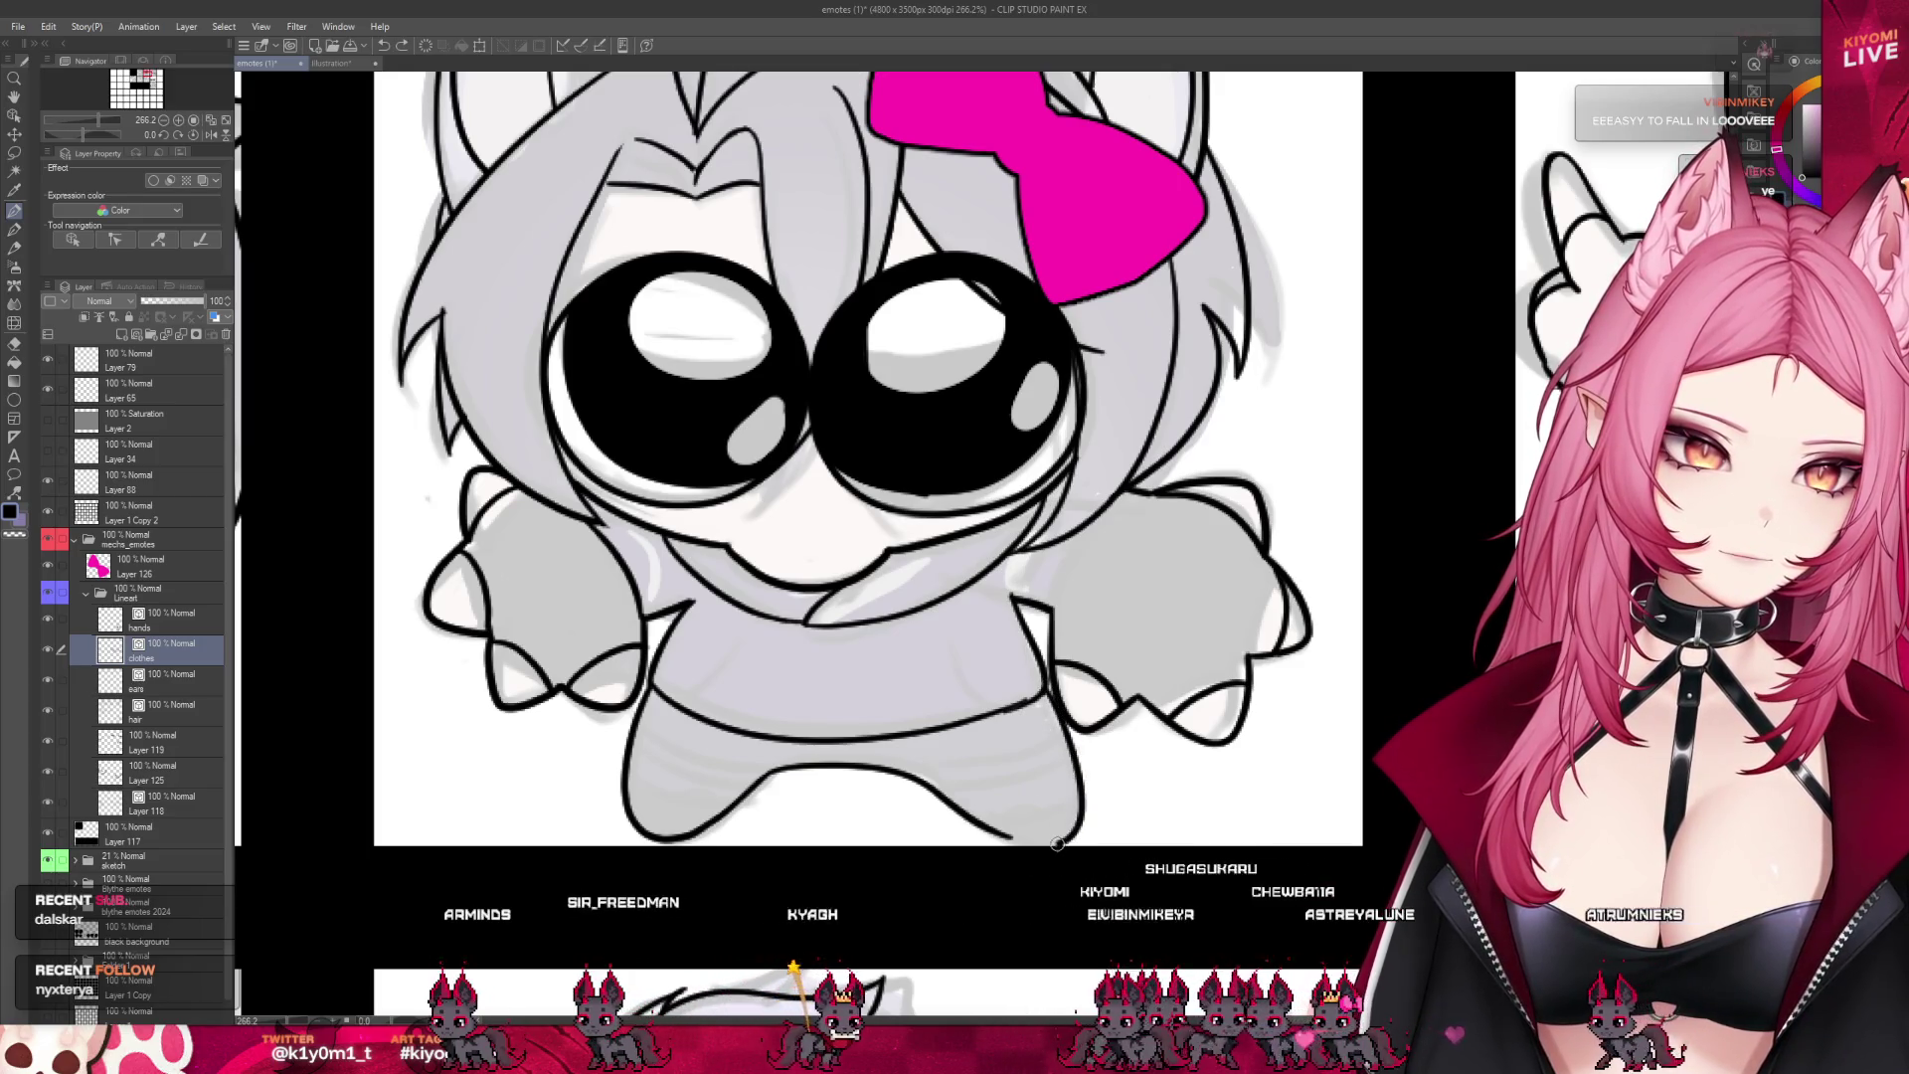
key("ctrl+z")
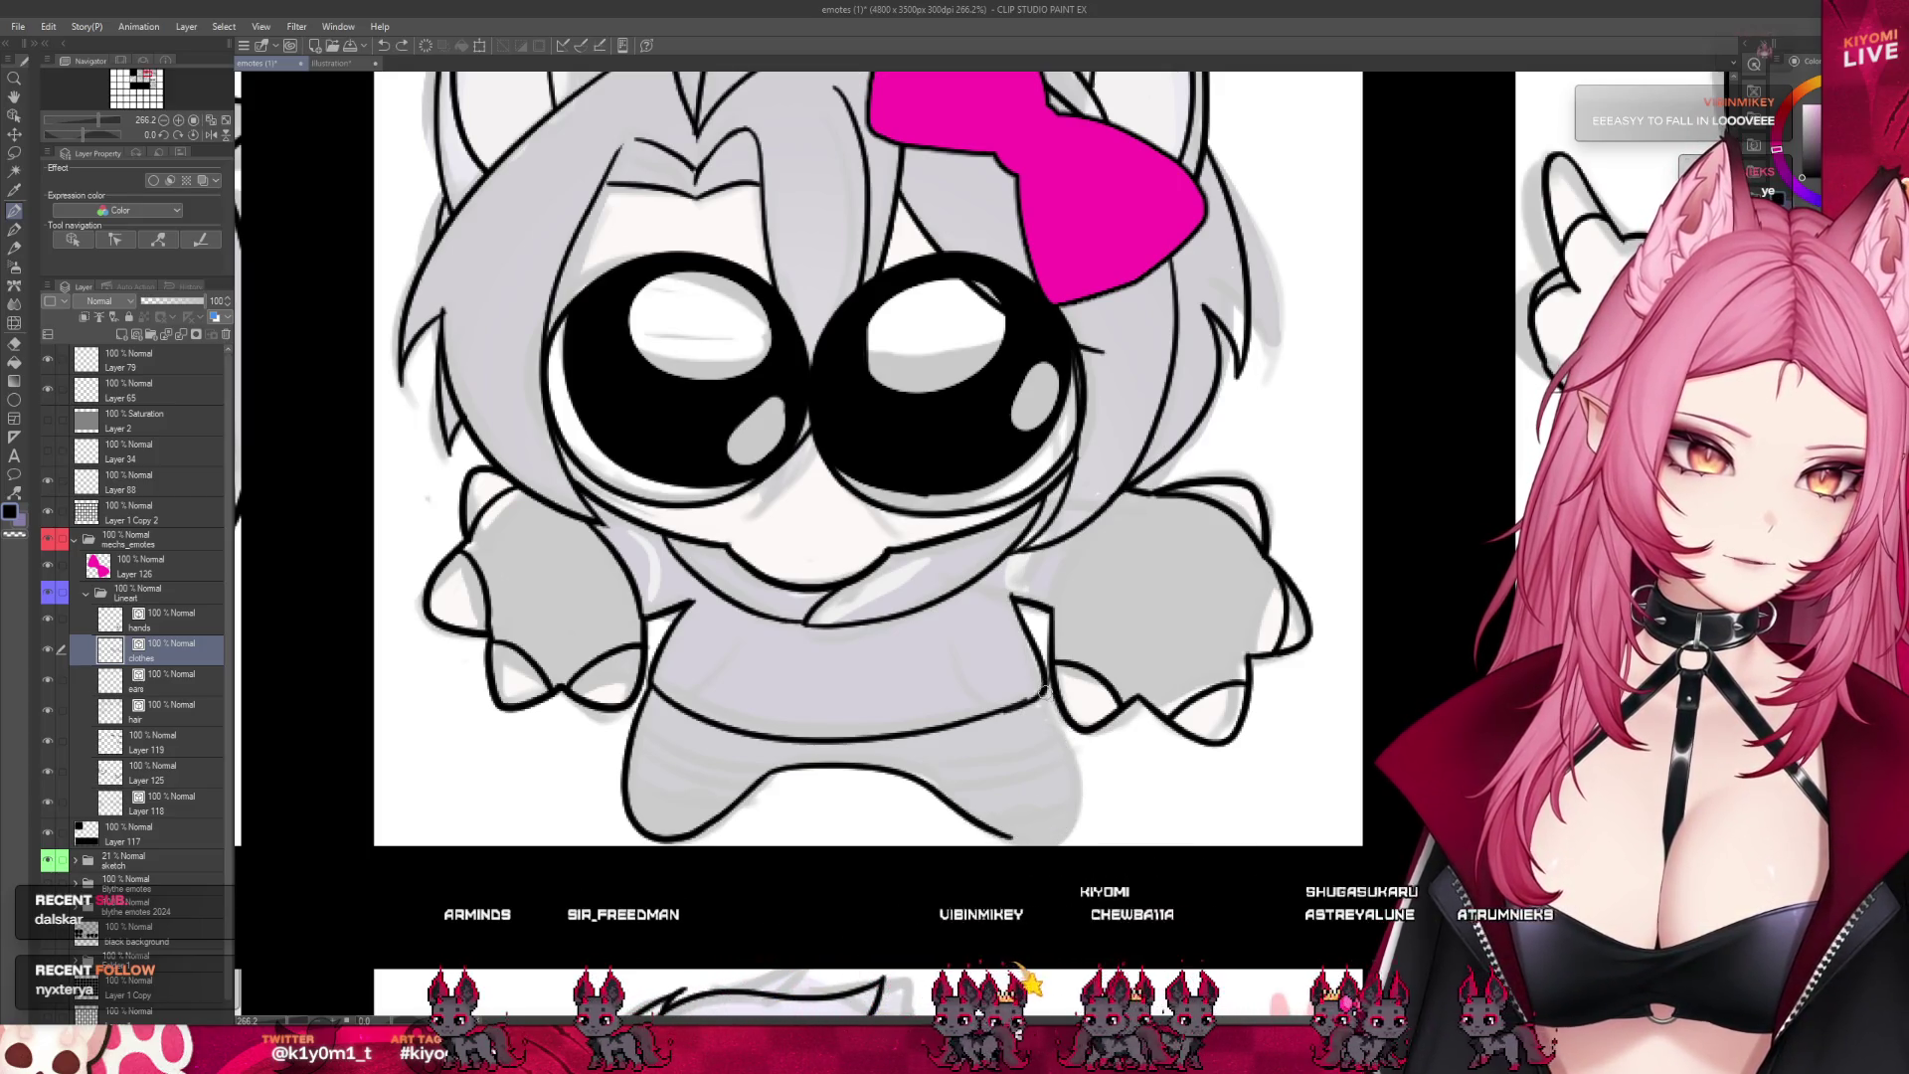
left_click_drag(1042, 693, 1070, 816)
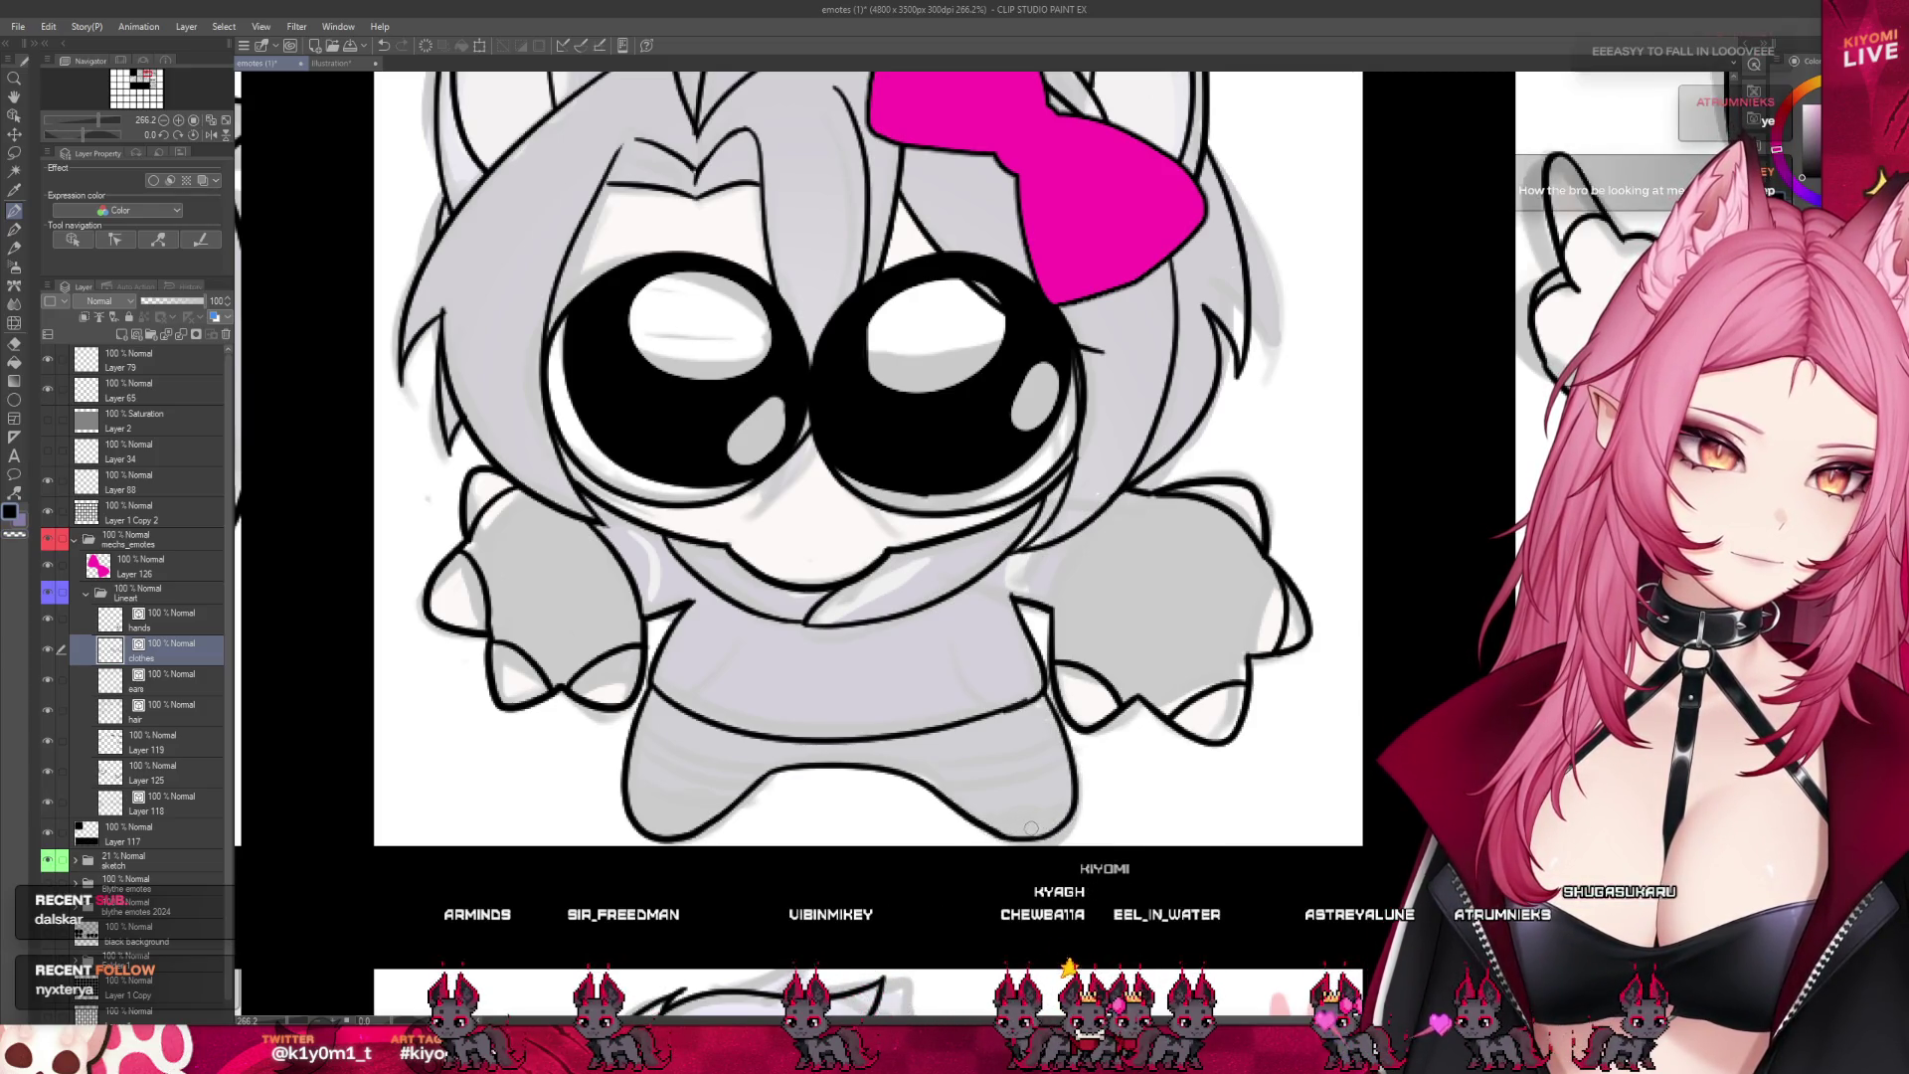
- Ink the hem line across the shirt and the stripe line at the top of the left leg
scroll(1017, 688, "down", 3)
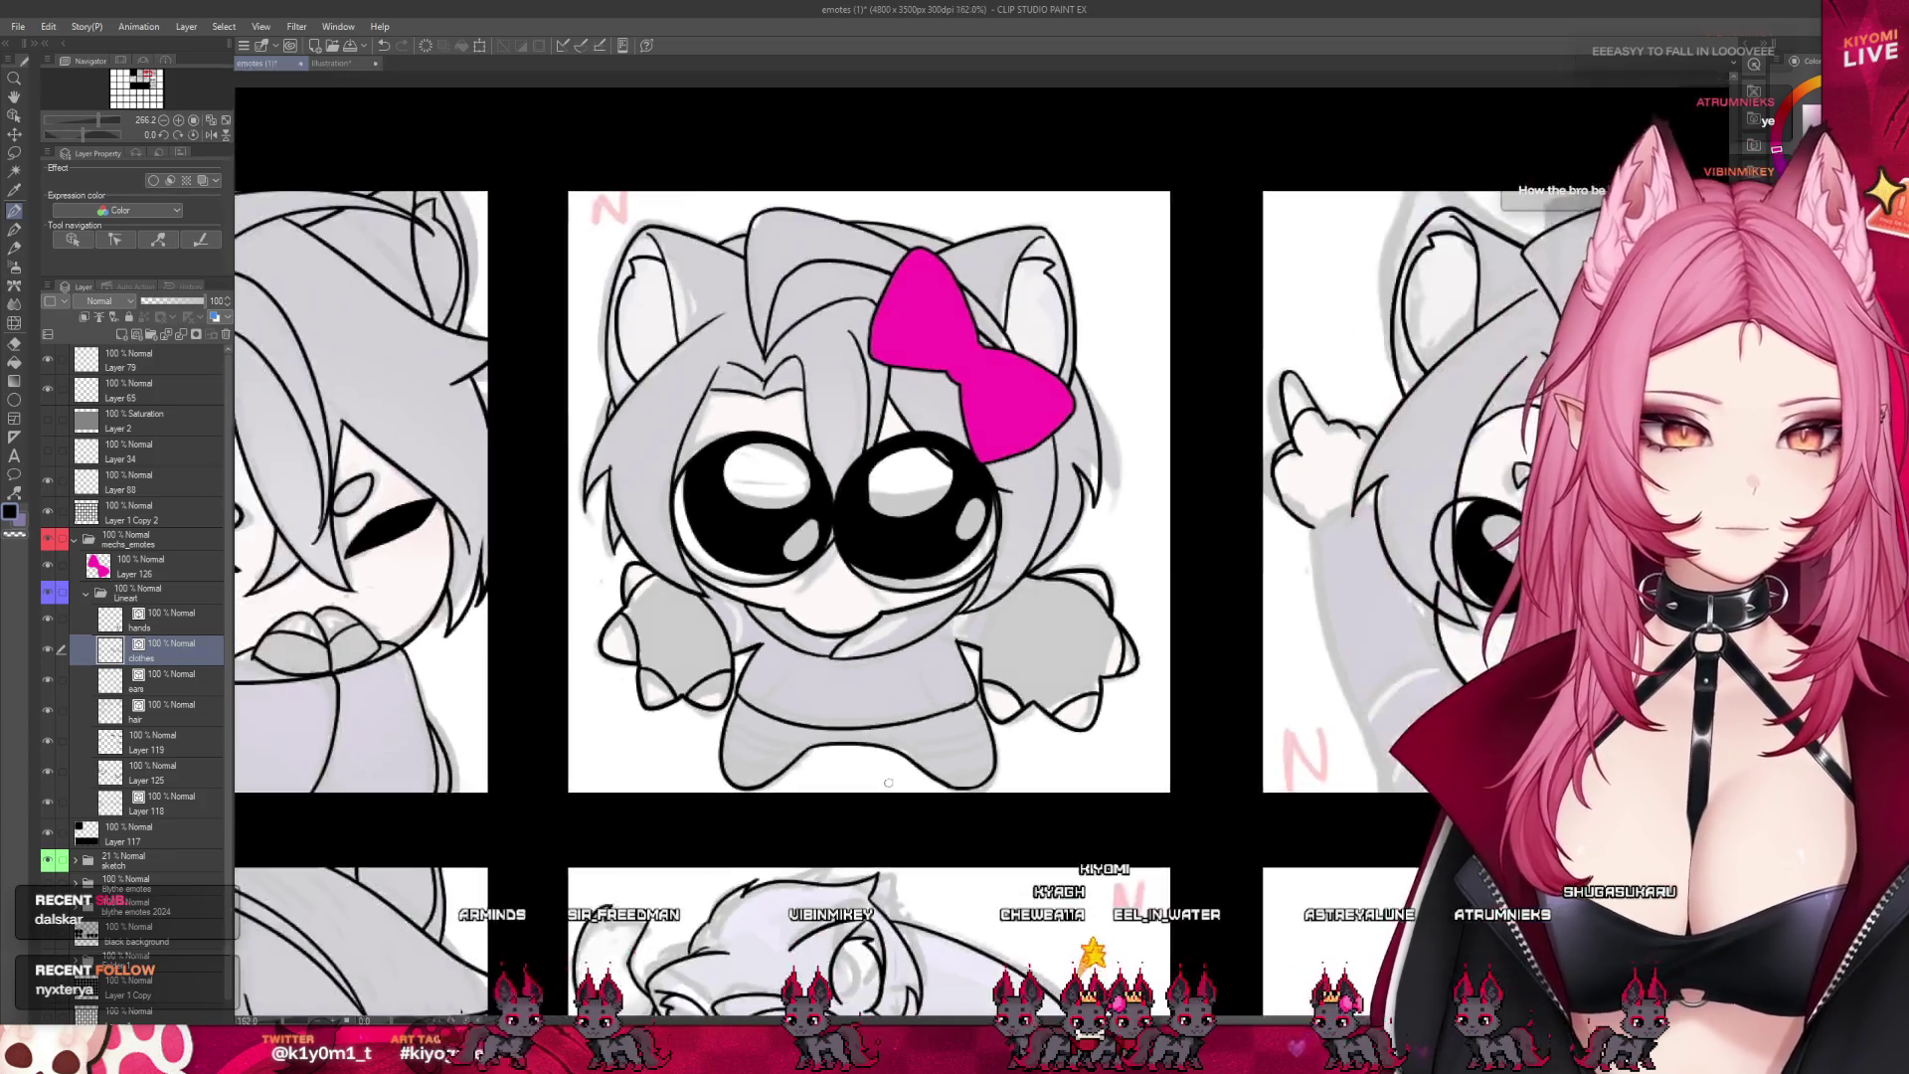
scroll(904, 646, "up", 3)
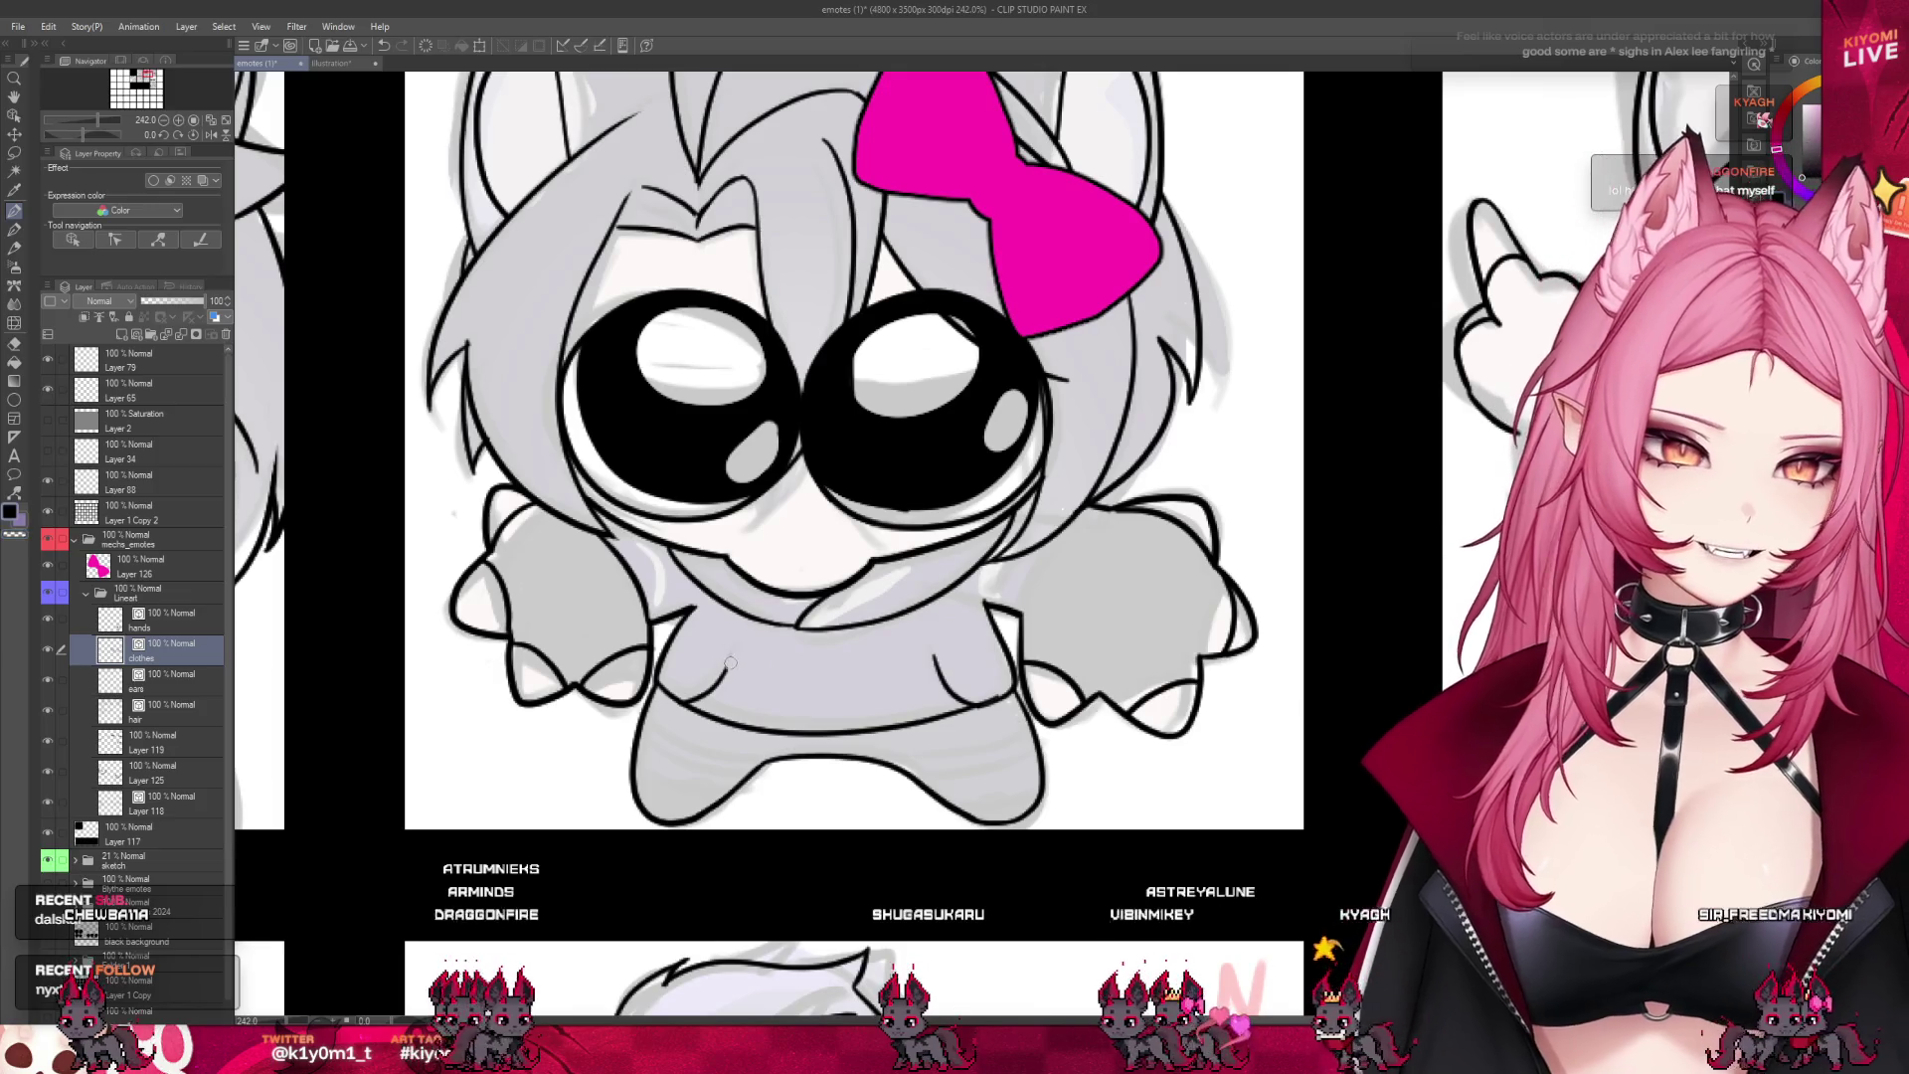
left_click_drag(731, 663, 920, 656)
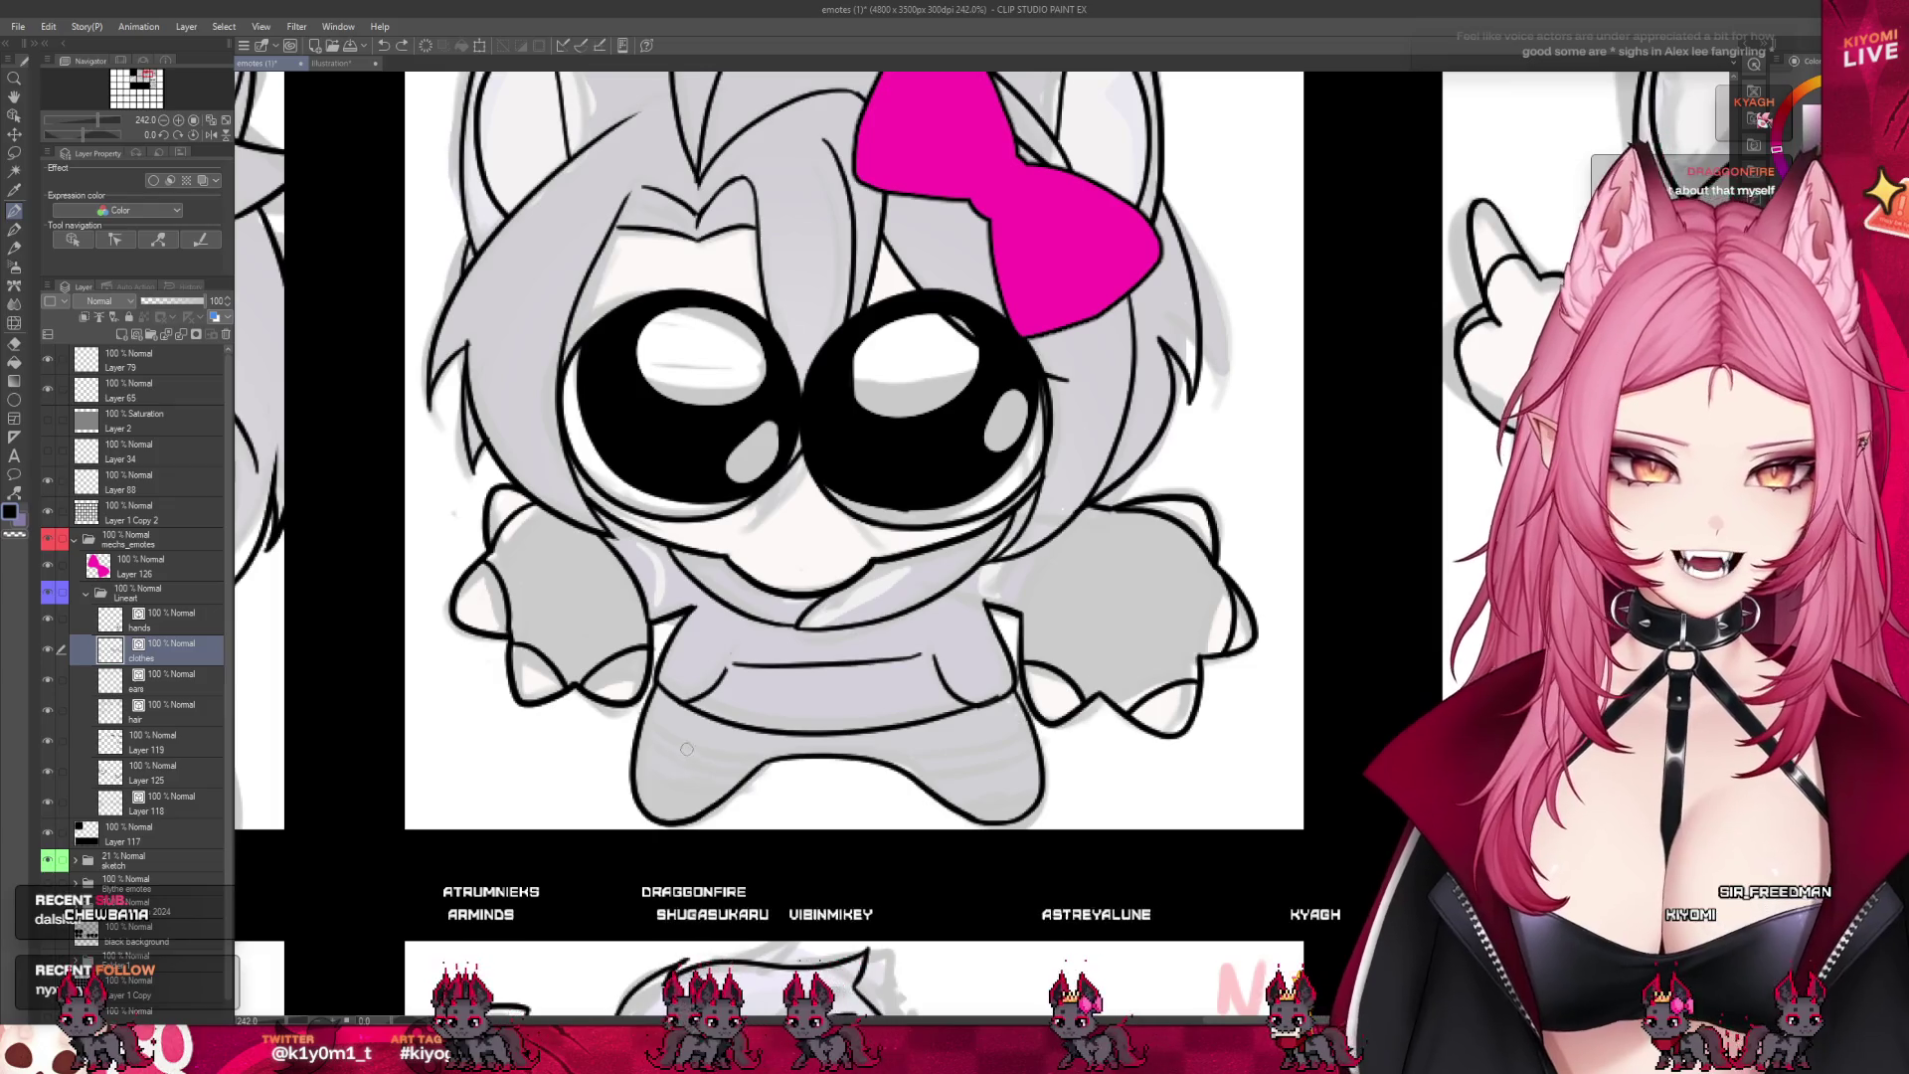
left_click_drag(727, 723, 718, 761)
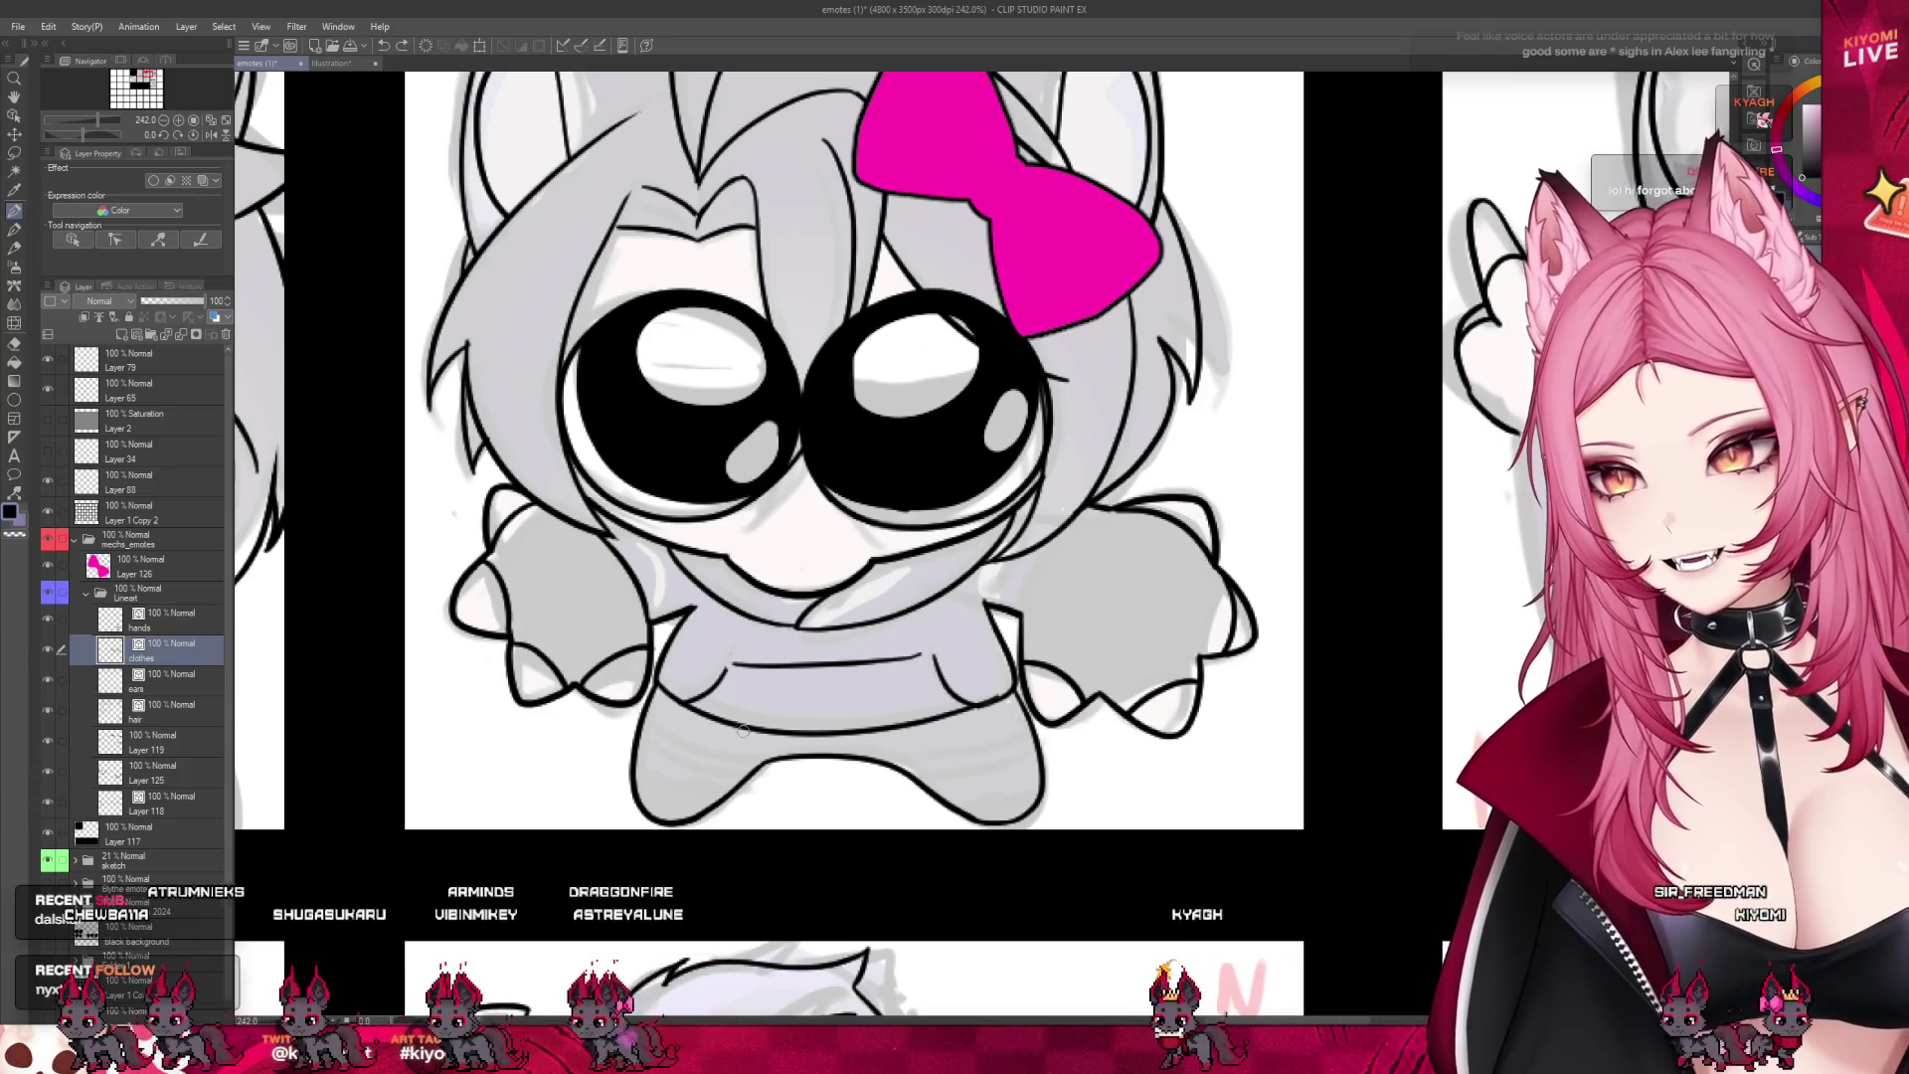
scroll(716, 895, "down", 2)
scroll(763, 793, "up", 2)
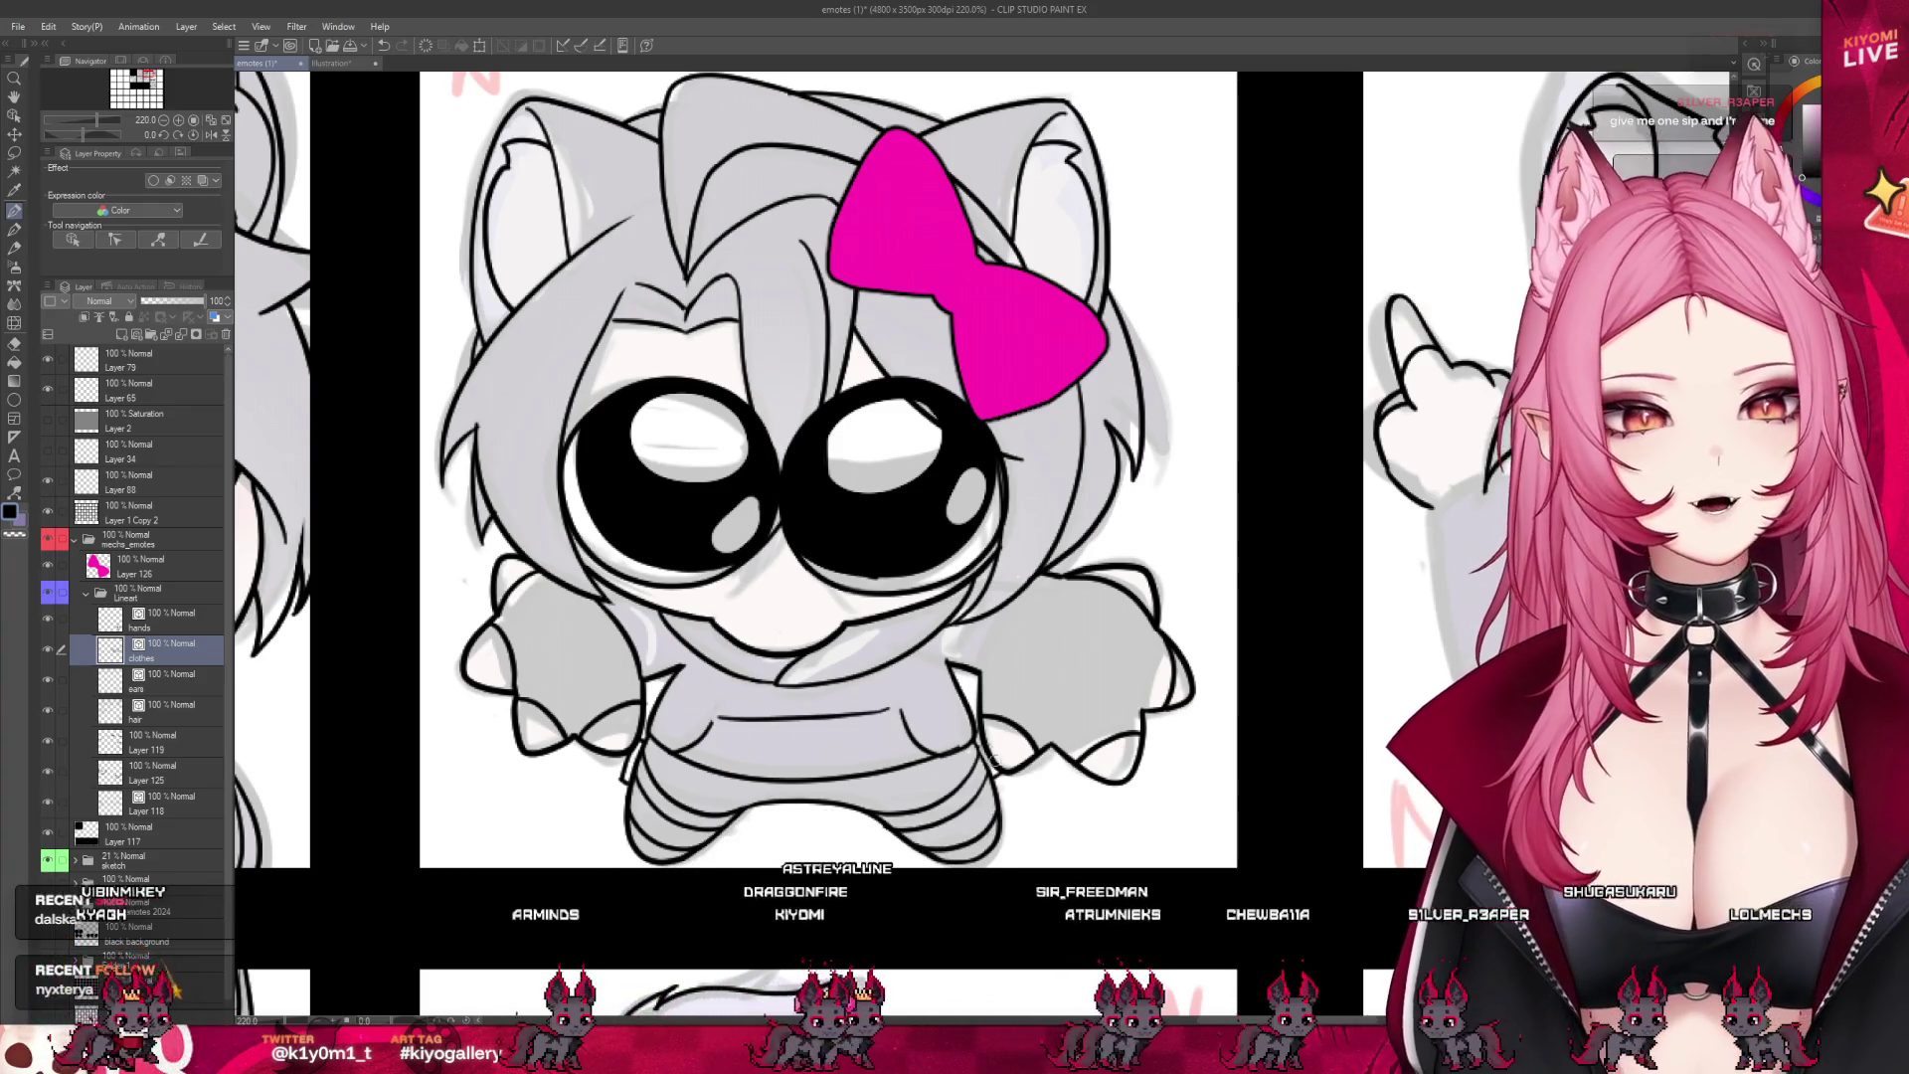
scroll(1037, 778, "down", 3)
scroll(894, 677, "up", 3)
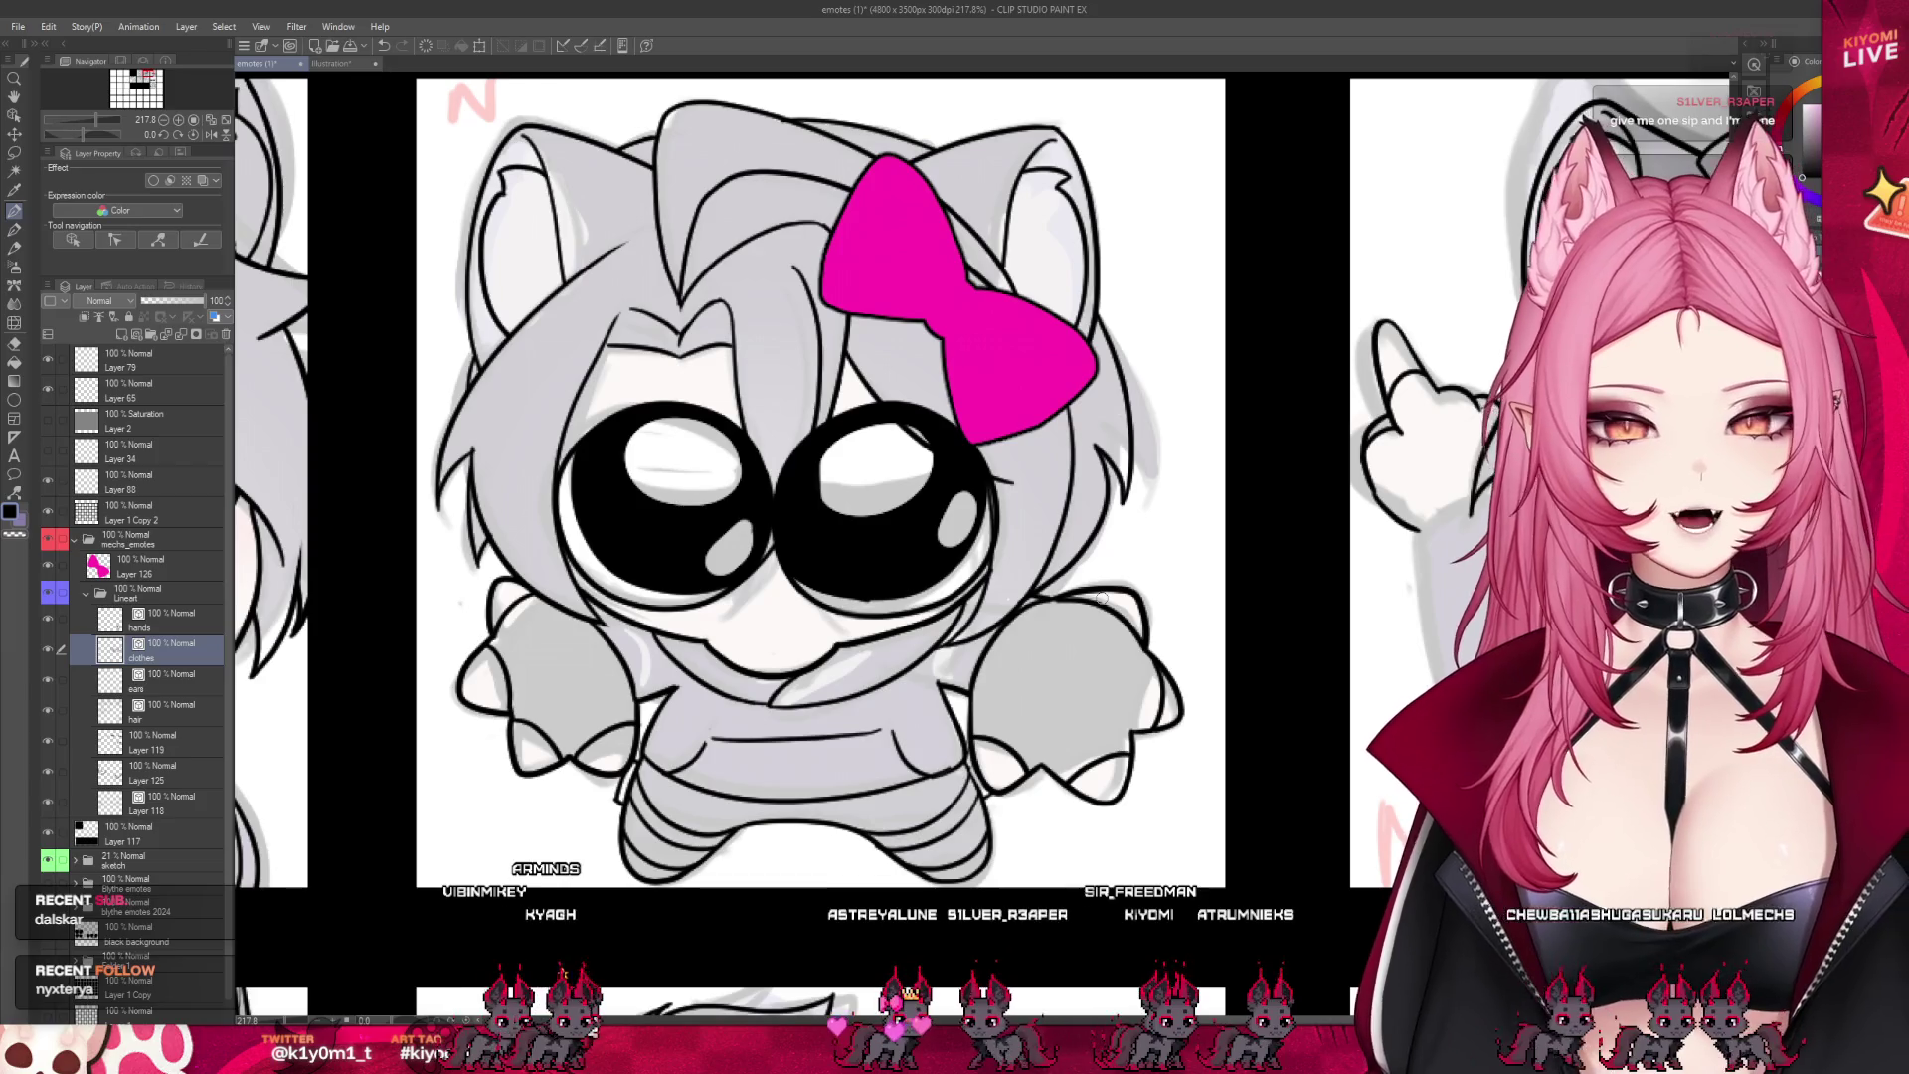
scroll(1102, 596, "down", 6)
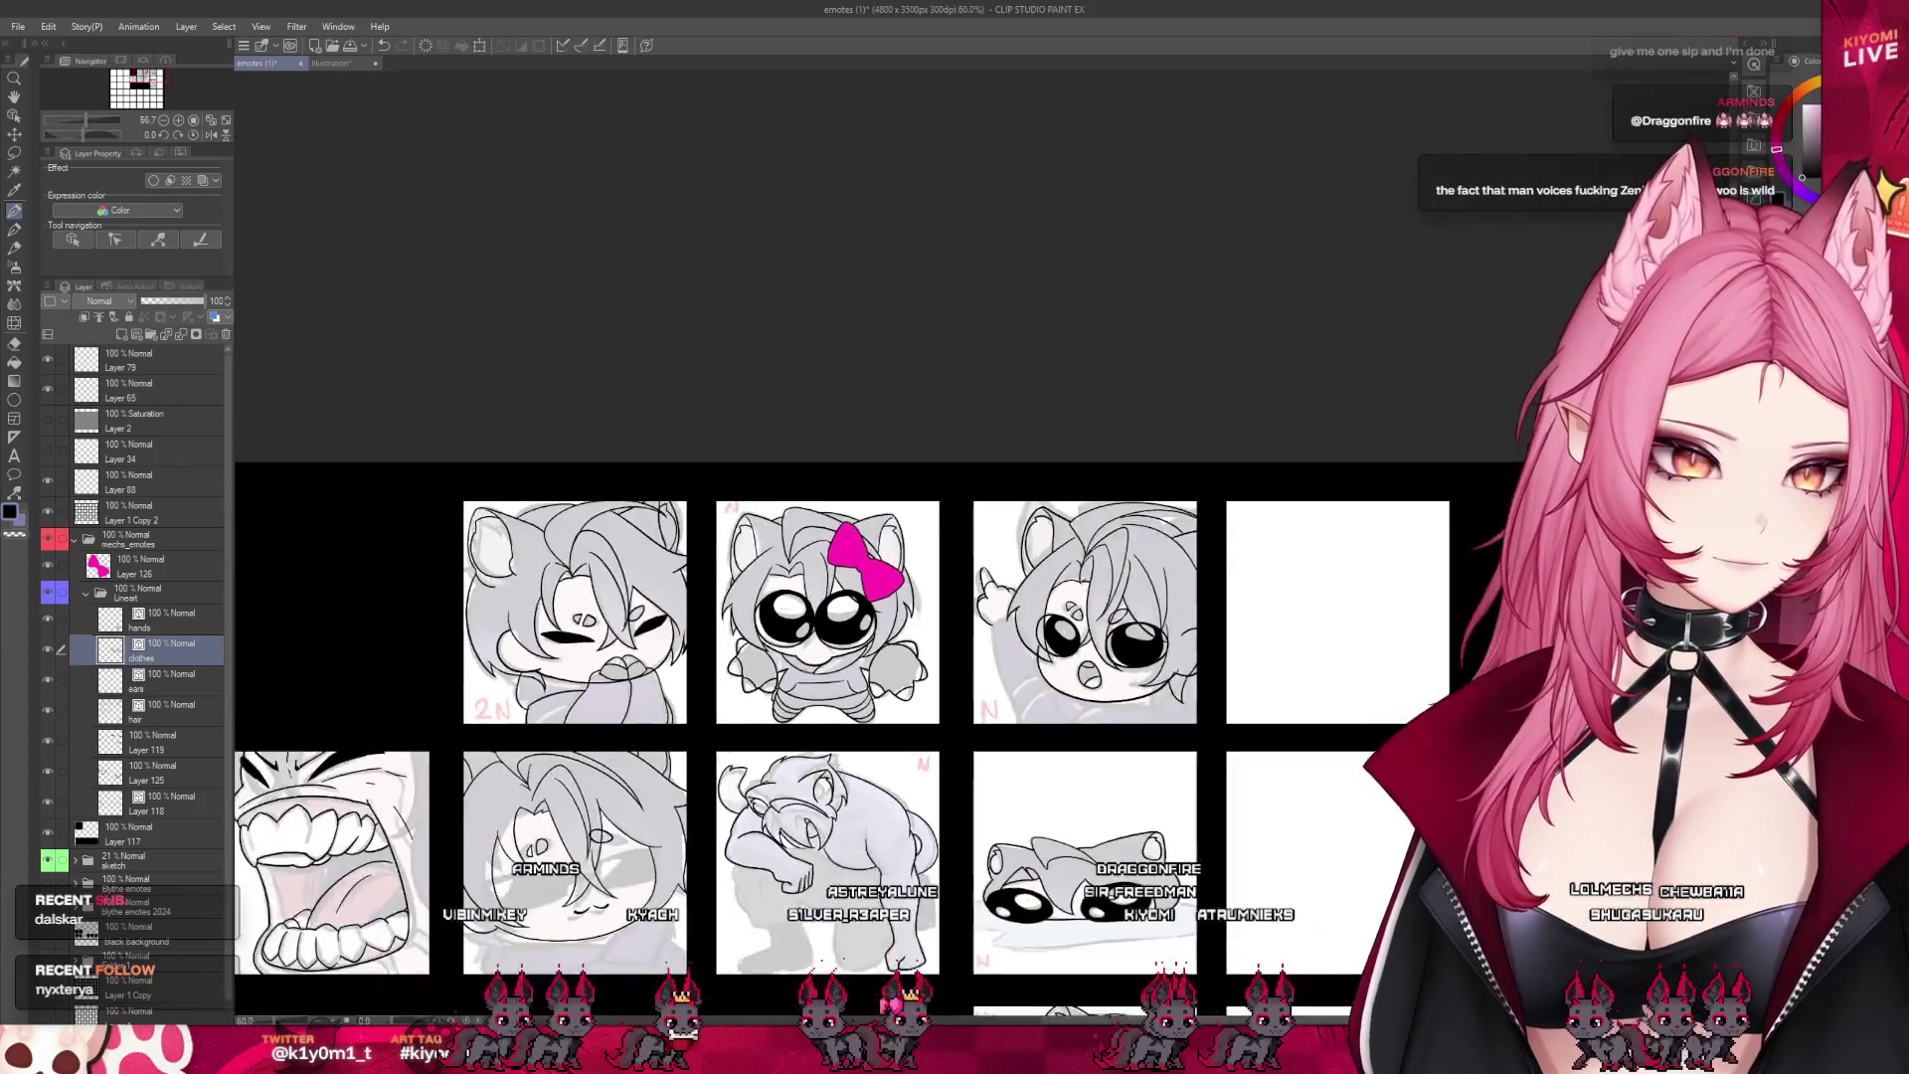
- Select the hair layer and hide Layer 126, which holds the pink bow
scroll(995, 616, "up", 3)
scroll(785, 619, "down", 1)
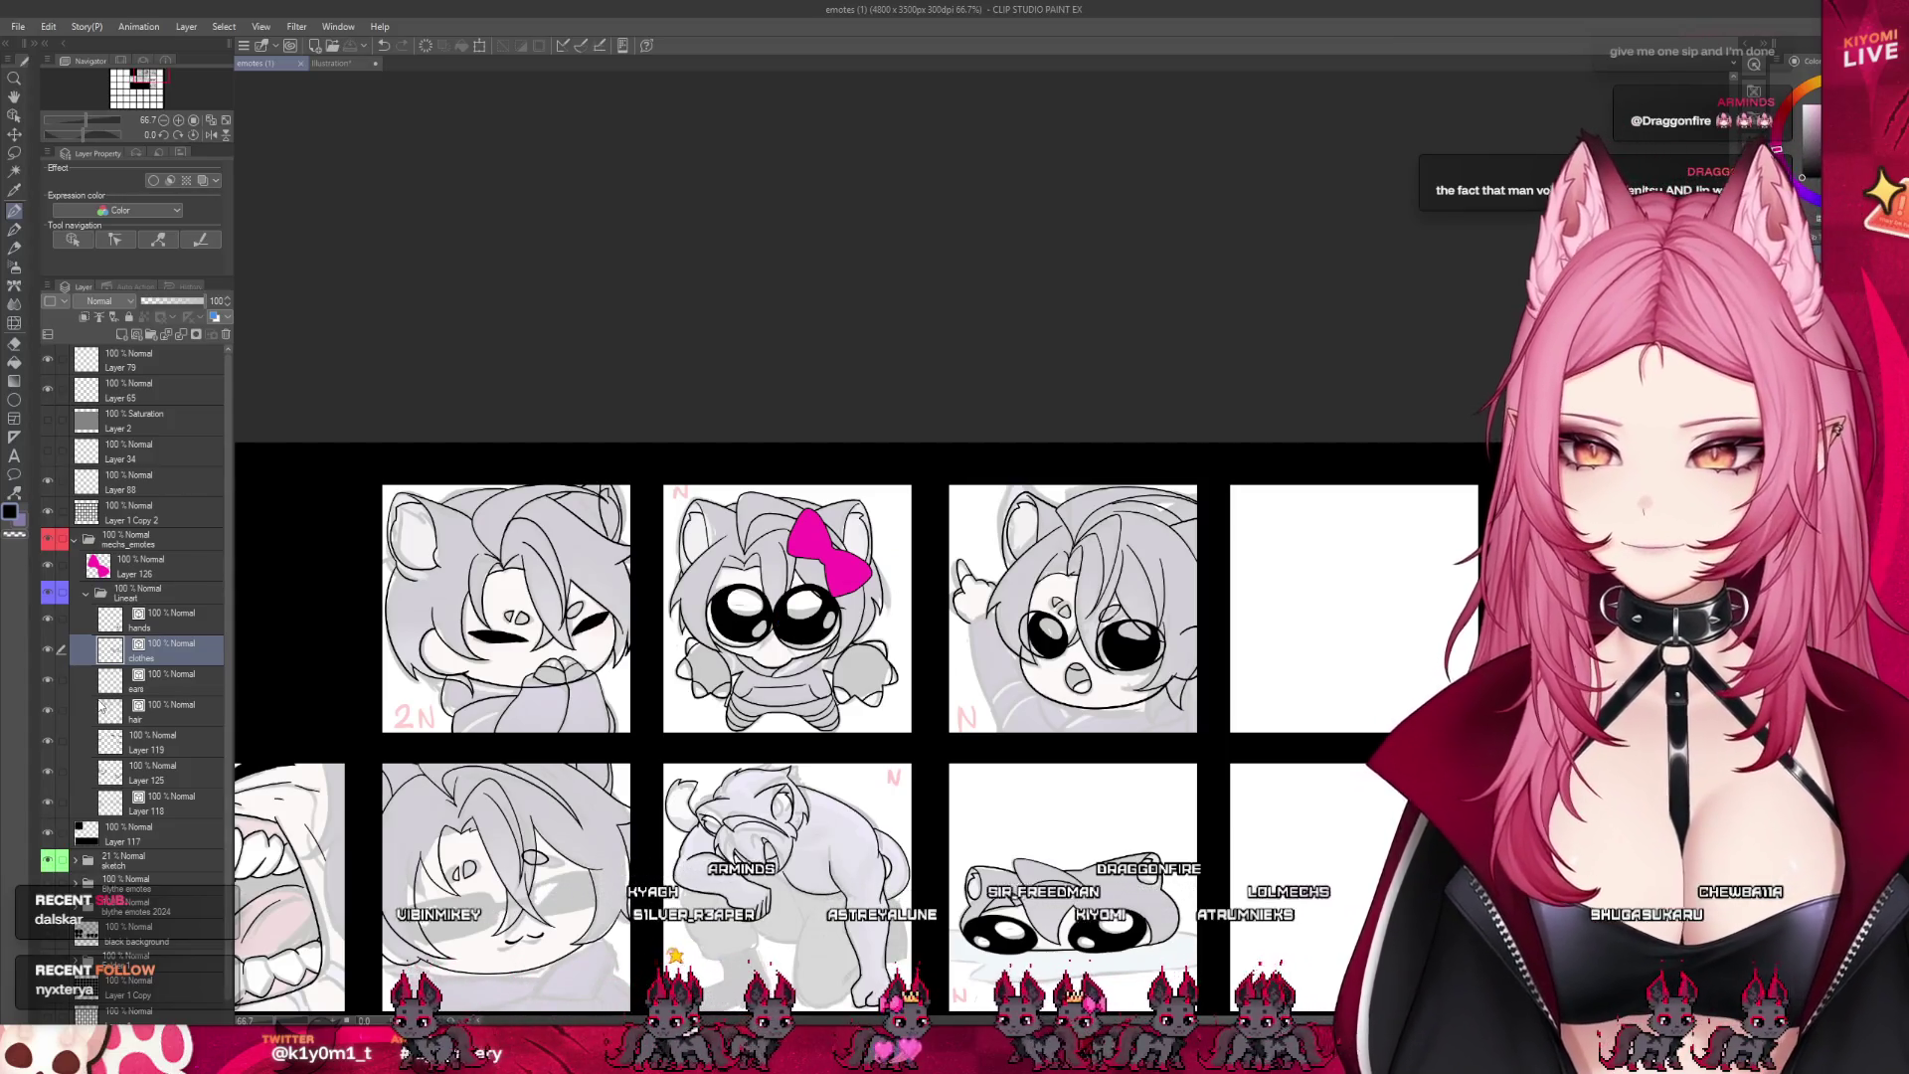
left_click(58, 704)
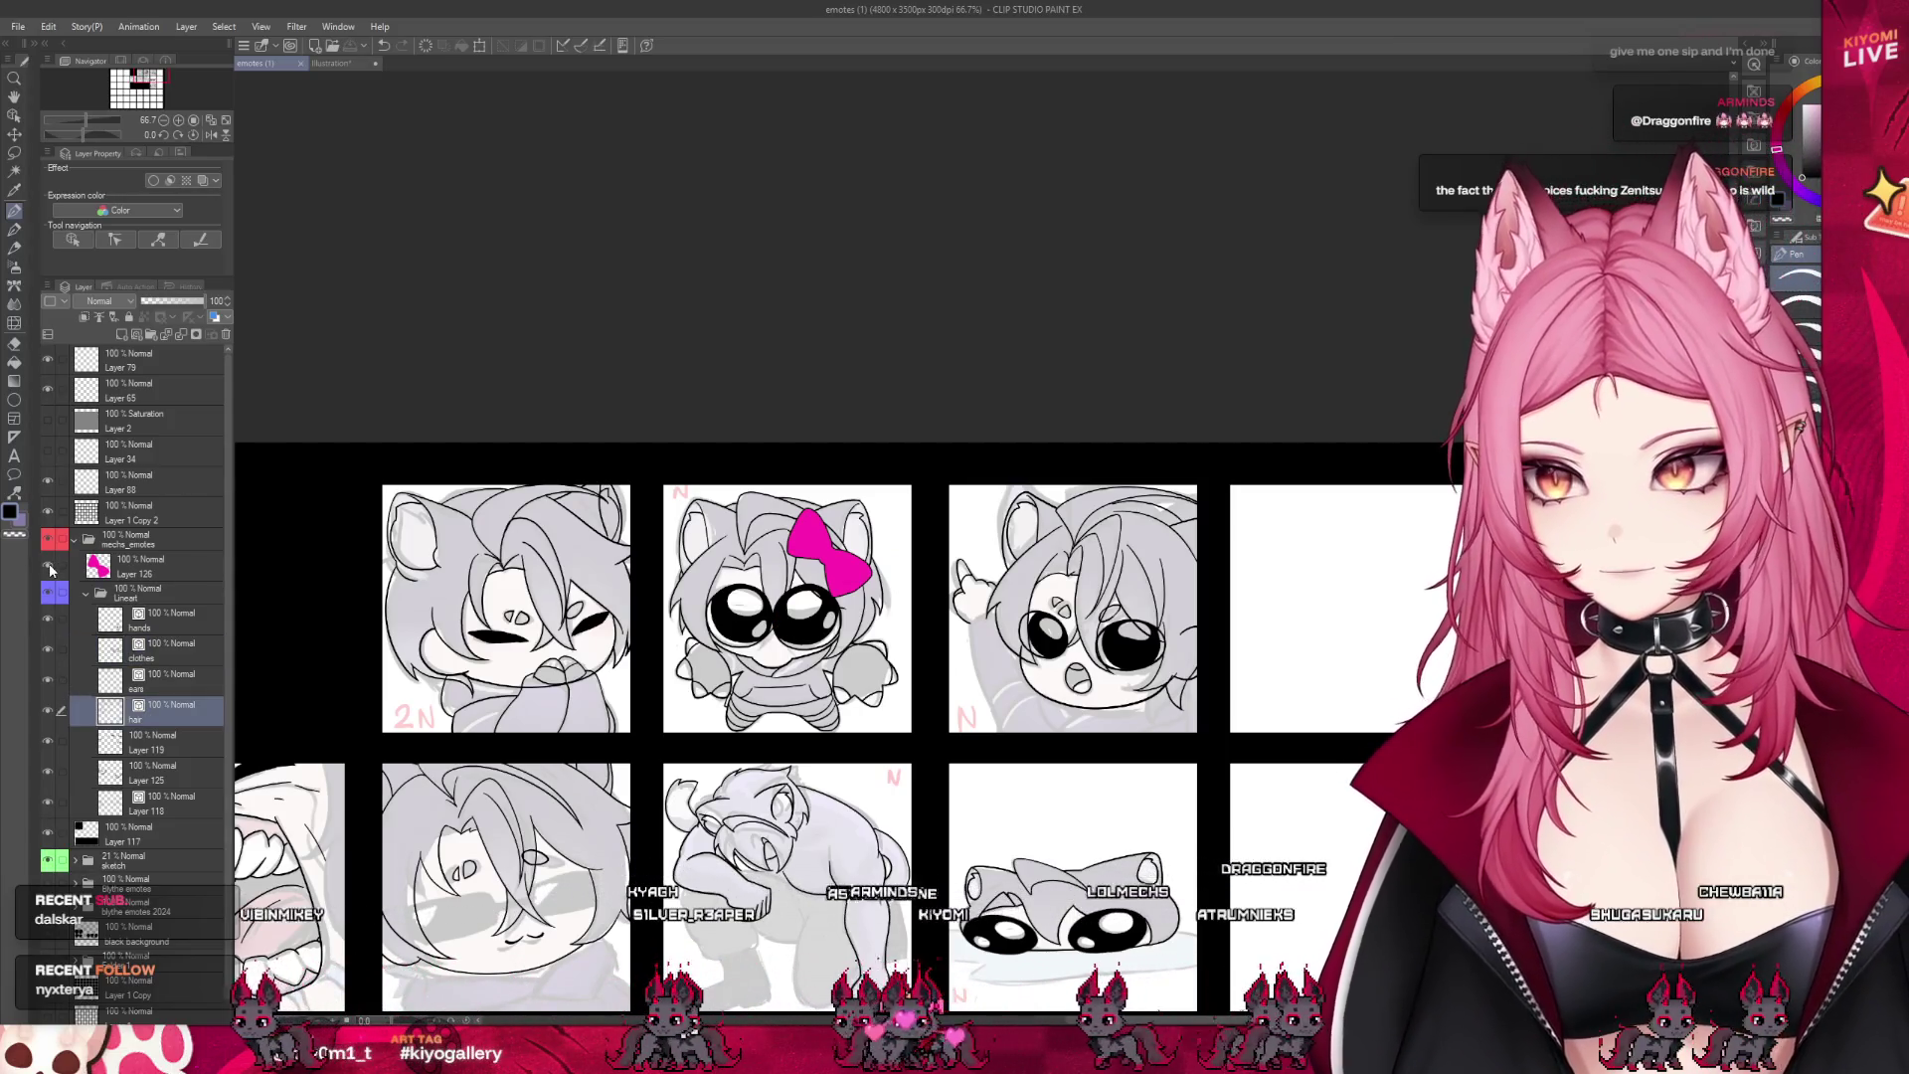
left_click(48, 565)
- Bring the pointing emote into view and save the emote sheet with Ctrl+S
scroll(1059, 405, "up", 1)
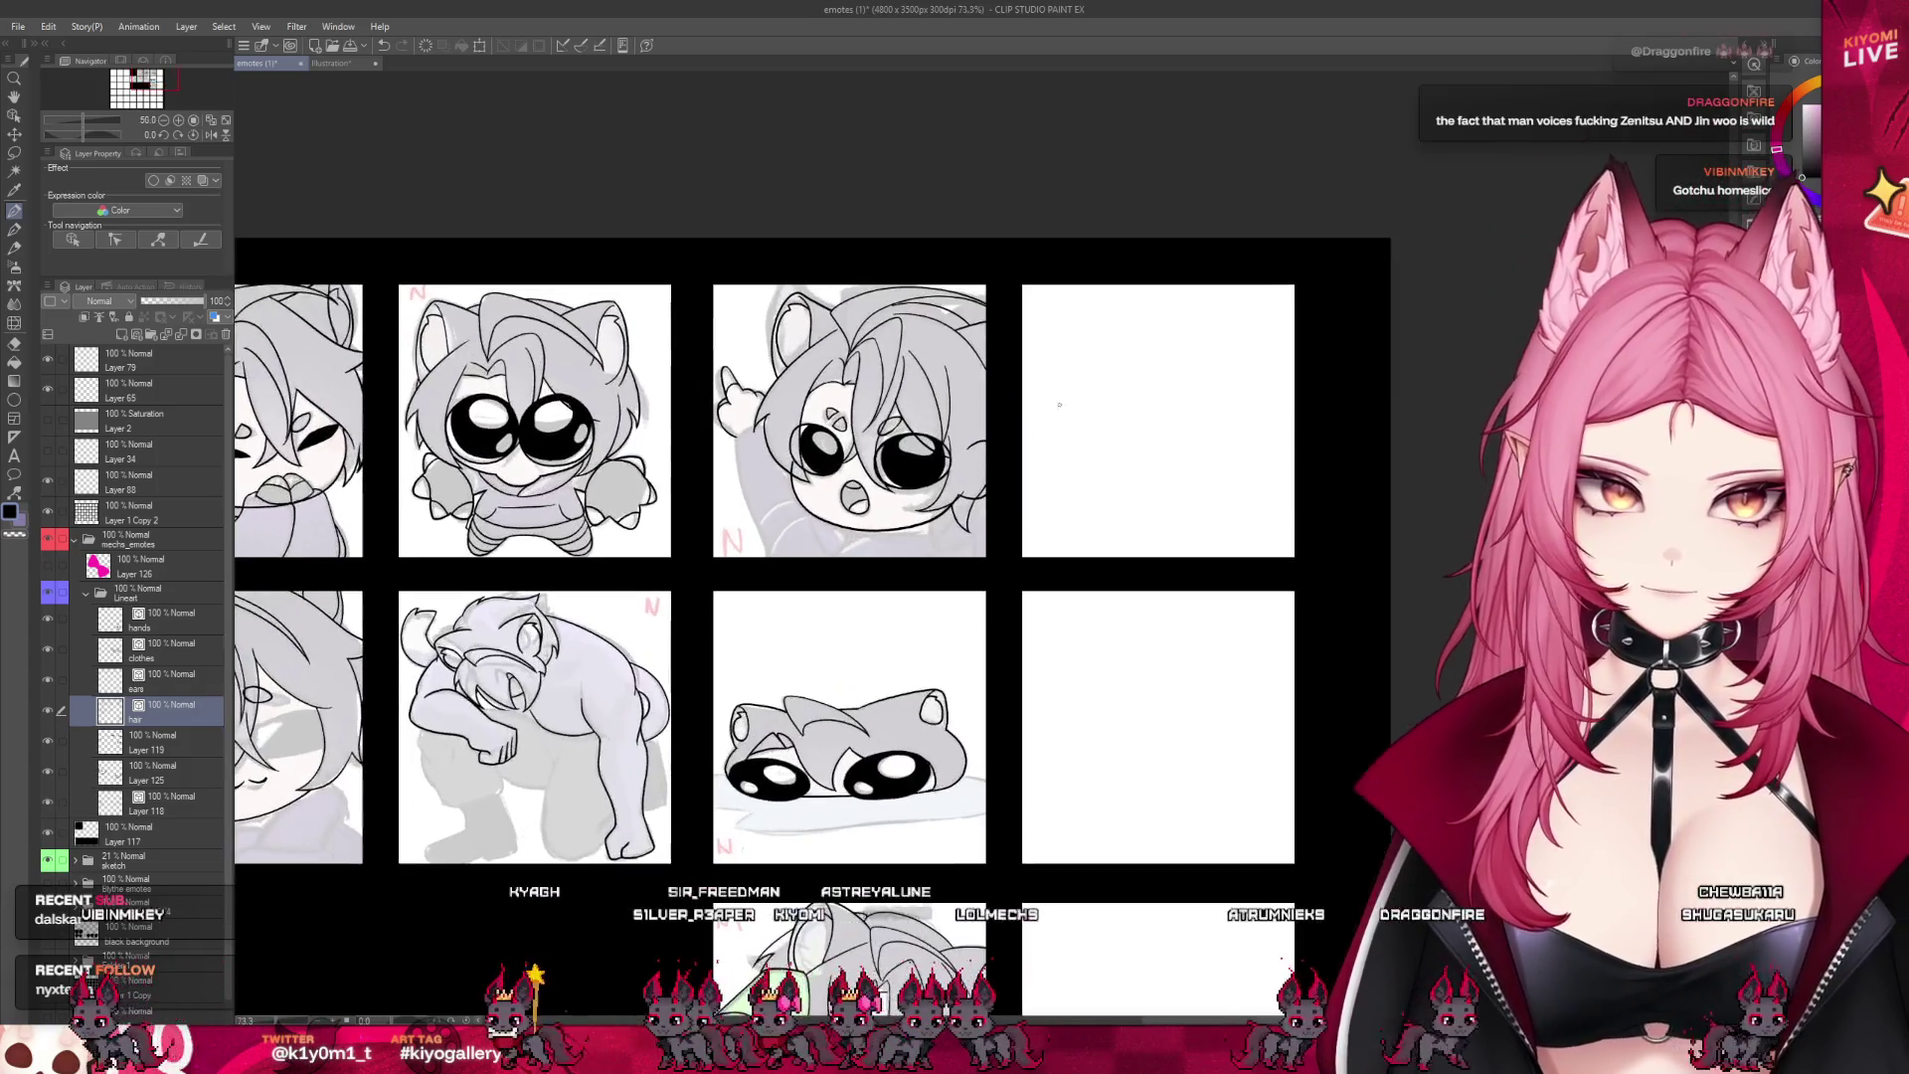
scroll(847, 438, "up", 4)
key("ctrl+s")
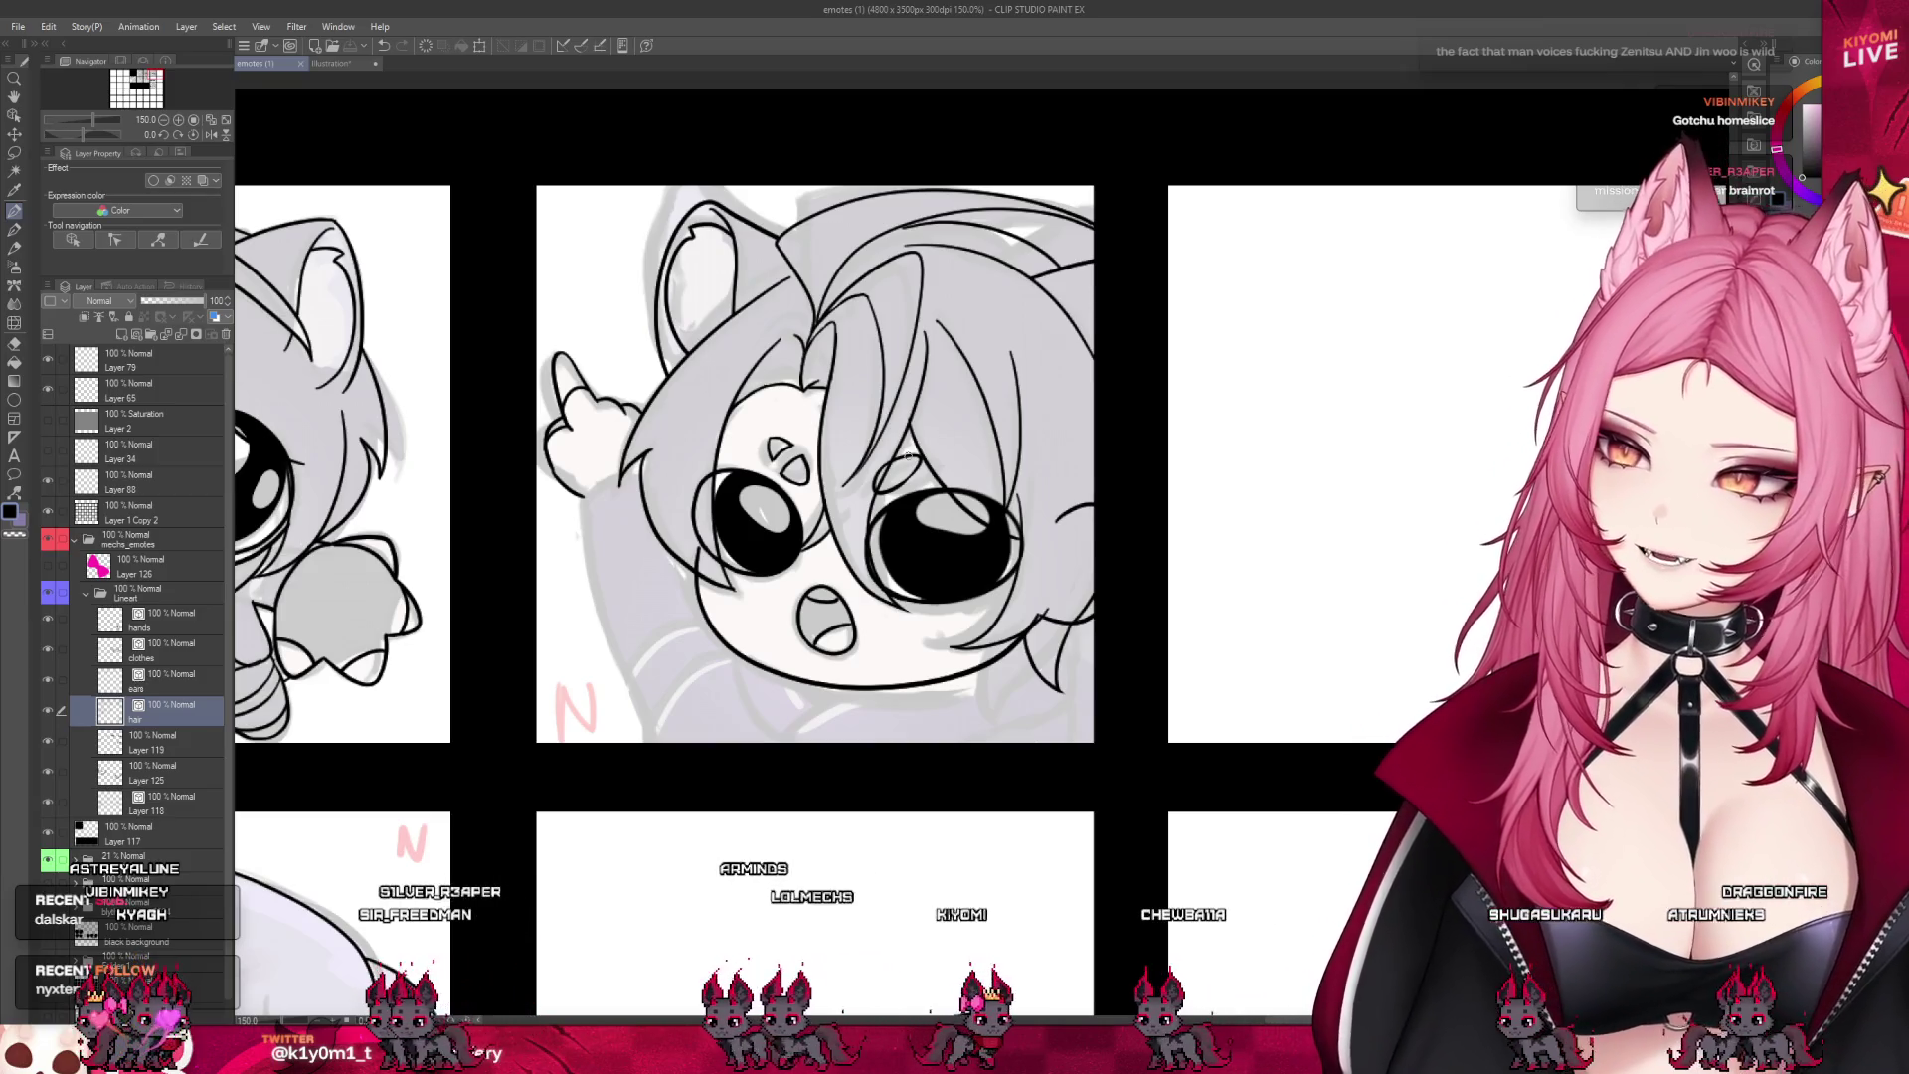
scroll(876, 307, "up", 1)
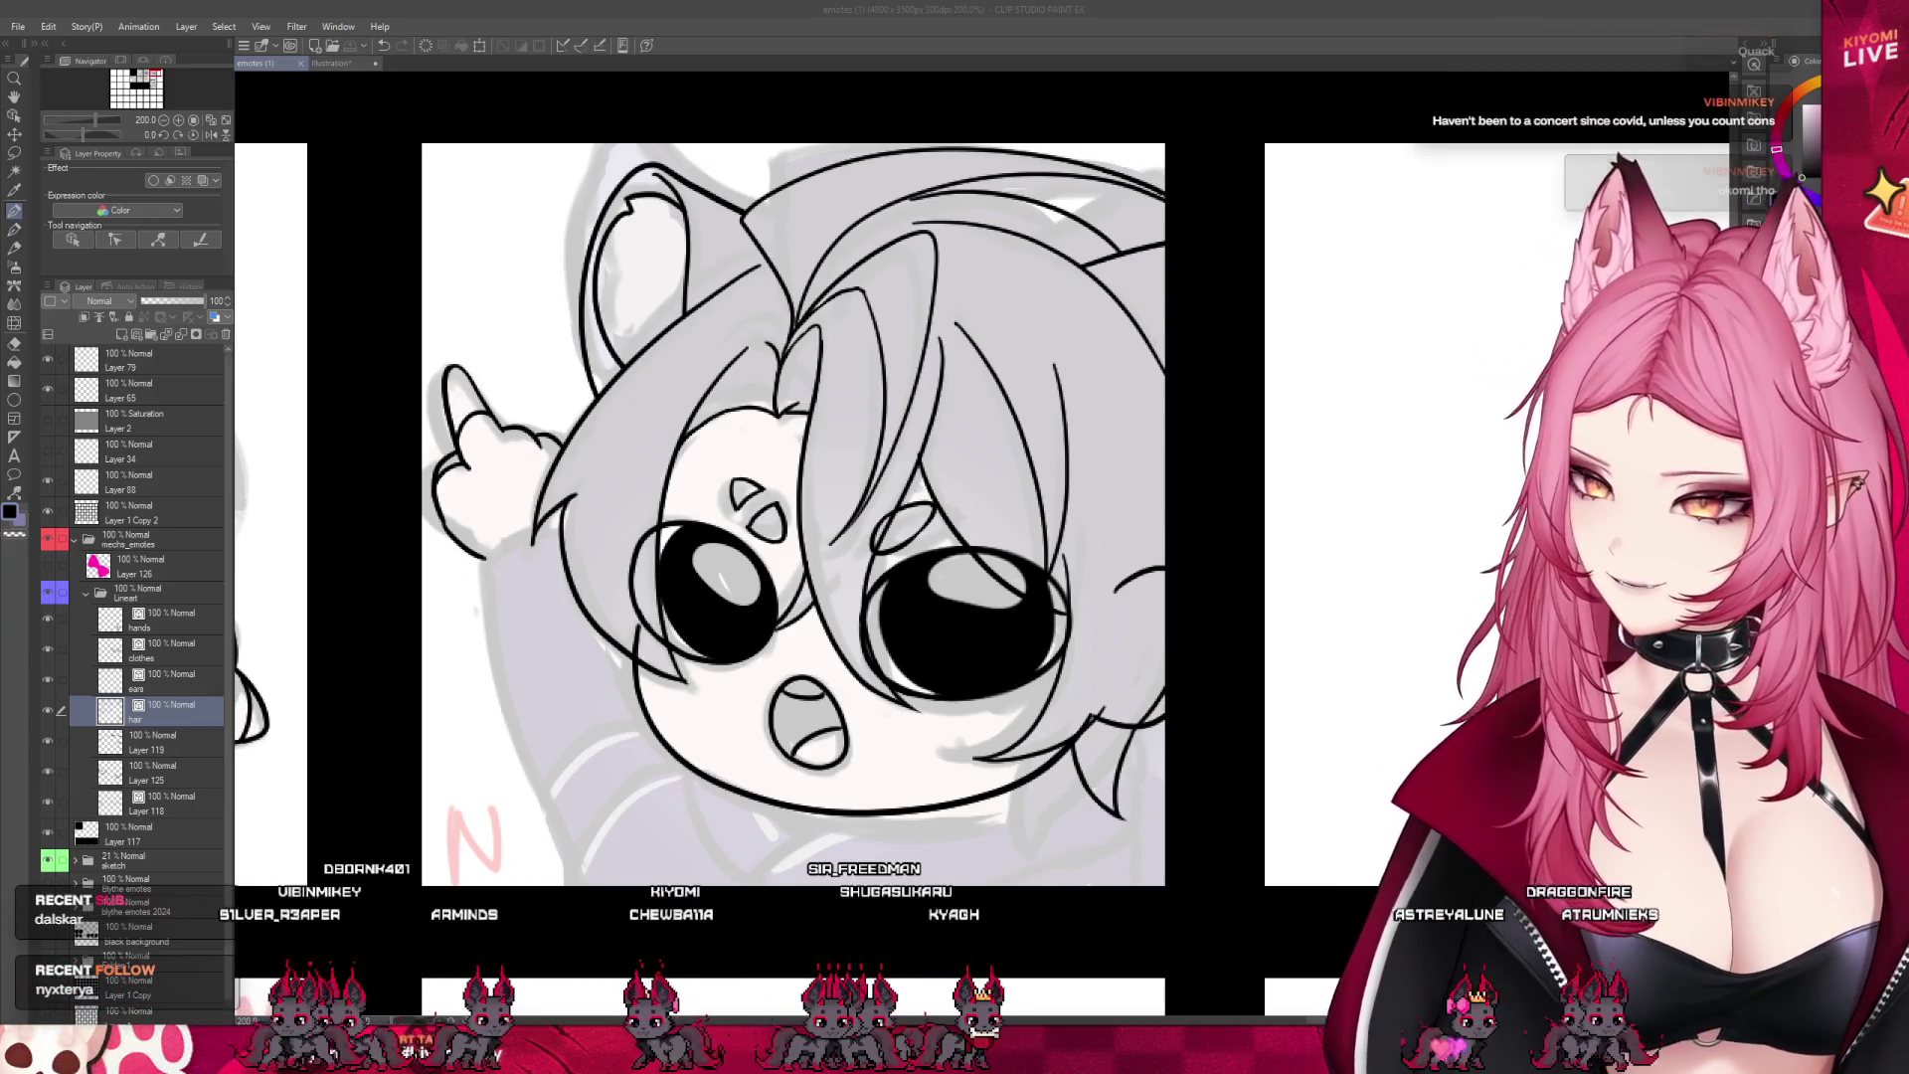
- Undo the last stroke on the pointing emote and make the 'clothes' layer active
scroll(1149, 704, "up", 1)
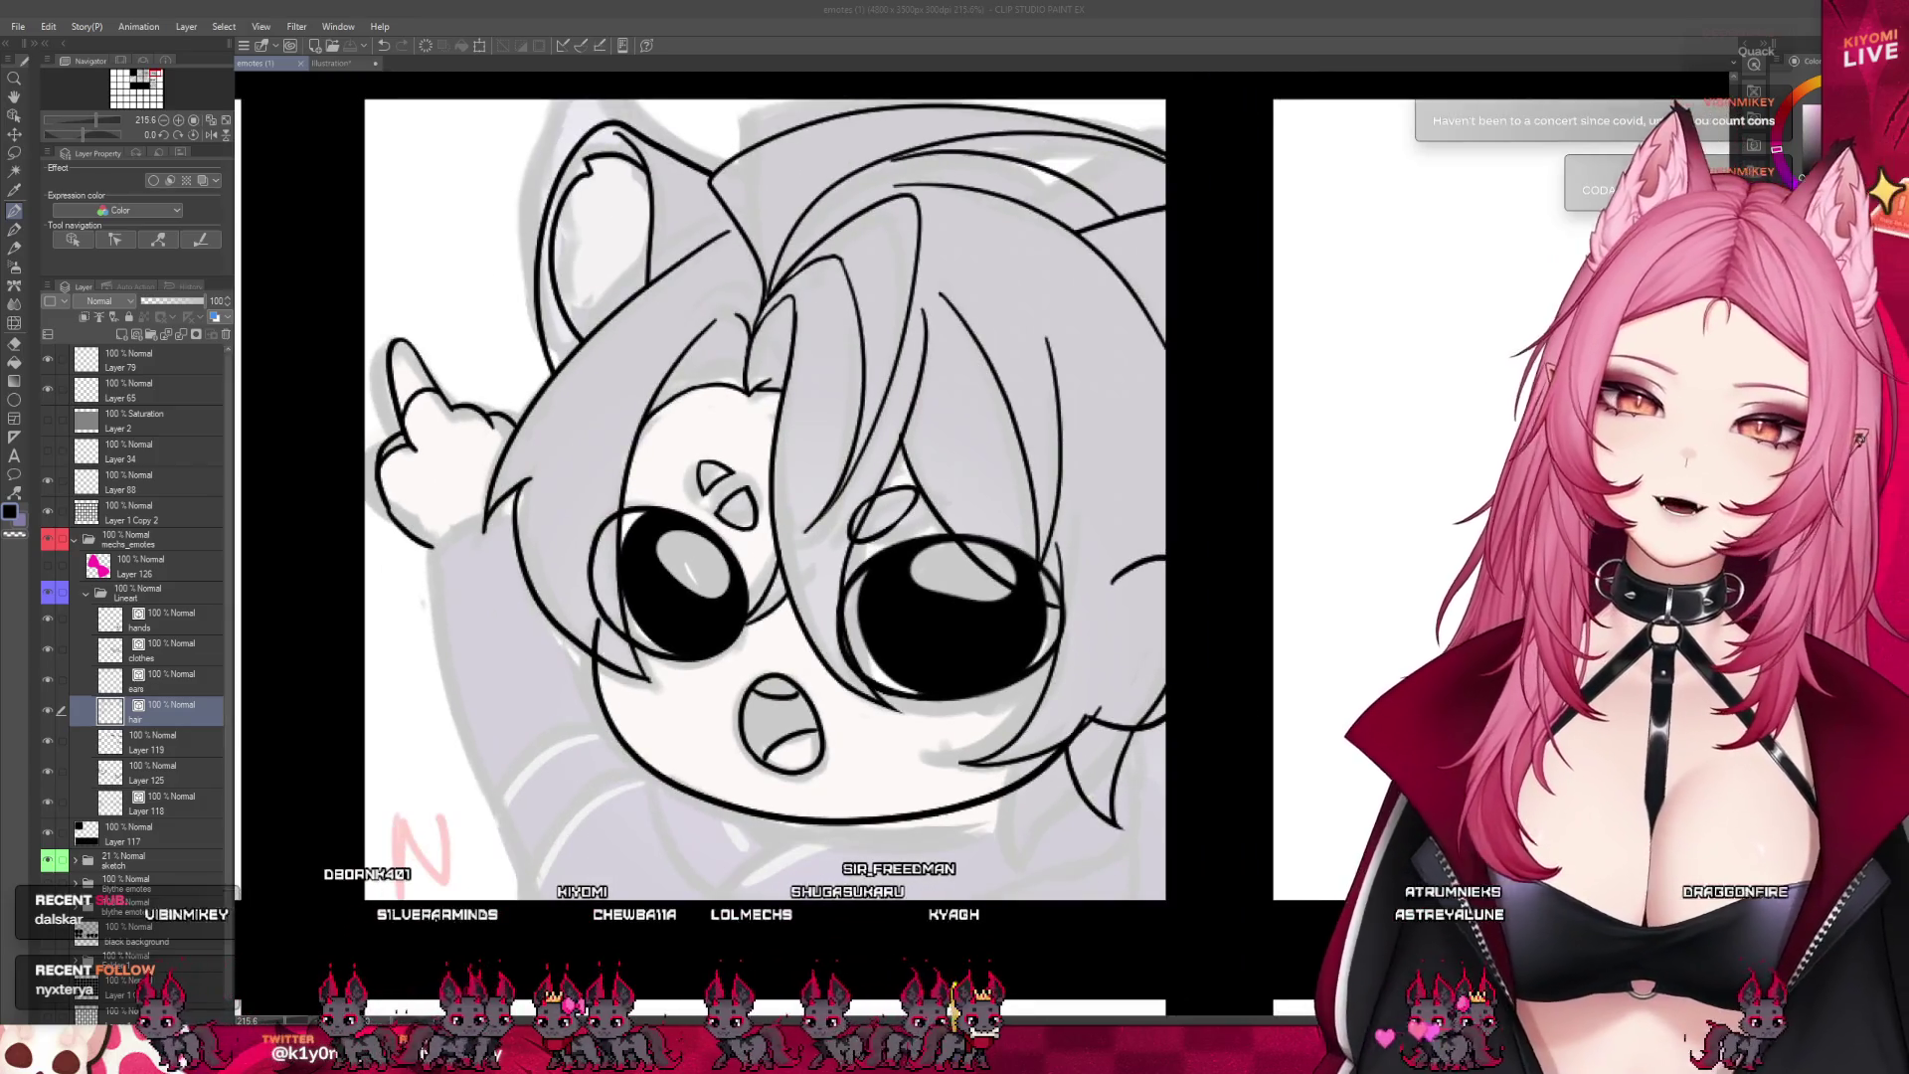
key("ctrl+z")
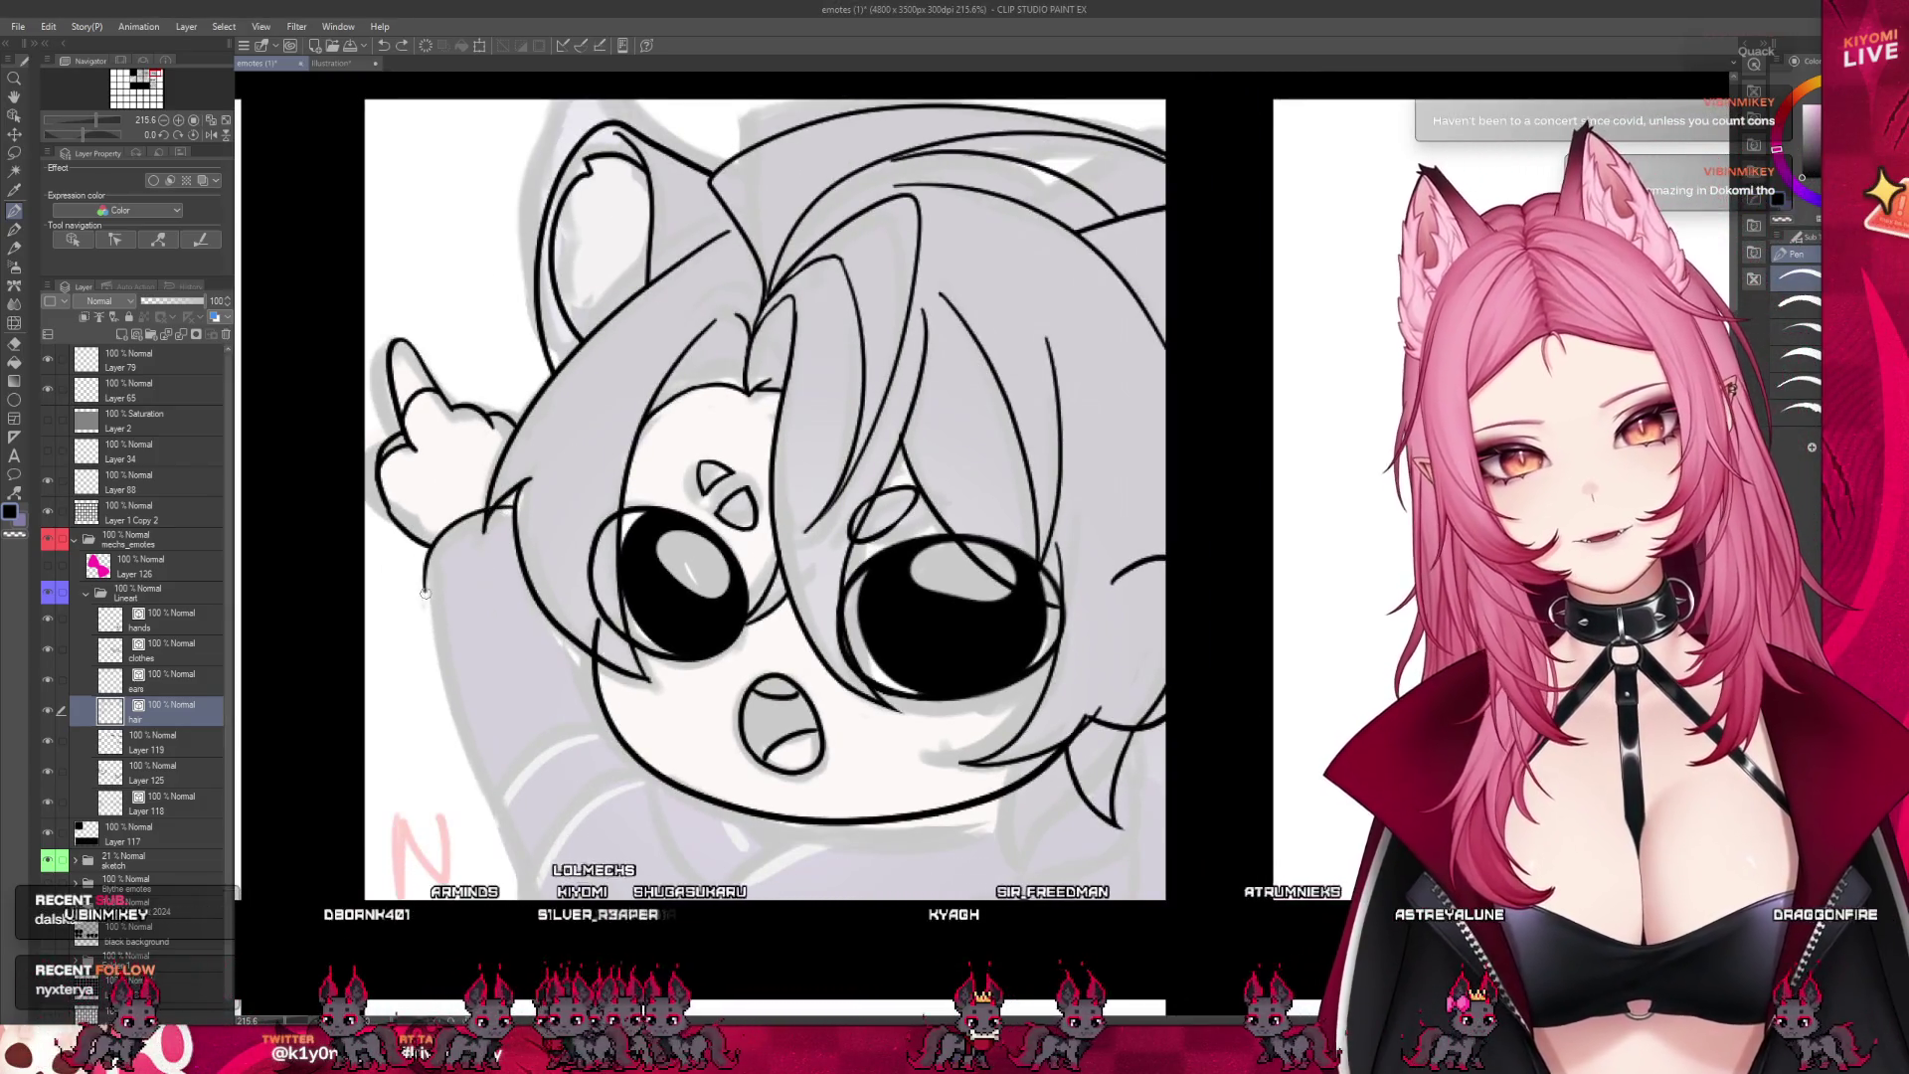
left_click(191, 656)
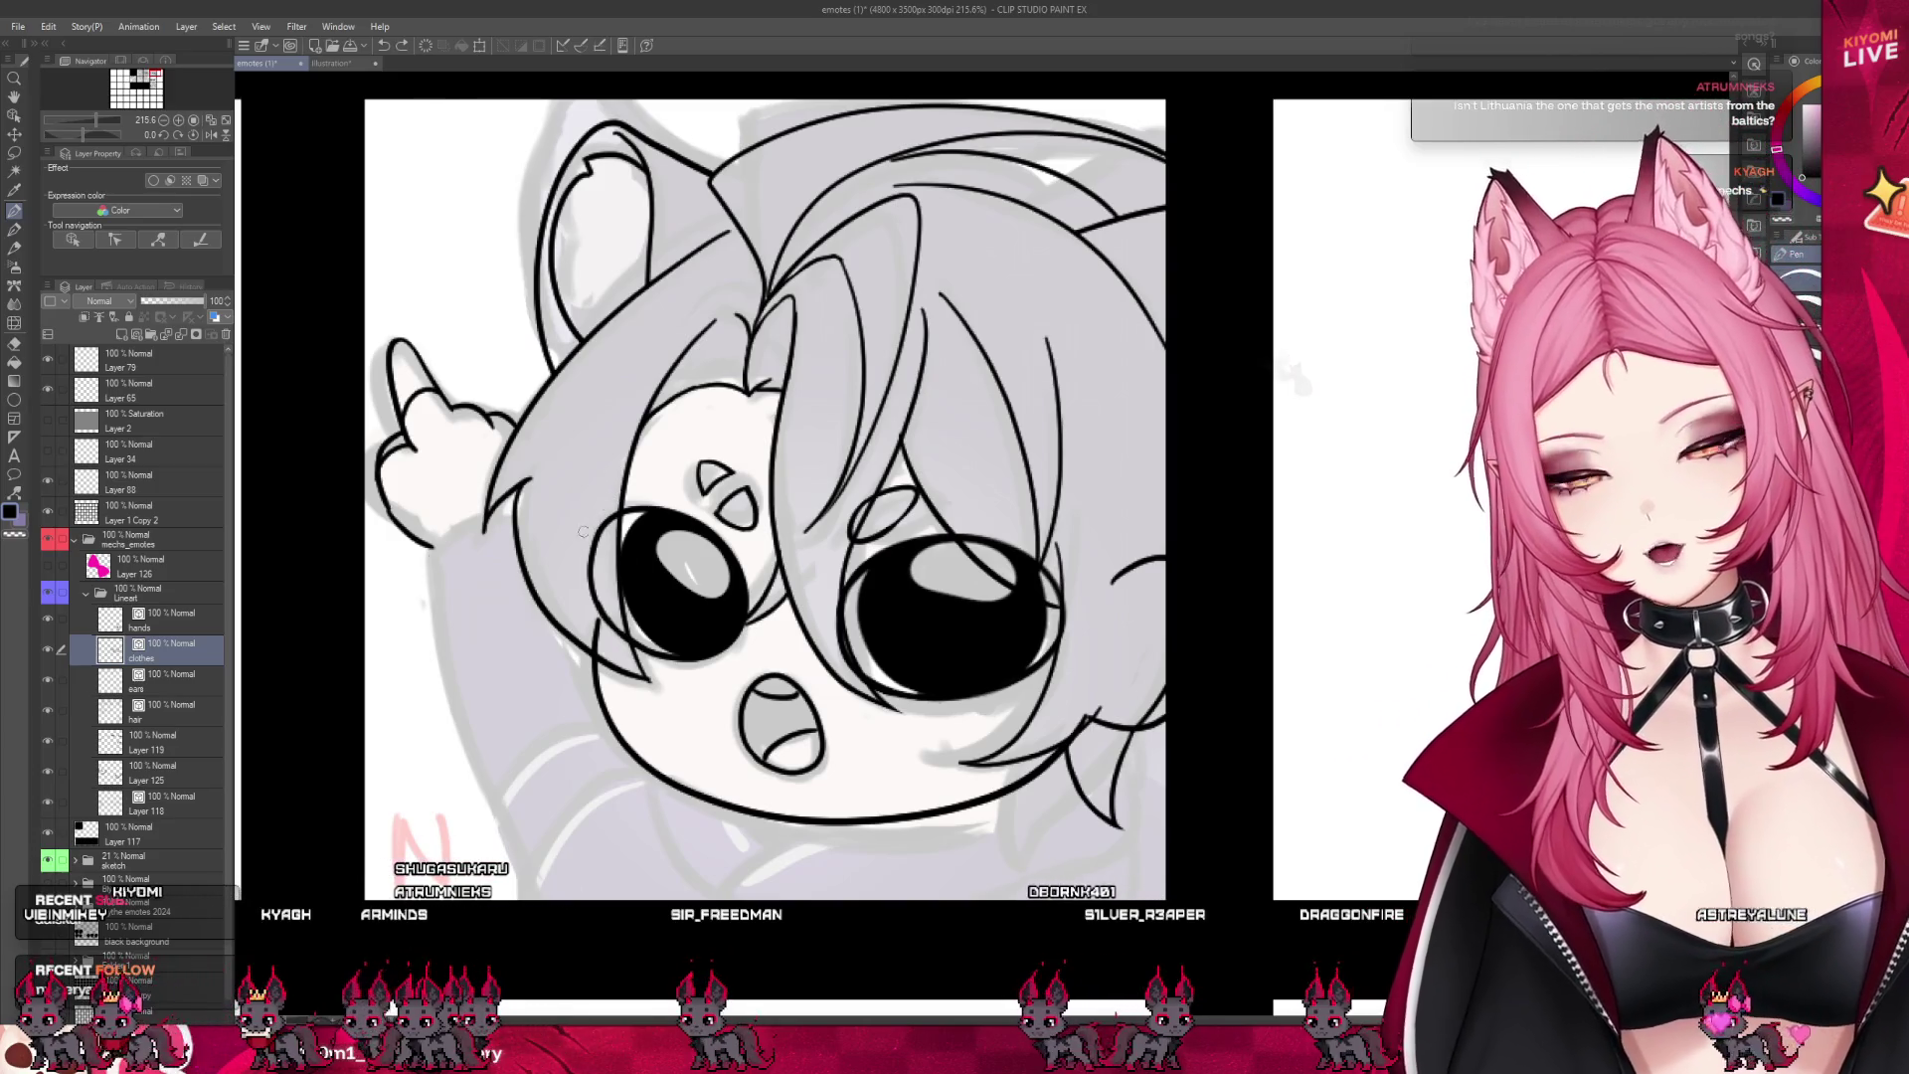
- Ink the long sleeve line from the shoulder down the pointing emote's raised arm
left_click_drag(436, 559, 449, 684)
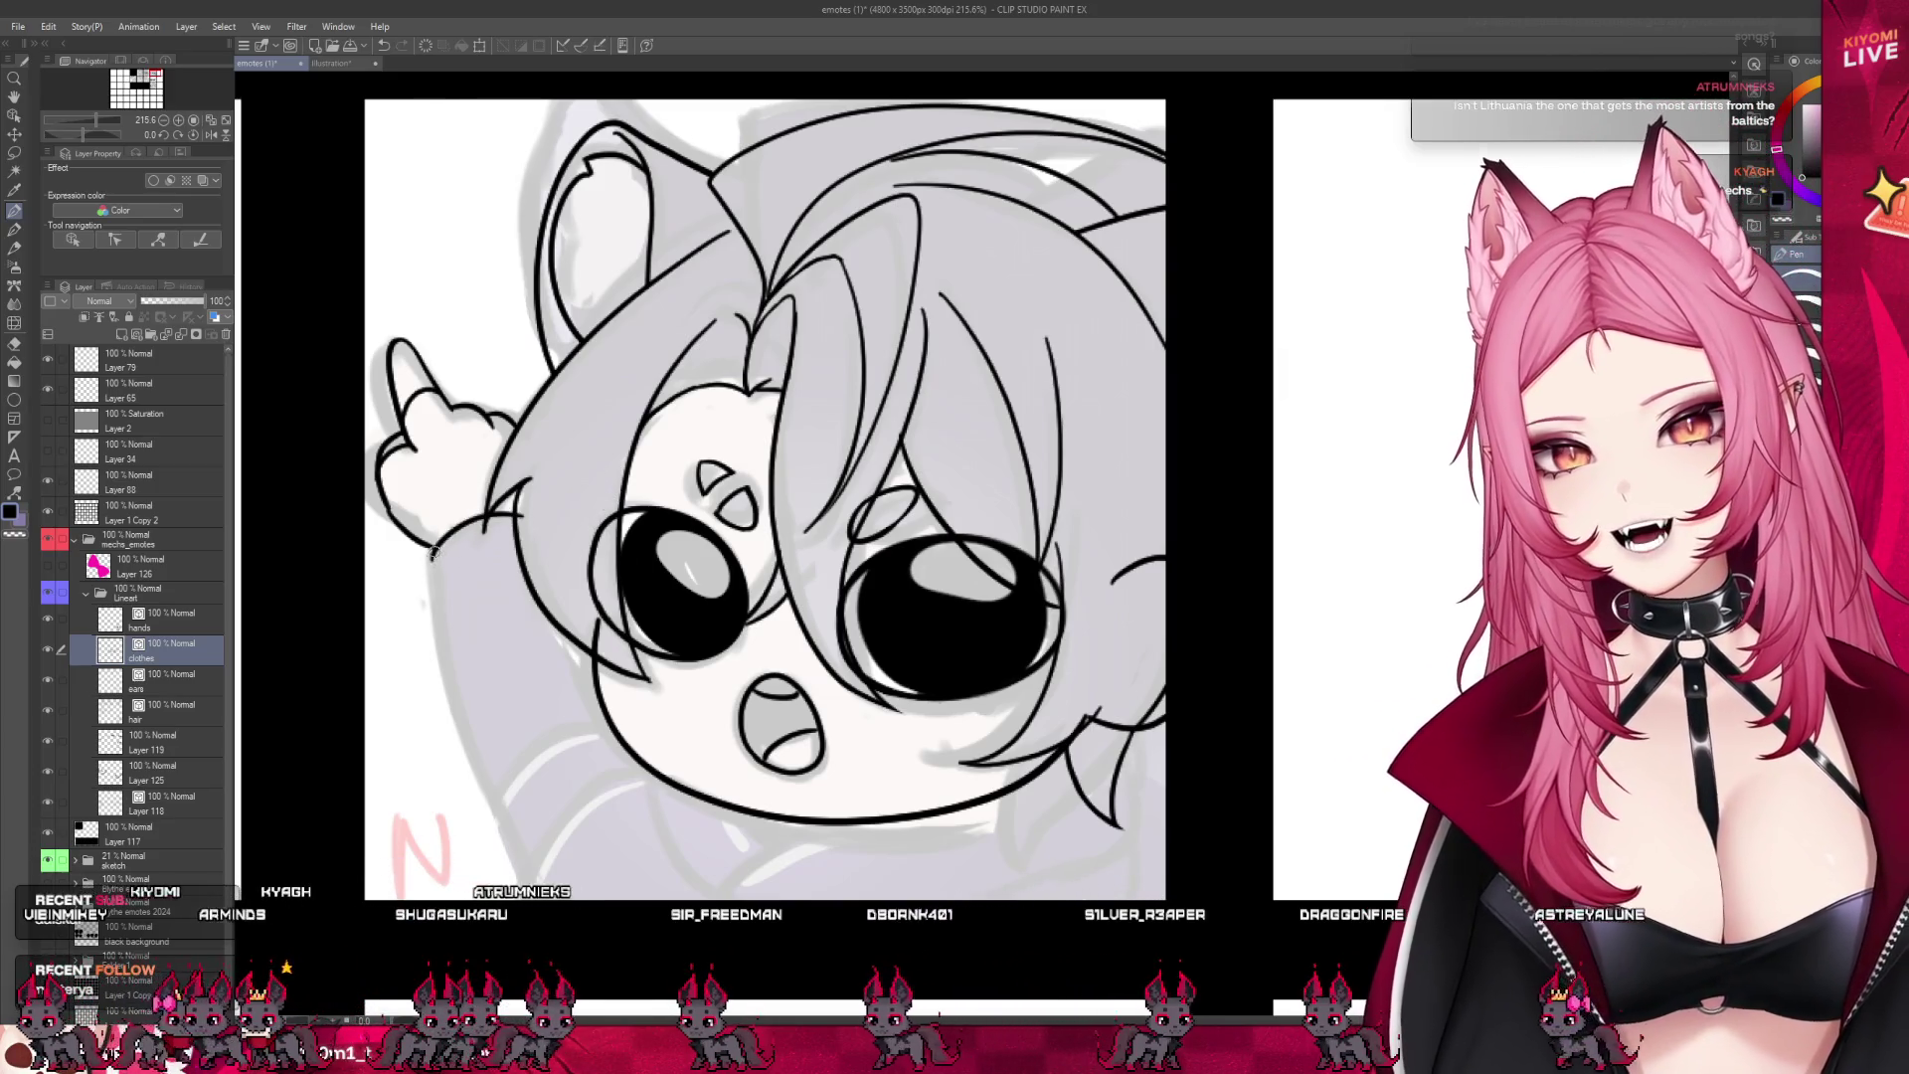
left_click_drag(441, 570, 502, 815)
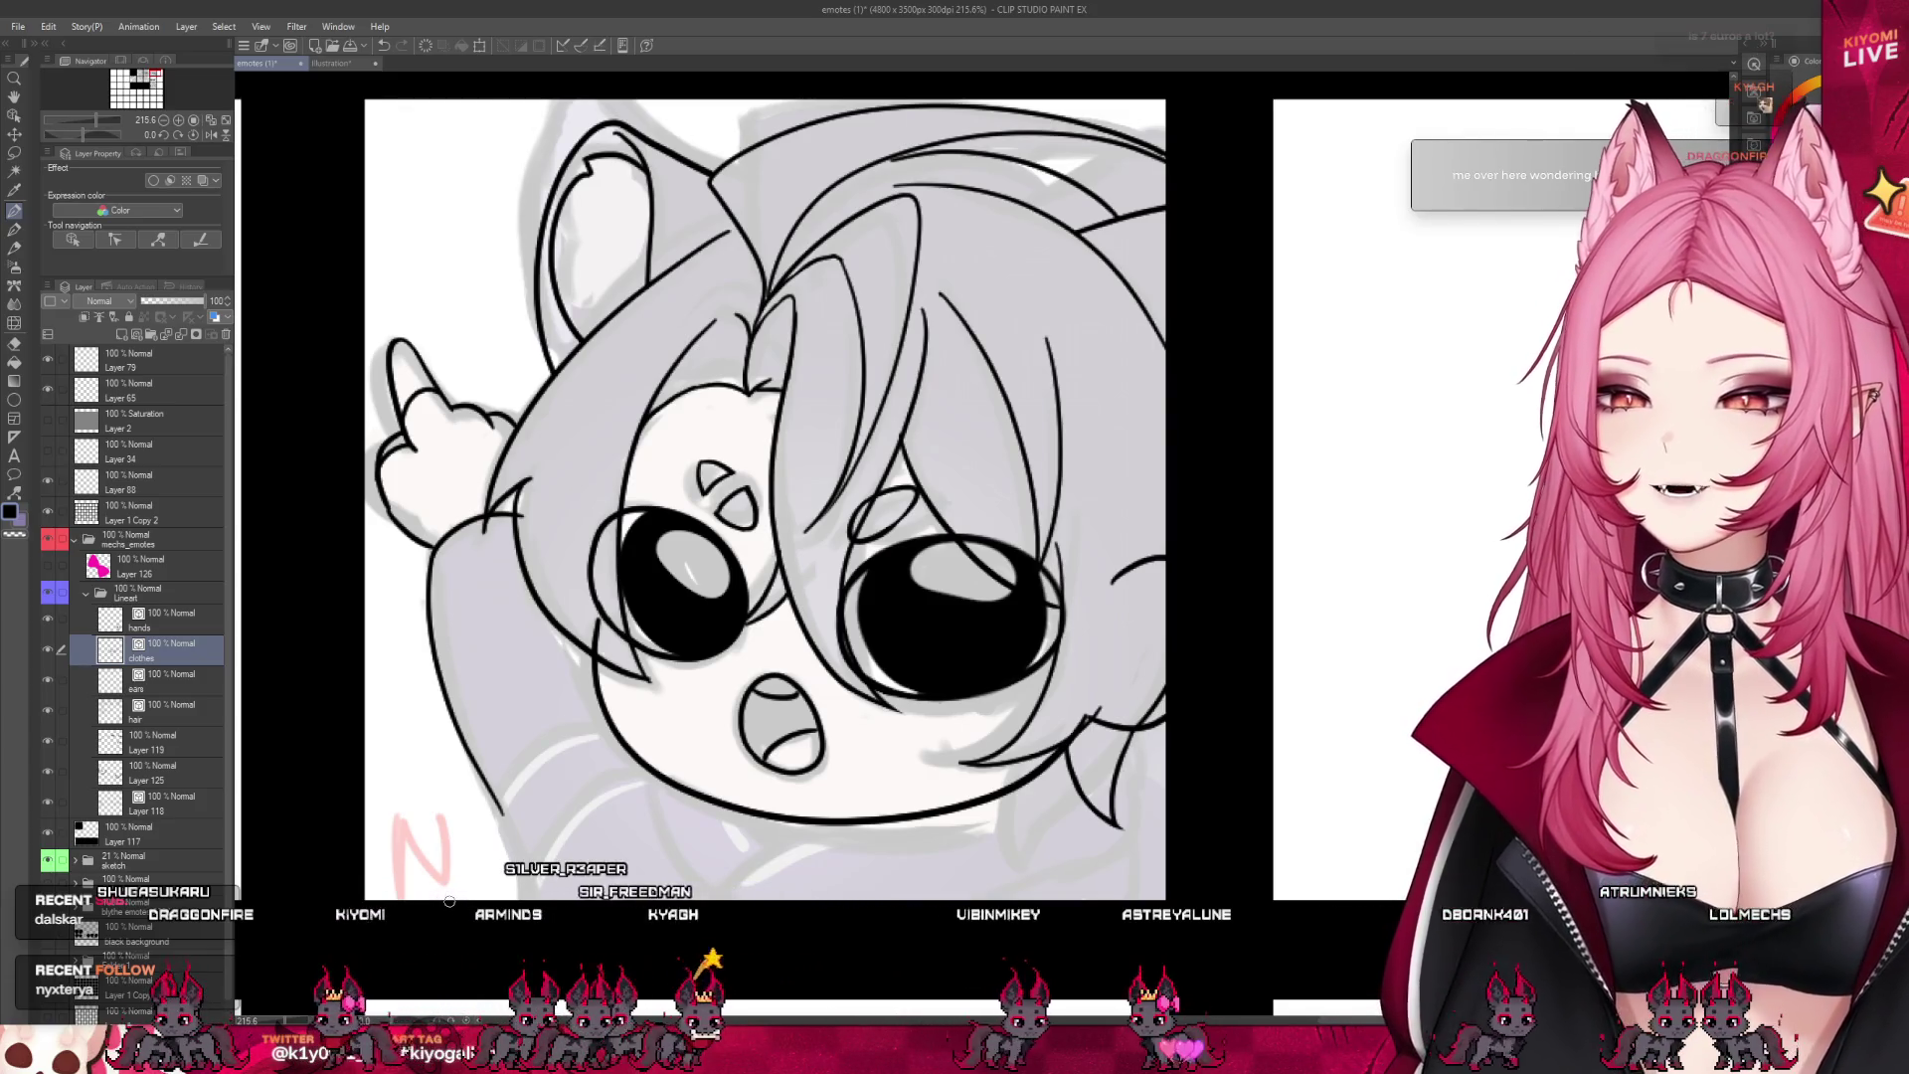
- Zoom out, save the sheet with Ctrl+S, then zoom back to 150% on the pointing emote
scroll(738, 652, "down", 3)
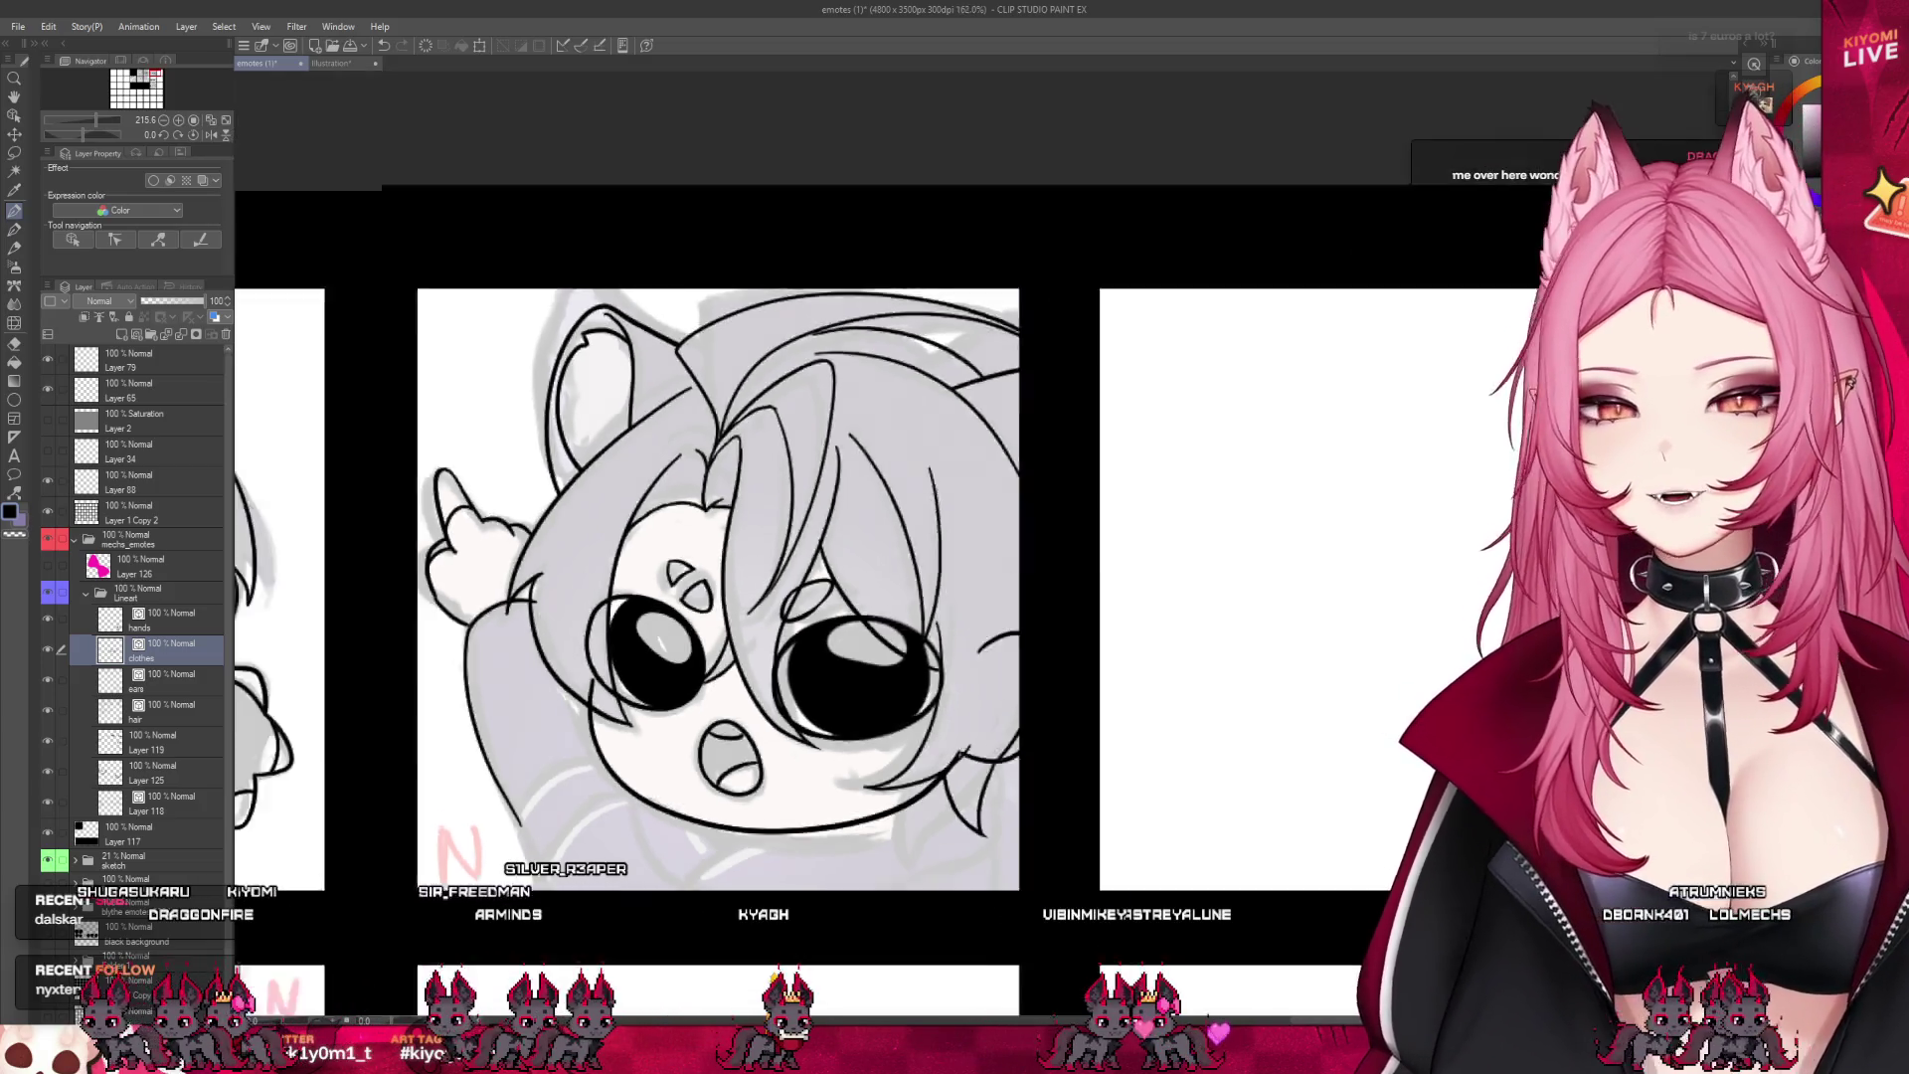
key("ctrl+s")
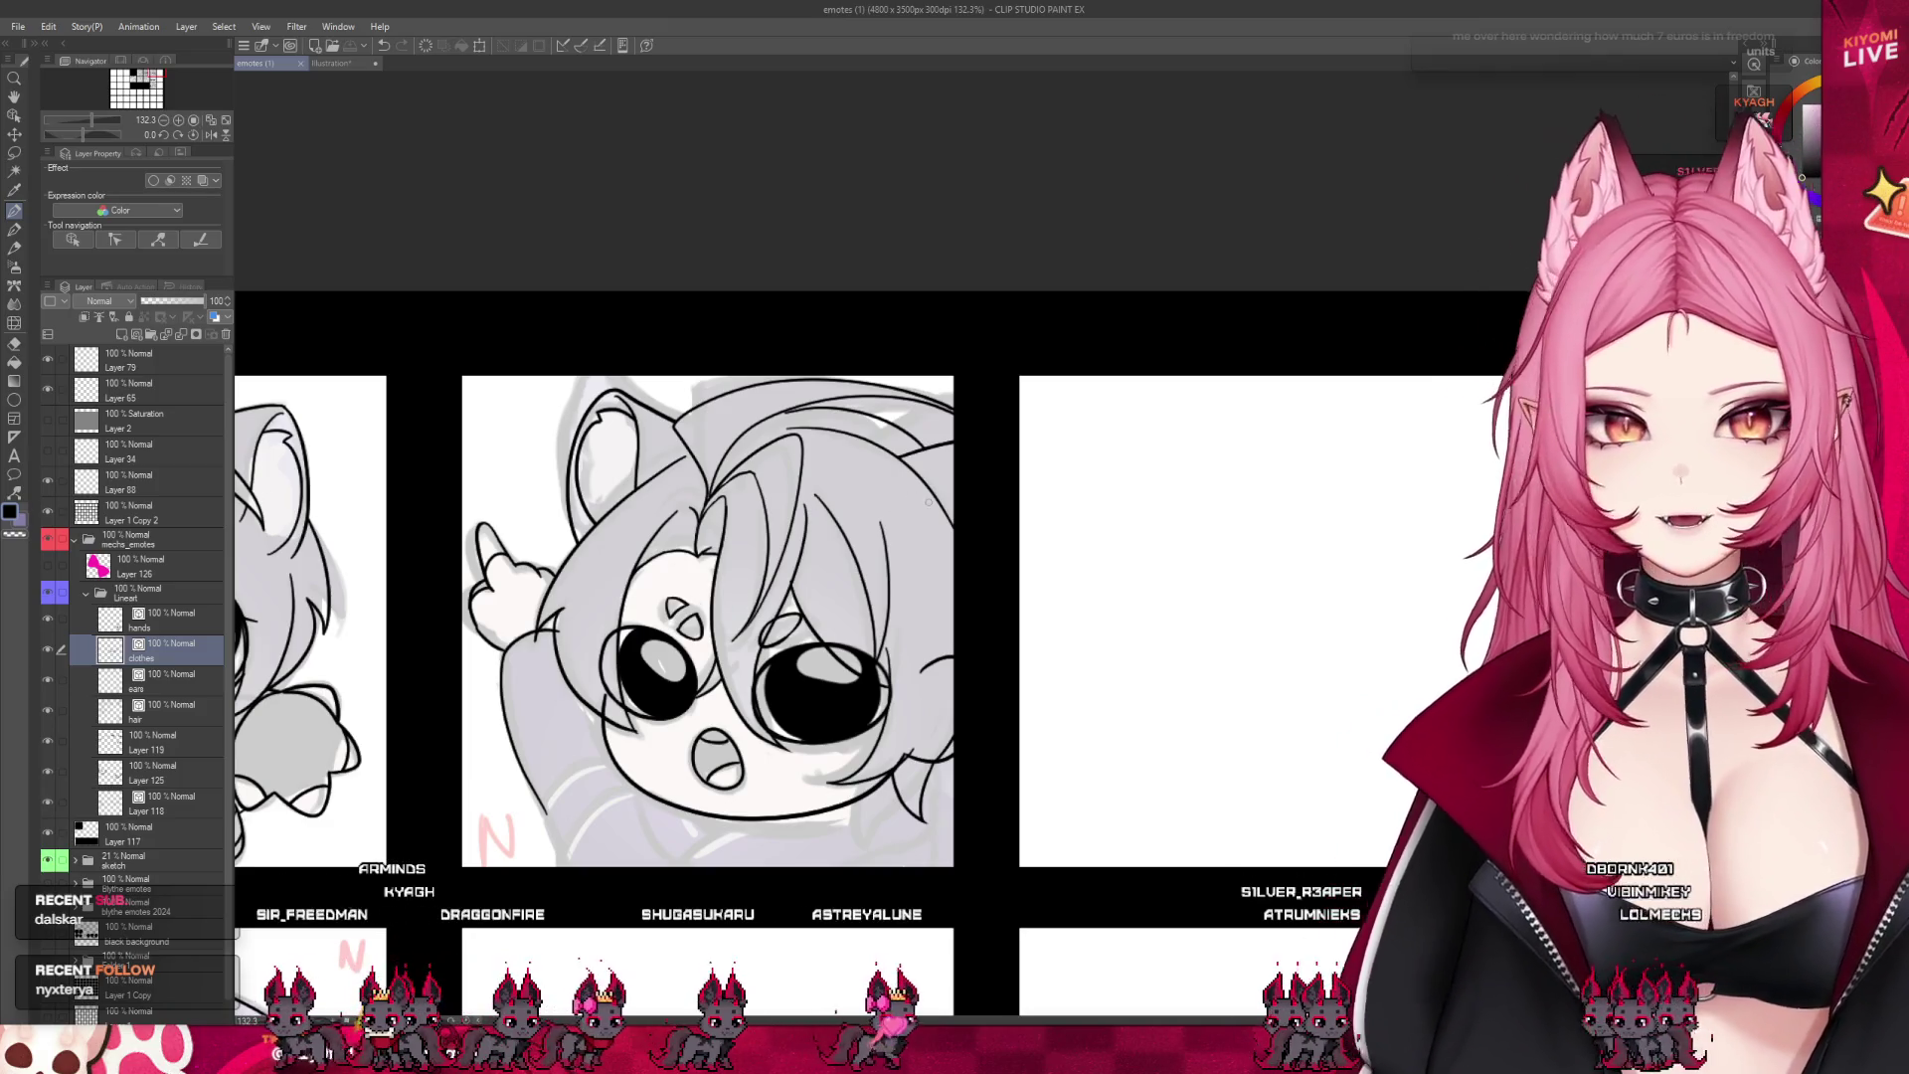
scroll(741, 425, "up", 2)
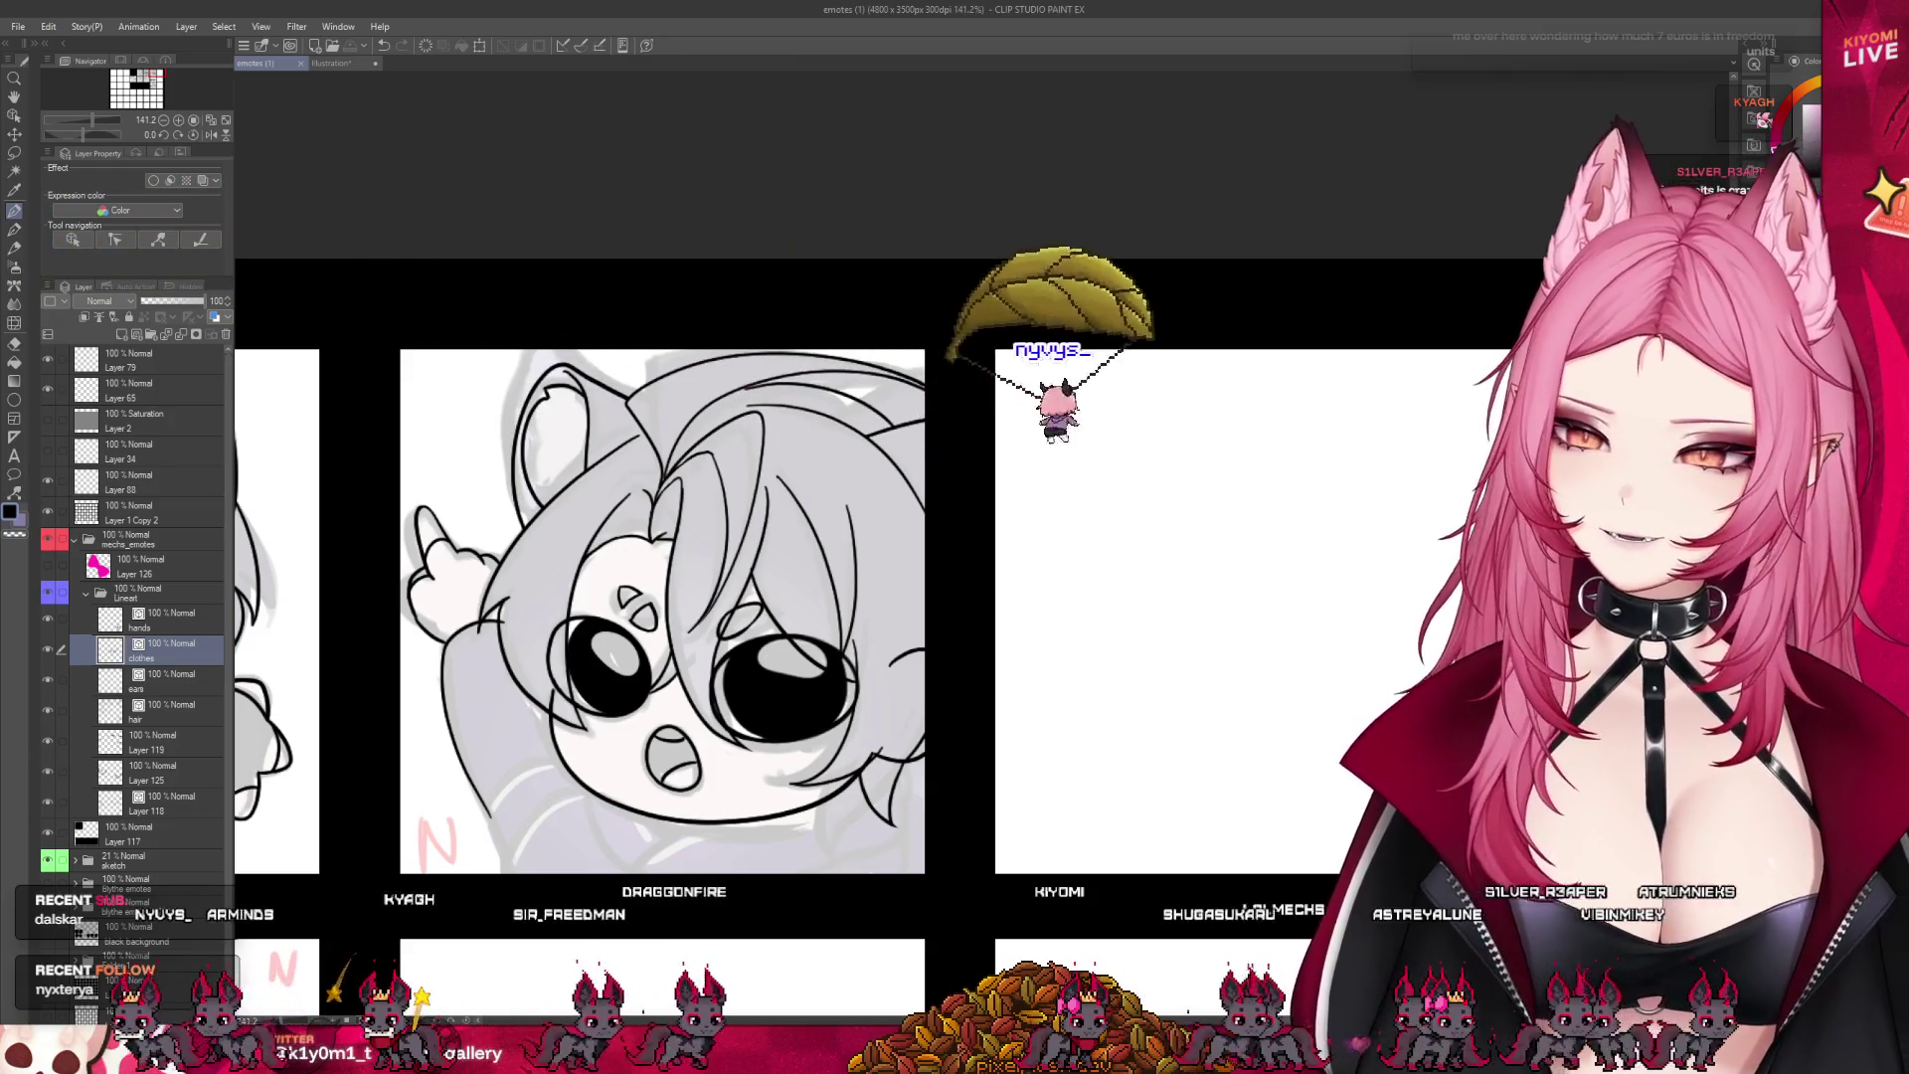
scroll(552, 400, "down", 4)
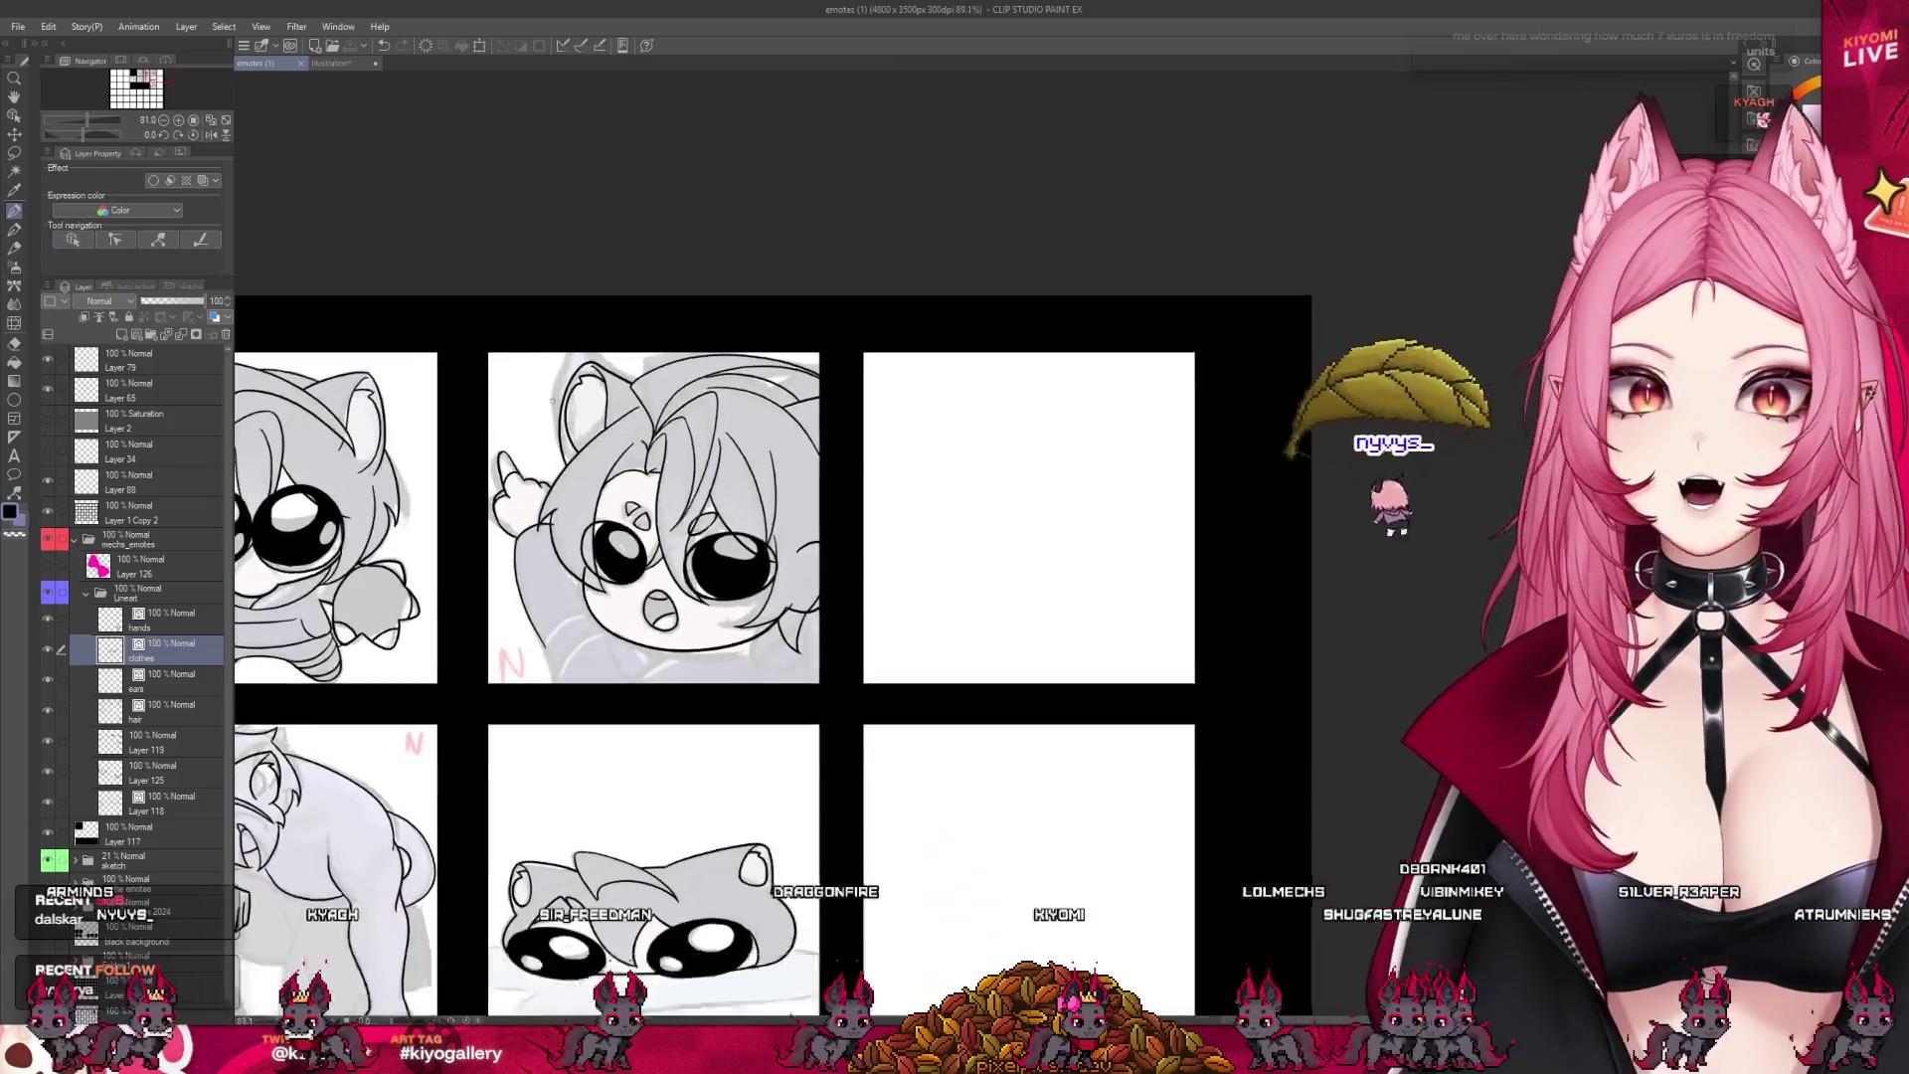
scroll(552, 400, "up", 3)
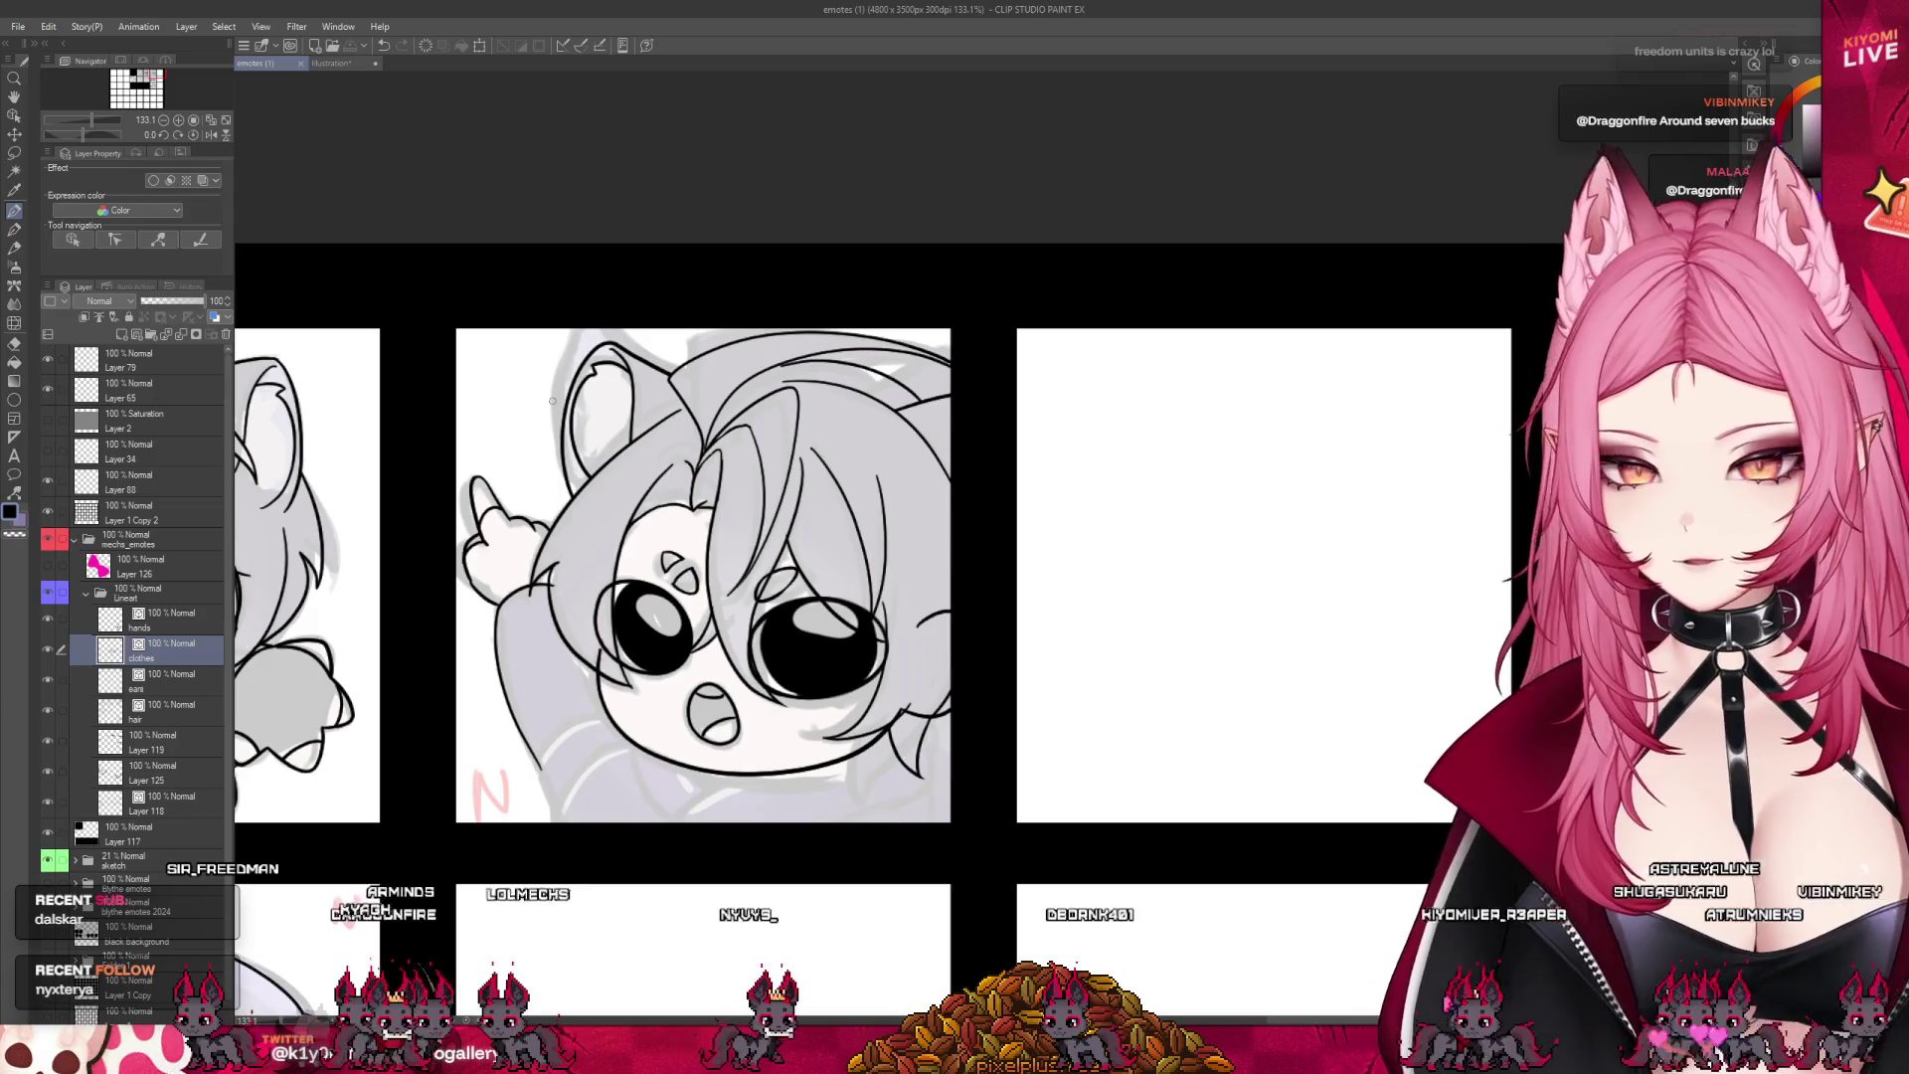
scroll(603, 534, "up", 1)
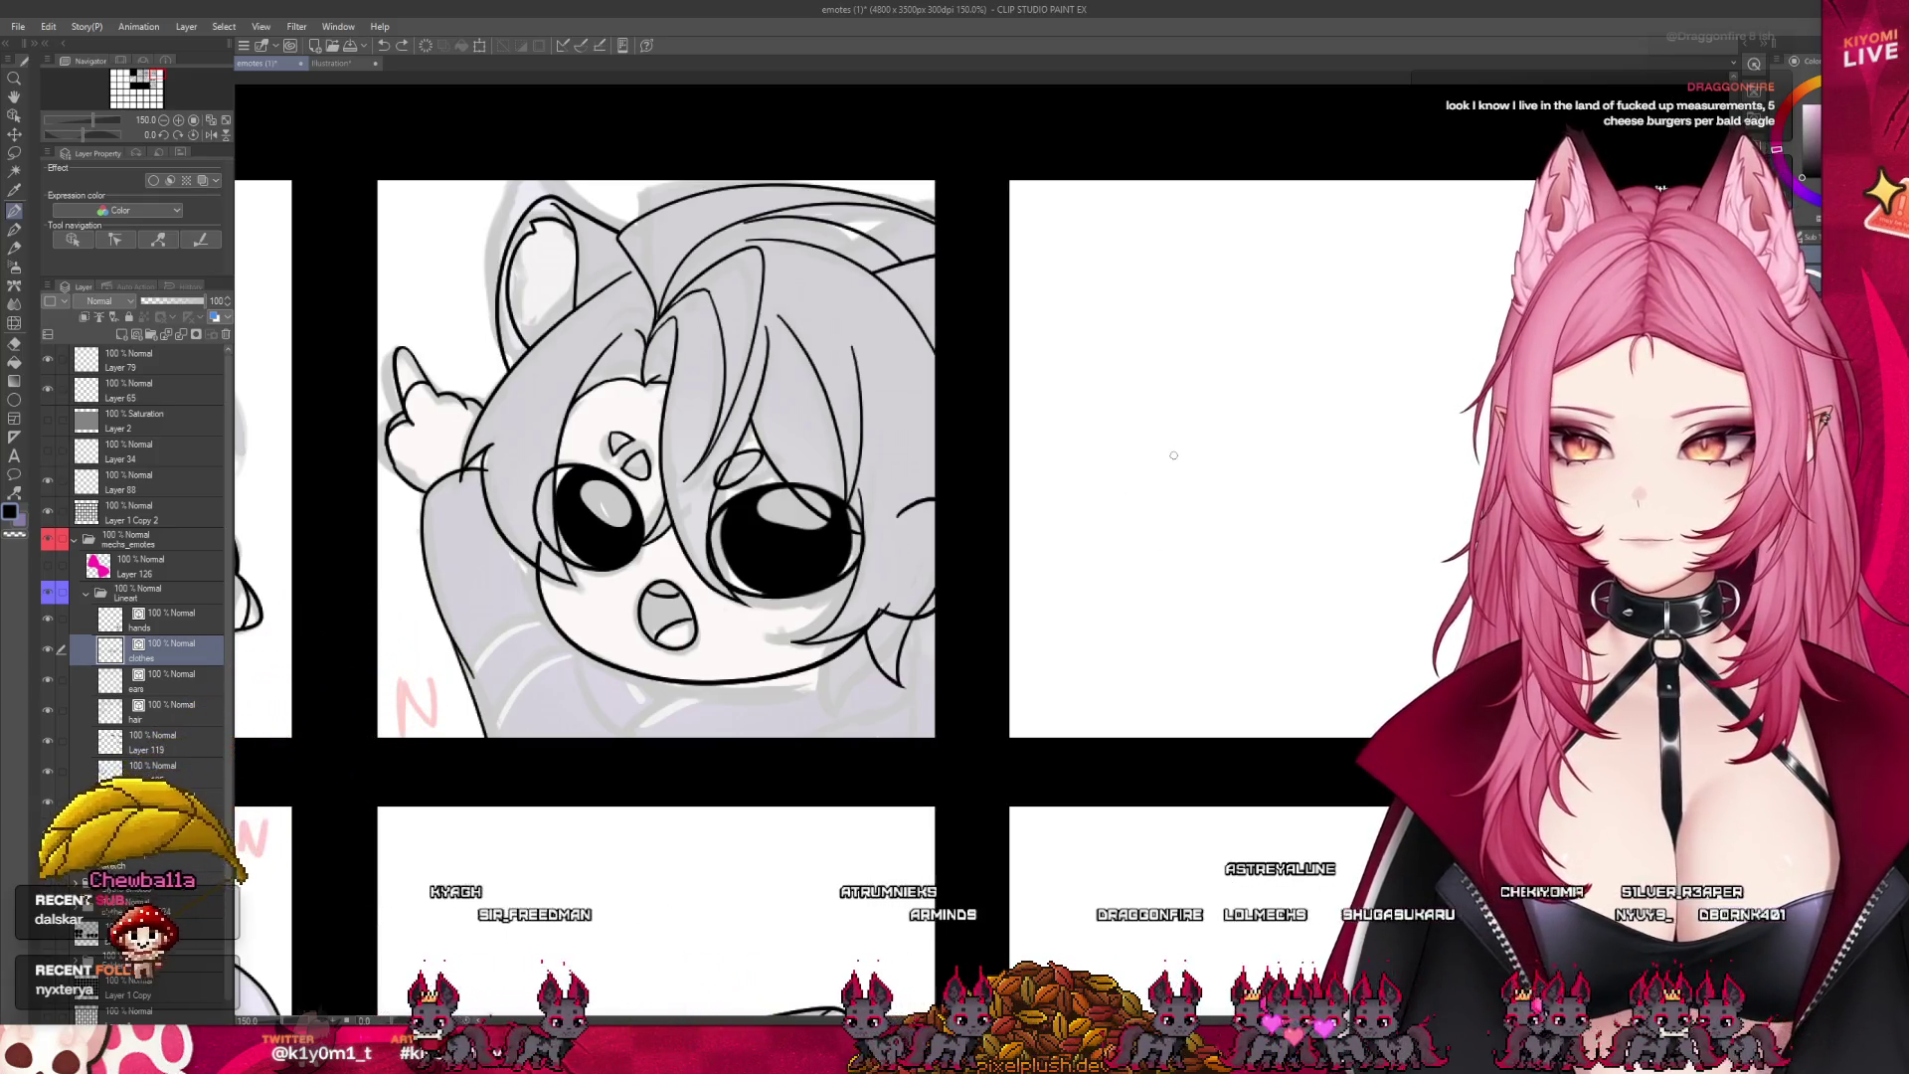
- Try out test pen strokes in the empty panel, undoing each afterwards
left_click_drag(1243, 516, 1335, 499)
key("ctrl+z")
mouse_move(1177, 480)
left_mouse_down()
mouse_move(1355, 416)
mouse_move(1332, 430)
left_mouse_up()
key("ctrl+z")
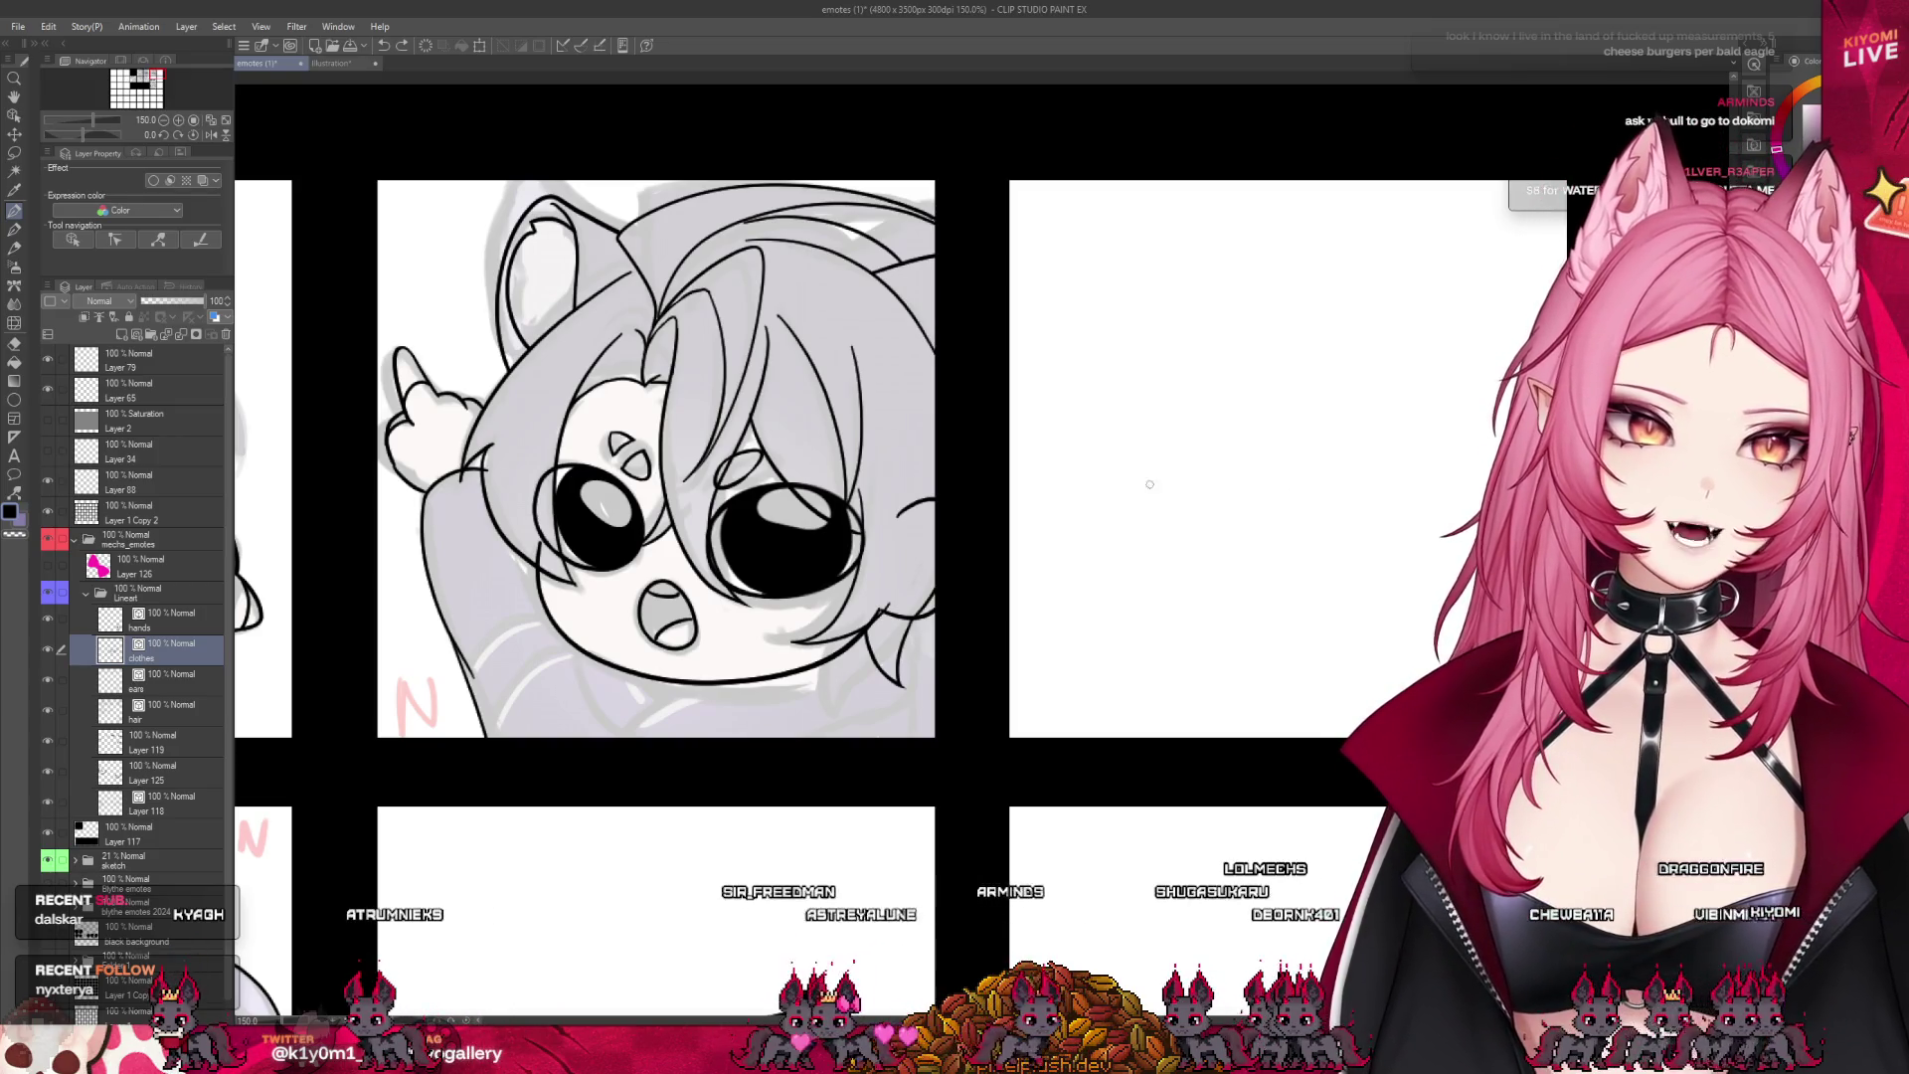
left_click_drag(1092, 517, 1199, 509)
left_click_drag(1104, 449, 1144, 569)
key("ctrl+z")
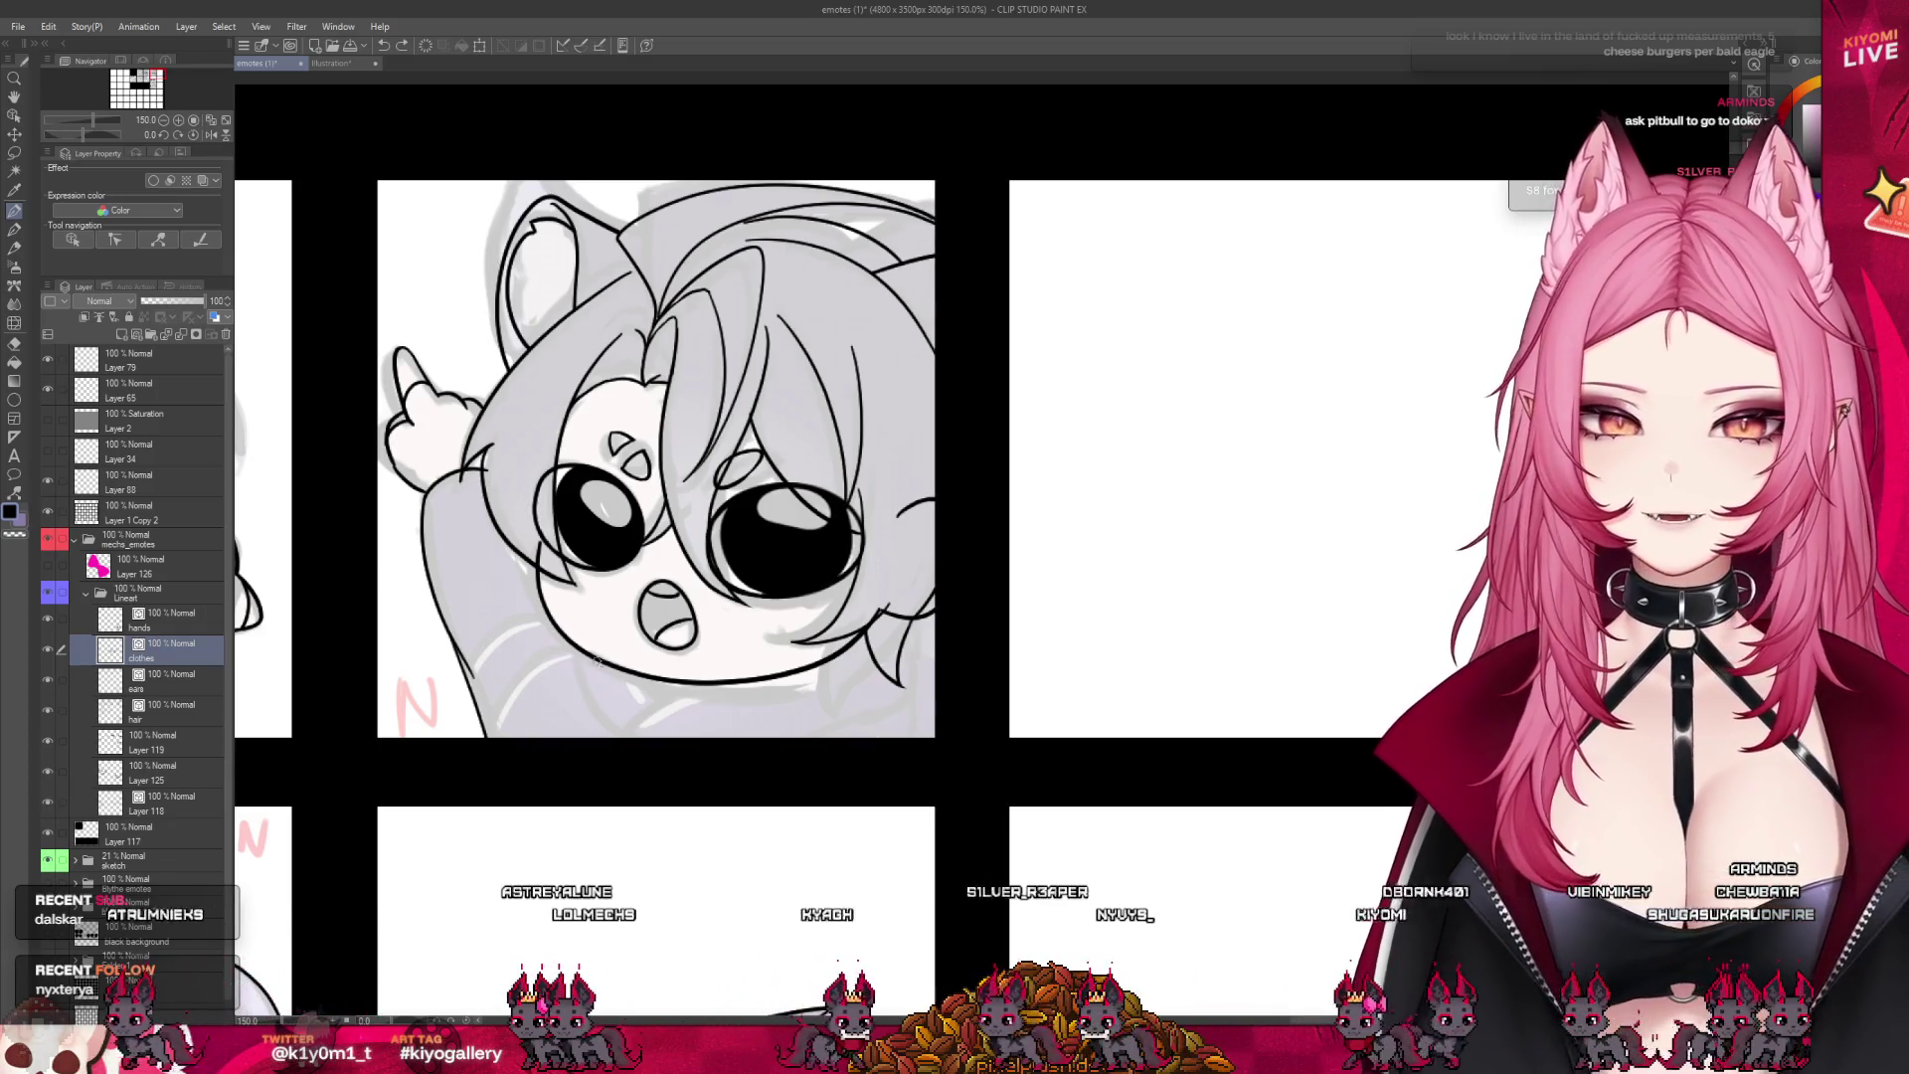
- Ink the curved hem lines along the bottom of the pointing emote's clothes
left_click_drag(582, 708, 626, 726)
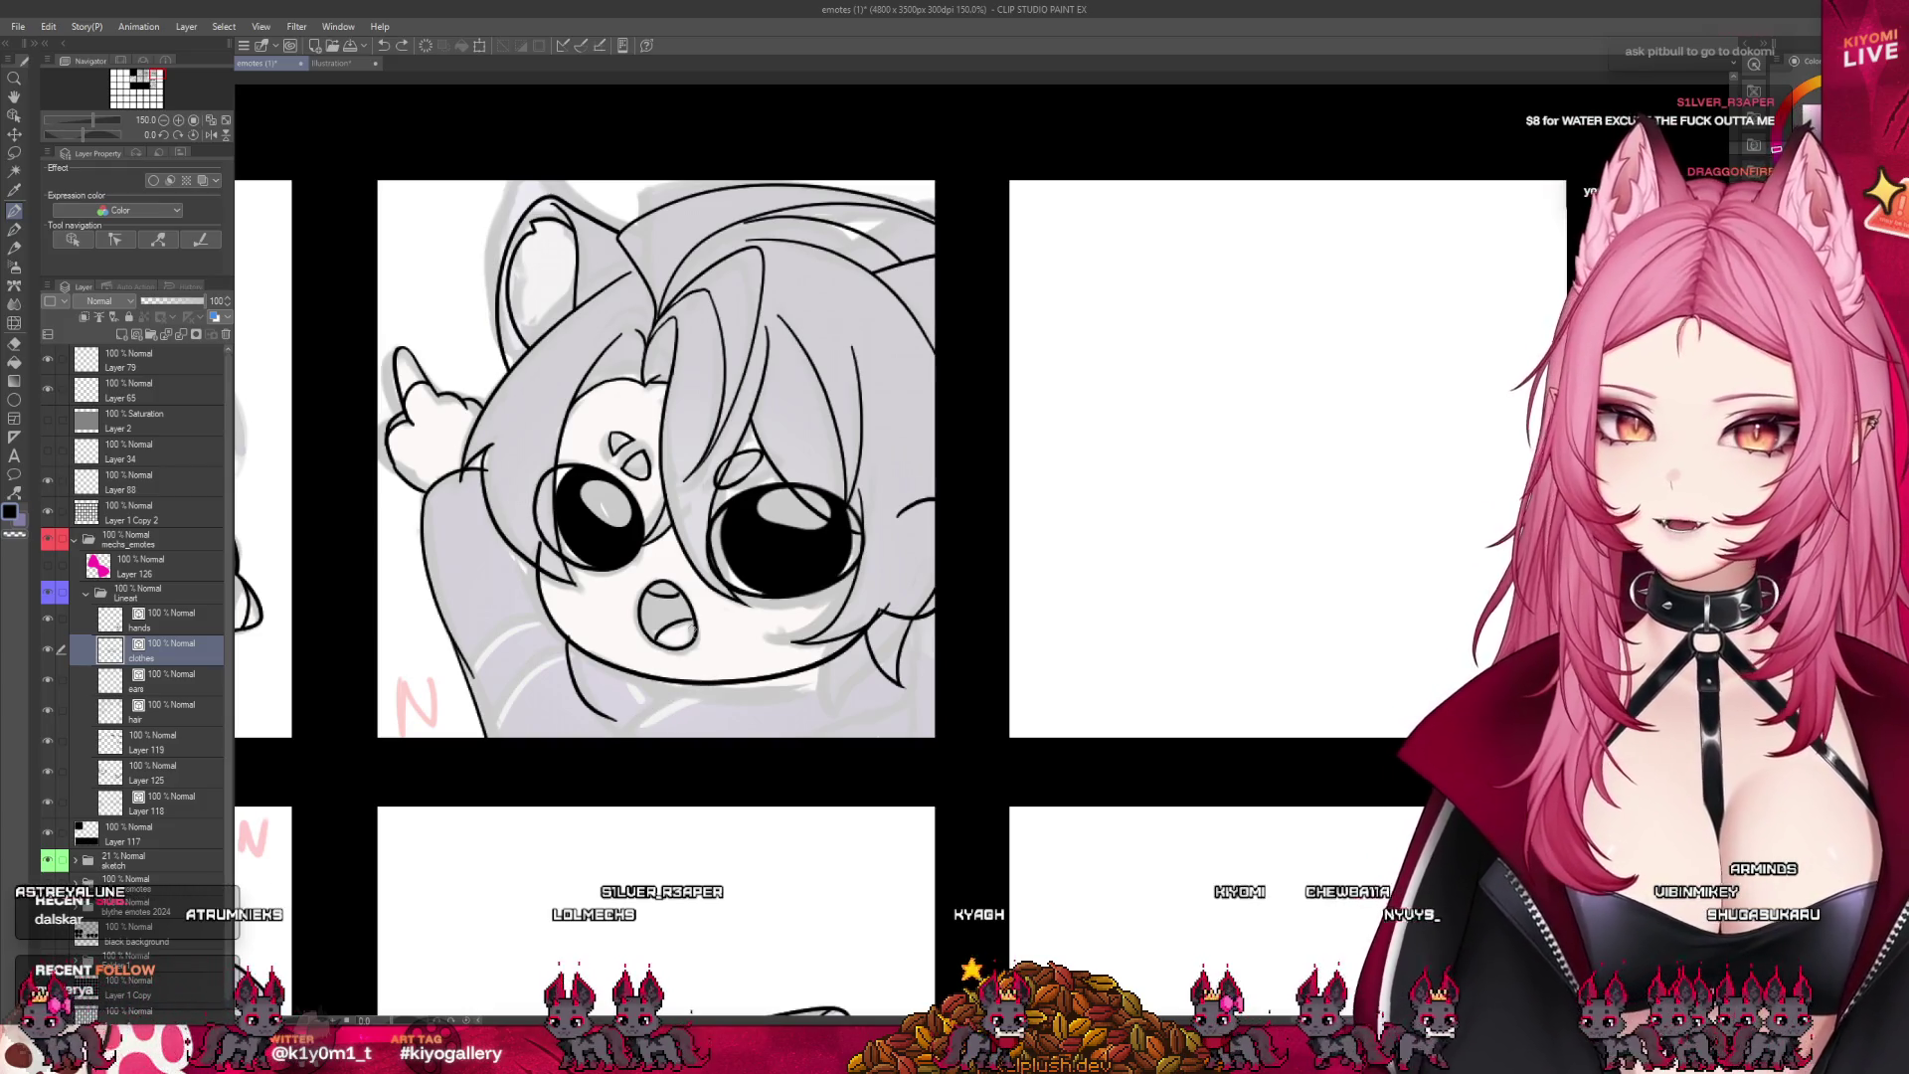
left_click_drag(636, 729, 706, 687)
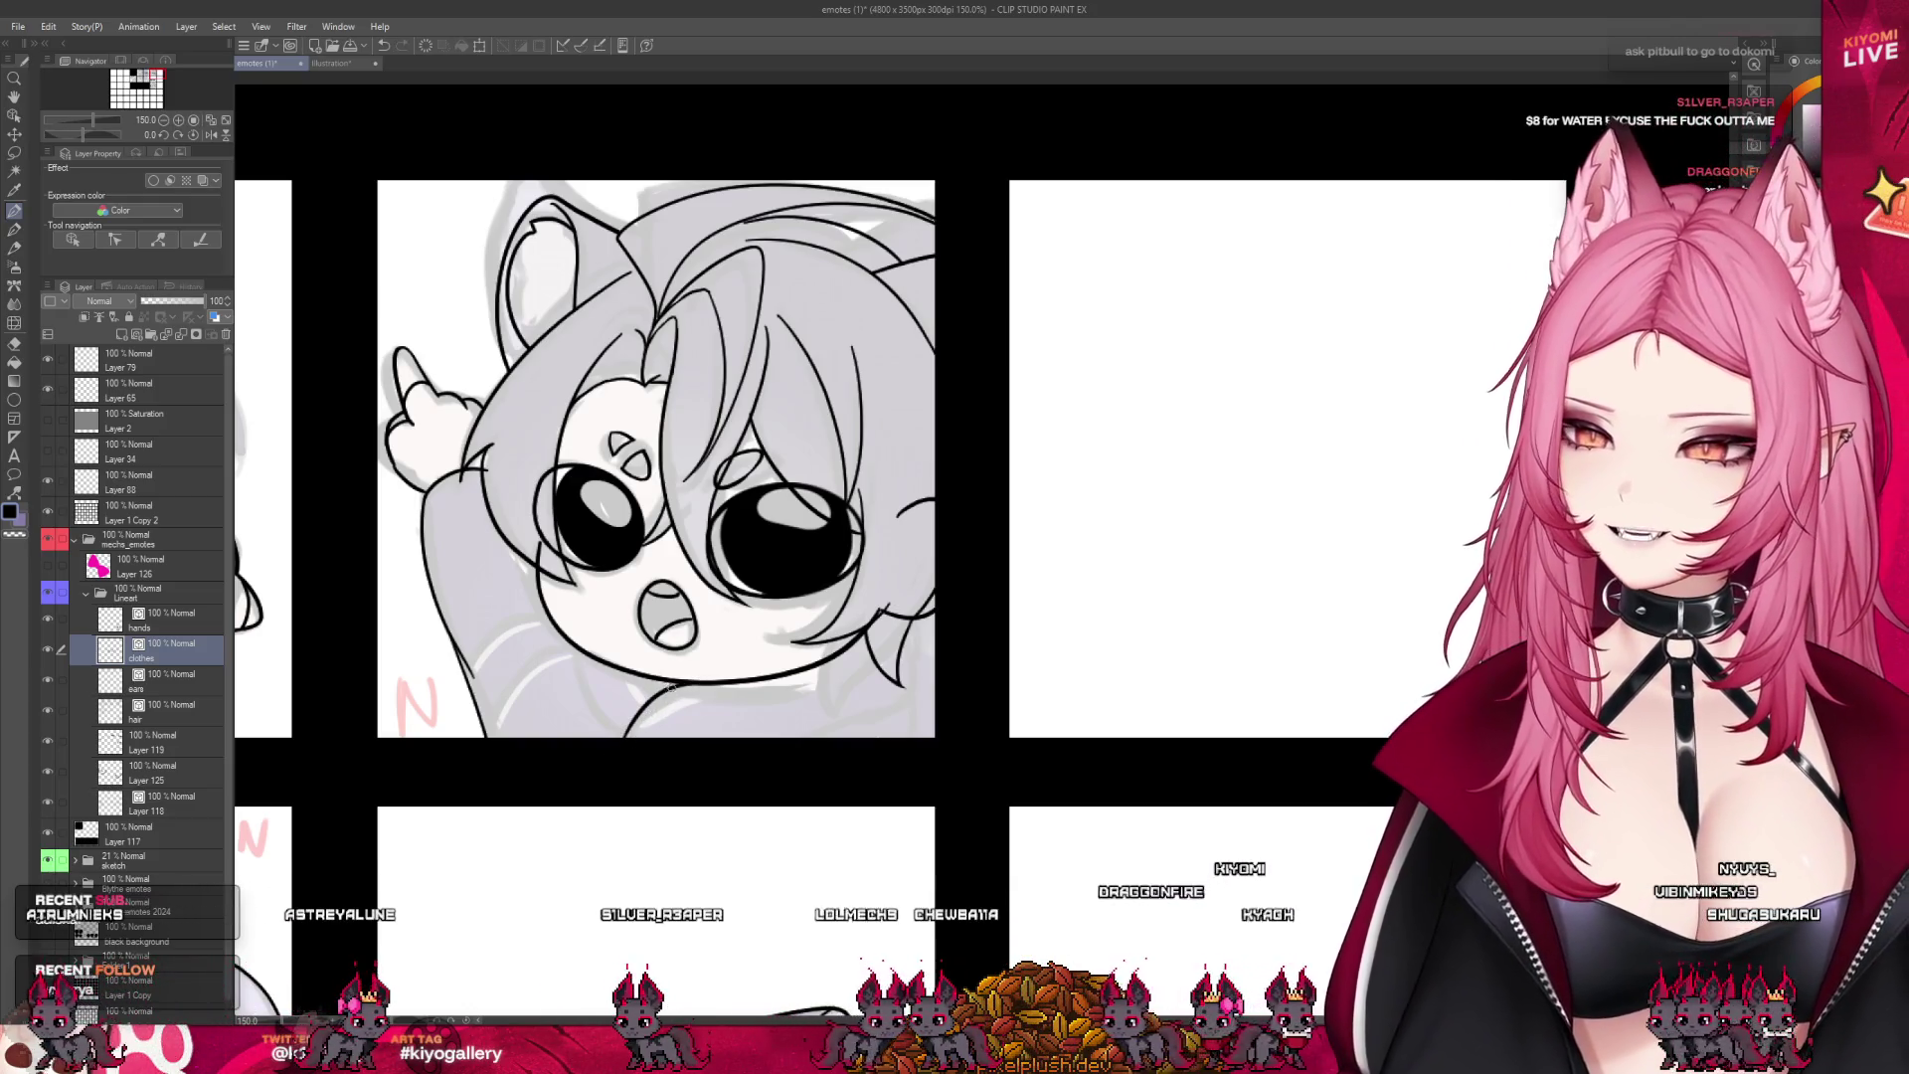
left_click_drag(636, 729, 691, 689)
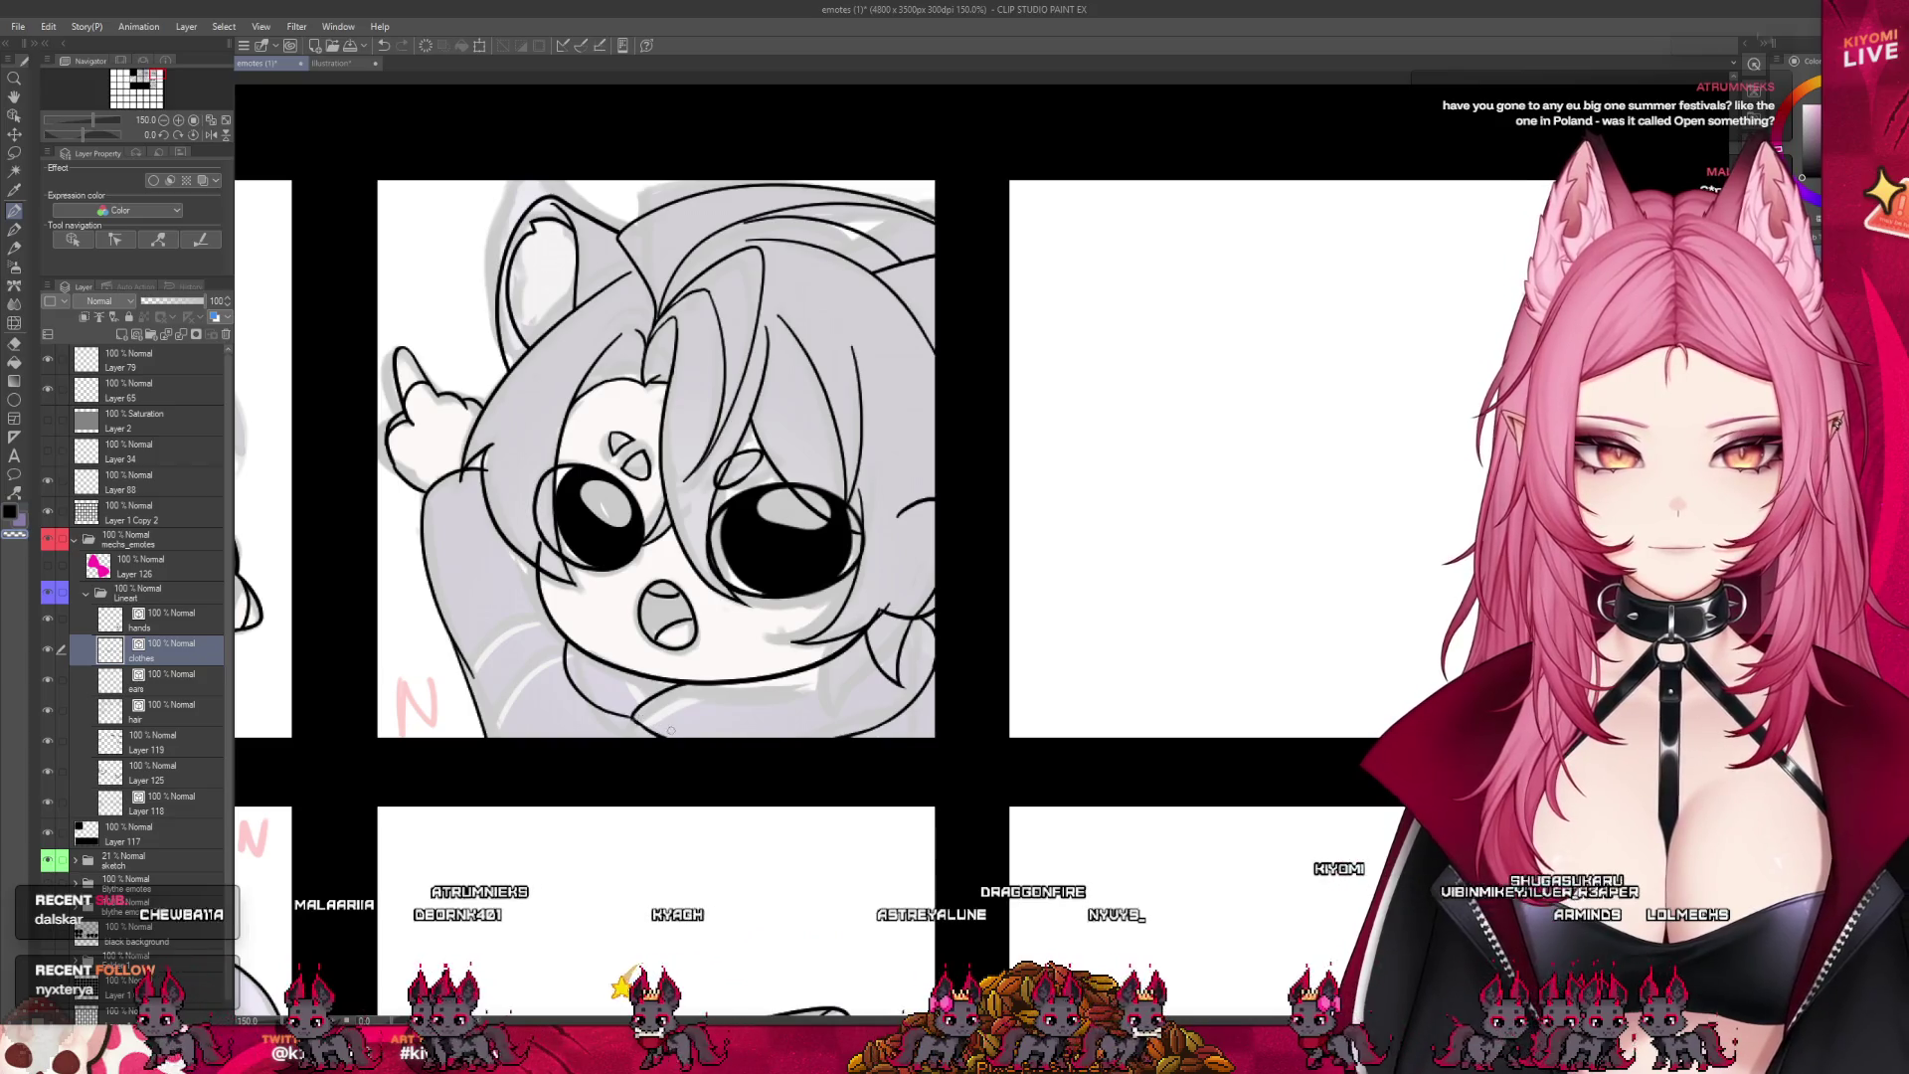
scroll(821, 465, "down", 3)
scroll(853, 663, "up", 1)
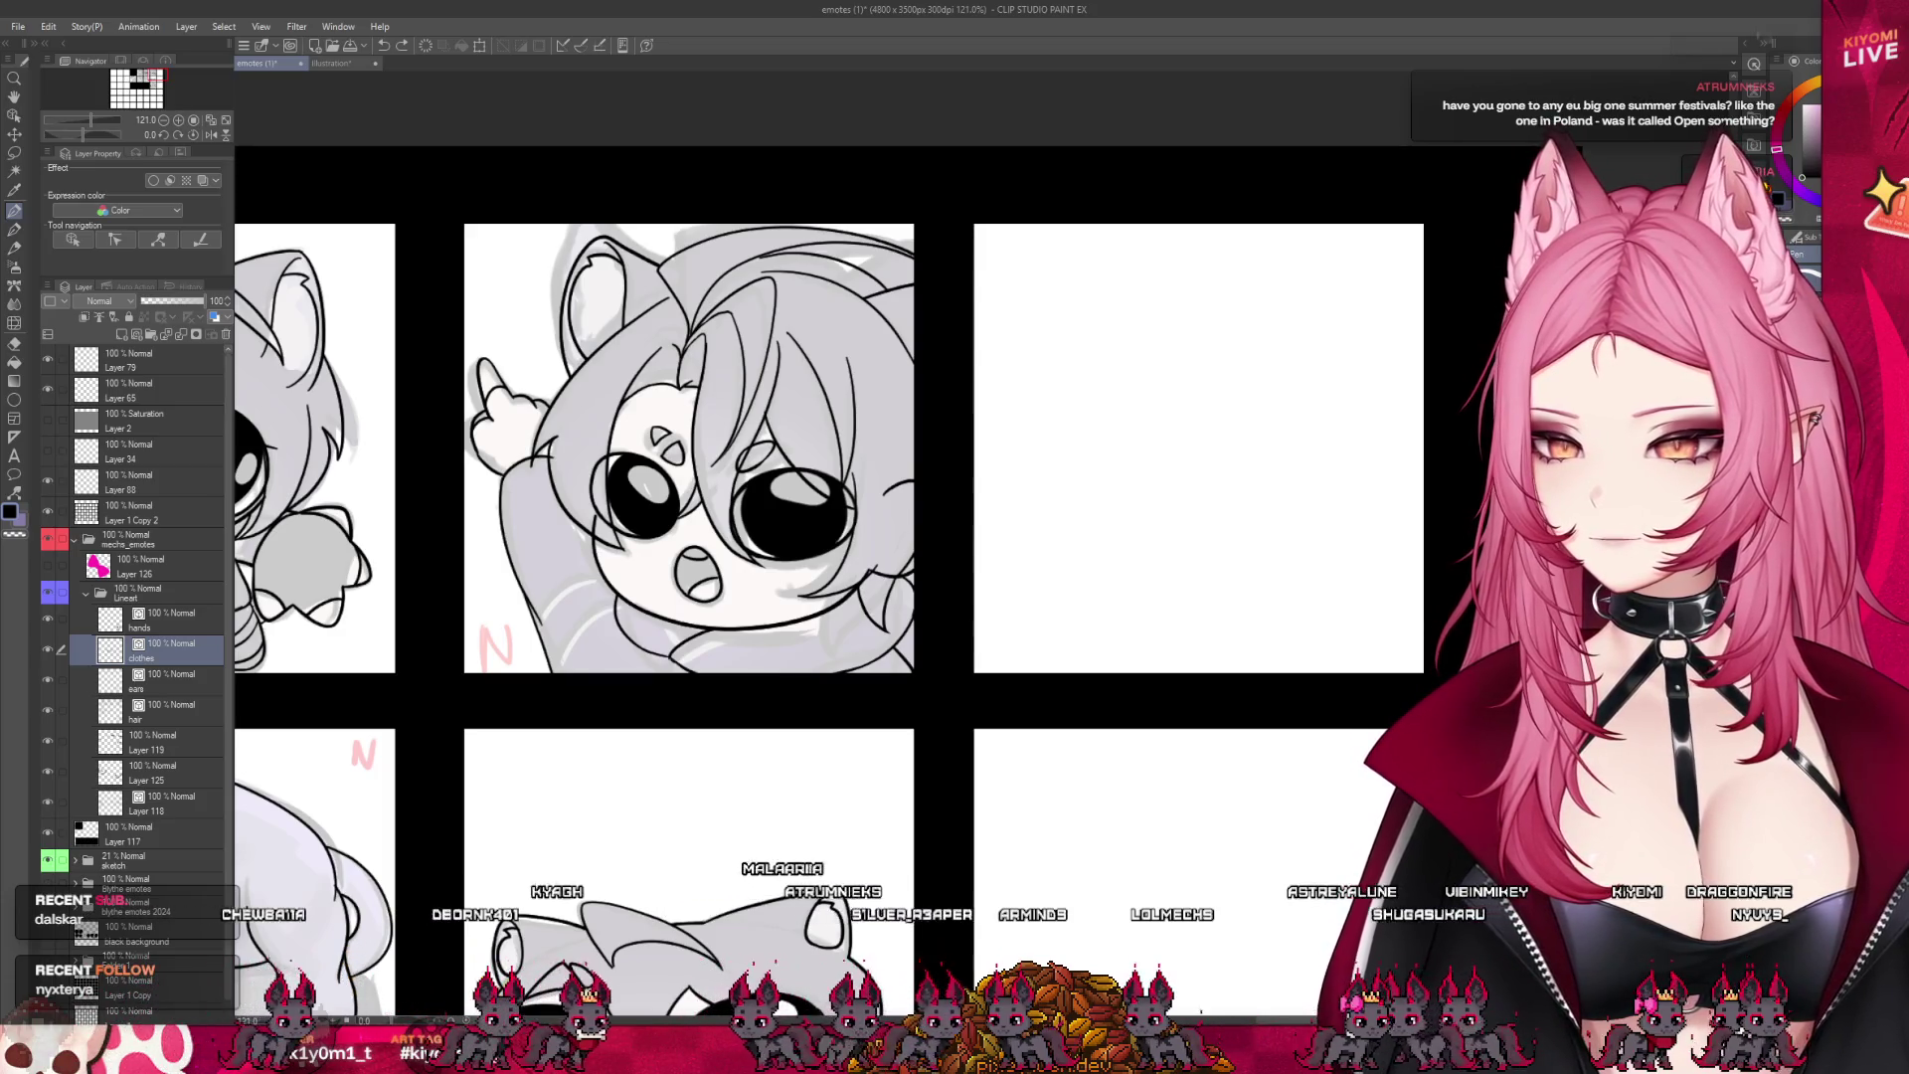
scroll(1034, 609, "down", 3)
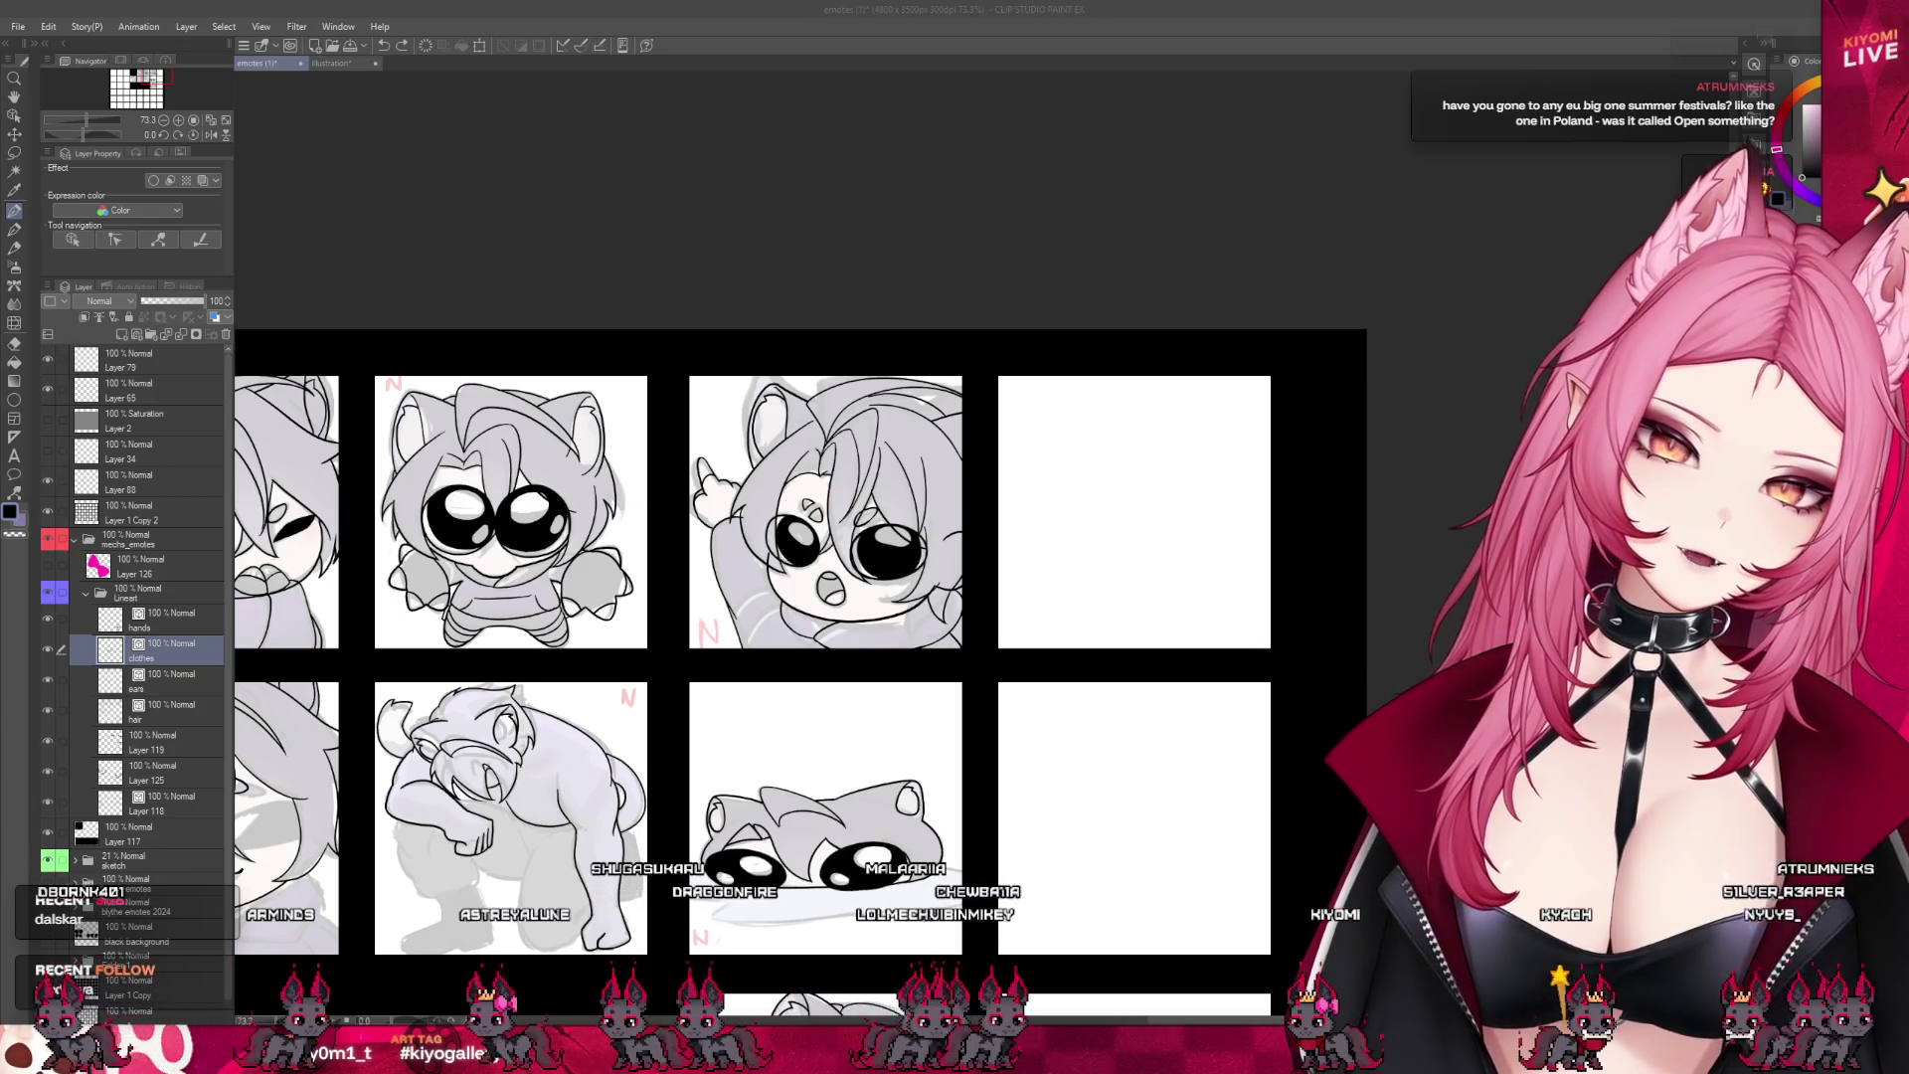
scroll(927, 532, "up", 4)
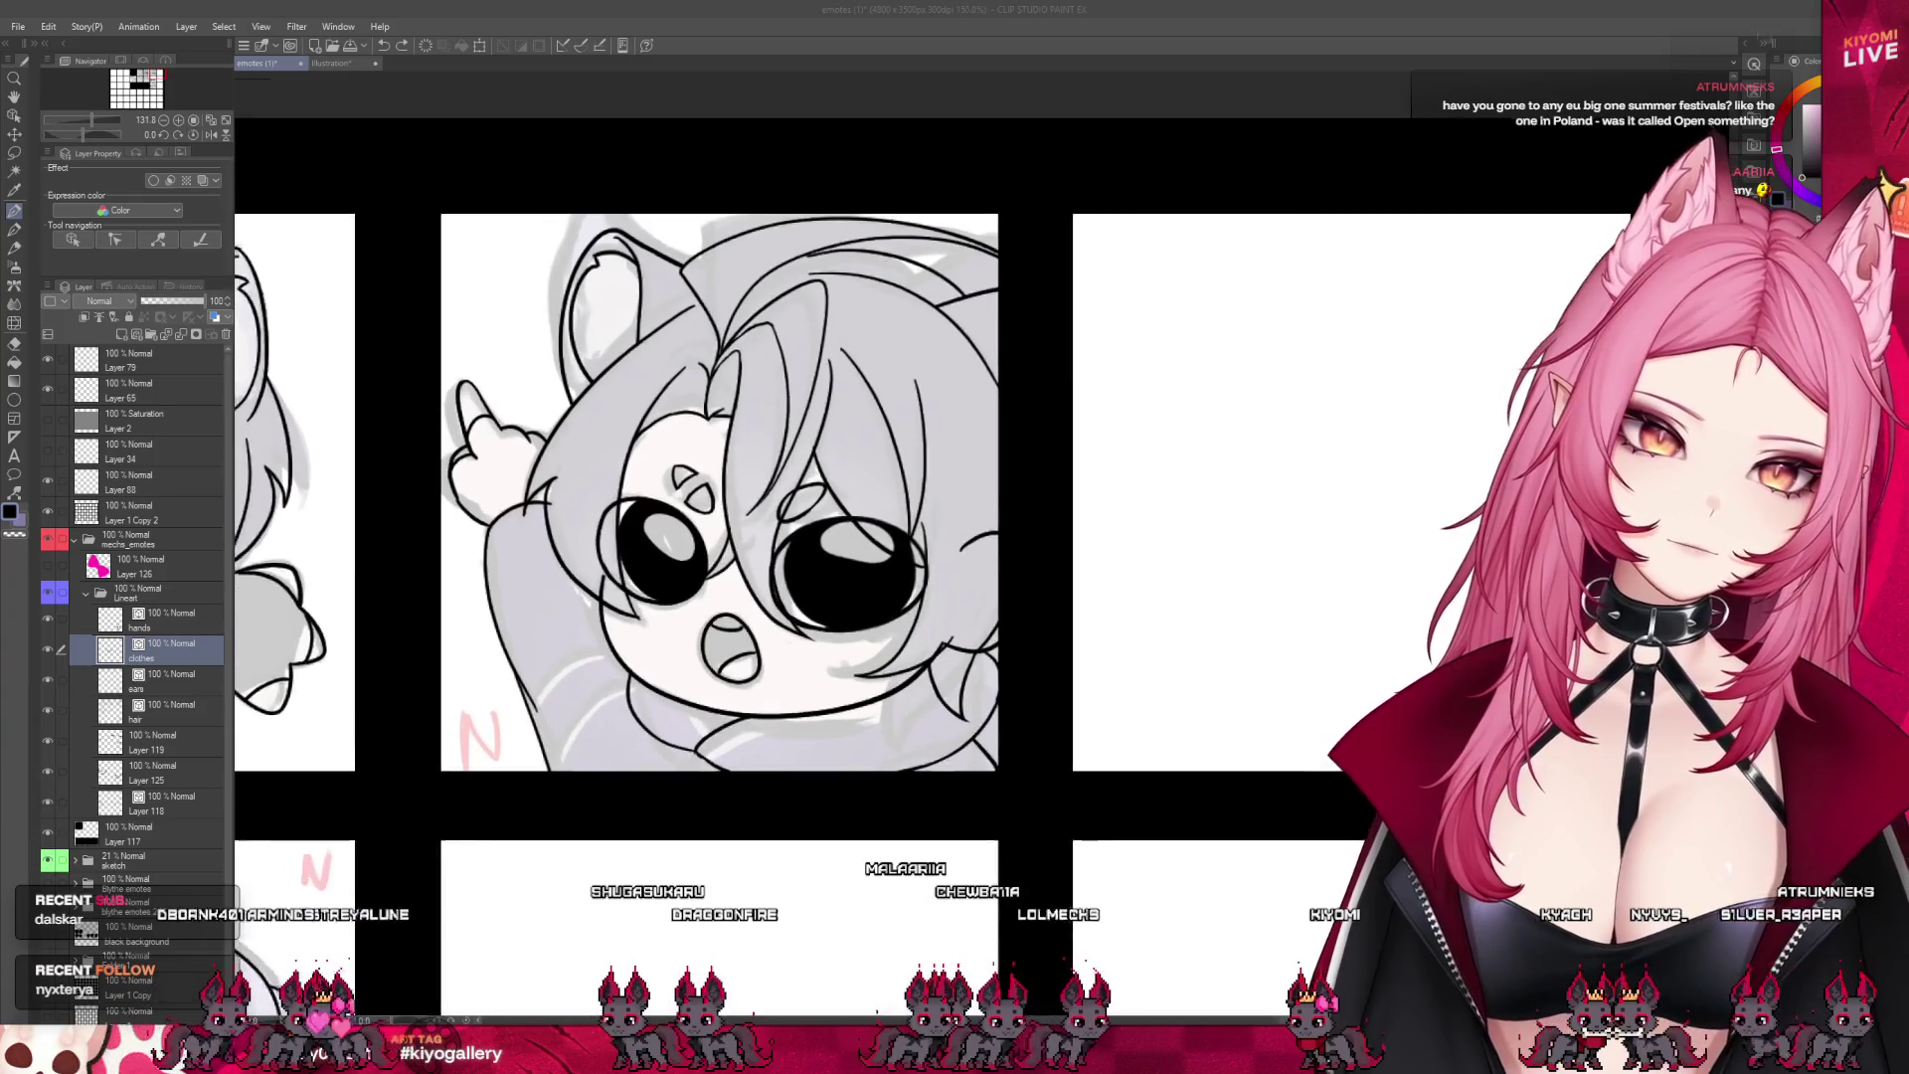
scroll(796, 513, "up", 2)
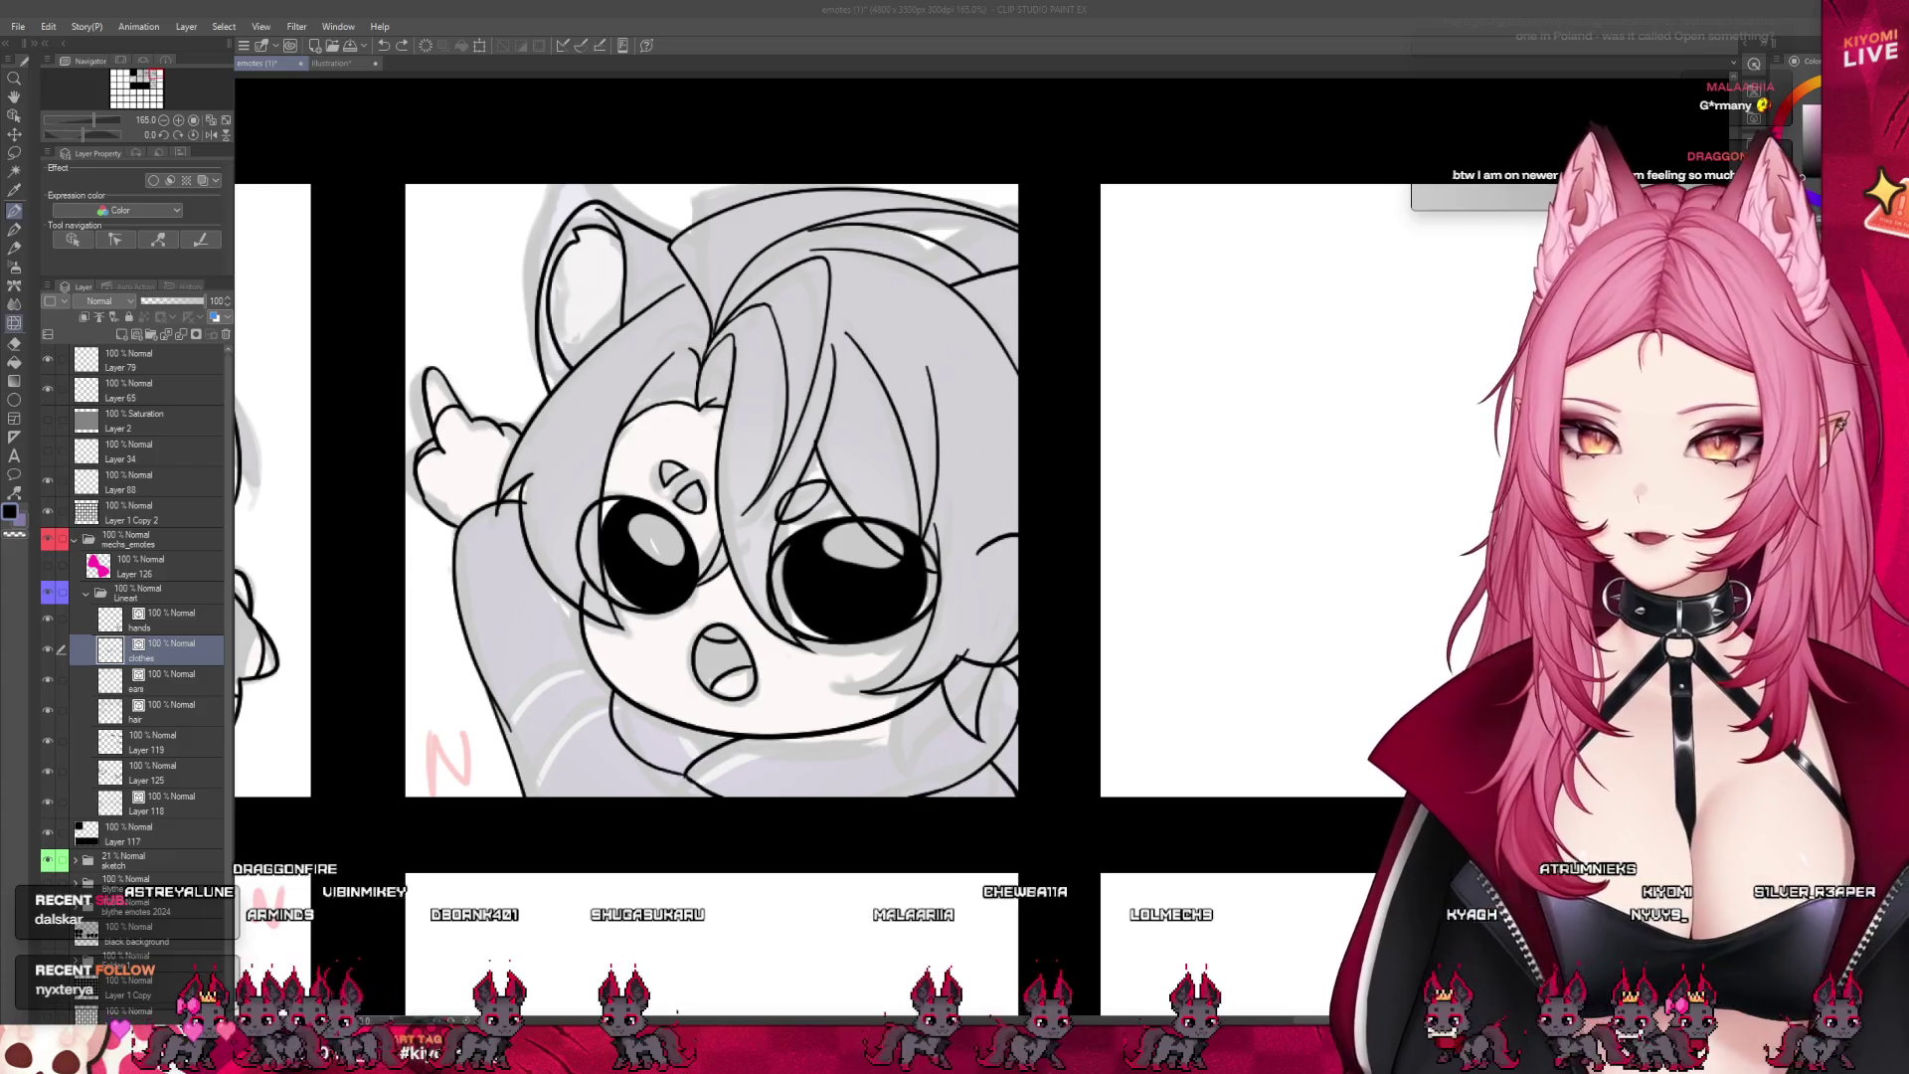
- Switch to the eraser and select another lineart layer
left_click(14, 344)
left_click(183, 808)
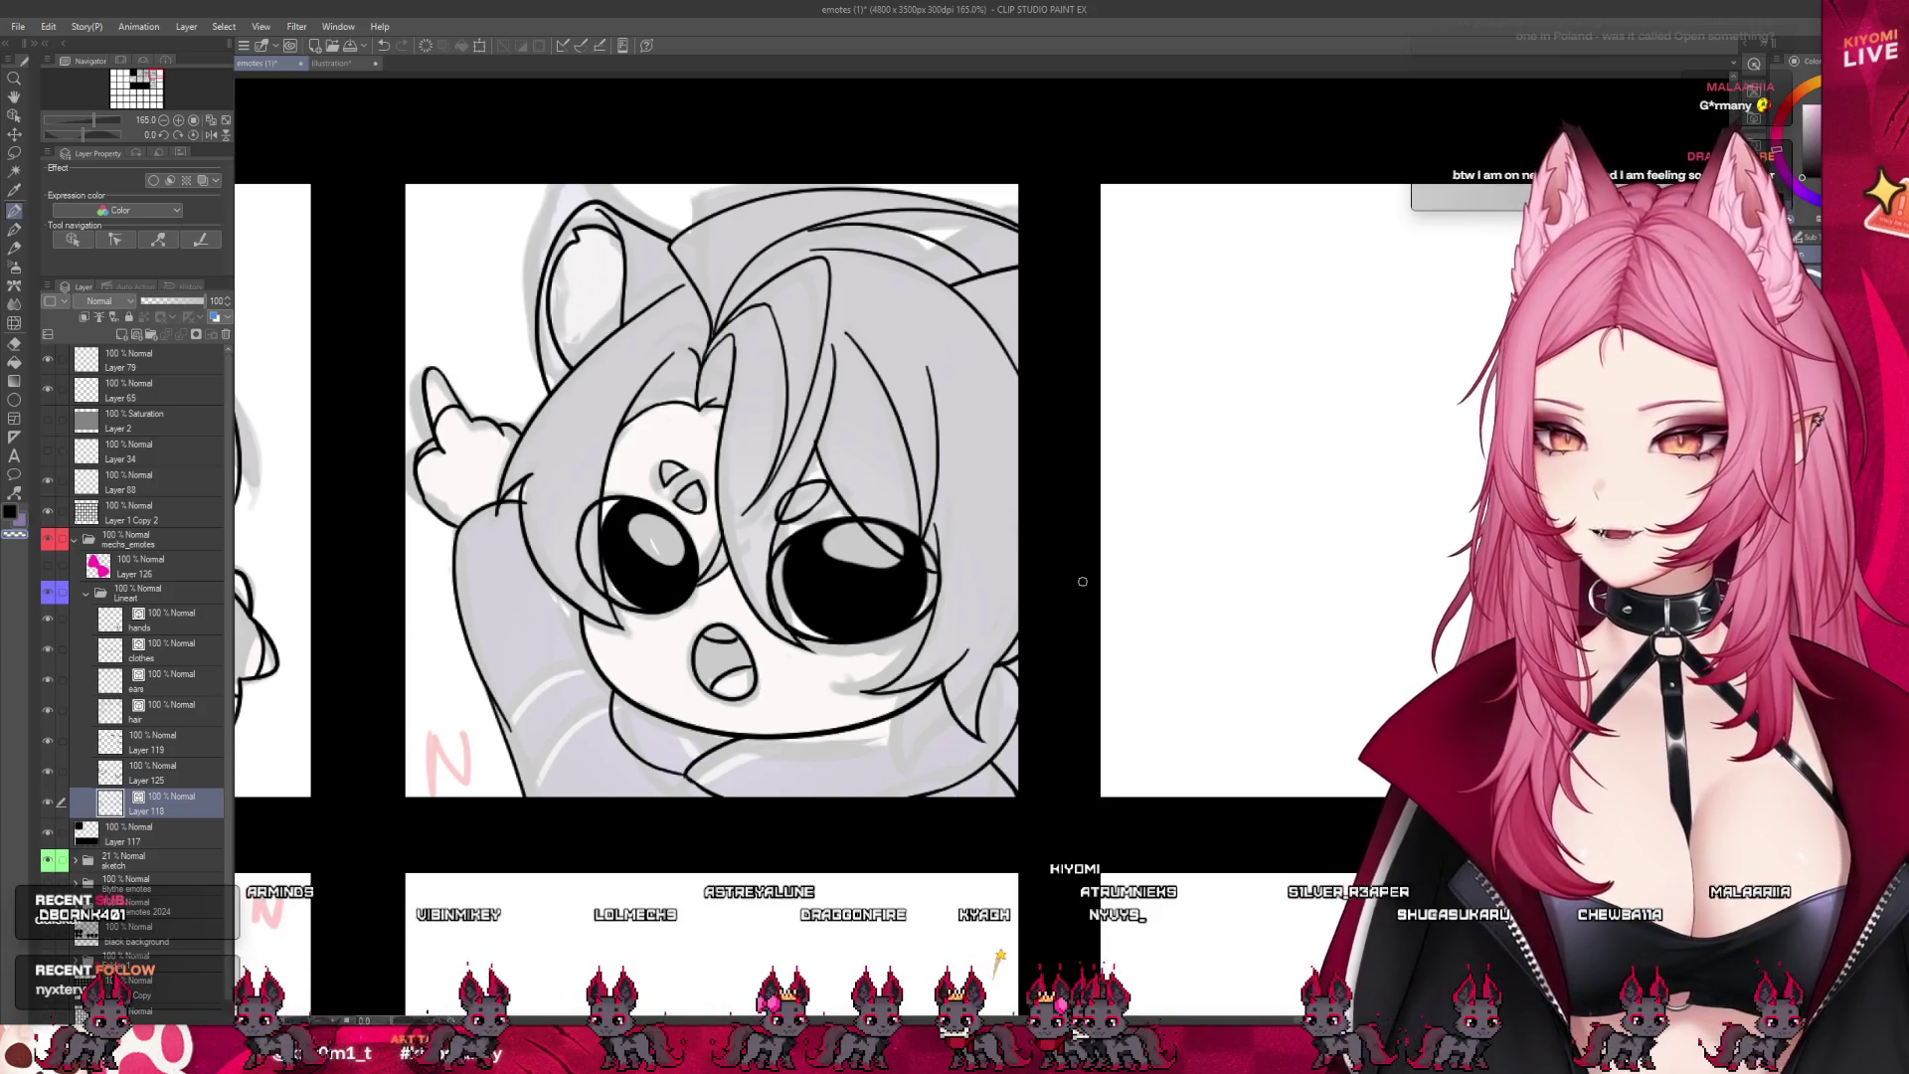
scroll(669, 369, "down", 3)
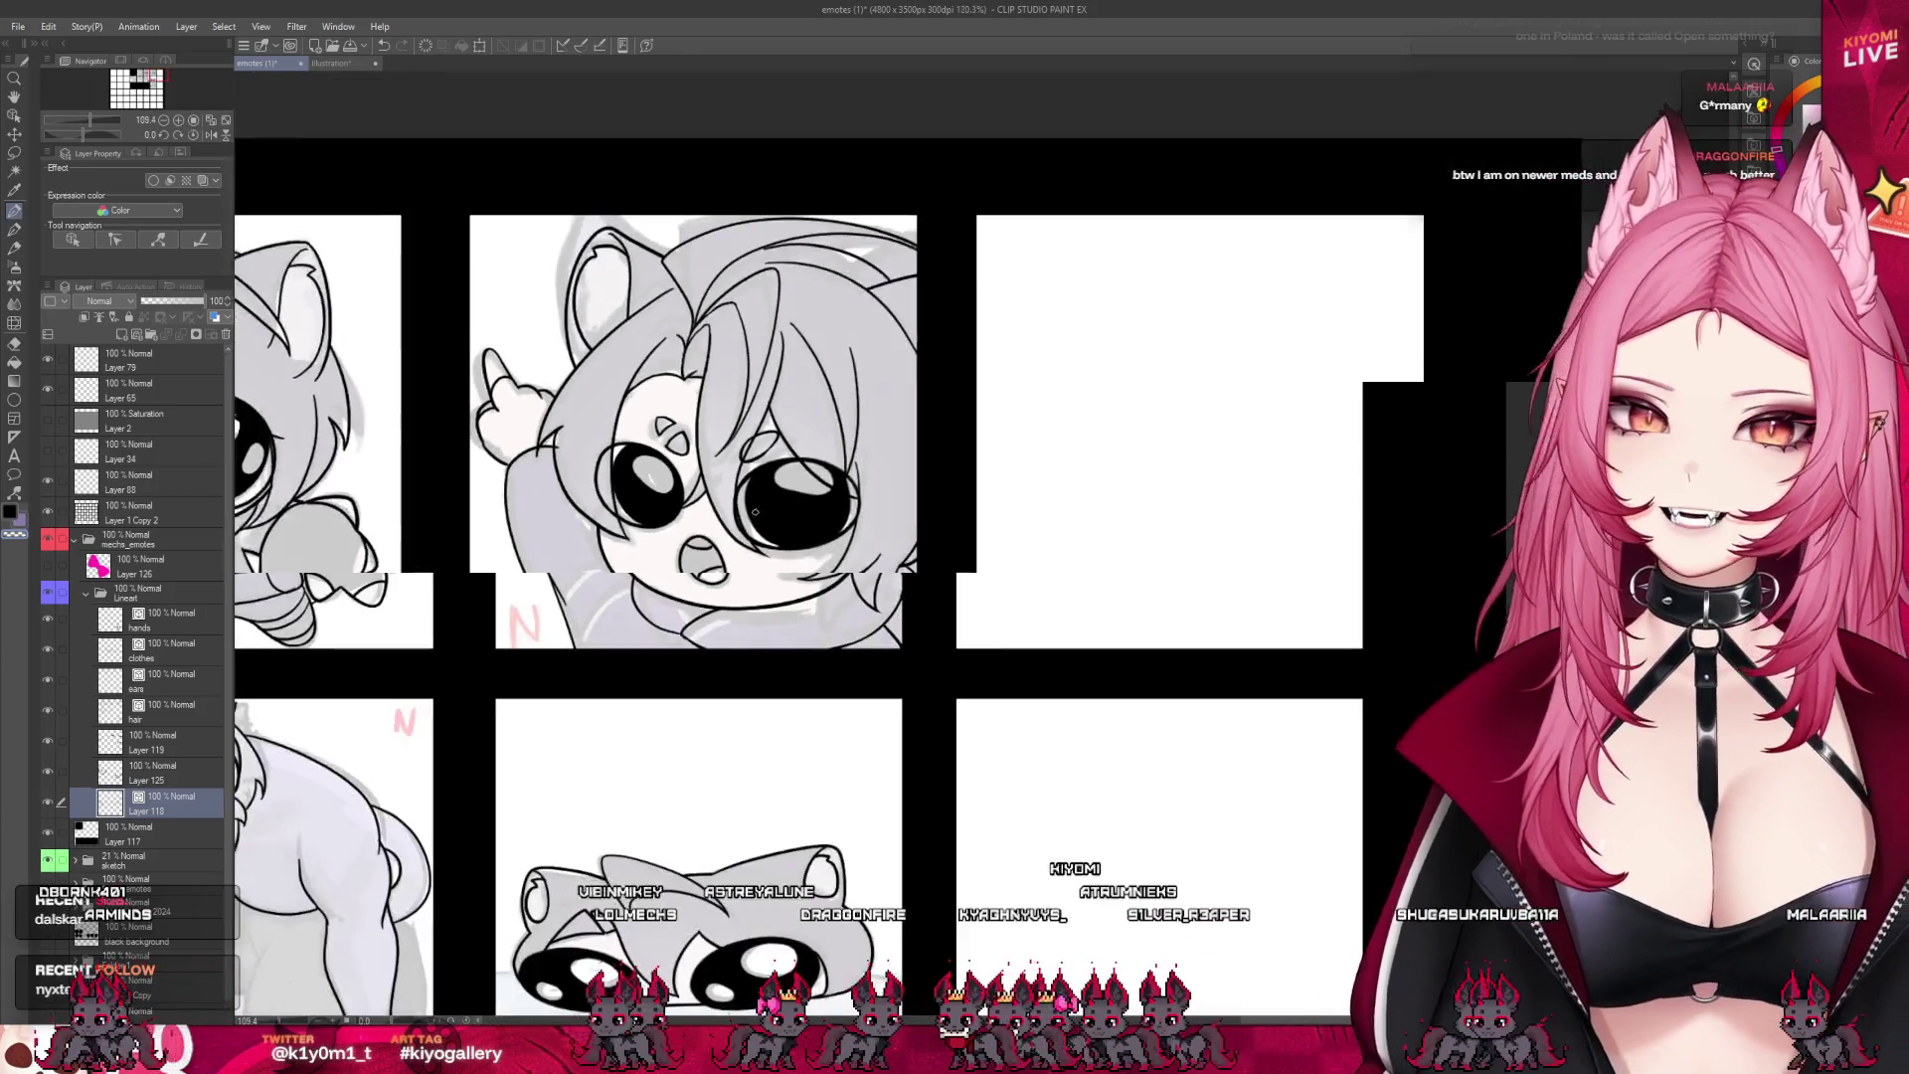
scroll(739, 524, "up", 4)
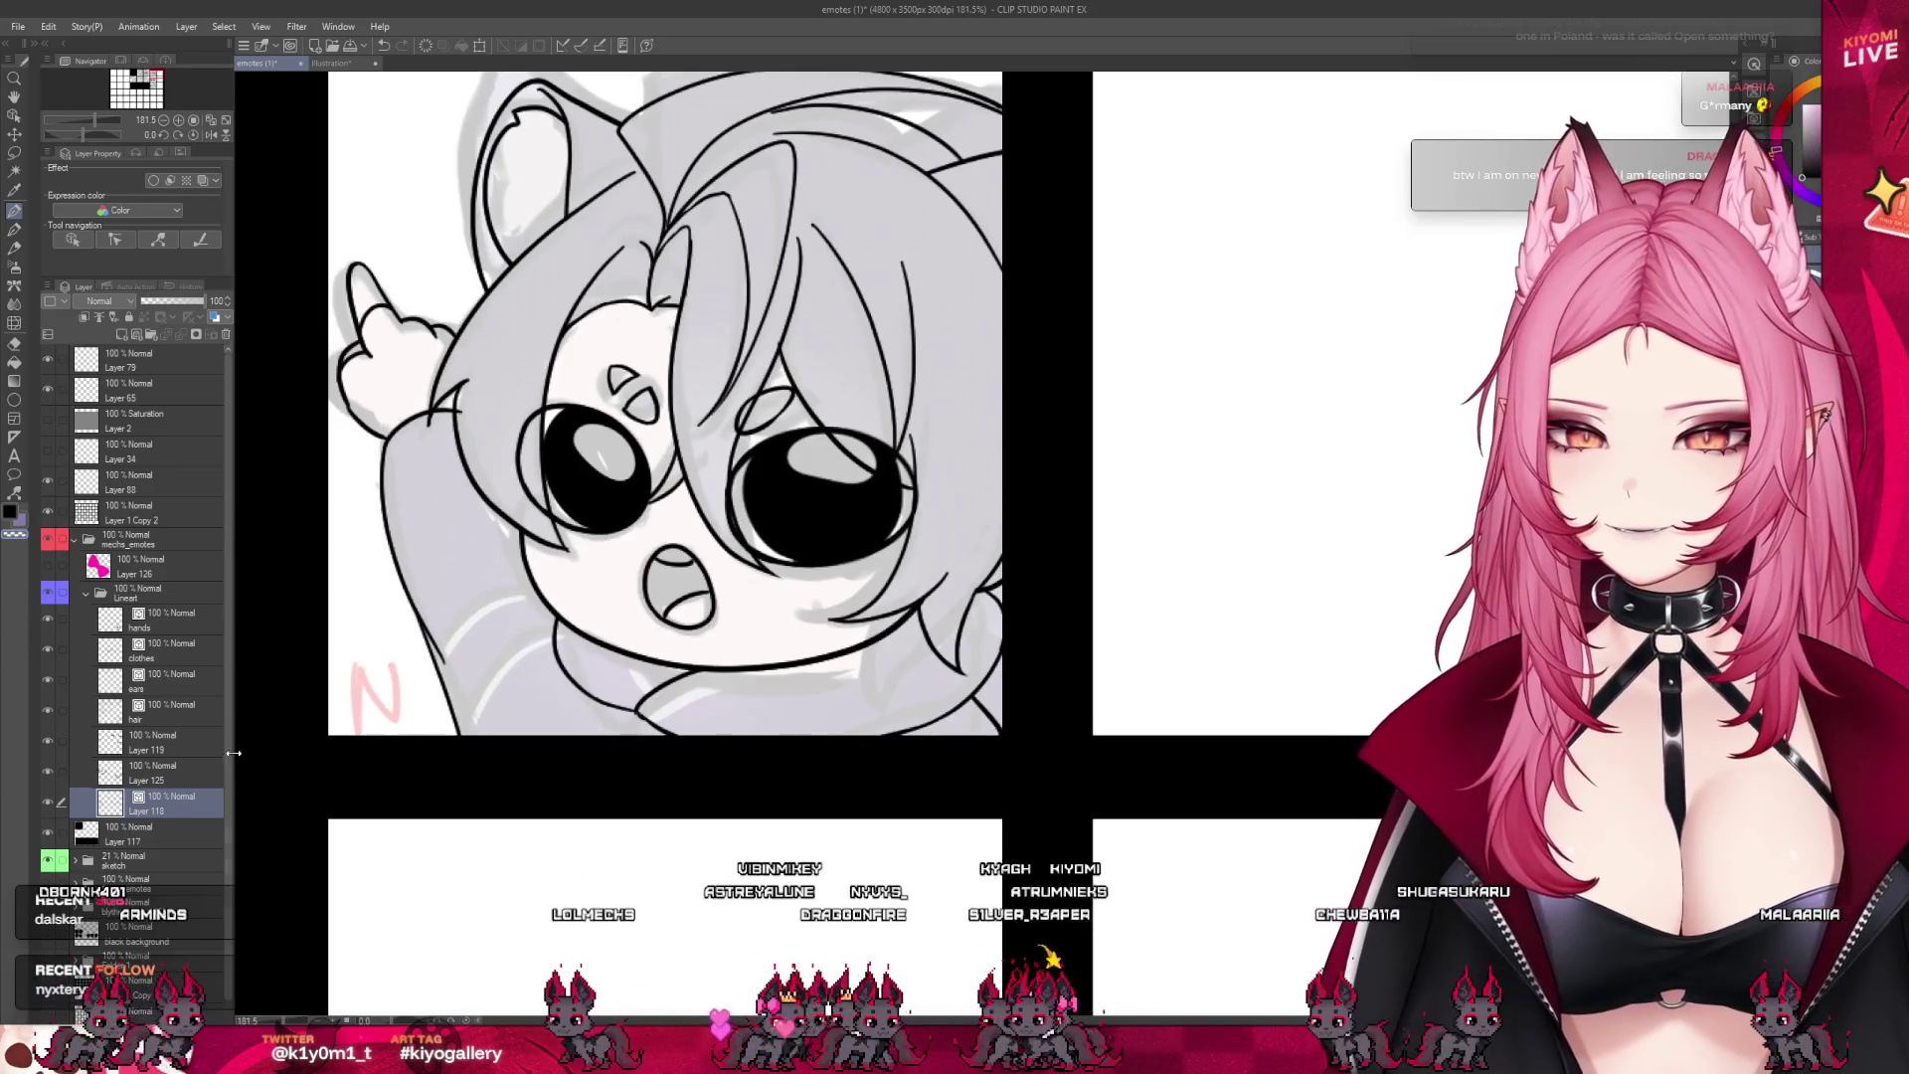
- Select the hair then clothes layer and zoom out to see the full emote grid
left_click(202, 709)
scroll(813, 699, "down", 3)
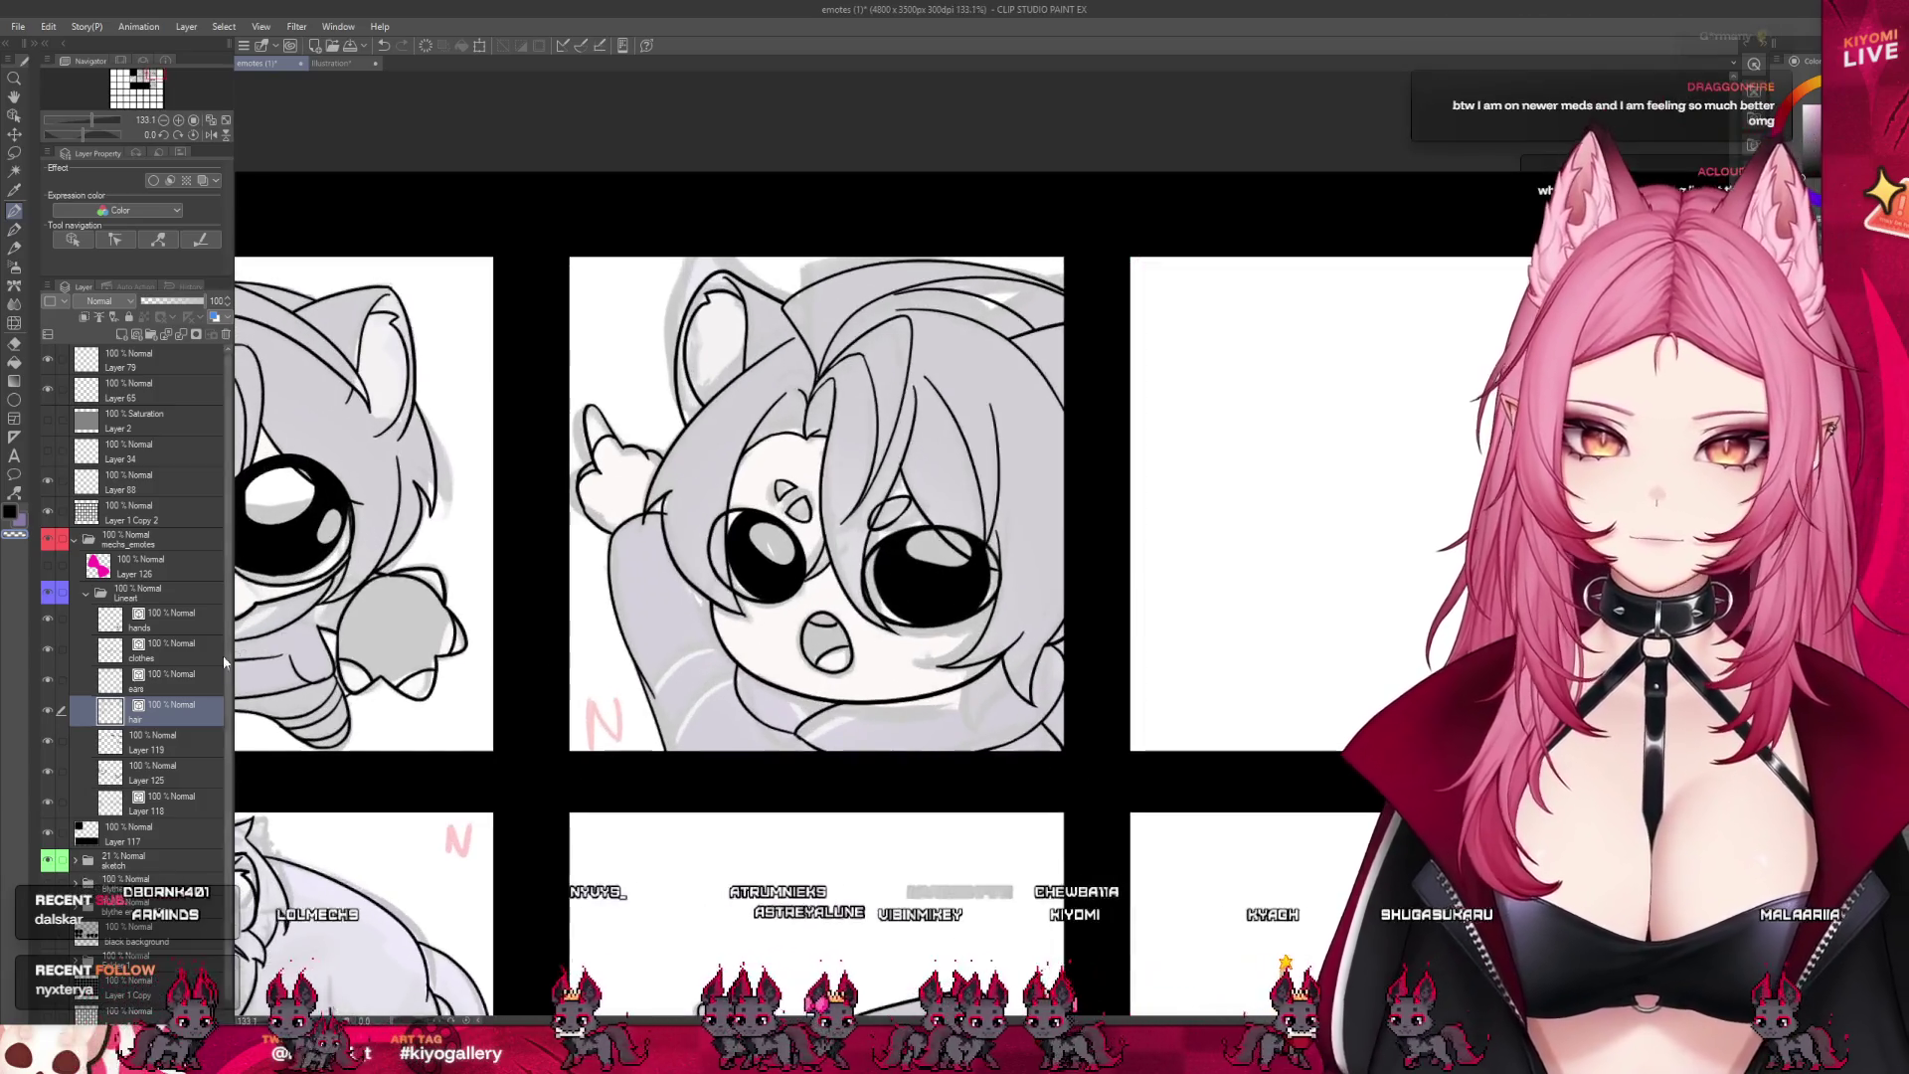
left_click(223, 655)
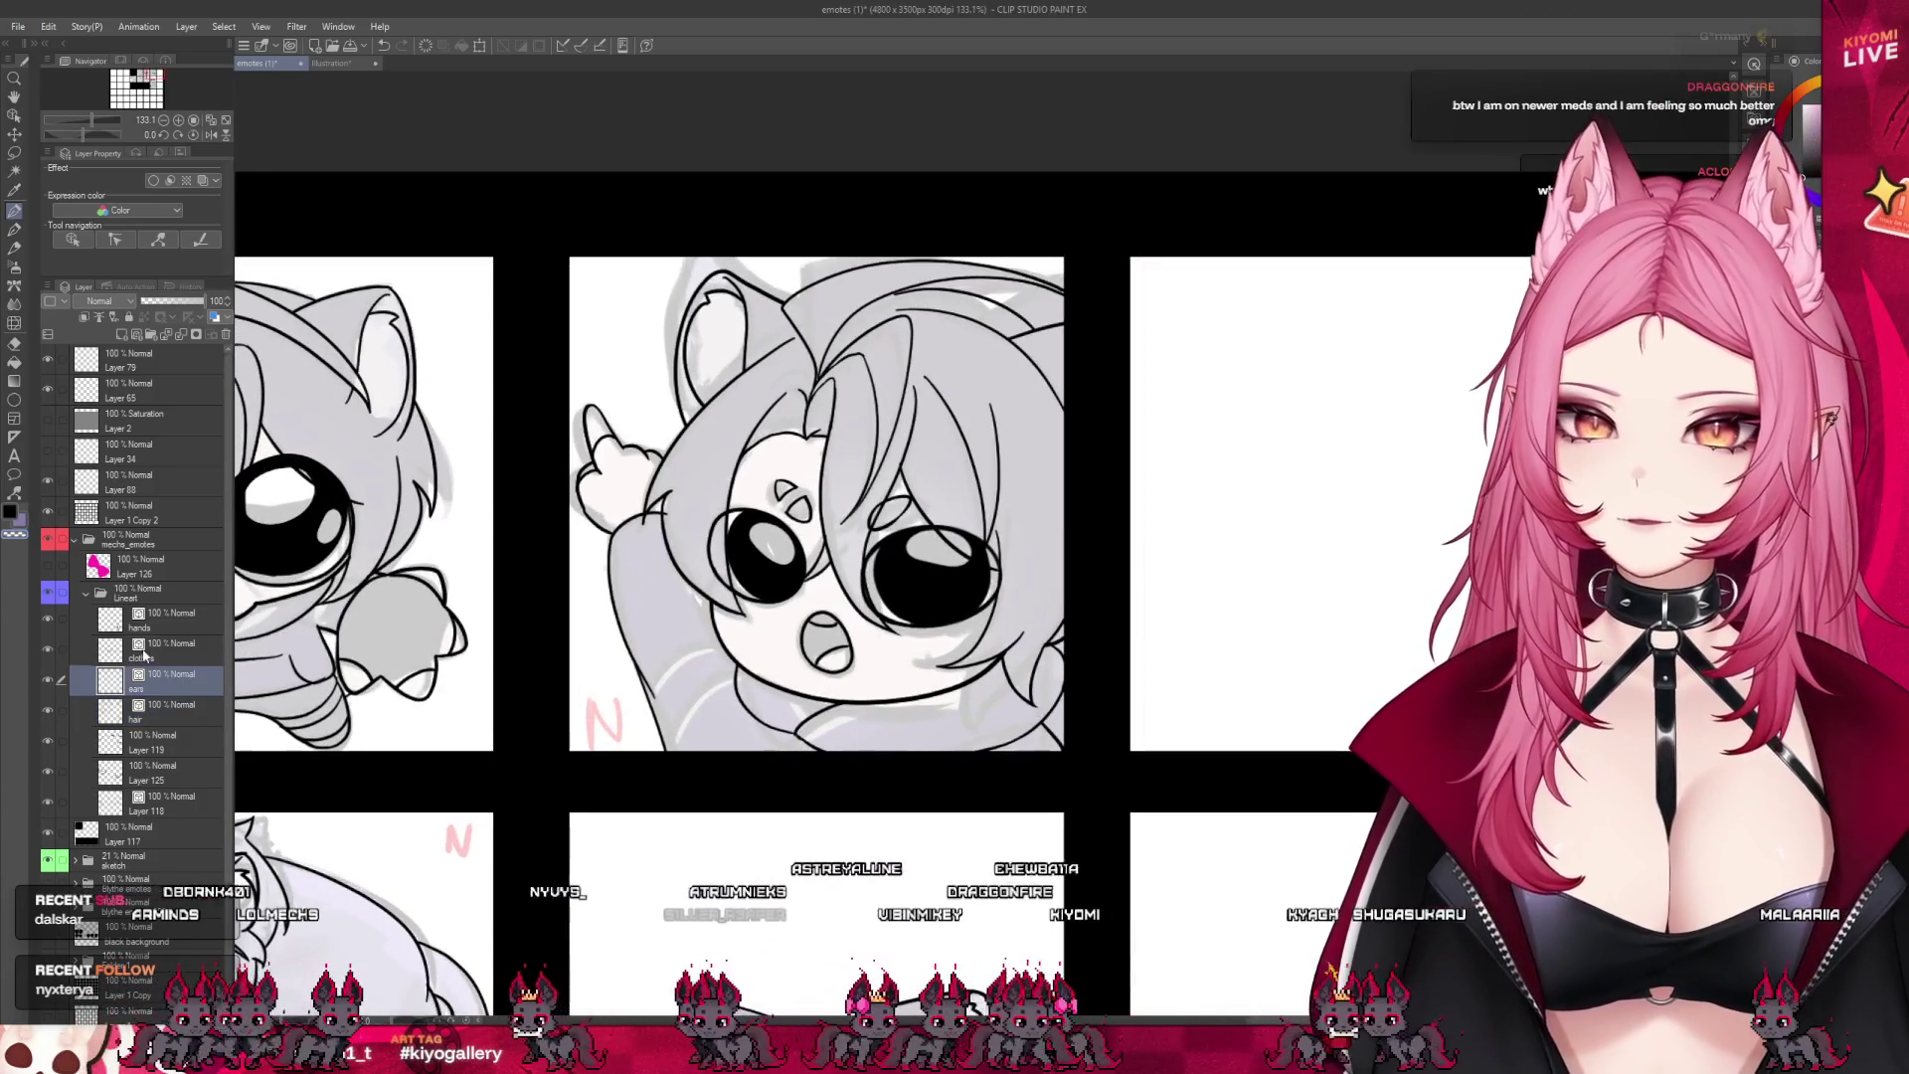
scroll(699, 481, "up", 6)
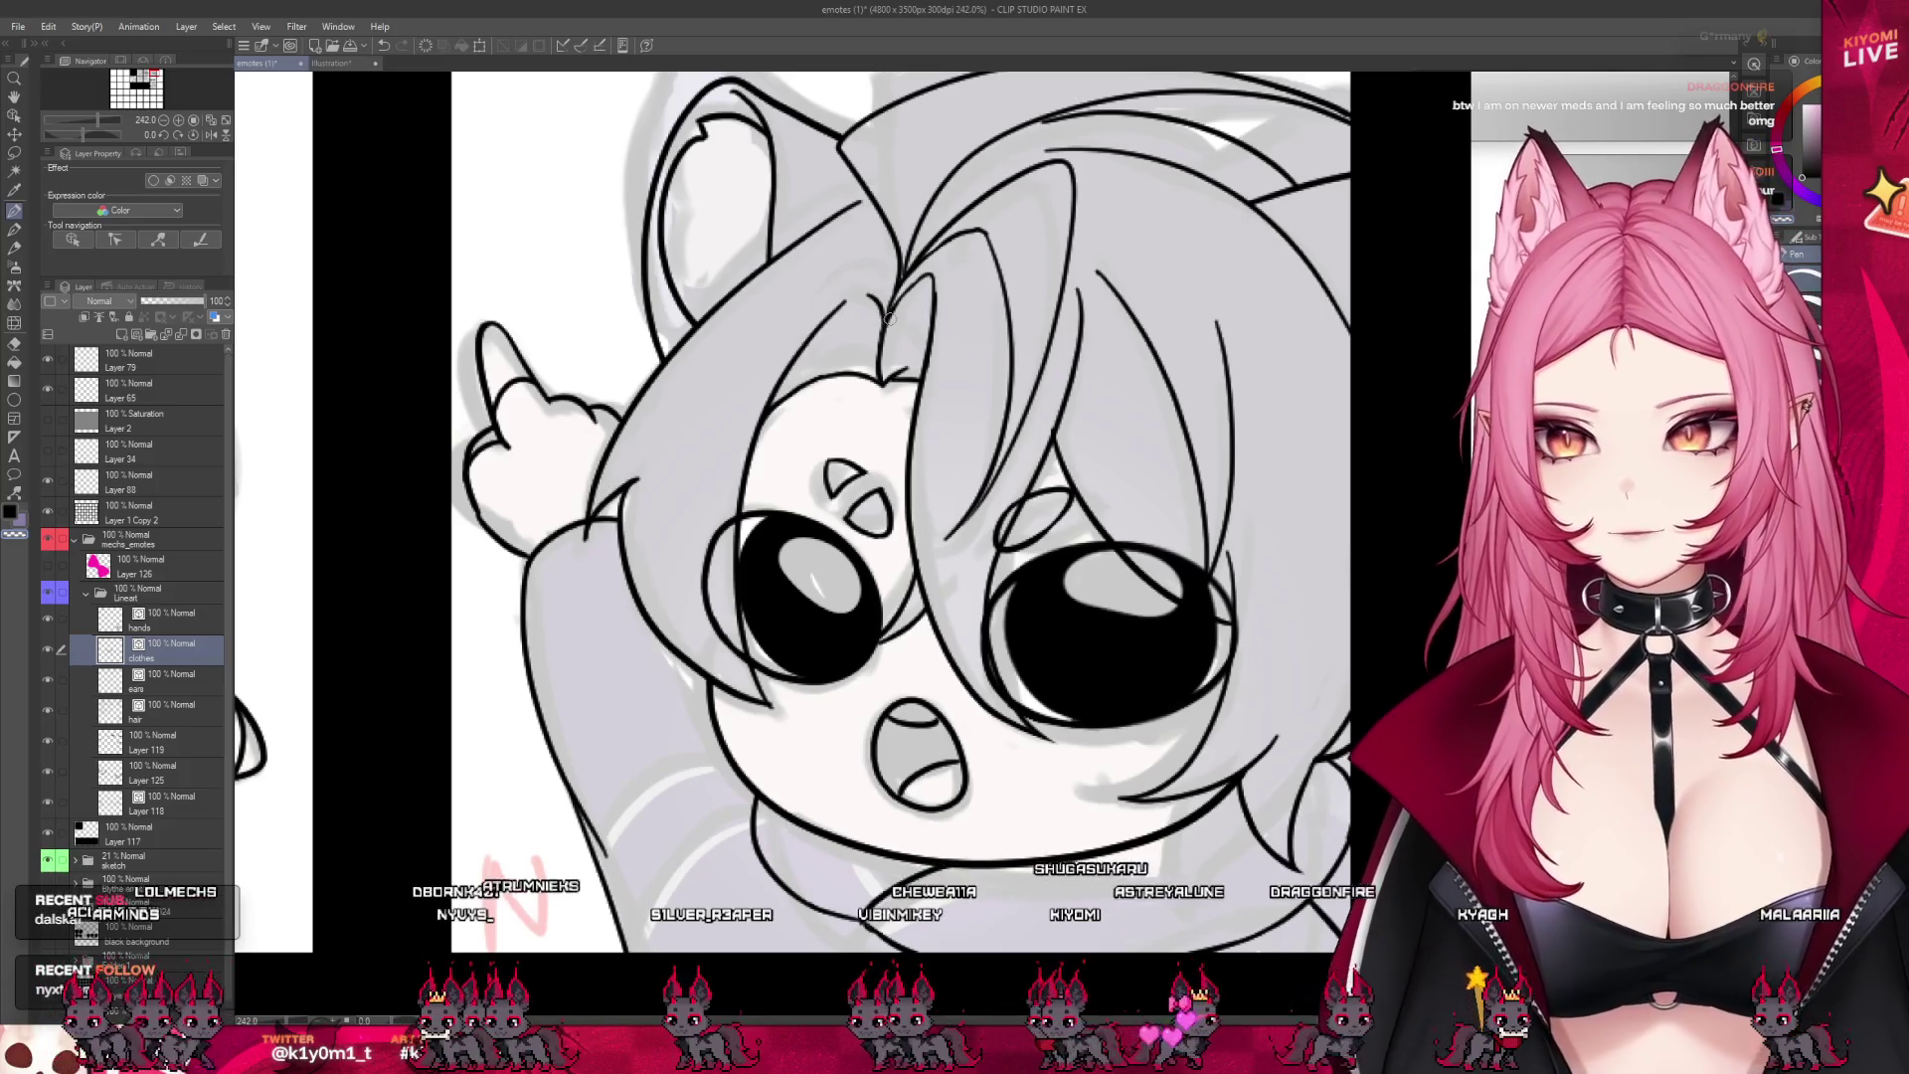
scroll(890, 318, "down", 7)
scroll(1080, 481, "down", 2)
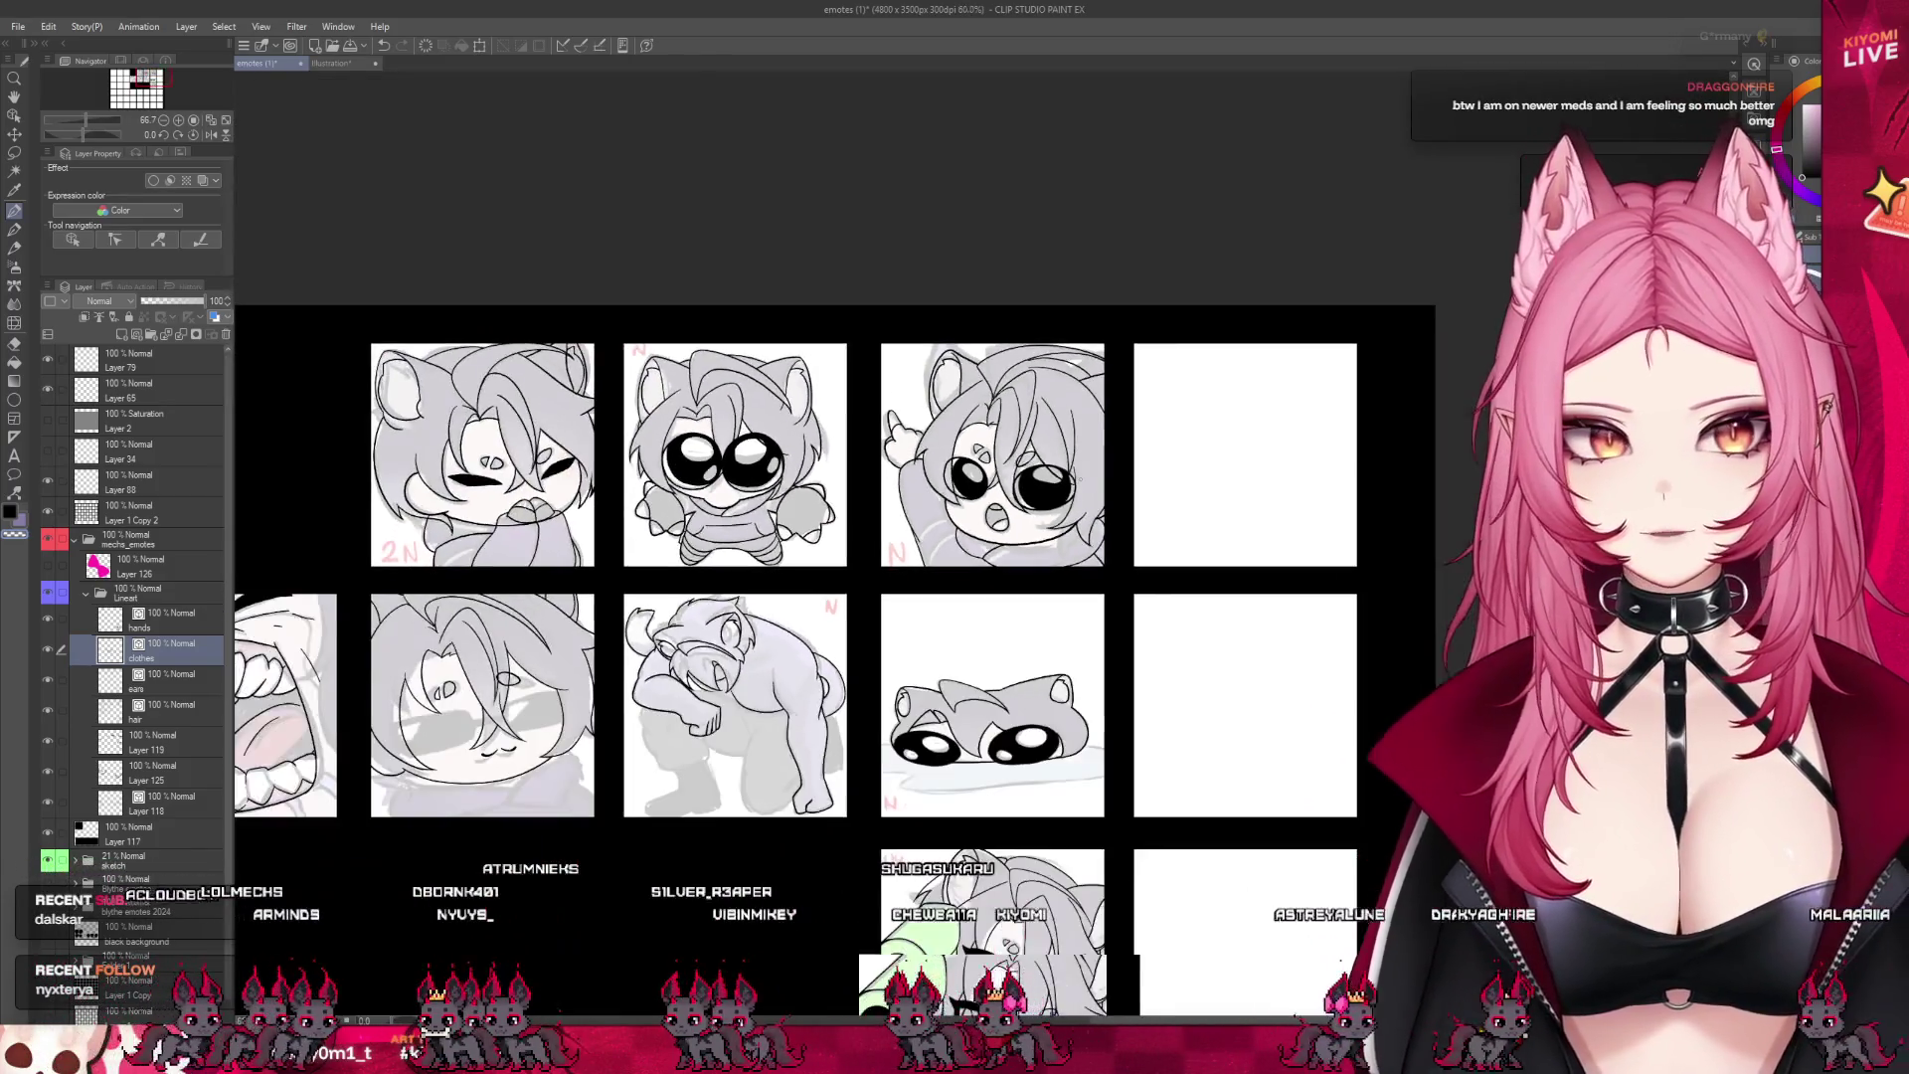
scroll(906, 582, "down", 2)
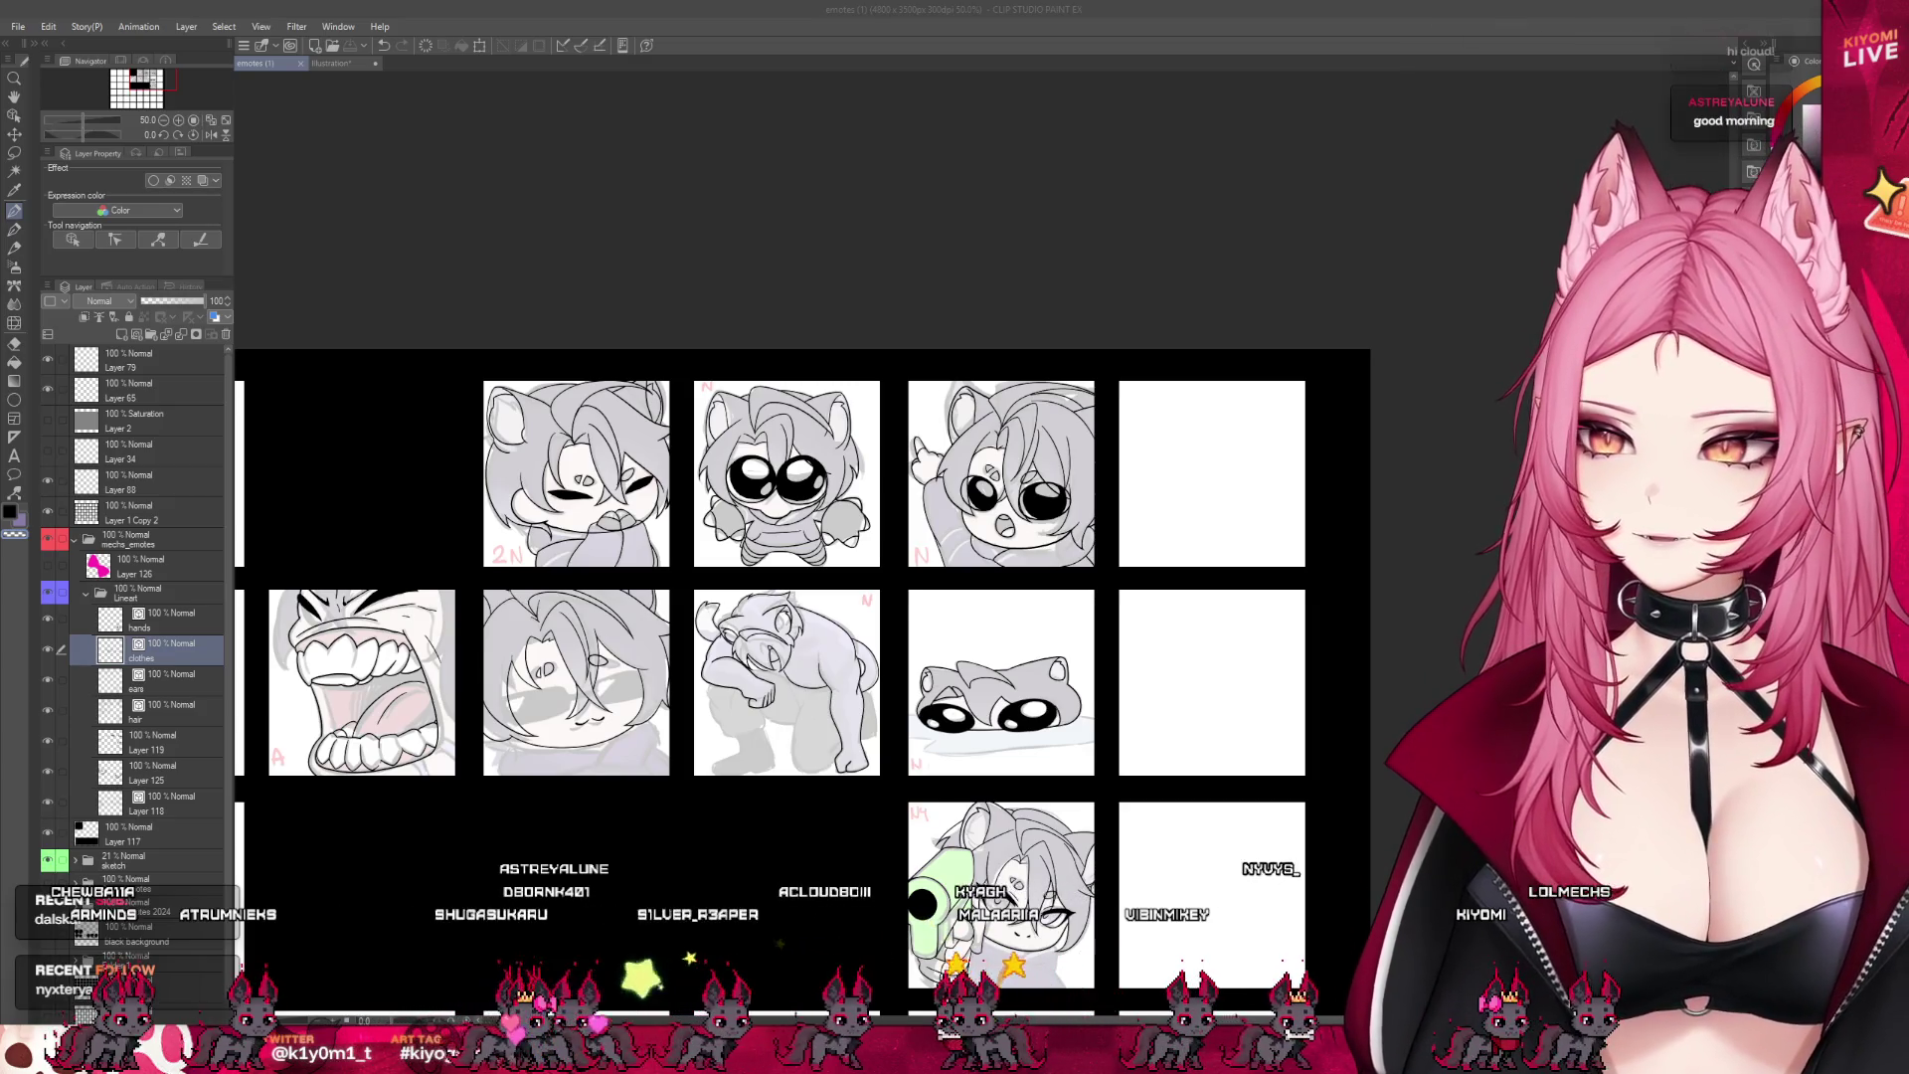
scroll(641, 580, "up", 1)
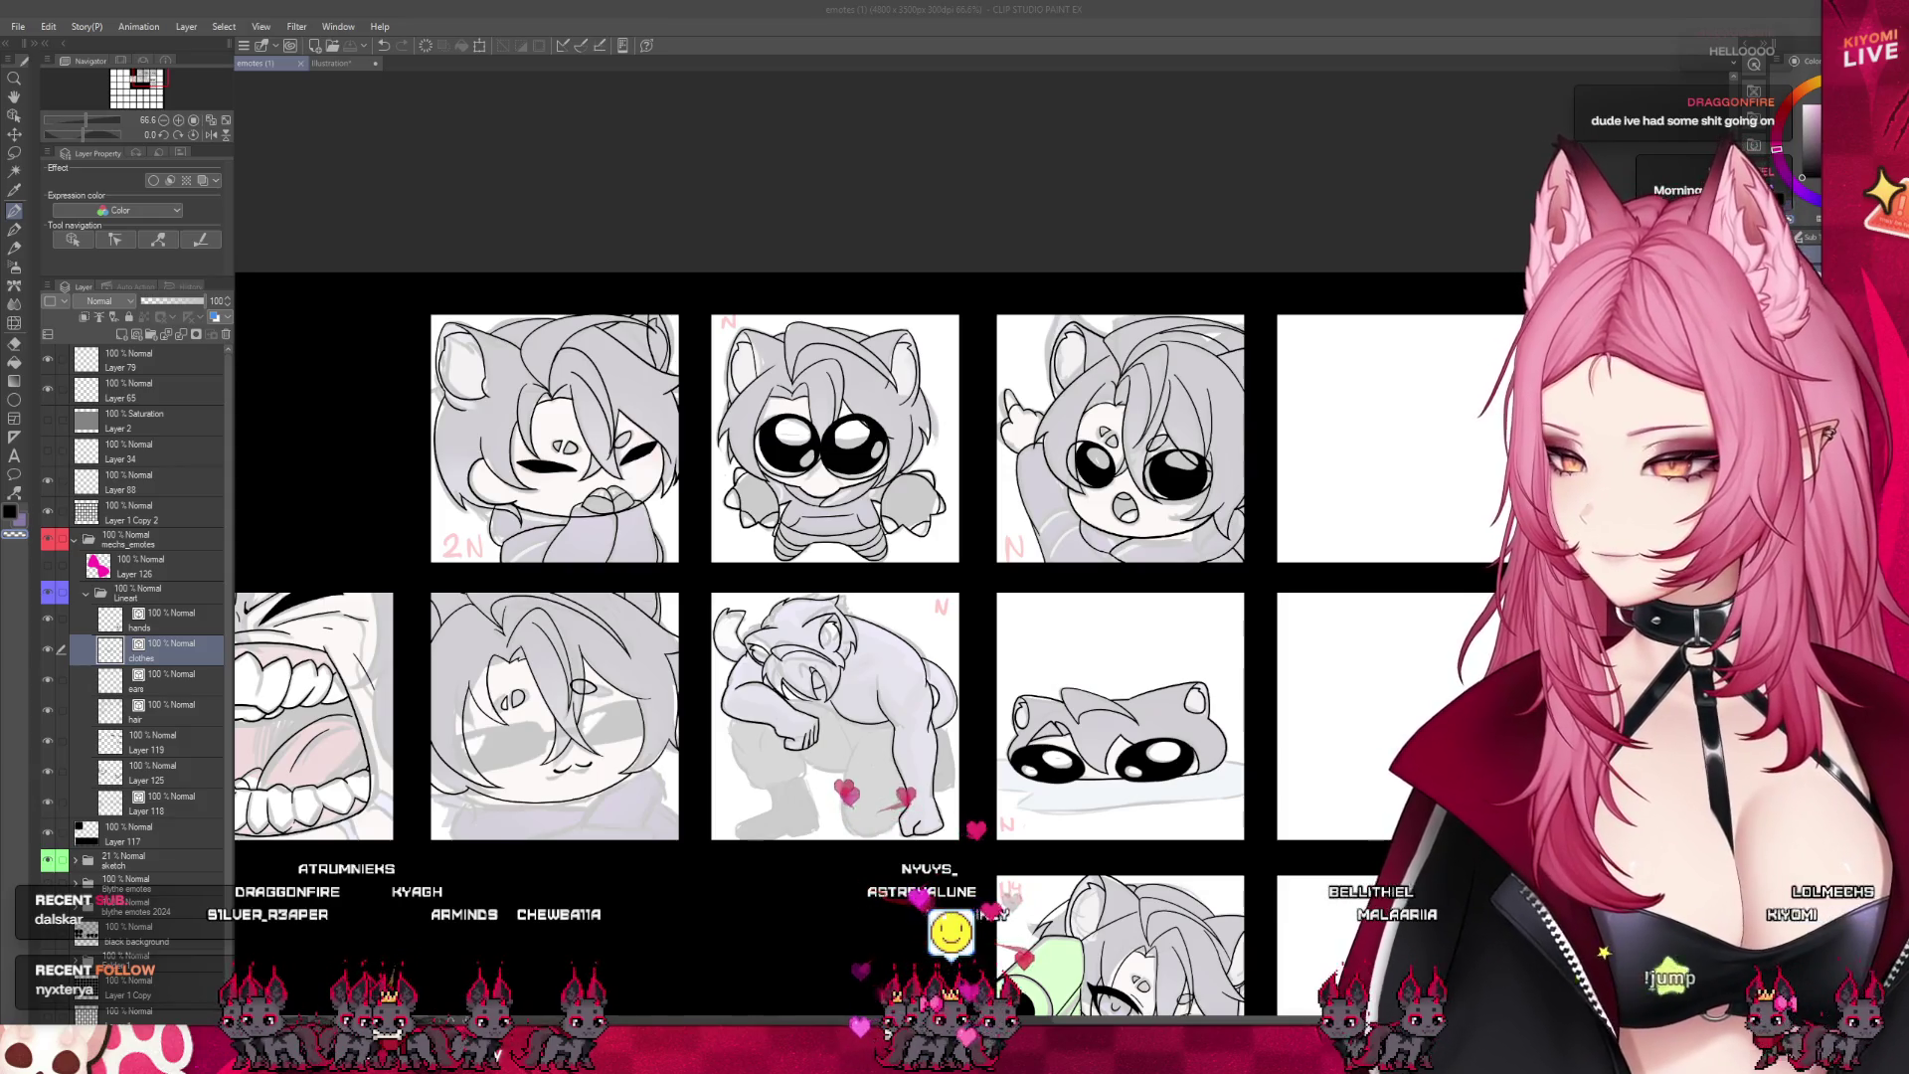
scroll(875, 657, "down", 1)
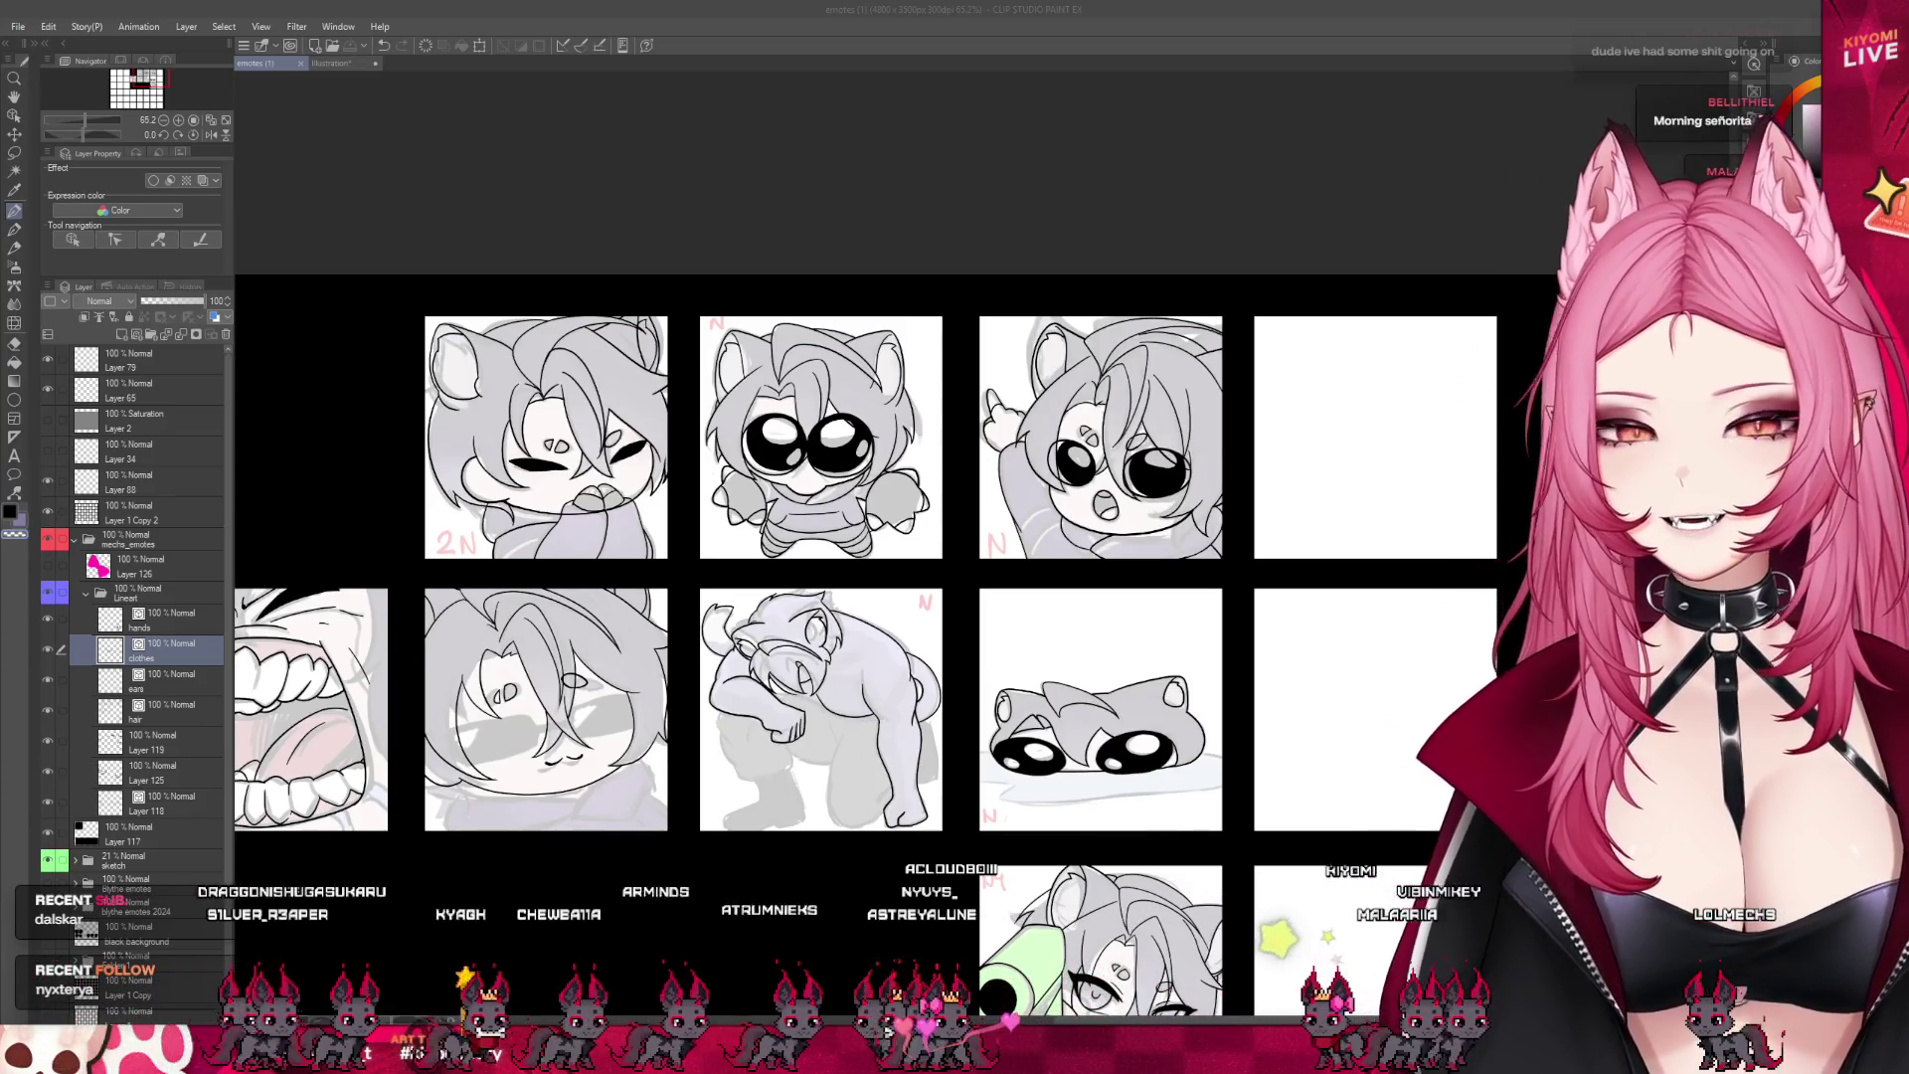
scroll(1051, 475, "down", 1)
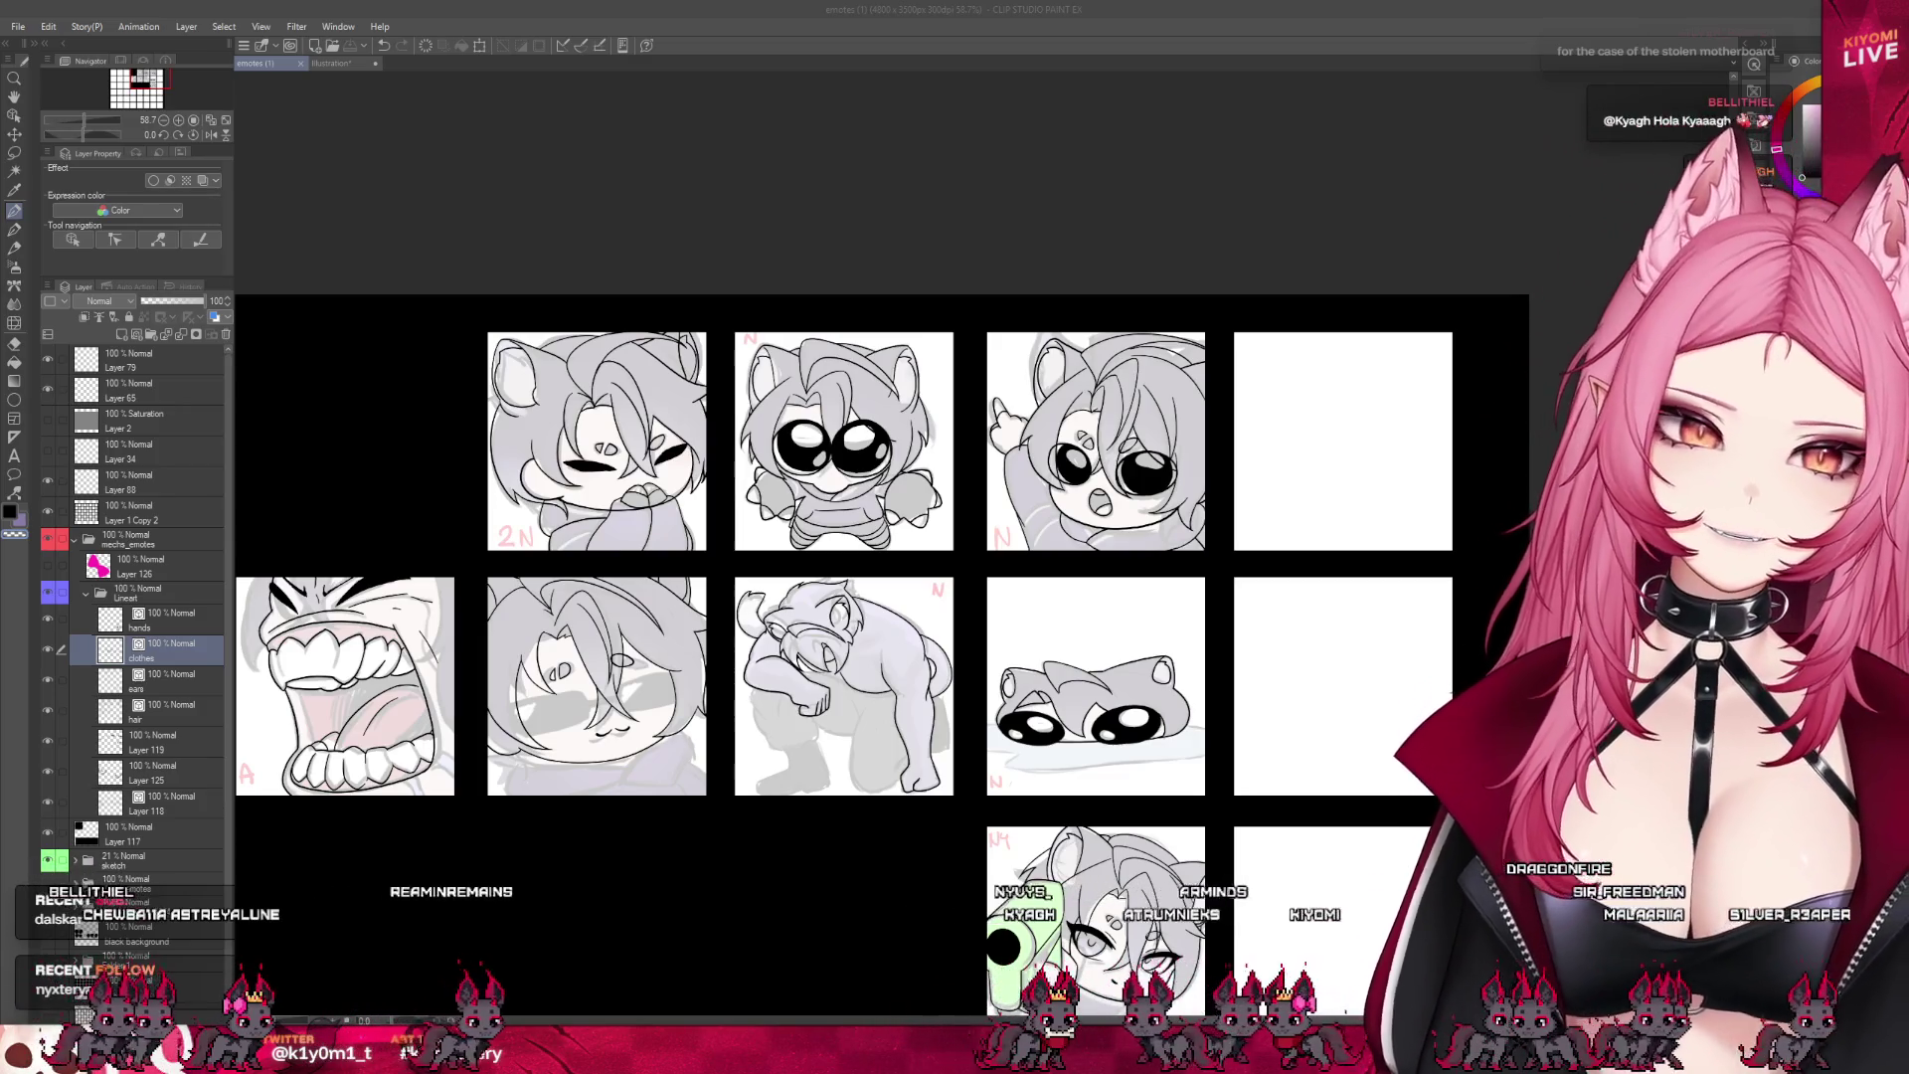
- Select the hands and ears layers and zoom to about 110% on the screaming emote tile
scroll(882, 557, "down", 2)
scroll(883, 557, "up", 4)
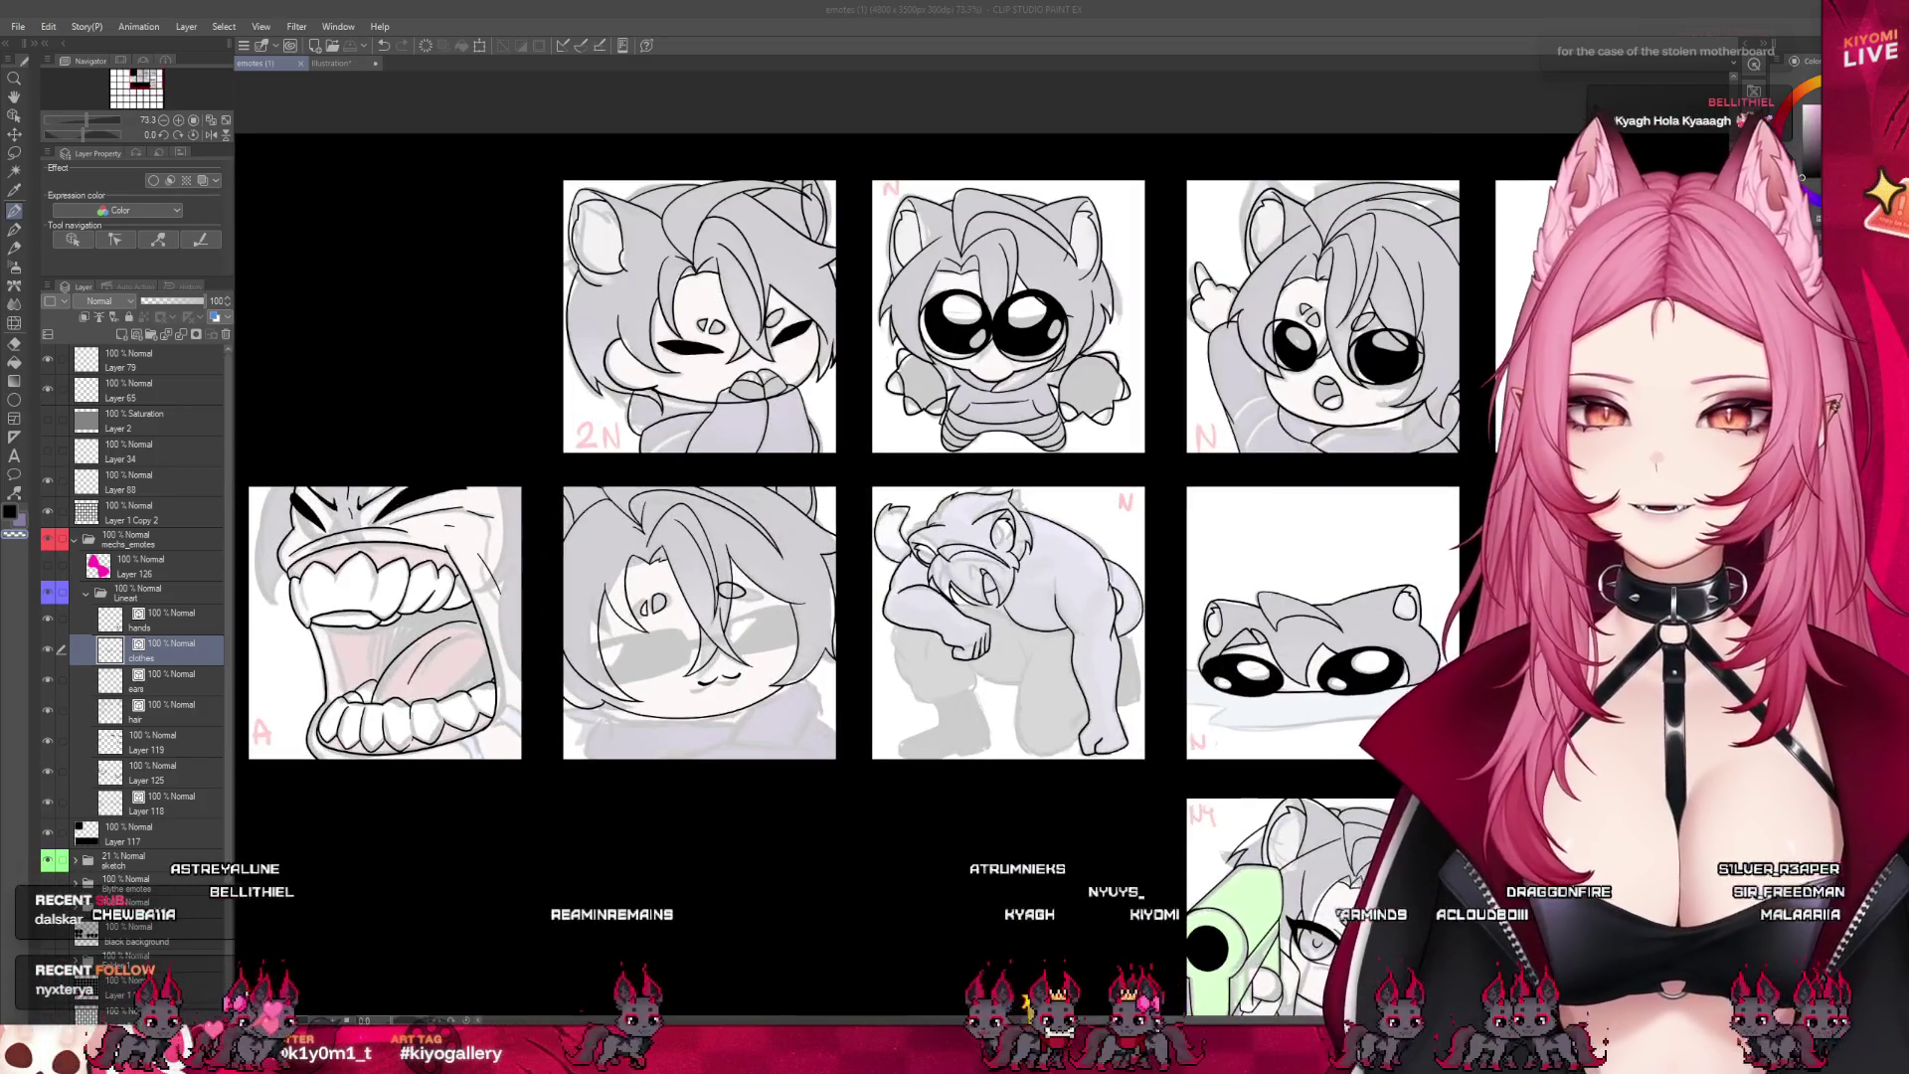
scroll(645, 532, "down", 2)
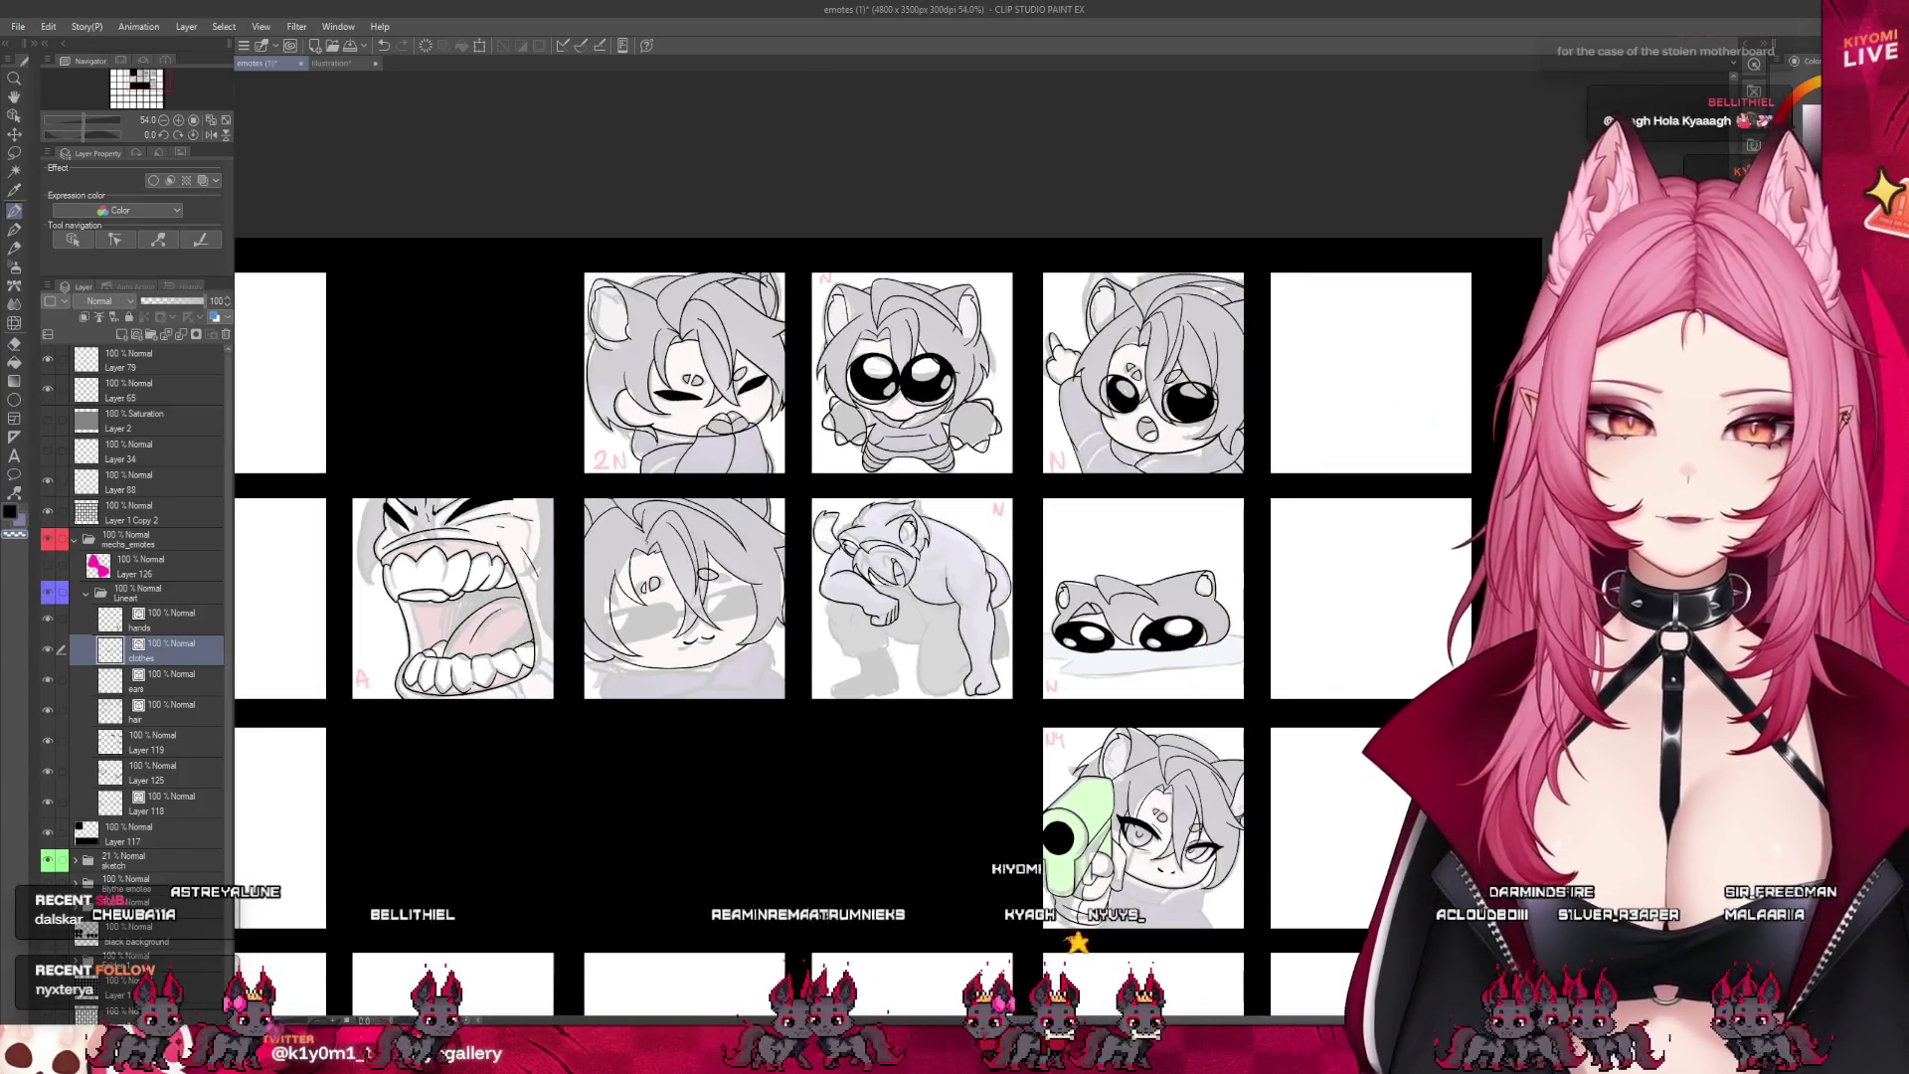
scroll(1200, 384, "up", 1)
left_click(158, 622)
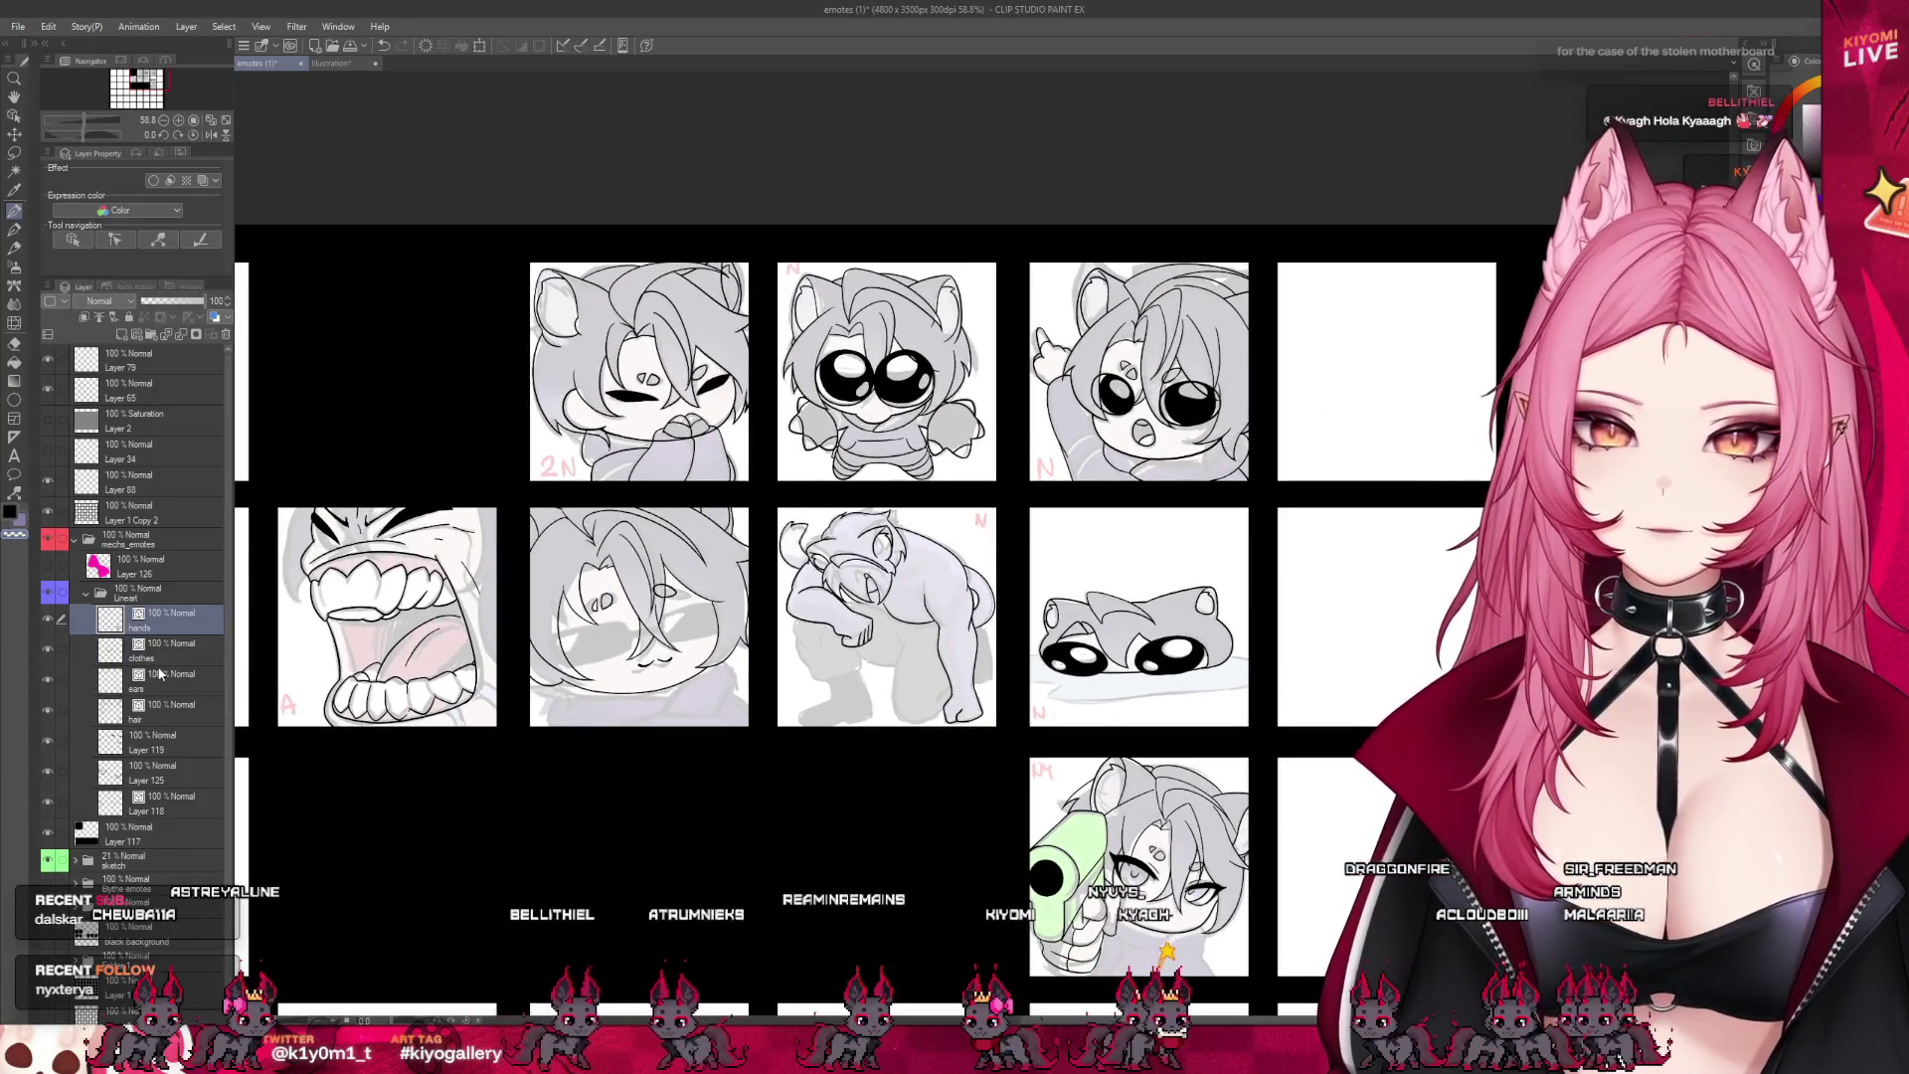
left_click(159, 675)
scroll(637, 497, "down", 1)
scroll(637, 497, "up", 5)
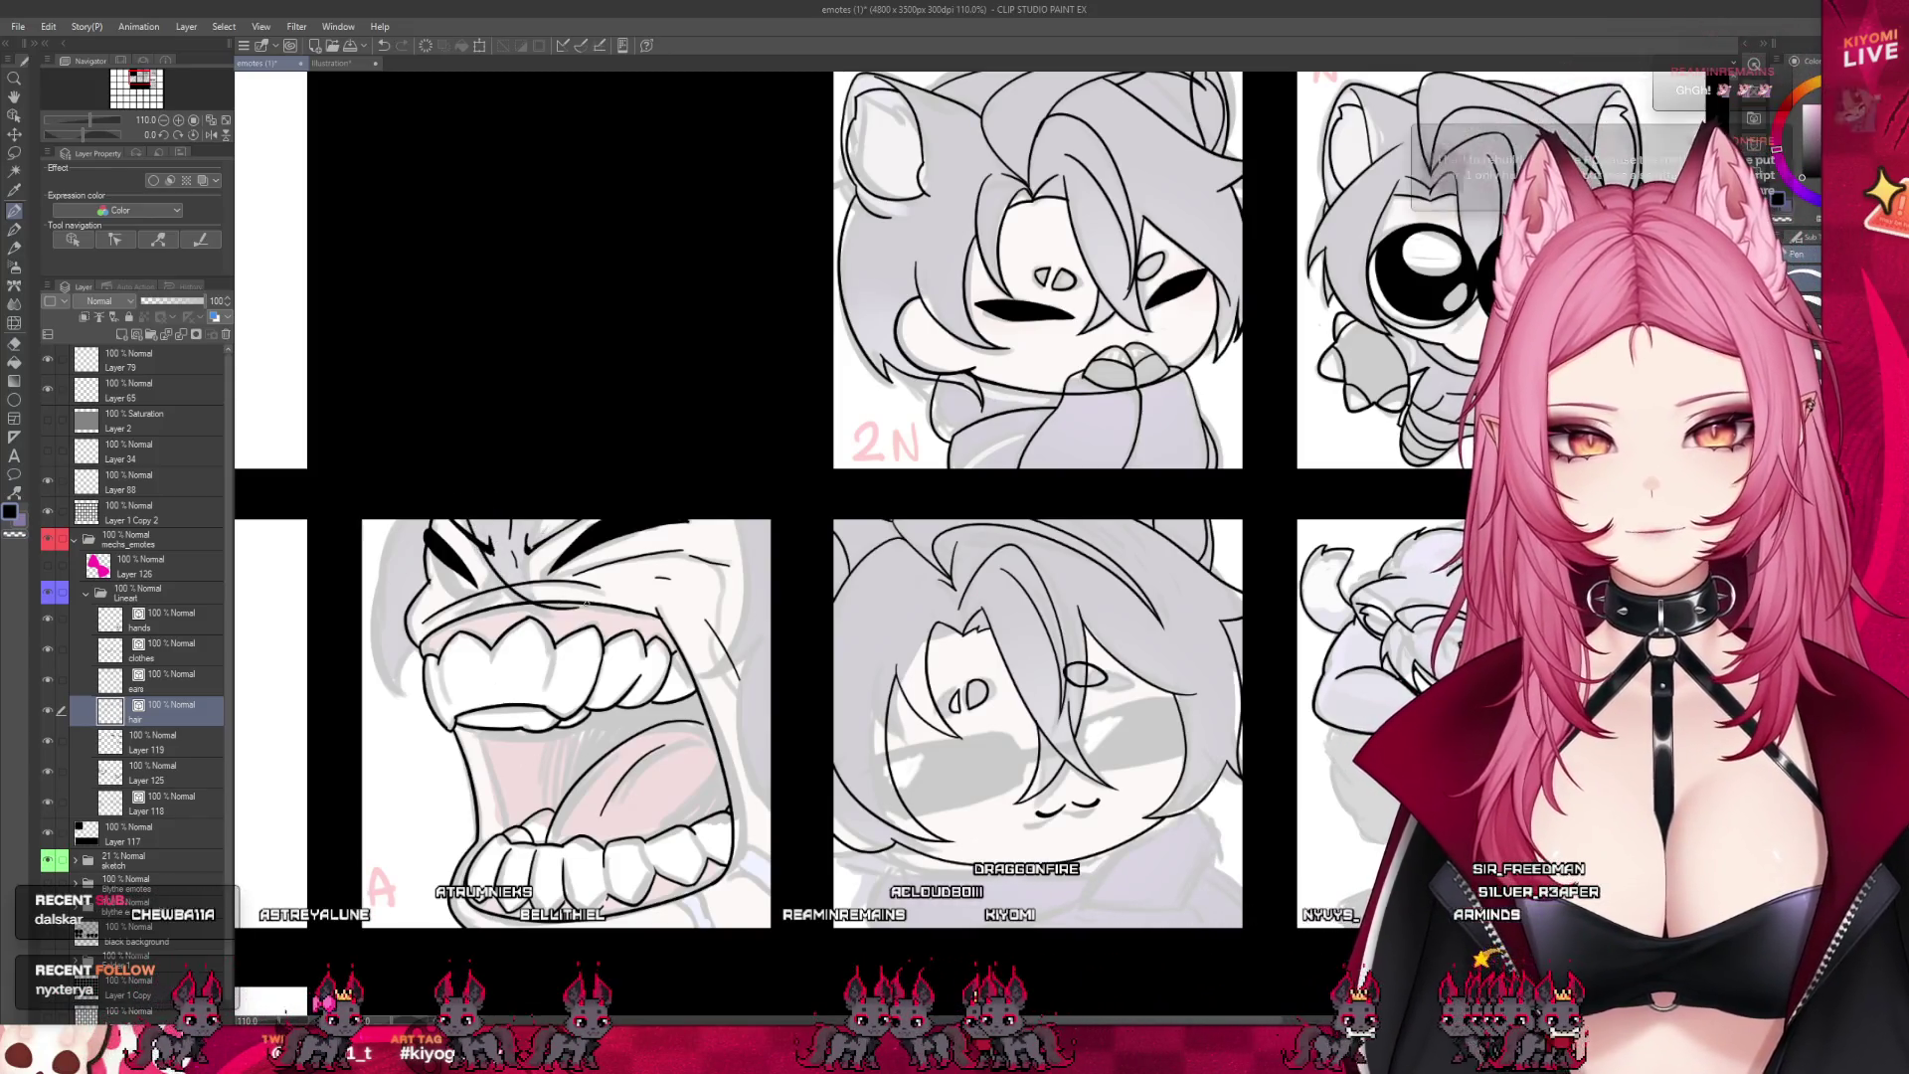
- Ink lines along the top of the screaming mouth, switching to the eraser (E) and back to the pen (P)
left_click_drag(482, 550, 574, 610)
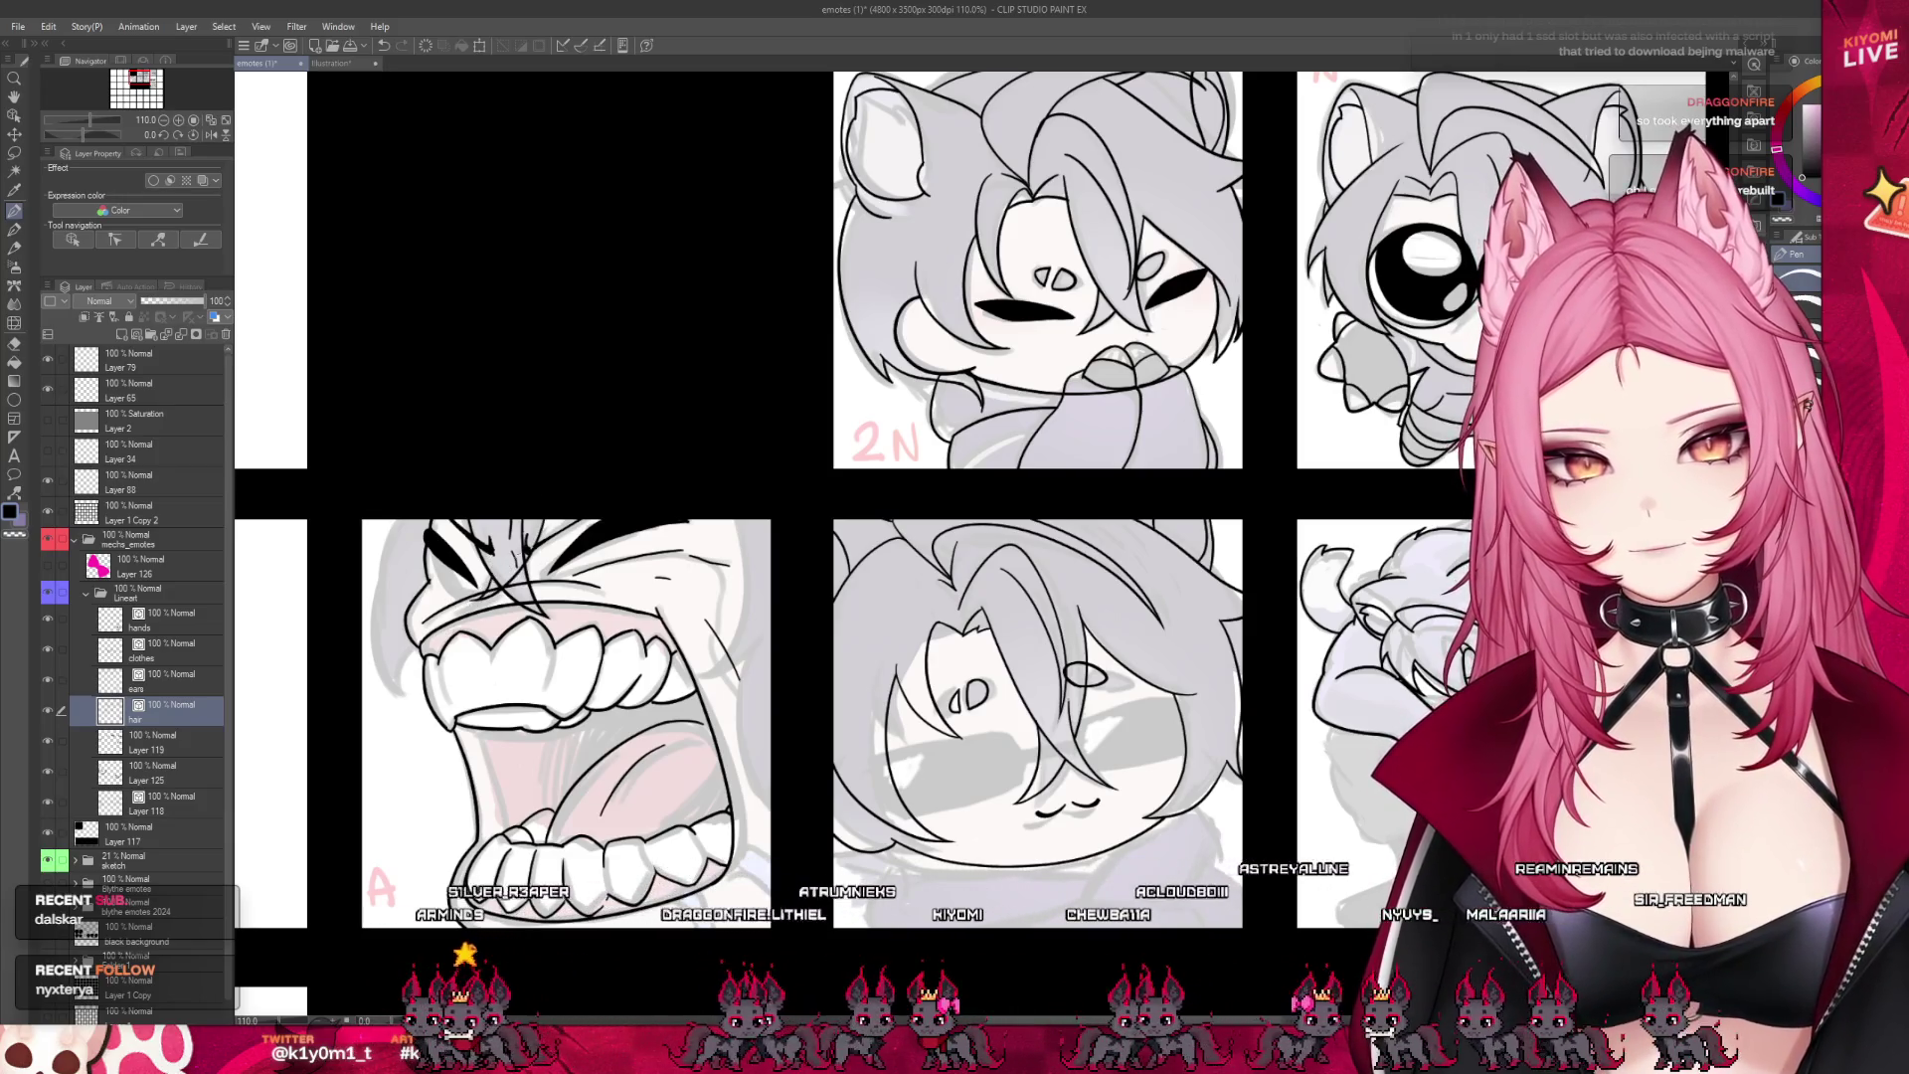
key("e")
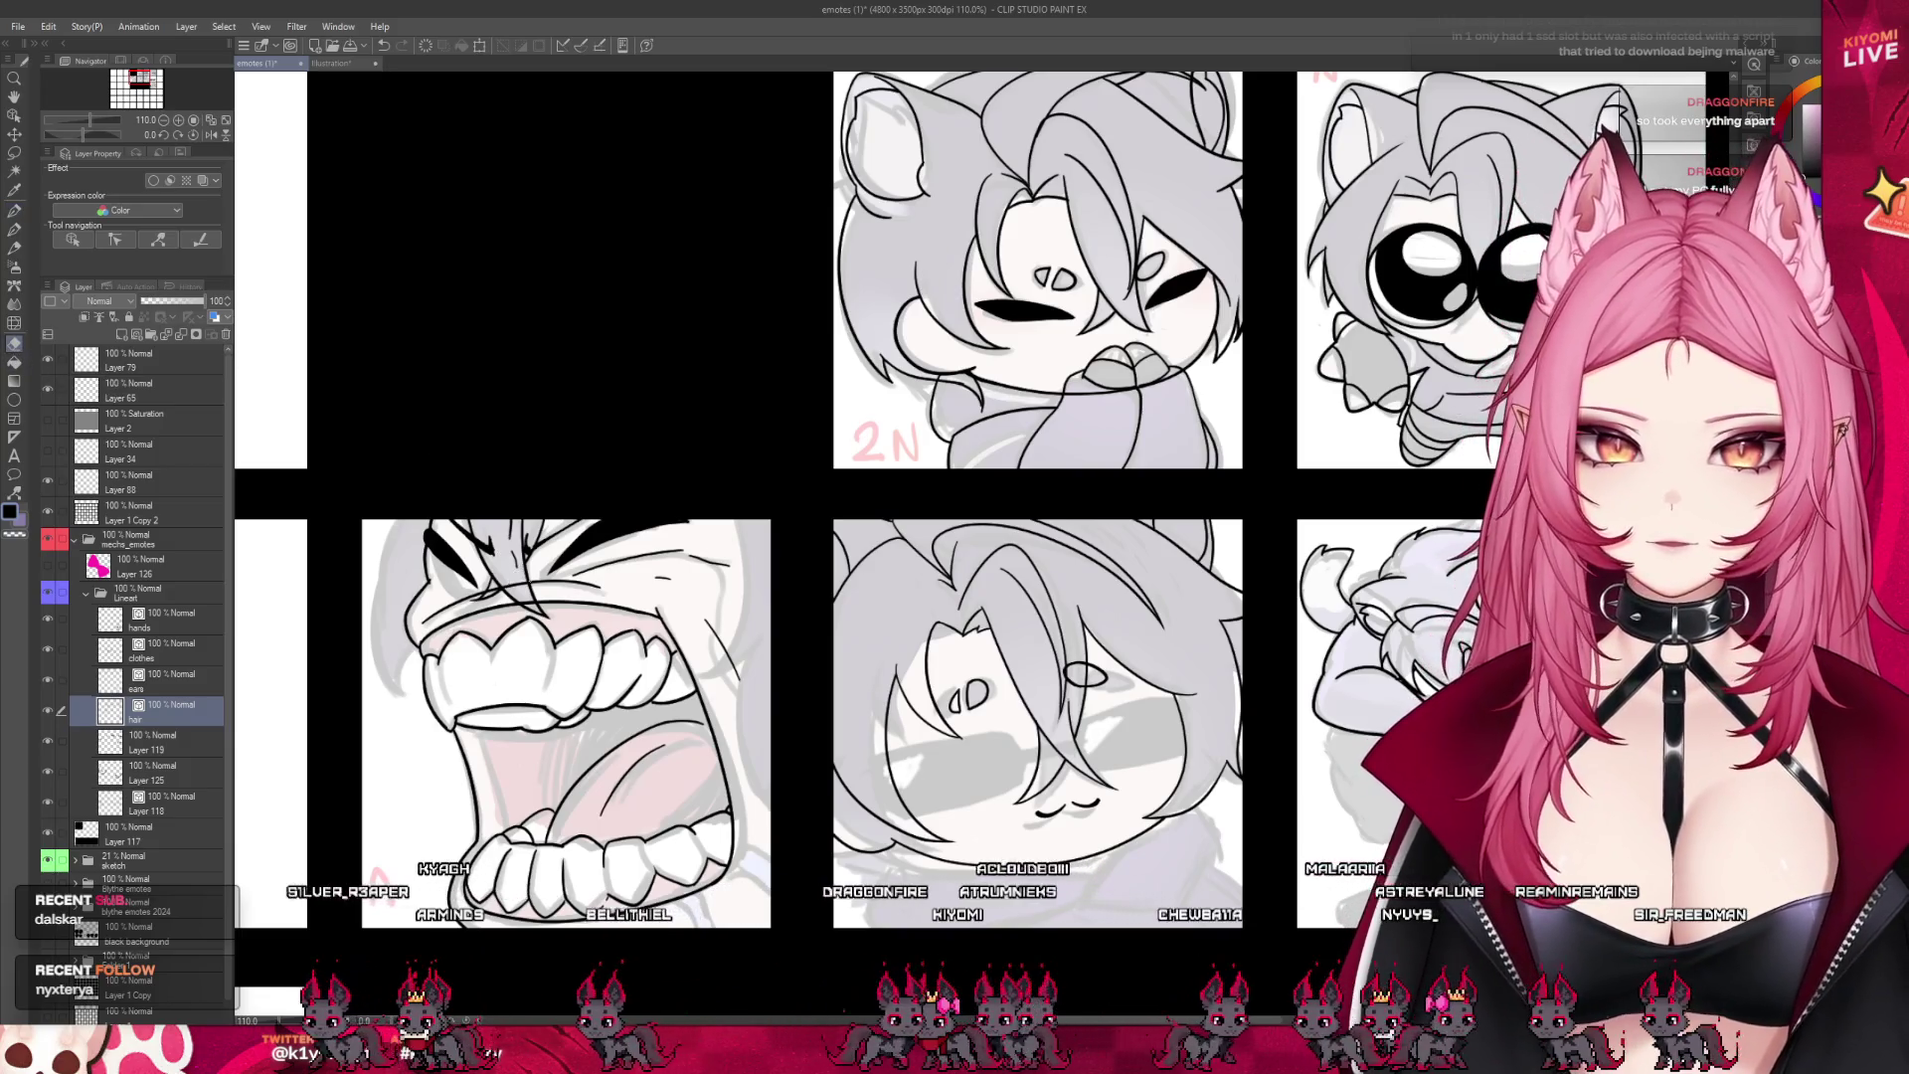
key("p")
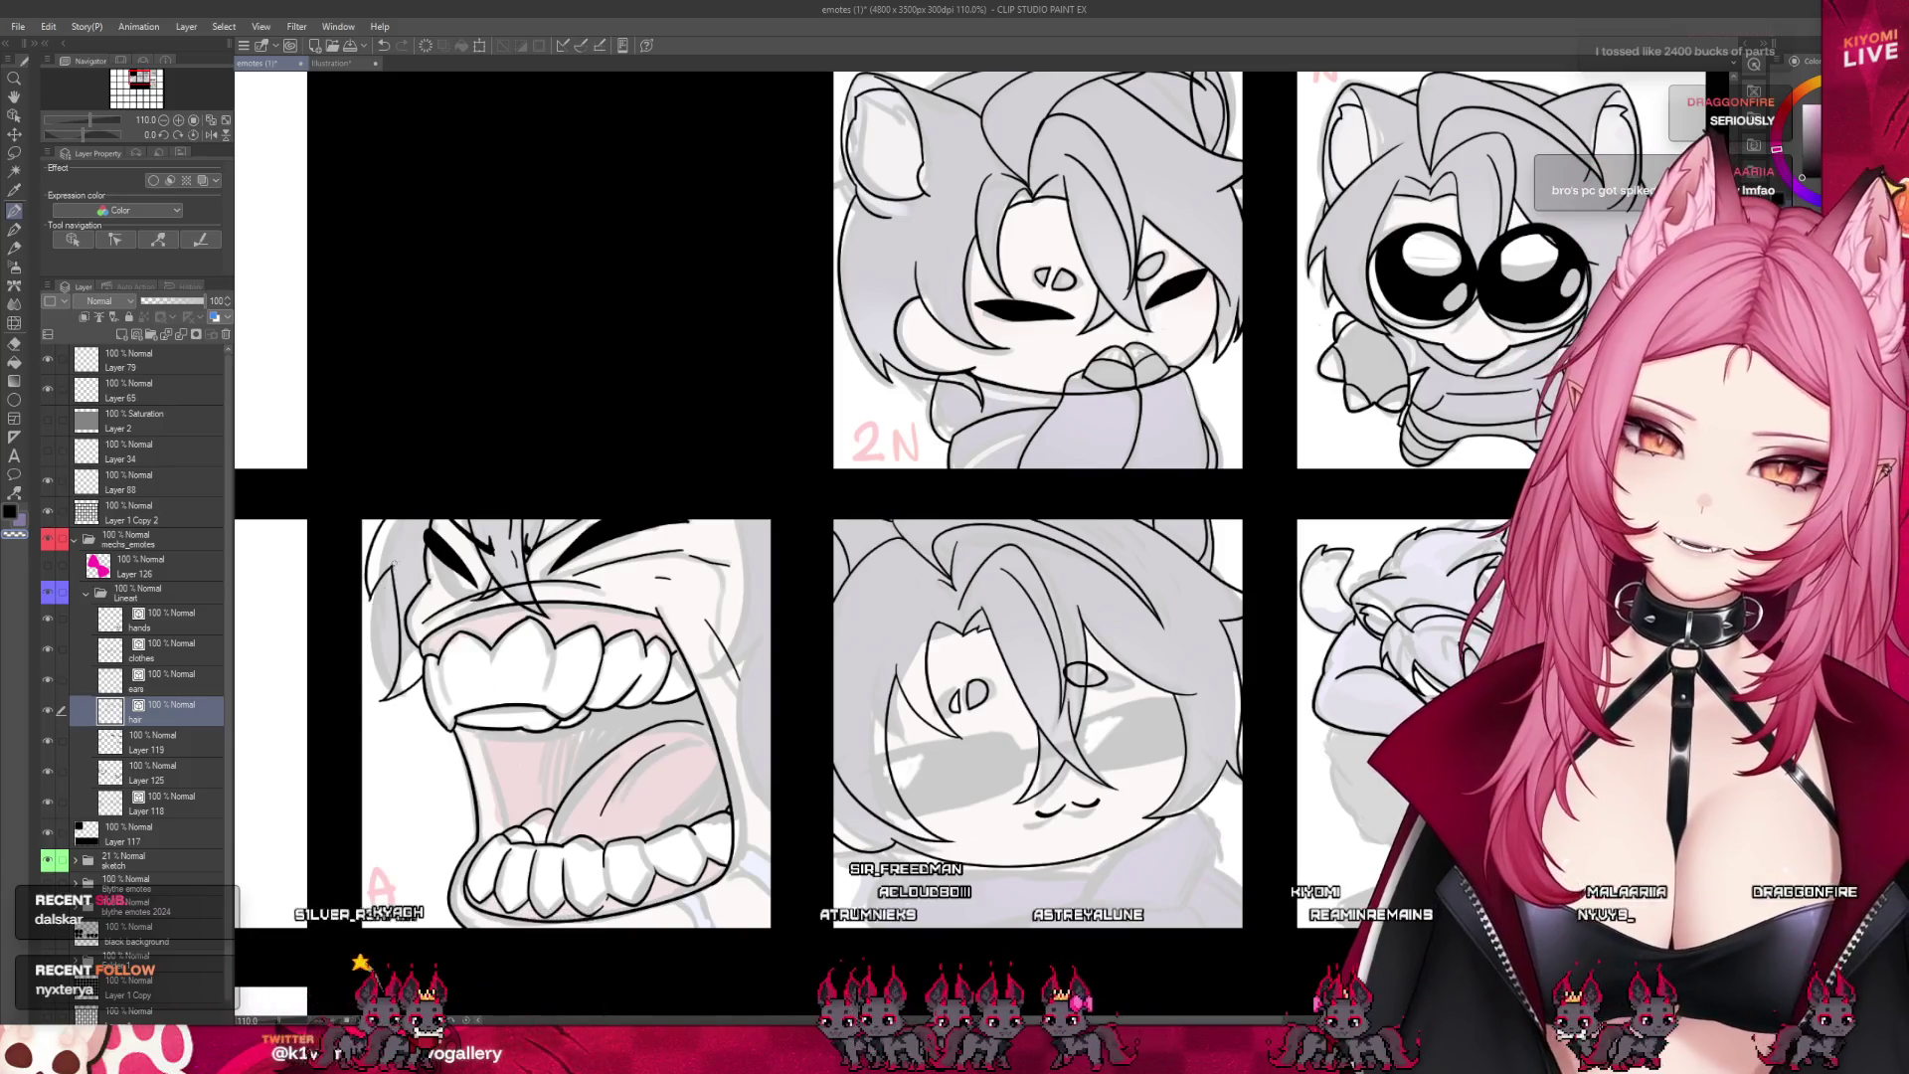
- Save the chibi emote sheet with Ctrl+S
scroll(456, 668, "down", 3)
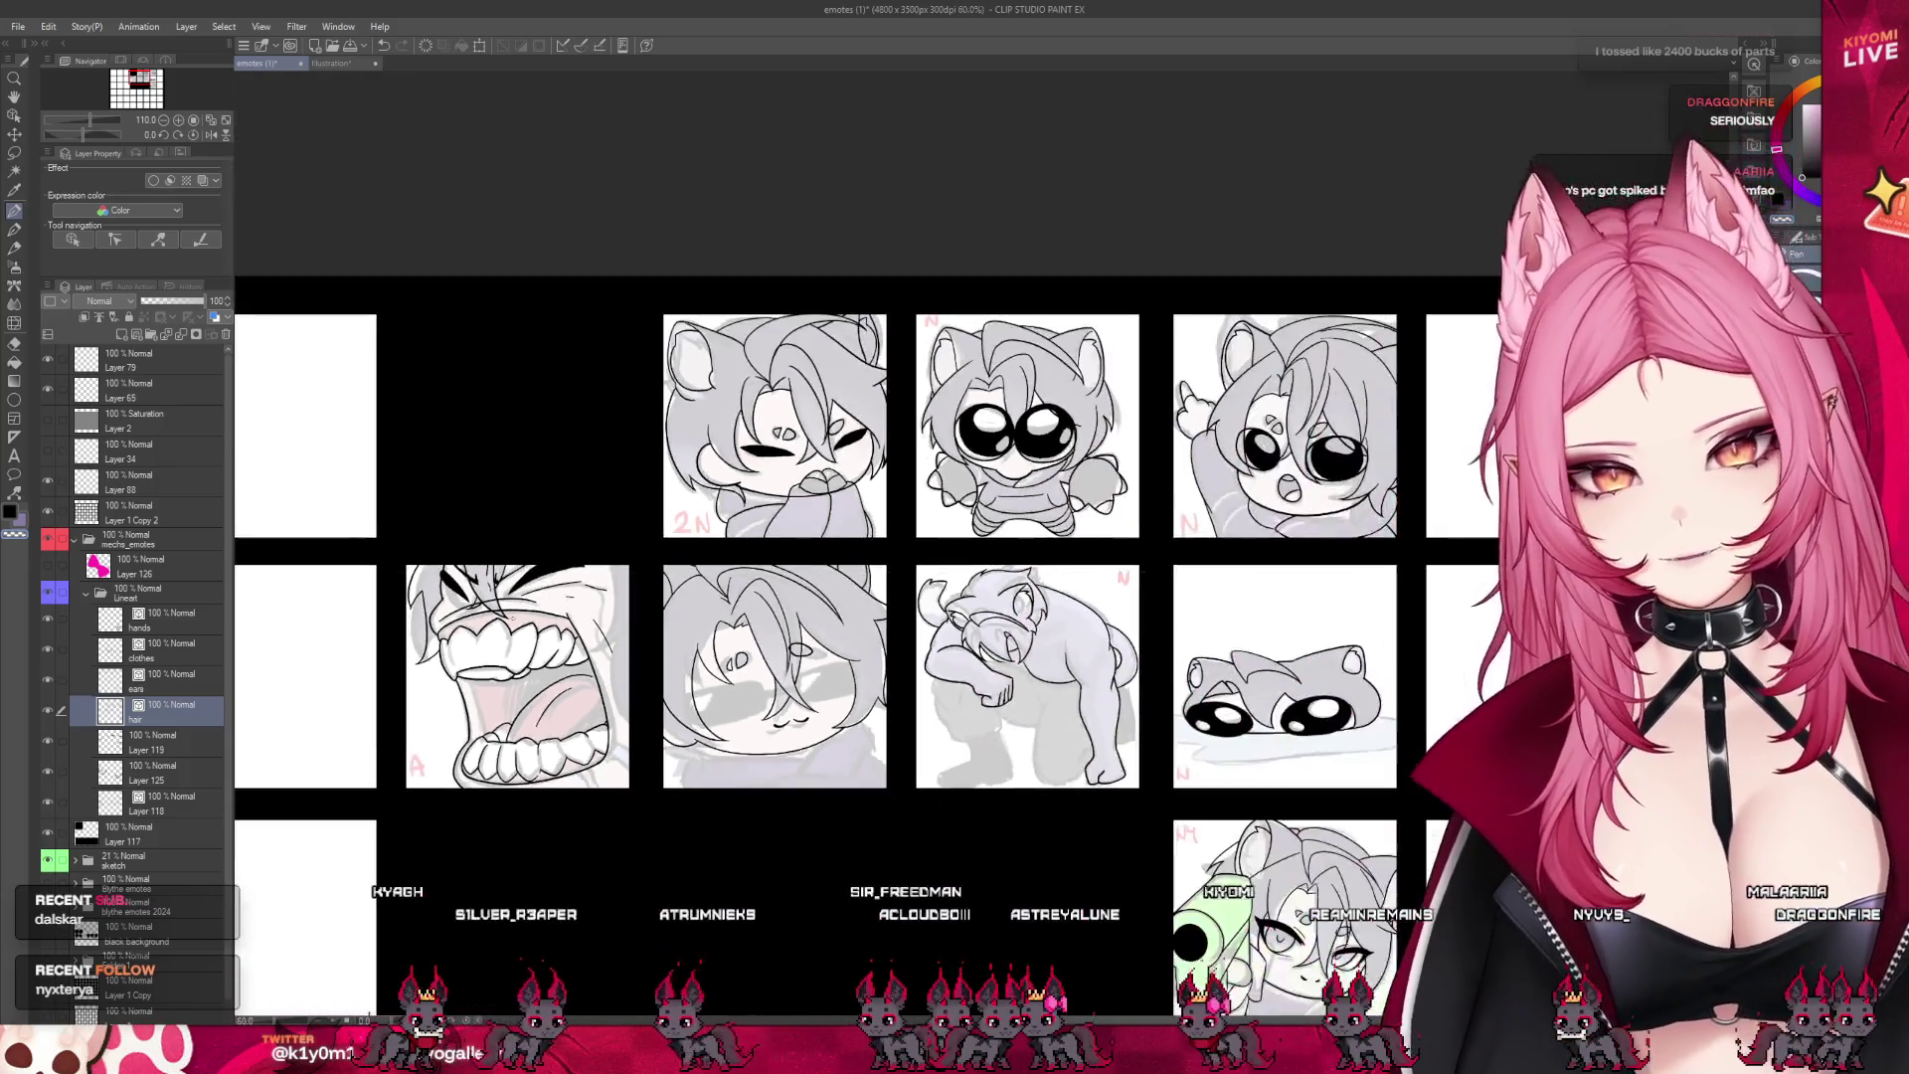
scroll(545, 688, "up", 3)
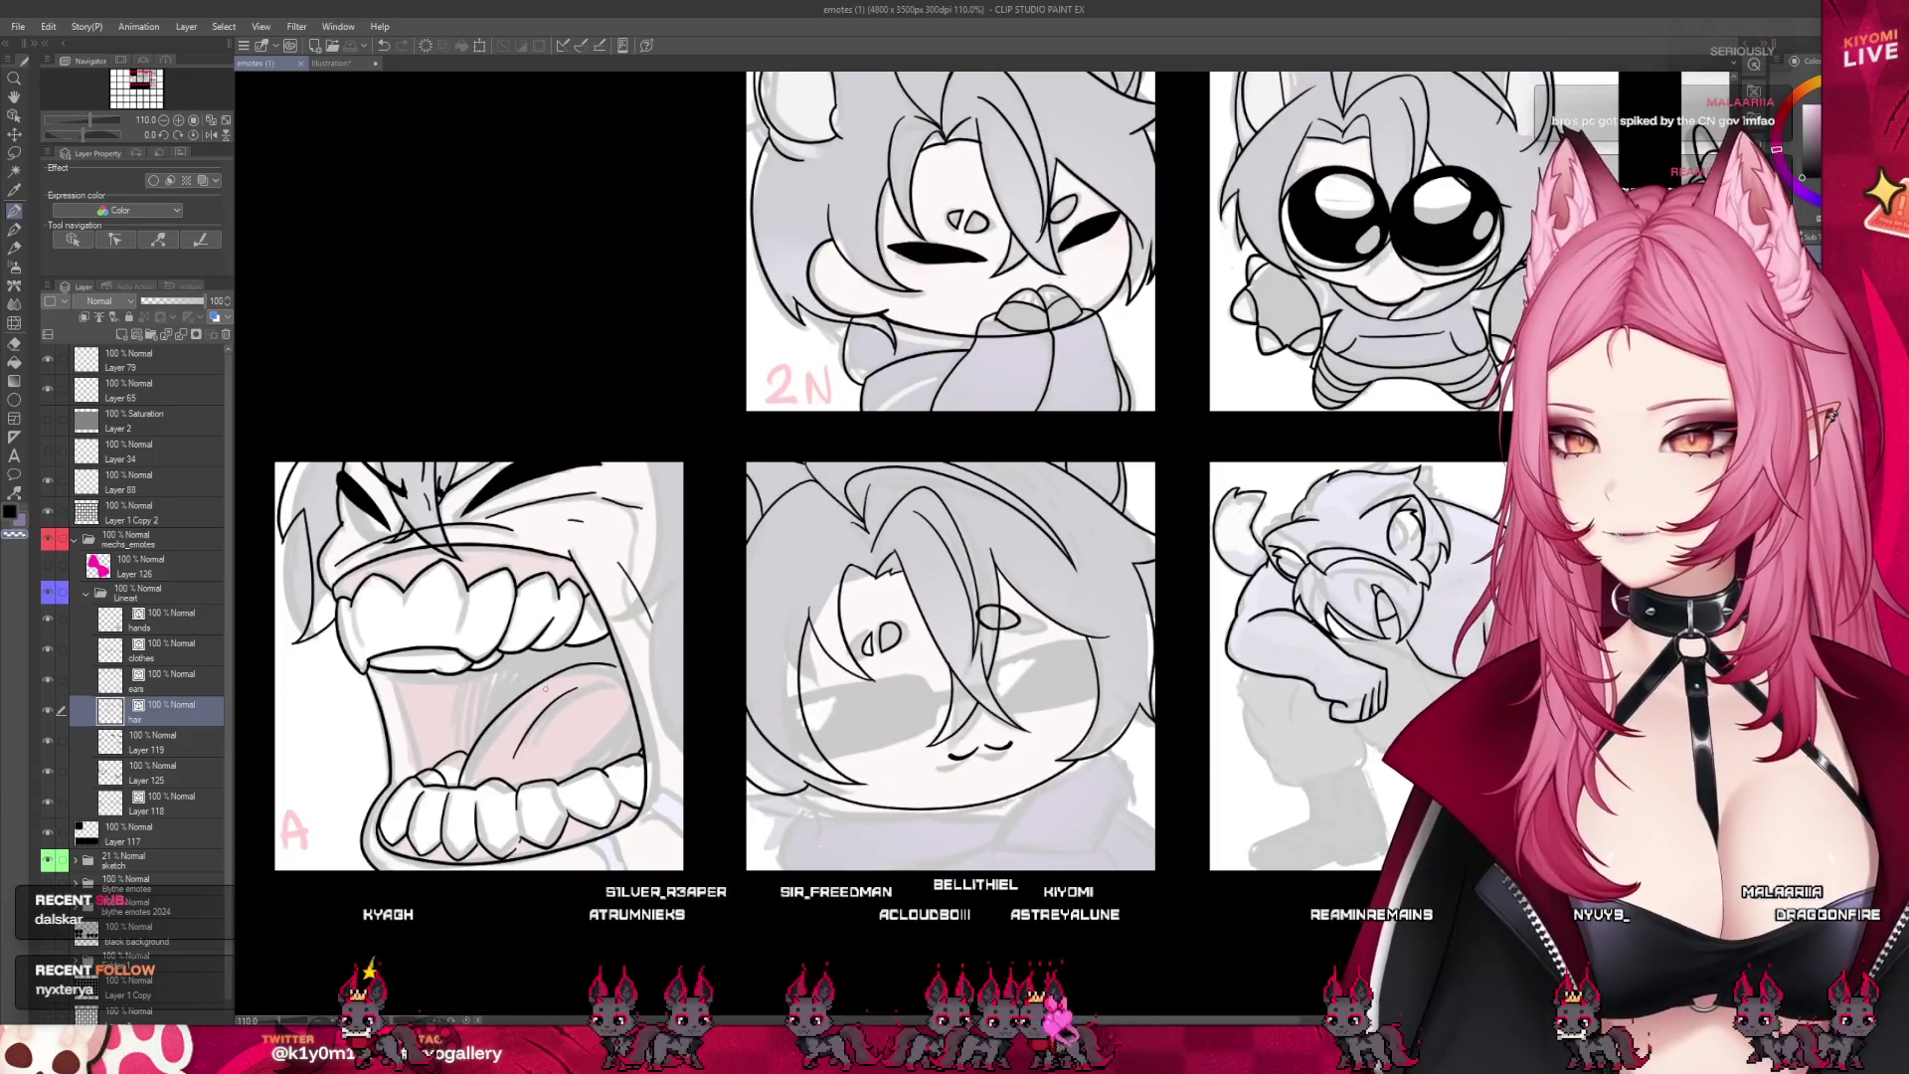
key("ctrl+s")
- Ink black strokes along the right side of the screaming face, zooming in to 181.5%
left_click(776, 546)
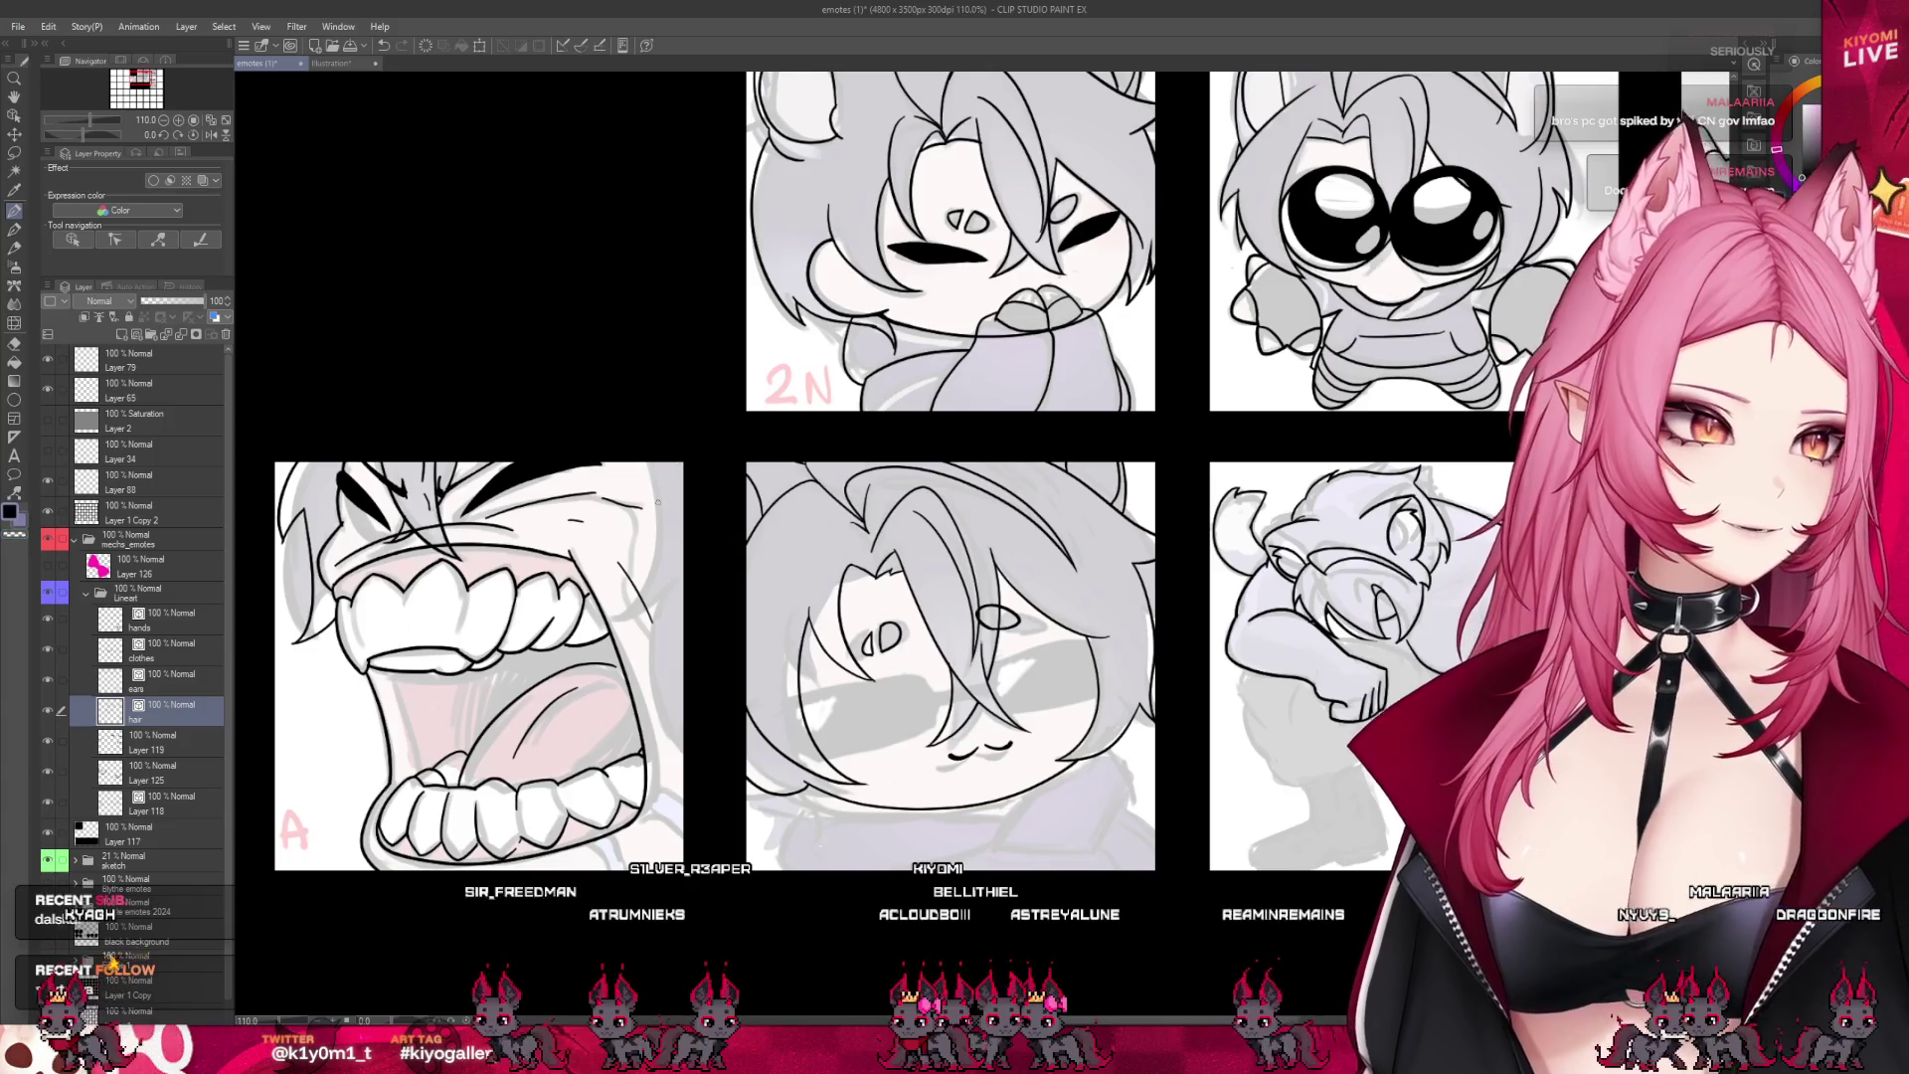
mouse_move(653, 465)
left_mouse_down()
mouse_move(643, 616)
mouse_move(593, 631)
left_mouse_up()
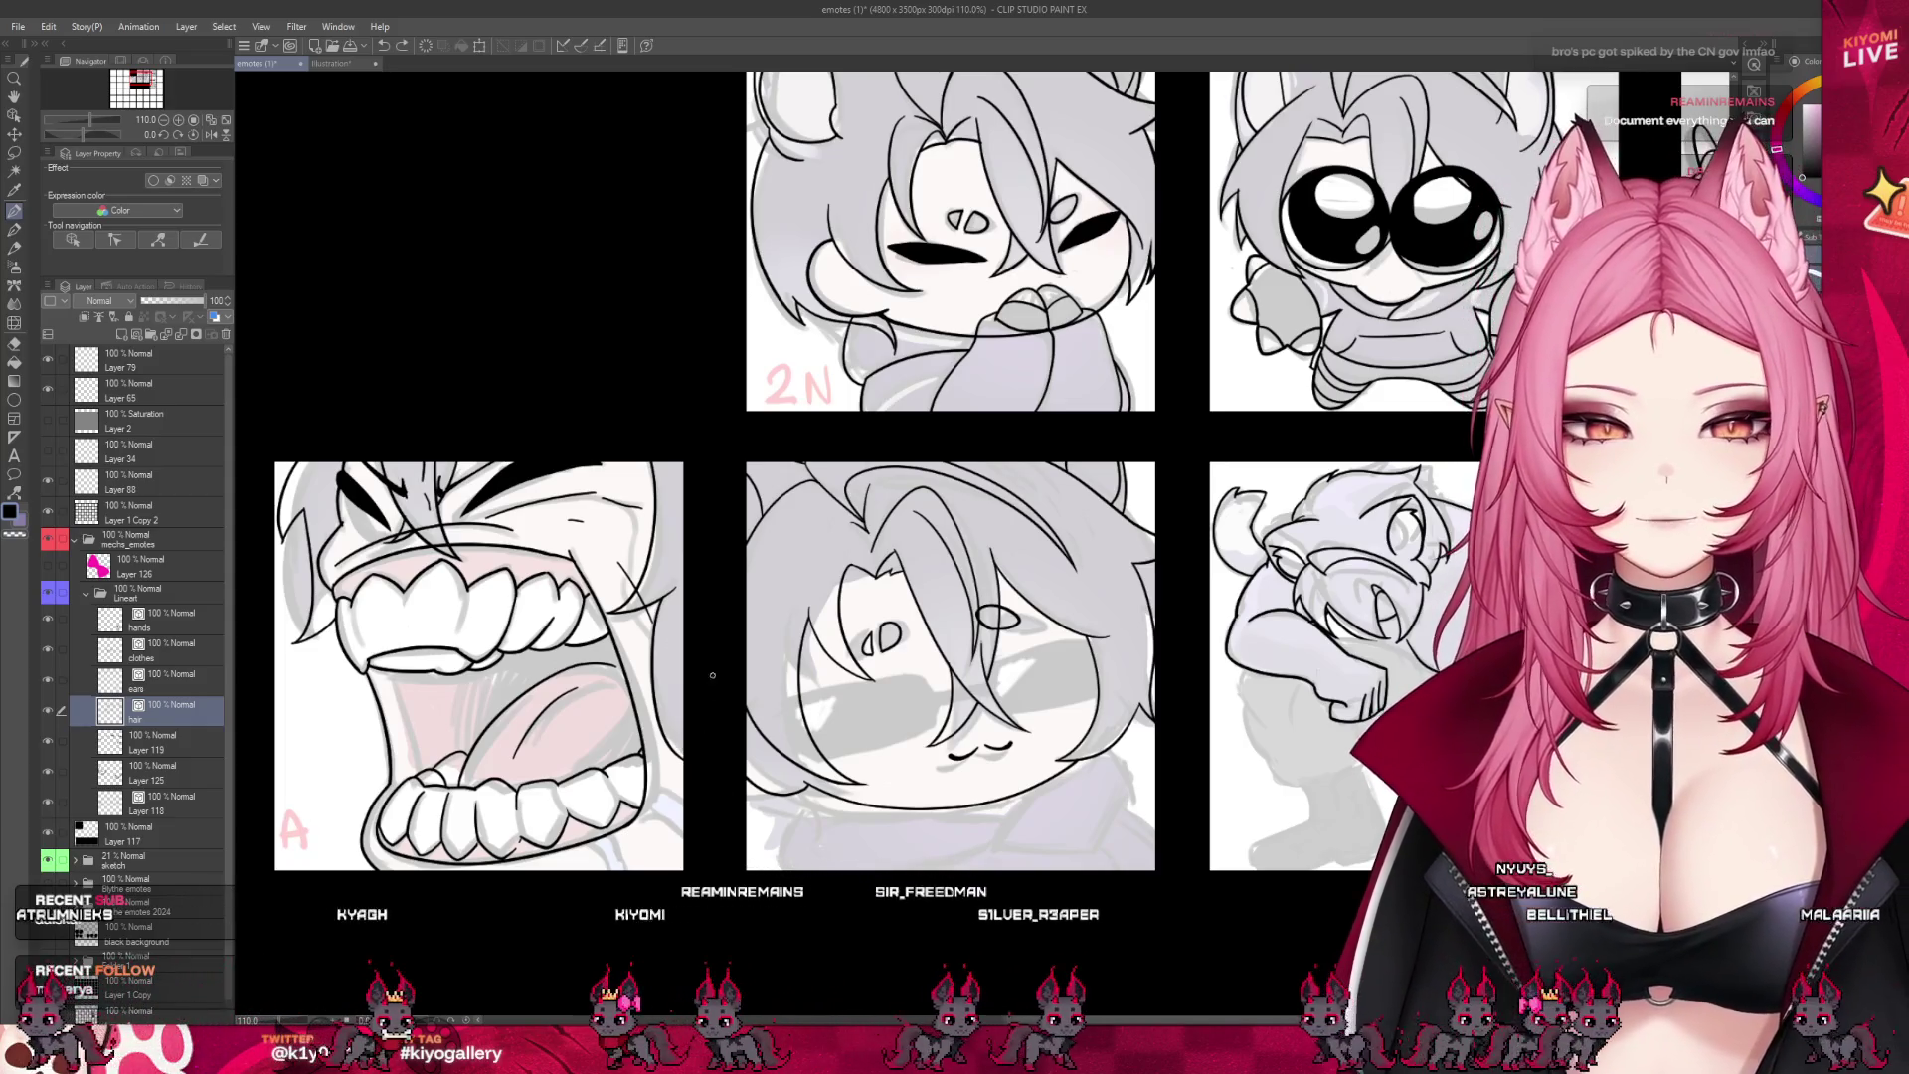
scroll(751, 733, "down", 3)
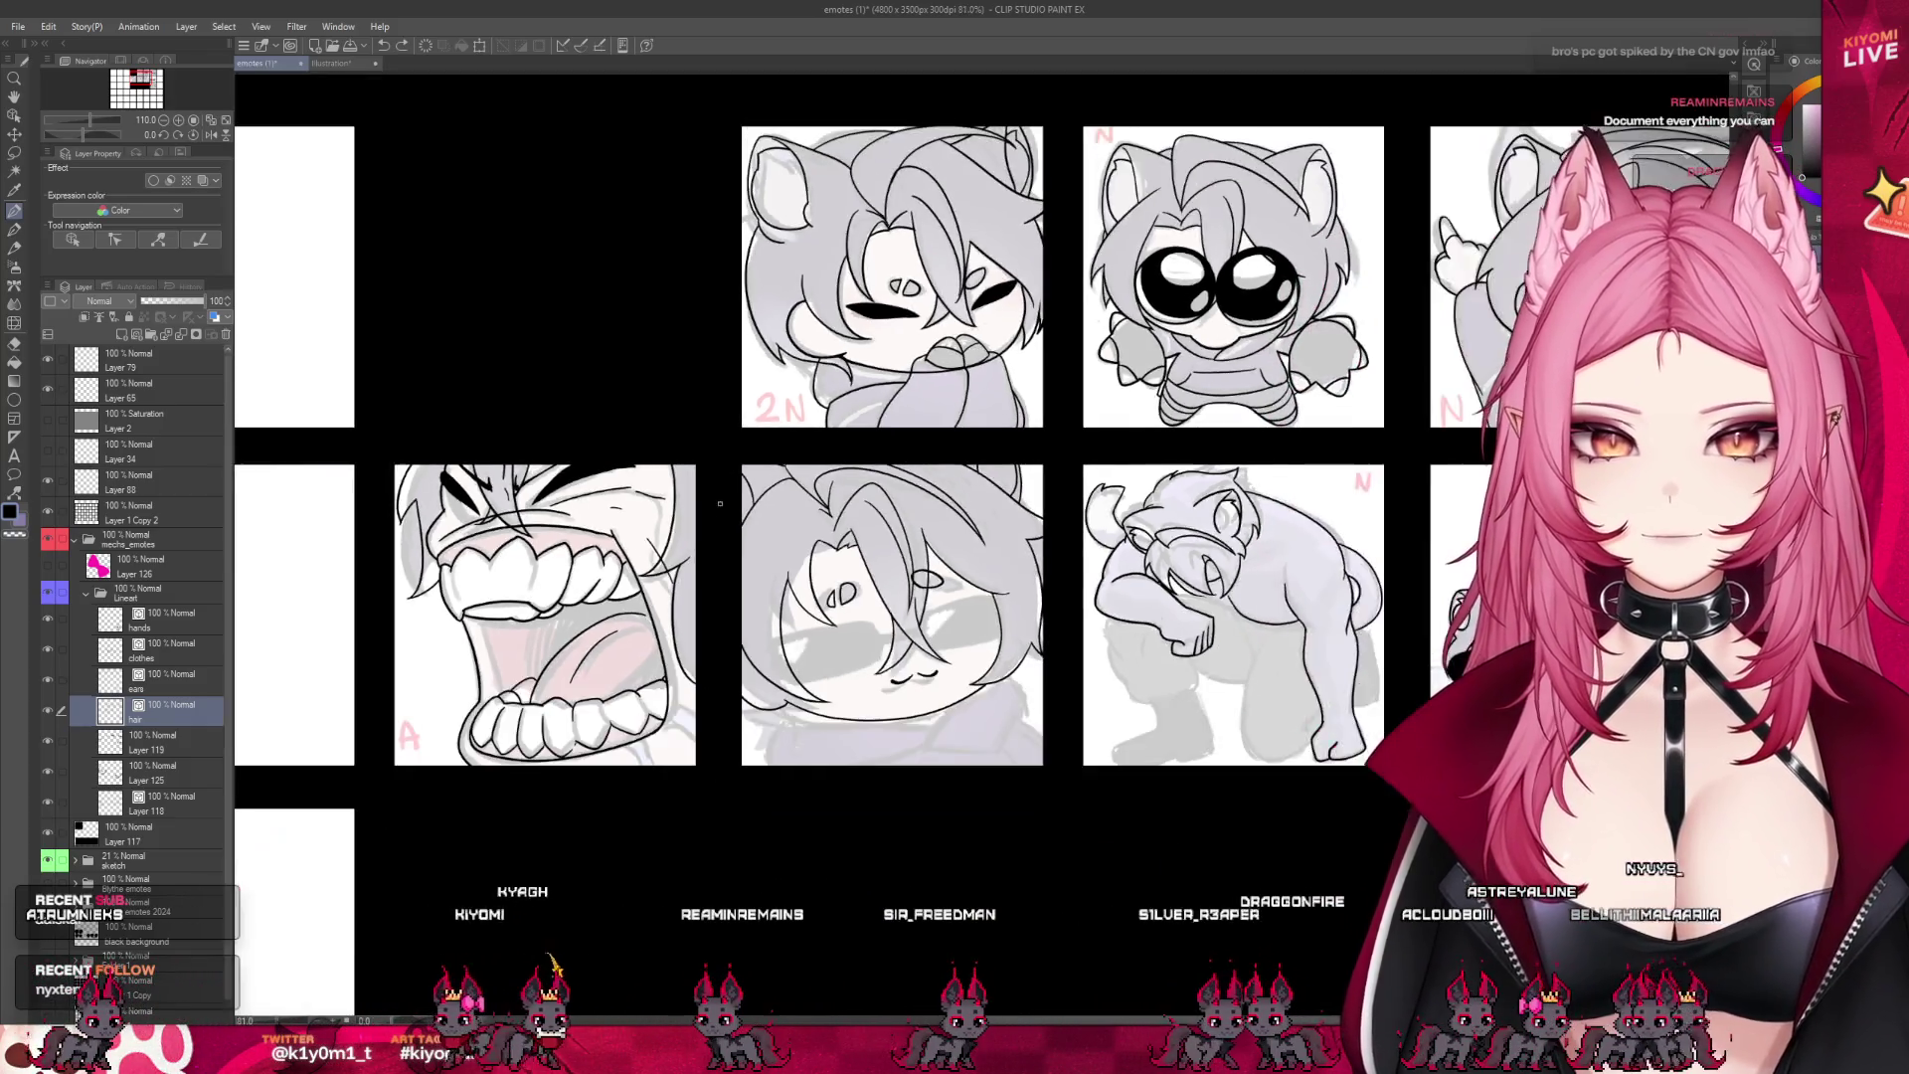
scroll(545, 479, "up", 6)
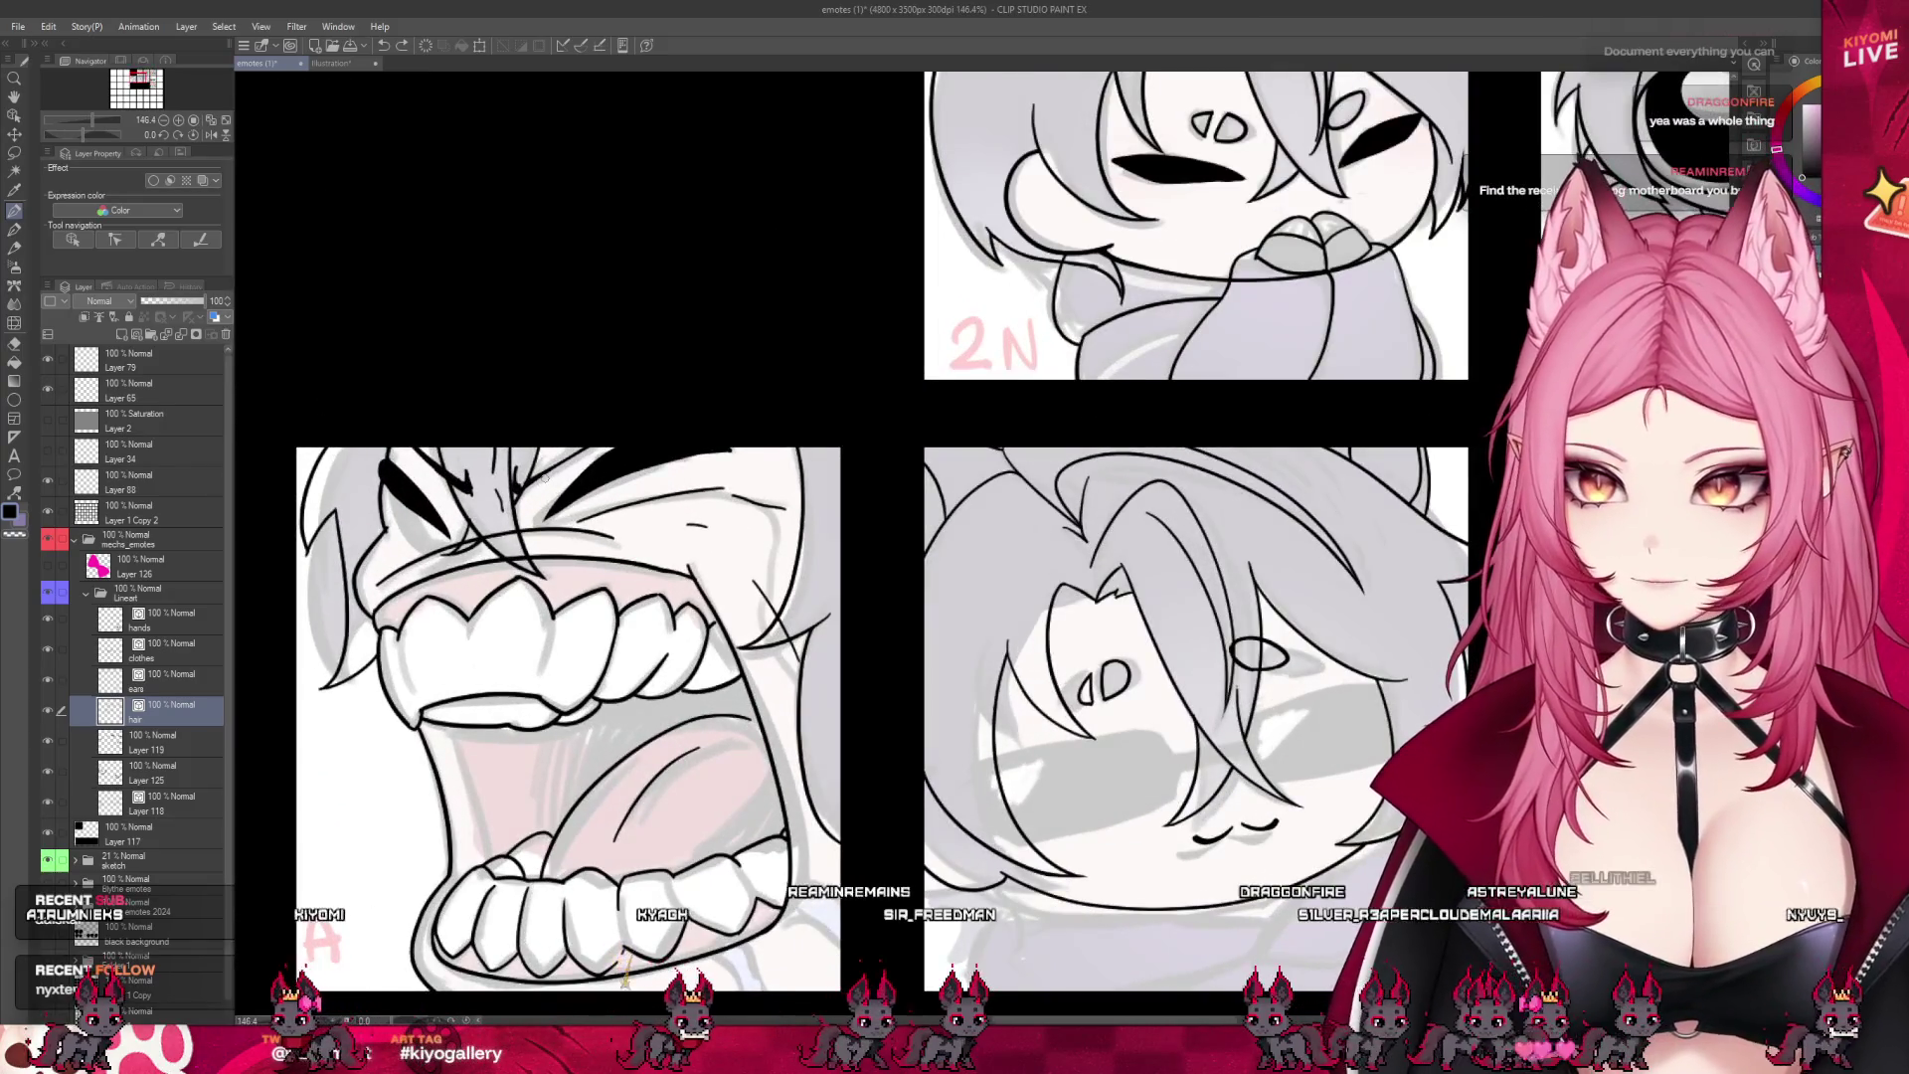
scroll(545, 478, "up", 2)
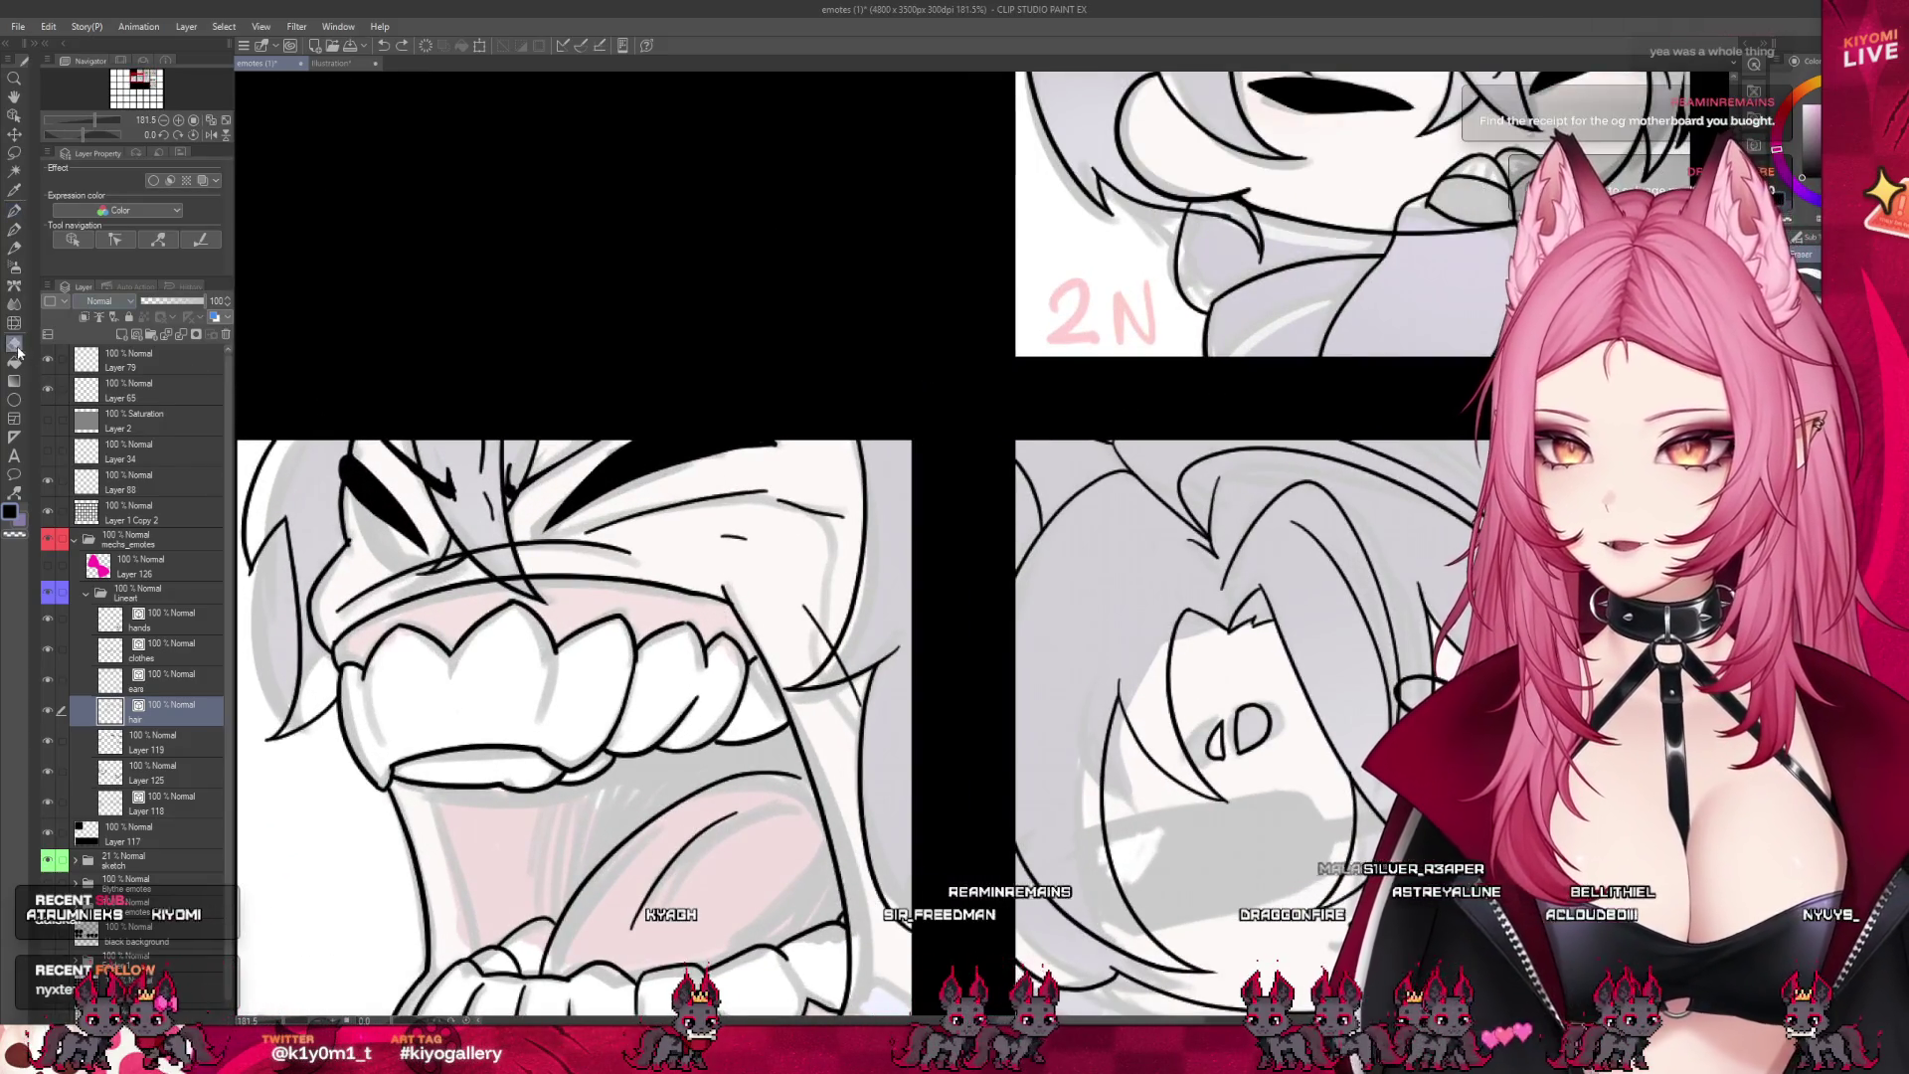